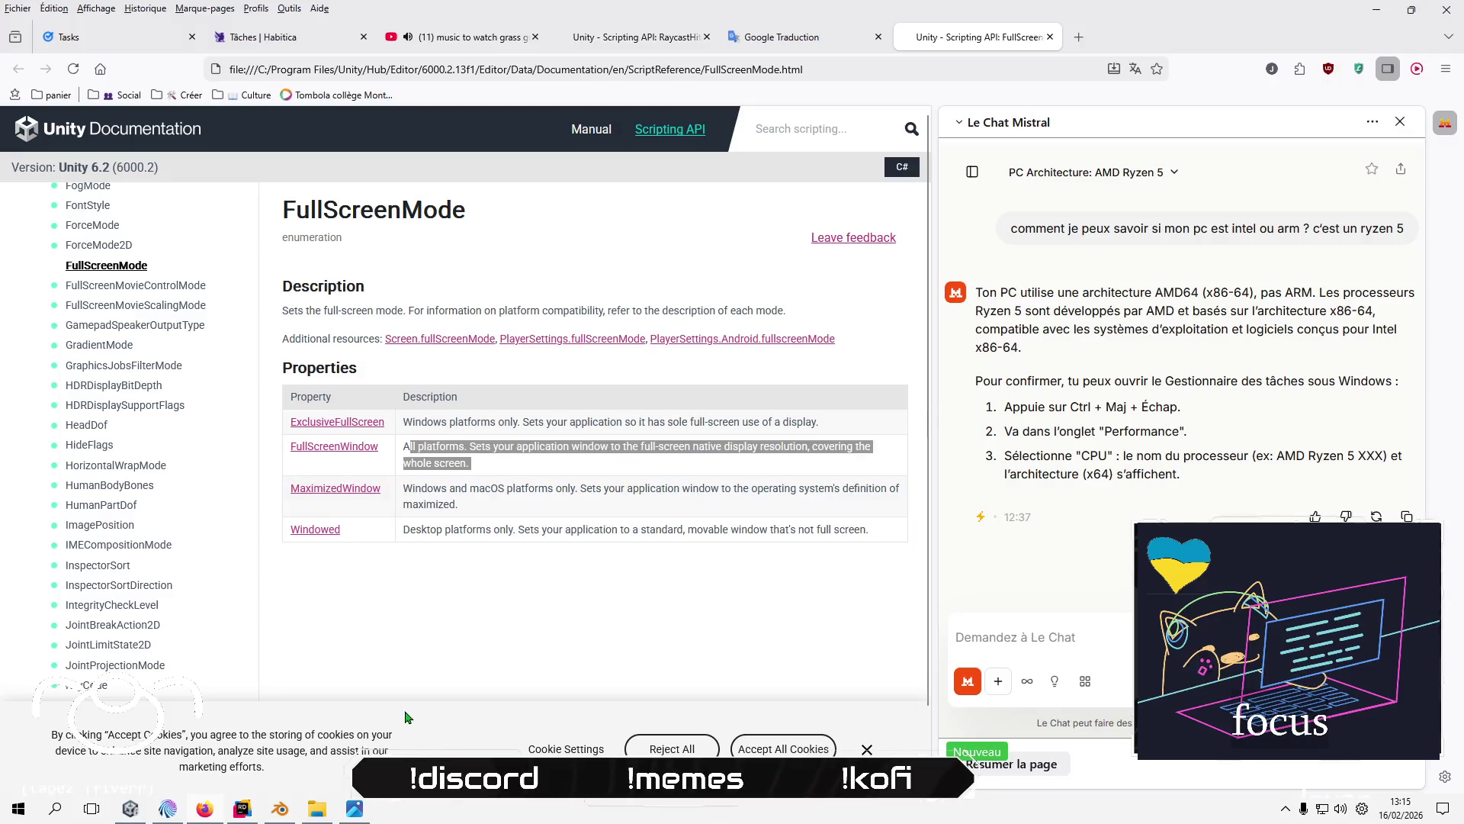
# - Delete the 'fenêtré sans bordure' dropdown option, leaving Fenetré and plein écran, then return to GameSettings.cs
pyautogui.hotkey('alt', 'Tab')
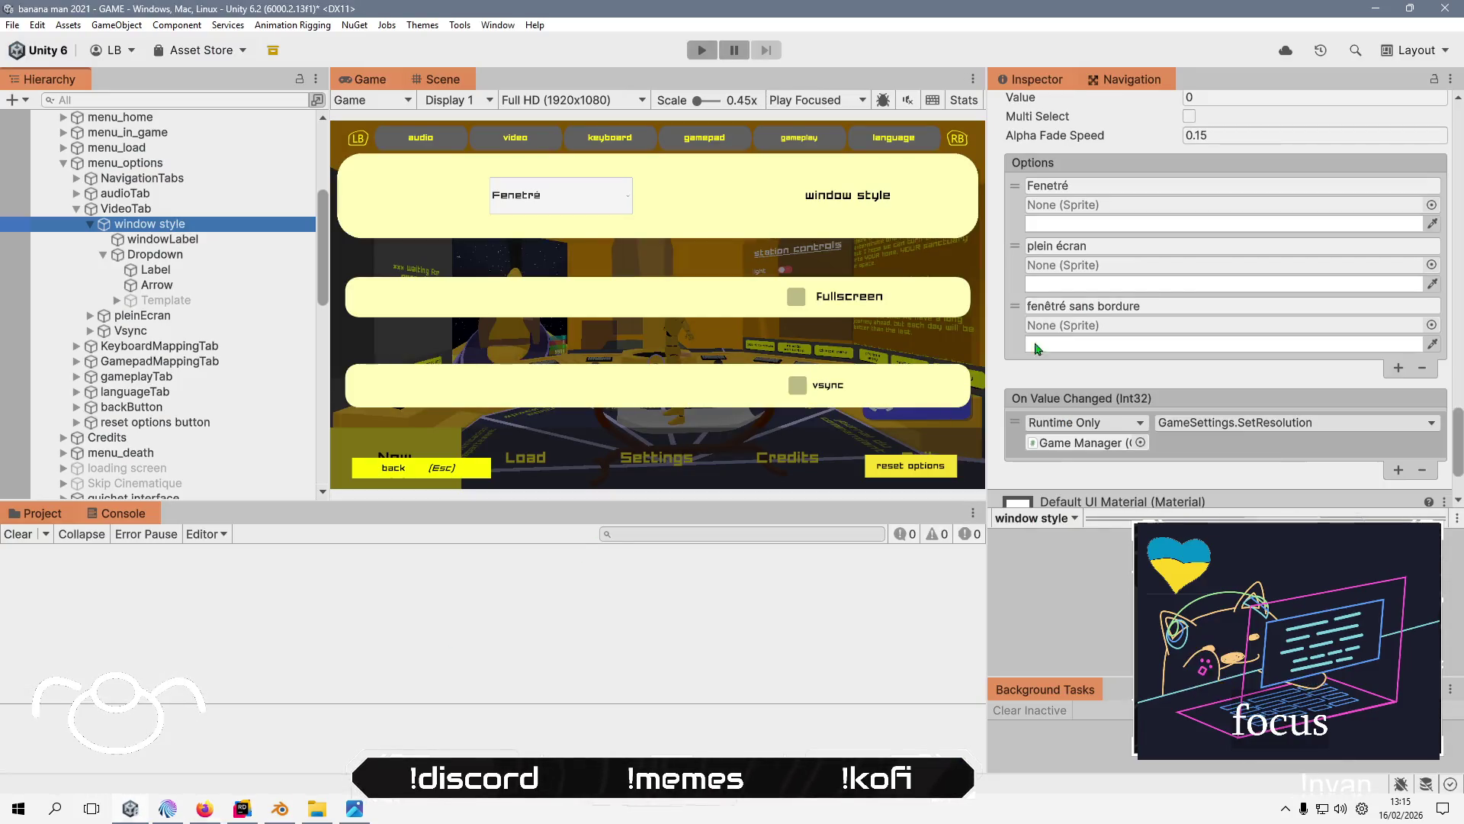
pyautogui.click(1114, 306)
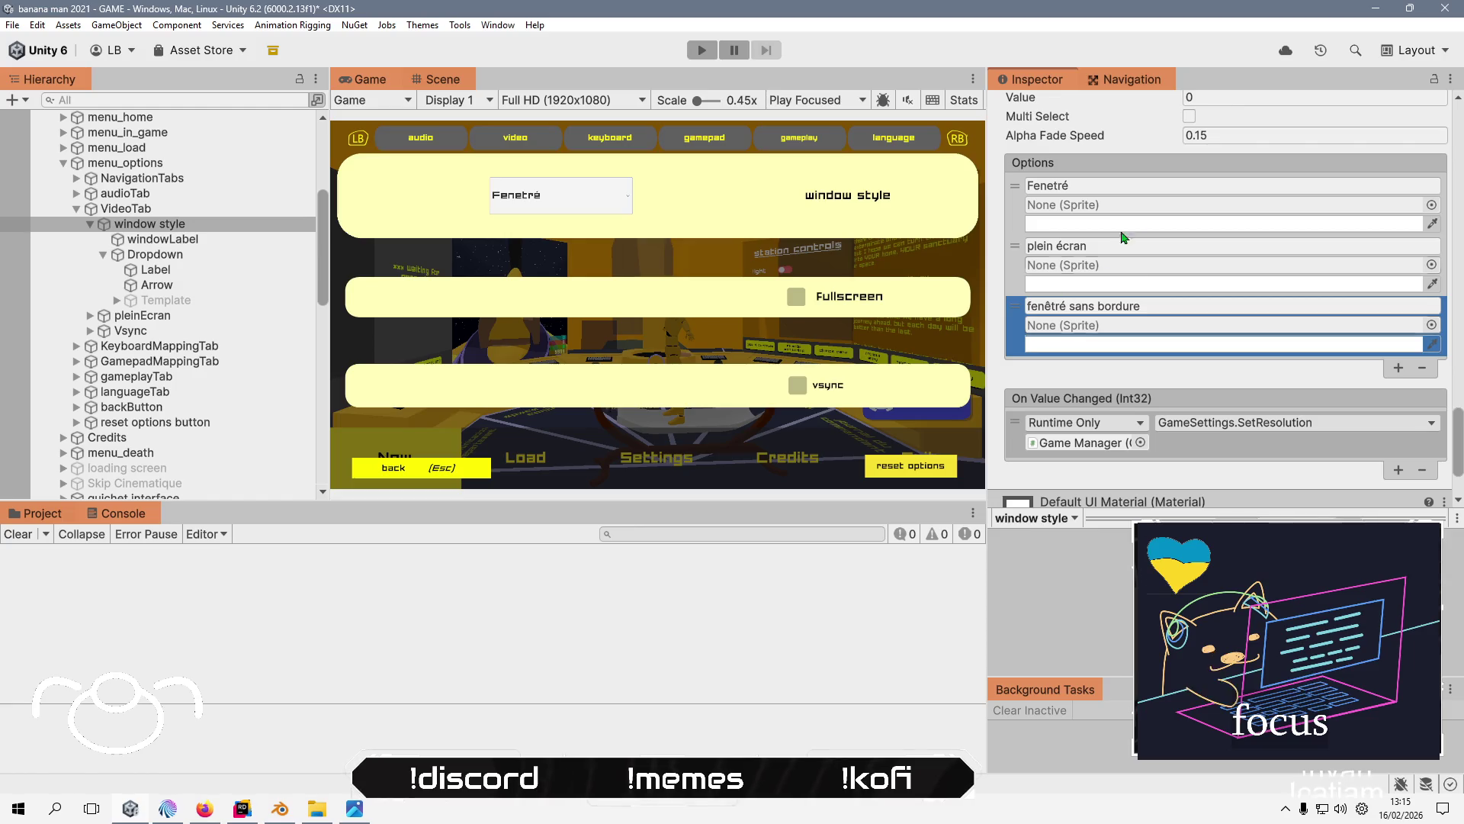
pyautogui.press('Delete')
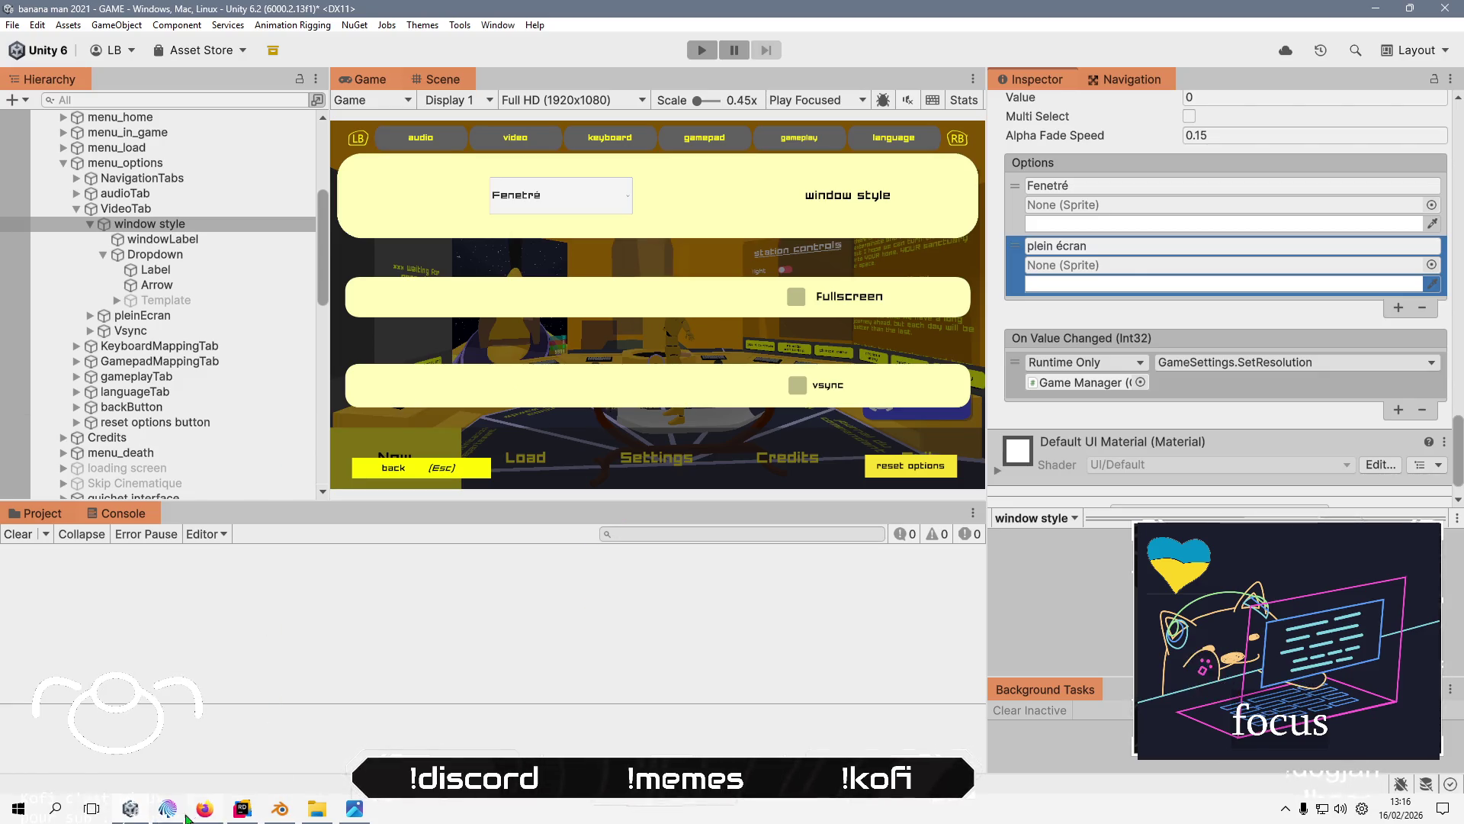
pyautogui.click(240, 813)
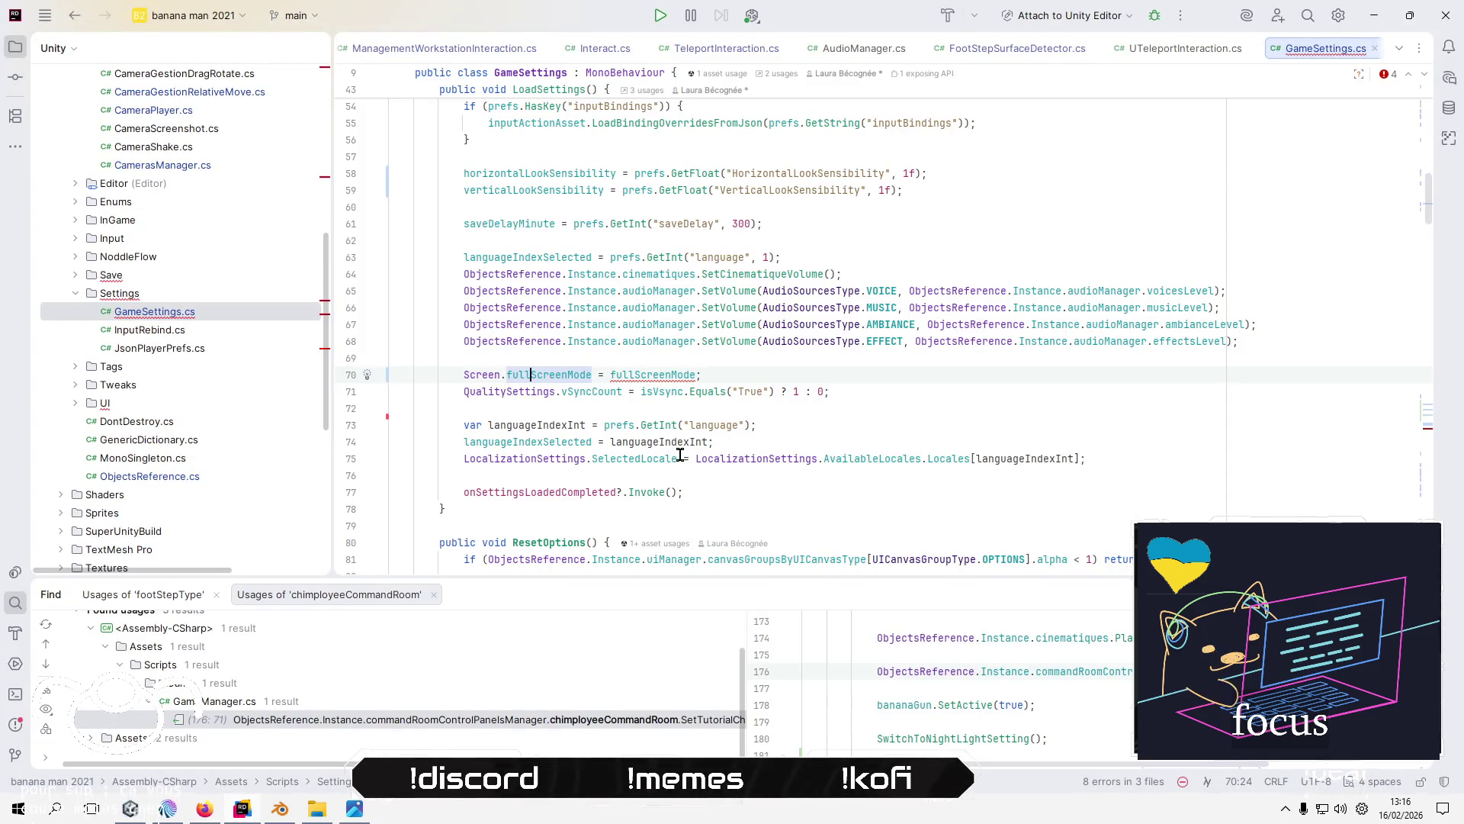
# - Turn line 70's fullScreenMode value into a ternary beginning '? 0 :'
pyautogui.doubleClick(678, 375)
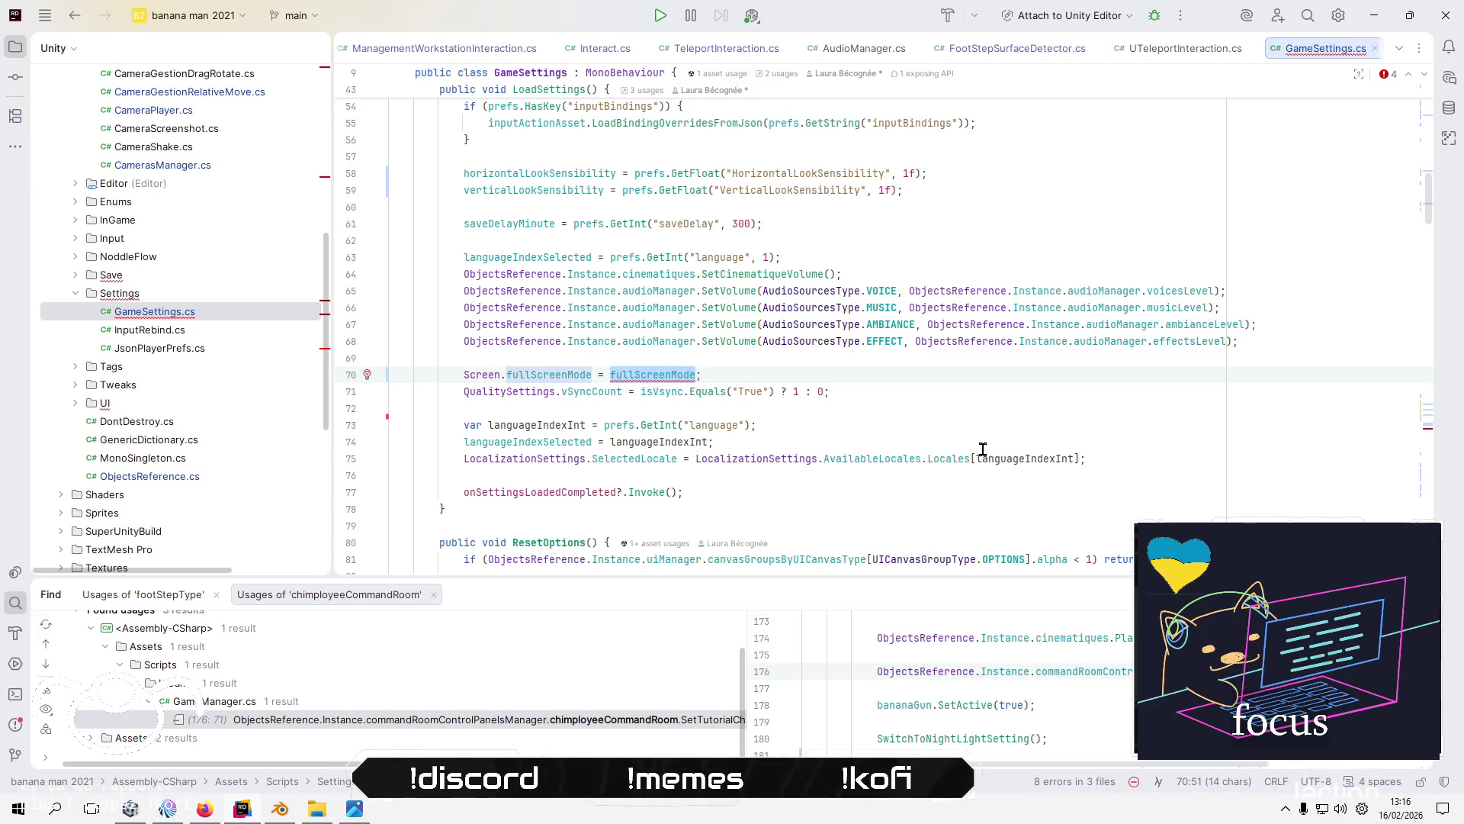
pyautogui.write('? ')
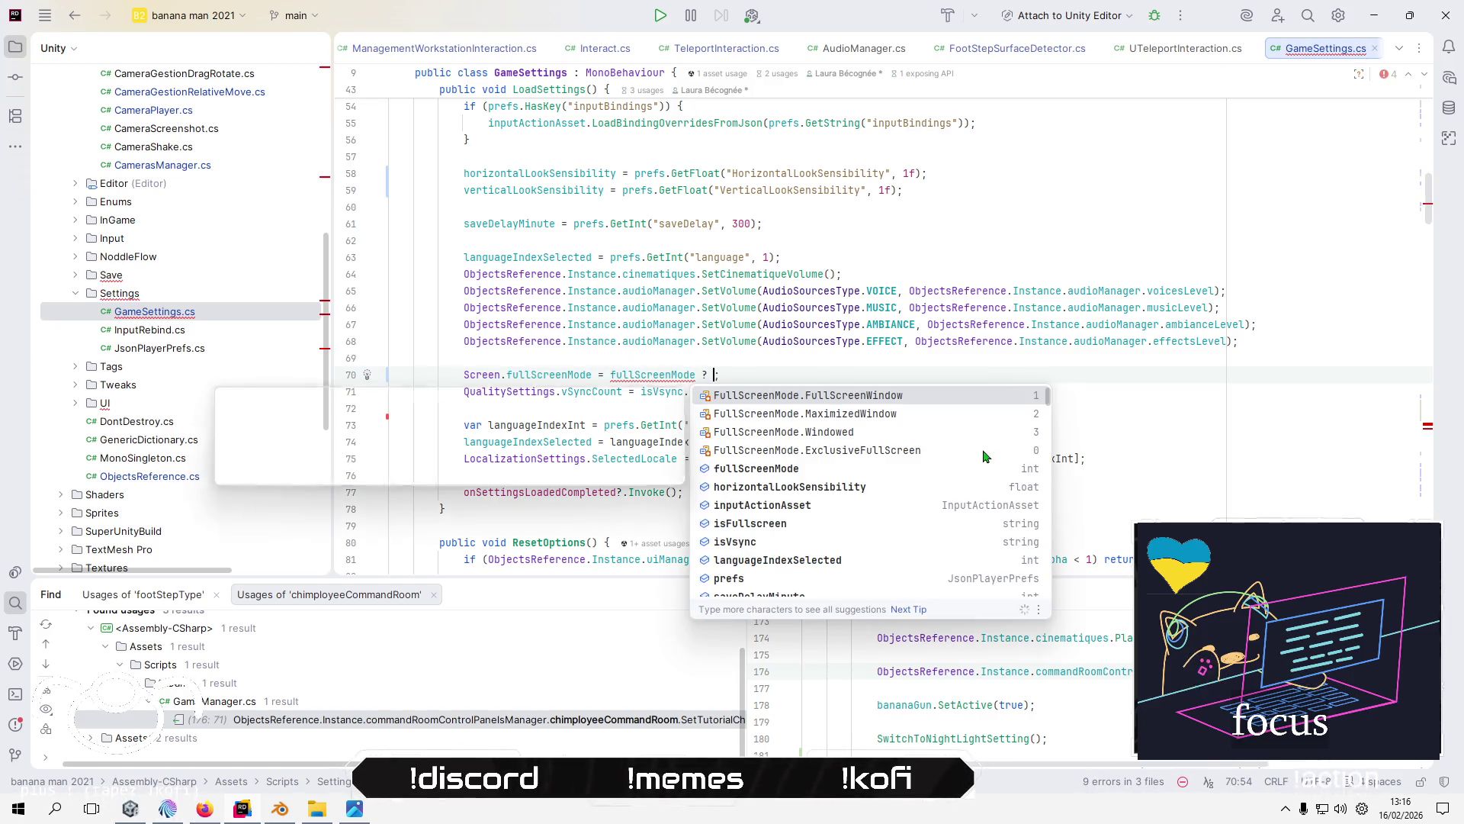
pyautogui.write('1')
pyautogui.write(' :')
pyautogui.press('Escape')
pyautogui.press('Left')
pyautogui.press('Left')
pyautogui.press('Left')
pyautogui.press('BackSpace')
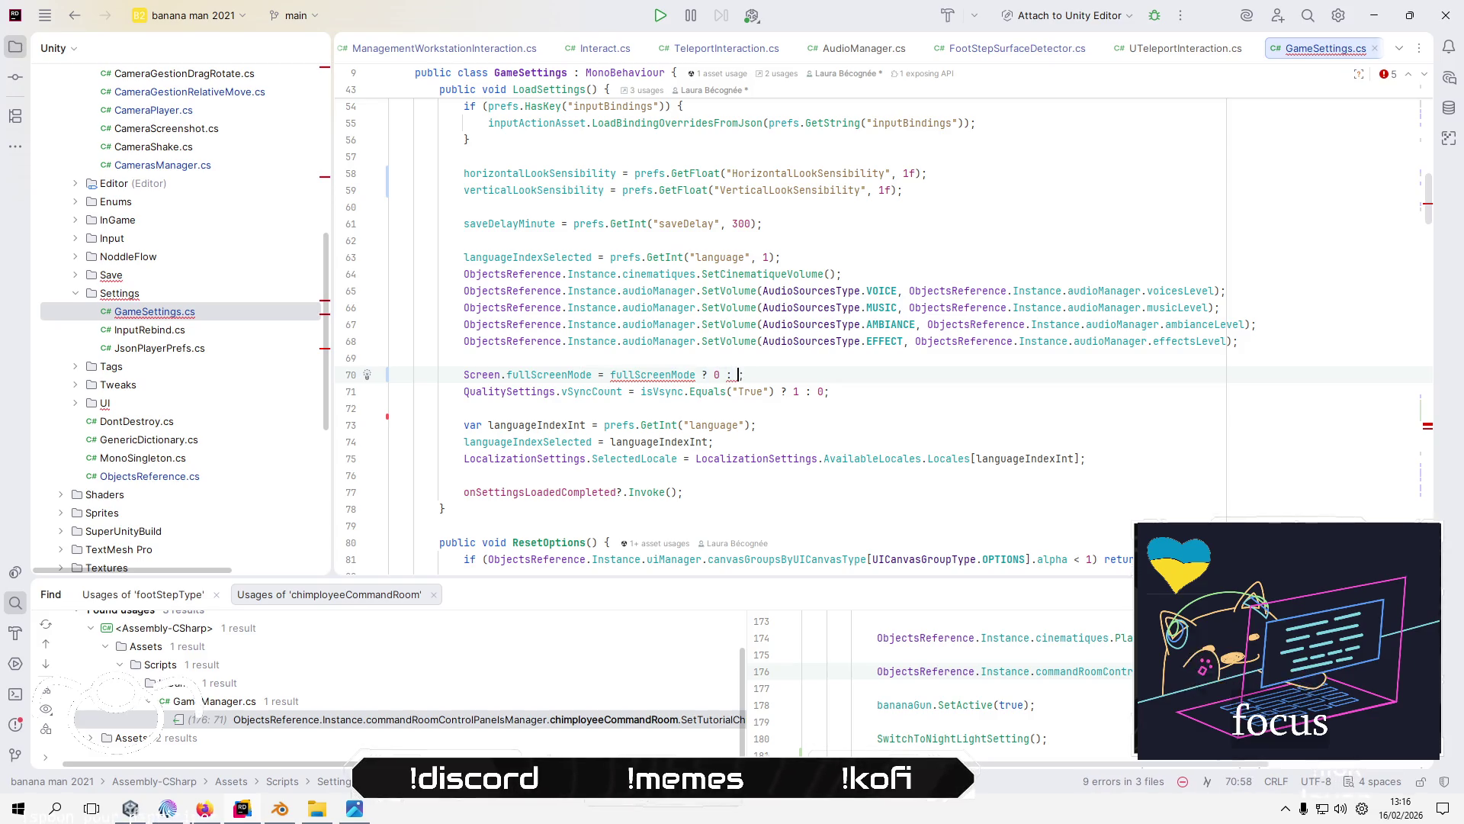
pyautogui.hotkey('alt', 'Tab')
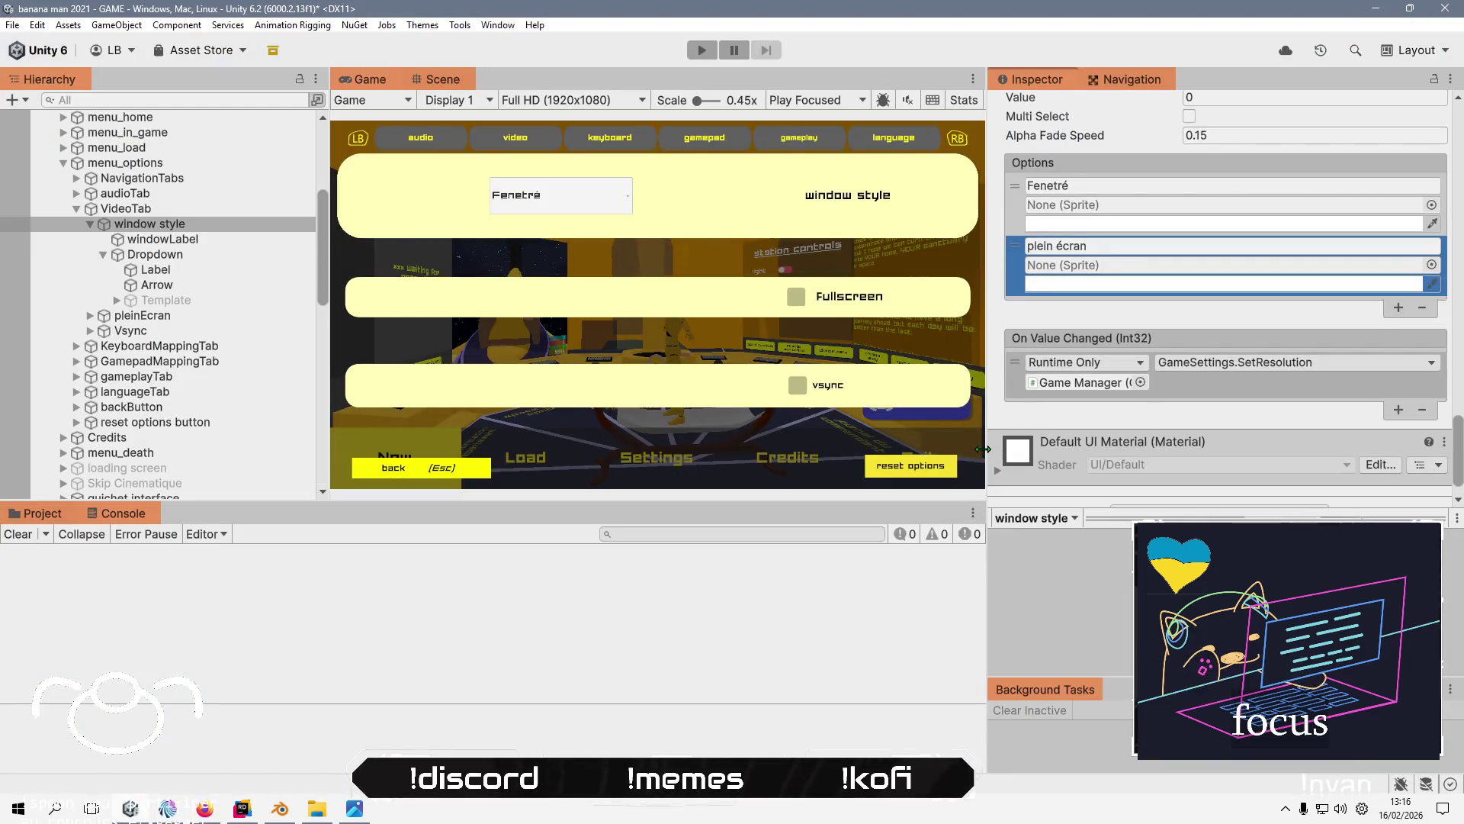
pyautogui.hotkey('alt', 'Tab')
# - Complete the ternary's second branch with FullScreenMode.Windowed and a closing semicolon
pyautogui.write('F')
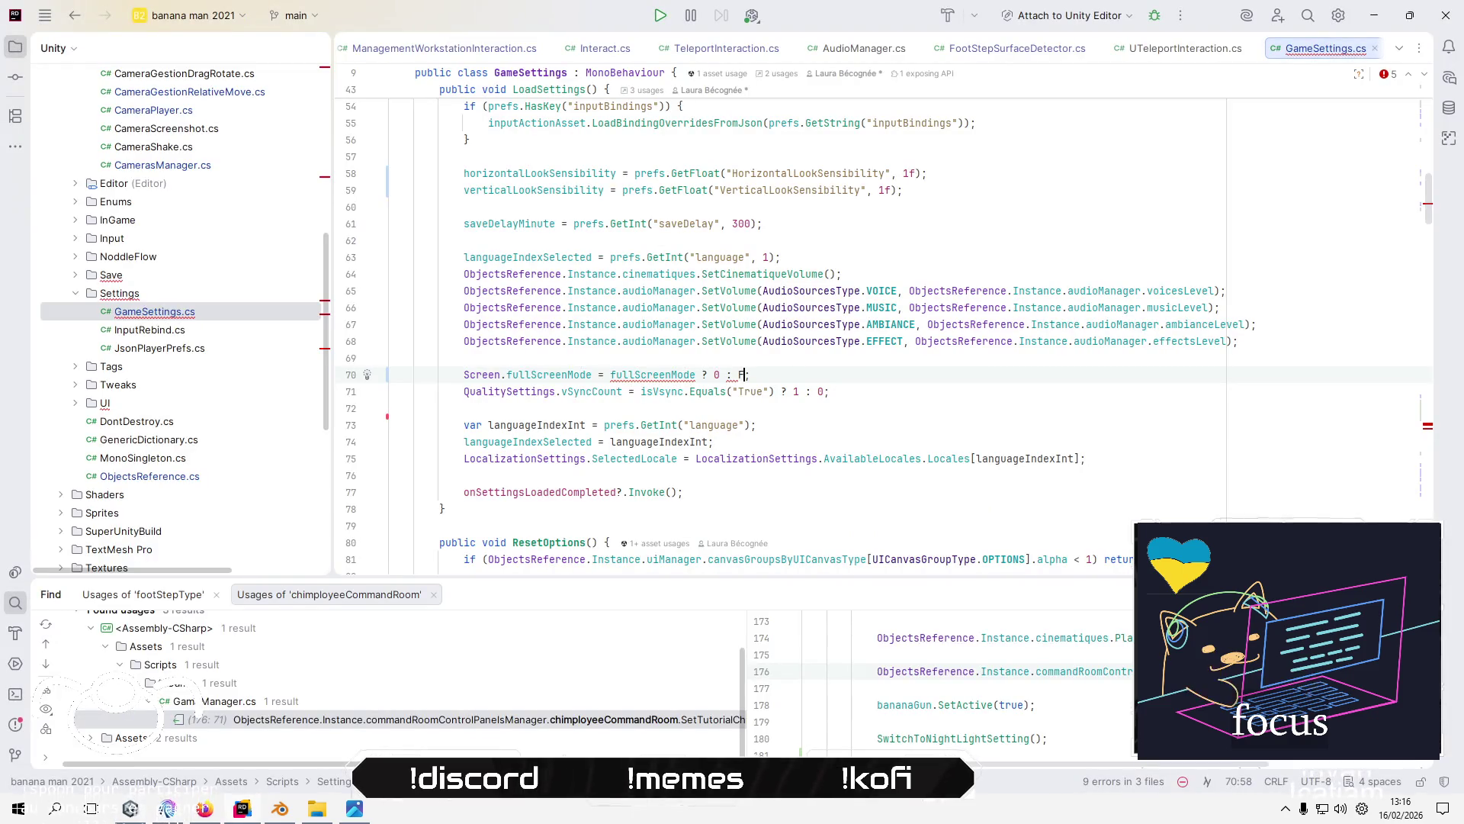
pyautogui.press('Down')
pyautogui.press('Return')
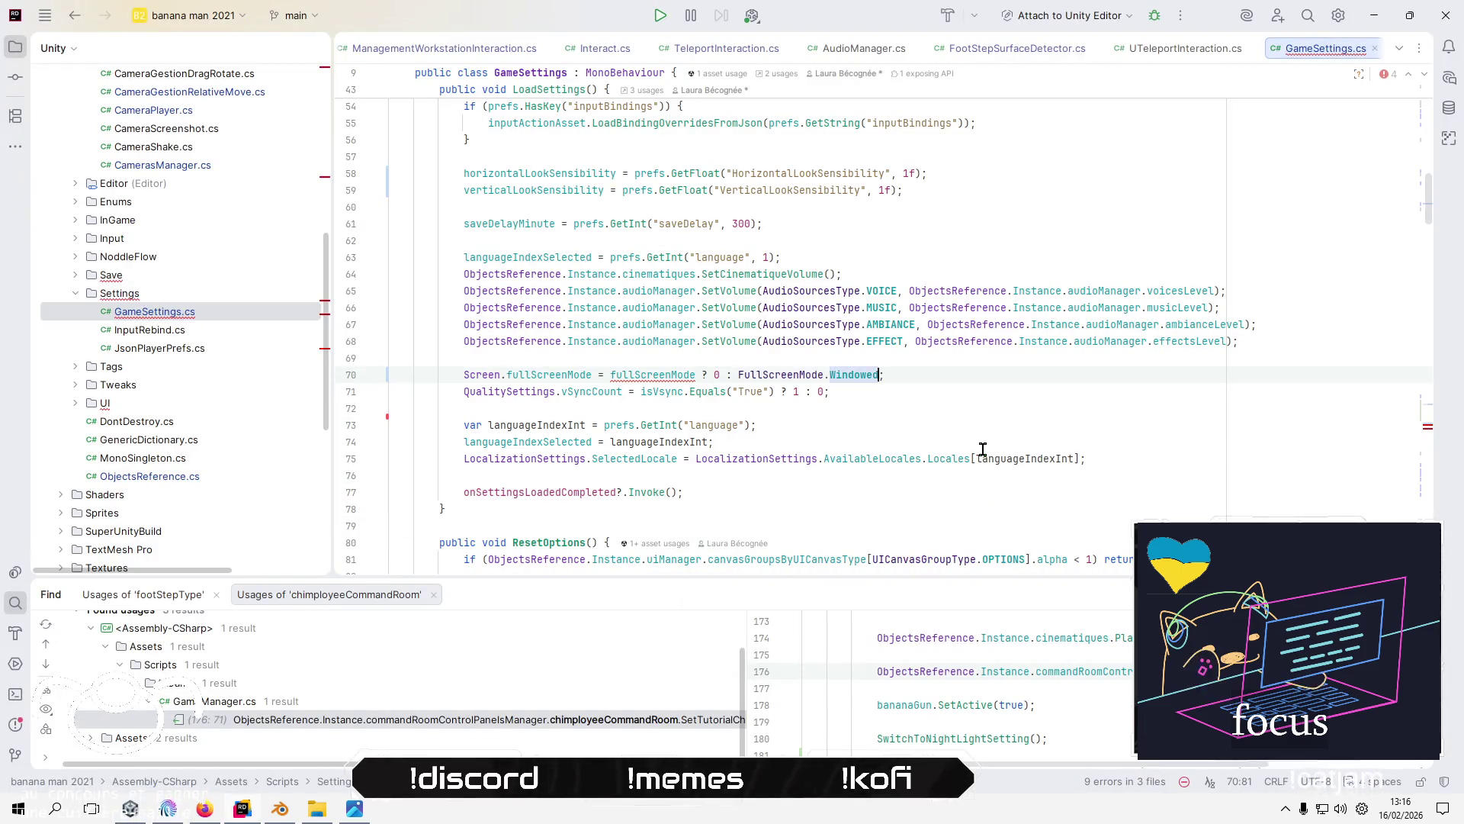
pyautogui.write(';')
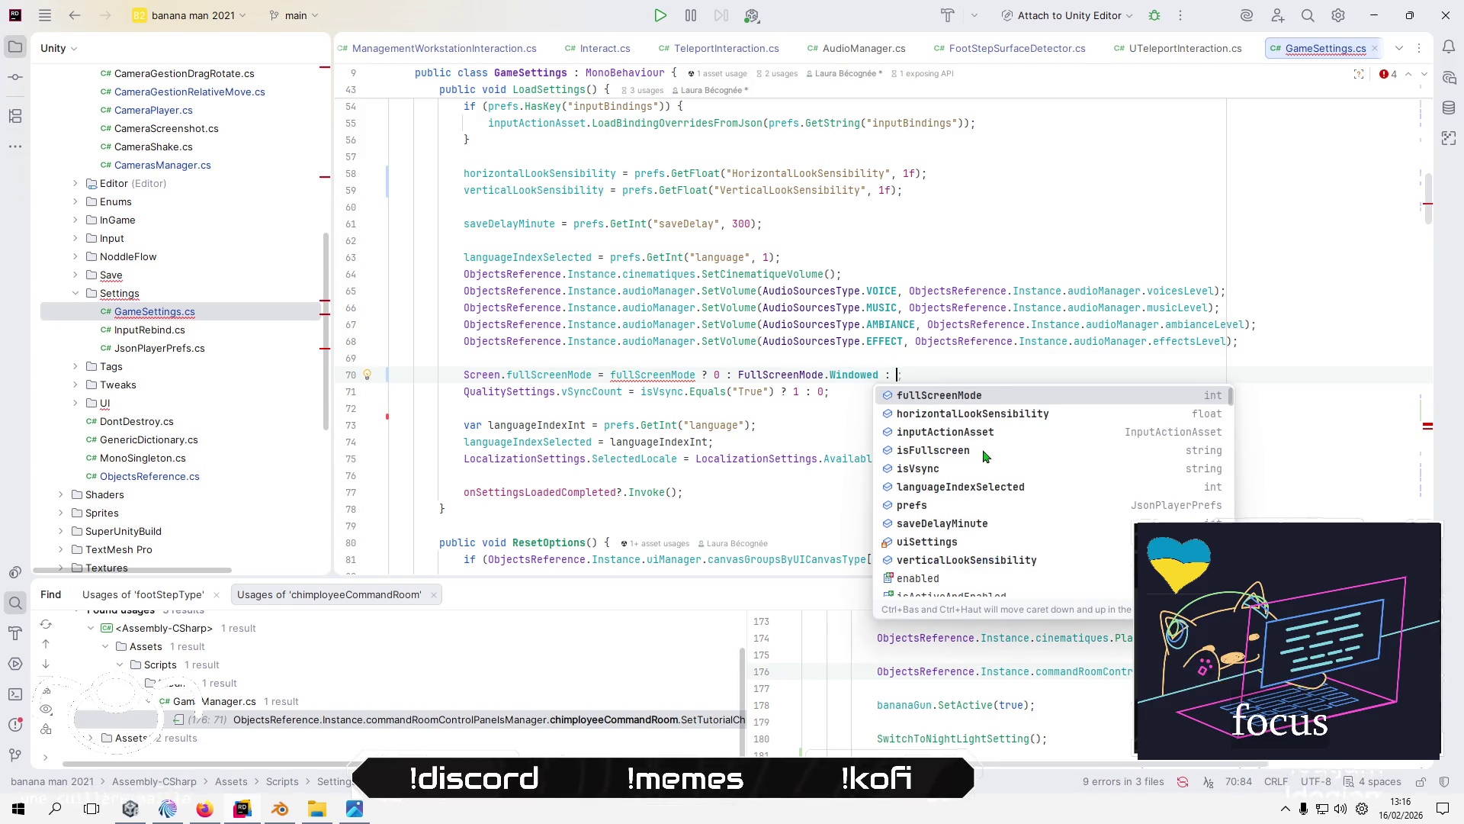
pyautogui.press('Left')
pyautogui.press('BackSpace')
# - Fix the spacing around the ternary's 0 and before the semicolon, then return to the FullScreenMode docs
pyautogui.click(726, 374)
pyautogui.click(721, 375)
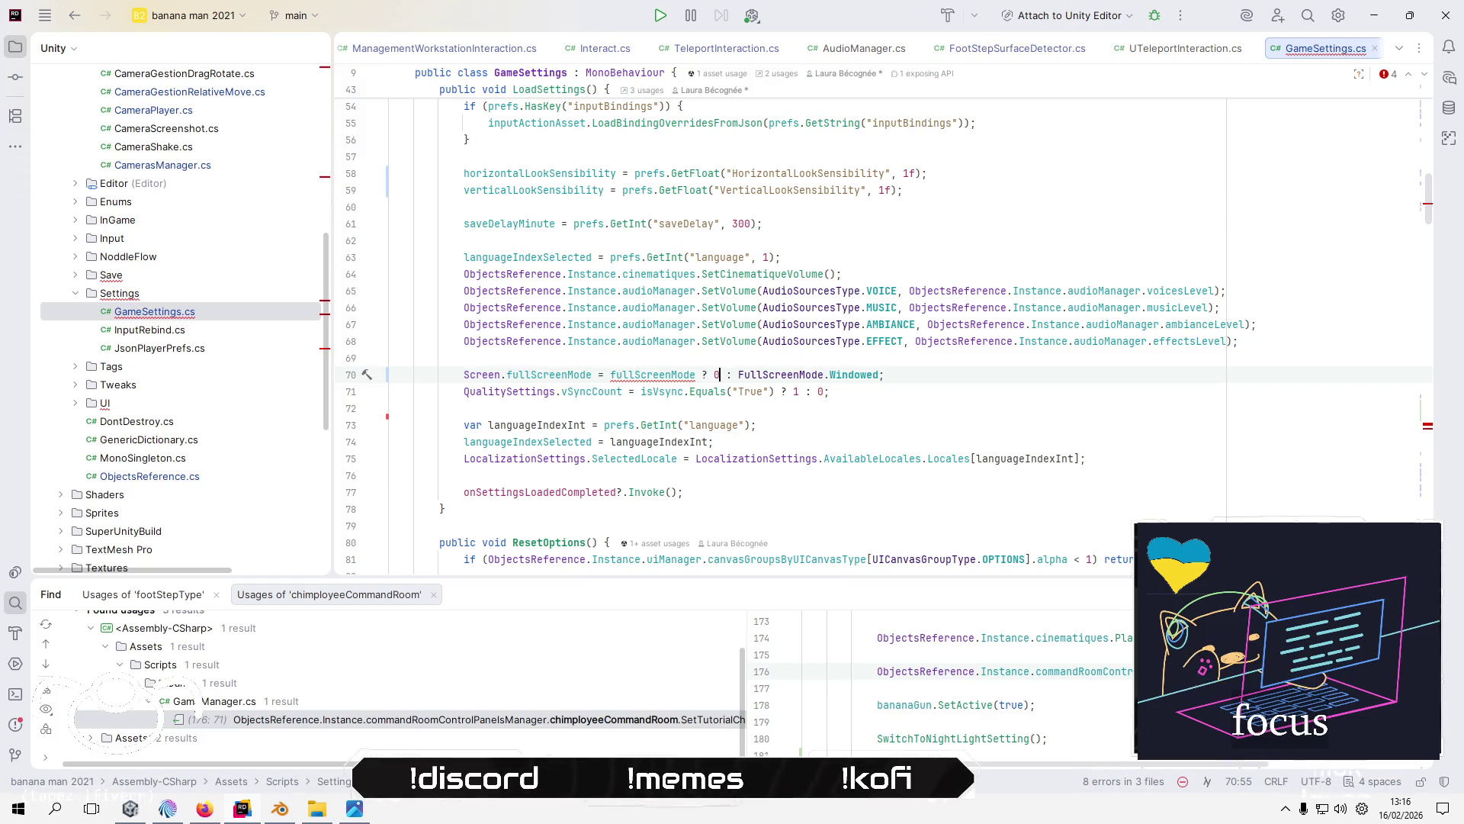
pyautogui.click(707, 375)
pyautogui.click(713, 374)
pyautogui.click(720, 374)
pyautogui.click(878, 374)
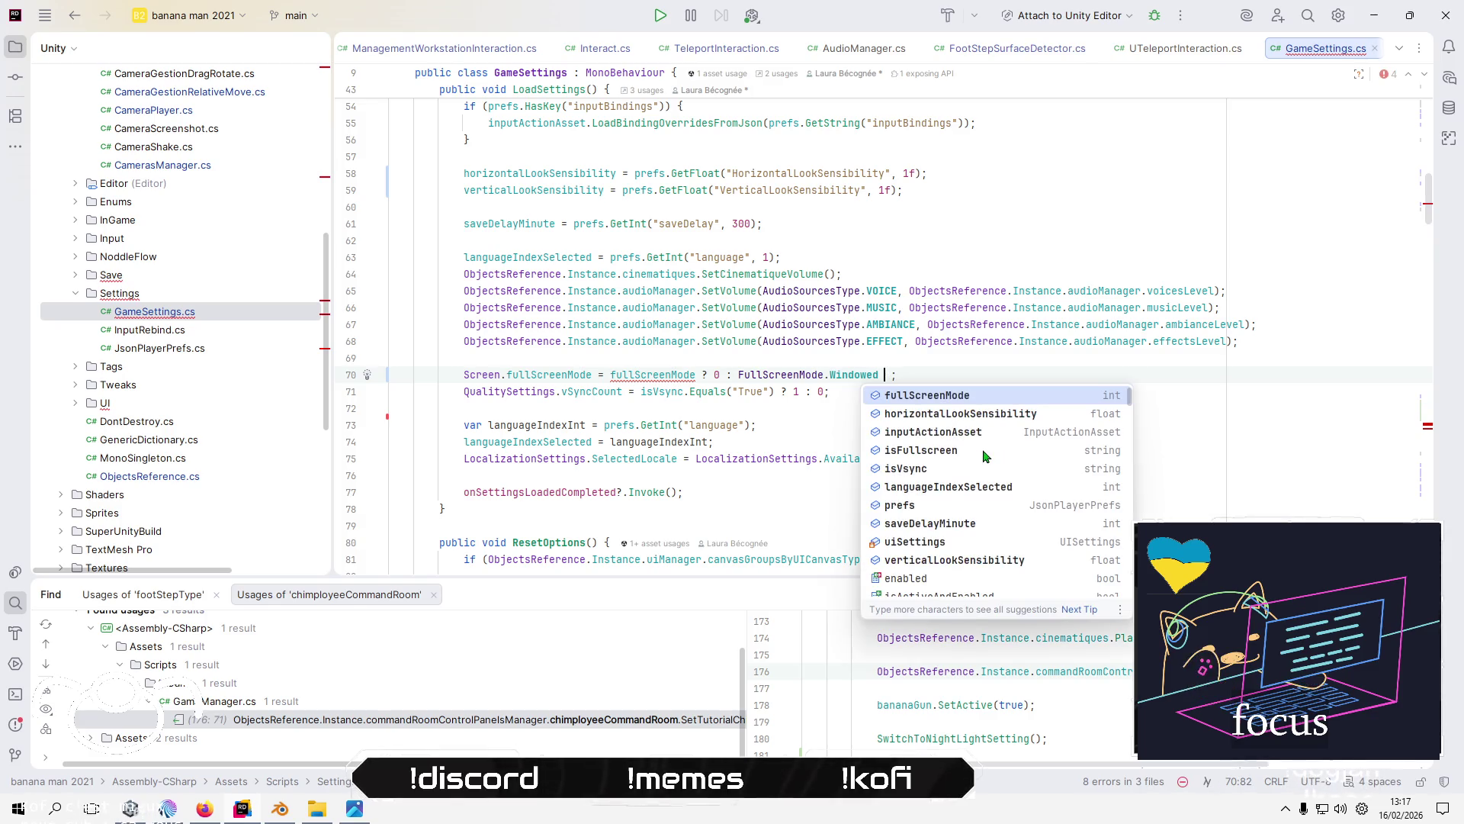
pyautogui.press('BackSpace')
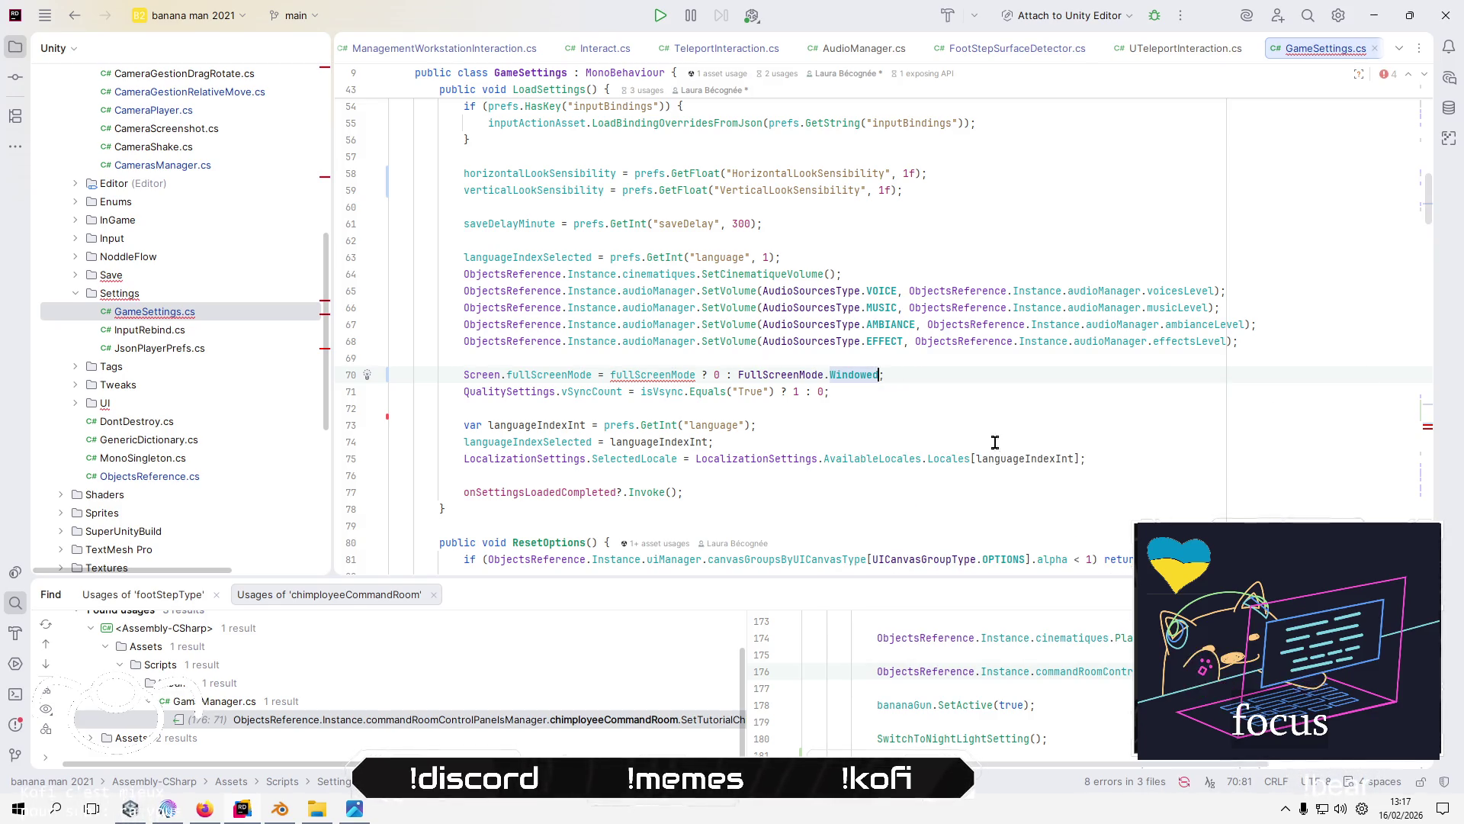
pyautogui.hotkey('alt', 'Tab')
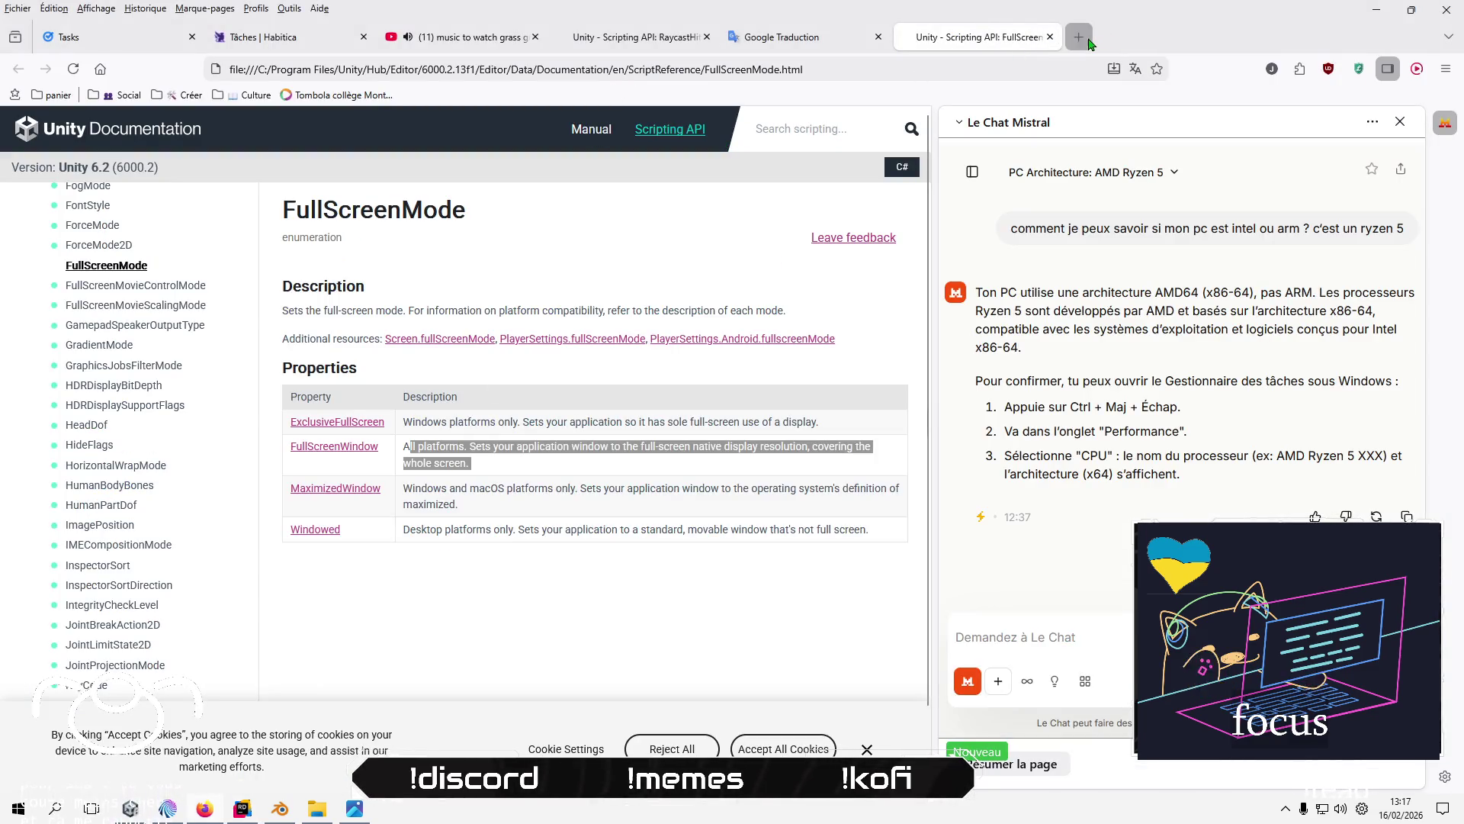
# - Search Kagi for 'ternaire dev', open MDN's conditional operator page, then go back to Rider
pyautogui.click(1081, 40)
pyautogui.write('ternaire')
pyautogui.press('Return')
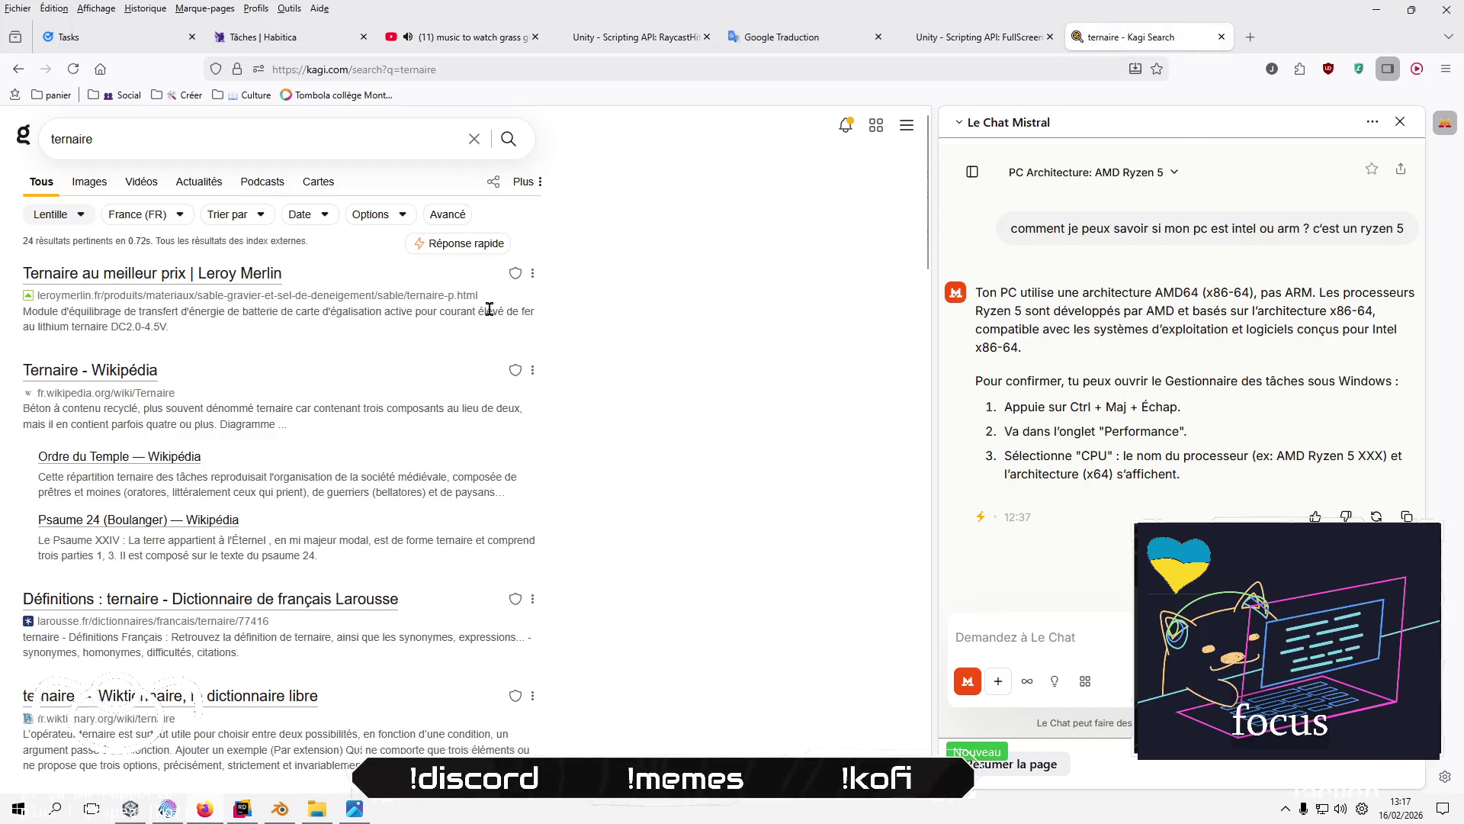
pyautogui.click(304, 139)
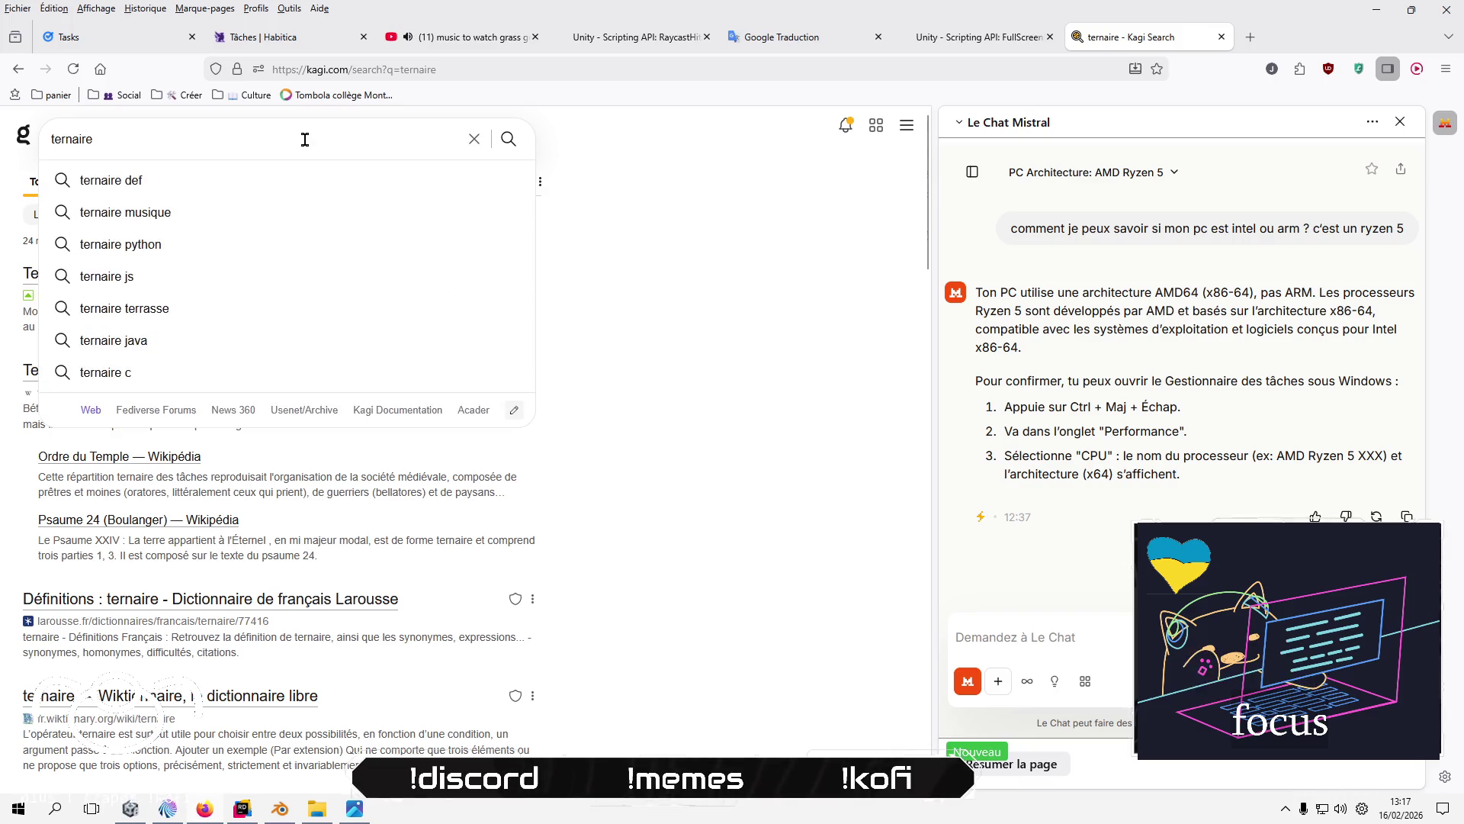
pyautogui.write('dev')
pyautogui.press('Return')
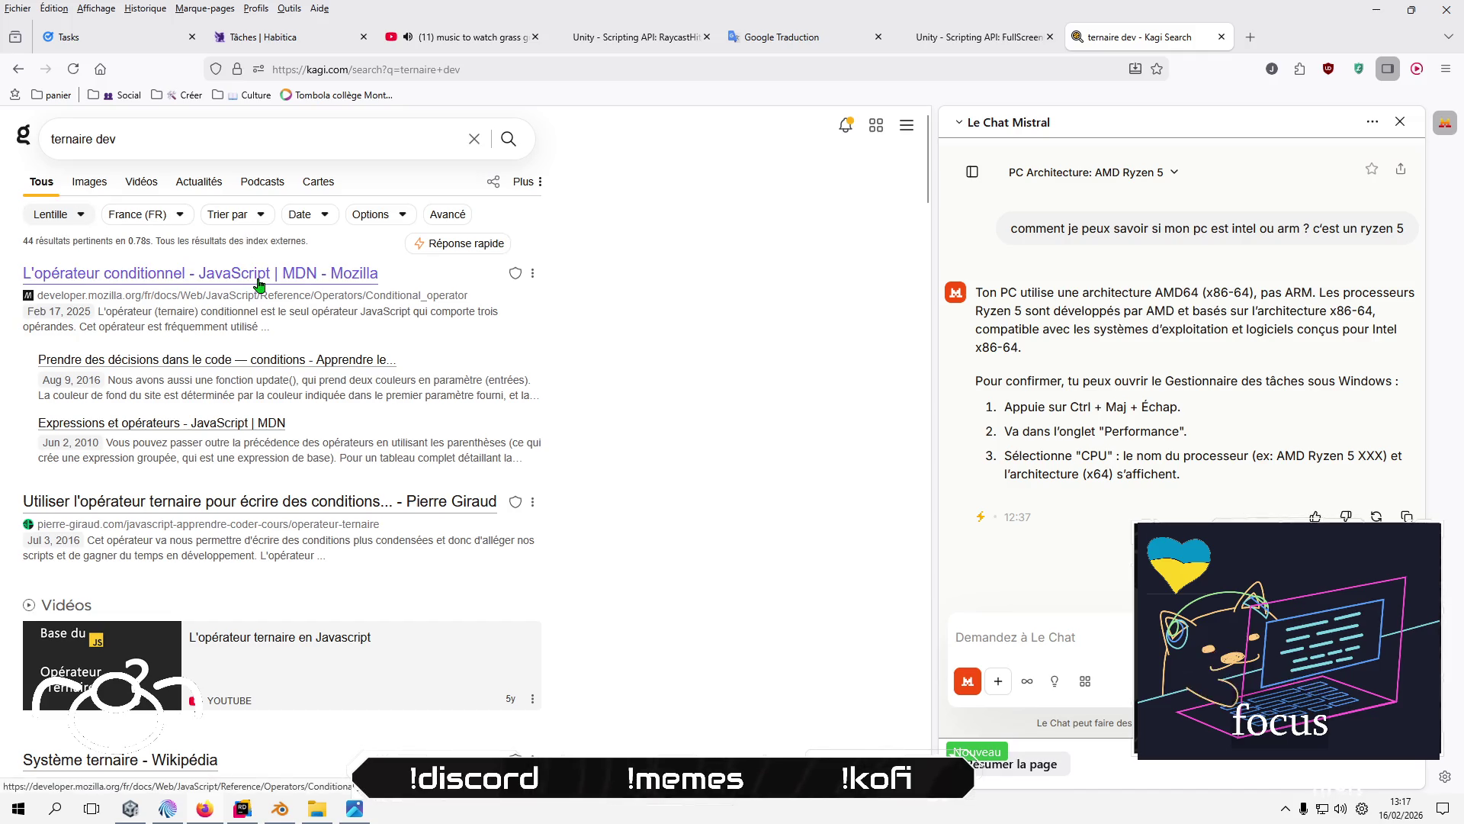
pyautogui.click(259, 284)
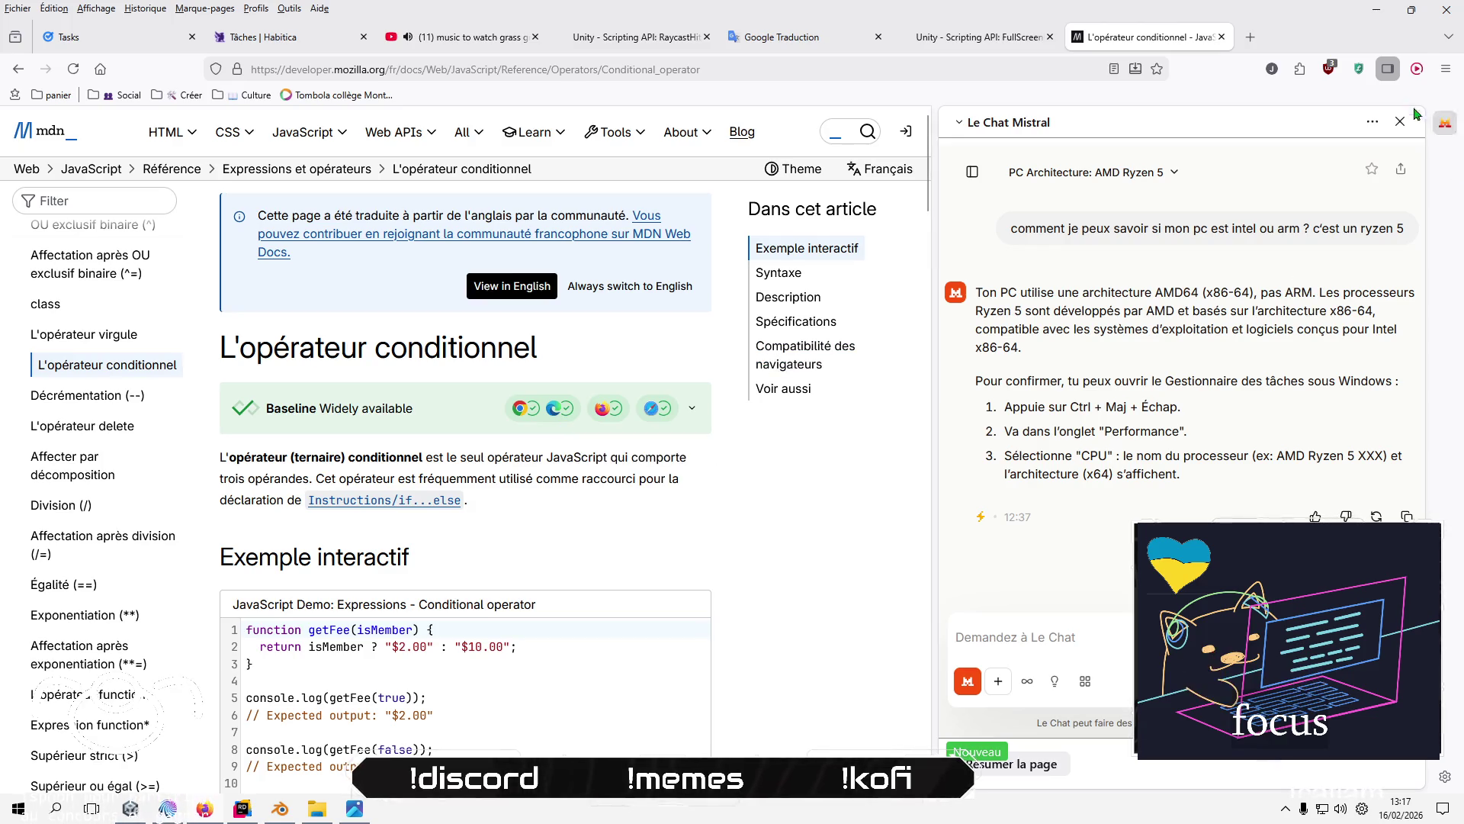
pyautogui.click(1375, 8)
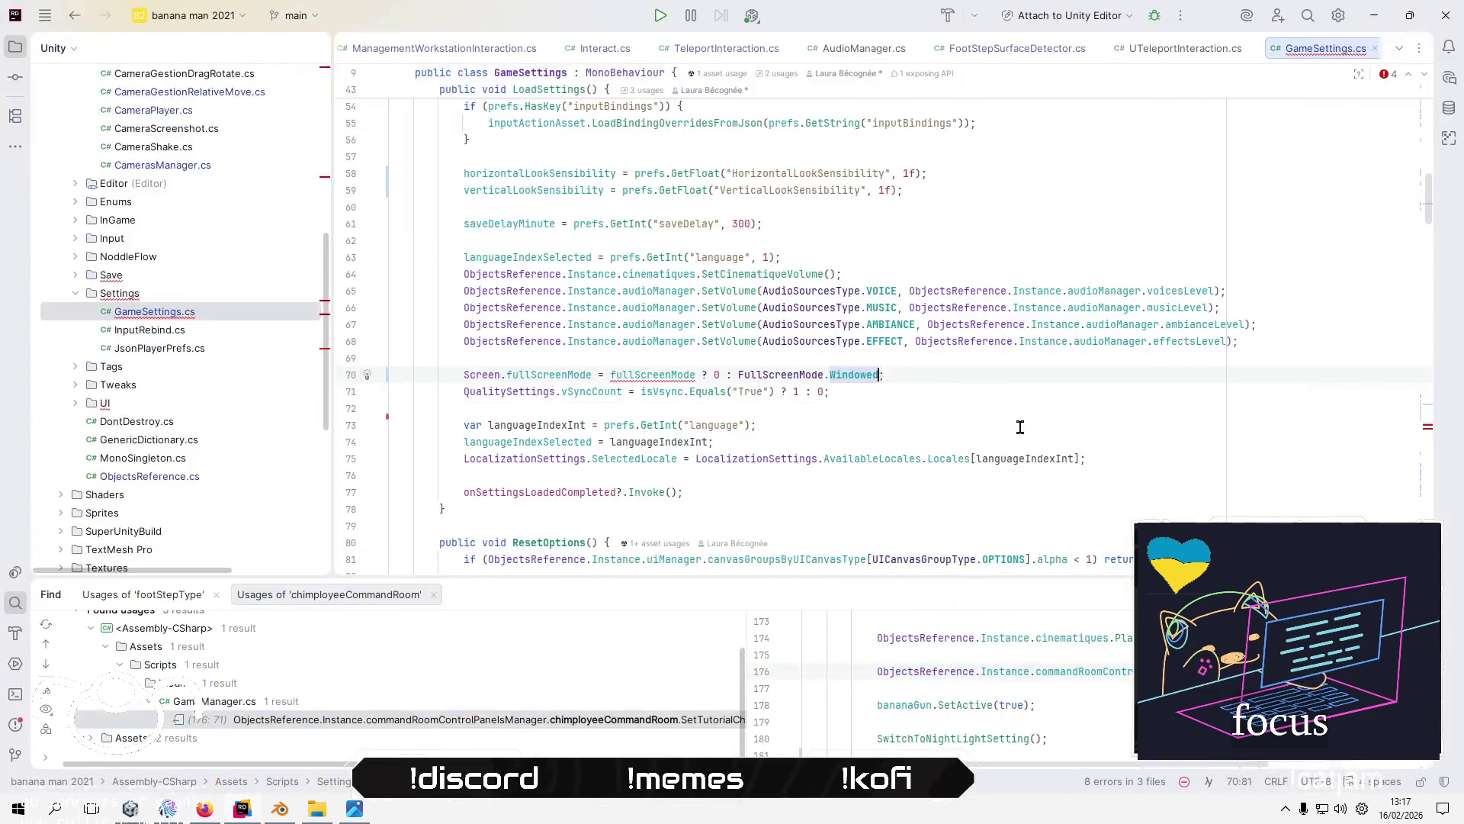
# - Rewrite line 70 as 0 ? FullScreenMode.Windowed : FullScreenMode.FullScreenWindow
pyautogui.doubleClick(652, 374)
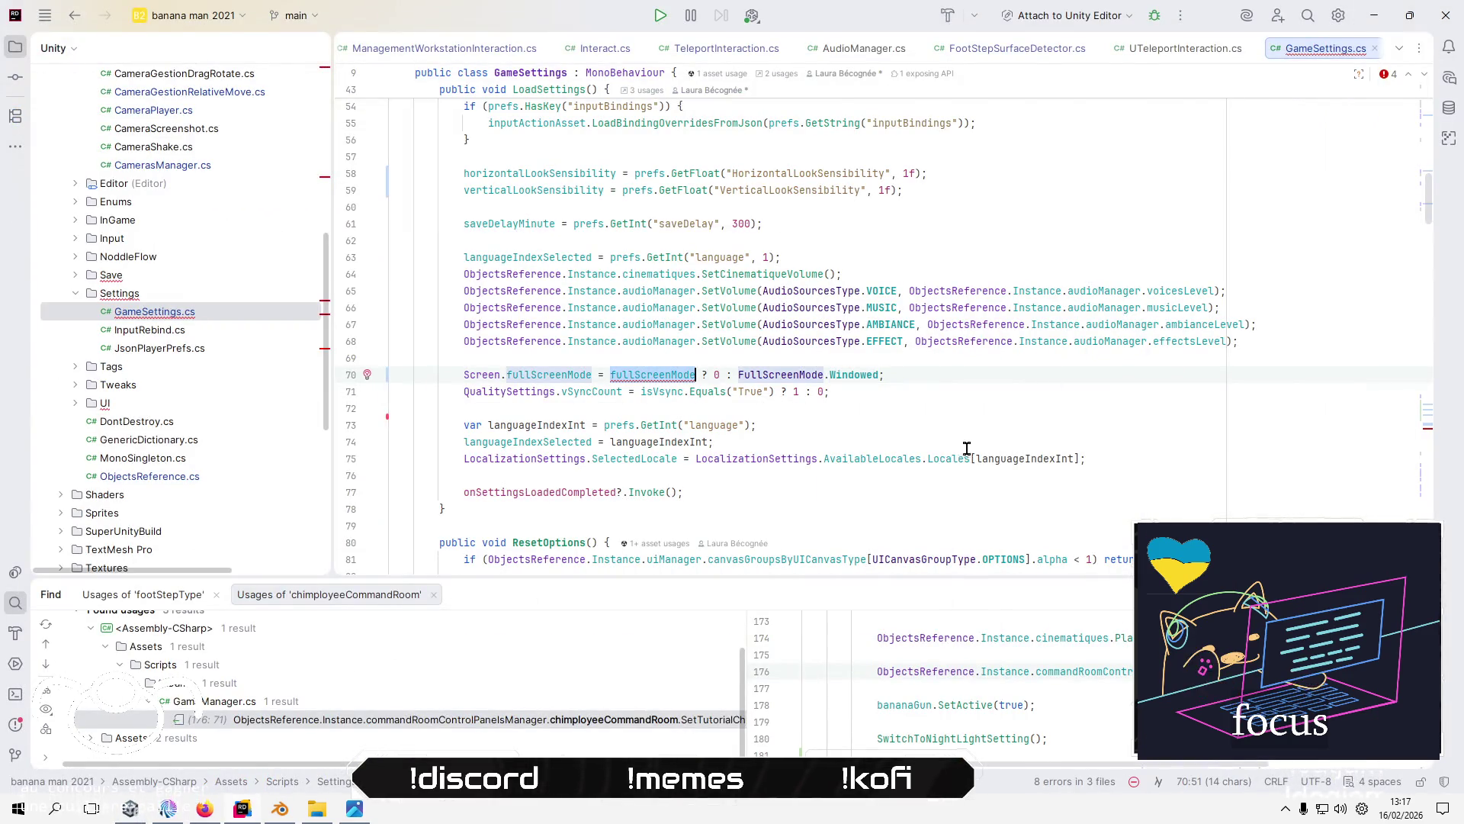
pyautogui.moveTo(1066, 454)
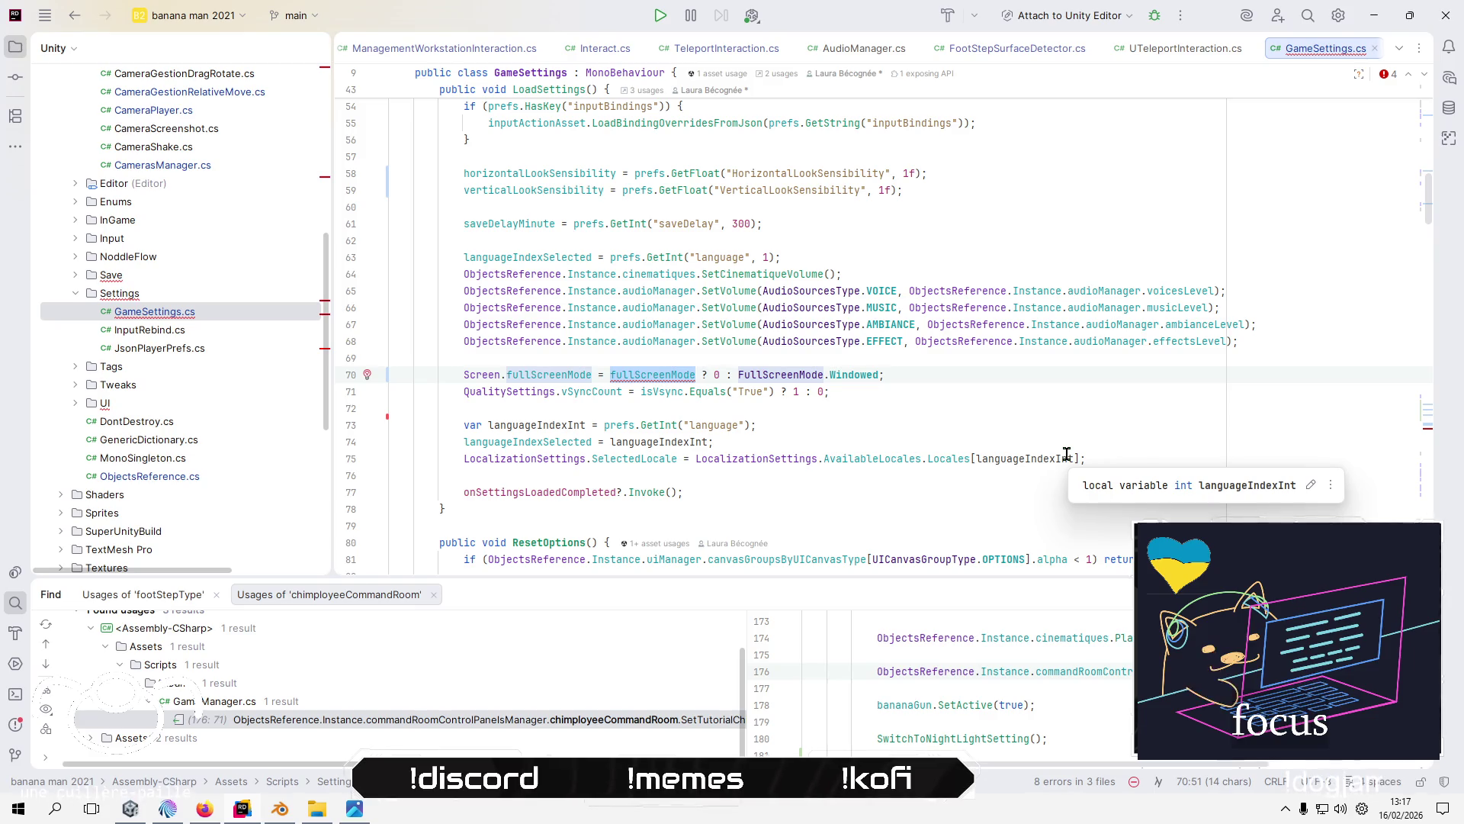
pyautogui.write('0')
pyautogui.moveTo(634, 374); pyautogui.dragTo(659, 374)
pyautogui.press('BackSpace')
pyautogui.click(777, 374)
pyautogui.write(':')
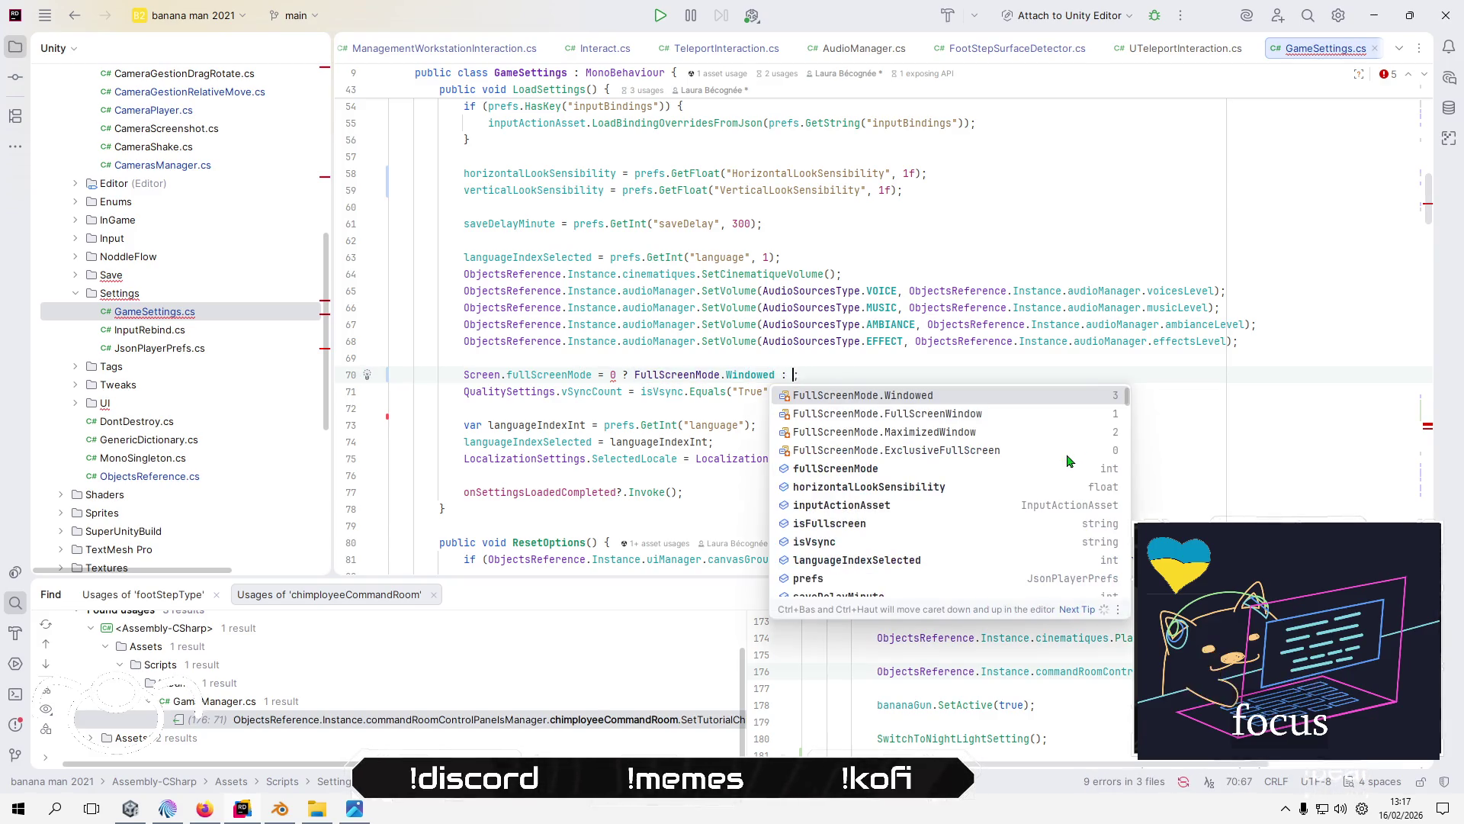
pyautogui.press('Down')
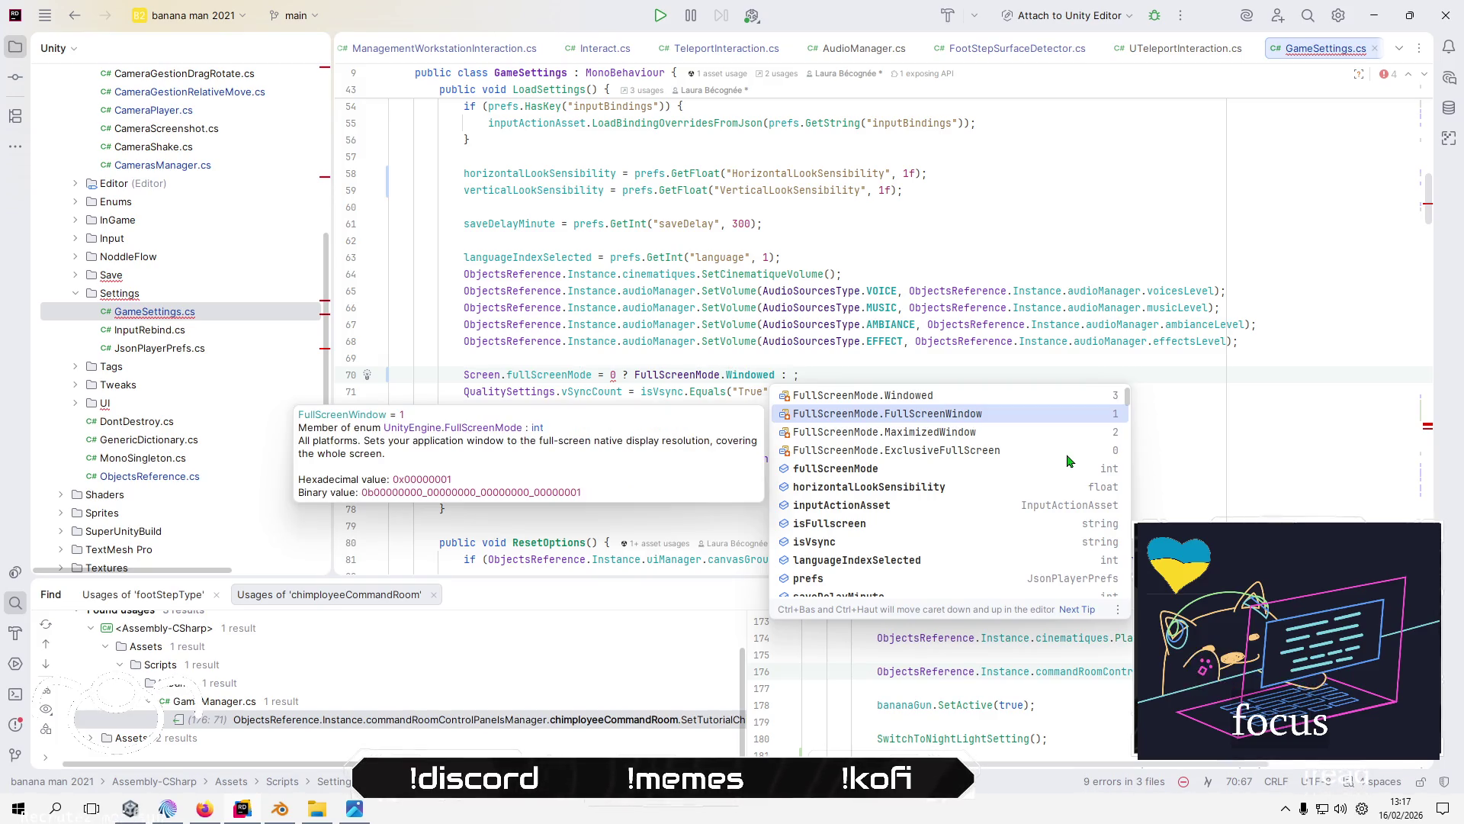
pyautogui.press('Return')
# - Inspect the 0 condition and FullScreenMode usages on line 70, then switch to the browser
pyautogui.press('Home')
pyautogui.hotkey('ctrl', 'Right')
pyautogui.hotkey('ctrl', 'Right')
pyautogui.hotkey('ctrl', 'Right')
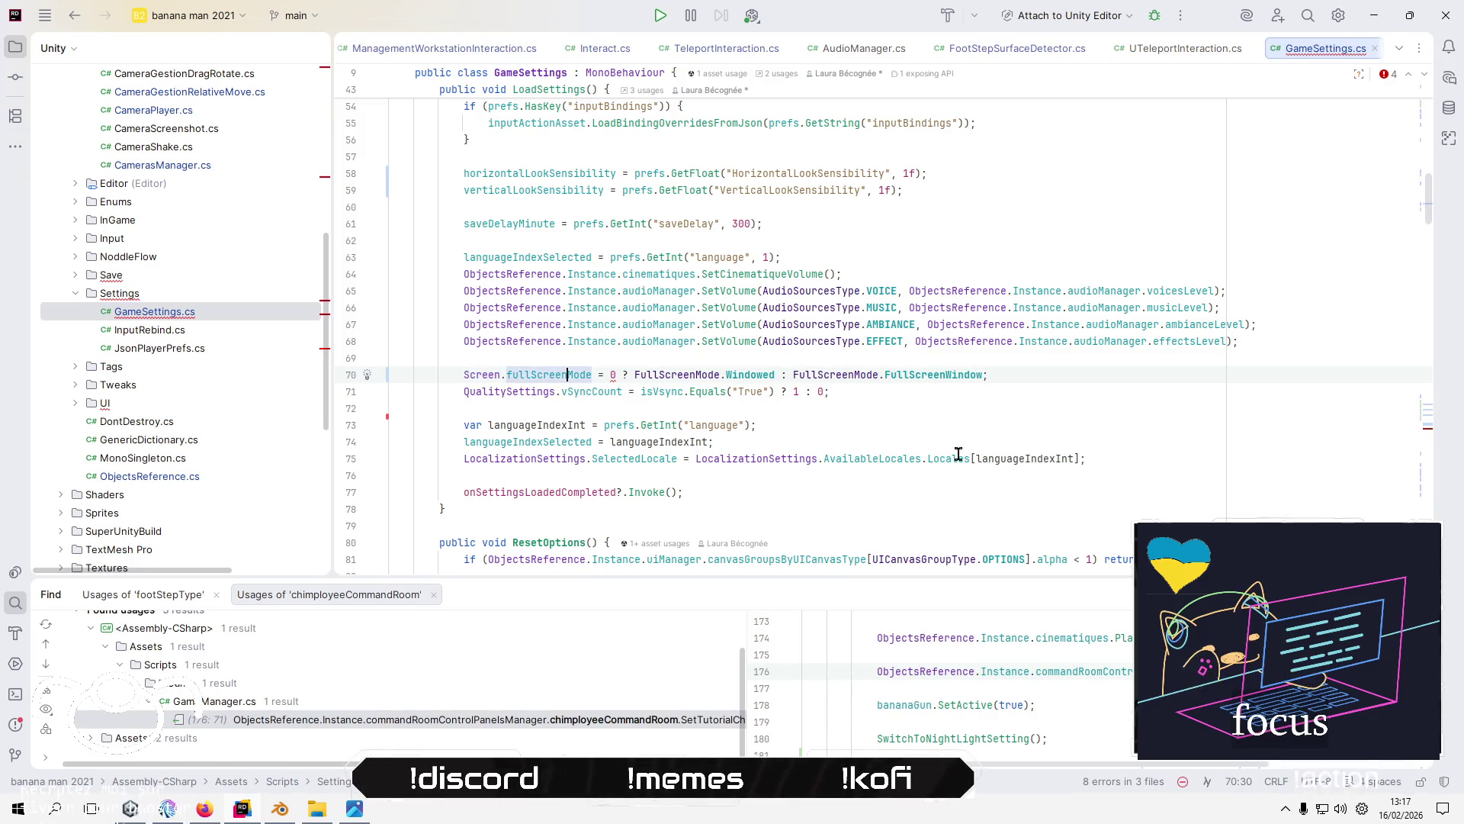
pyautogui.moveTo(538, 374)
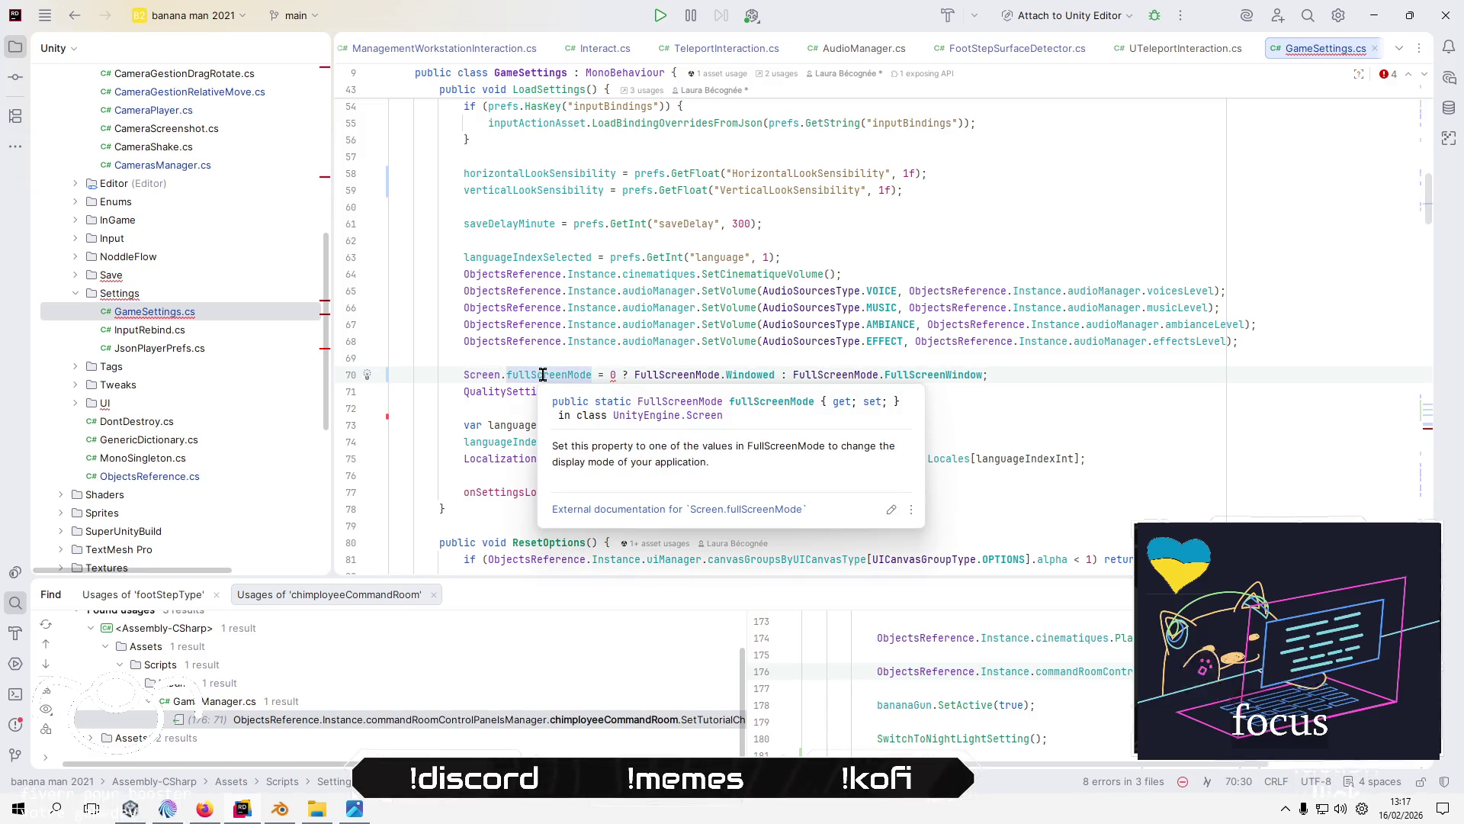
pyautogui.hotkey('ctrl', 'Right')
pyautogui.hotkey('ctrl', 'Right')
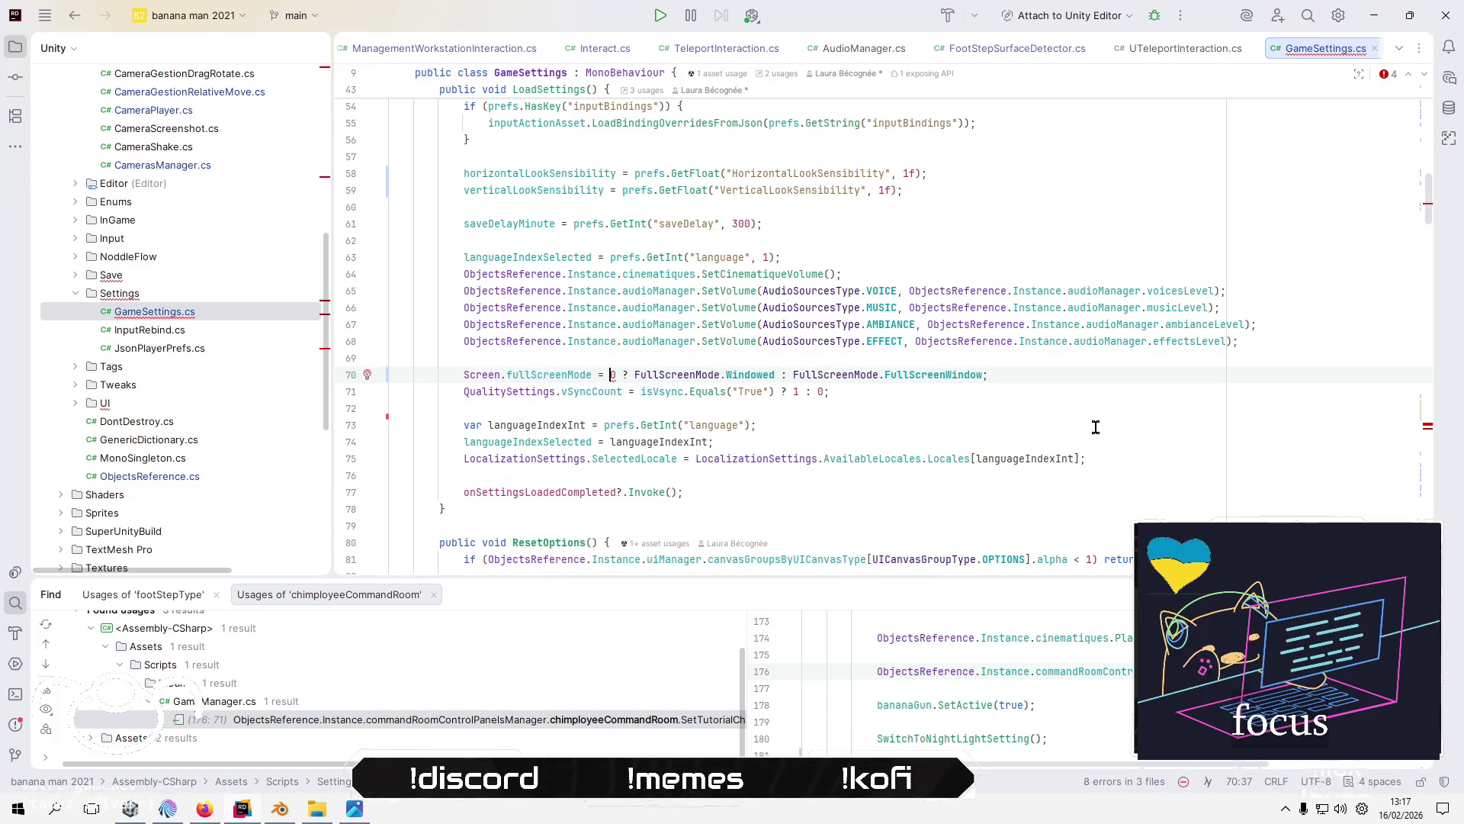
pyautogui.hotkey('shift', 'Right')
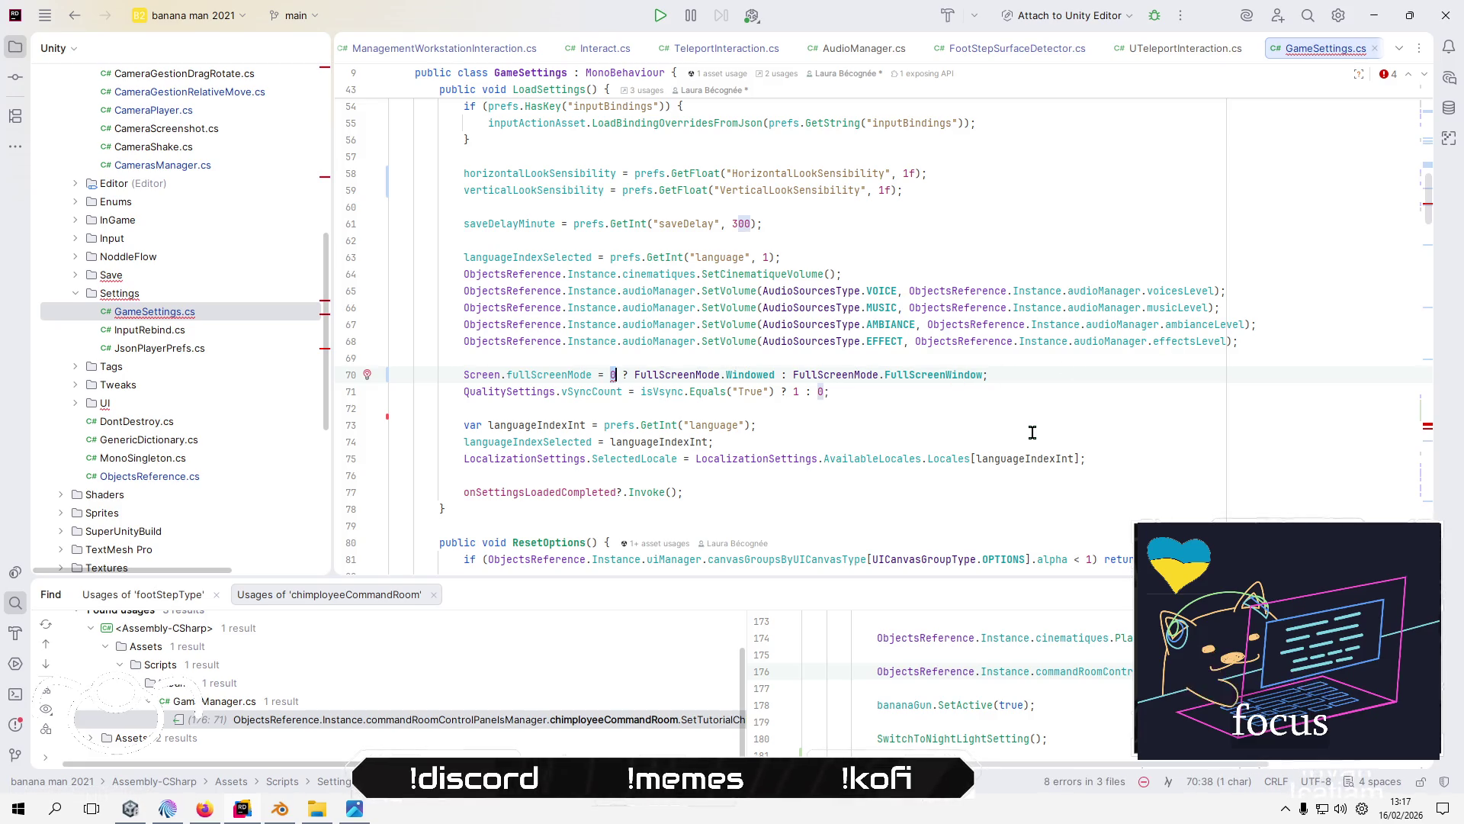
pyautogui.scroll(1, 1031, 432)
pyautogui.scroll(4, 1032, 432)
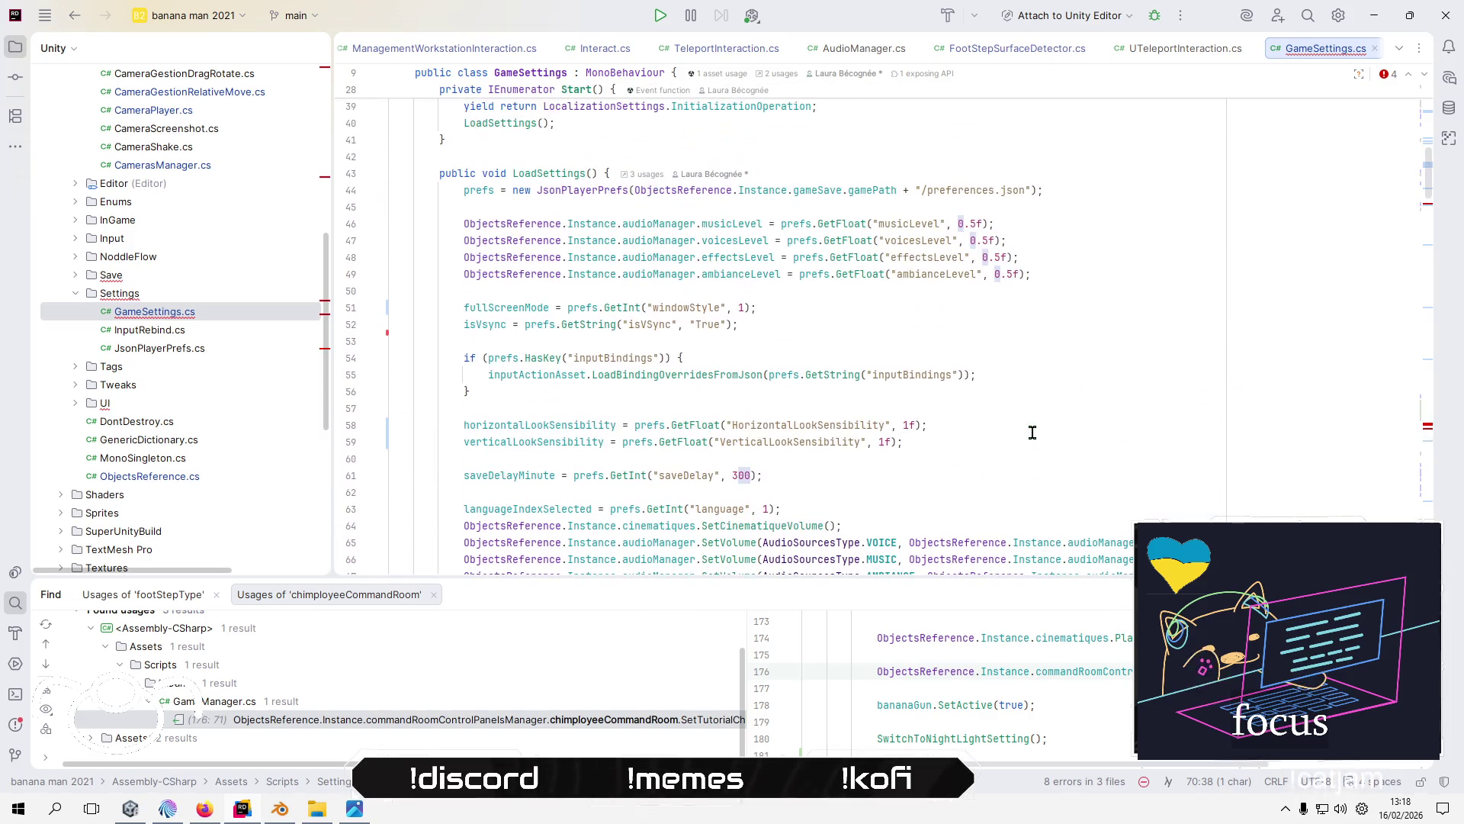
pyautogui.scroll(-3, 1032, 432)
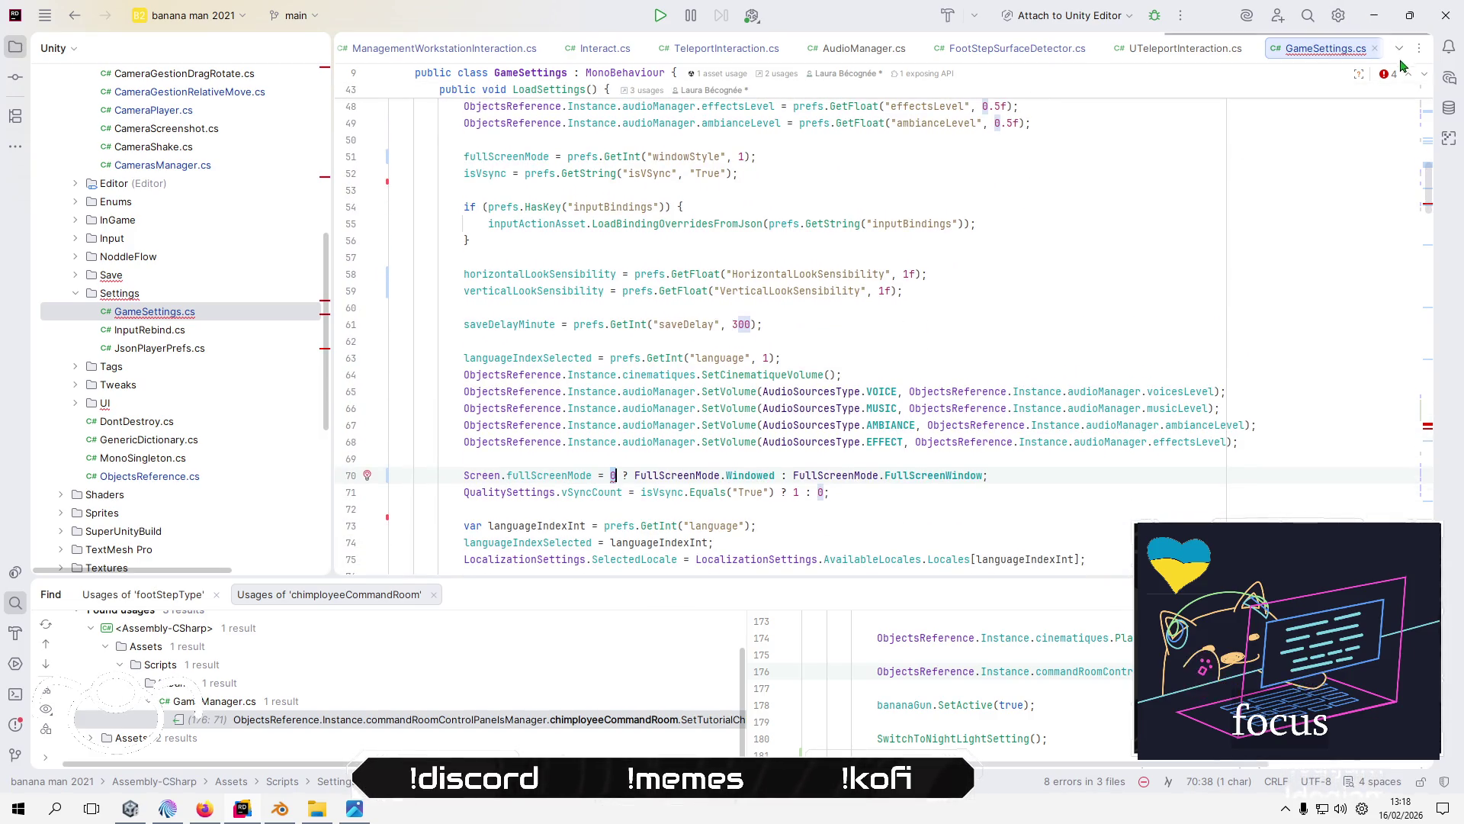
pyautogui.scroll(-1, 877, 413)
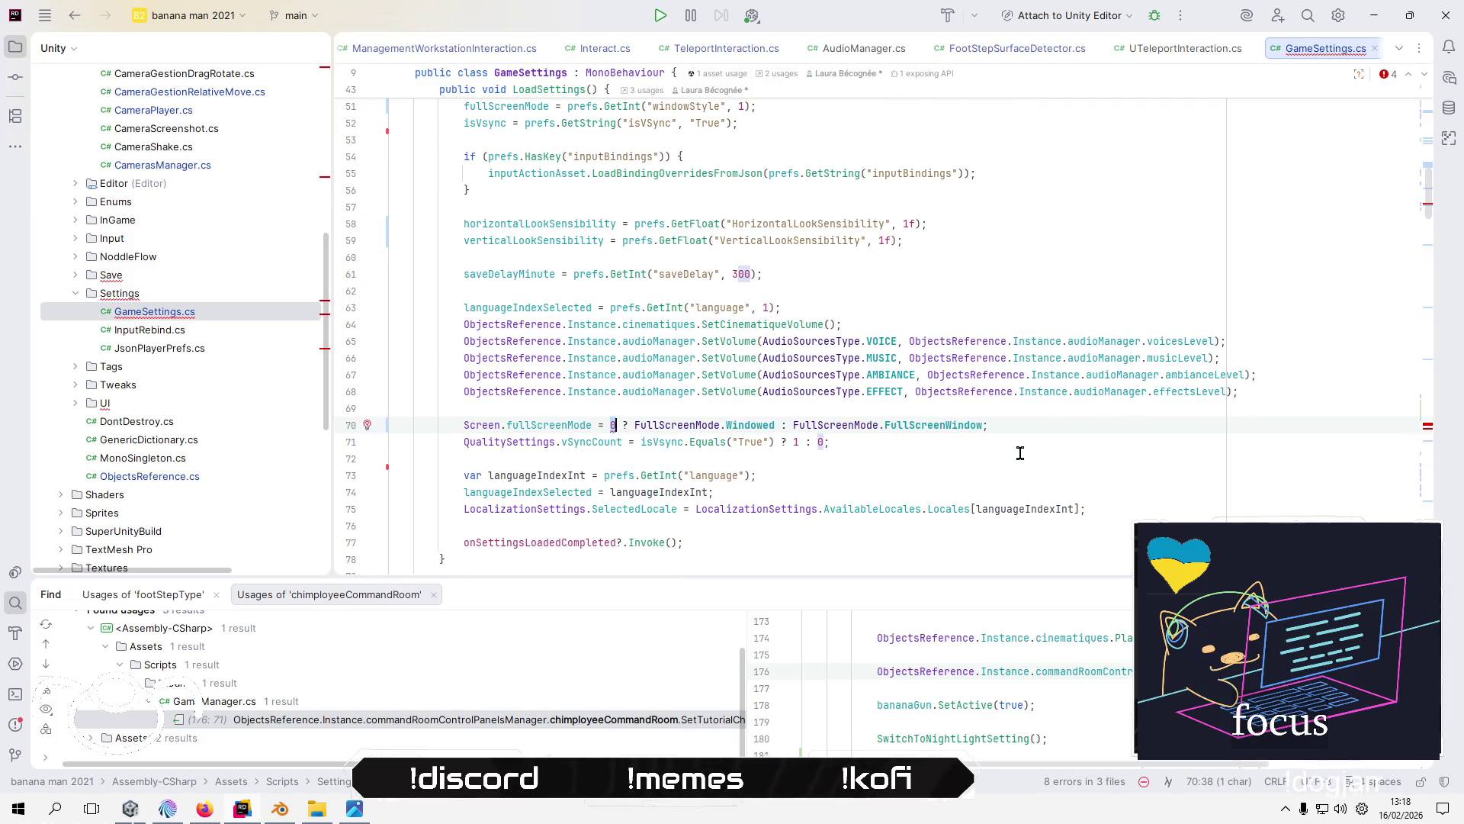
pyautogui.click(628, 424)
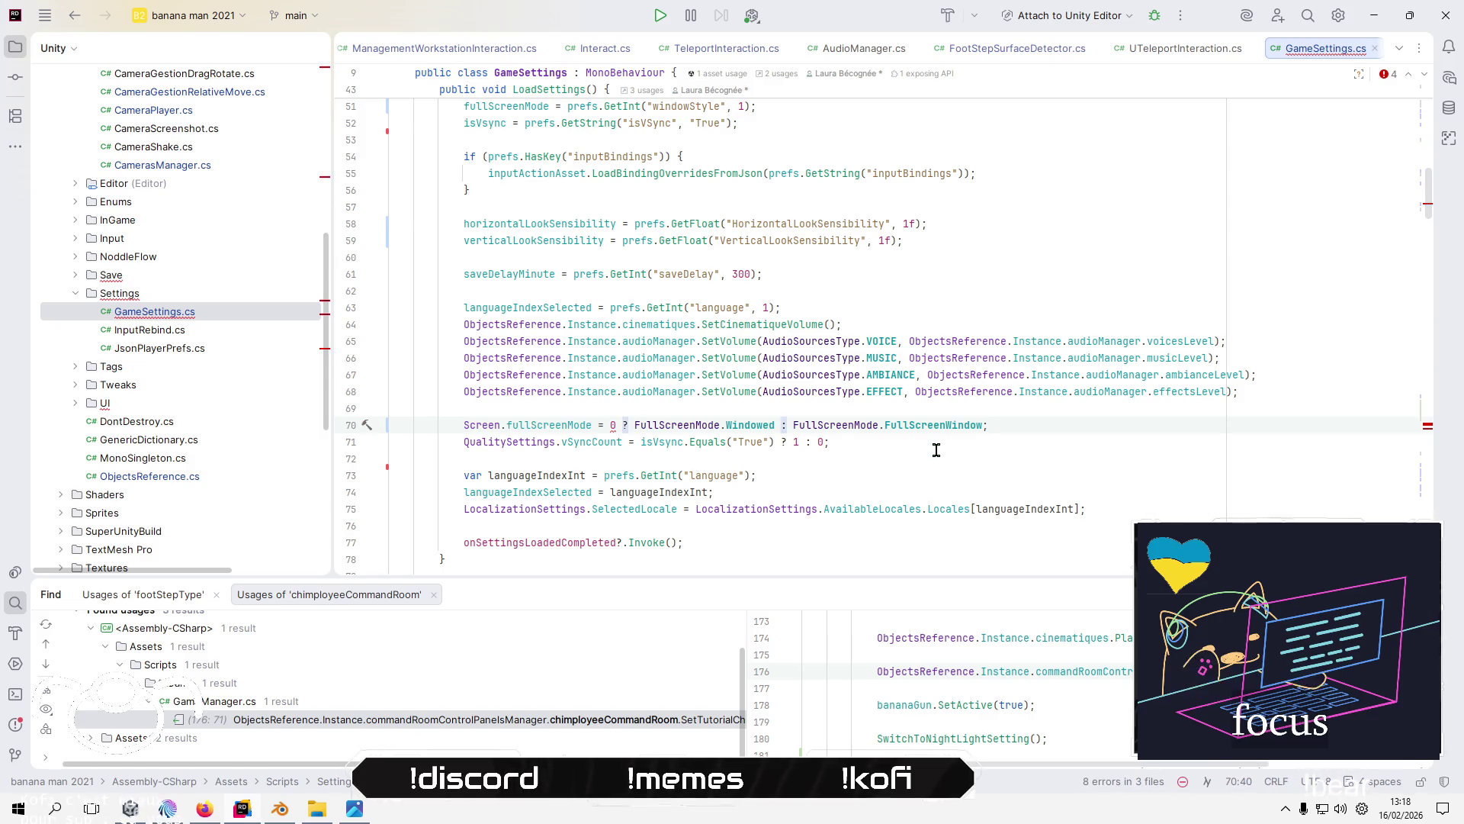
pyautogui.click(700, 427)
pyautogui.doubleClick(612, 425)
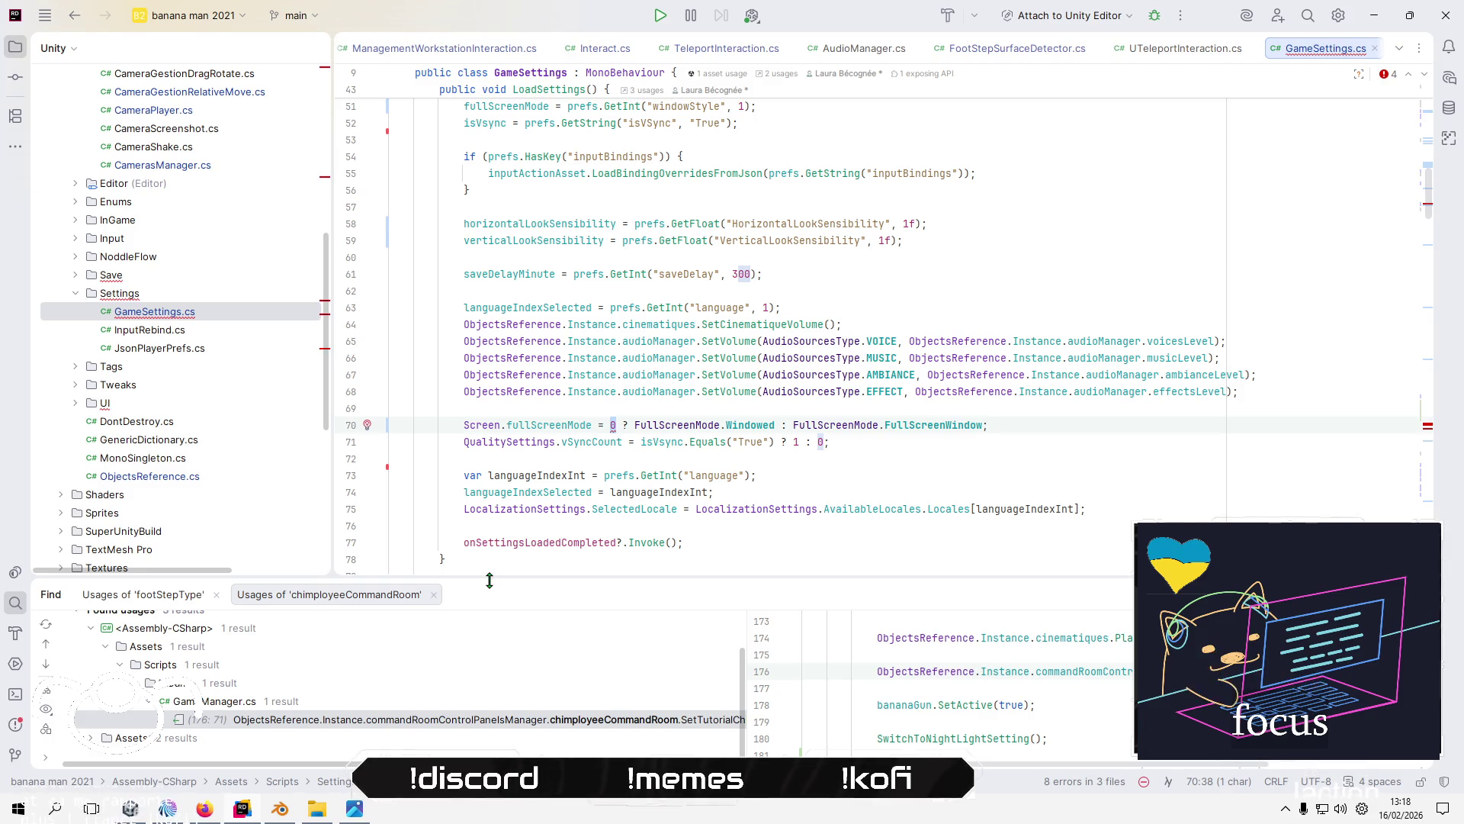
pyautogui.click(203, 808)
# - Scroll MDN's conditional operator page to its interactive example, then return to line 70
pyautogui.moveTo(762, 31)
pyautogui.mouseDown()
pyautogui.moveTo(236, 186)
pyautogui.moveTo(828, 183)
pyautogui.moveTo(828, 0)
pyautogui.mouseUp()
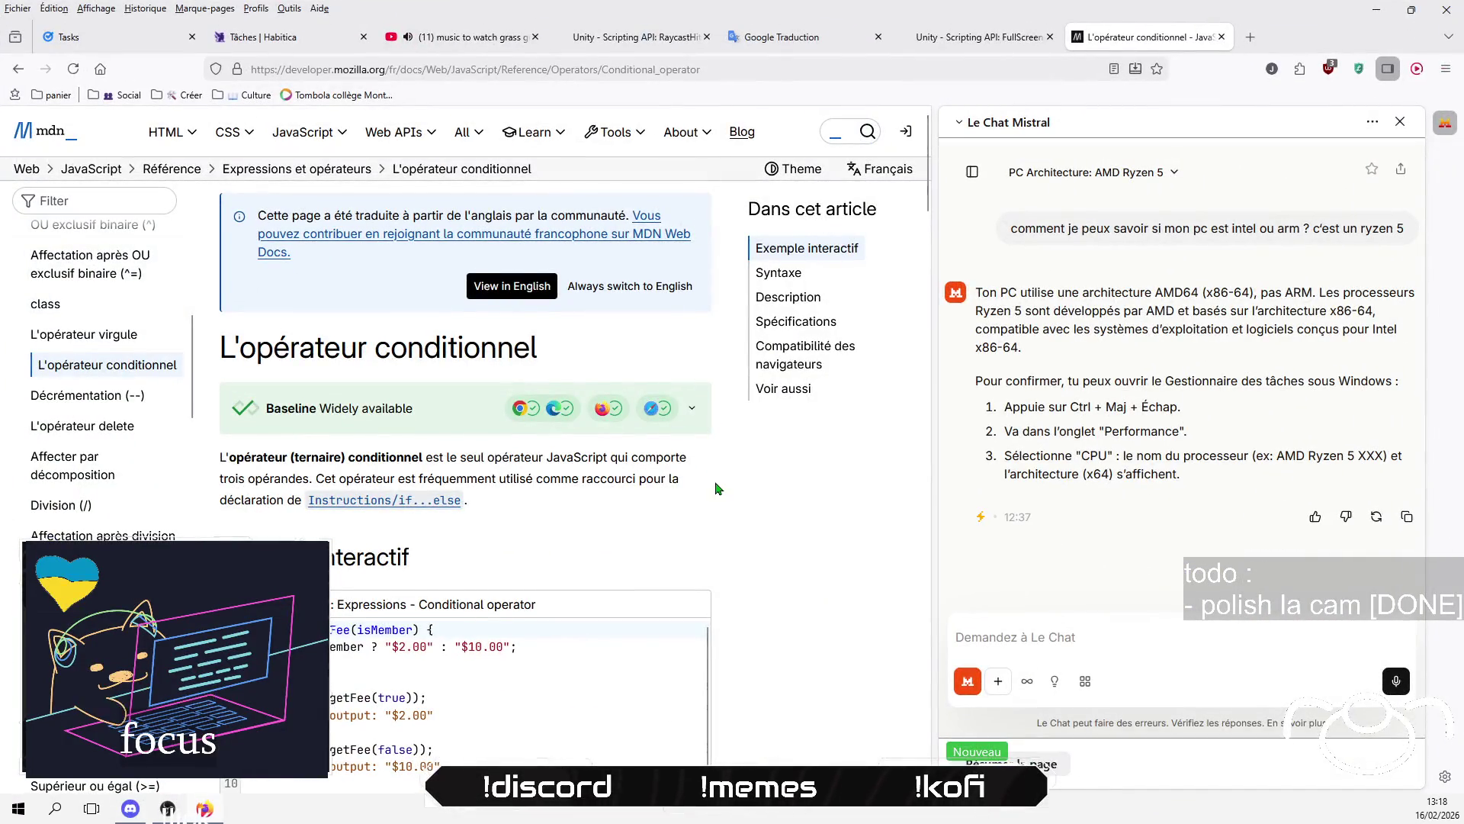
pyautogui.scroll(-2, 717, 488)
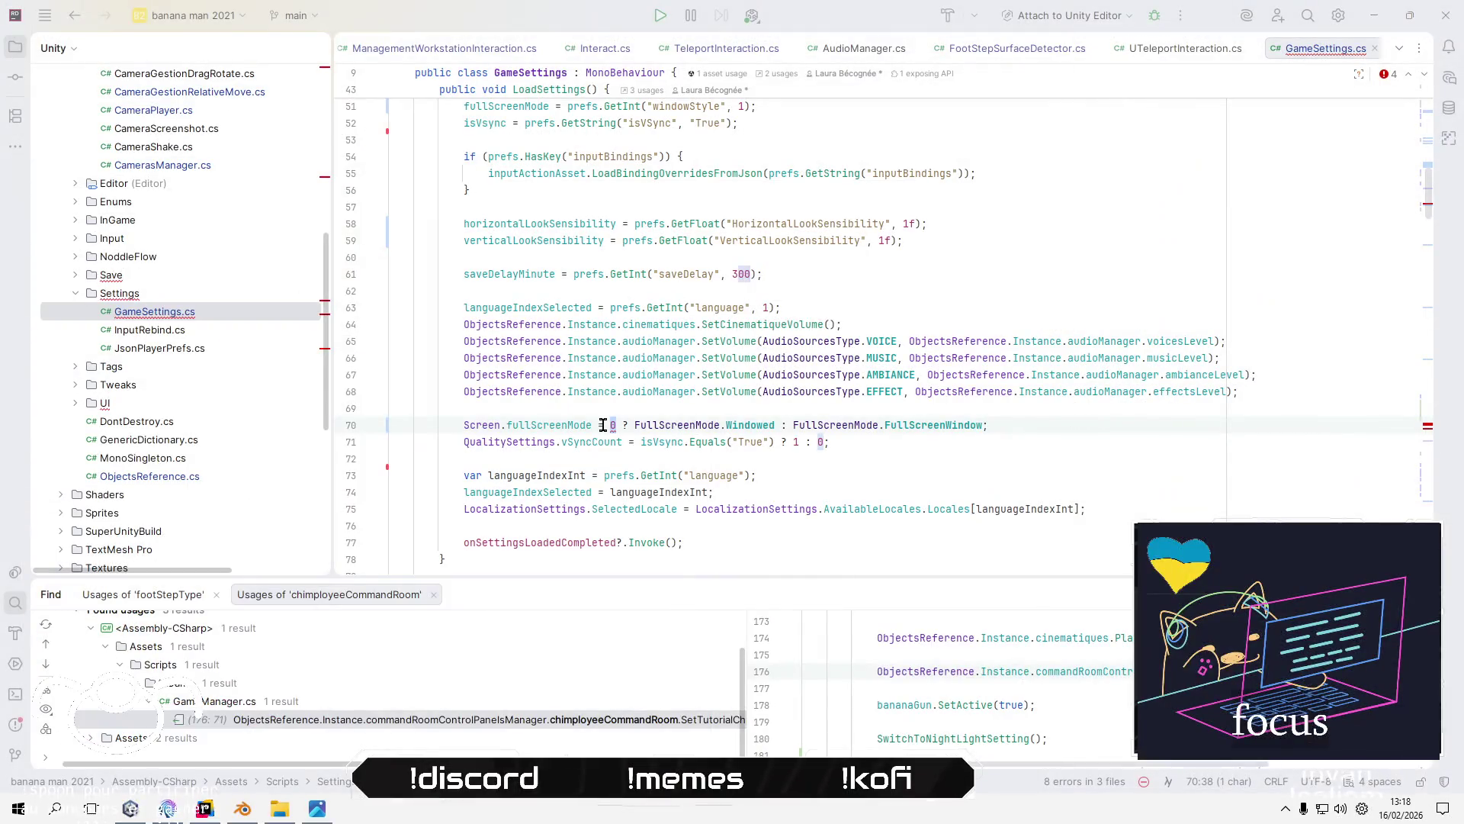
pyautogui.click(614, 425)
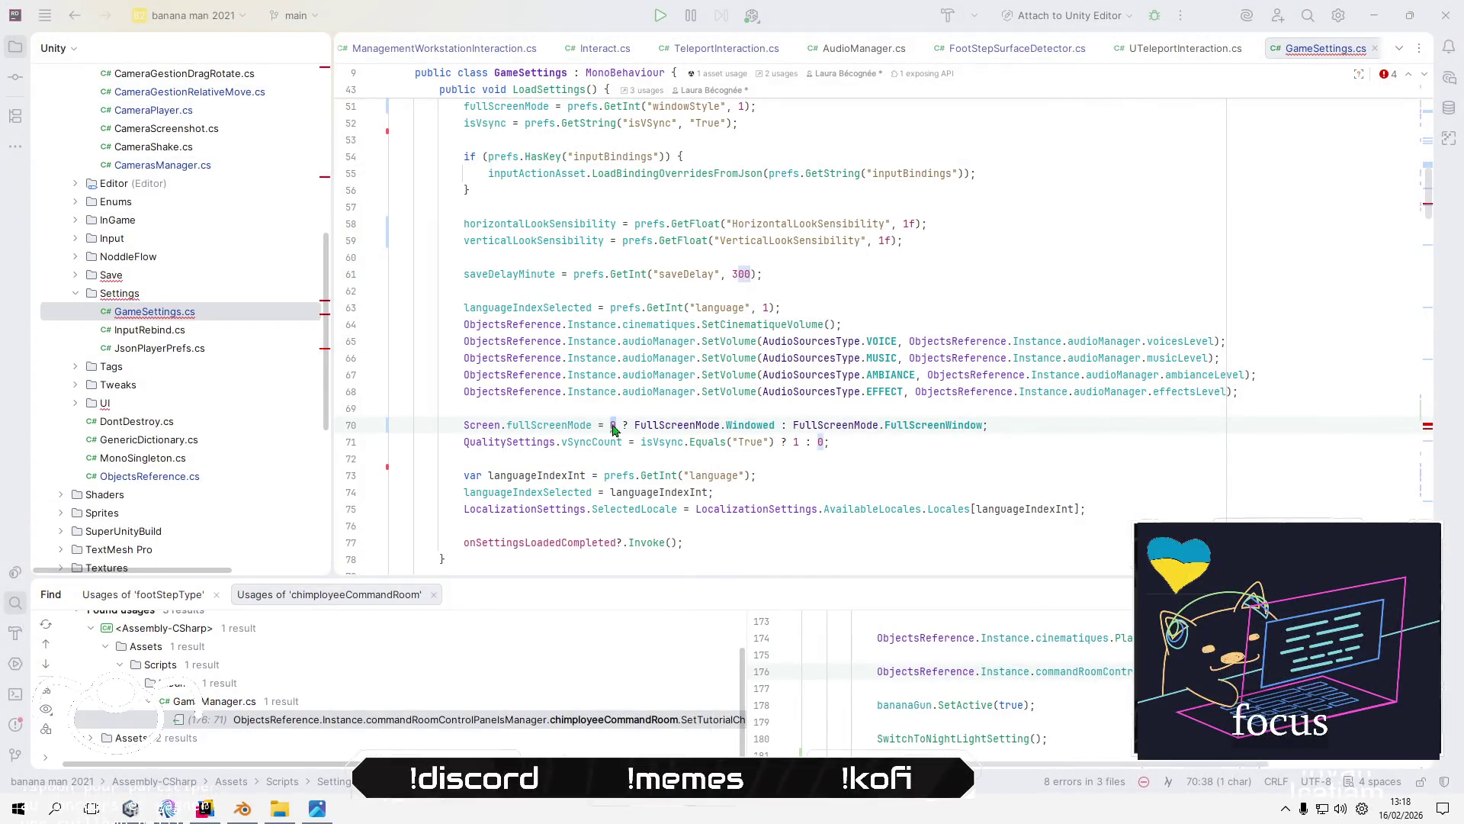
# - Prefix the line-70 condition with 'fullScreenMode ==' using autocomplete
pyautogui.press('Left')
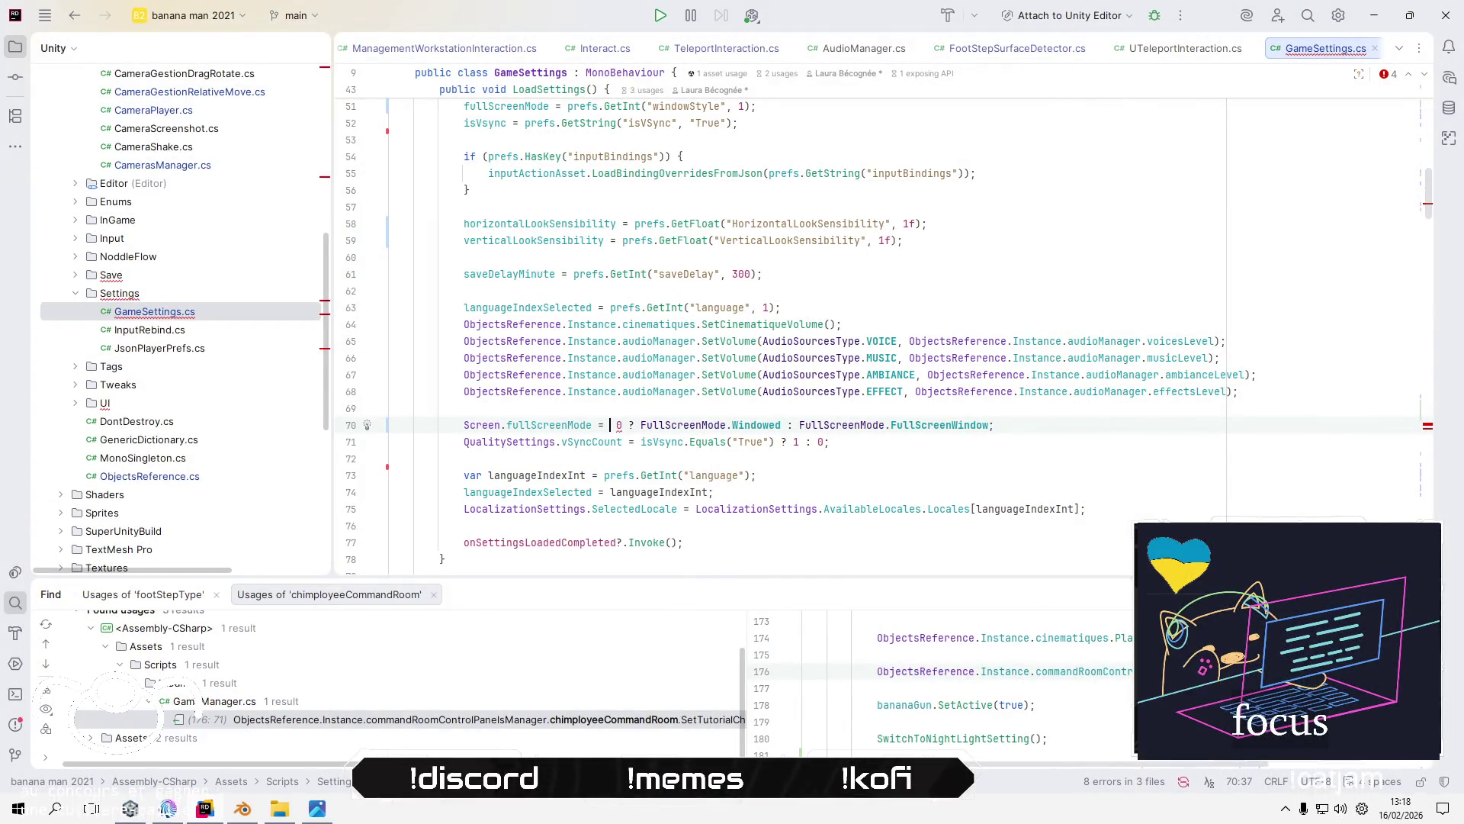
pyautogui.write('f')
pyautogui.press('Return')
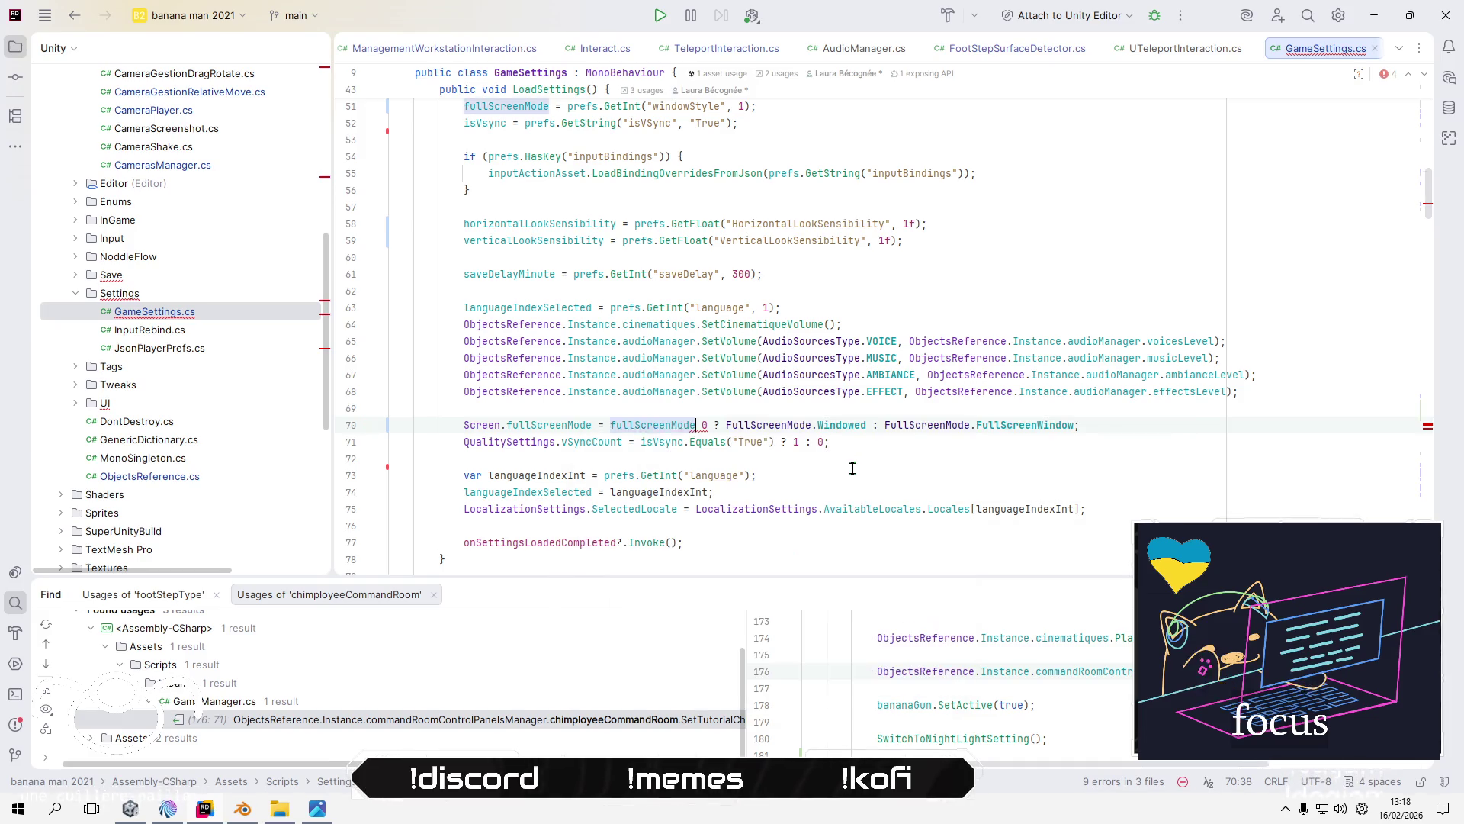
pyautogui.write('==')
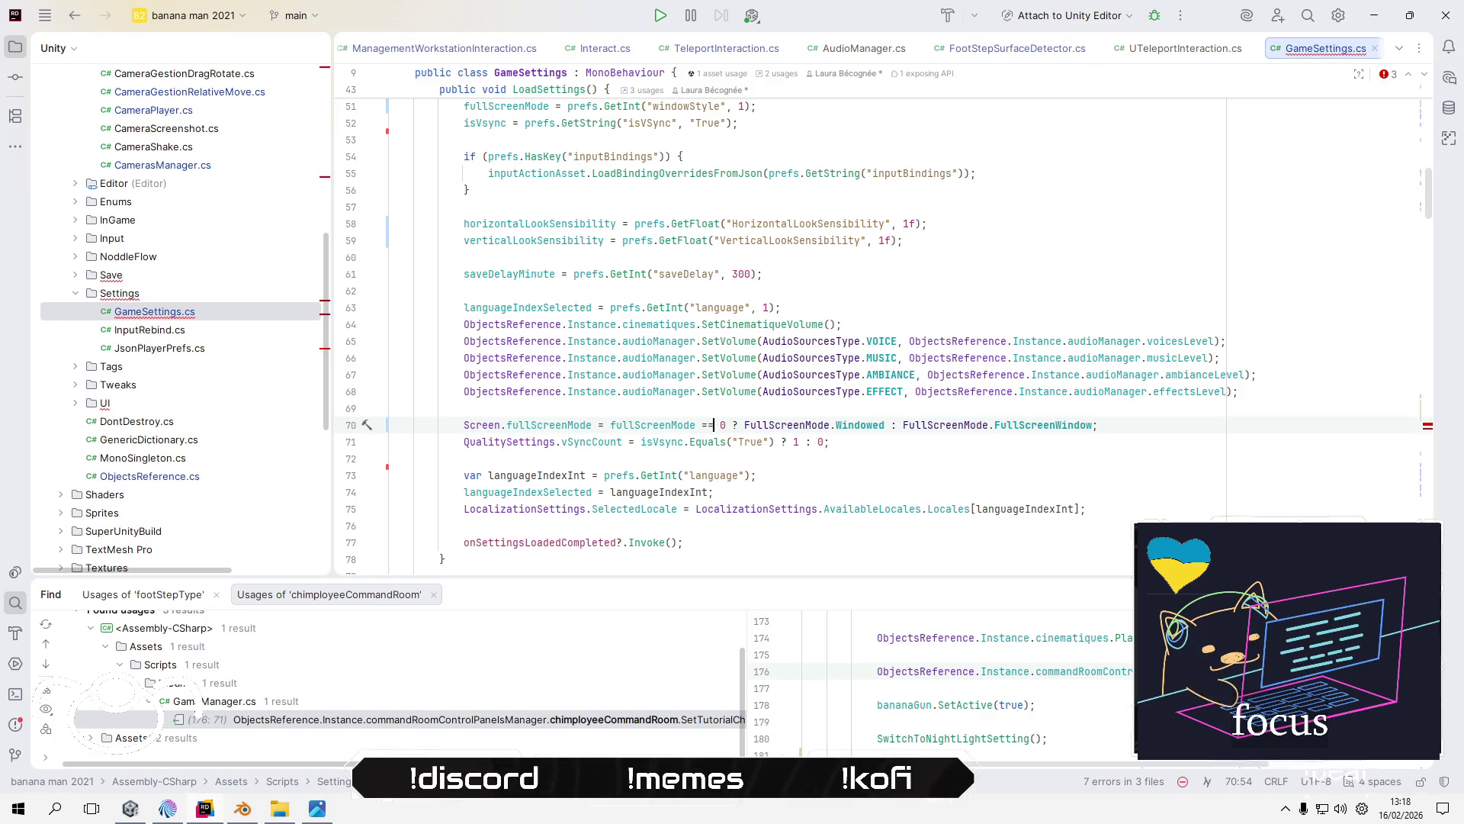
pyautogui.scroll(-1, 840, 473)
pyautogui.click(842, 425)
pyautogui.scroll(1, 866, 424)
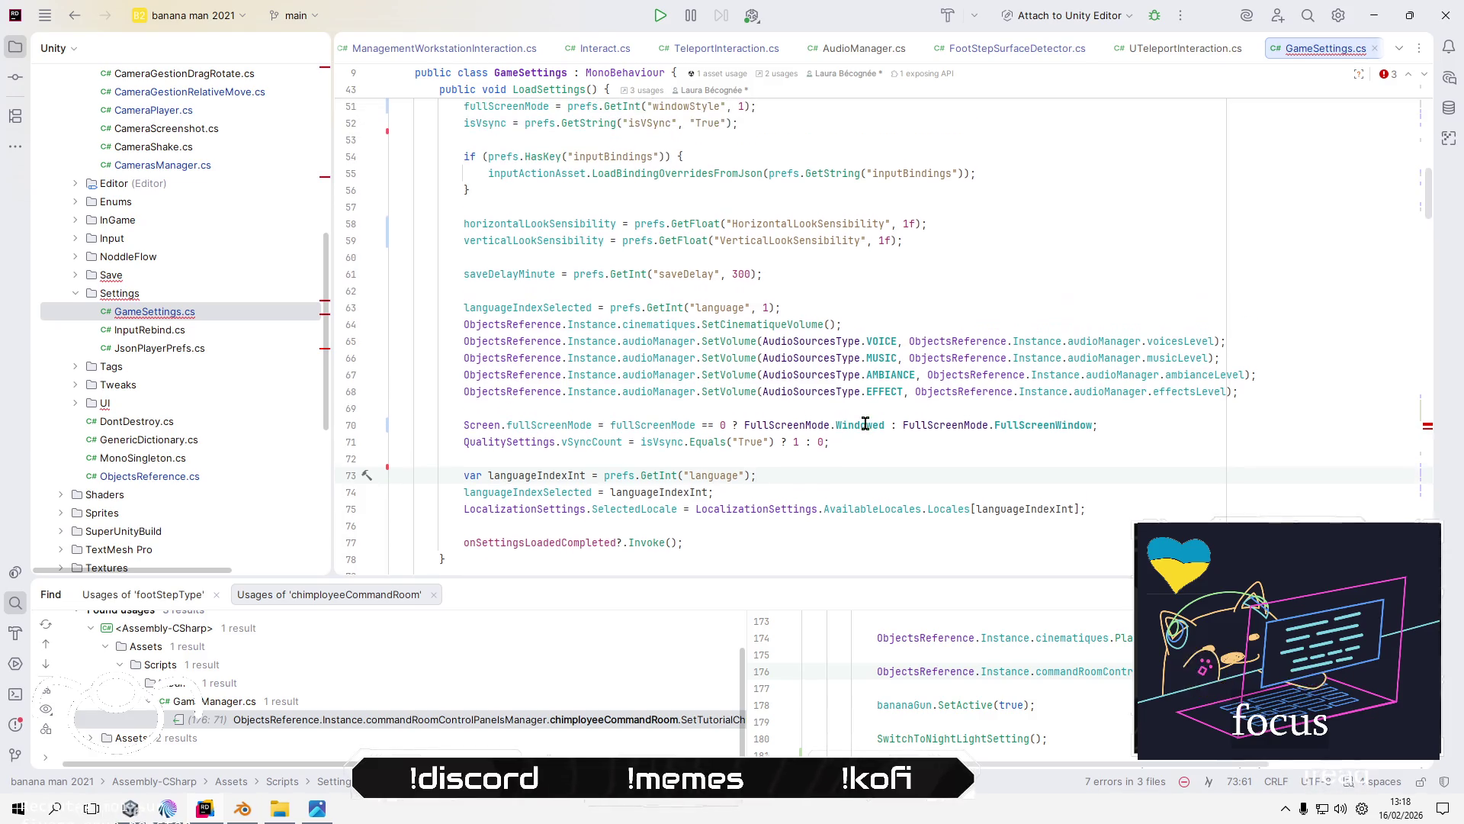
# - Replace the 0 in the condition with prefs.GetInt("")
pyautogui.moveTo(720, 424); pyautogui.dragTo(738, 425)
pyautogui.press('Left')
pyautogui.press('Delete')
pyautogui.write('prefs')
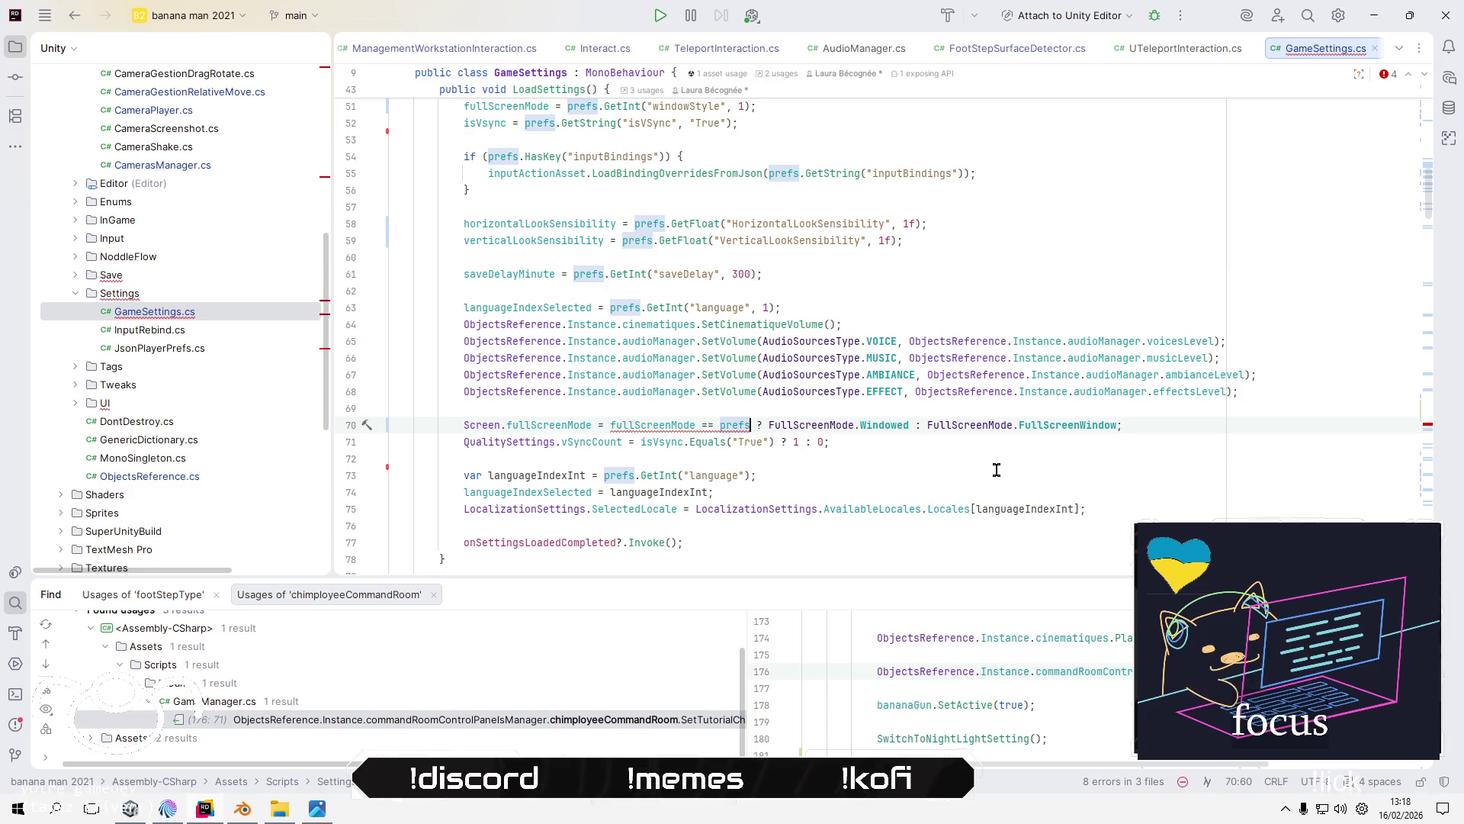
pyautogui.write('.GetInt(')
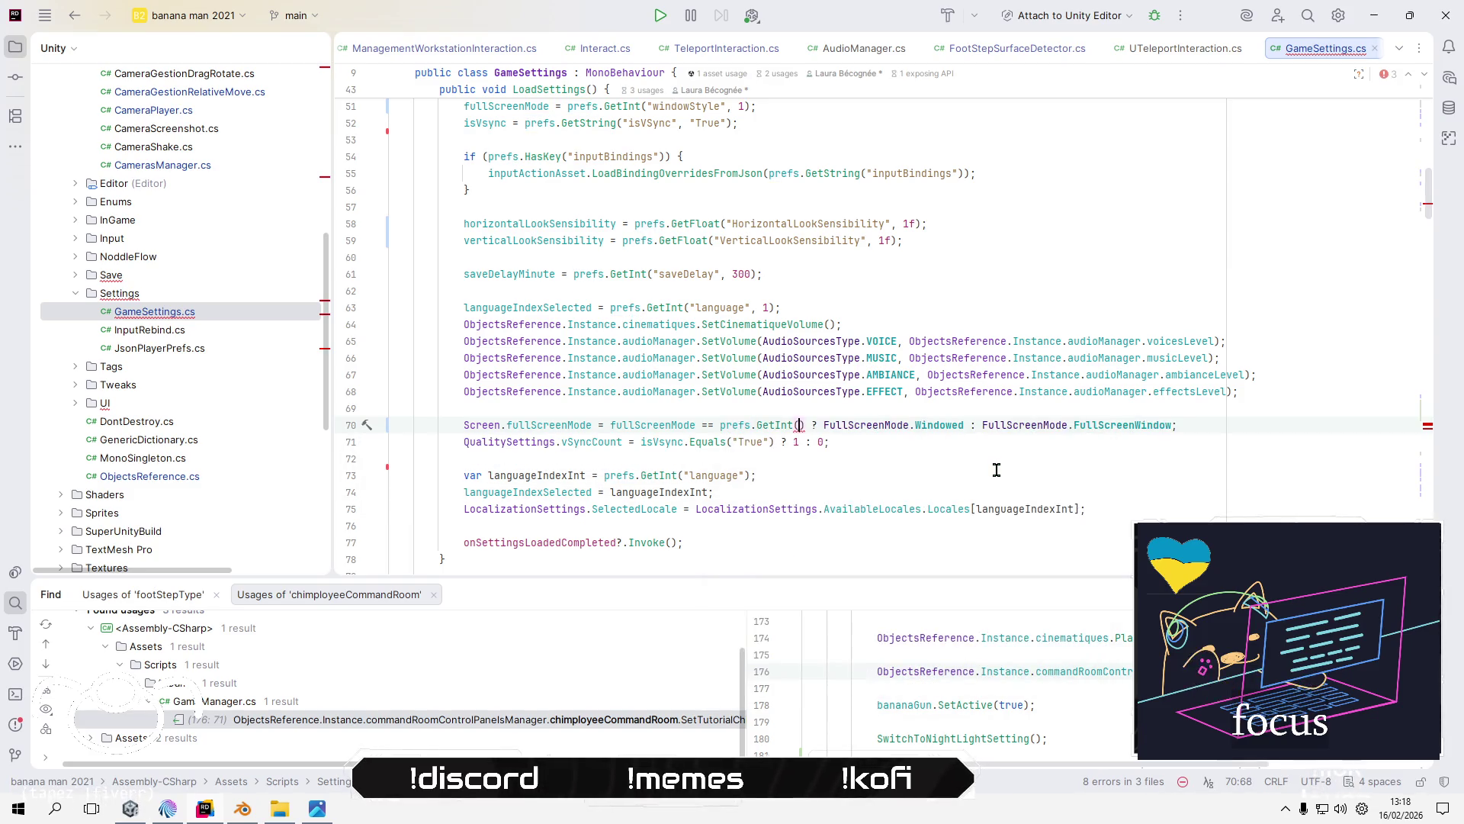
pyautogui.write('"')
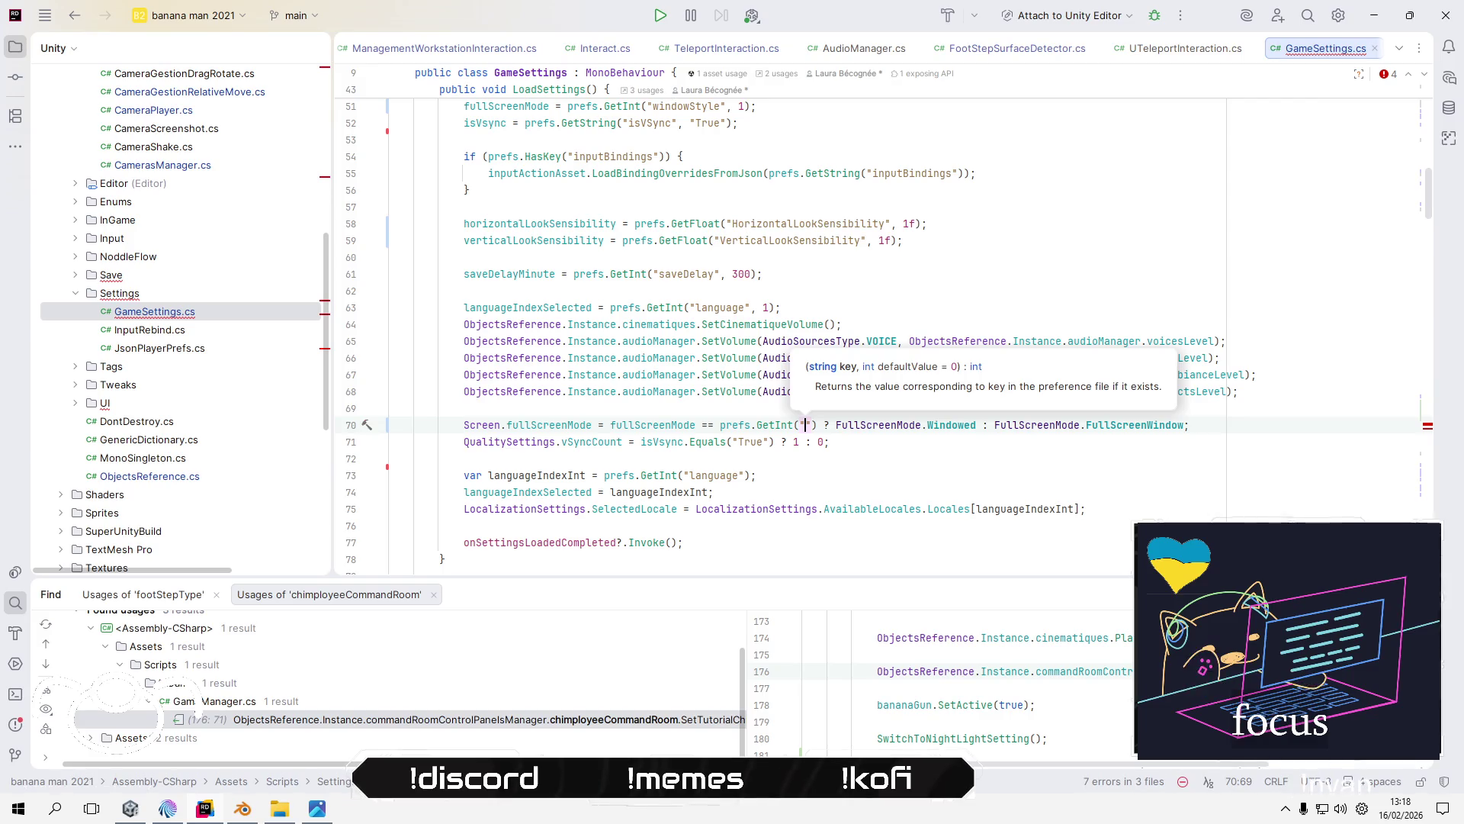
pyautogui.scroll(-7, 812, 490)
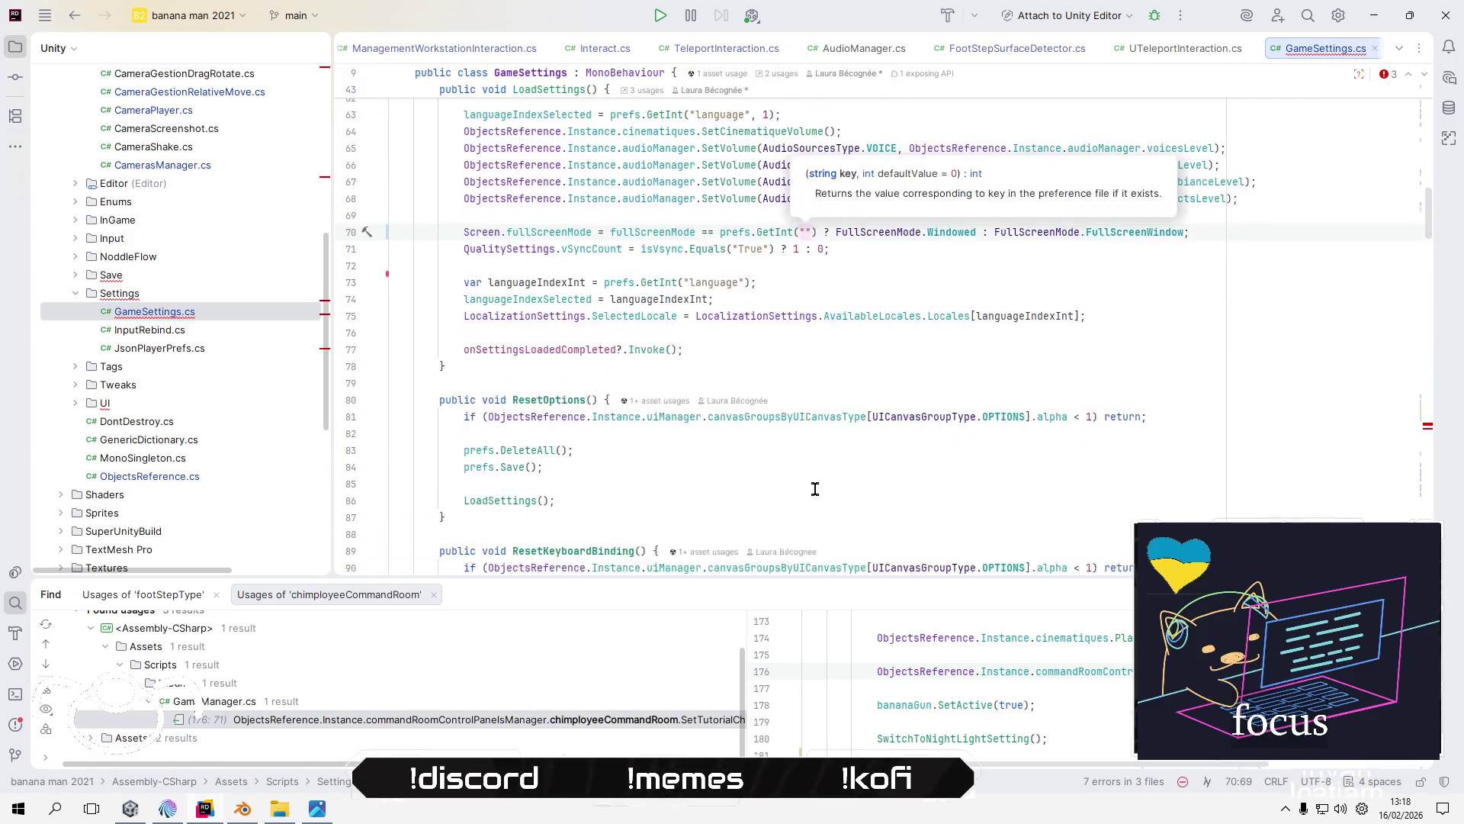
pyautogui.scroll(-16, 814, 489)
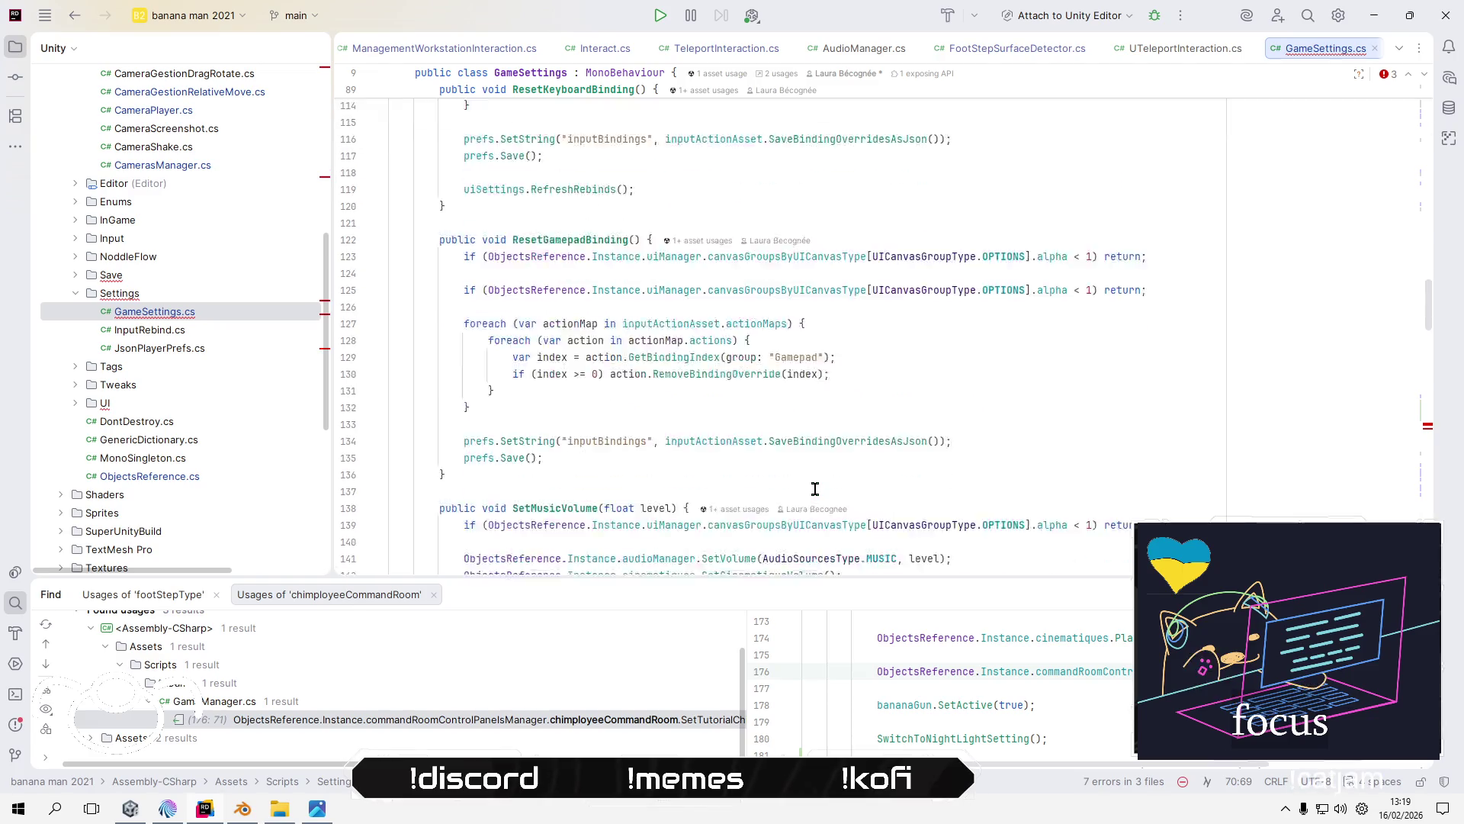
pyautogui.scroll(-6, 873, 494)
pyautogui.scroll(-5, 786, 369)
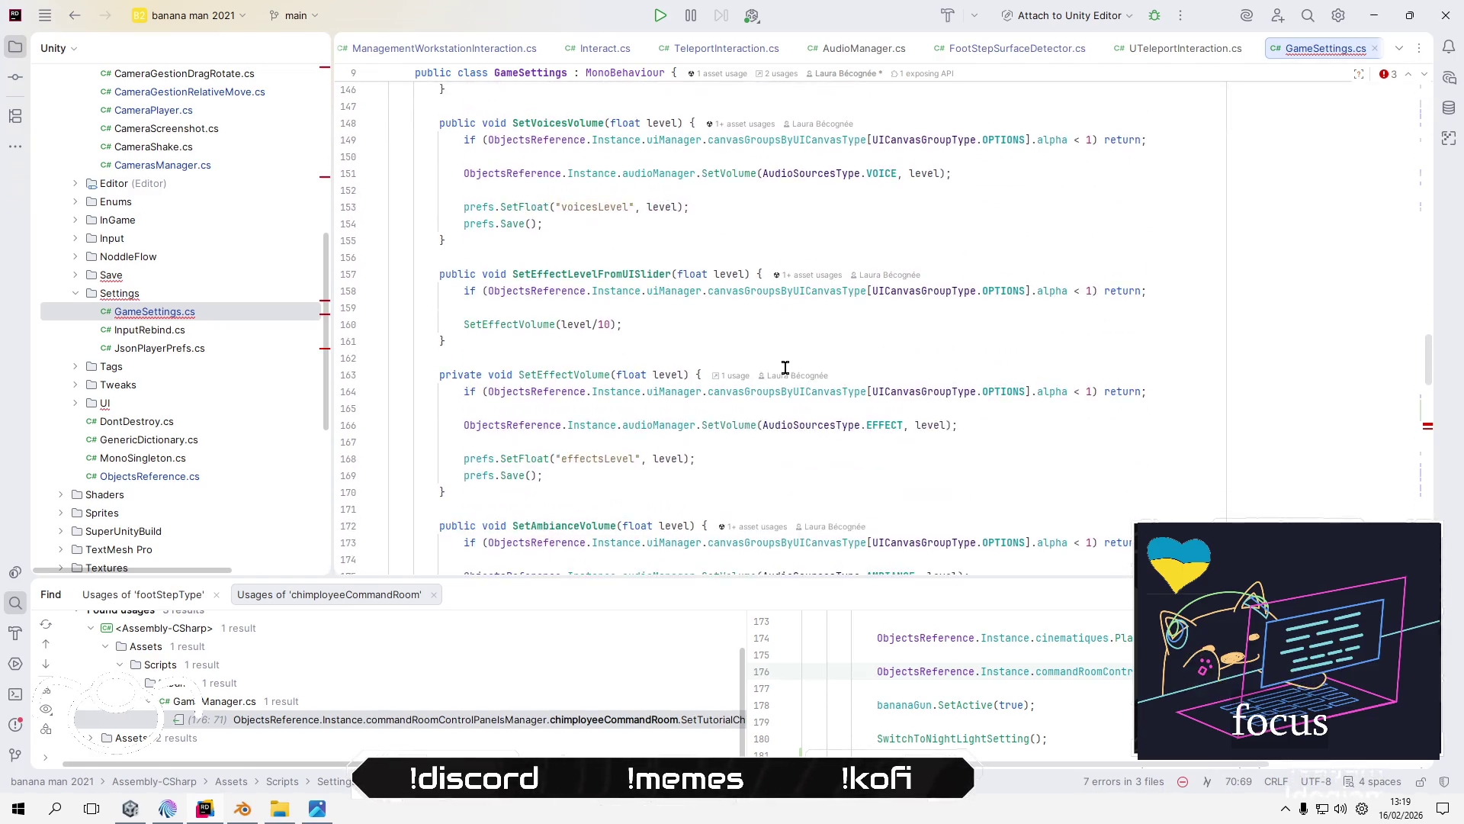
# - Rename the saved preference key from isFullscreen to "windowStyle"
pyautogui.scroll(-9, 786, 368)
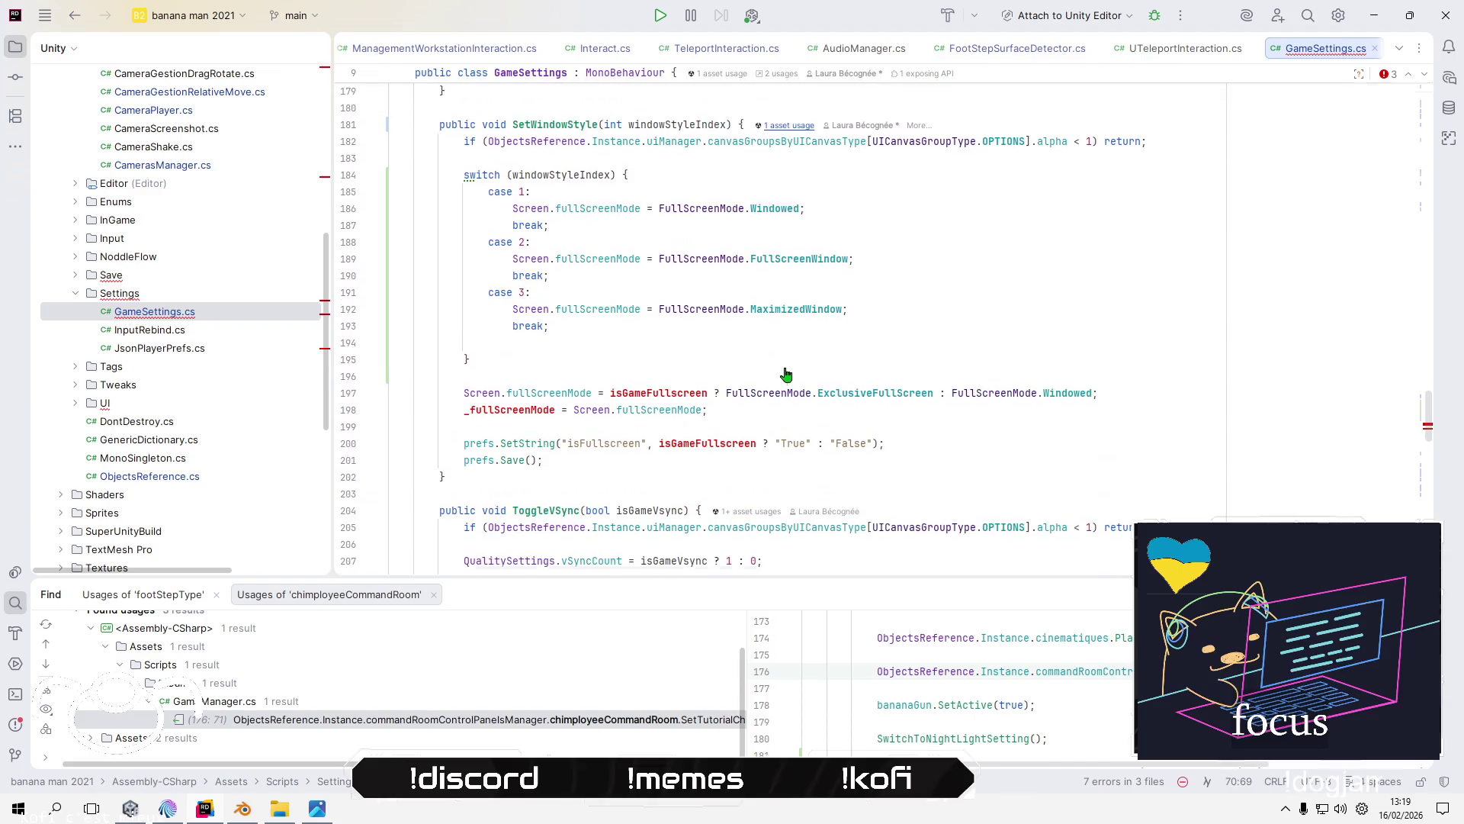
pyautogui.scroll(2, 776, 350)
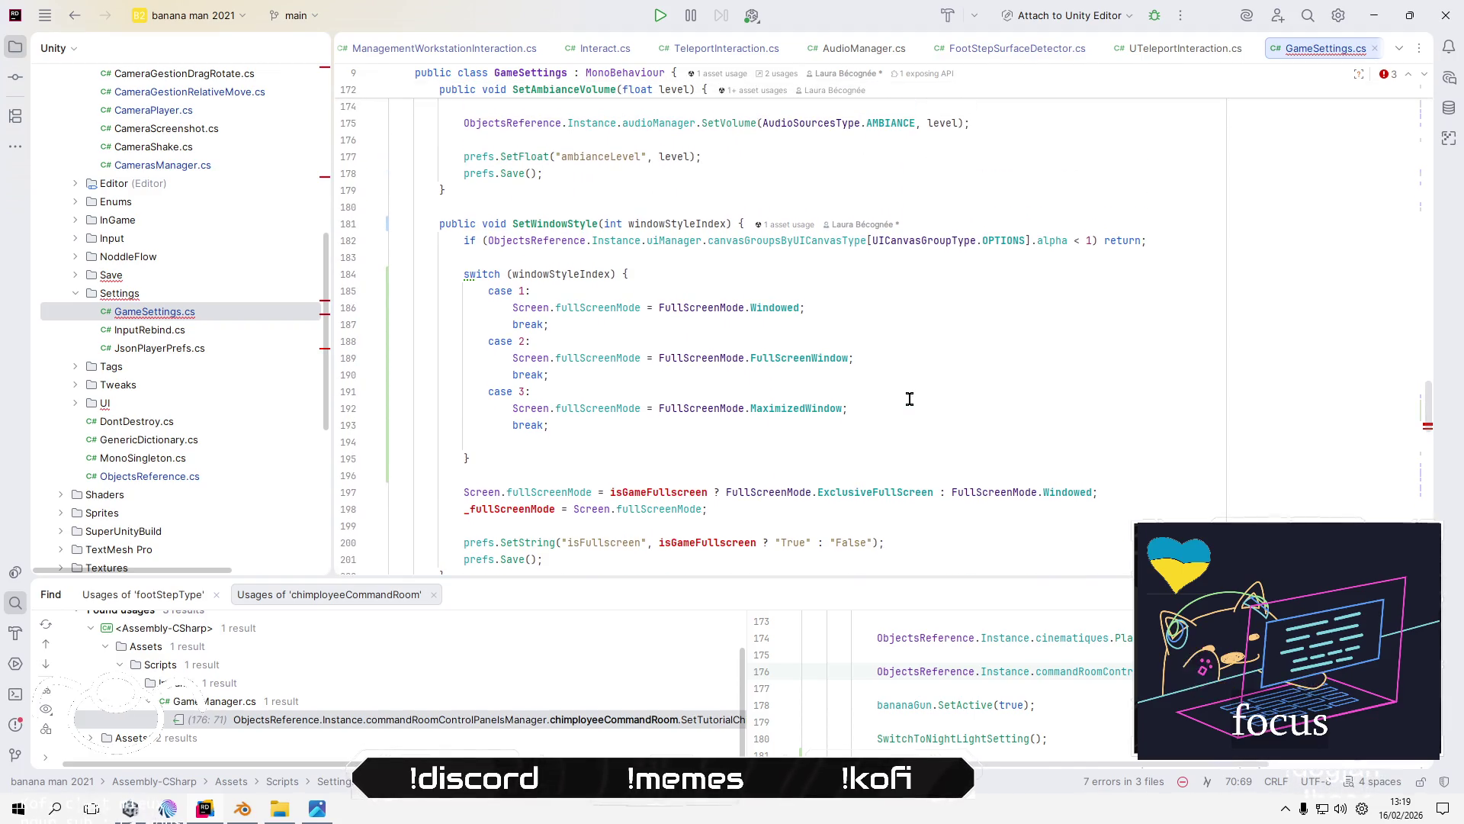
pyautogui.scroll(-1, 597, 539)
pyautogui.doubleClick(597, 491)
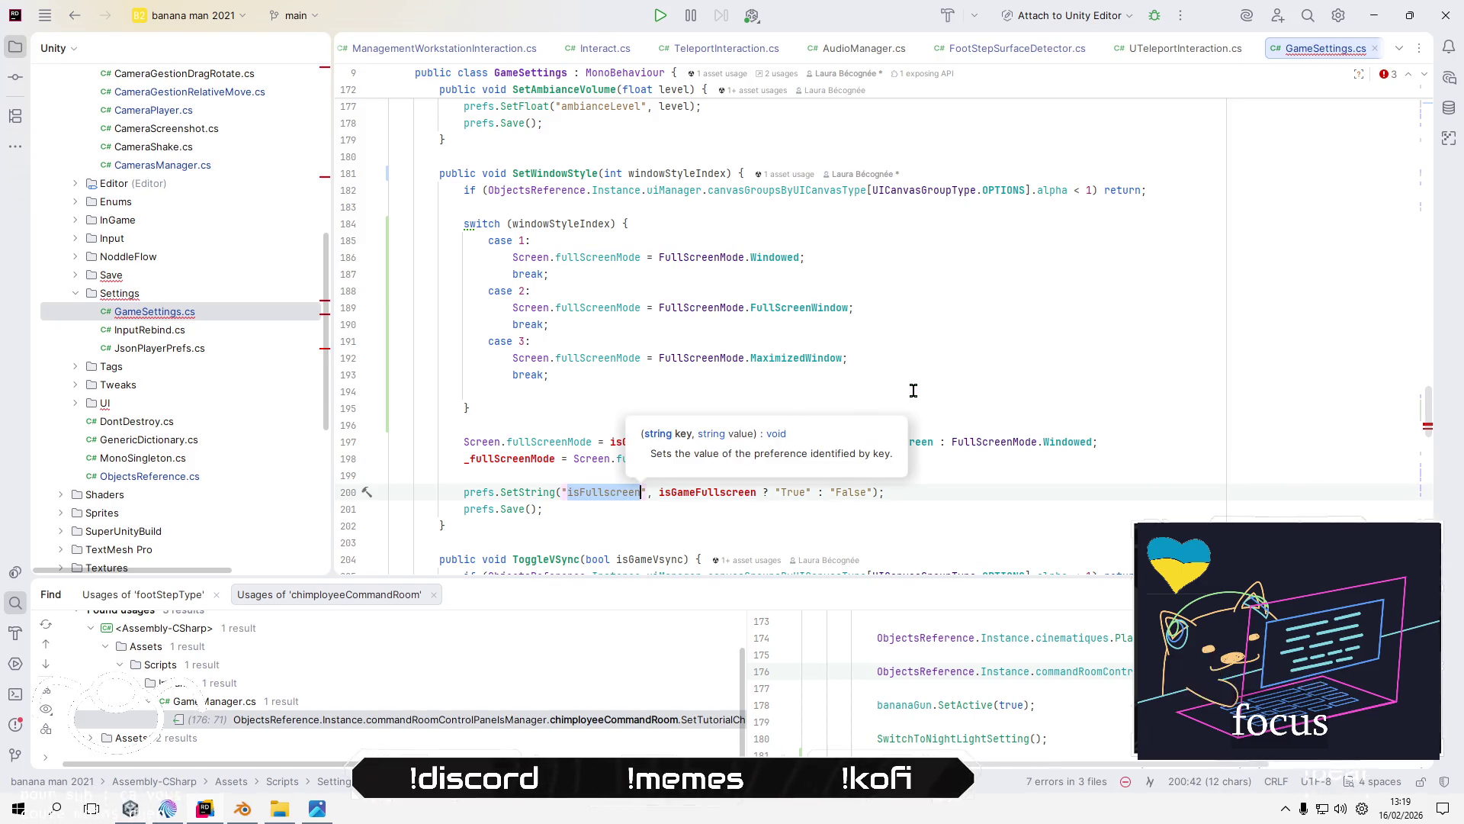
pyautogui.write('win')
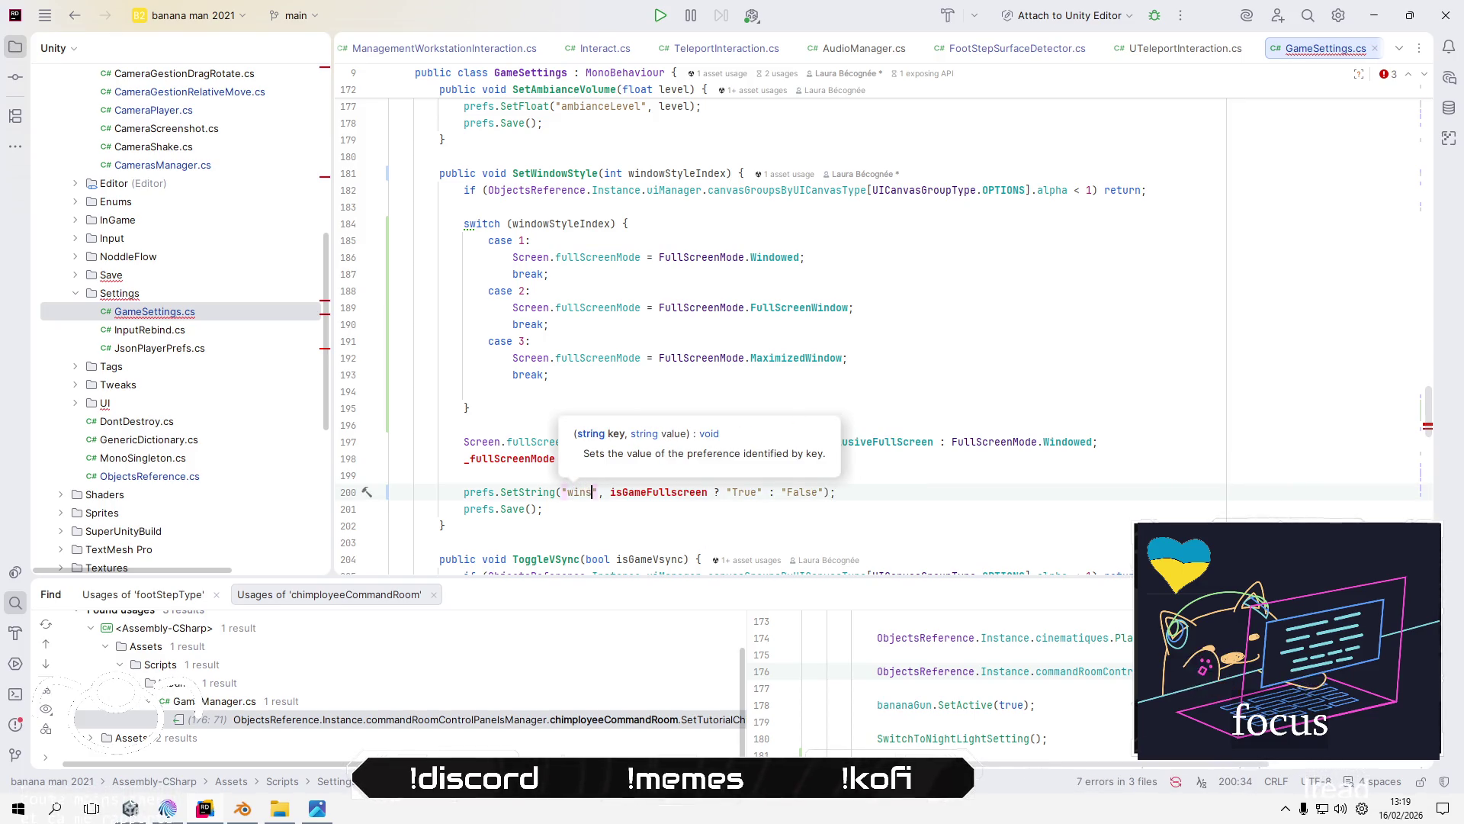
pyautogui.write('Style')
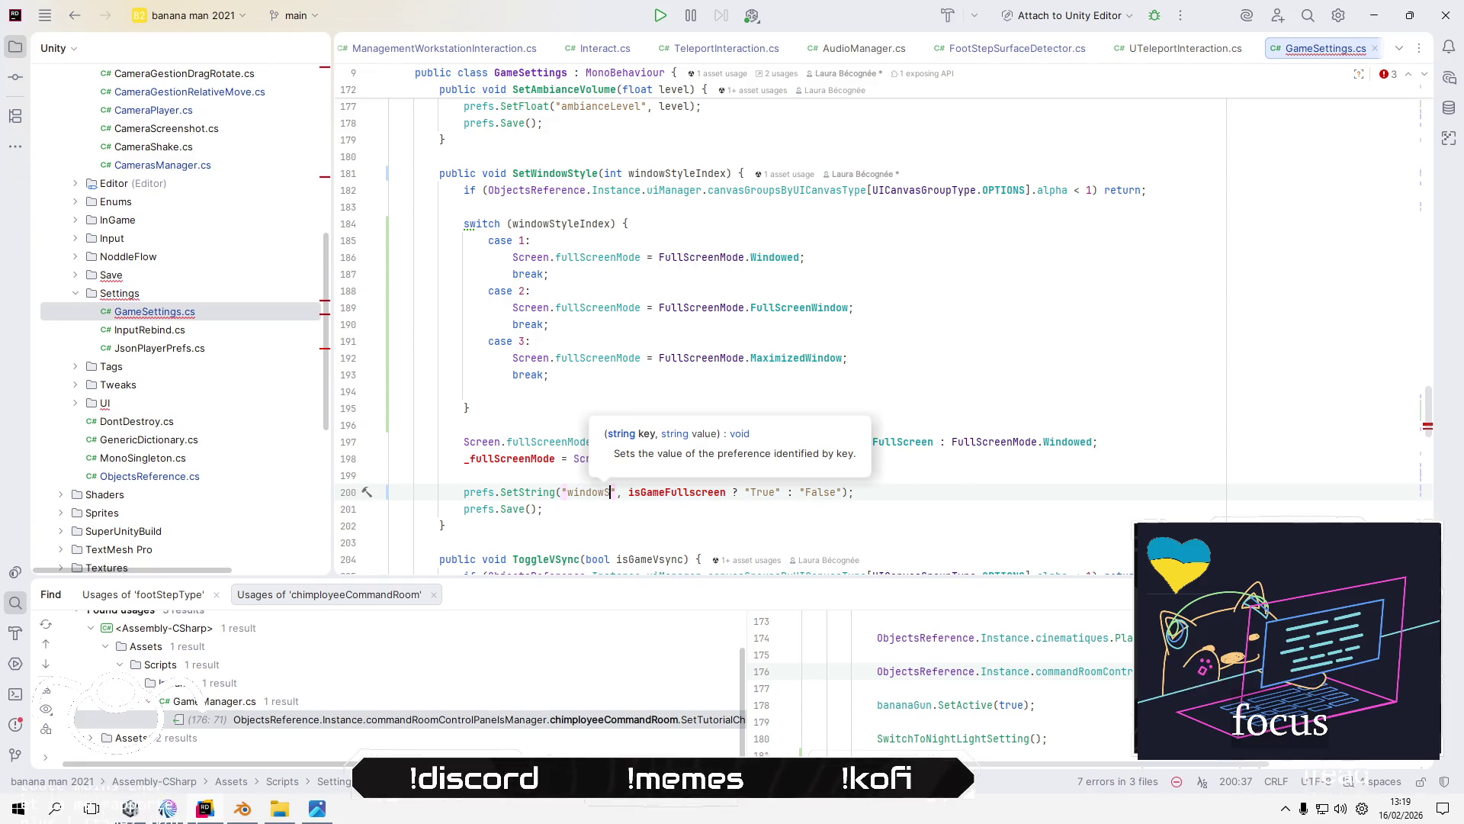
pyautogui.write('"')
# - Replace the isGameFullscreen value argument with windowStyleIndex
pyautogui.hotkey('shift', 'End')
pyautogui.hotkey('shift', 'Left')
pyautogui.hotkey('shift', 'Left')
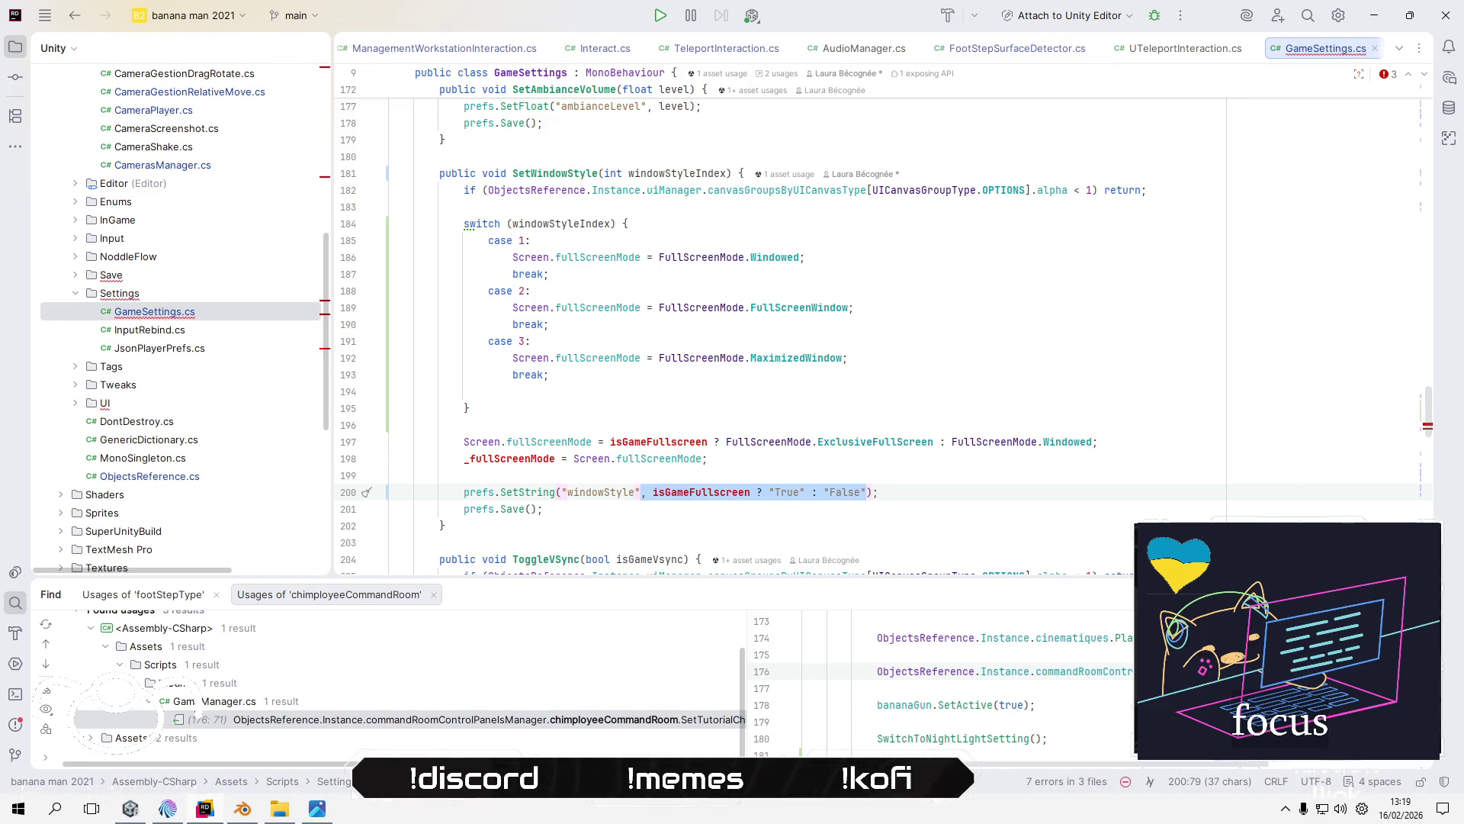
pyautogui.press('Left')
pyautogui.press('Right')
pyautogui.press('Right')
pyautogui.hotkey('shift', 'End')
pyautogui.hotkey('shift', 'Left')
pyautogui.hotkey('shift', 'Left')
pyautogui.press('Delete')
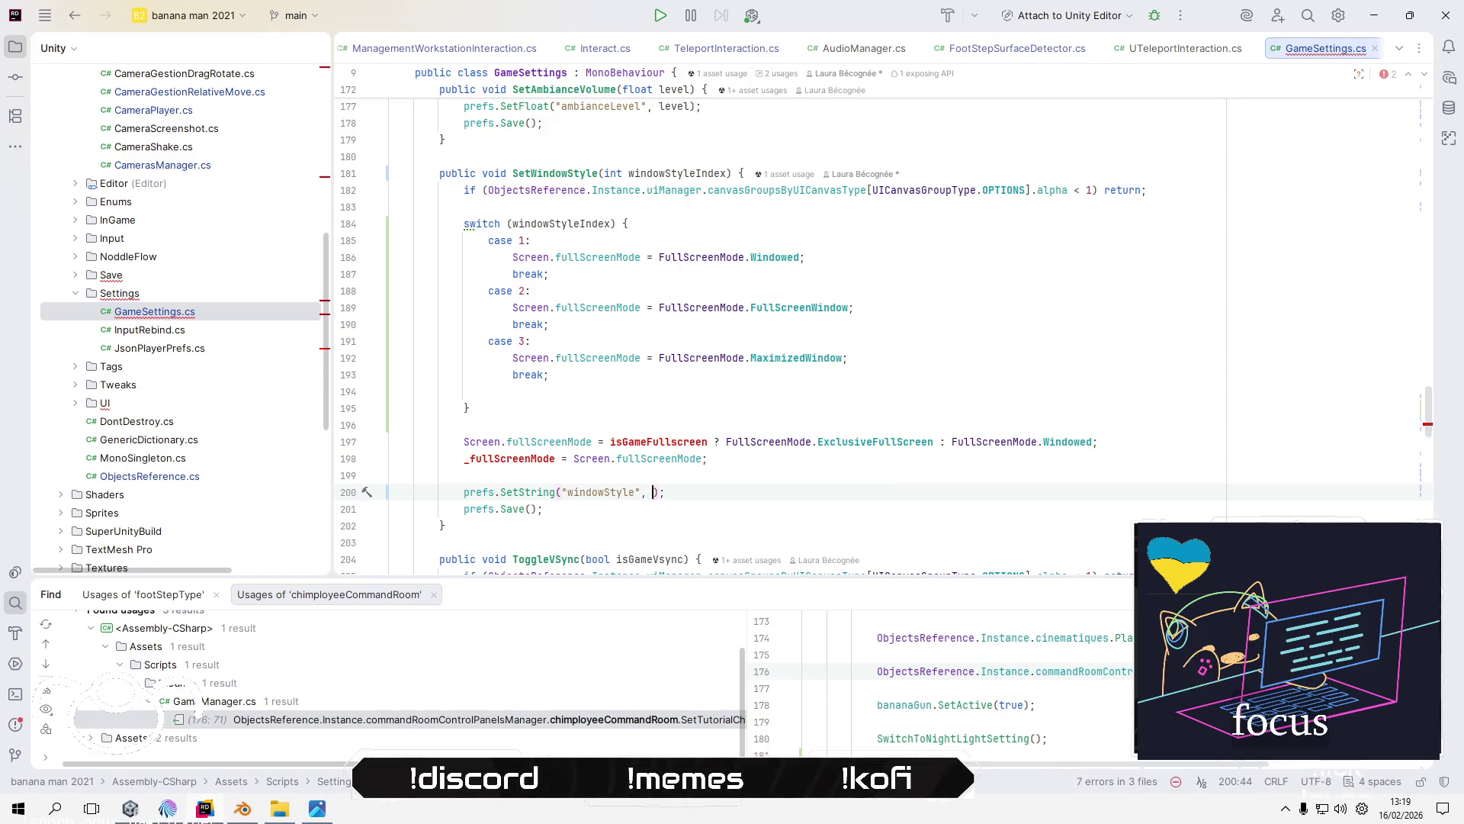
pyautogui.write('w')
pyautogui.press('Return')
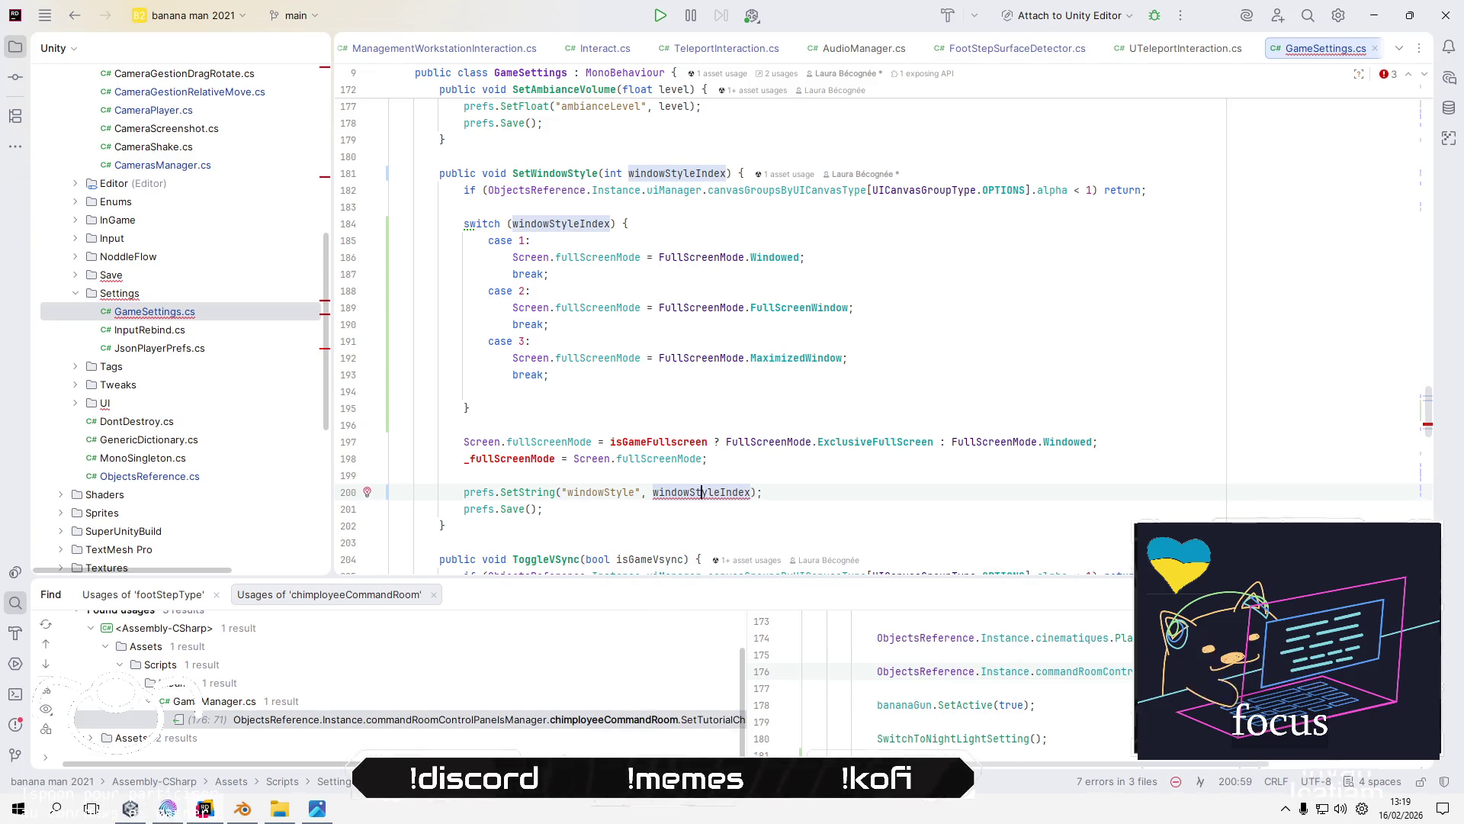
# - Change prefs.SetString to prefs.SetInt for the windowStyle preference
pyautogui.moveTo(556, 492); pyautogui.dragTo(531, 492)
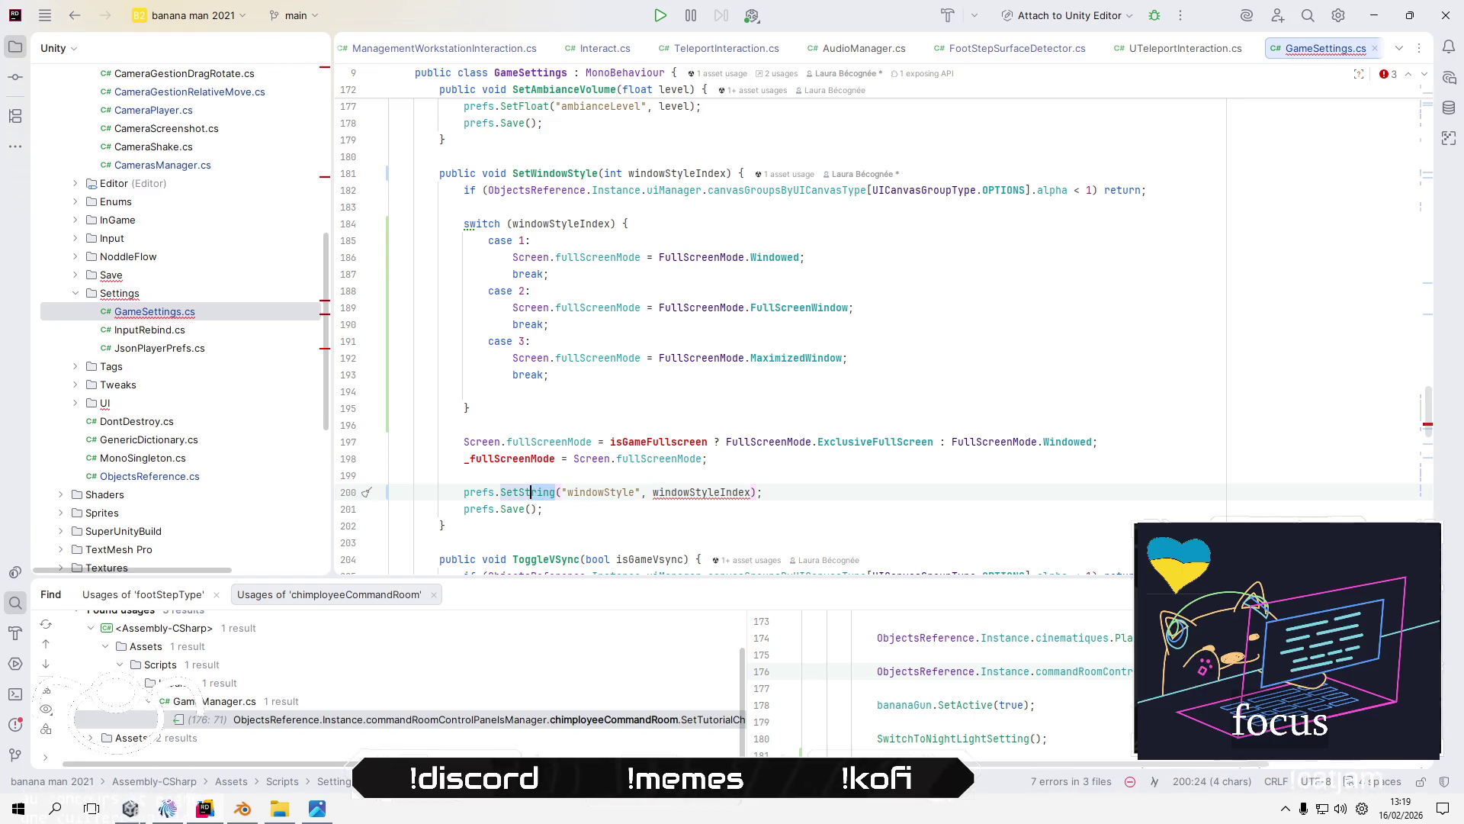
pyautogui.write('In')
pyautogui.press('Return')
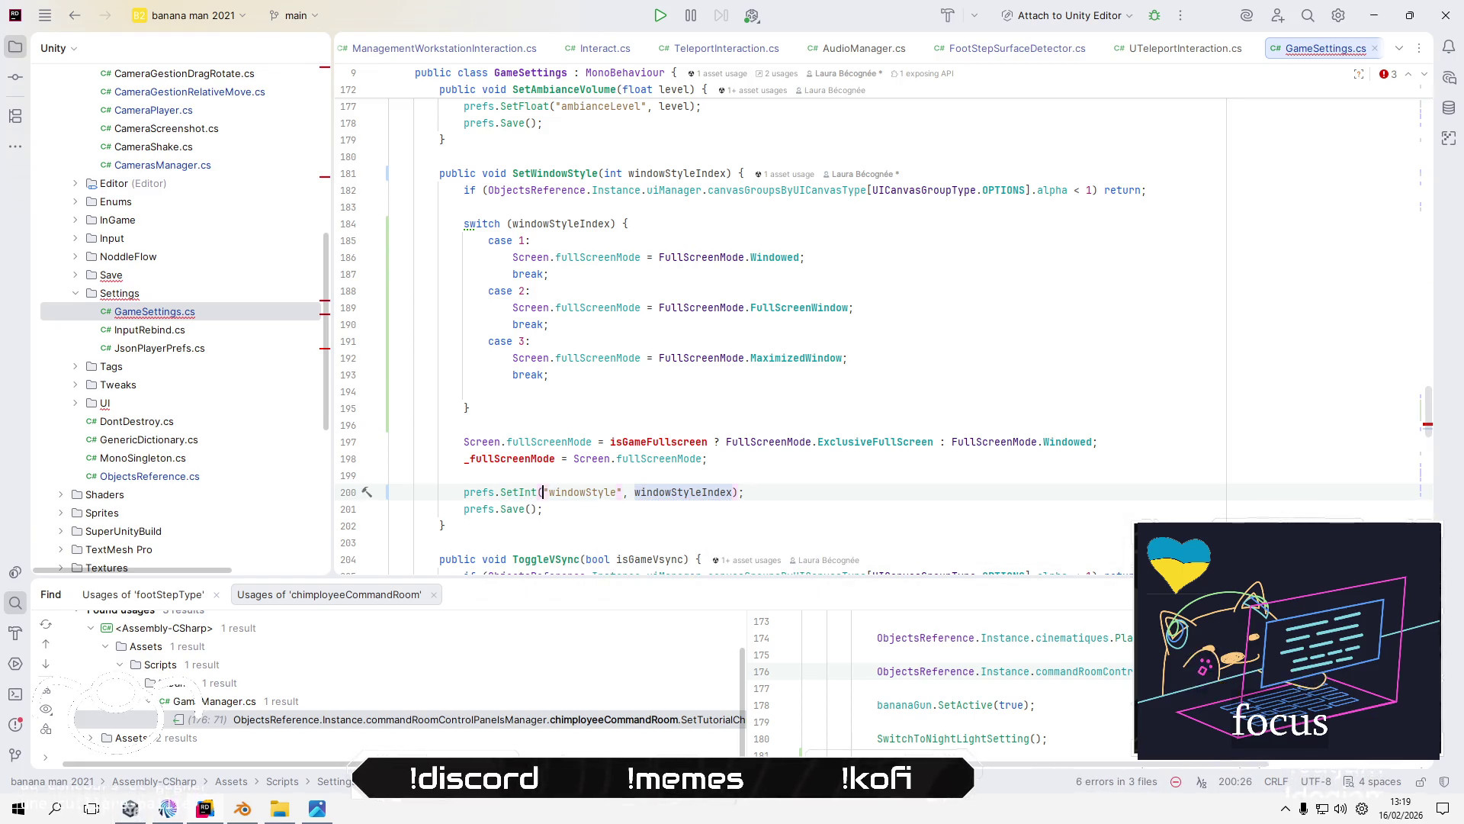
pyautogui.moveTo(546, 492); pyautogui.dragTo(603, 492)
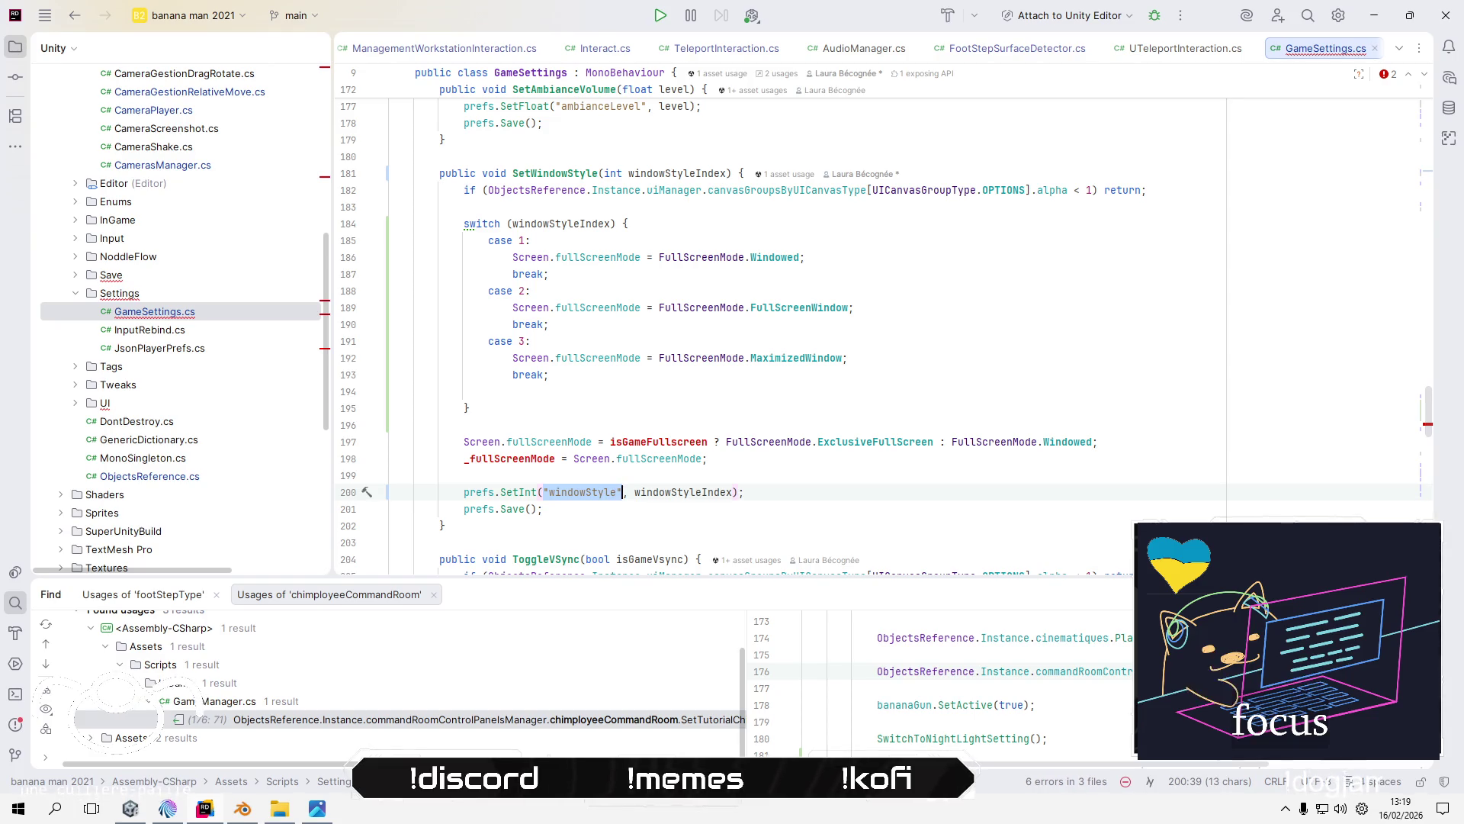
pyautogui.click(907, 392)
# - Delete the case 3 MaximizedWindow branch and the isGameFullscreen and _fullScreenMode lines
pyautogui.press('Down')
pyautogui.press('Down')
pyautogui.press('Down')
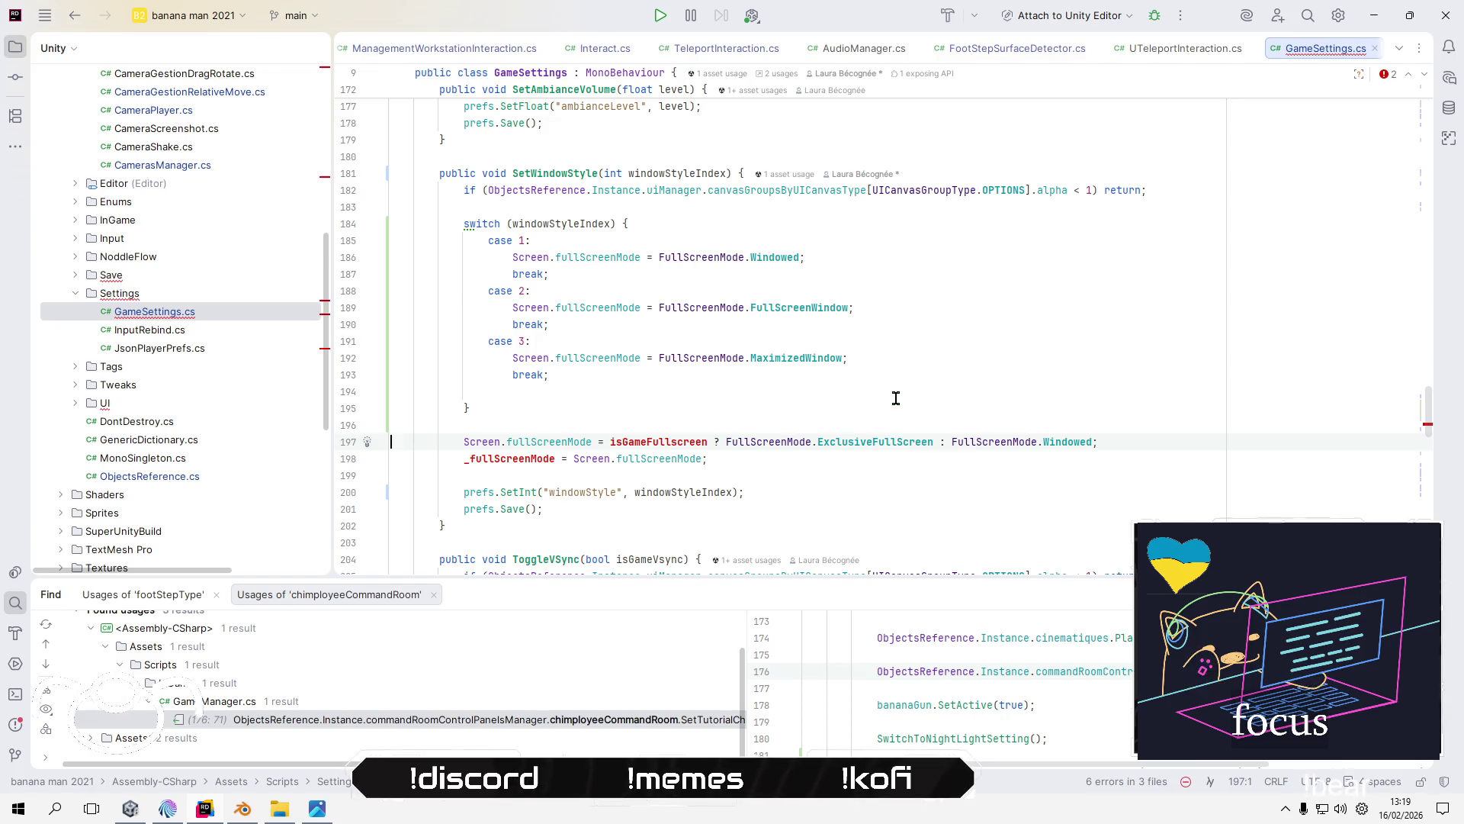
pyautogui.press('Up')
pyautogui.press('Up')
pyautogui.press('Up')
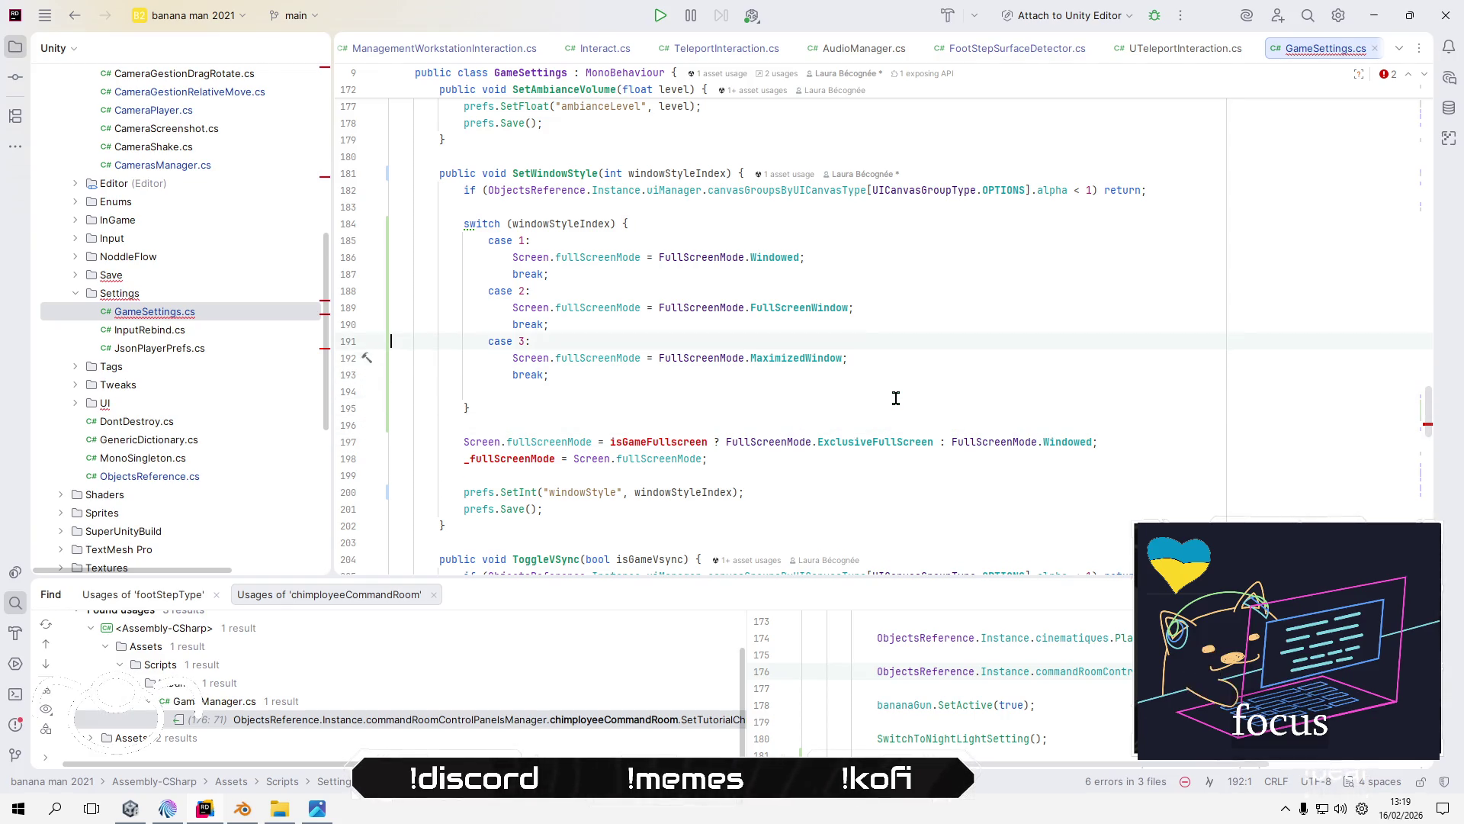
pyautogui.hotkey('shift', 'Down')
pyautogui.hotkey('shift', 'Down')
pyautogui.hotkey('shift', 'Down')
pyautogui.press('Delete')
pyautogui.press('BackSpace')
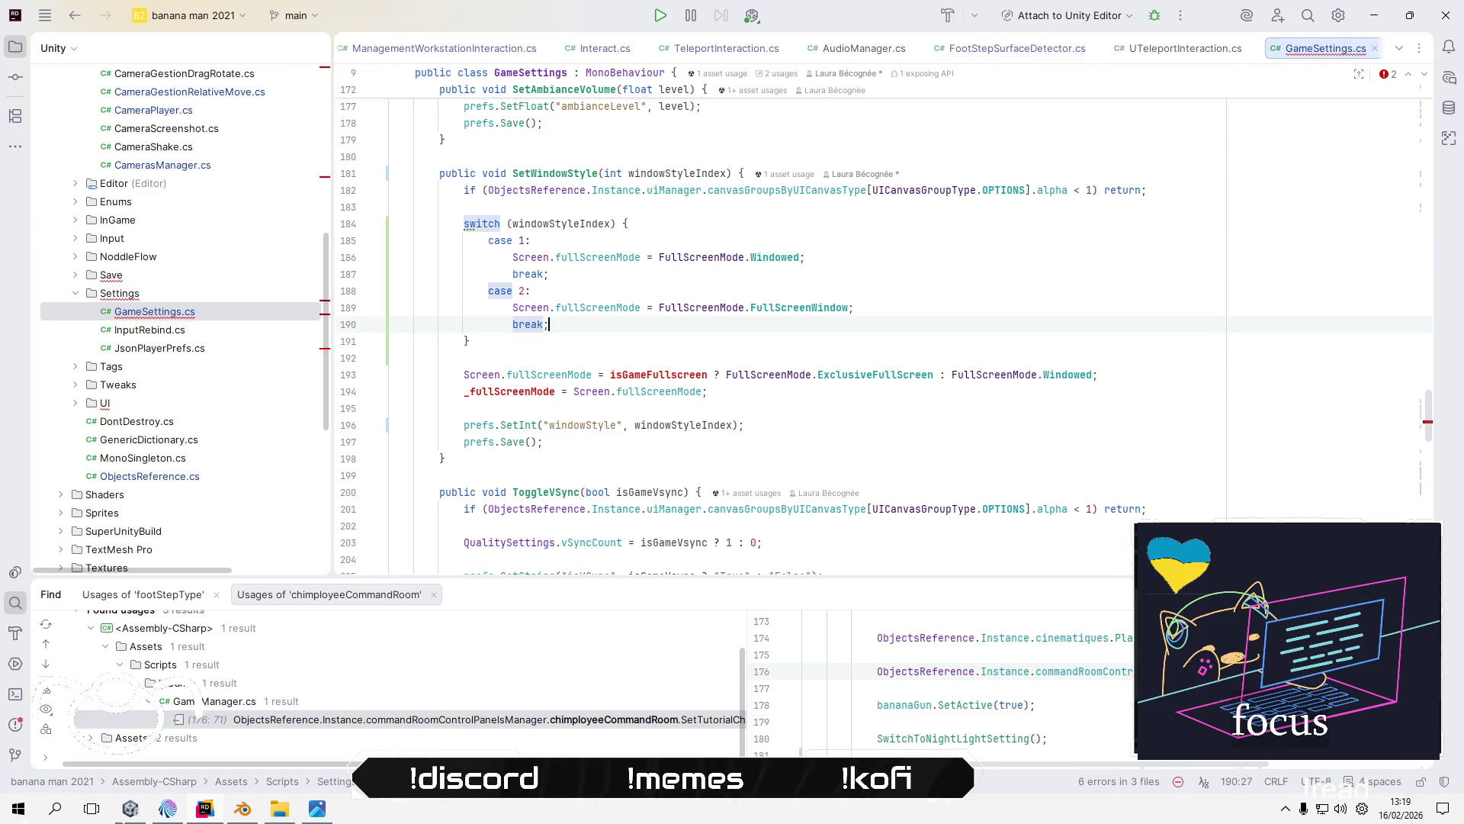
pyautogui.press('Down')
pyautogui.press('Down')
pyautogui.press('Down')
pyautogui.hotkey('shift', 'Down')
pyautogui.press('Delete')
pyautogui.hotkey('shift', 'Down')
pyautogui.press('Delete')
pyautogui.press('BackSpace')
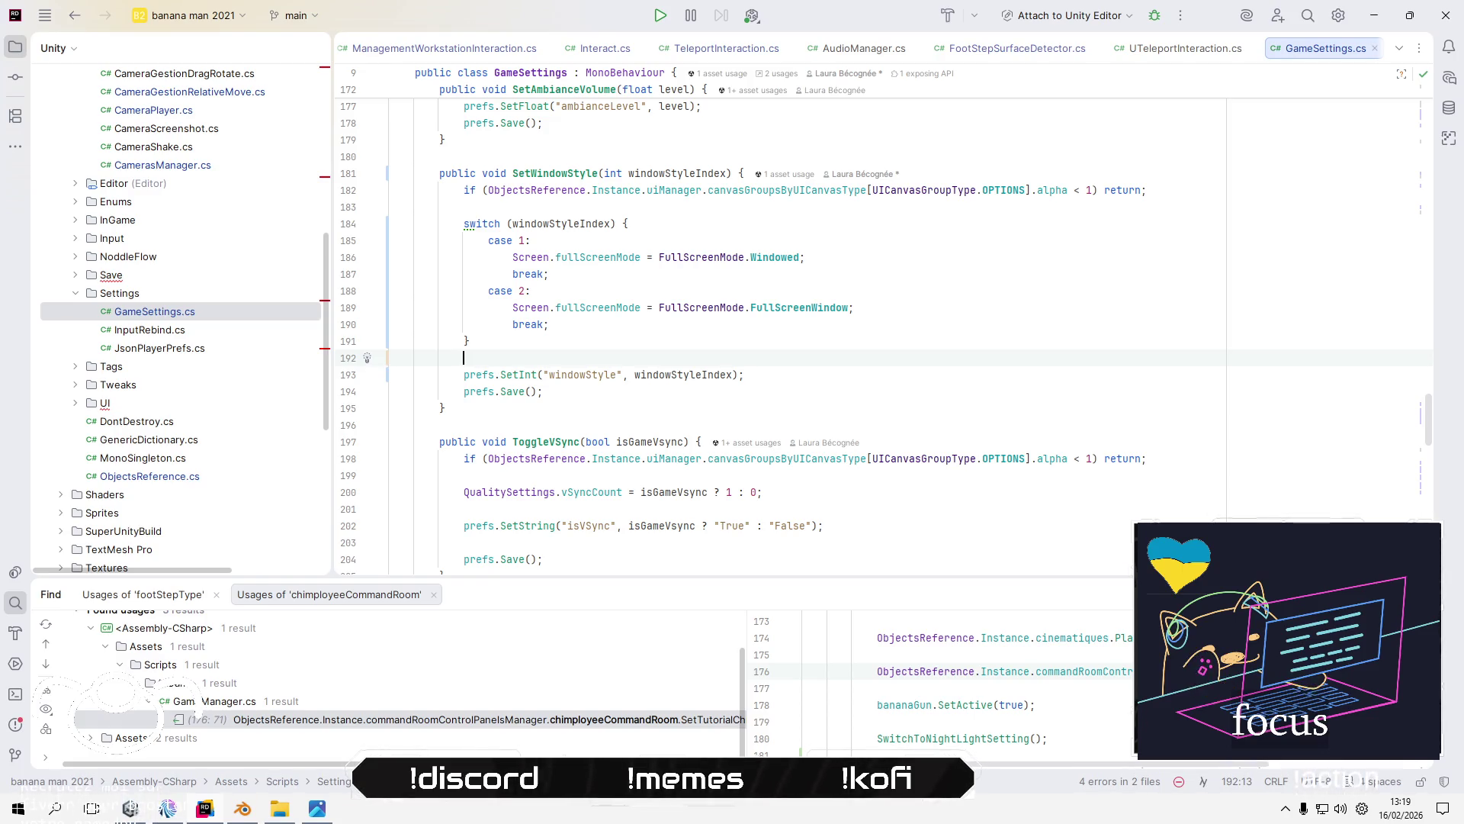
pyautogui.press('Return')
pyautogui.press('Return')
pyautogui.press('Up')
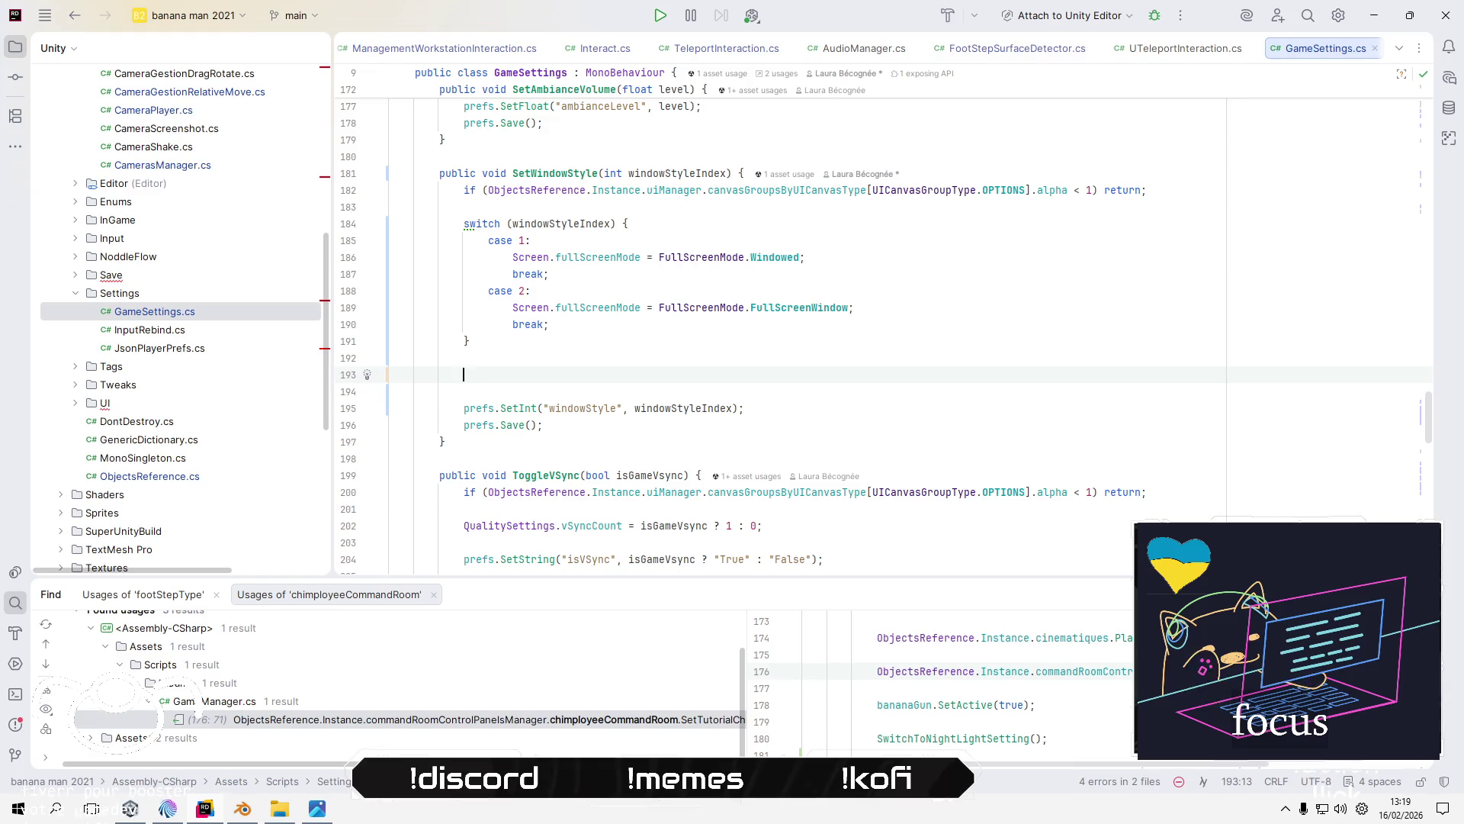
# - Rename the fullScreenMode field to windowStyle and add windowStyle = windowStyleIndex;
pyautogui.write('f')
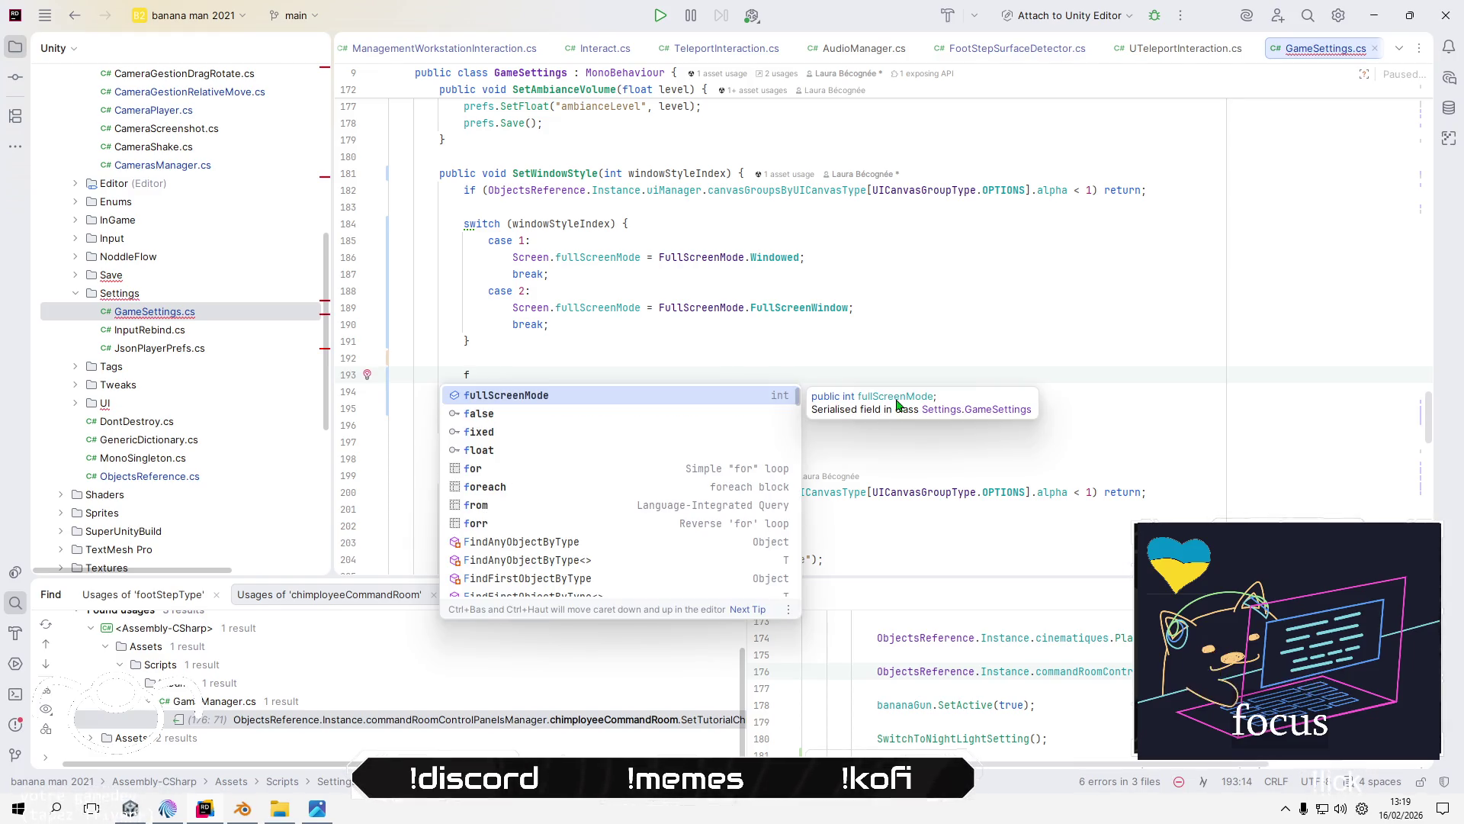
pyautogui.press('Return')
pyautogui.press('F2')
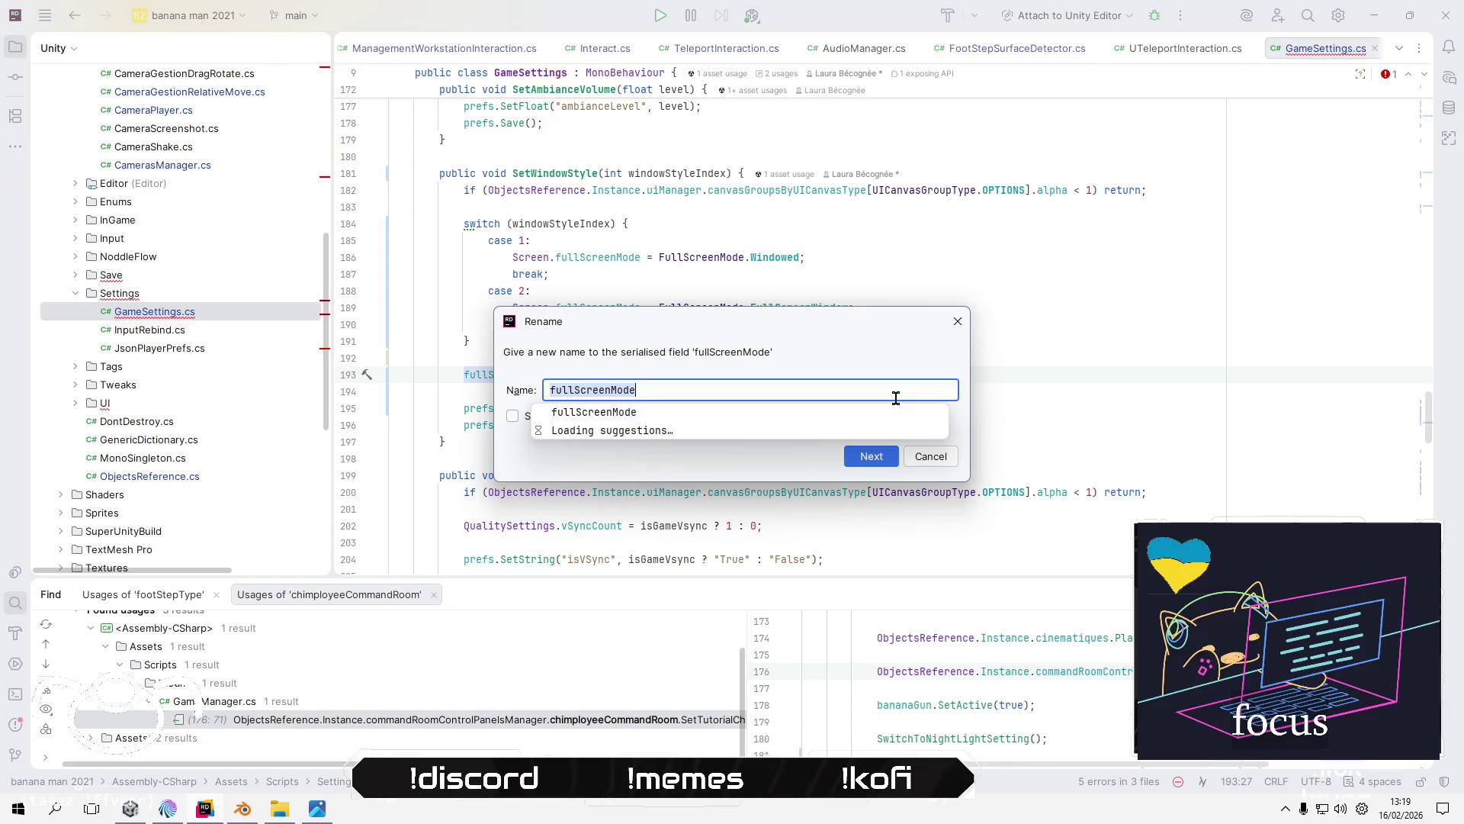
pyautogui.write('windowSrt')
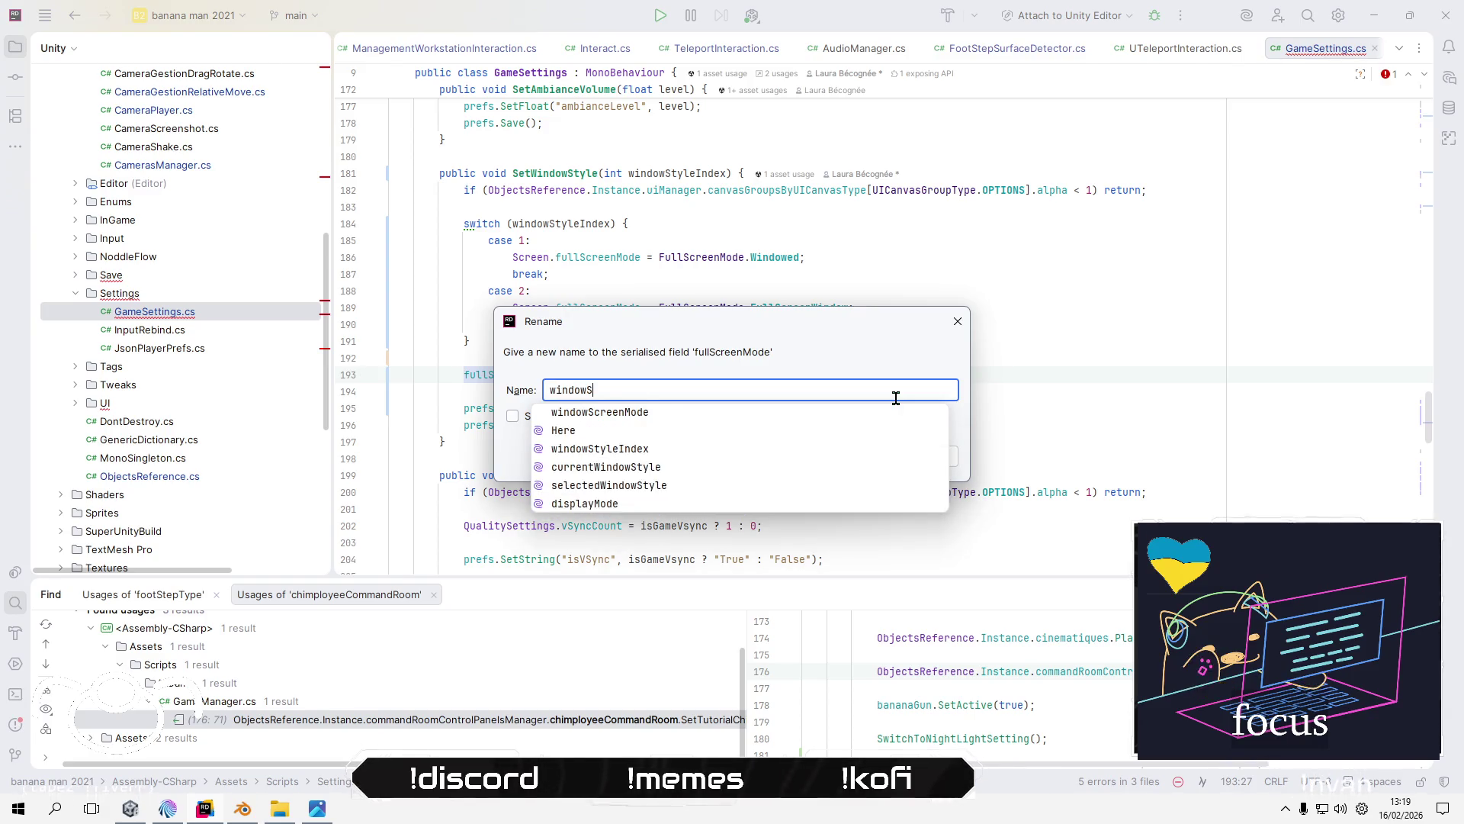
pyautogui.press('BackSpace')
pyautogui.press('BackSpace')
pyautogui.write('tyle')
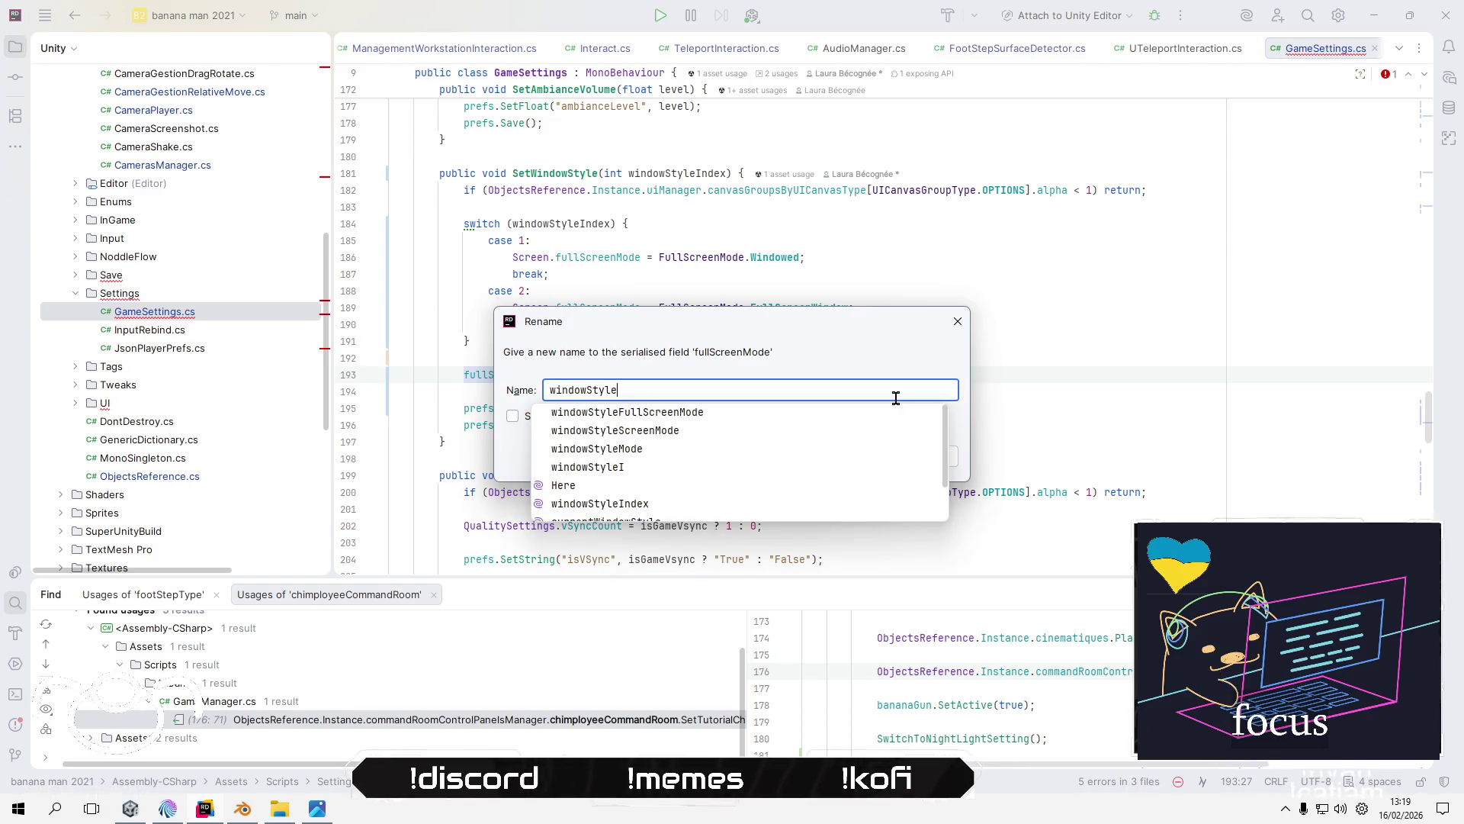
pyautogui.press('Return')
pyautogui.write('=')
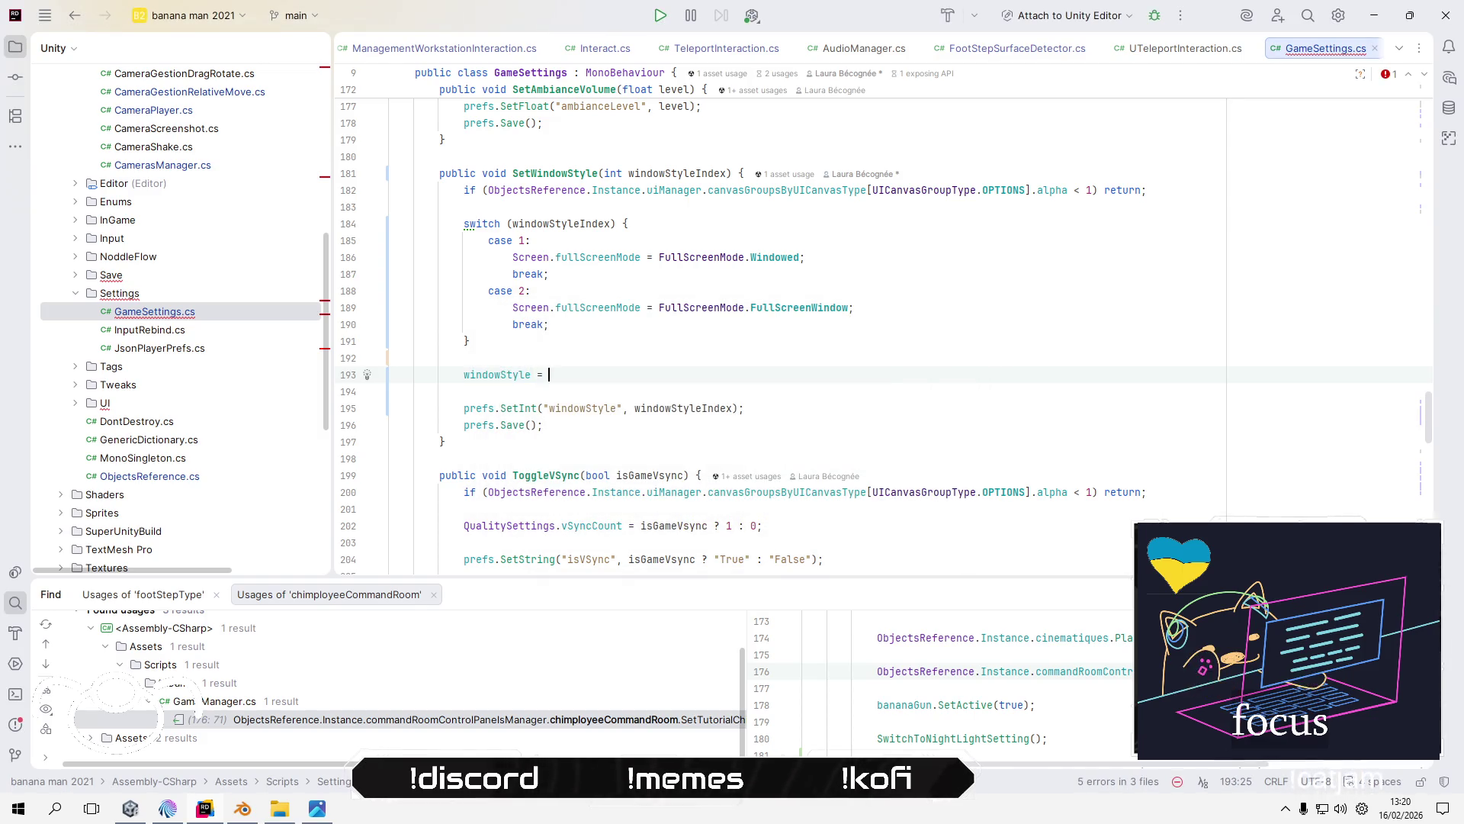
pyautogui.press('Return')
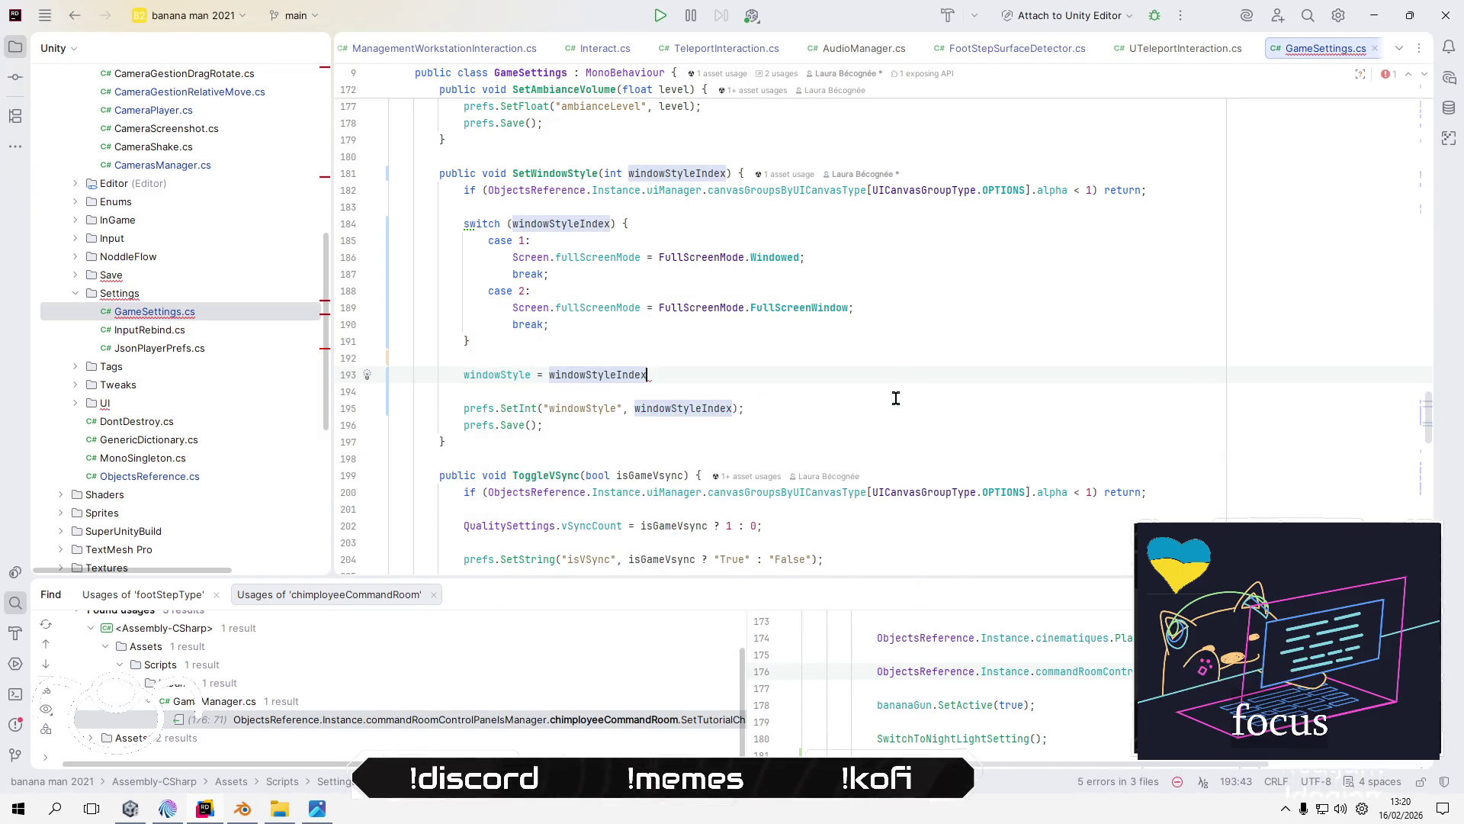
pyautogui.write(';')
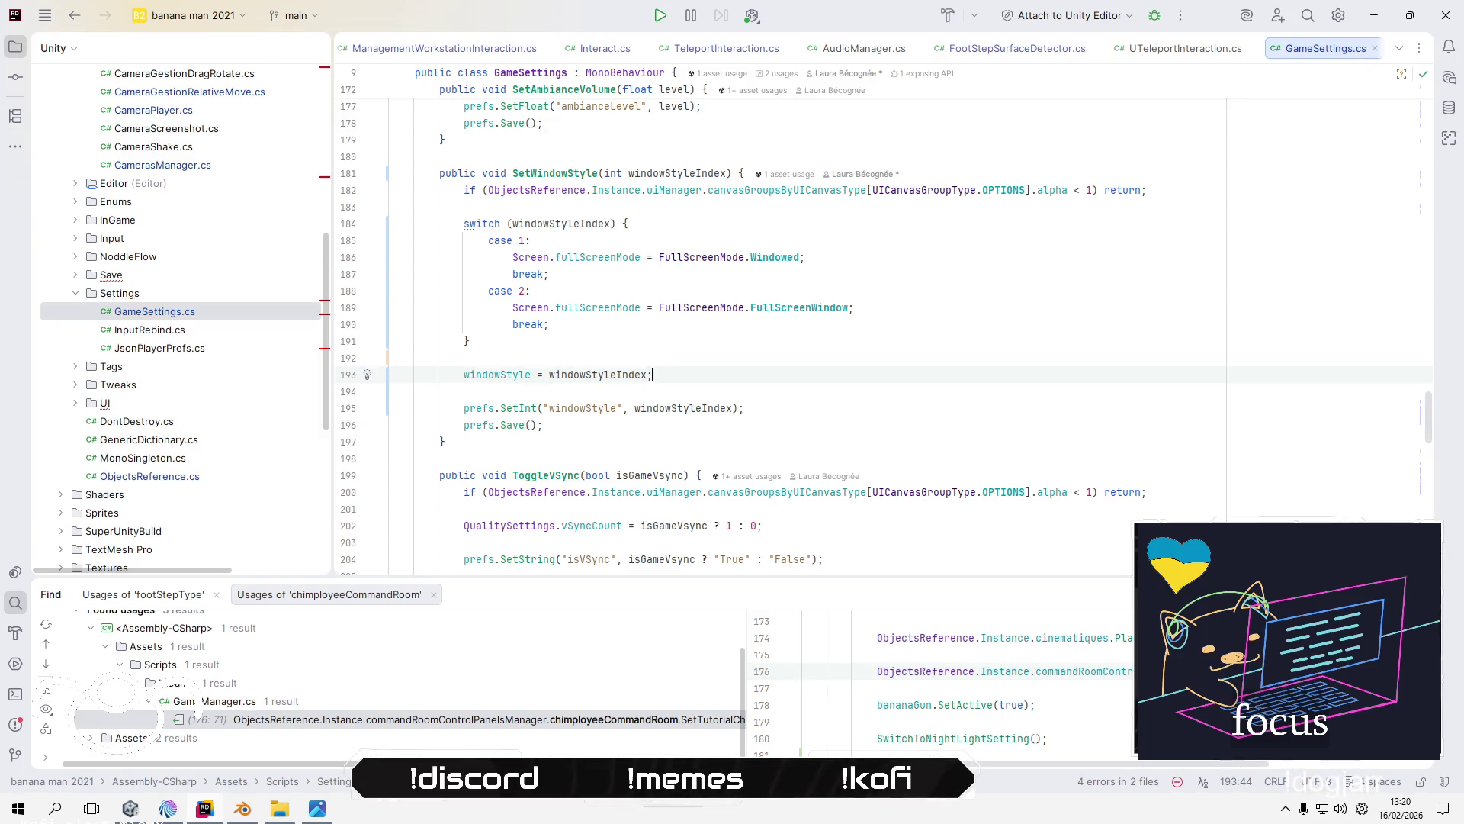
pyautogui.click(602, 379)
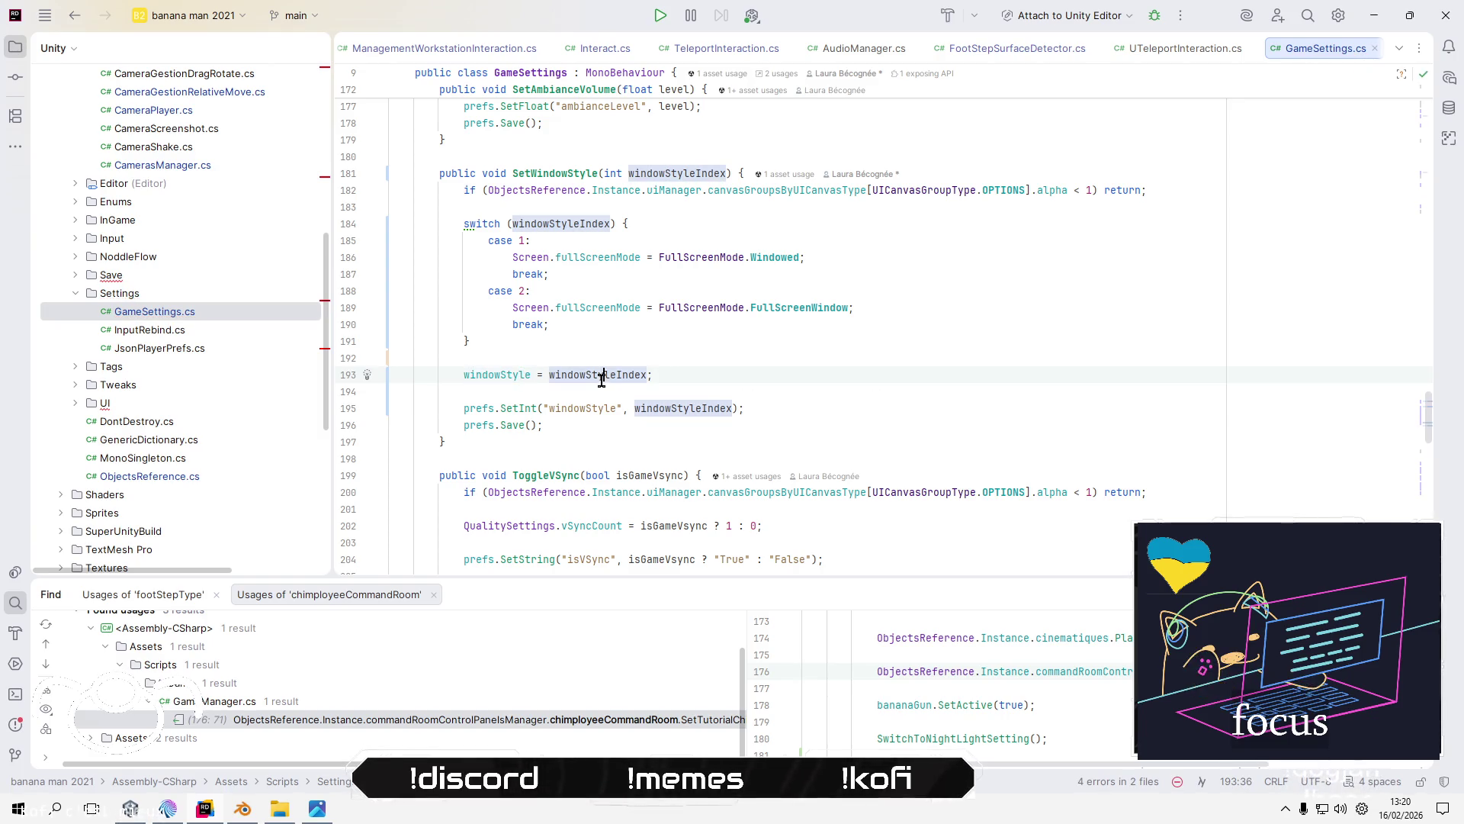
pyautogui.click(479, 375)
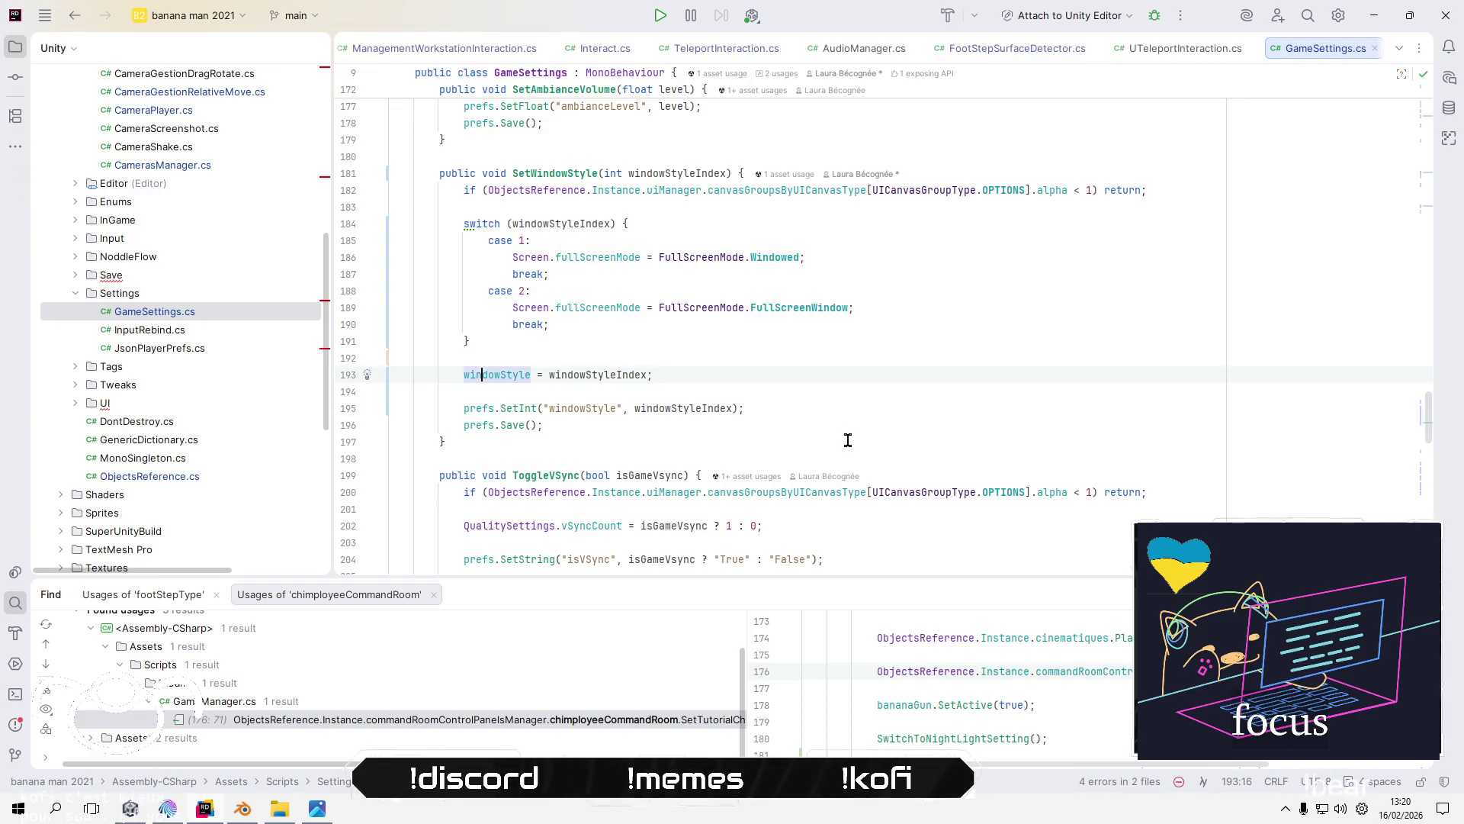
pyautogui.scroll(5, 845, 439)
pyautogui.scroll(20, 847, 440)
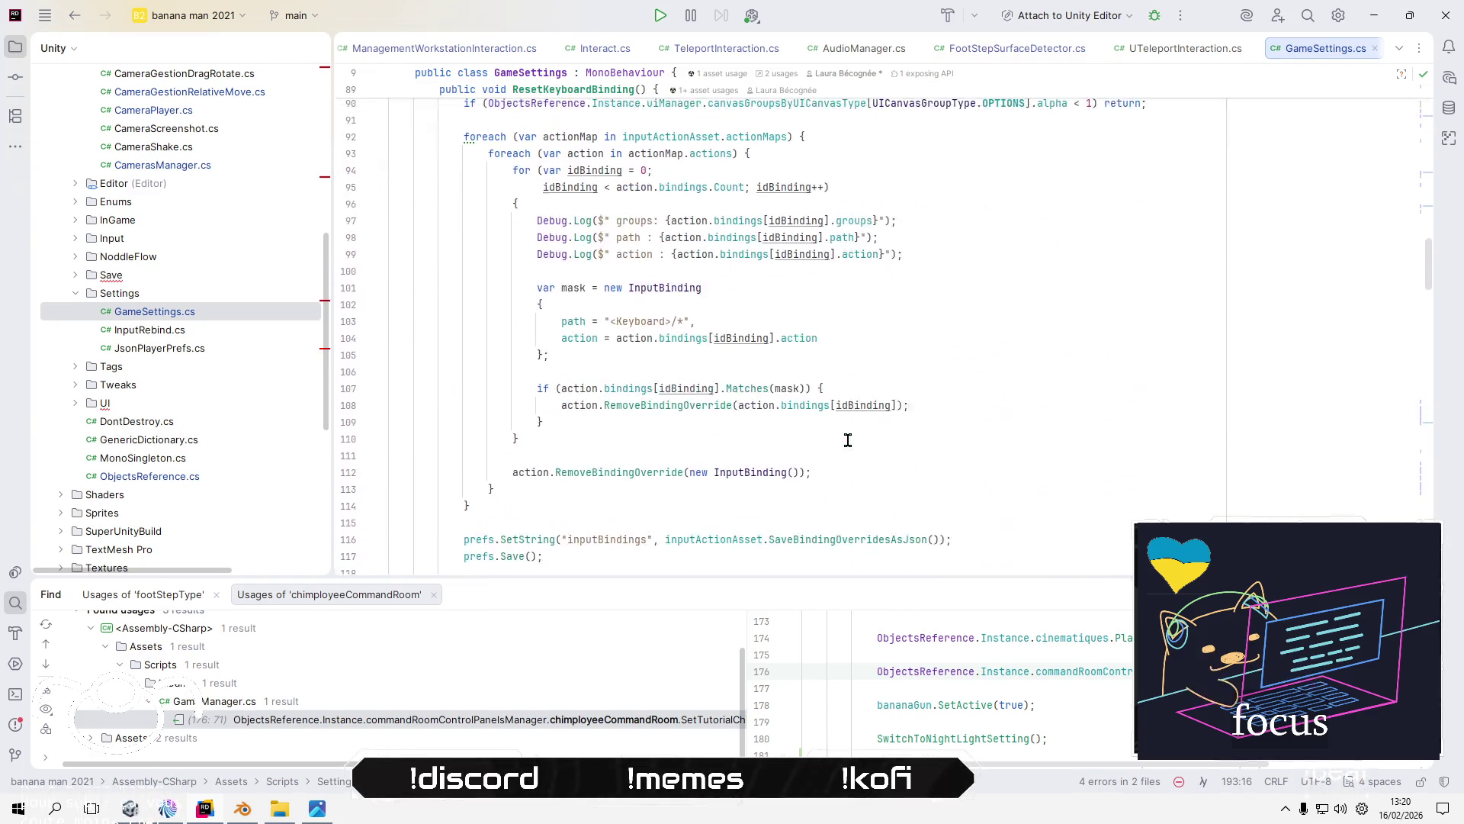
pyautogui.scroll(7, 848, 440)
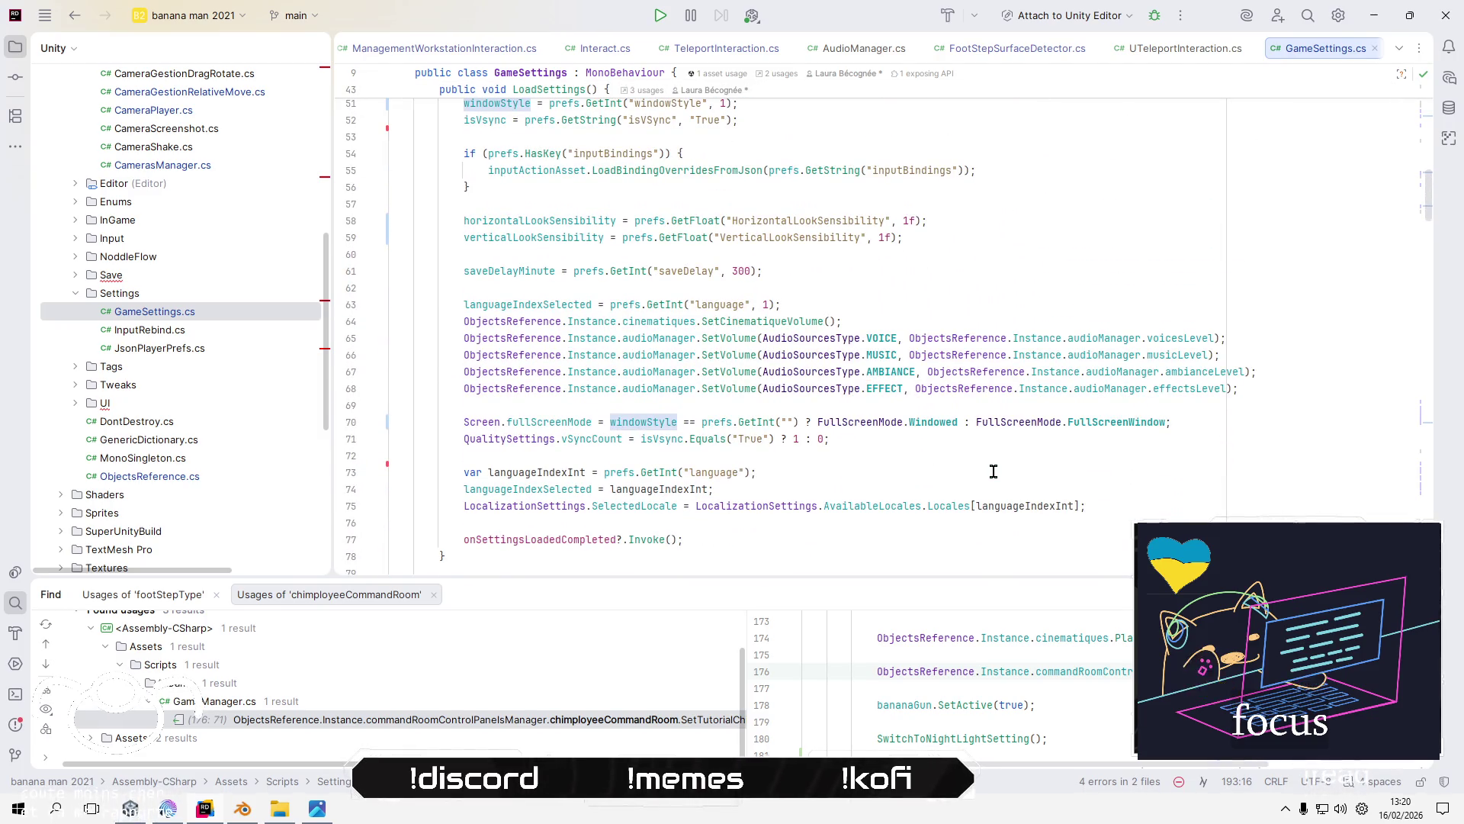
pyautogui.click(789, 422)
pyautogui.scroll(-8, 594, 462)
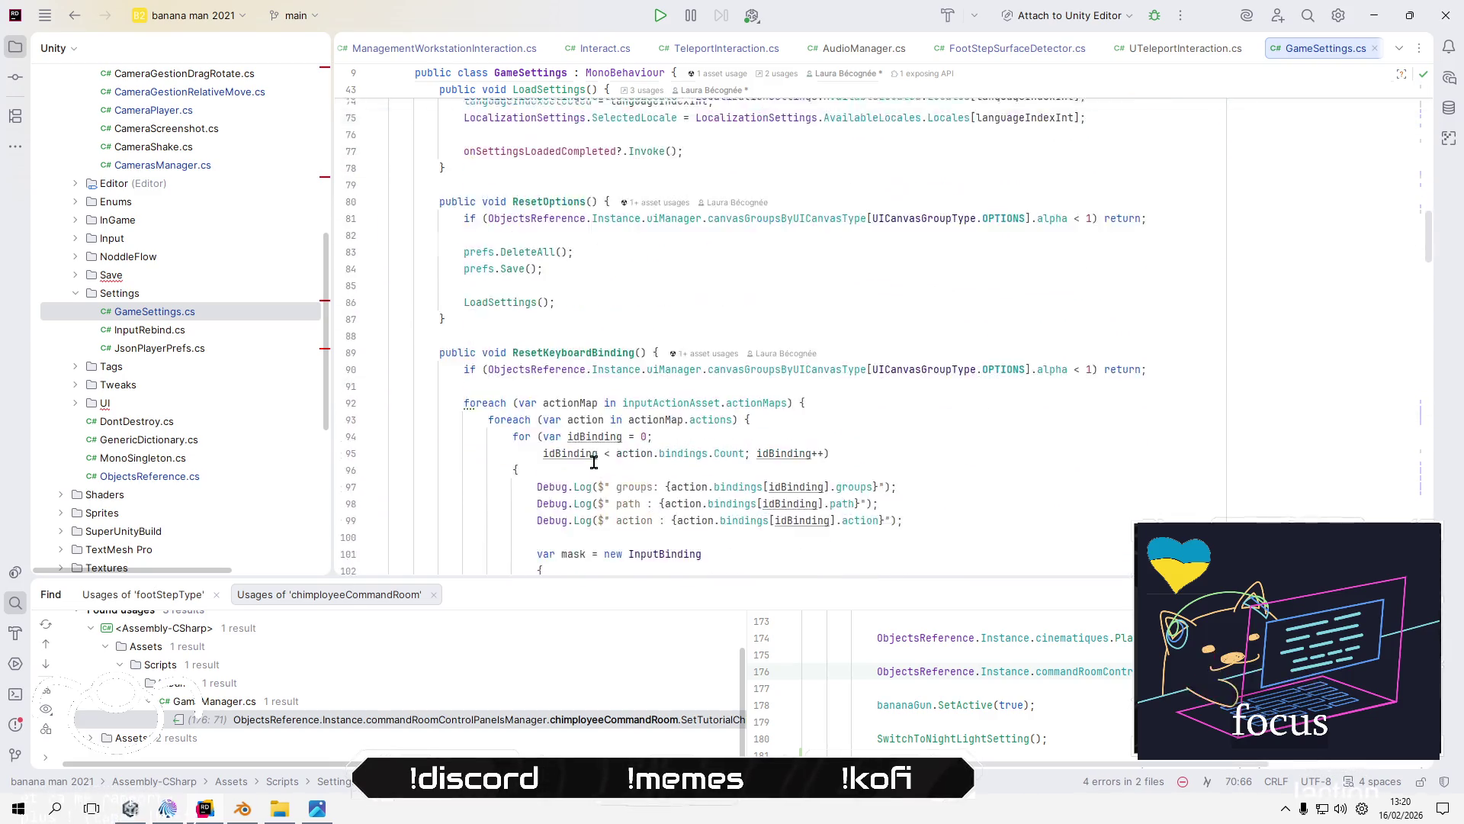
pyautogui.scroll(-12, 594, 462)
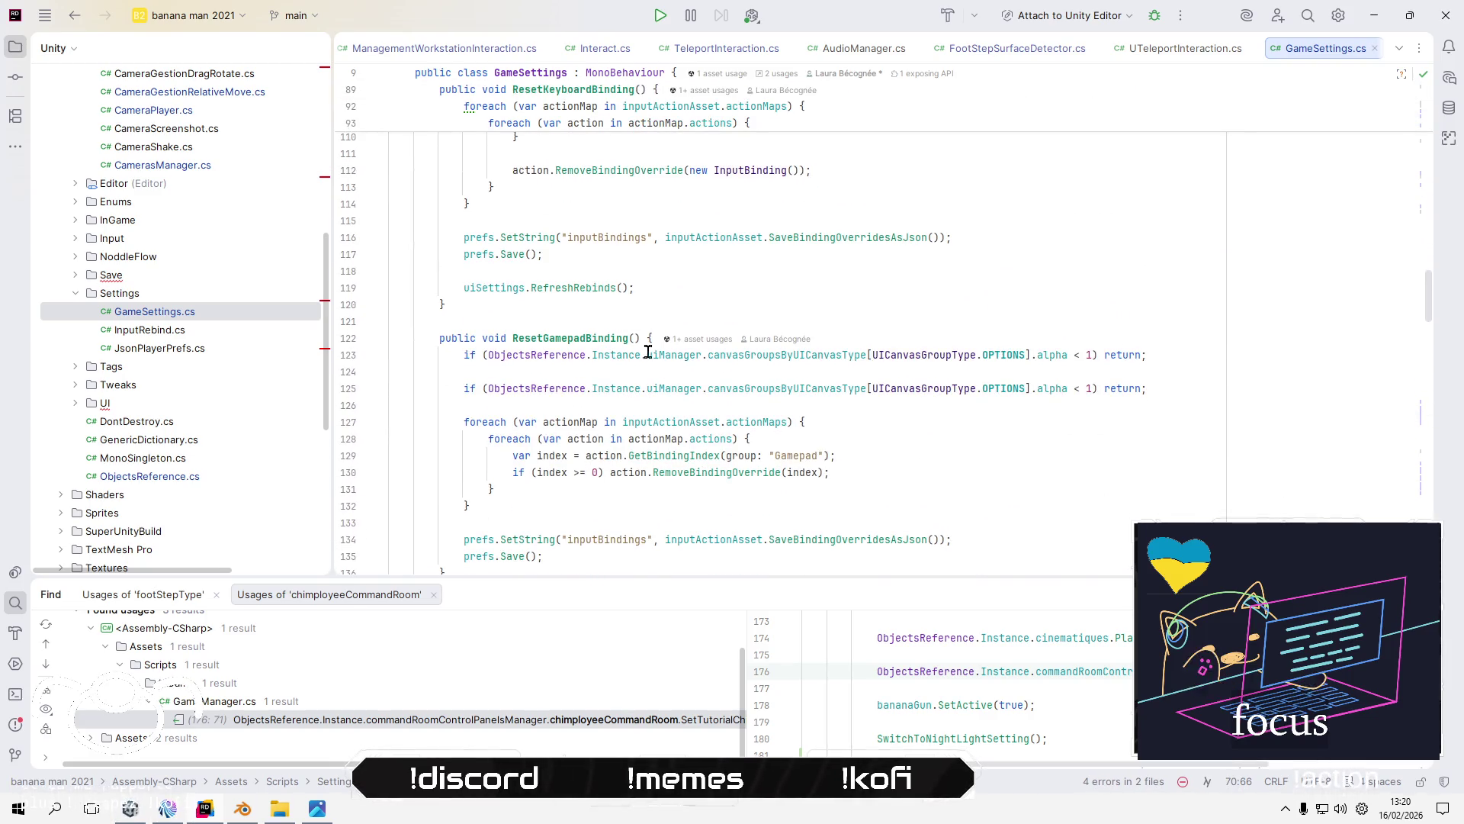
pyautogui.scroll(-7, 647, 352)
pyautogui.scroll(-14, 582, 498)
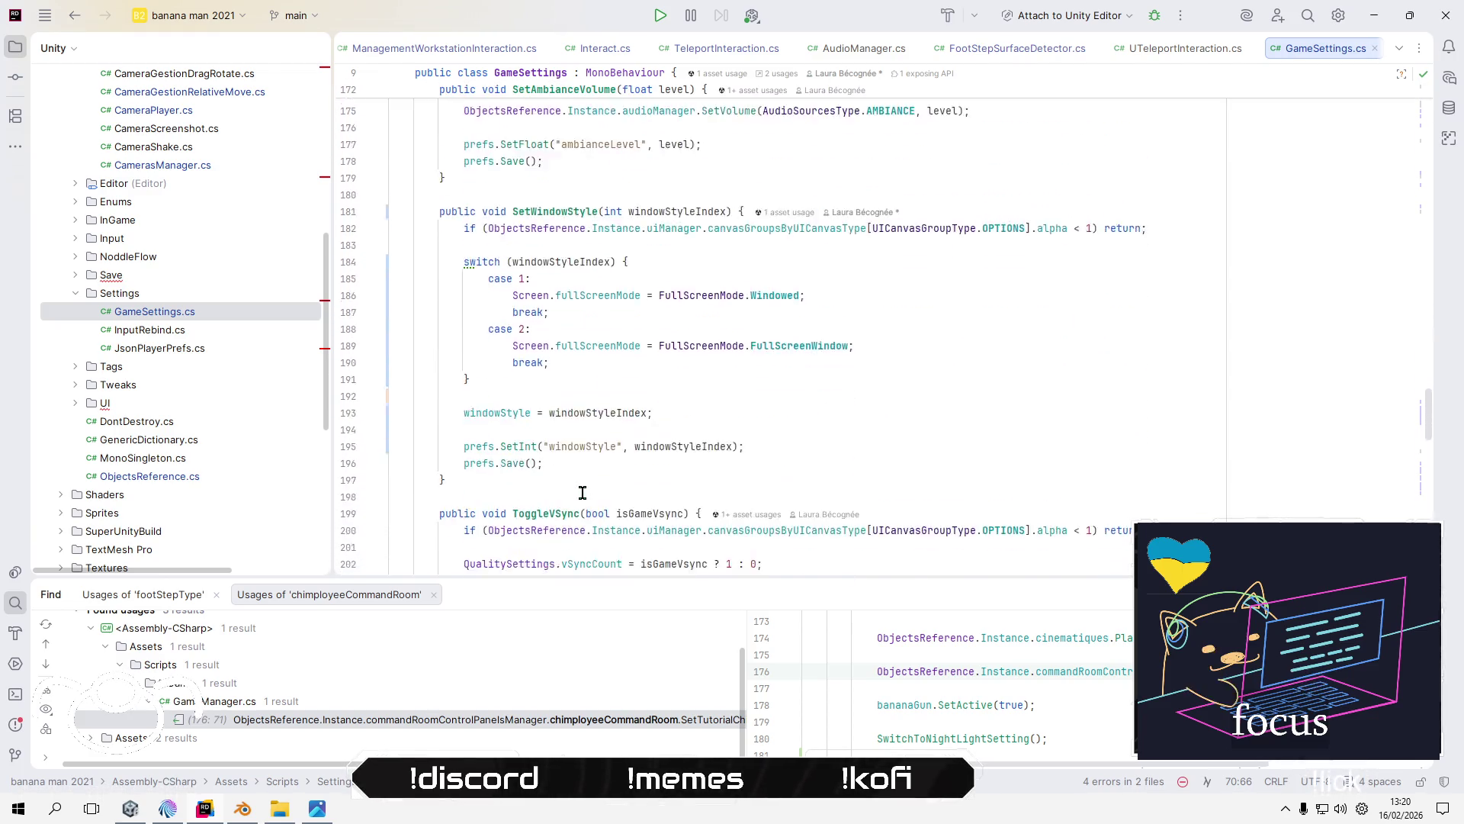
pyautogui.scroll(-1, 582, 492)
pyautogui.doubleClick(568, 405)
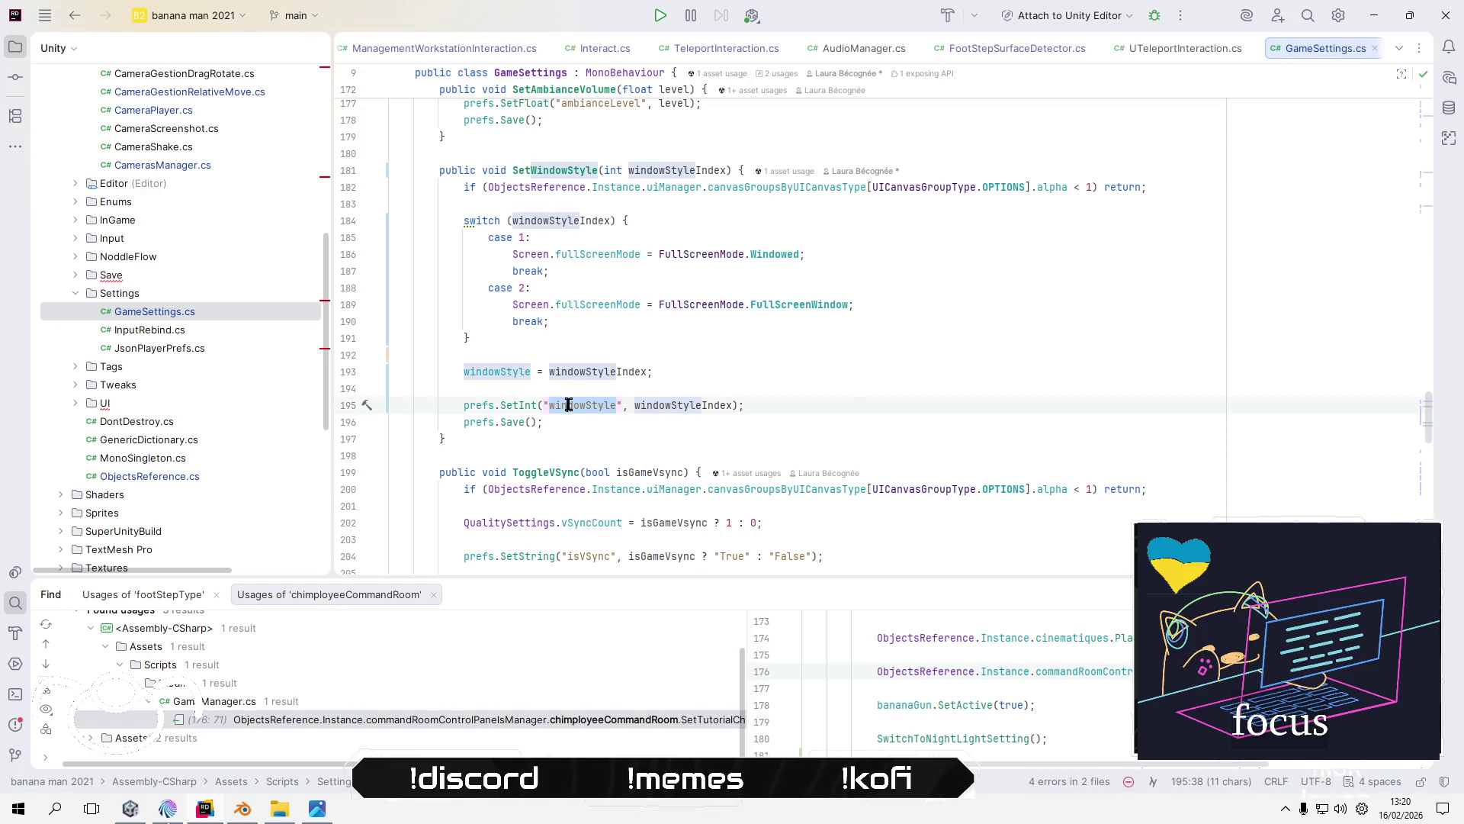
pyautogui.rightClick(571, 405)
pyautogui.click(617, 304)
pyautogui.scroll(20, 717, 356)
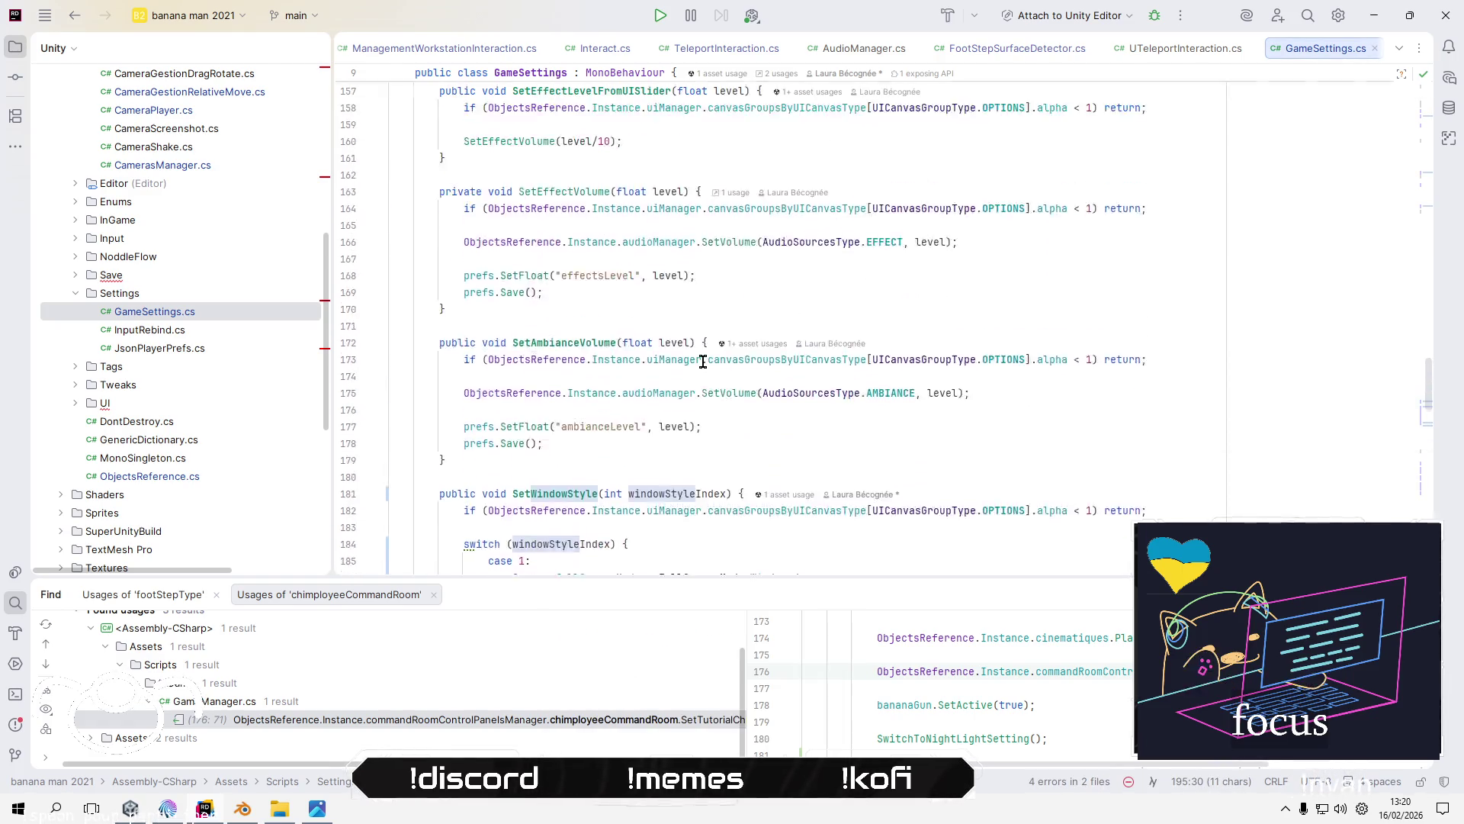
pyautogui.scroll(7, 717, 356)
pyautogui.click(925, 402)
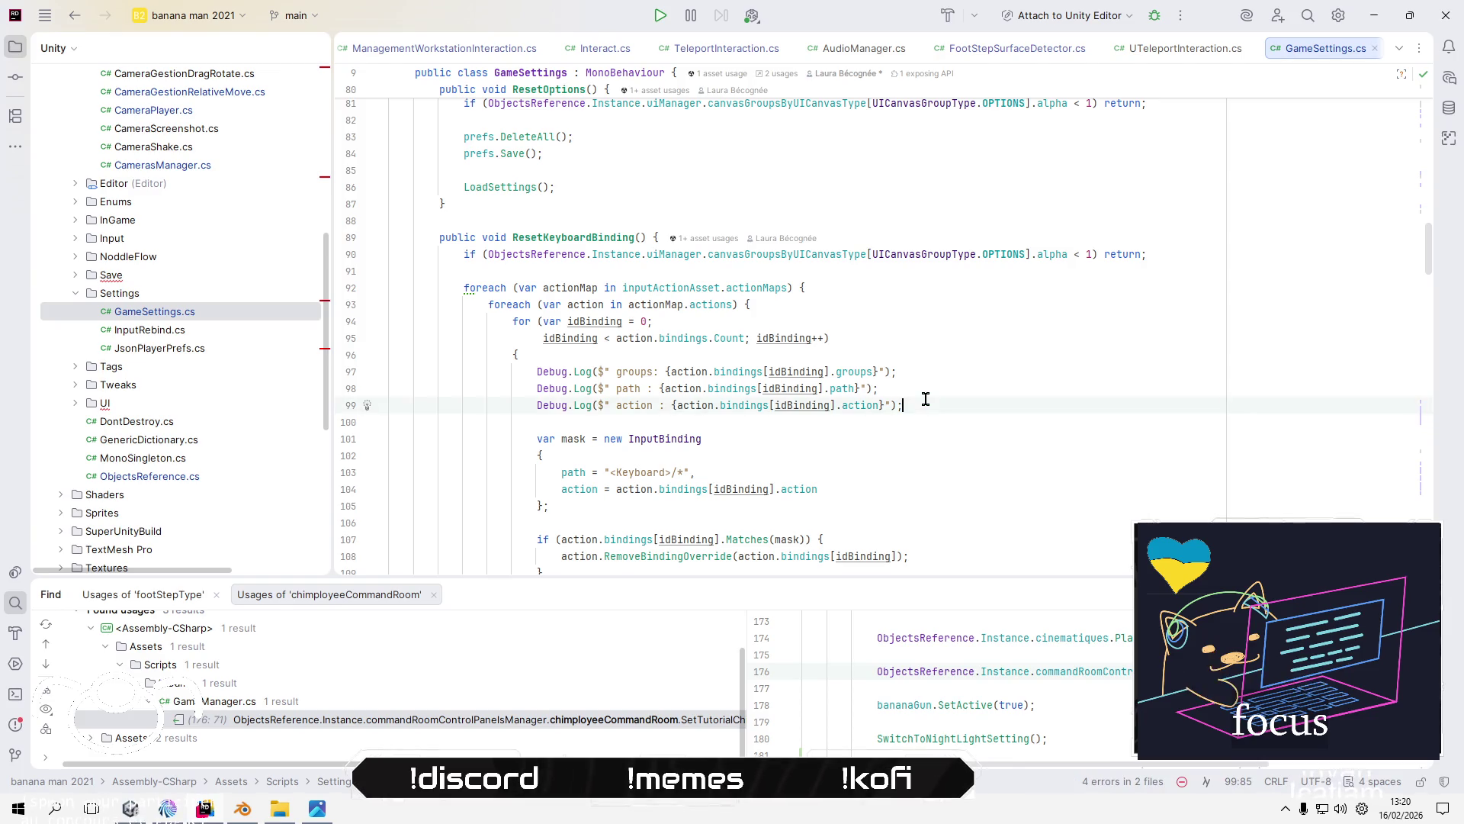
pyautogui.scroll(10, 919, 401)
pyautogui.scroll(2, 874, 420)
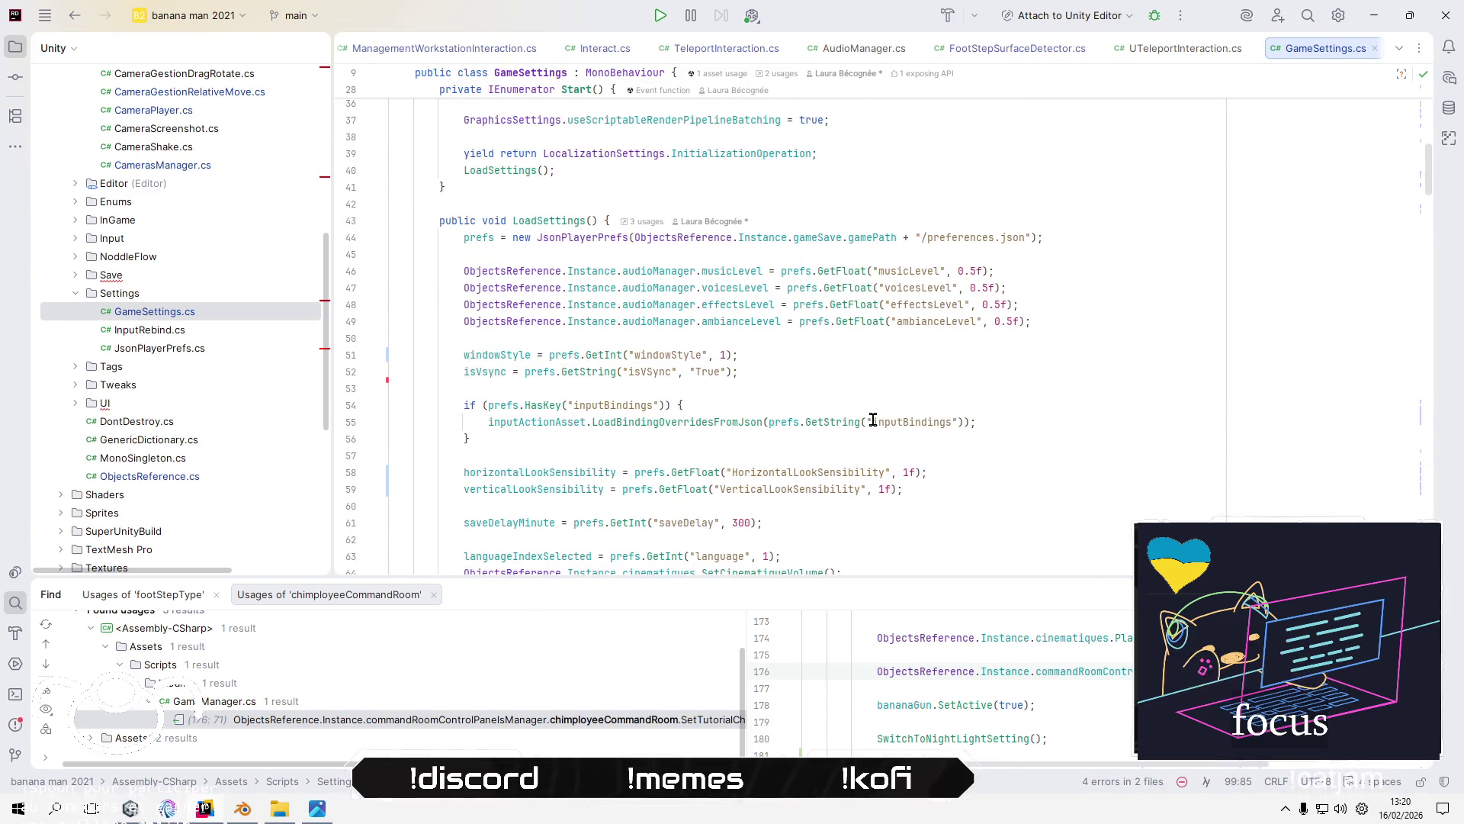
pyautogui.doubleClick(668, 354)
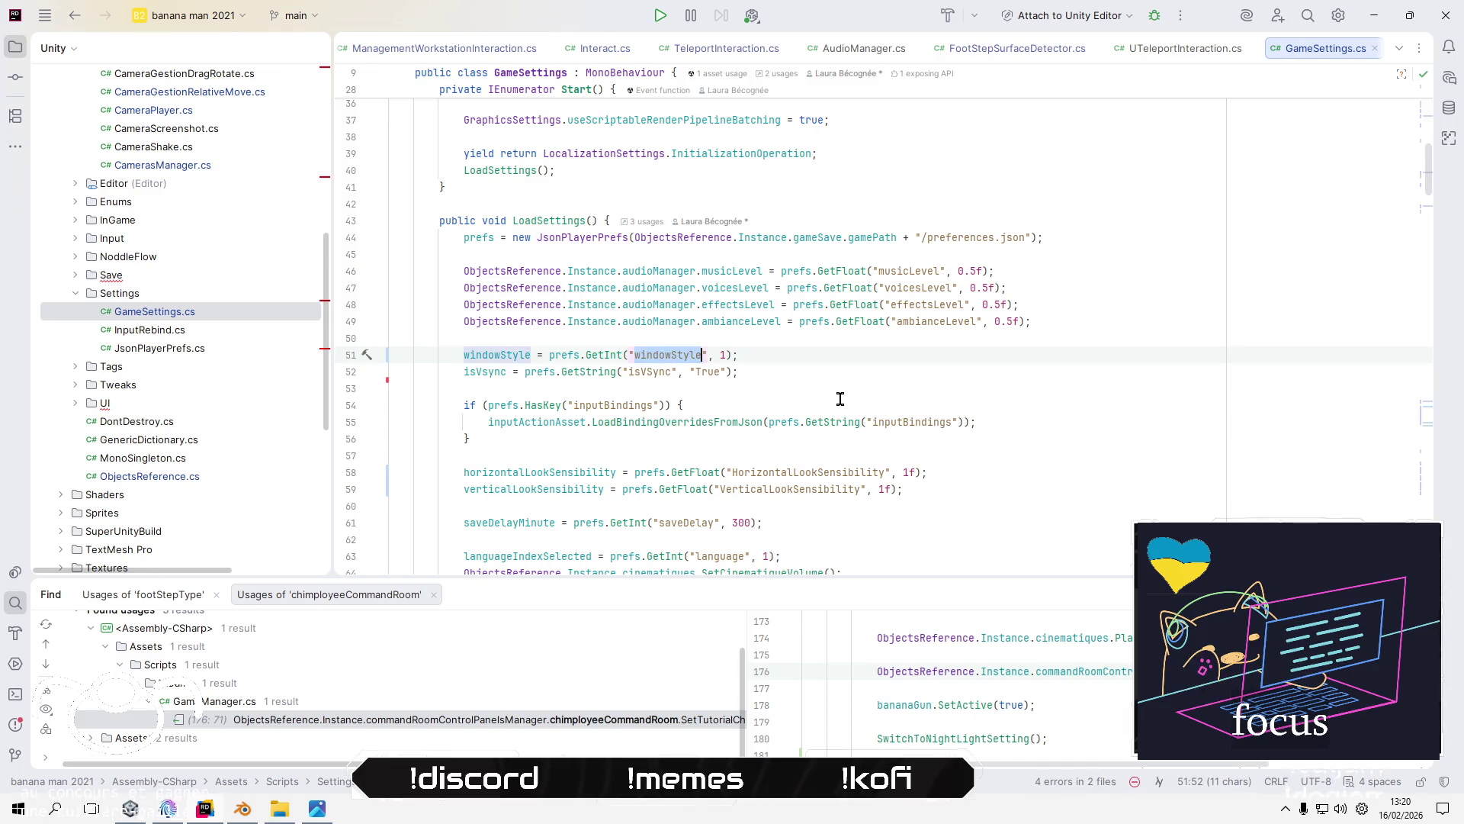
pyautogui.click(842, 396)
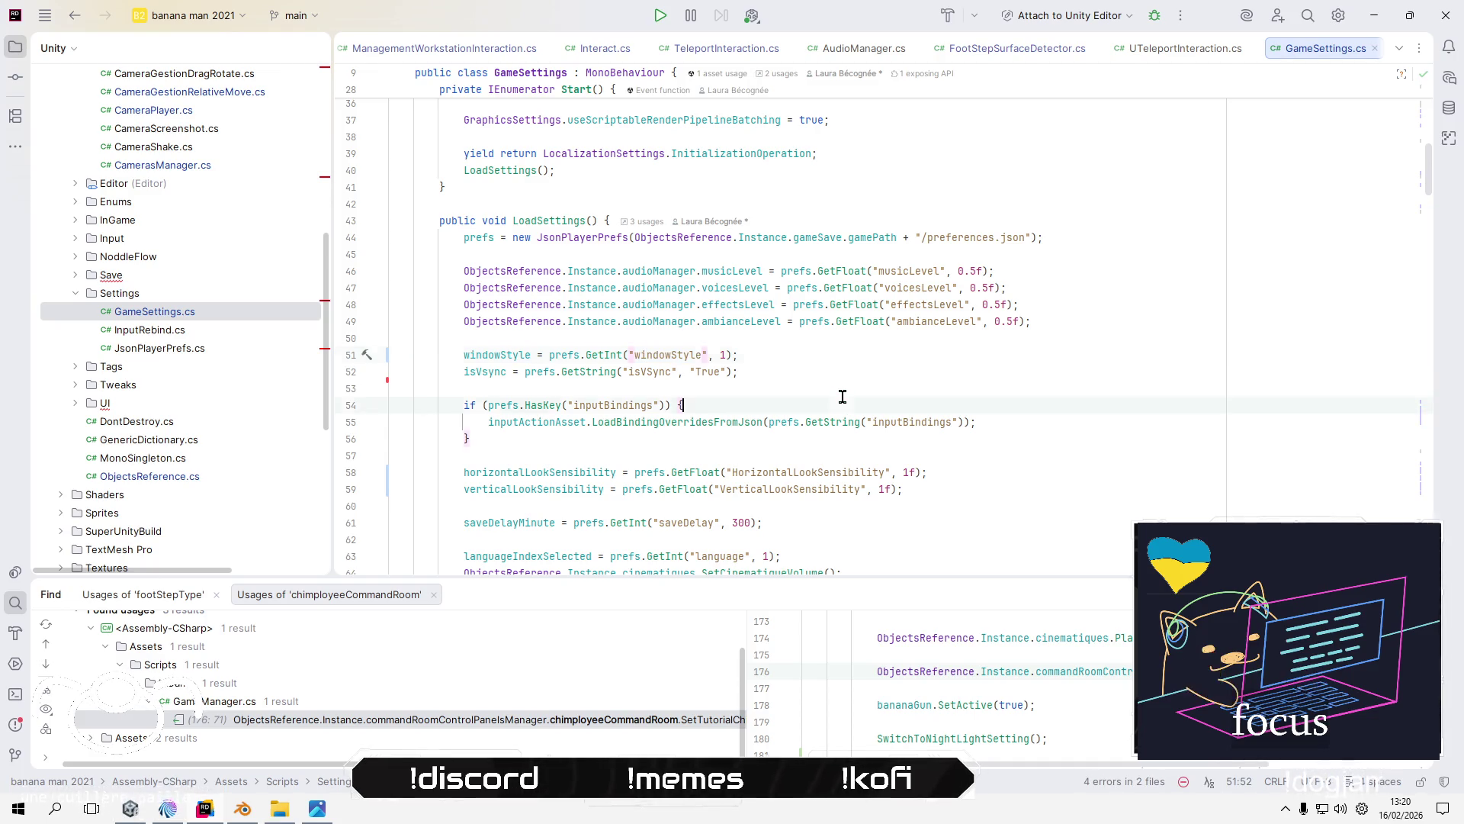
pyautogui.scroll(6, 831, 374)
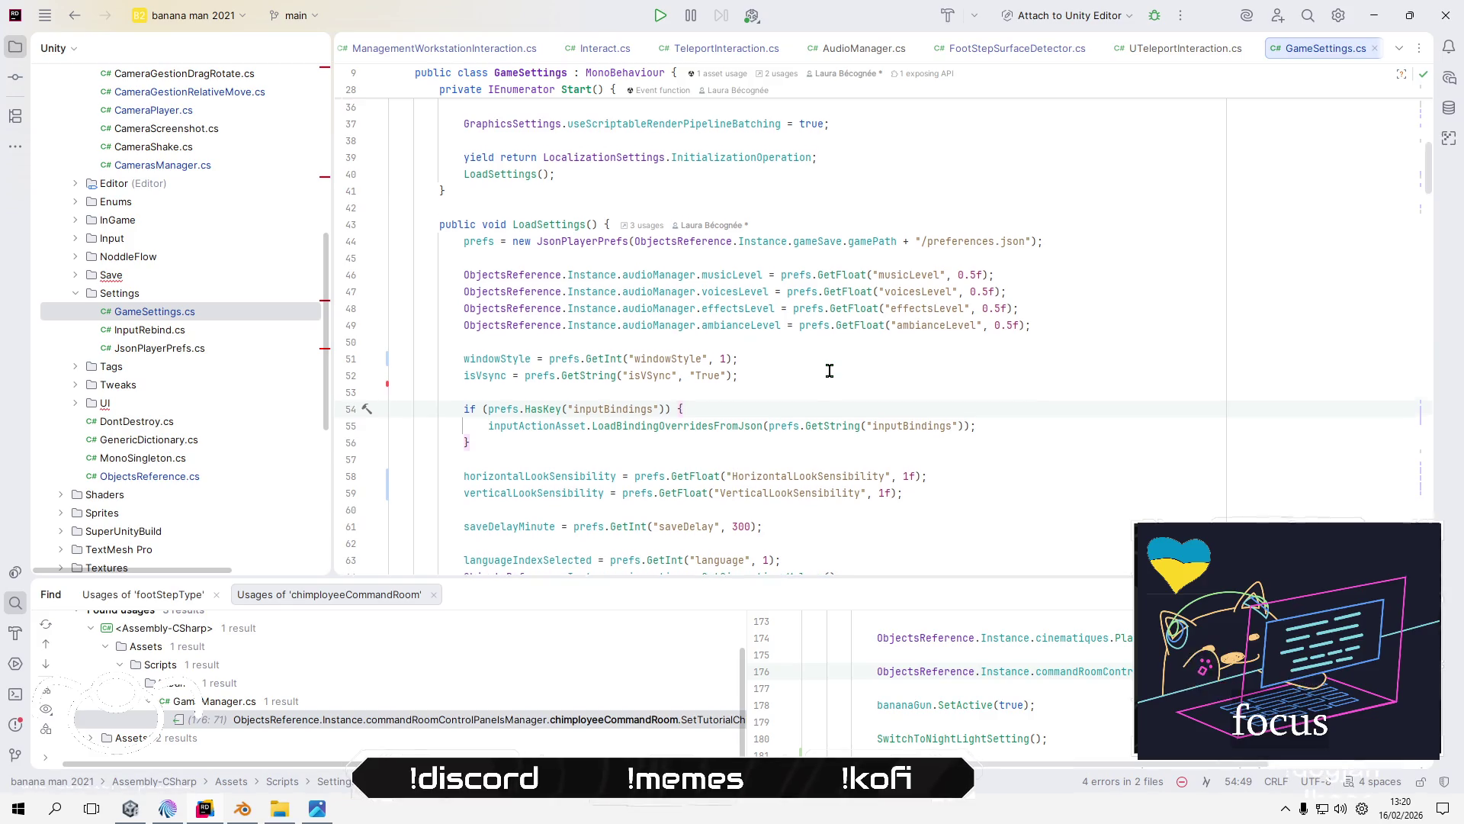
pyautogui.scroll(-12, 830, 371)
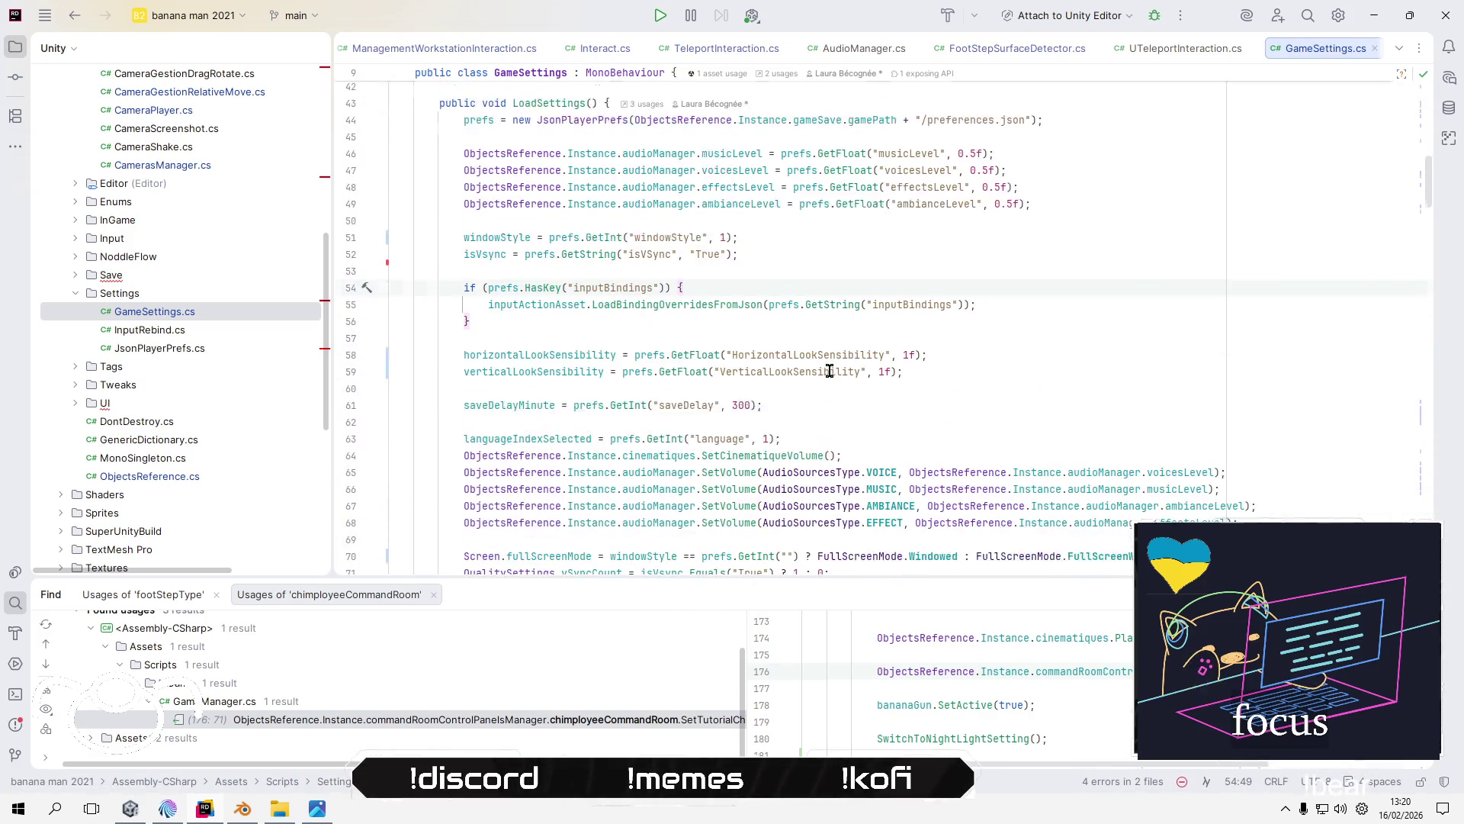
pyautogui.scroll(-4, 830, 371)
pyautogui.scroll(2, 823, 375)
pyautogui.click(858, 324)
pyautogui.scroll(1, 857, 395)
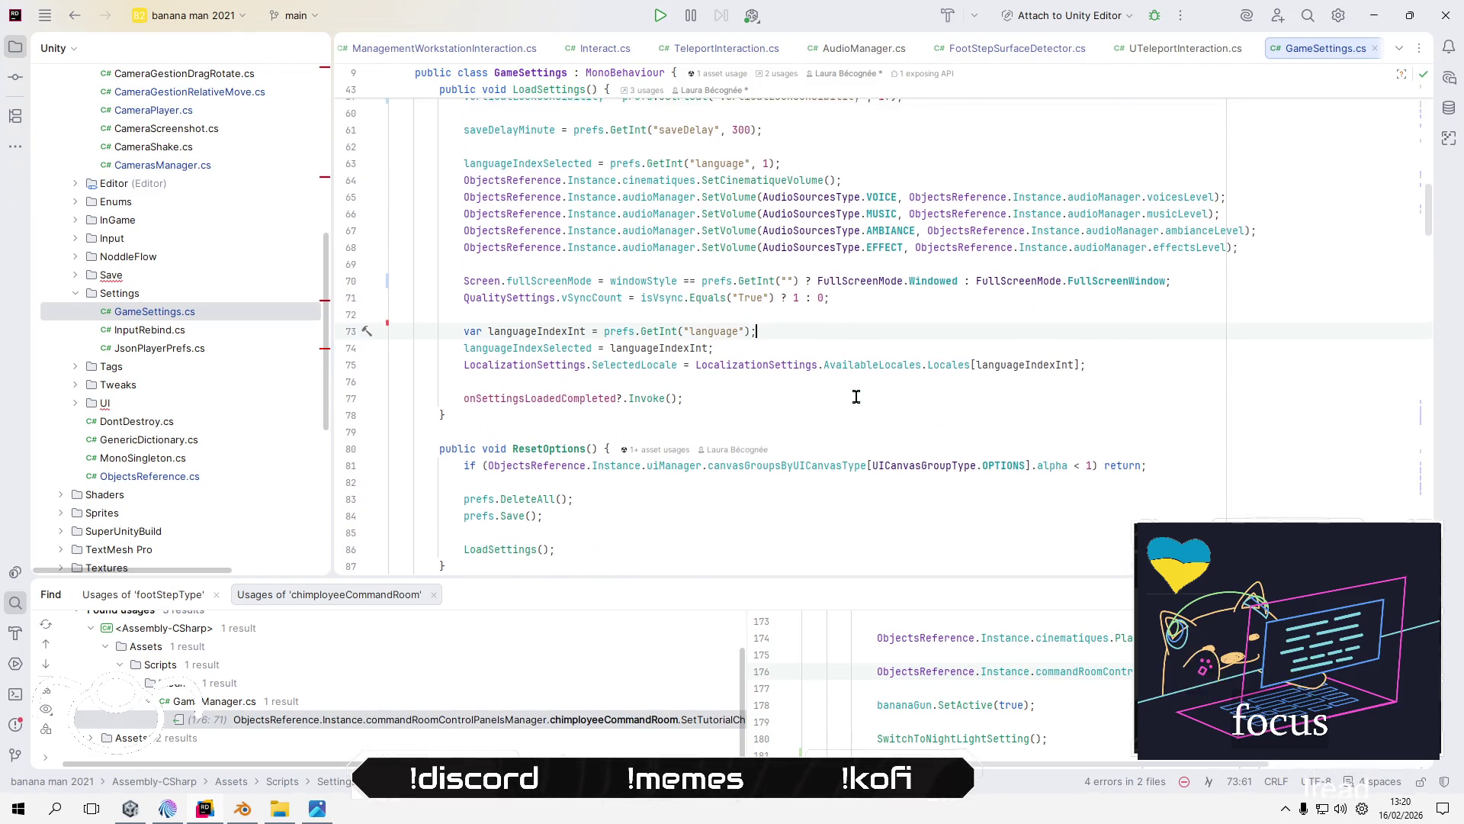
# - Fill line 70's empty GetInt key with "windowStyle"
pyautogui.click(785, 319)
pyautogui.write('windowStyle')
pyautogui.click(861, 373)
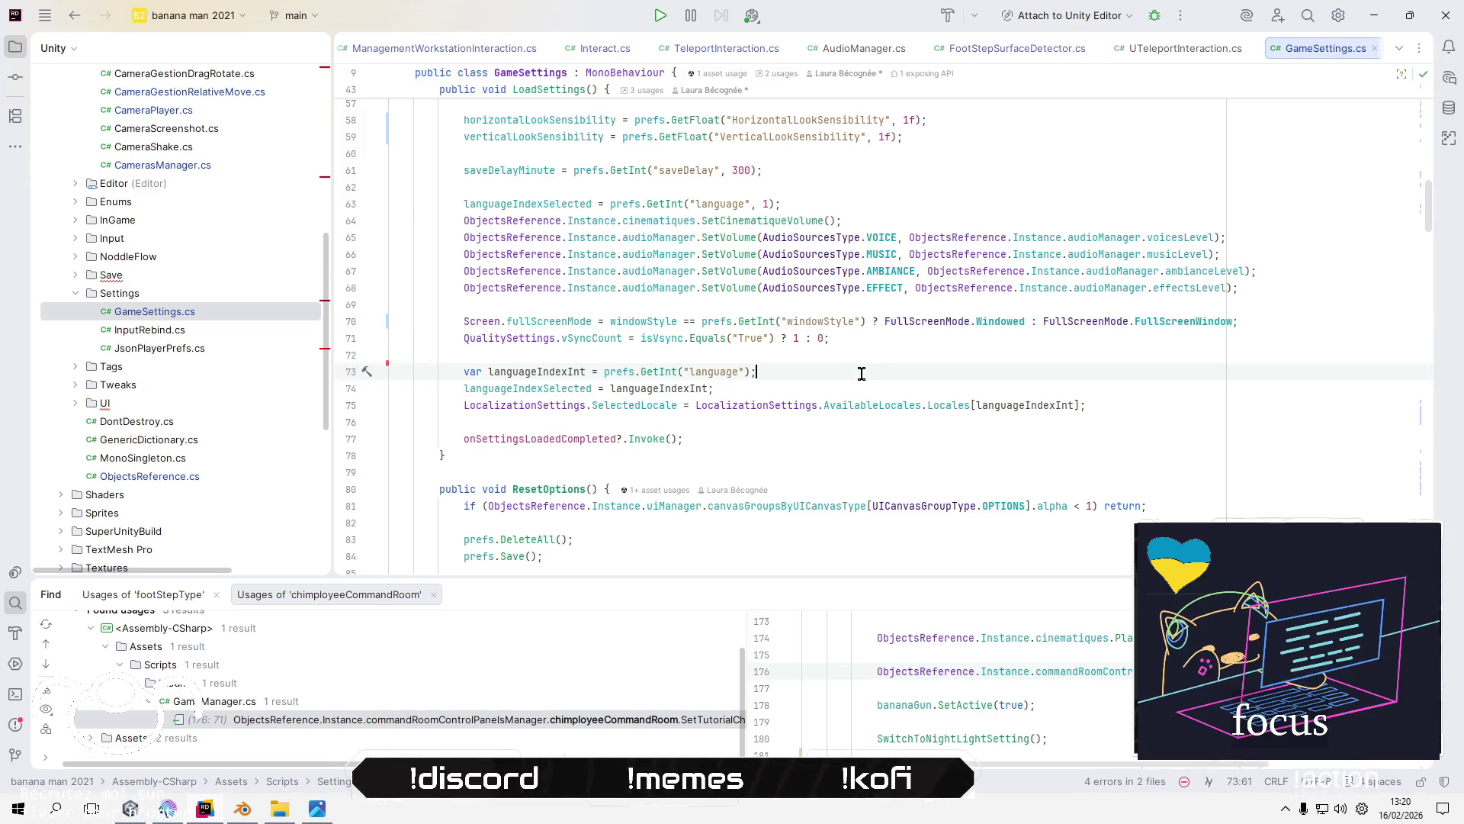
pyautogui.click(884, 354)
pyautogui.scroll(-7, 885, 355)
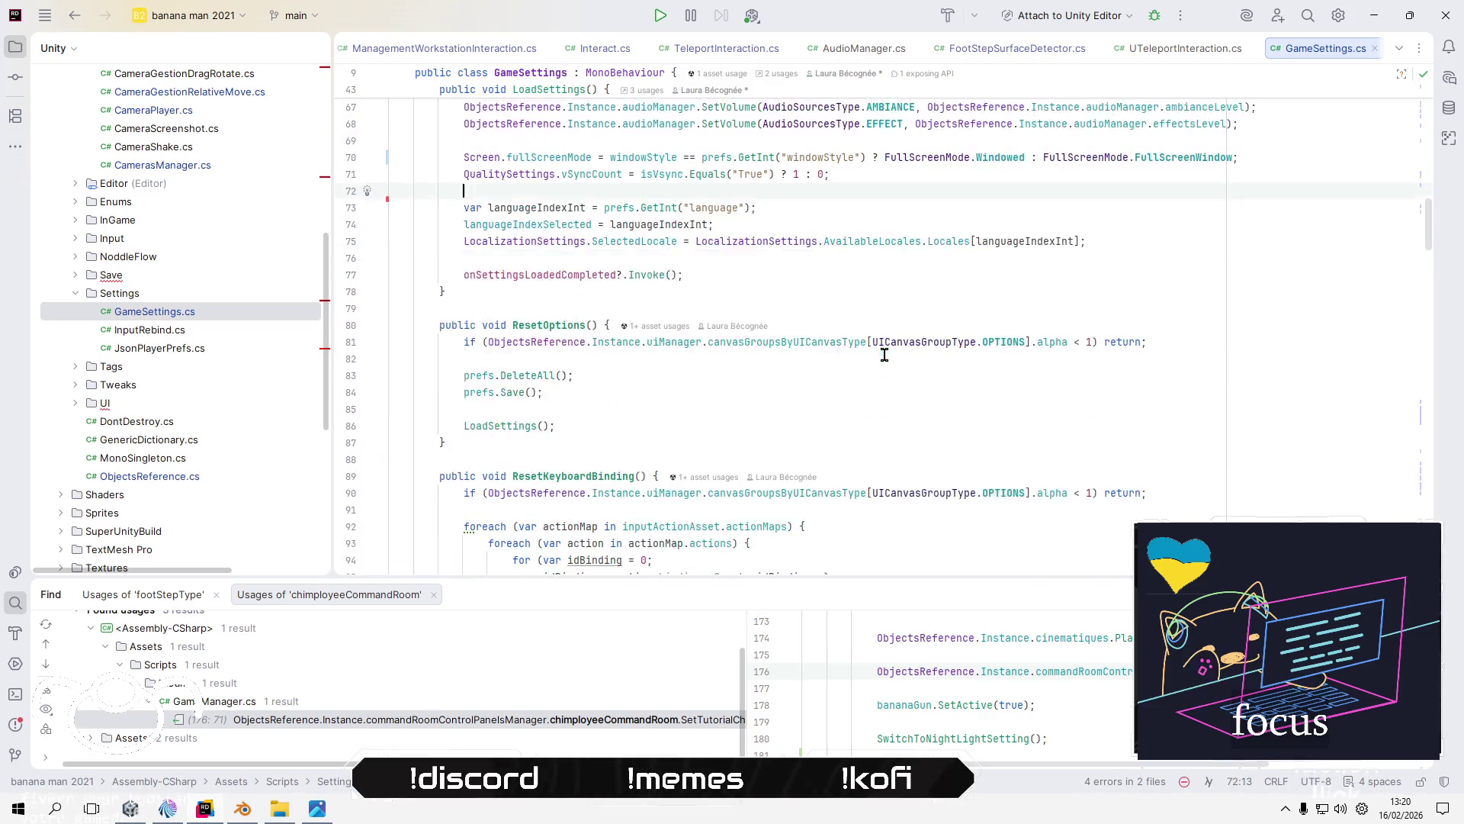
pyautogui.scroll(-13, 884, 355)
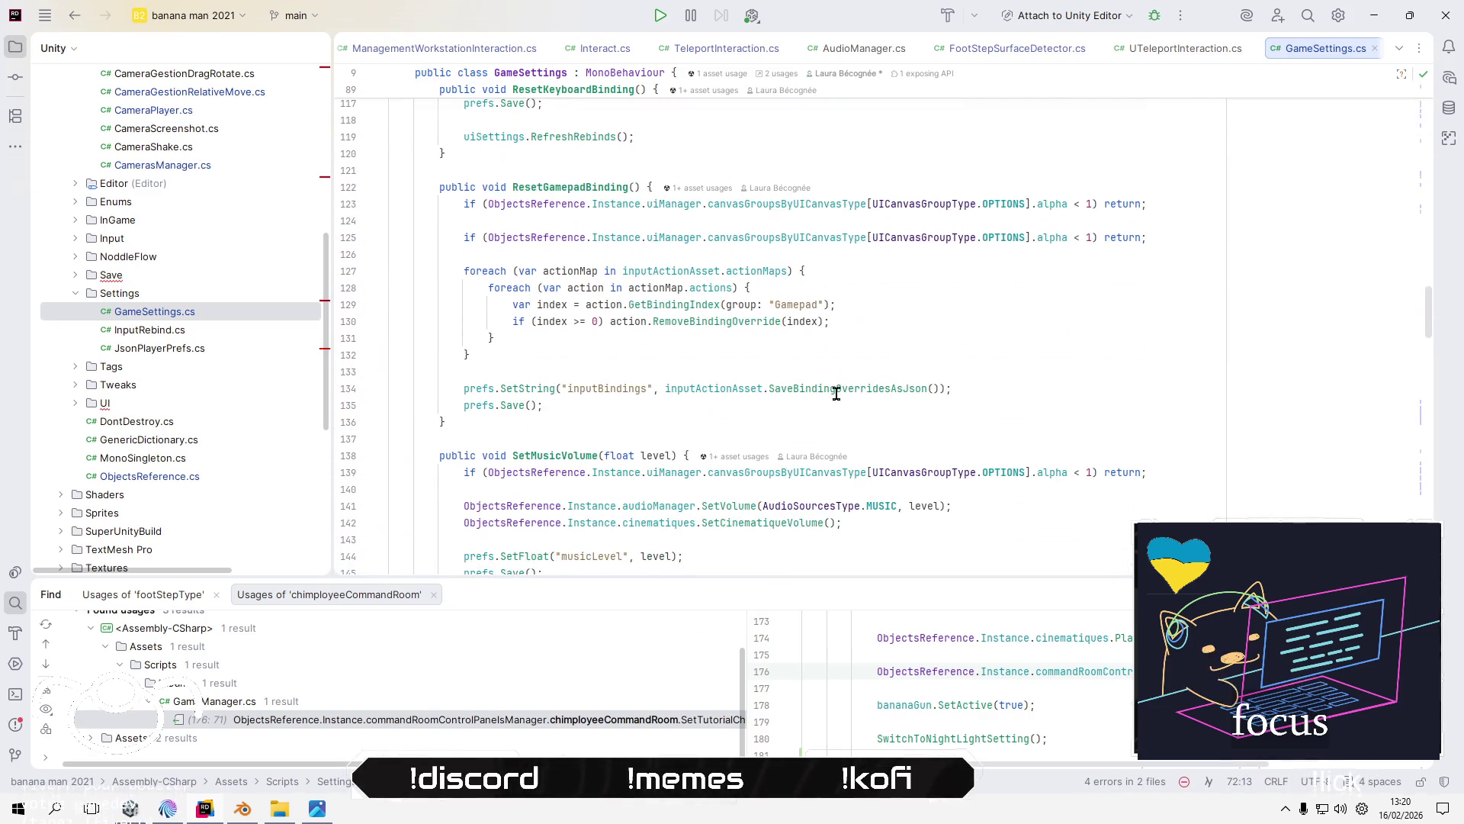
pyautogui.scroll(-14, 836, 393)
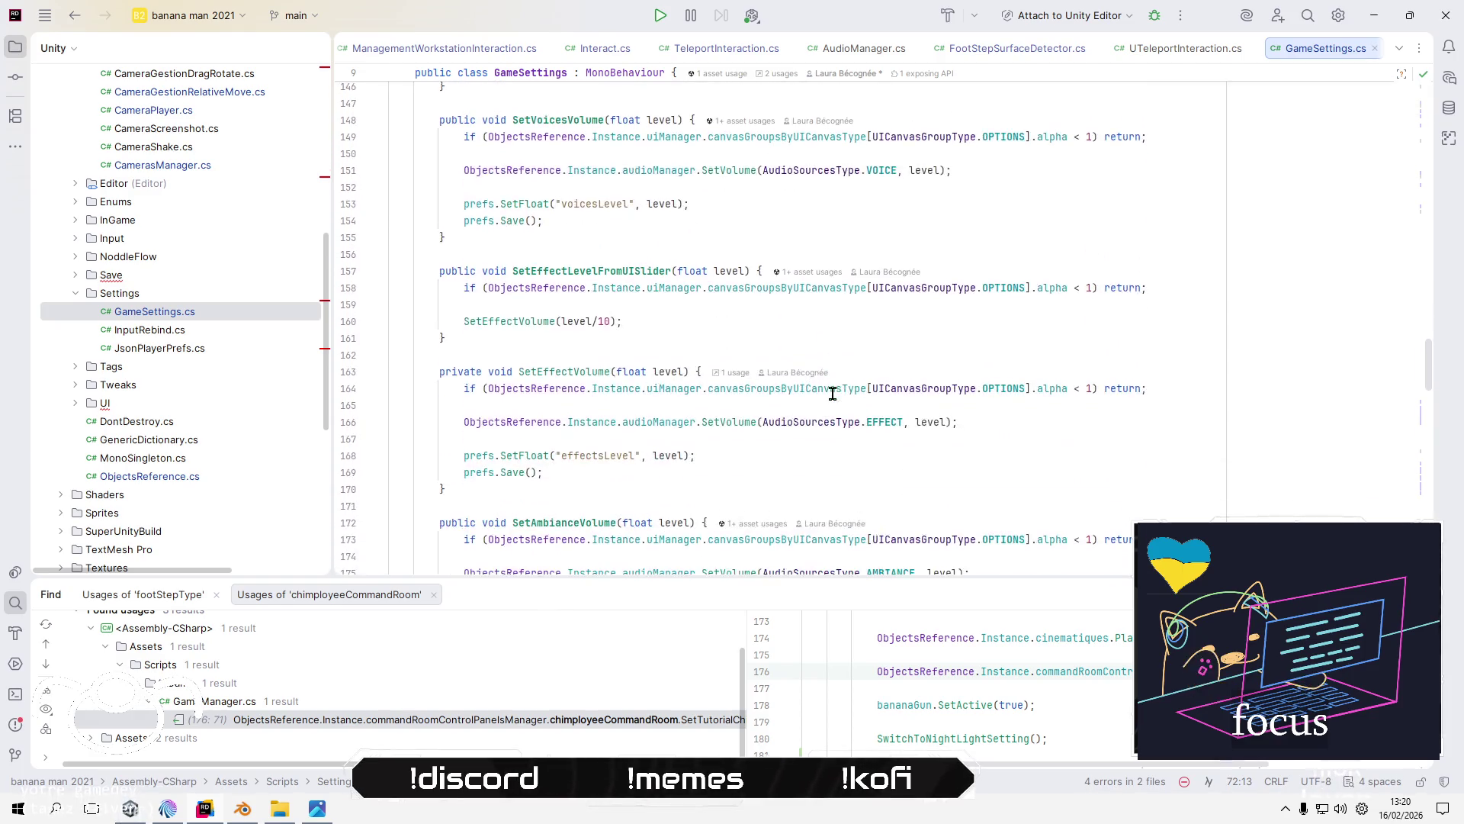
pyautogui.scroll(-6, 835, 392)
# - Review the switch cases, then jump from line 193 to the windowStyle declaration and its usages
pyautogui.click(859, 333)
pyautogui.click(897, 277)
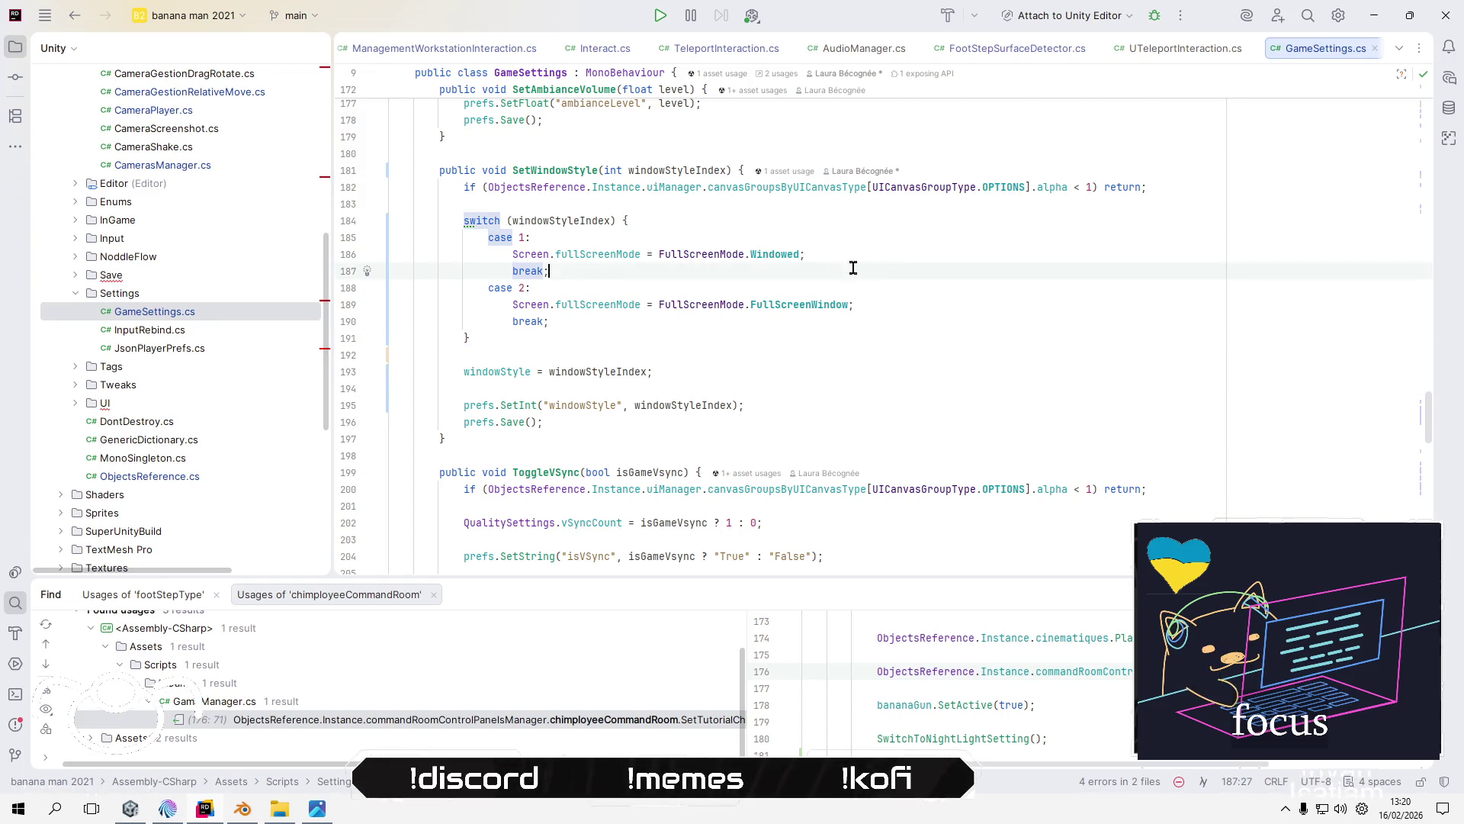
pyautogui.click(911, 304)
pyautogui.click(833, 336)
pyautogui.click(610, 371)
pyautogui.click(482, 372)
pyautogui.click(506, 371)
pyautogui.keyDown('ctrl'); pyautogui.click(487, 374); pyautogui.keyUp('ctrl')
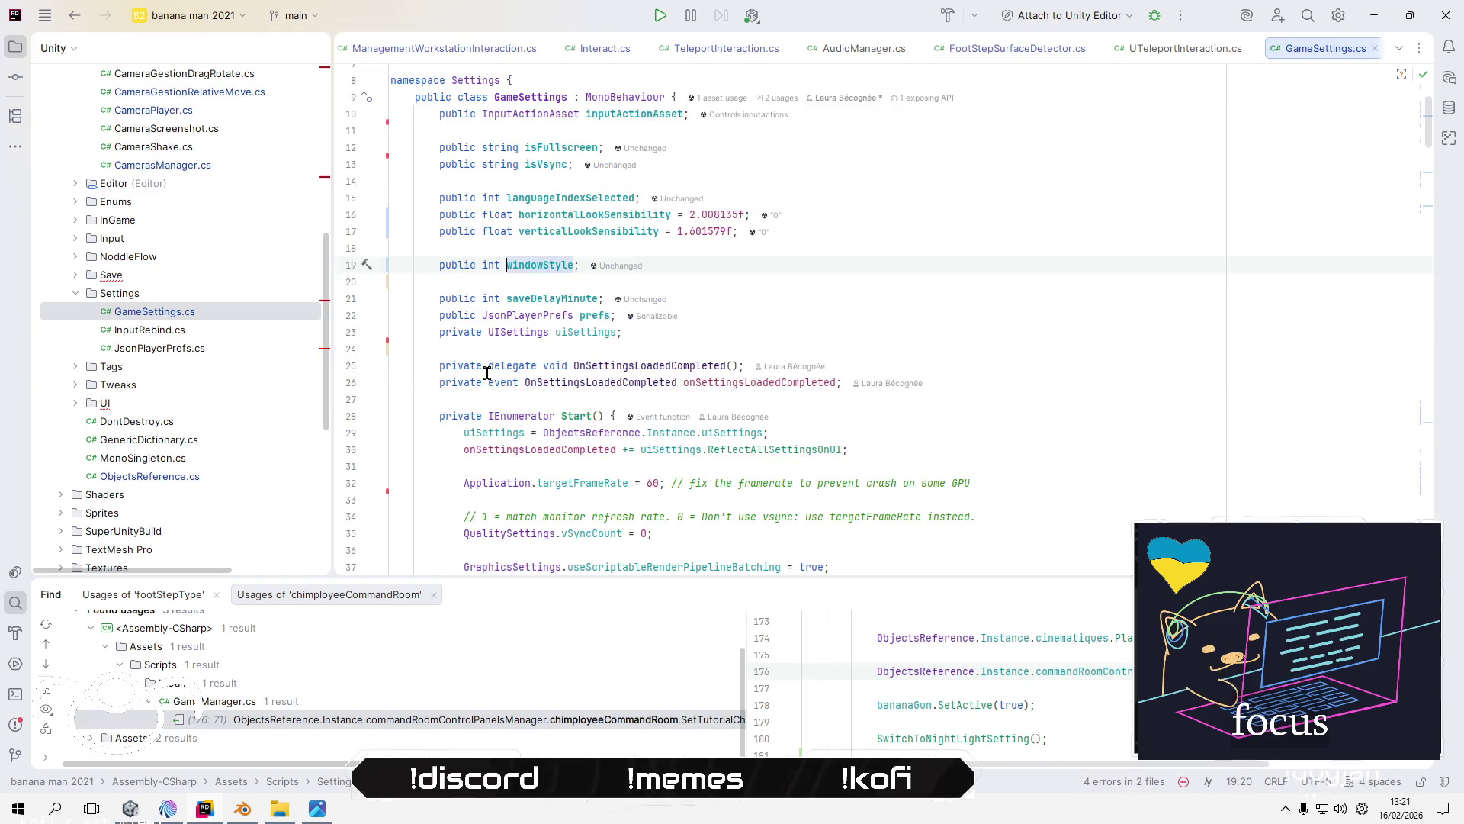
pyautogui.keyDown('ctrl'); pyautogui.click(540, 267); pyautogui.keyUp('ctrl')
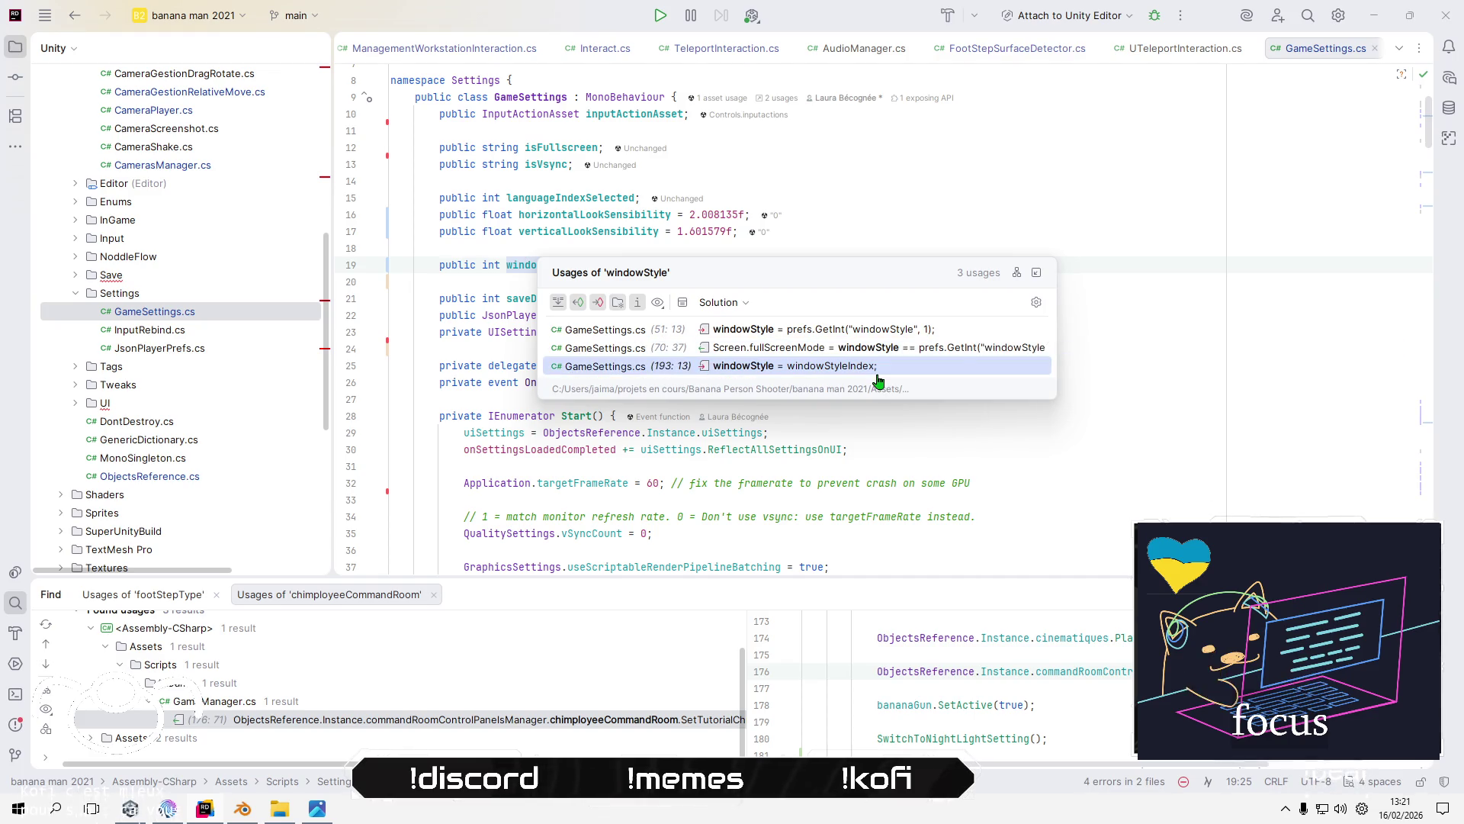
# - Check the line-70 windowStyle usage, then expand the Scripts/Save folder in the project tree
pyautogui.click(885, 349)
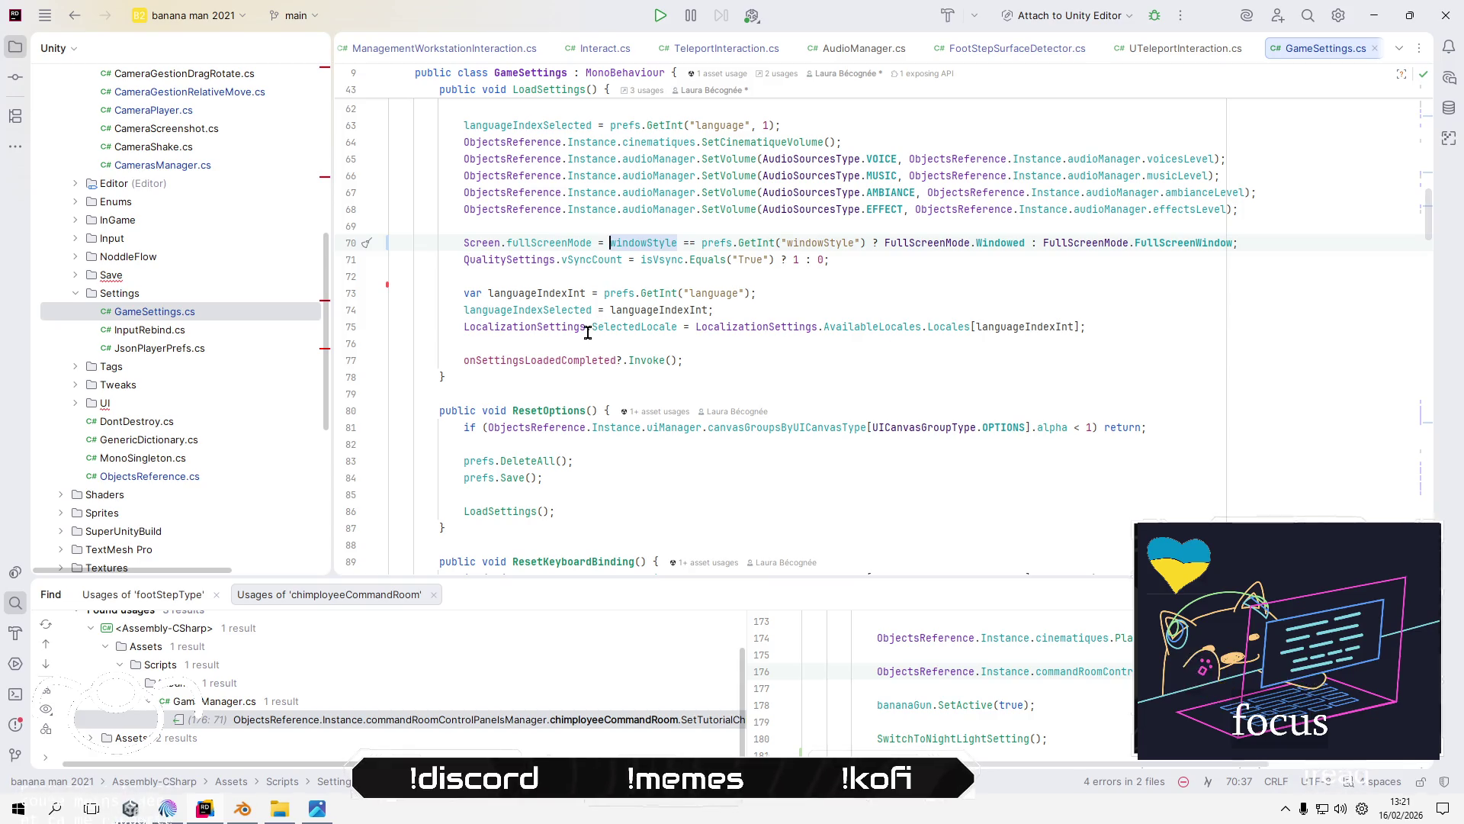
pyautogui.click(185, 276)
pyautogui.doubleClick(184, 277)
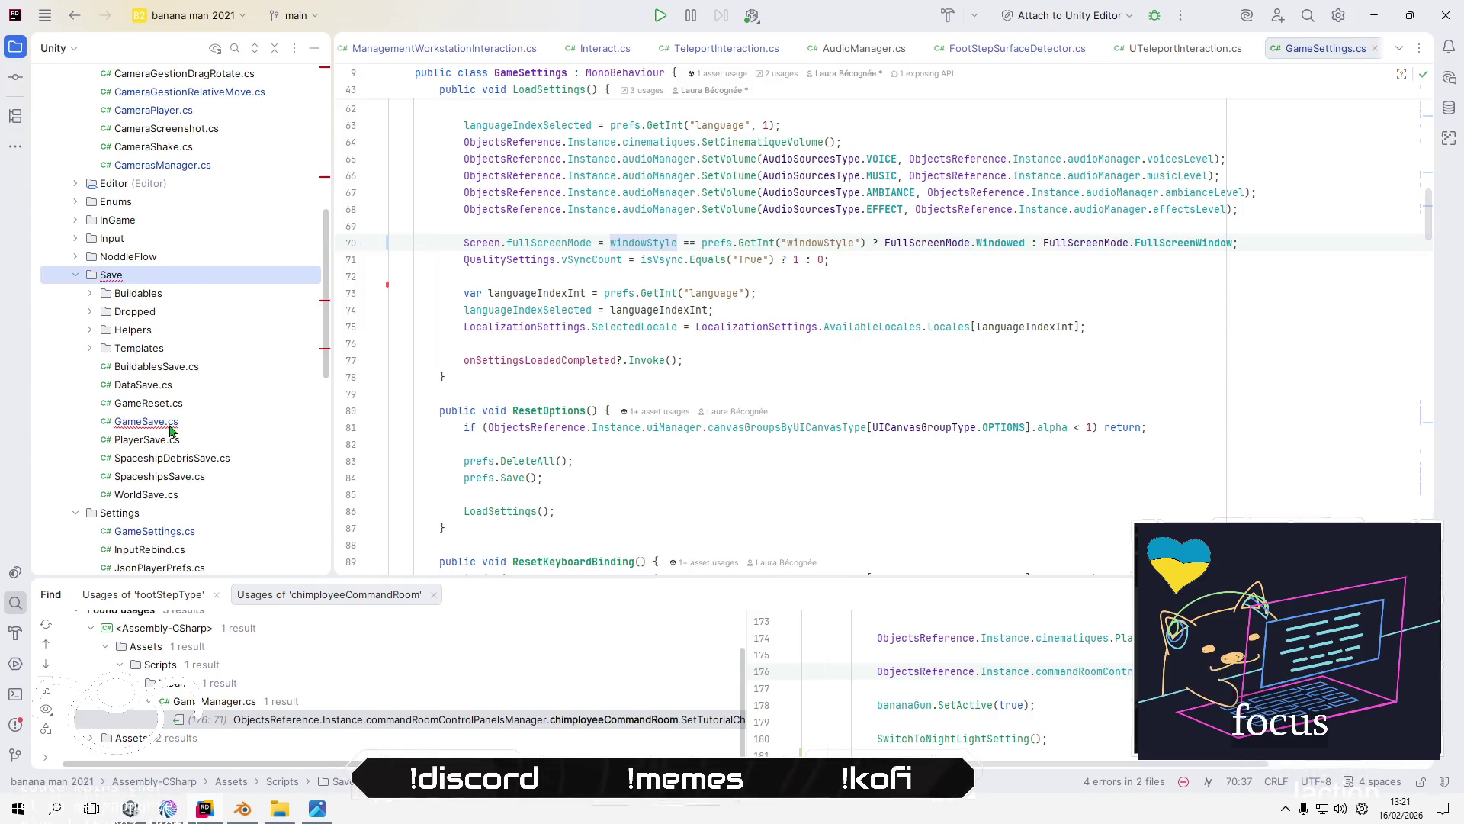
# - Open GameSave.cs and select the ObjectsReference.Instance.gameSettings call on SaveCameraView's line 173
pyautogui.doubleClick(171, 428)
pyautogui.scroll(5, 838, 331)
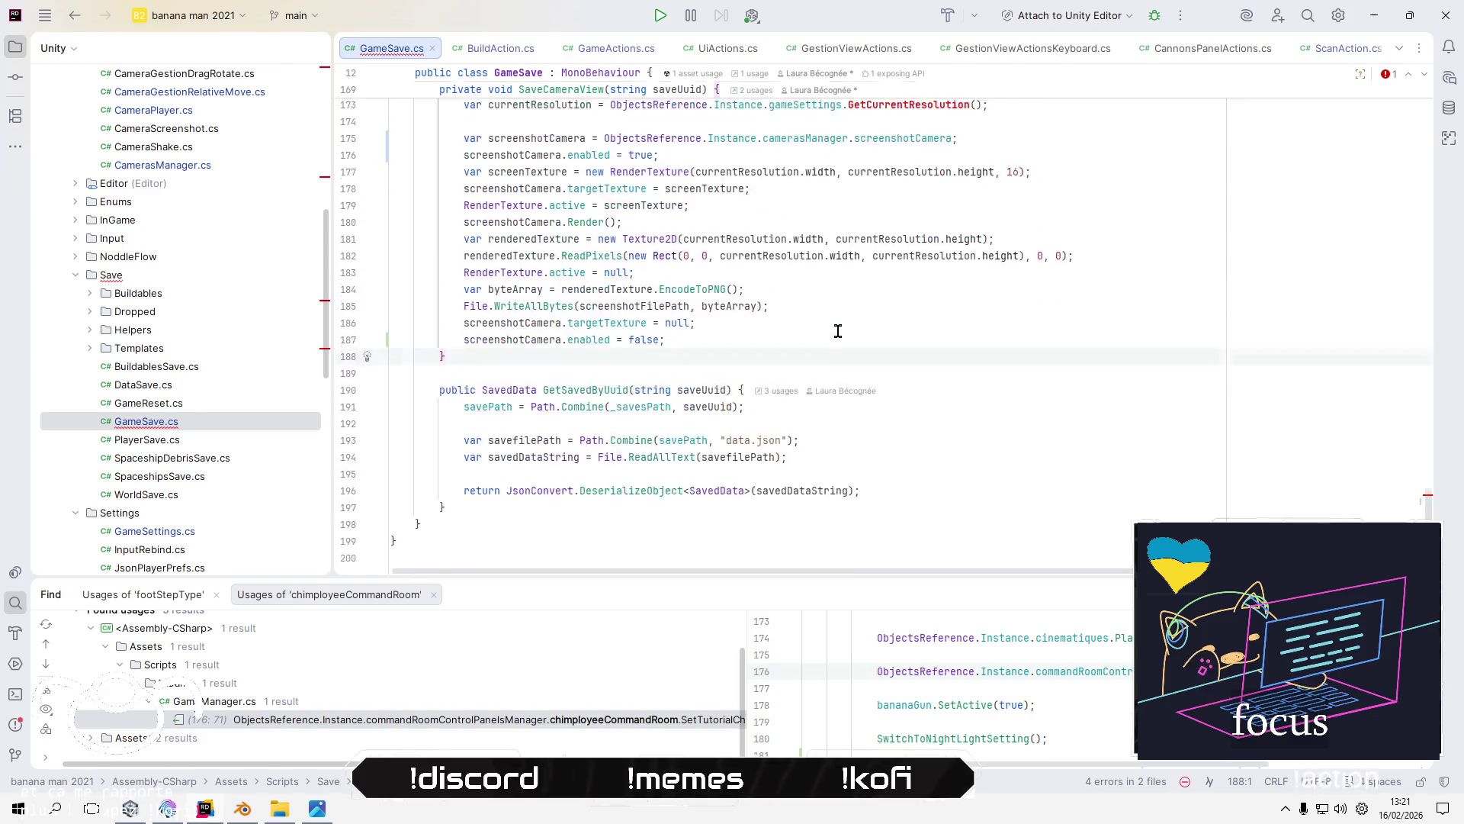
pyautogui.scroll(3, 838, 331)
pyautogui.scroll(-3, 876, 324)
pyautogui.doubleClick(895, 321)
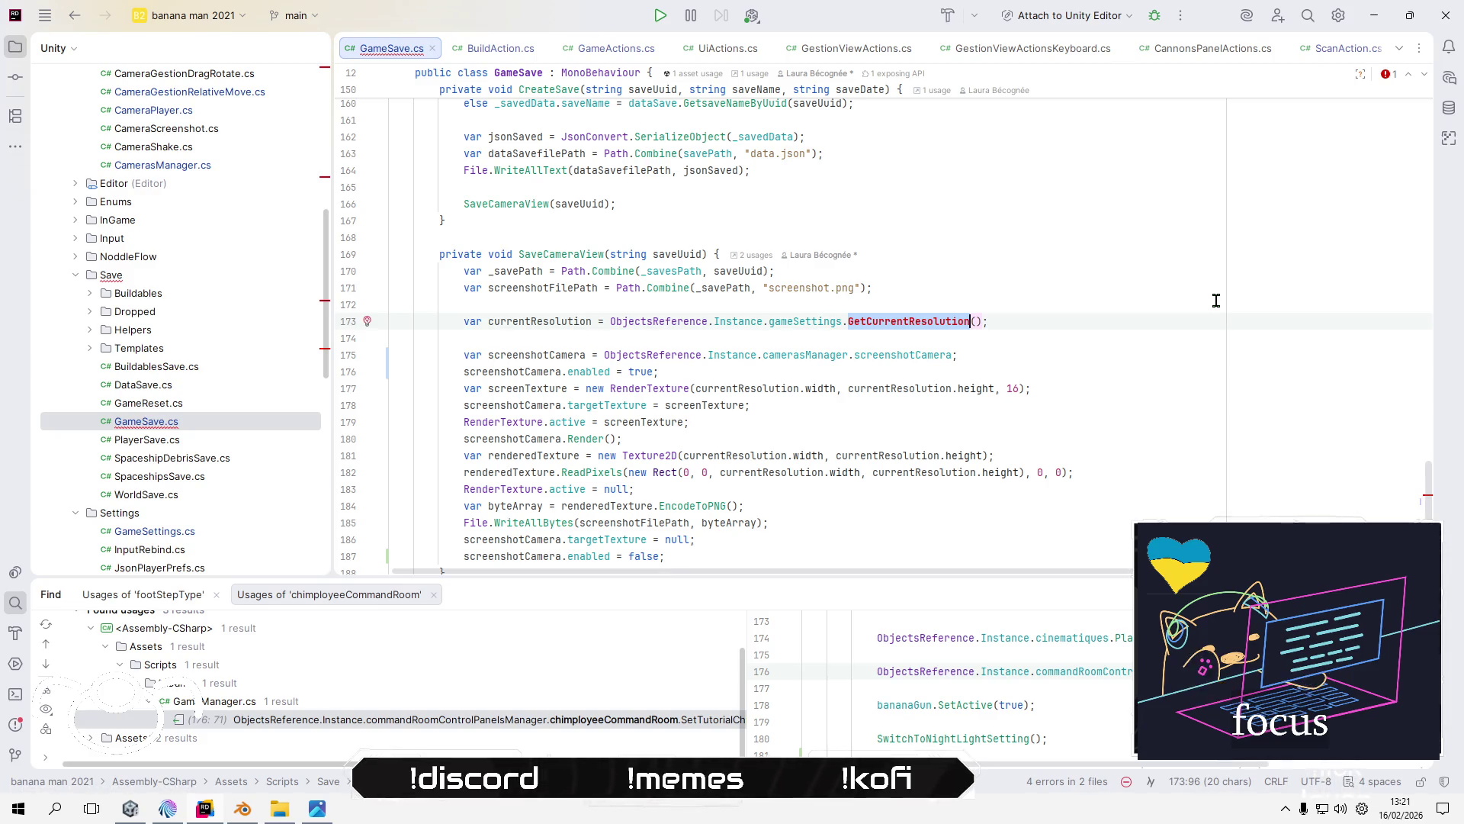
pyautogui.scroll(-1, 765, 282)
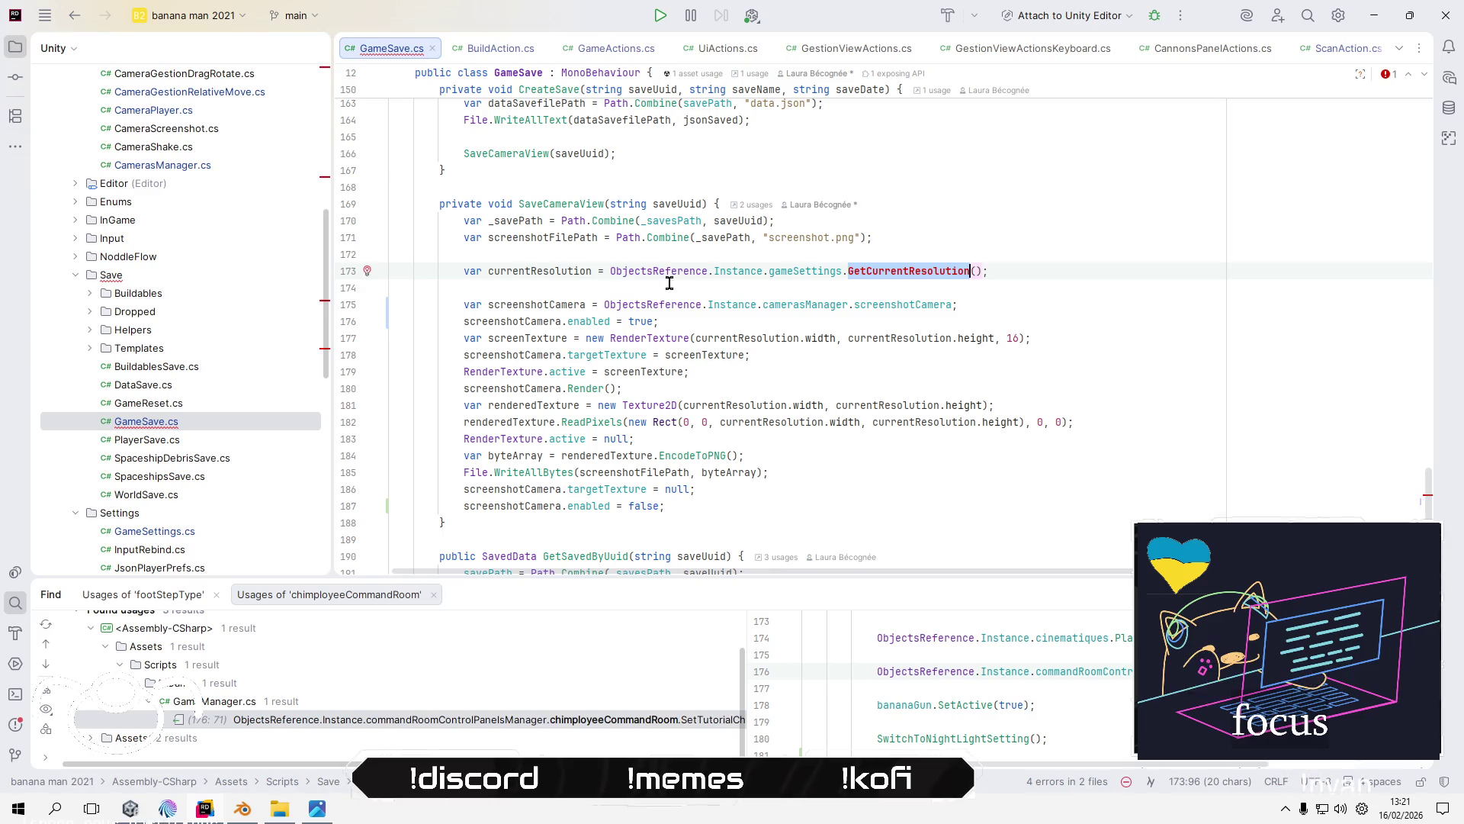
pyautogui.click(540, 267)
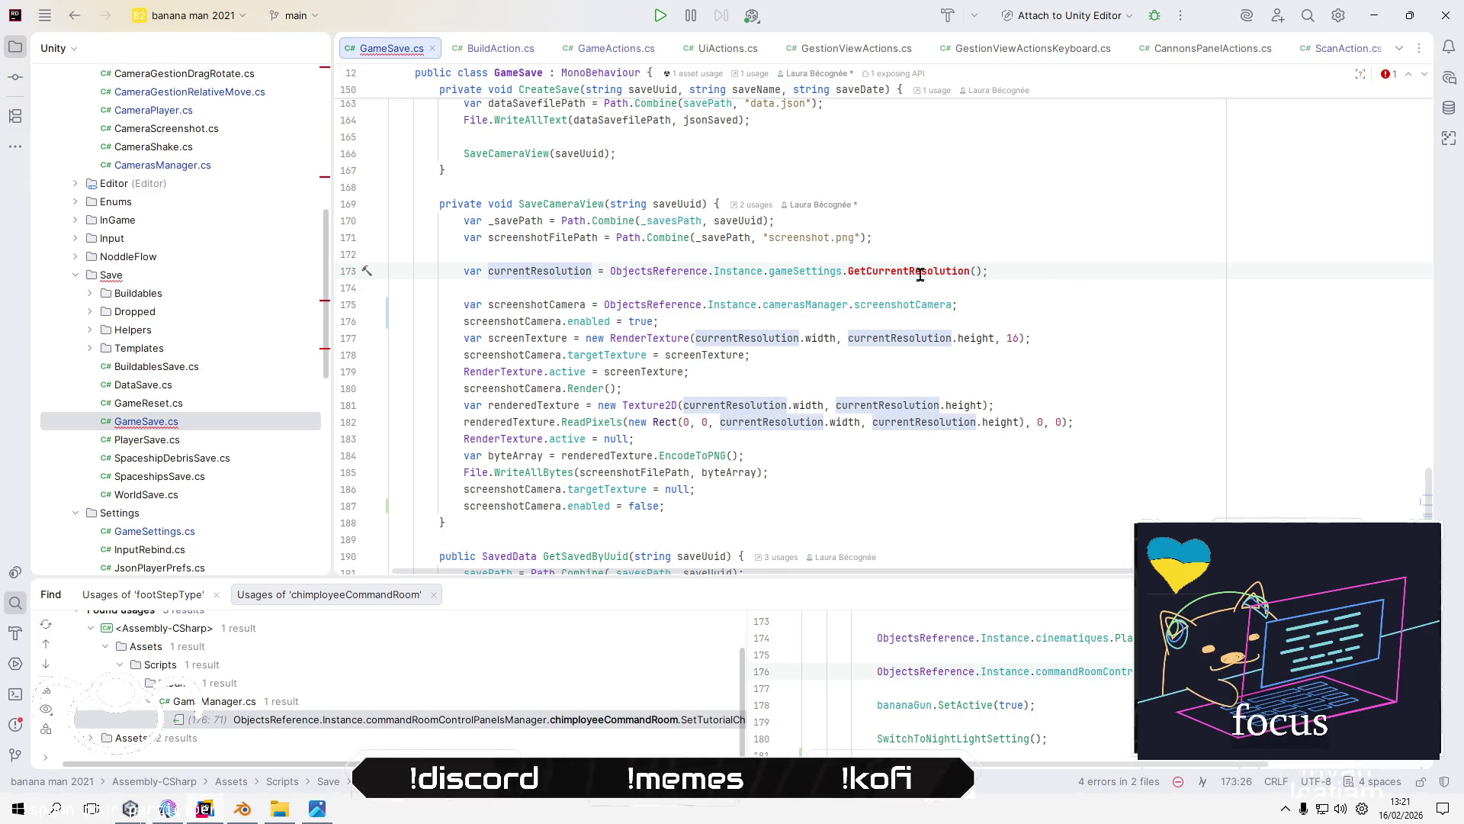
pyautogui.click(816, 273)
pyautogui.moveTo(842, 272); pyautogui.dragTo(604, 271)
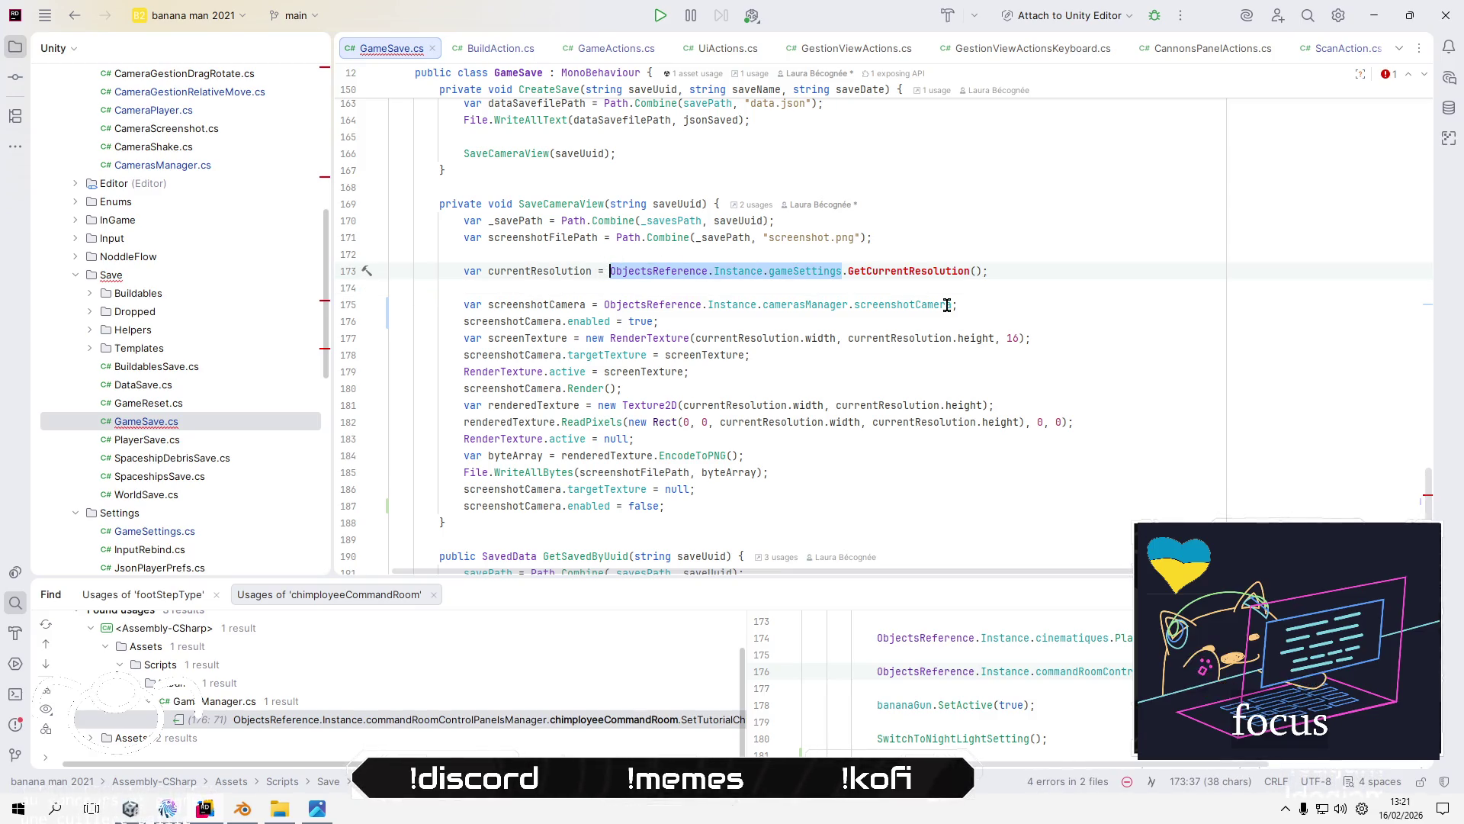
# - Replace it with Screen.currentResolution using code completion
pyautogui.write('Scre')
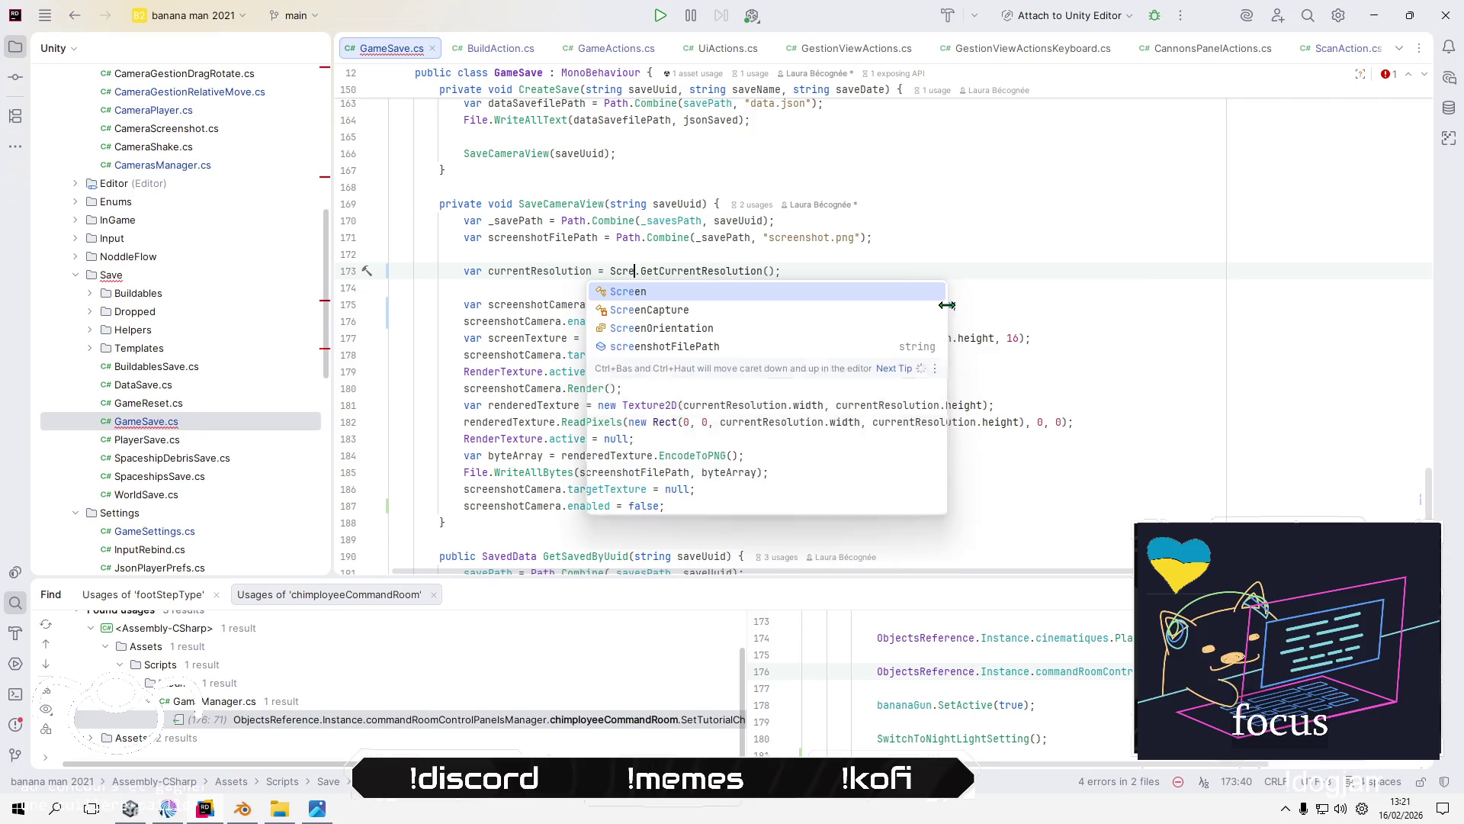
pyautogui.press('Return')
pyautogui.hotkey('shift', 'End')
pyautogui.hotkey('shift', 'Left')
pyautogui.write('g')
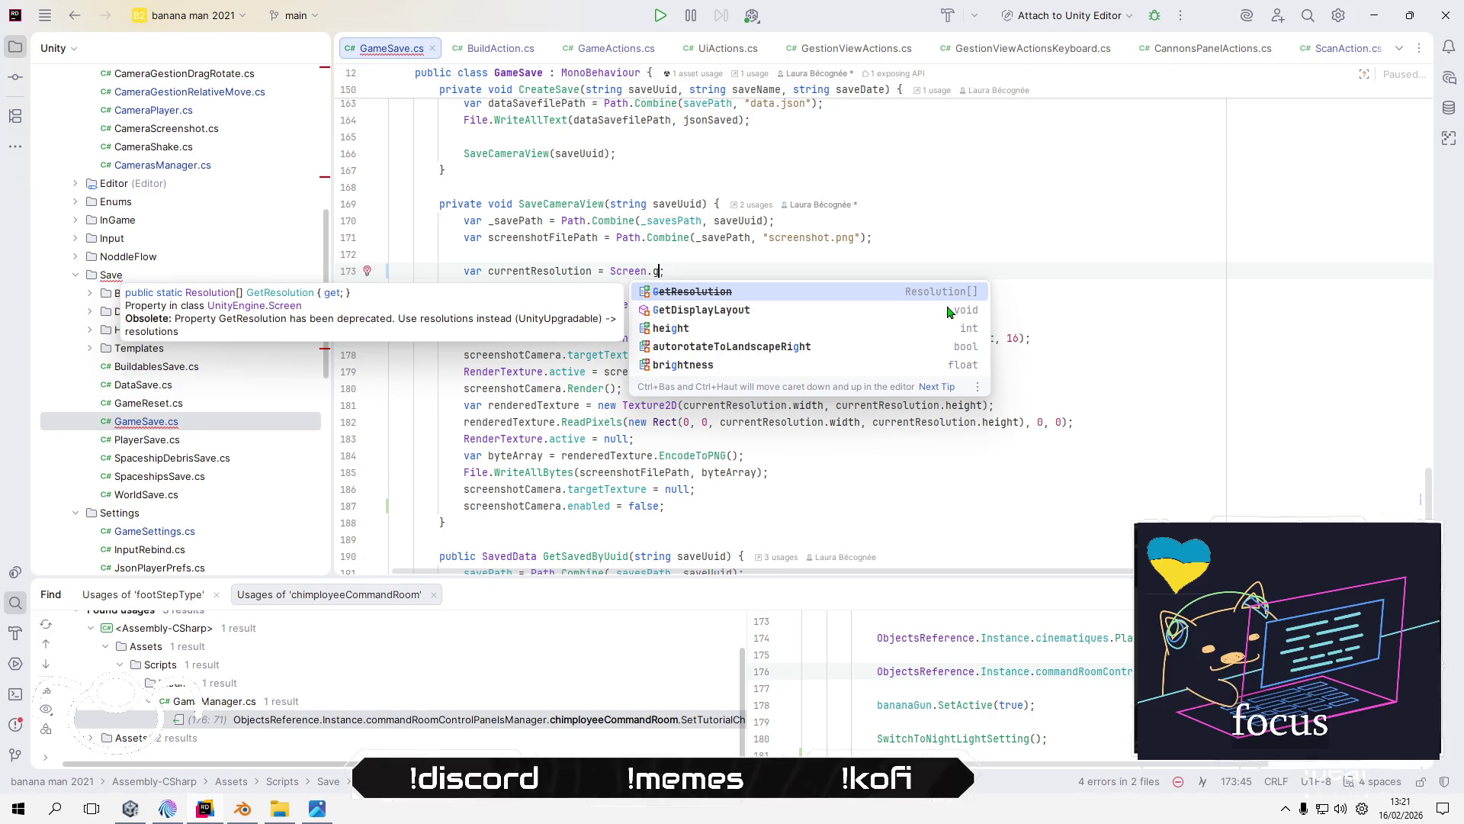
pyautogui.press('BackSpace')
pyautogui.hotkey('ctrl', 'space')
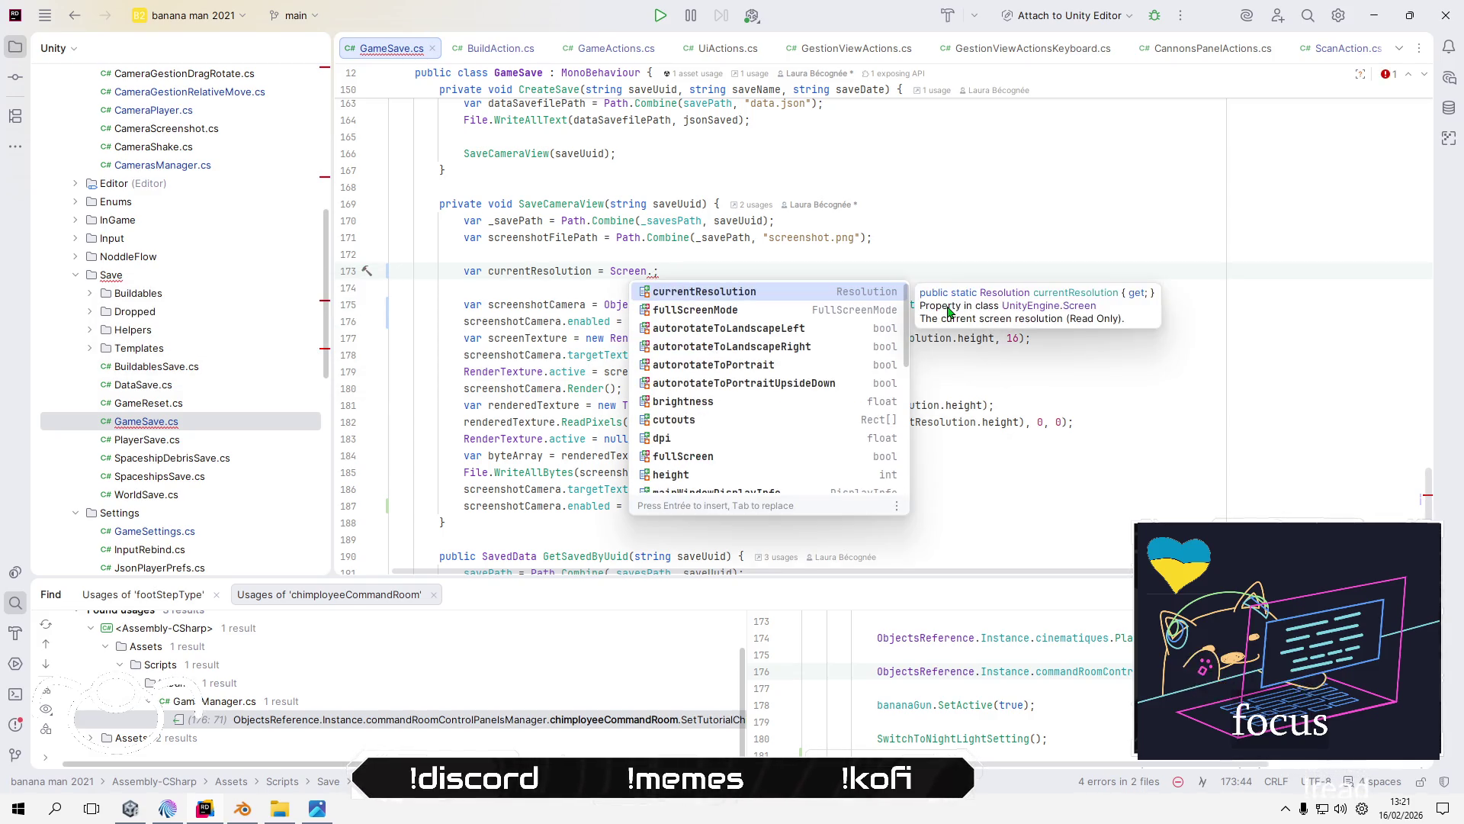
pyautogui.press('Return')
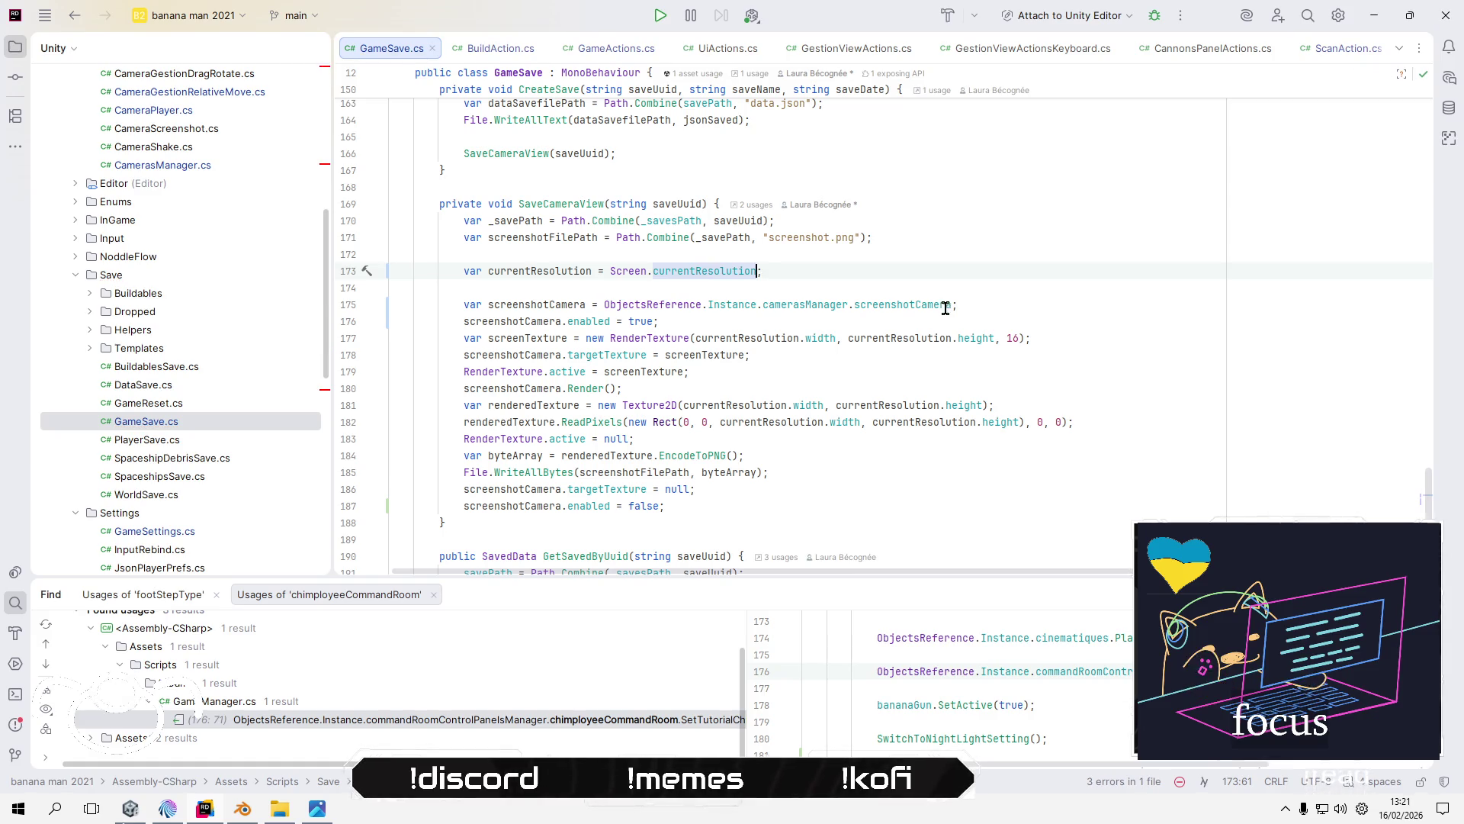
pyautogui.scroll(-5, 99, 420)
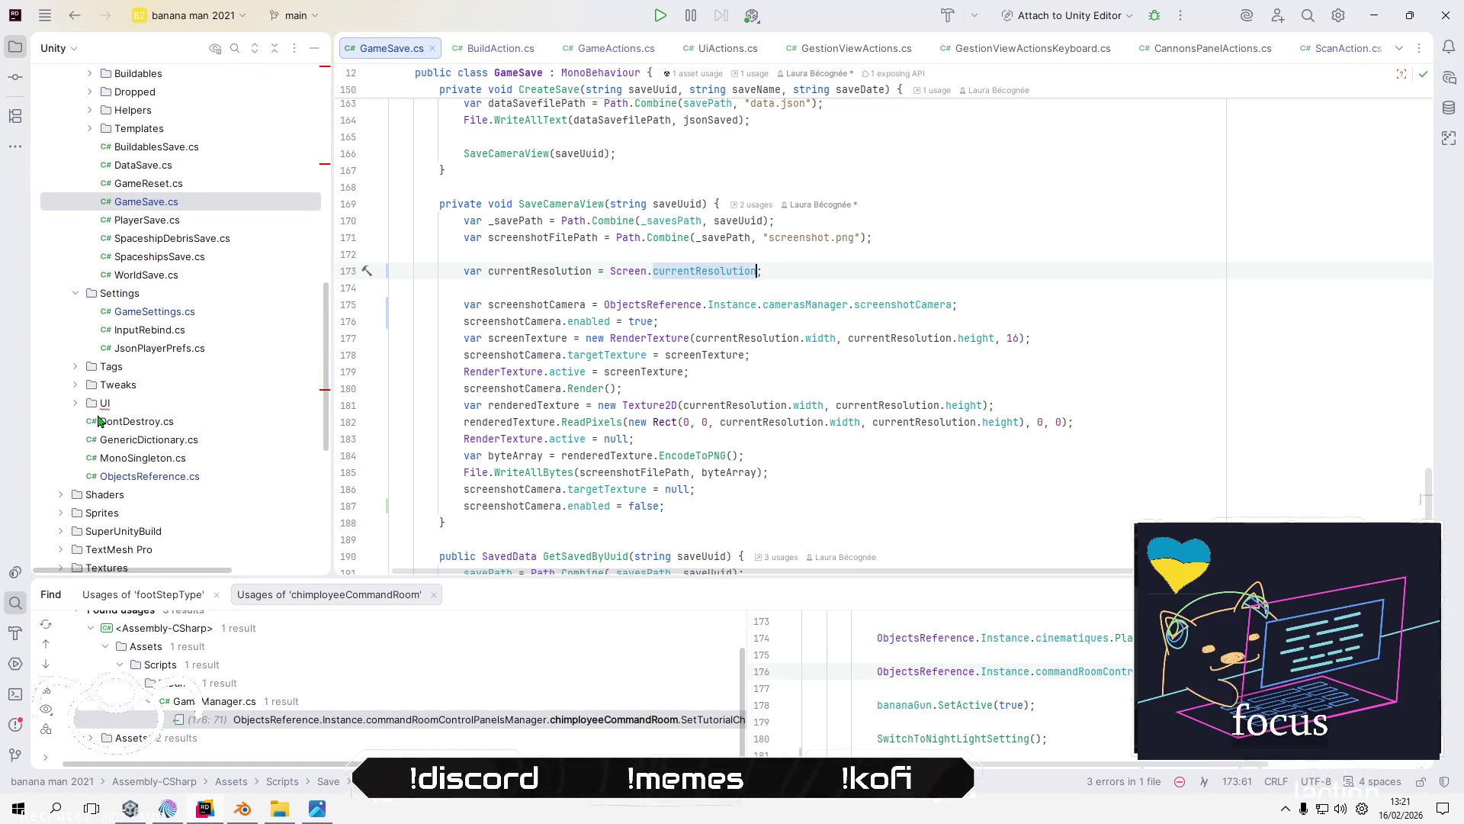
# - Expand the UI scripts folder and open UISettings.cs
pyautogui.doubleClick(88, 402)
pyautogui.scroll(-1, 152, 415)
pyautogui.click(166, 409)
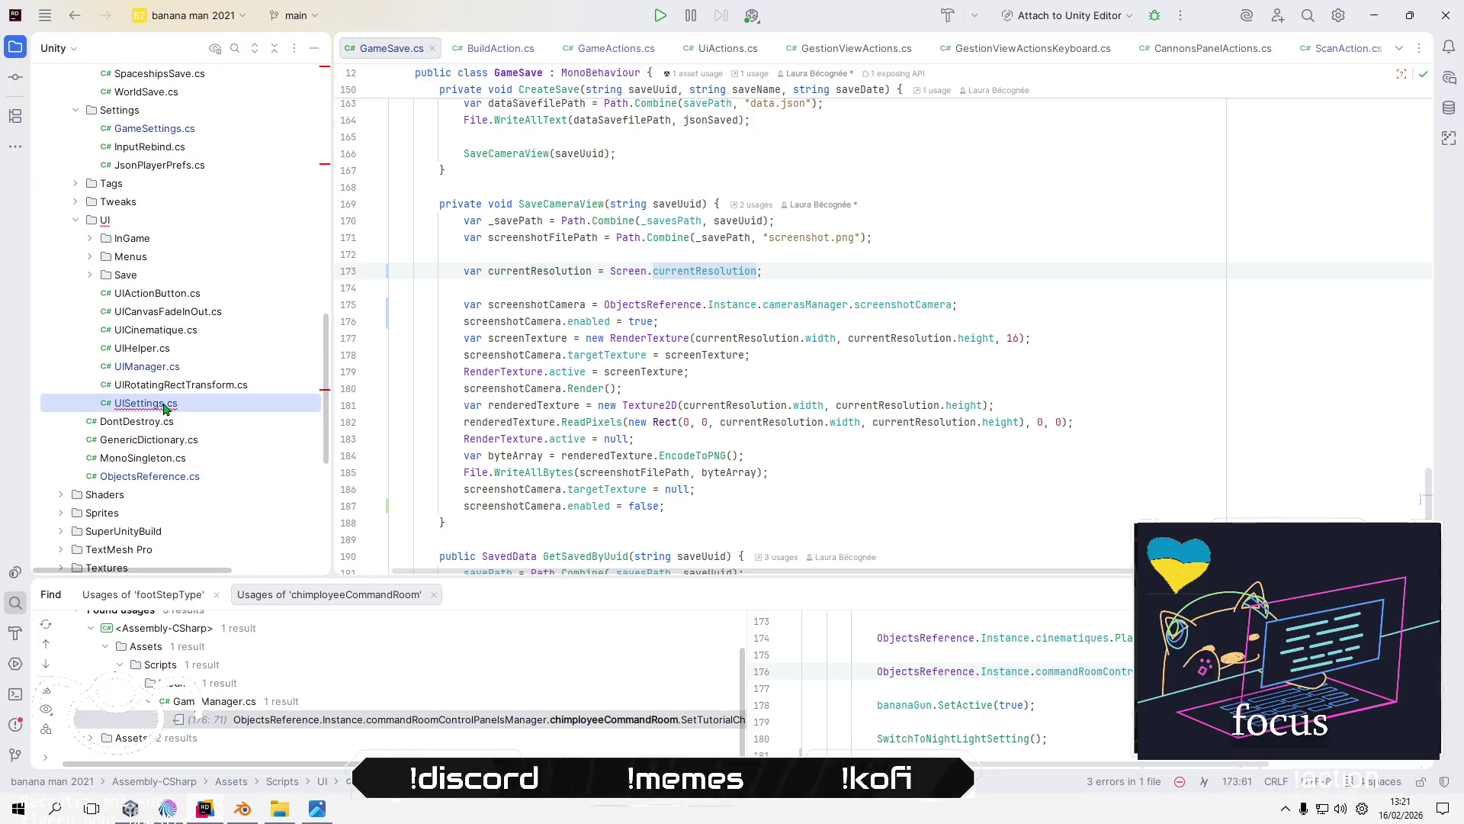
pyautogui.doubleClick(165, 410)
pyautogui.scroll(-10, 945, 412)
pyautogui.scroll(3, 946, 409)
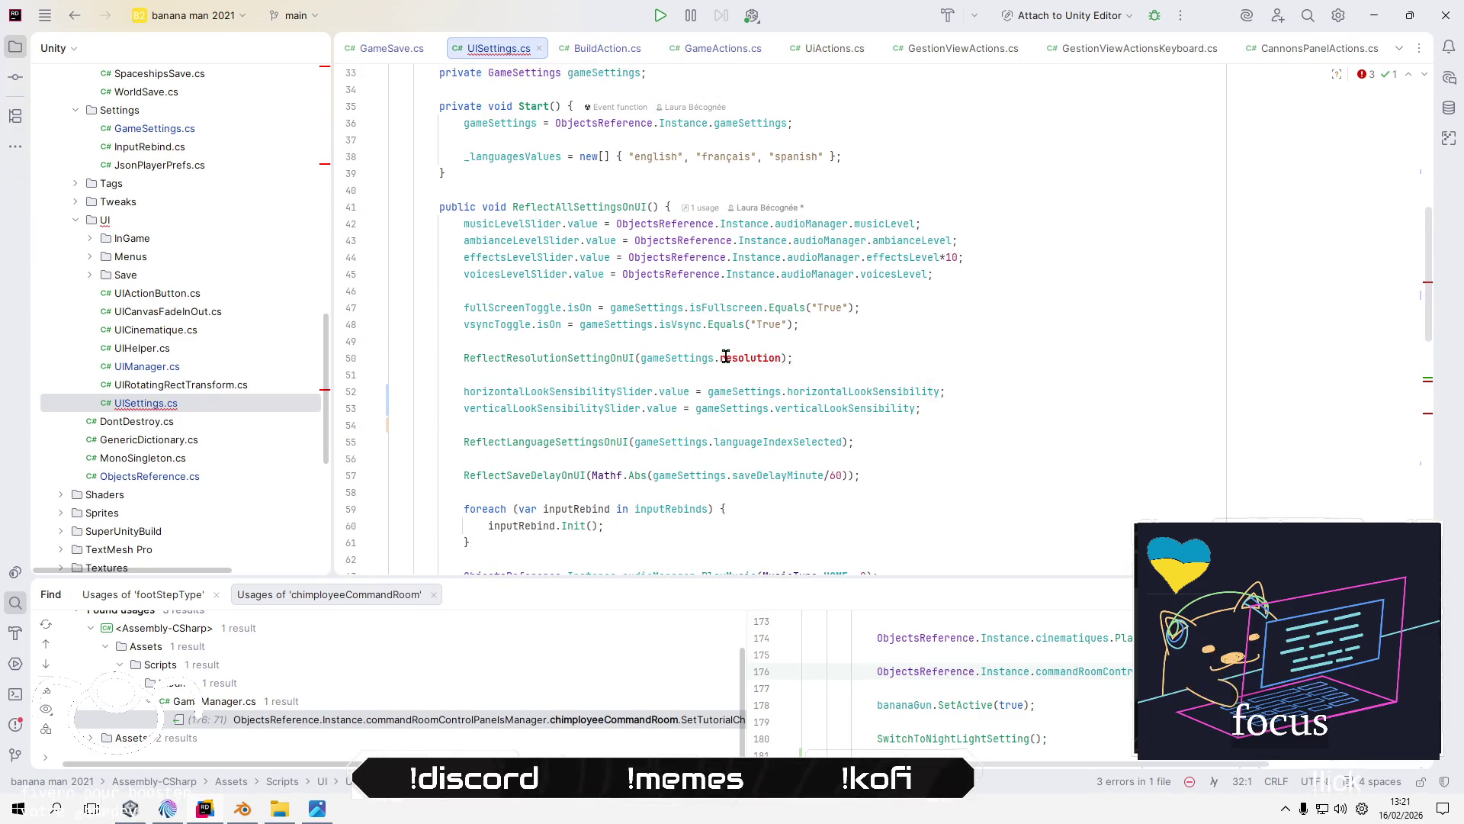
# - On line 50, pass gameSettings.windowStyle instead of gameSettings.resolution to ReflectResolutionSettingOnUI
pyautogui.click(716, 362)
pyautogui.moveTo(751, 358)
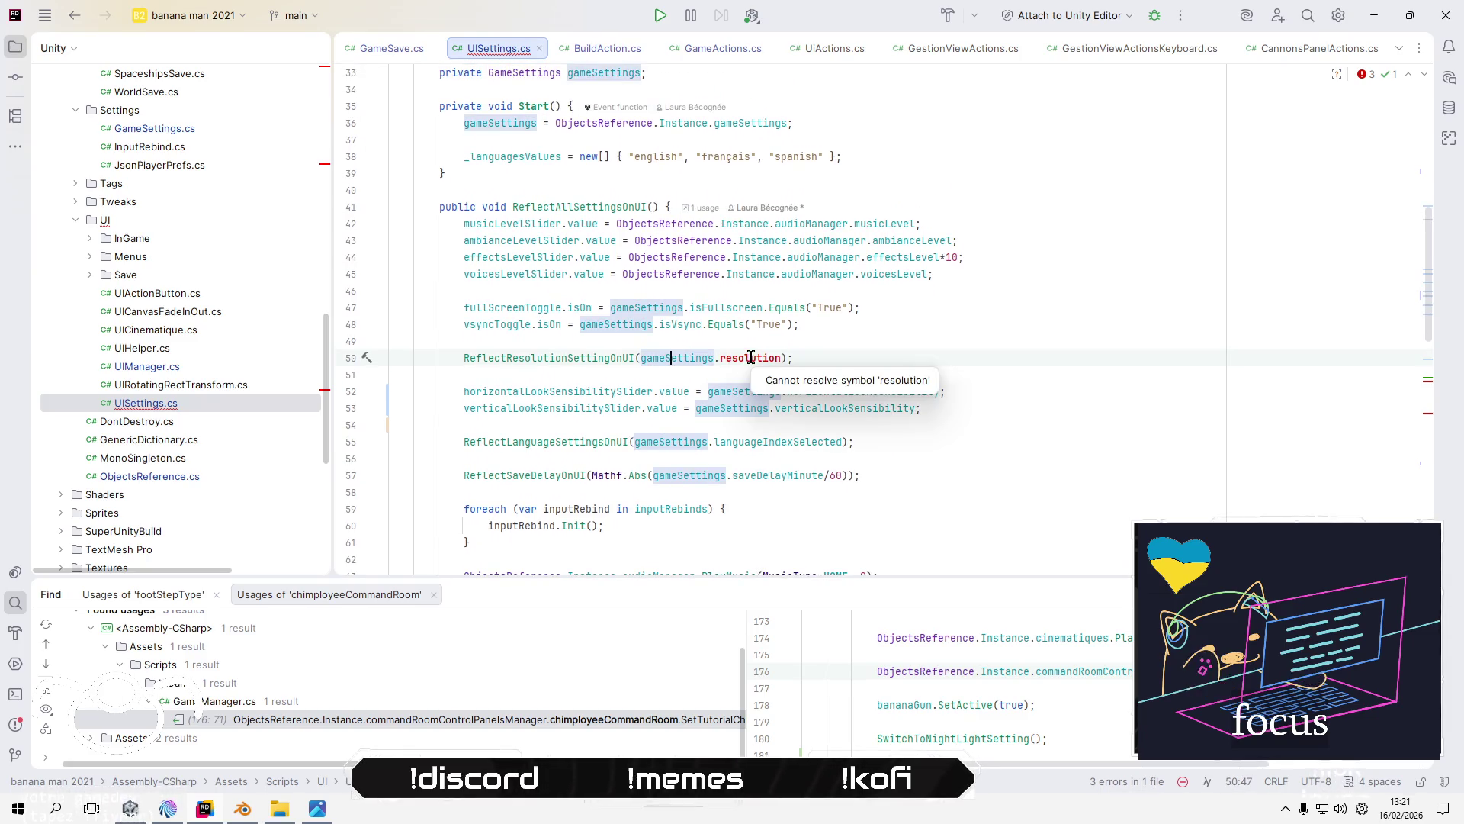
pyautogui.click(561, 358)
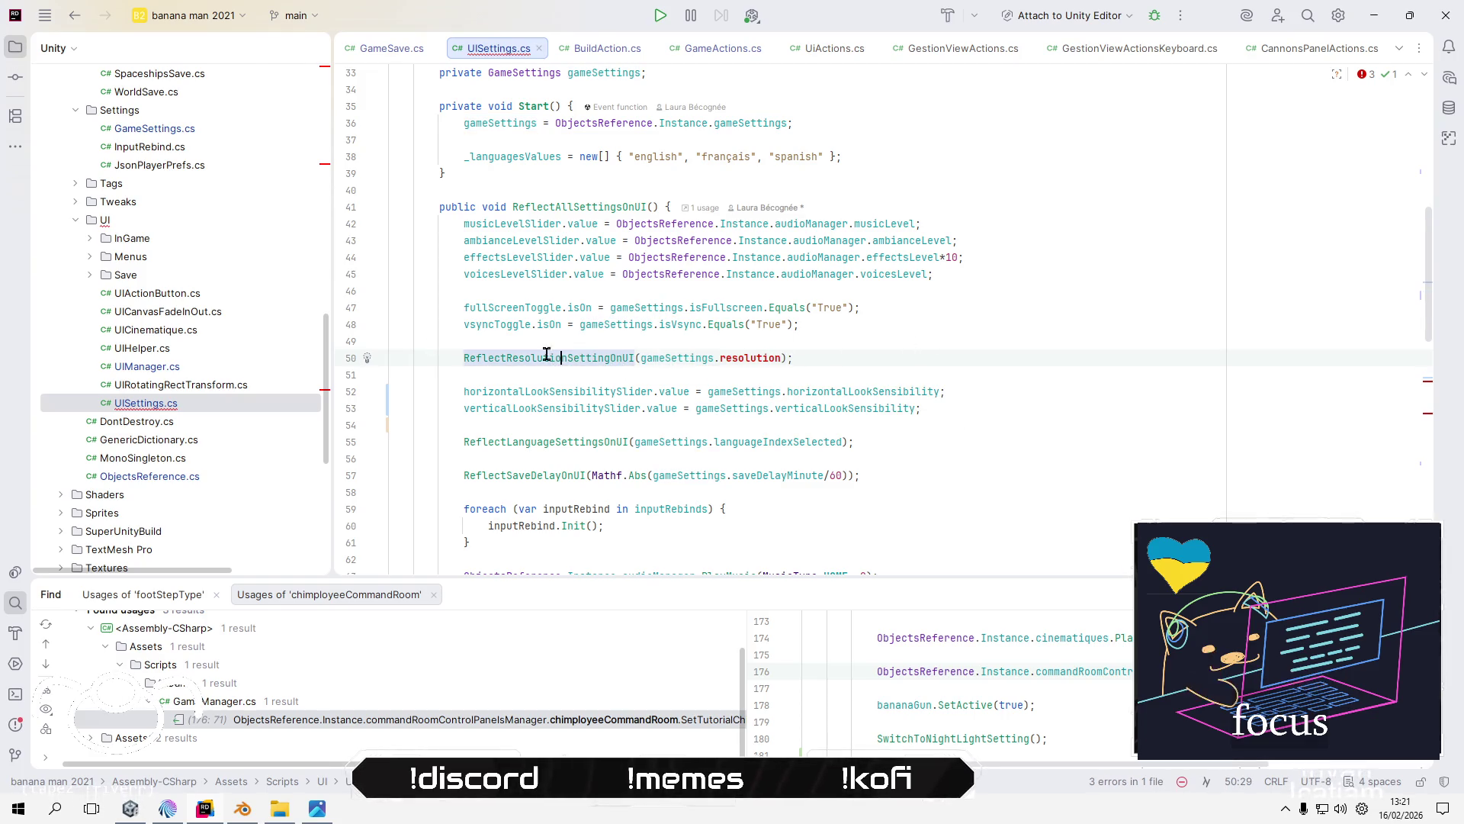
pyautogui.click(670, 359)
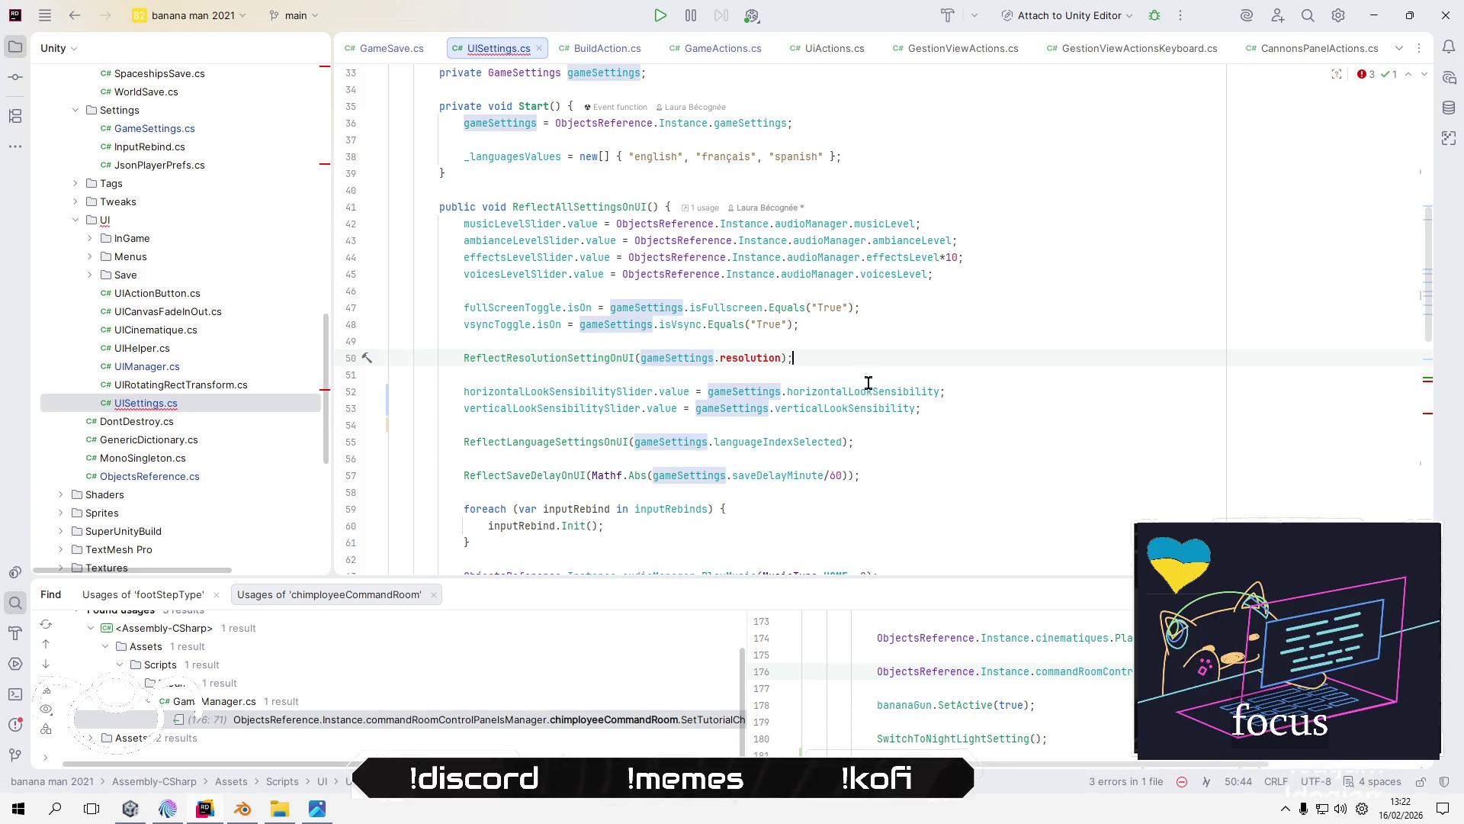
pyautogui.press('Left')
pyautogui.press('Left')
pyautogui.hotkey('ctrl', 'shift', 'Left')
pyautogui.write('w')
pyautogui.press('Return')
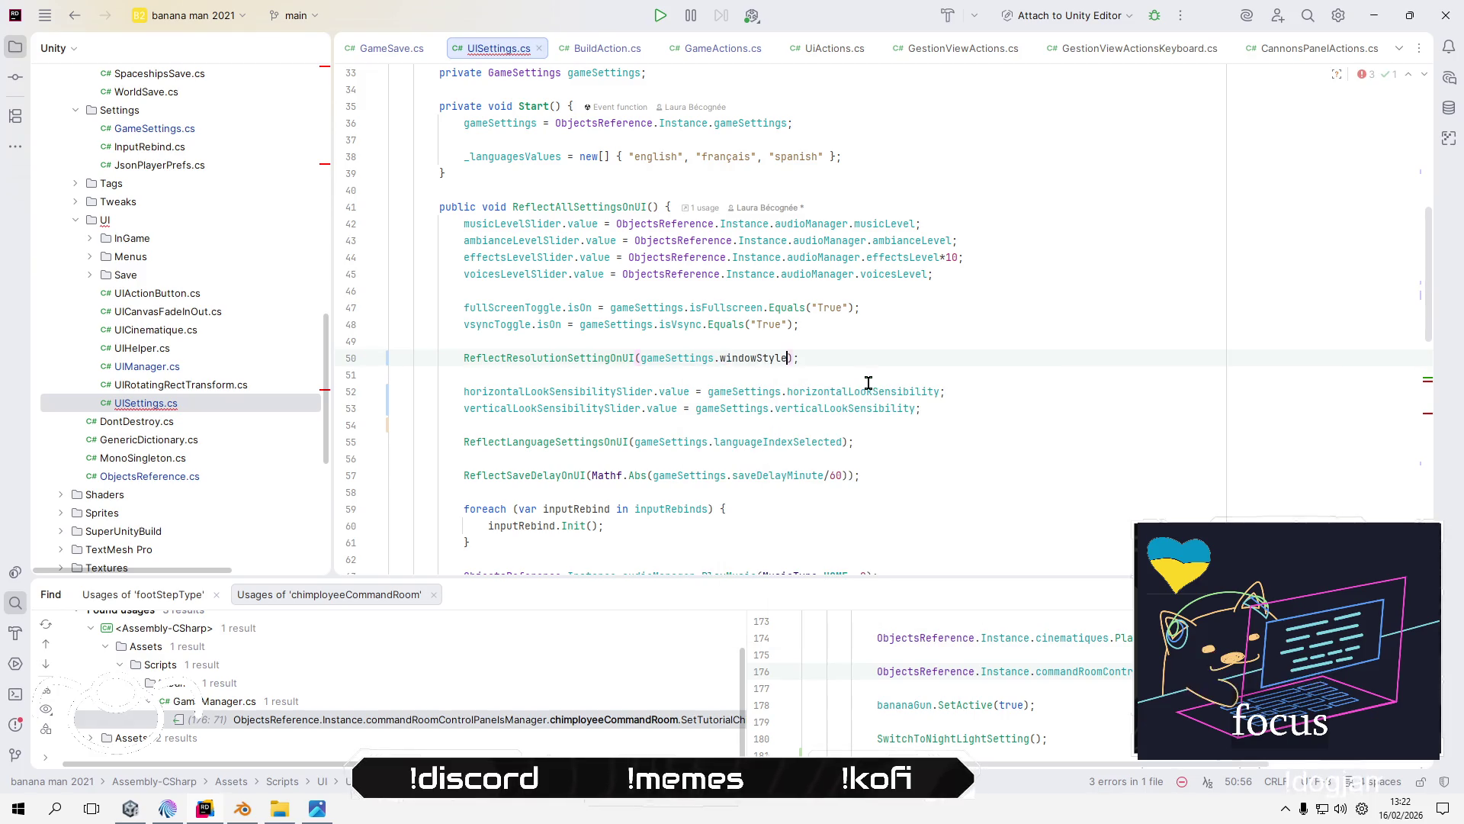
pyautogui.scroll(-10, 868, 383)
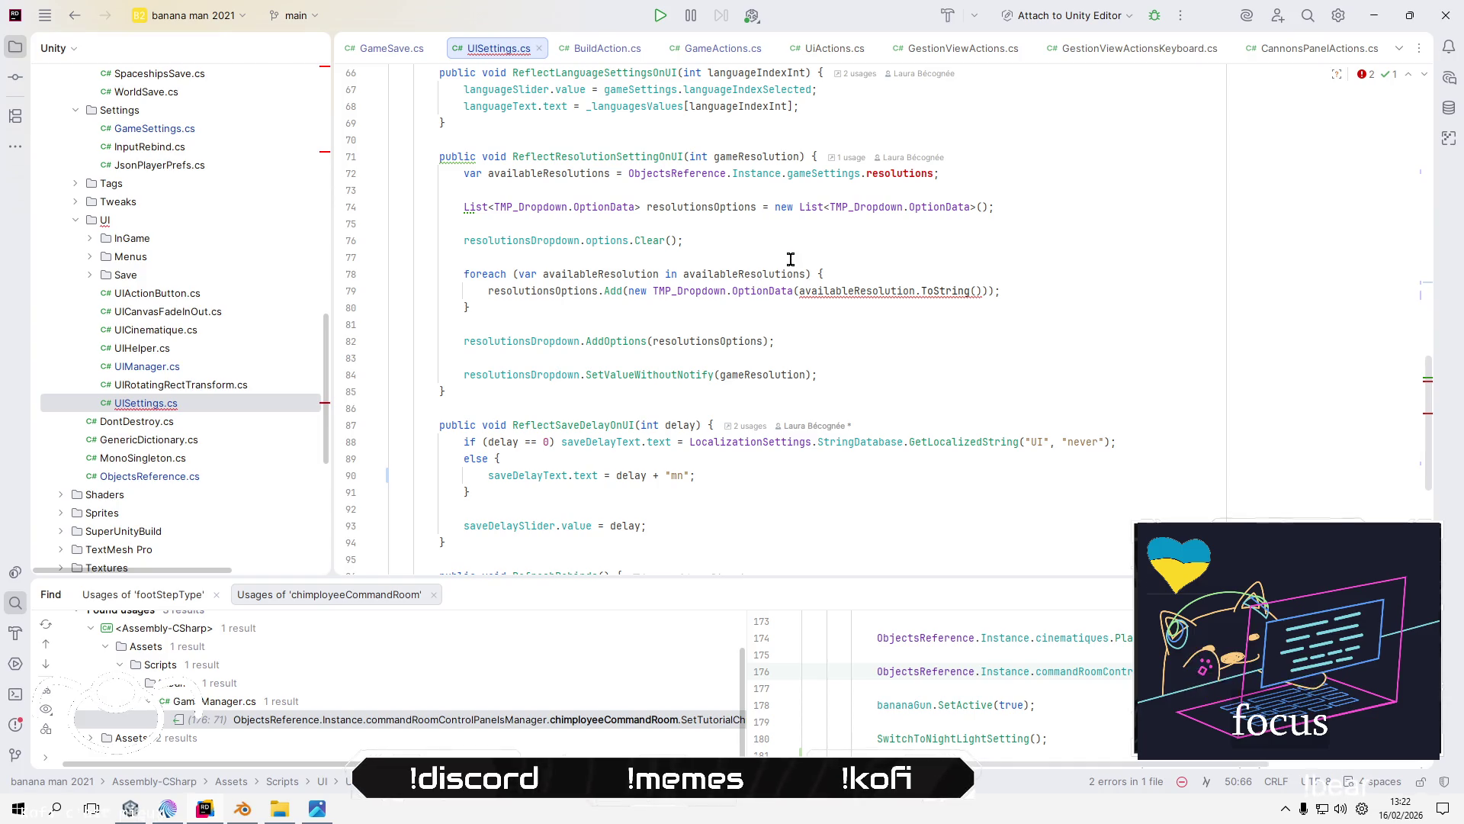
# - Delete the resolution-list building lines 72–81 from ReflectResolutionSettingOnUI
pyautogui.click(791, 260)
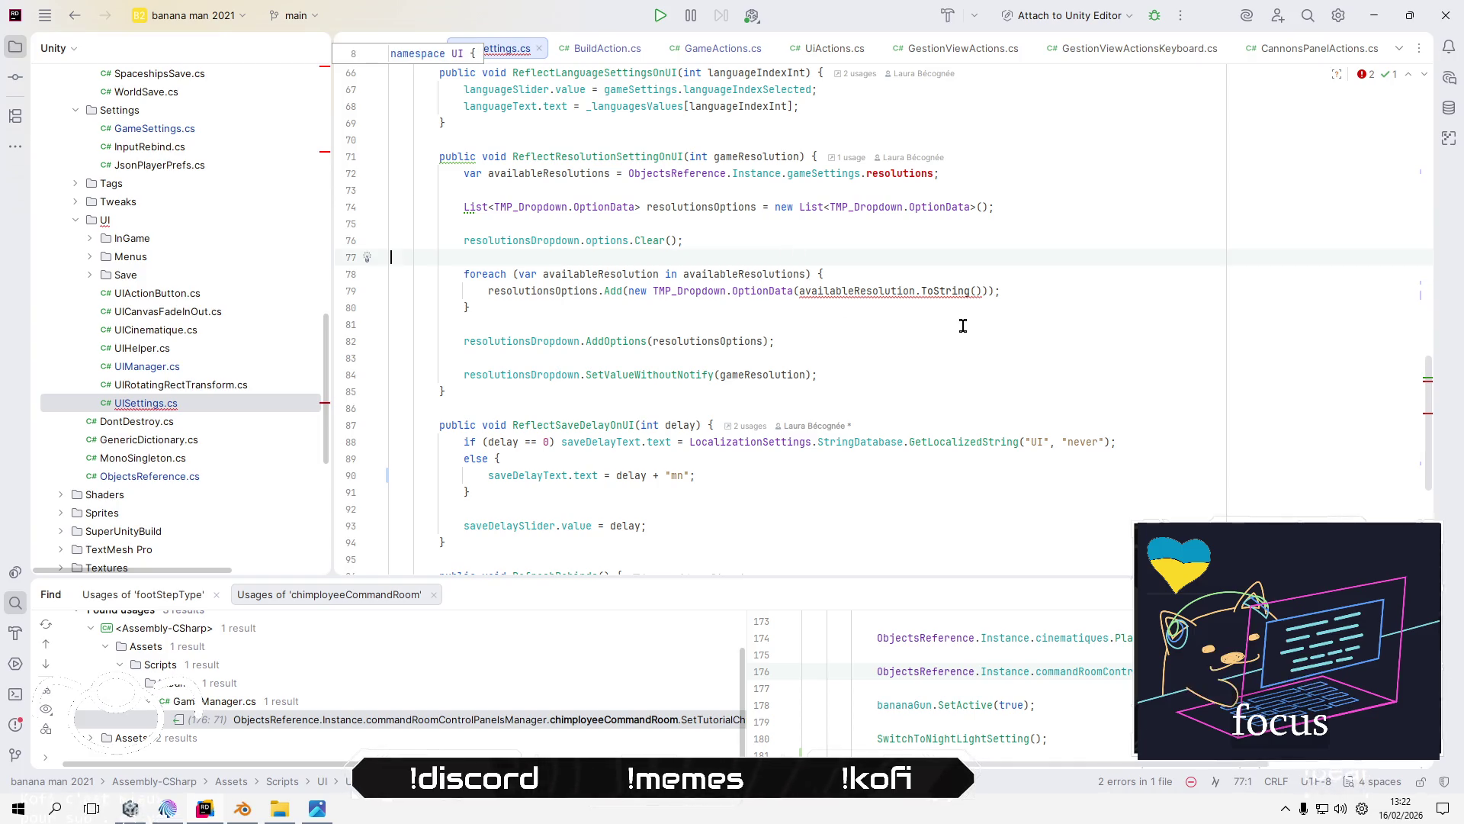
pyautogui.press('Down')
pyautogui.press('Down')
pyautogui.press('Down')
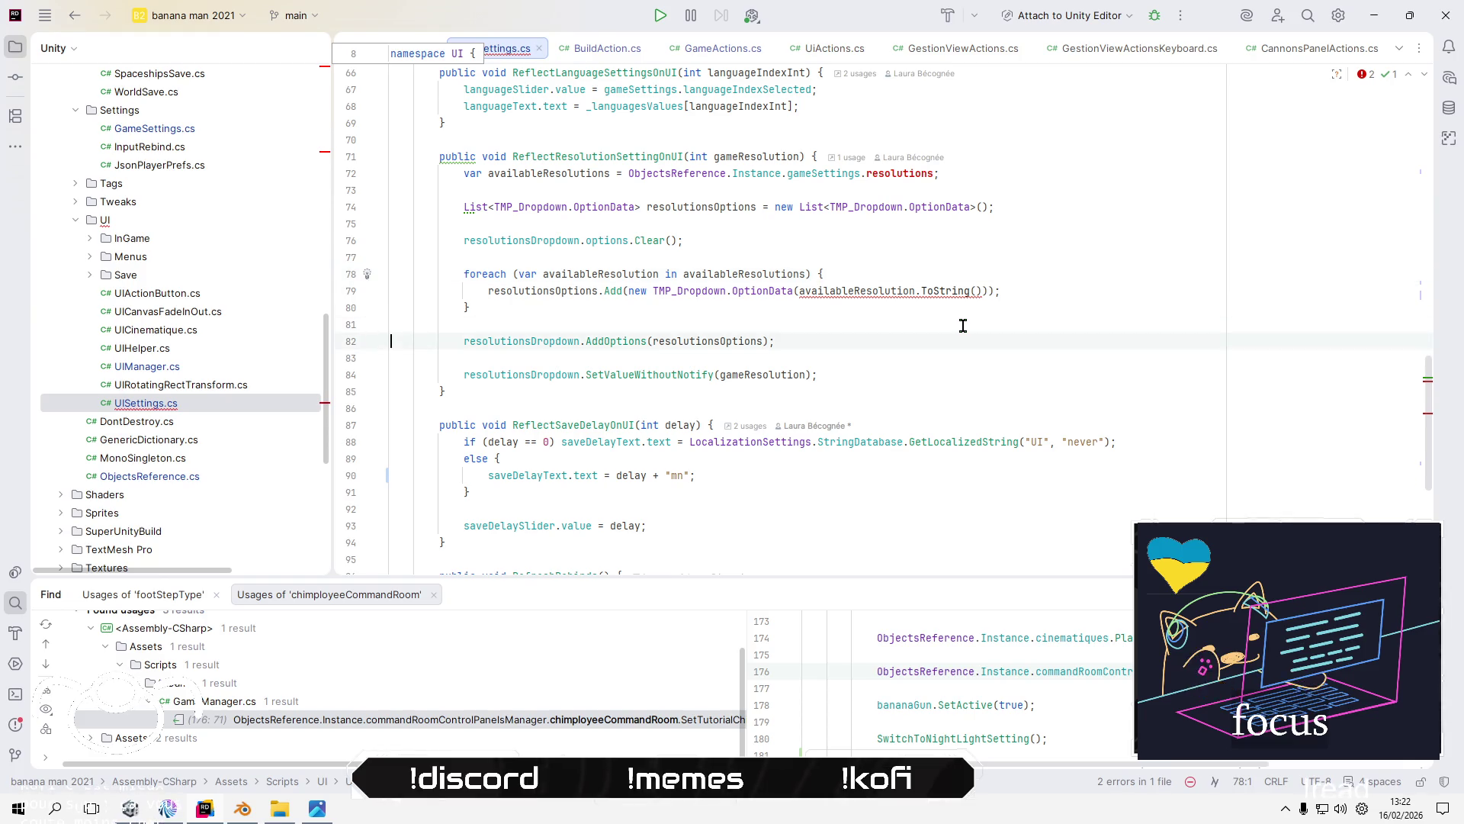
pyautogui.press('Up')
pyautogui.press('Up')
pyautogui.press('Up')
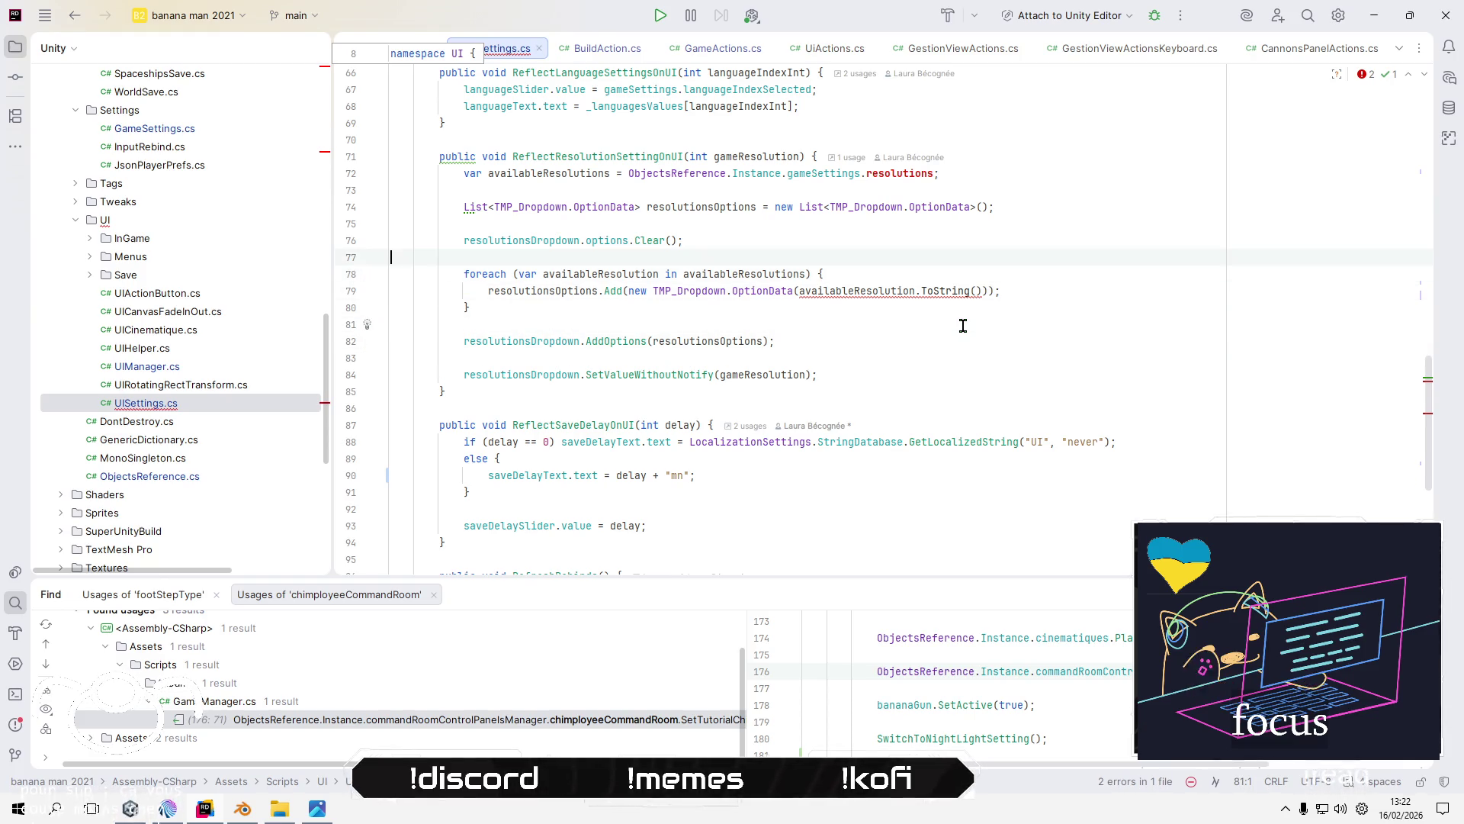
pyautogui.press('Up')
pyautogui.press('Up')
pyautogui.press('Up')
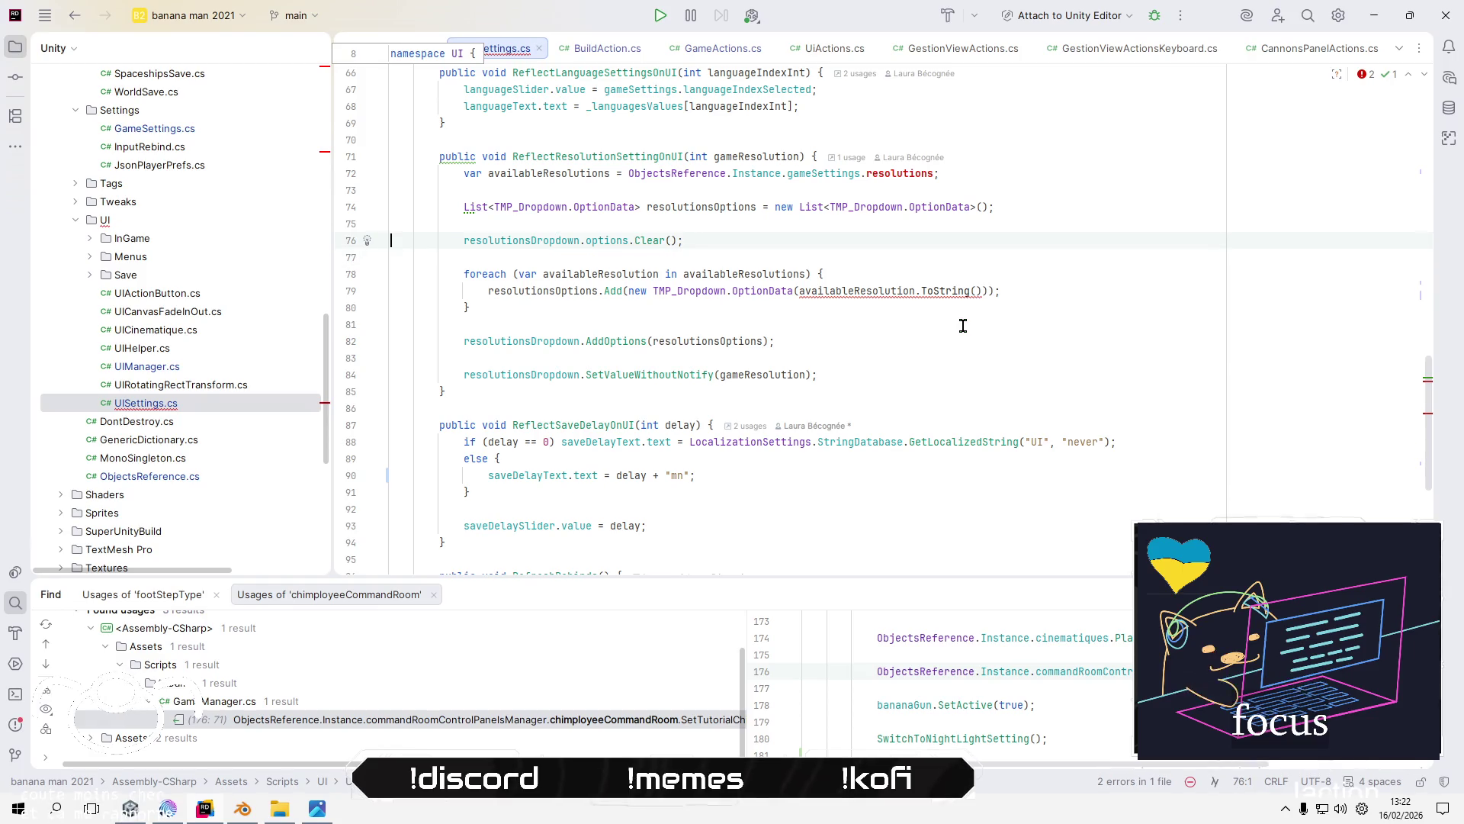
pyautogui.hotkey('shift', 'Down')
pyautogui.hotkey('shift', 'Down')
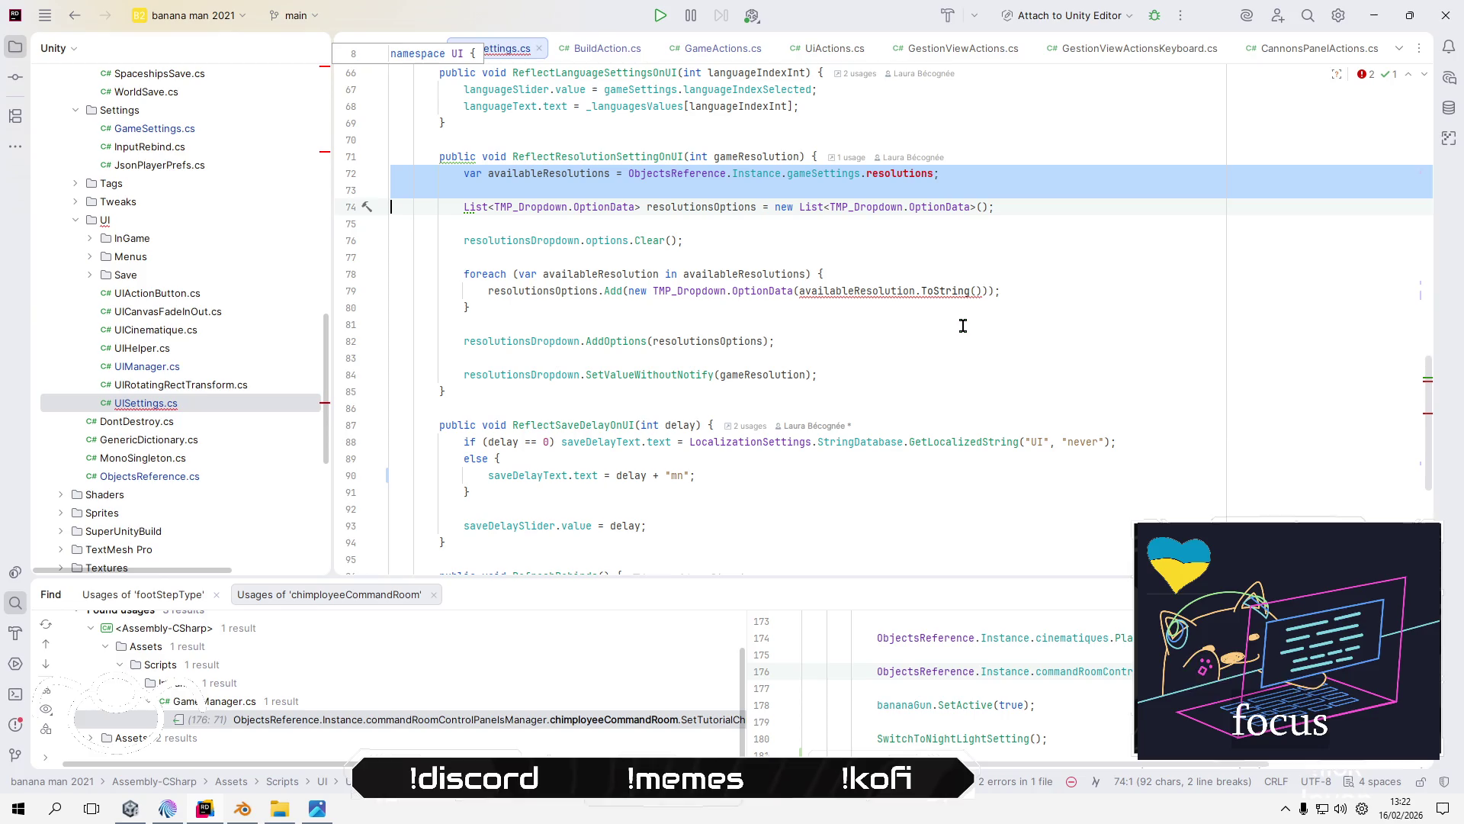
pyautogui.hotkey('shift', 'Down')
pyautogui.hotkey('shift', 'Down')
pyautogui.hotkey('shift', 'Down')
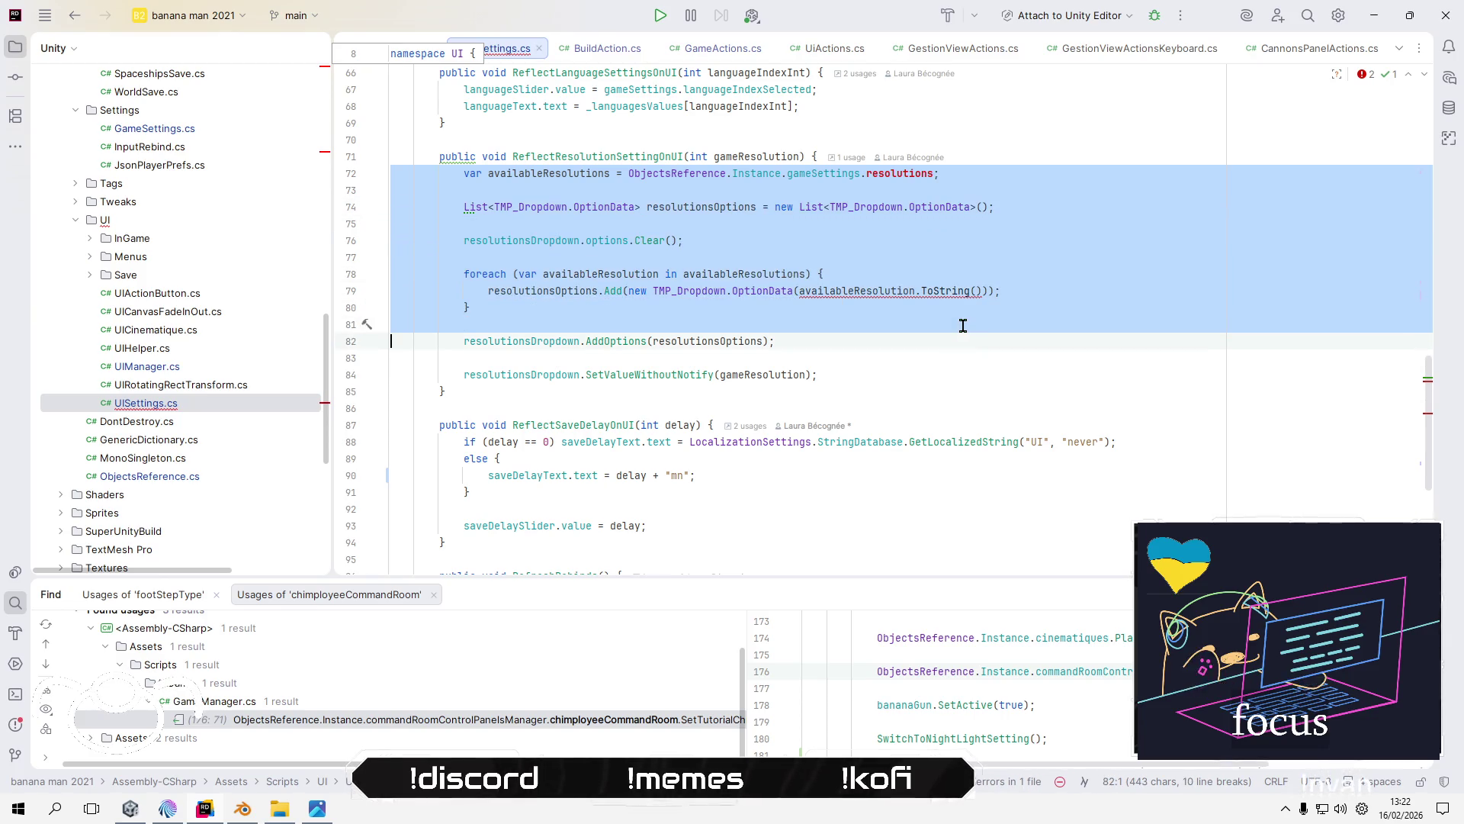
pyautogui.press('Delete')
# - Replace the AddOptions call with resolutionsDropdown.SetValueWithoutNotify(gameResolution)
pyautogui.hotkey('ctrl', 'Right')
pyautogui.hotkey('ctrl', 'Right')
pyautogui.hotkey('ctrl', 'shift', 'Right')
pyautogui.hotkey('ctrl', 'shift', 'Right')
pyautogui.hotkey('ctrl', 'shift', 'Right')
pyautogui.hotkey('shift', 'End')
pyautogui.press('BackSpace')
pyautogui.hotkey('ctrl', 'space')
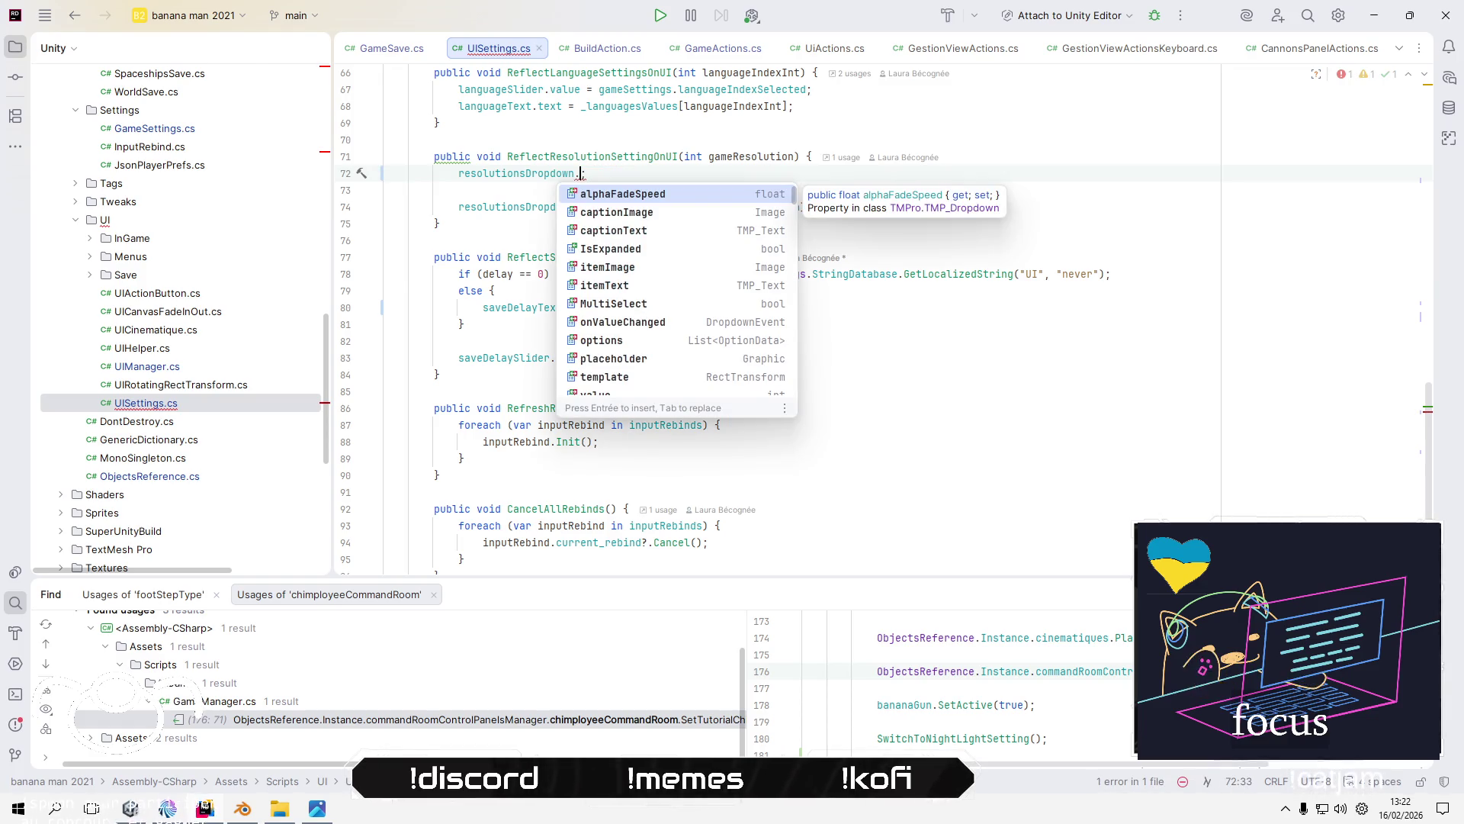
pyautogui.press('Down')
pyautogui.press('Down')
pyautogui.press('Down')
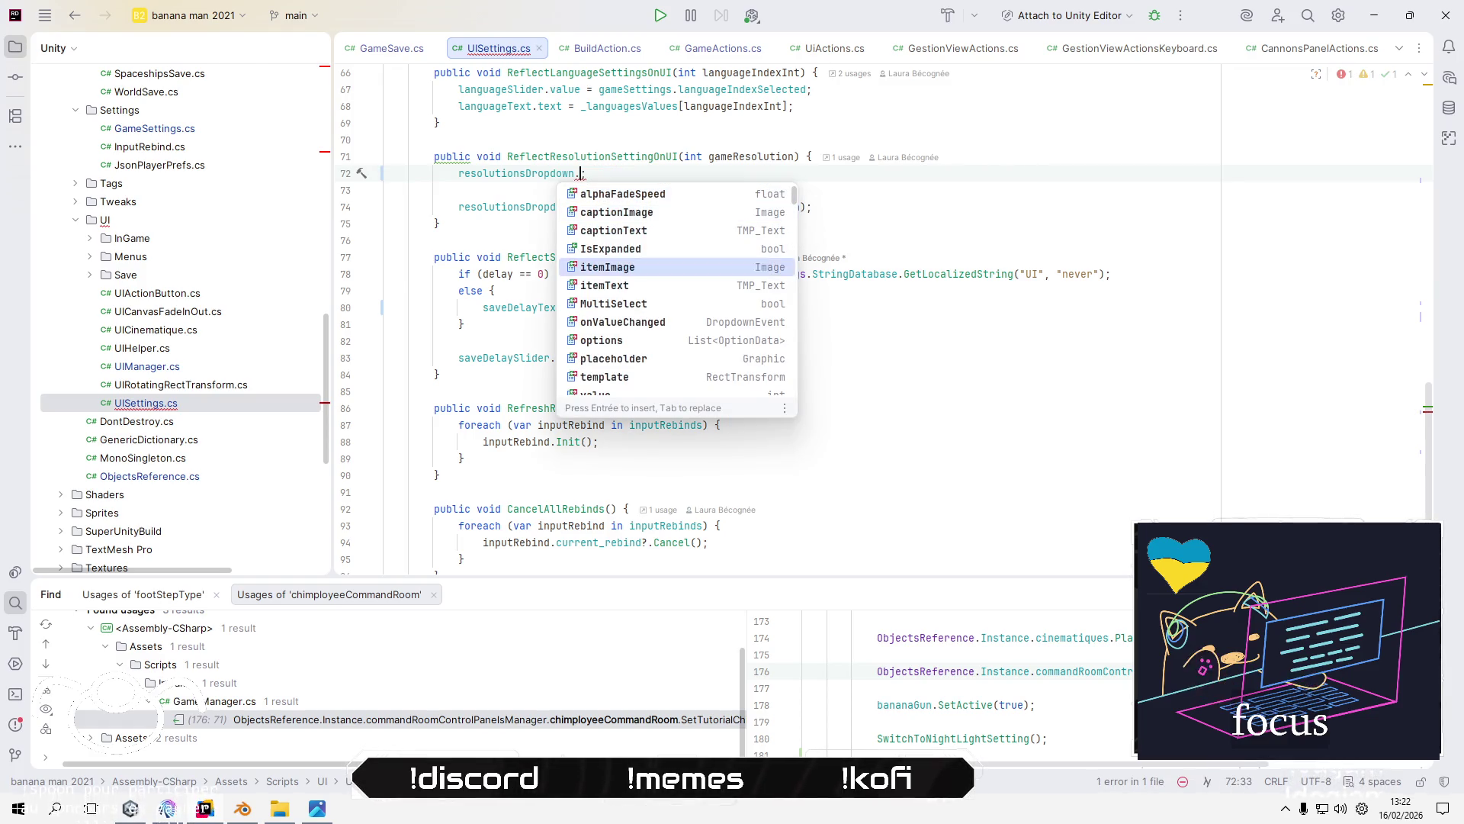
pyautogui.write('s')
pyautogui.write('e')
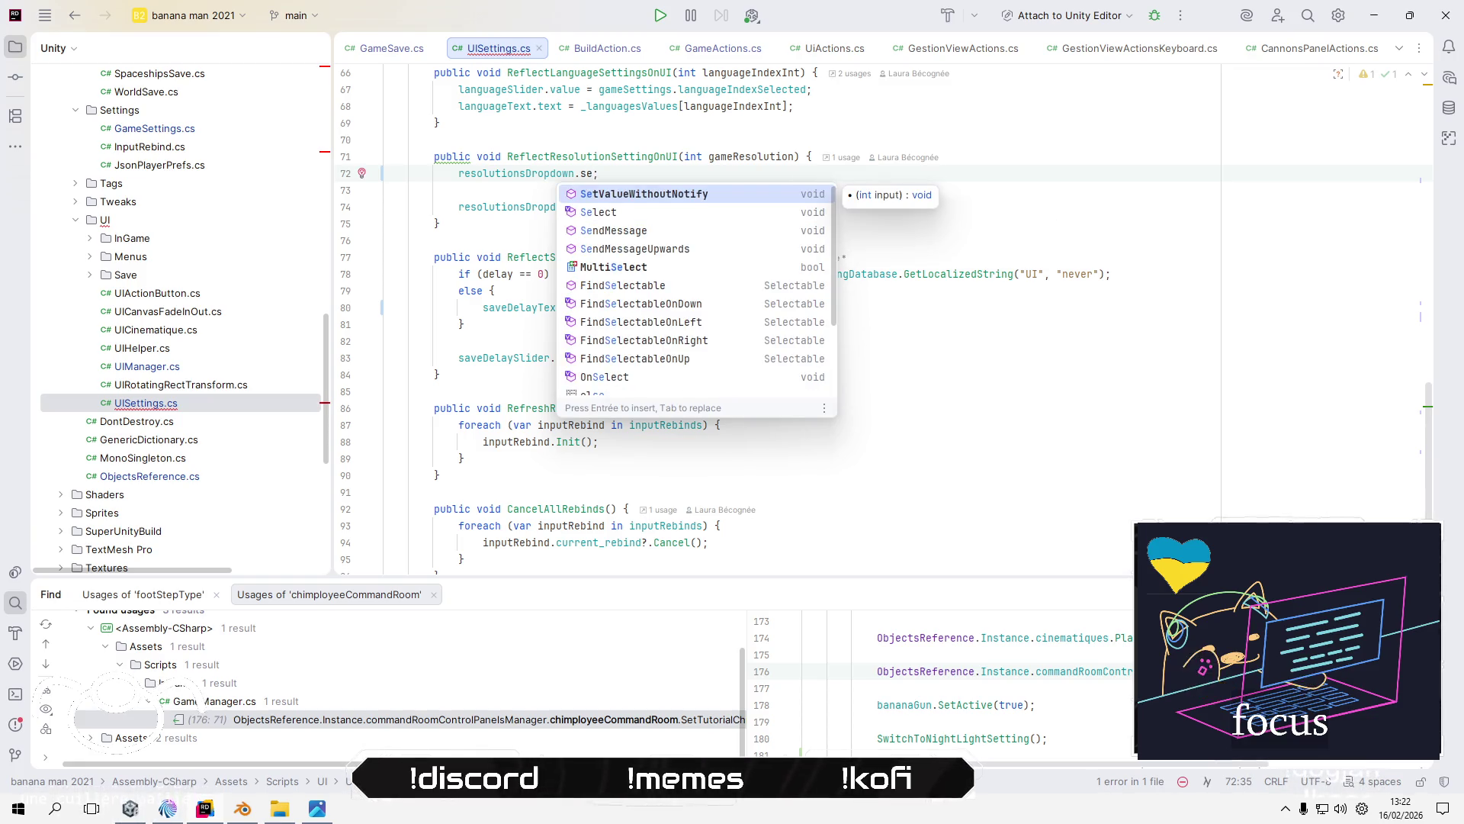
pyautogui.press('Return')
pyautogui.press('Escape')
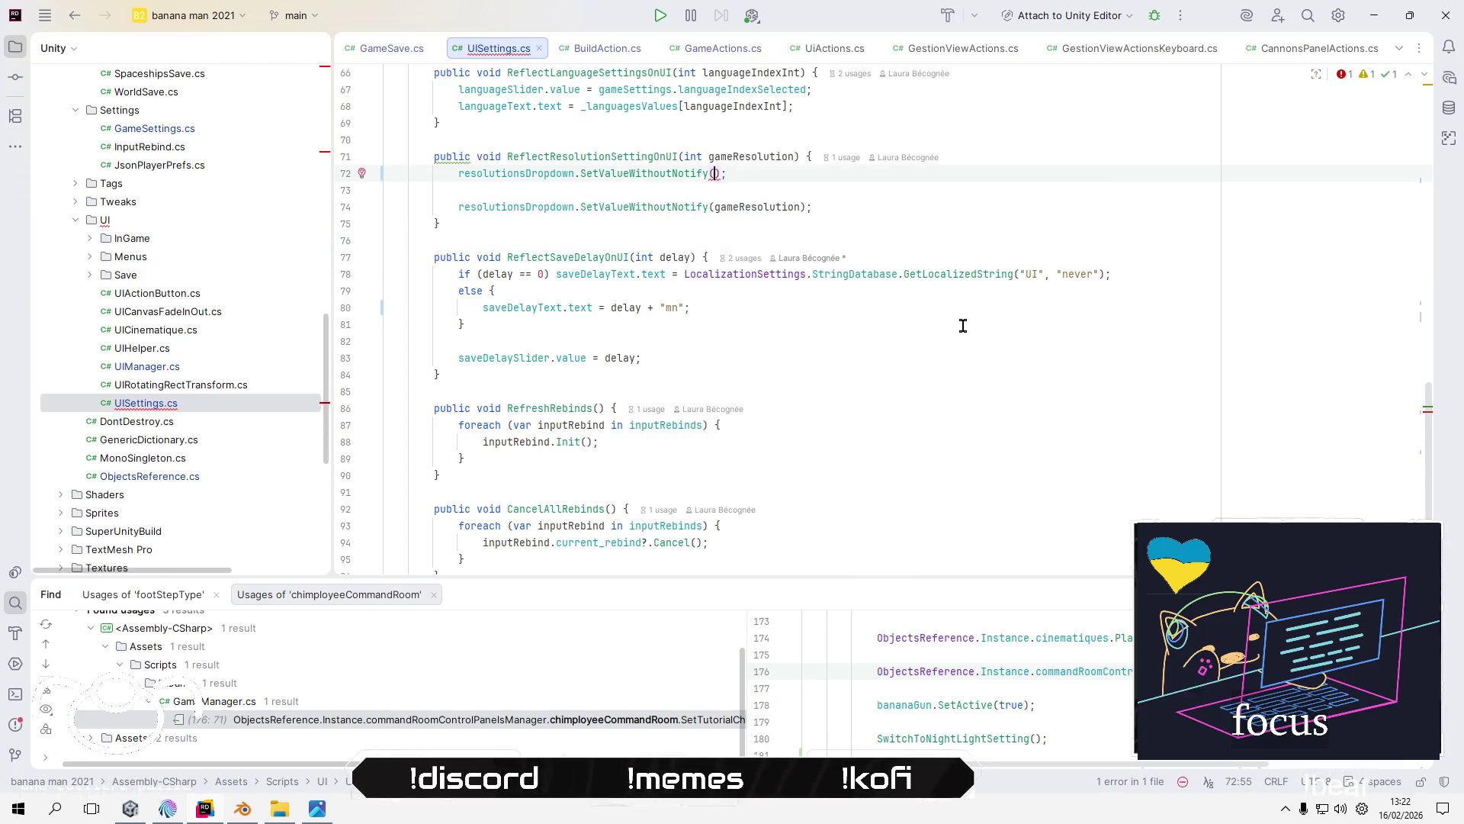
pyautogui.write('g')
pyautogui.press('Return')
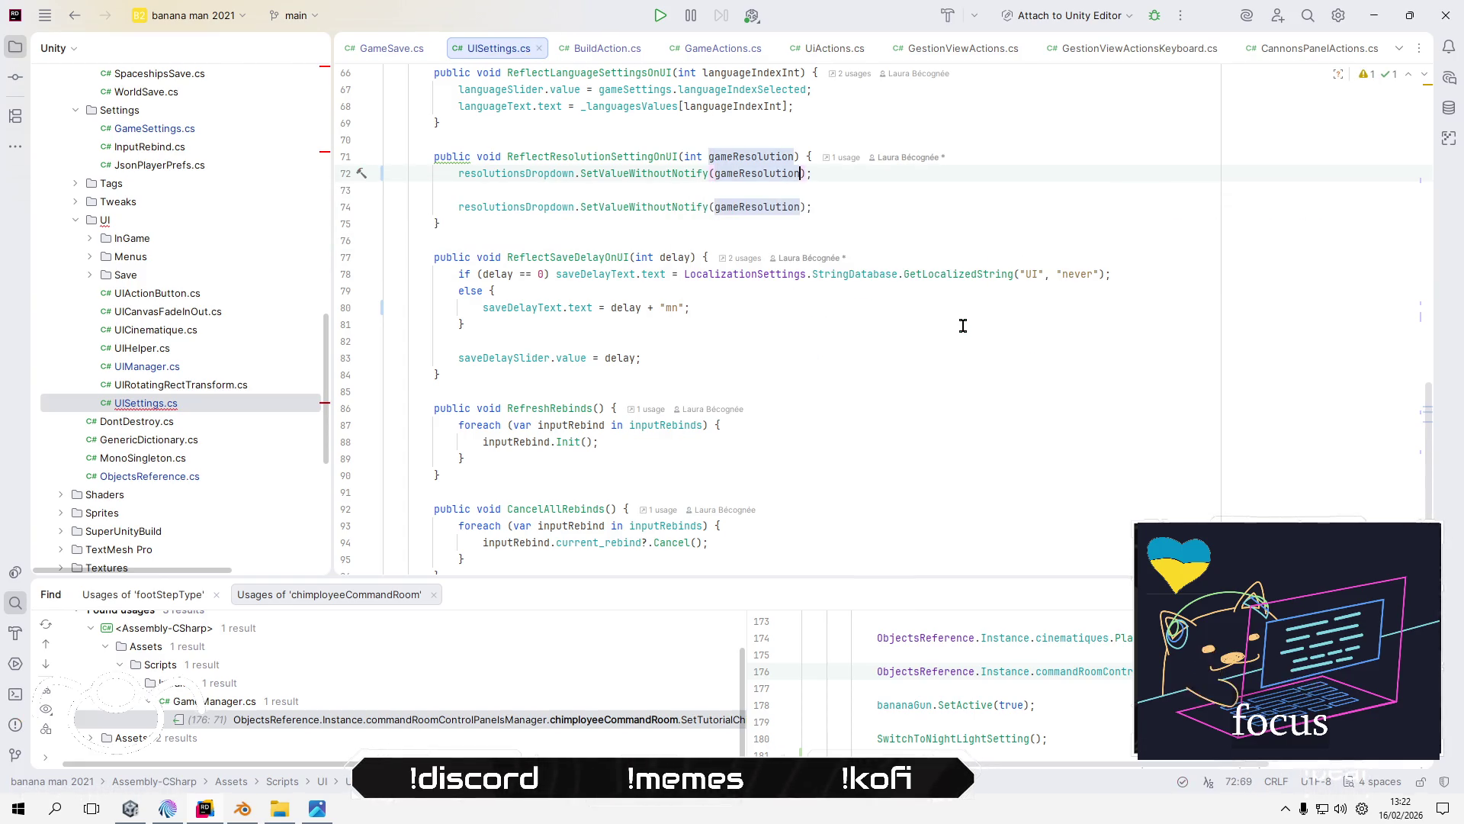
pyautogui.hotkey('shift', 'F6')
# - Rename the parameter to windowStyleIndex and delete the duplicate resolutionsDropdown line
pyautogui.write('windo')
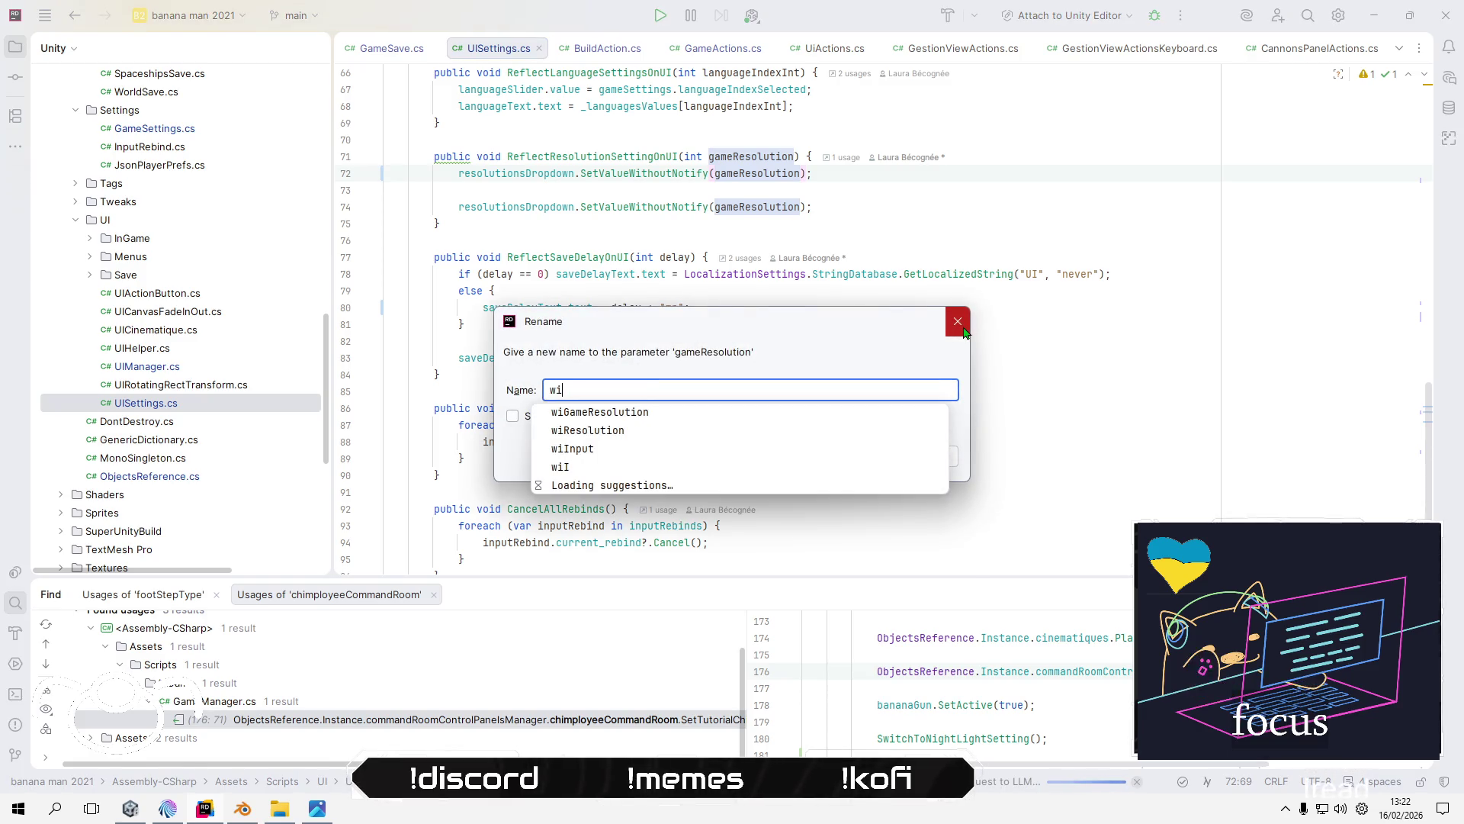
pyautogui.write('wStyle')
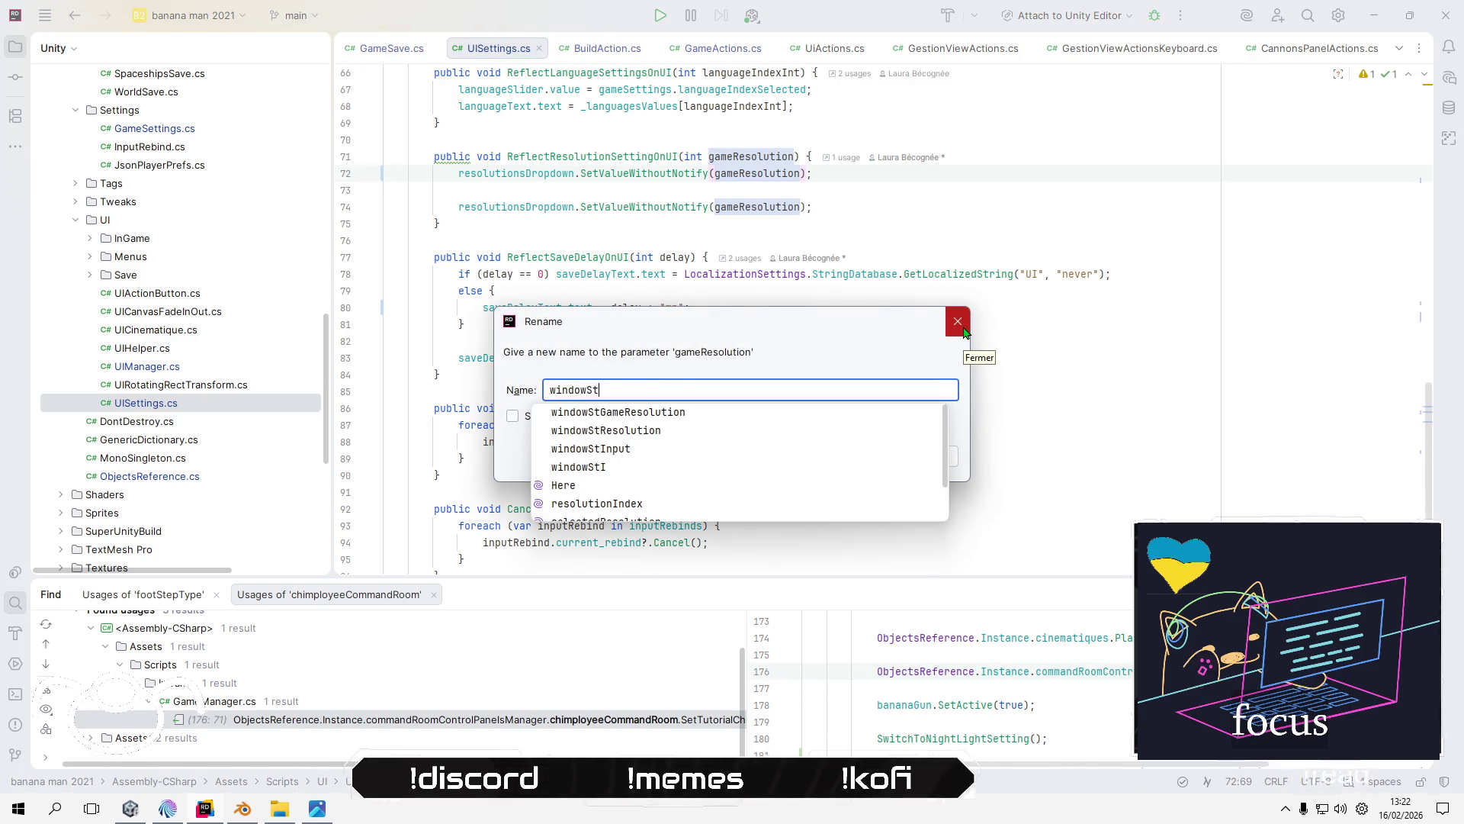
pyautogui.write('Index')
pyautogui.press('Return')
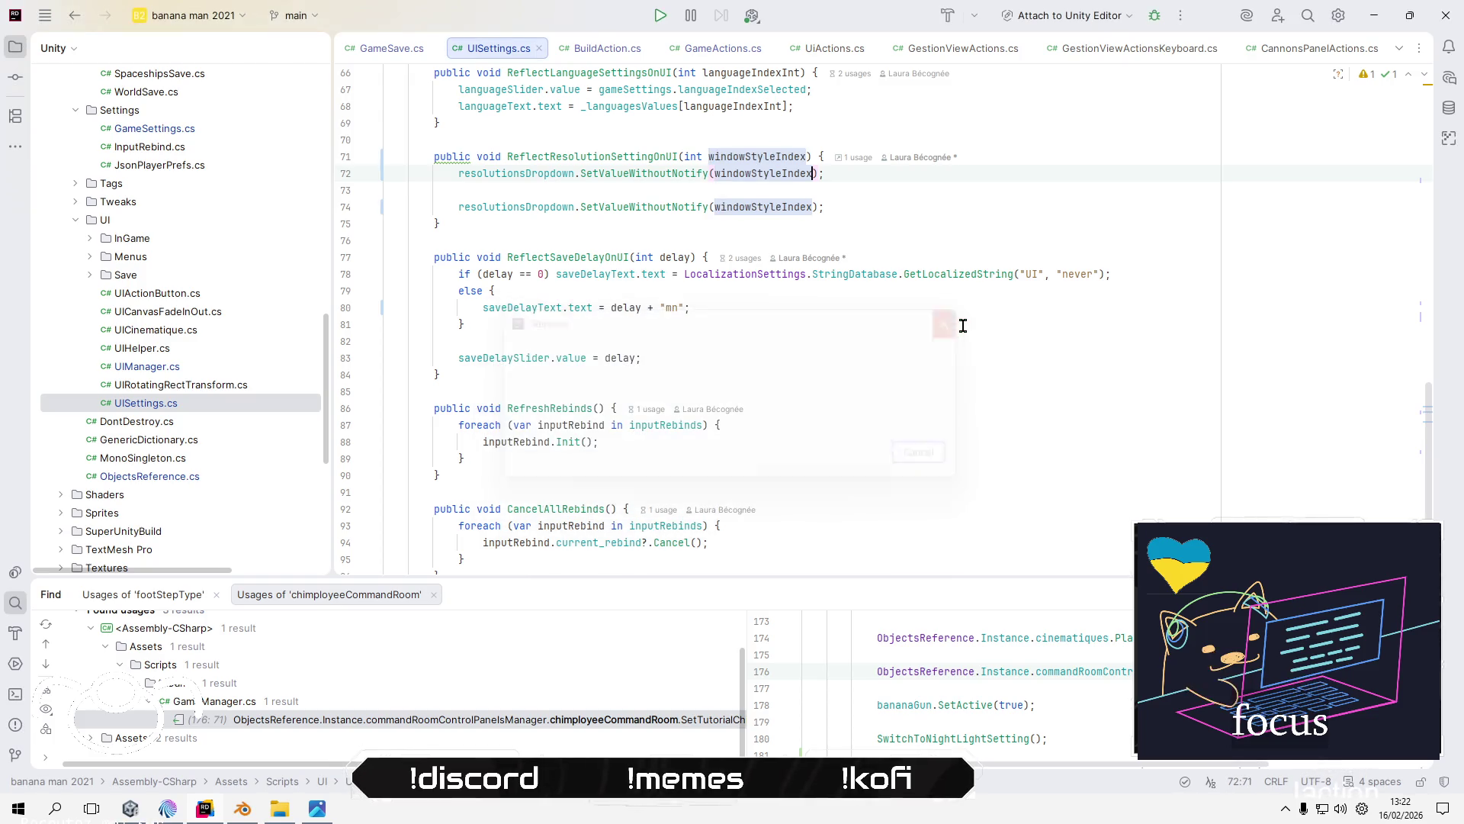
pyautogui.press('Down')
pyautogui.press('Down')
pyautogui.press('Down')
pyautogui.press('Up')
pyautogui.press('Up')
pyautogui.press('Up')
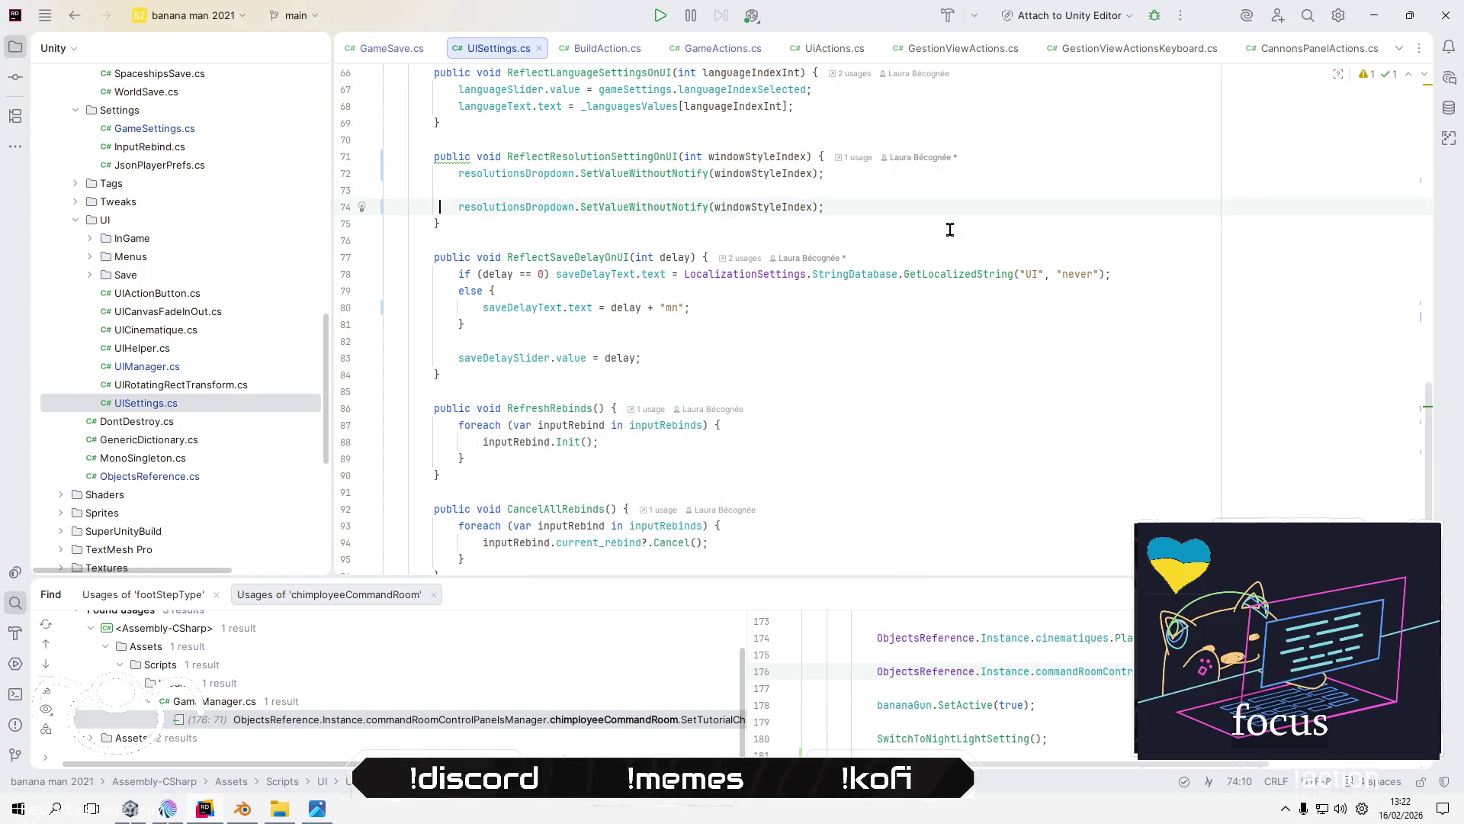
pyautogui.press('Down')
pyautogui.press('Down')
pyautogui.hotkey('shift', 'Down')
pyautogui.hotkey('shift', 'Down')
pyautogui.press('Delete')
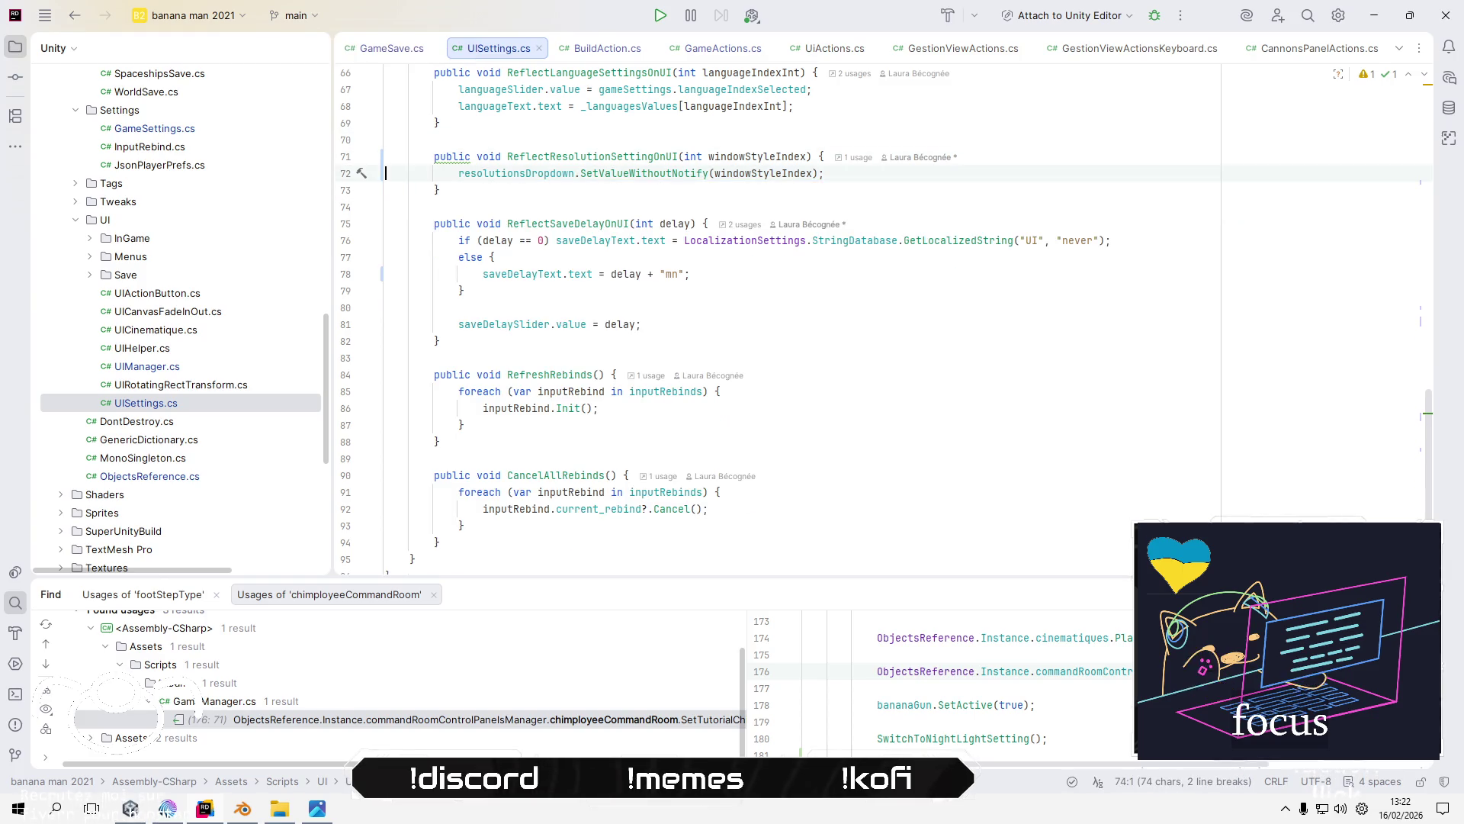
# - Make ReflectResolutionSettingOnUI private and delete the unused System.Collections.Generic import
pyautogui.doubleClick(474, 157)
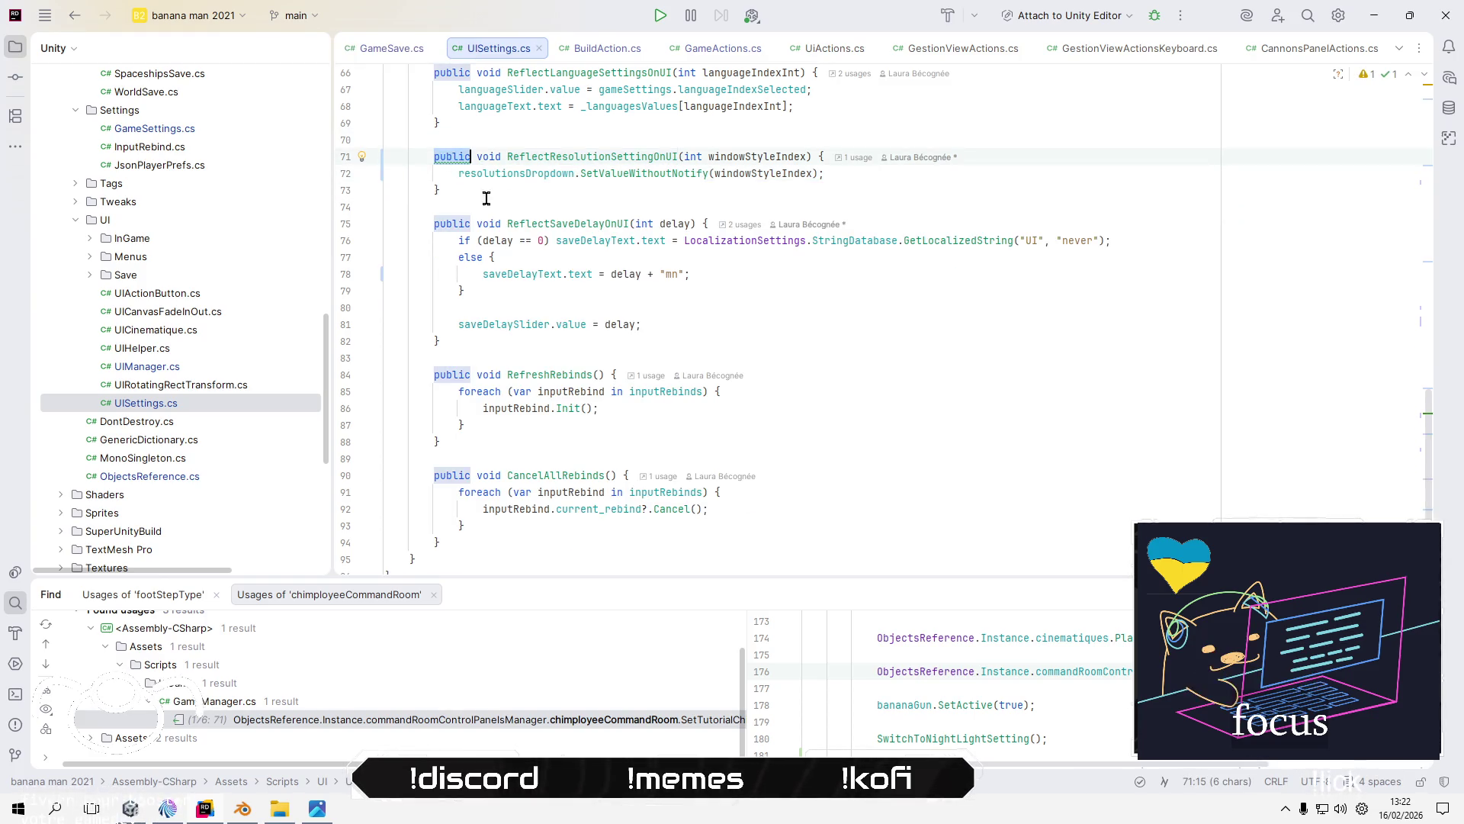
pyautogui.write('private')
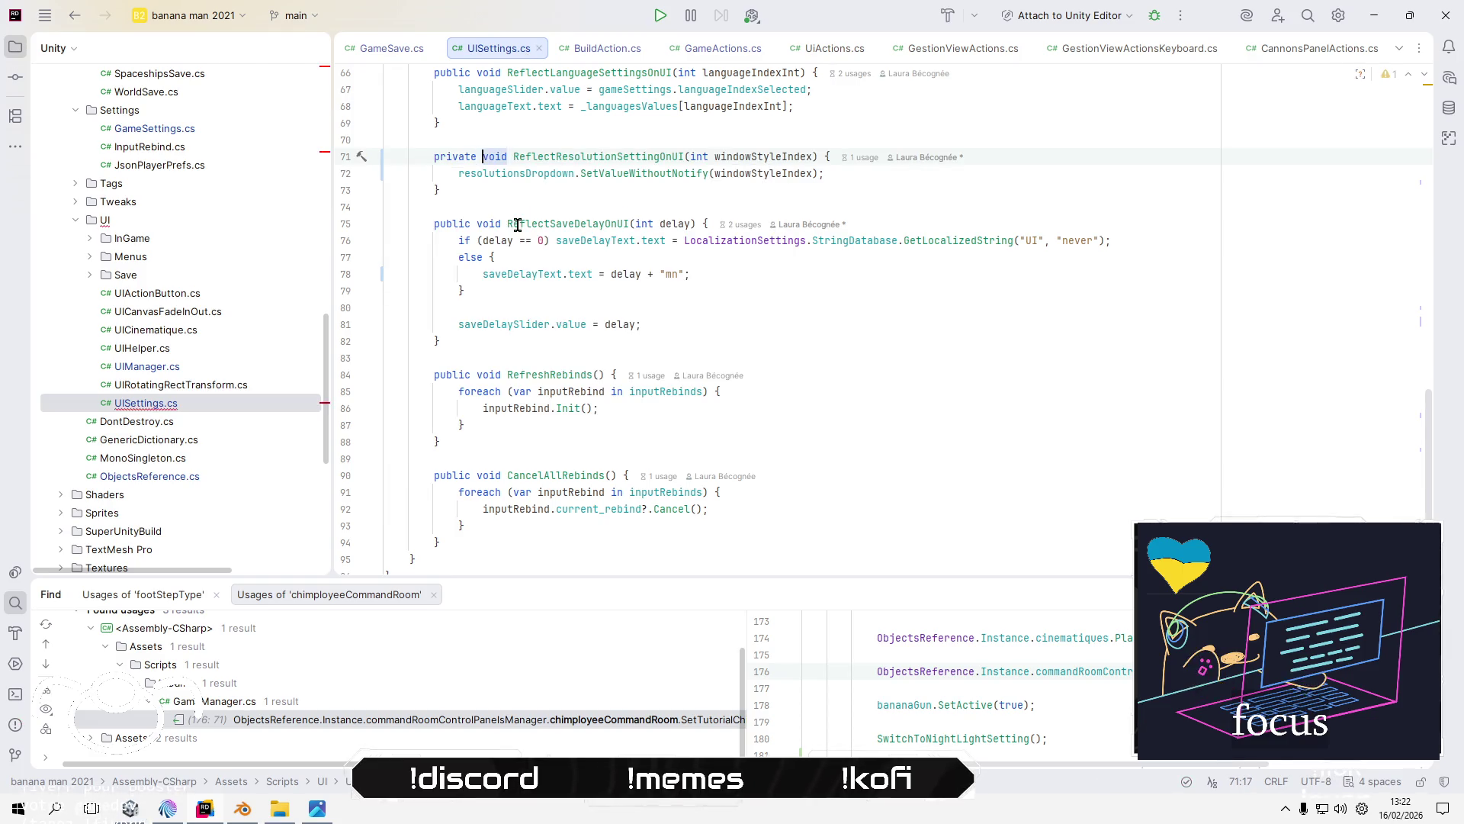
pyautogui.click(646, 326)
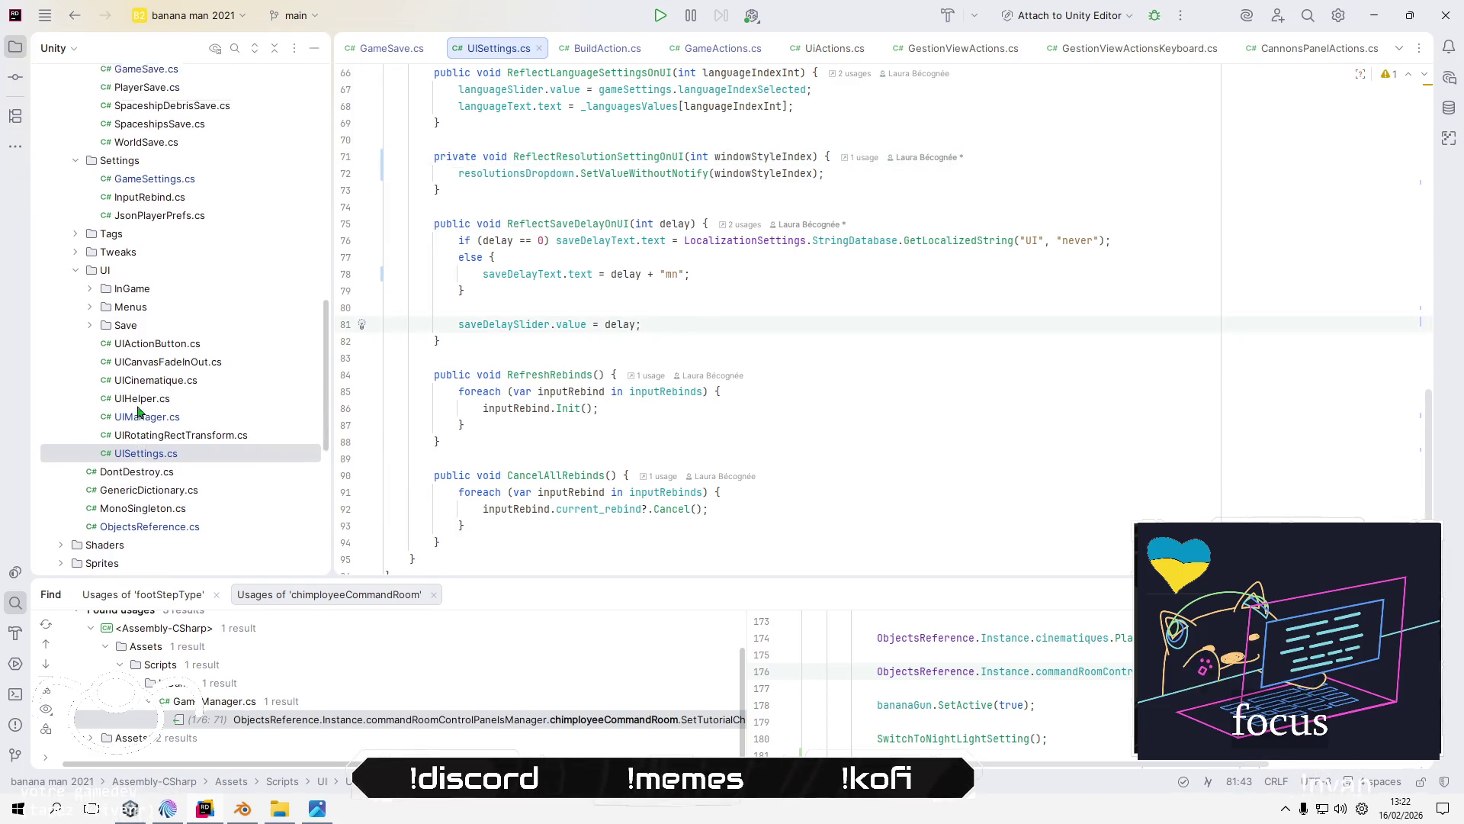
pyautogui.scroll(3, 1239, 395)
pyautogui.scroll(15, 1307, 300)
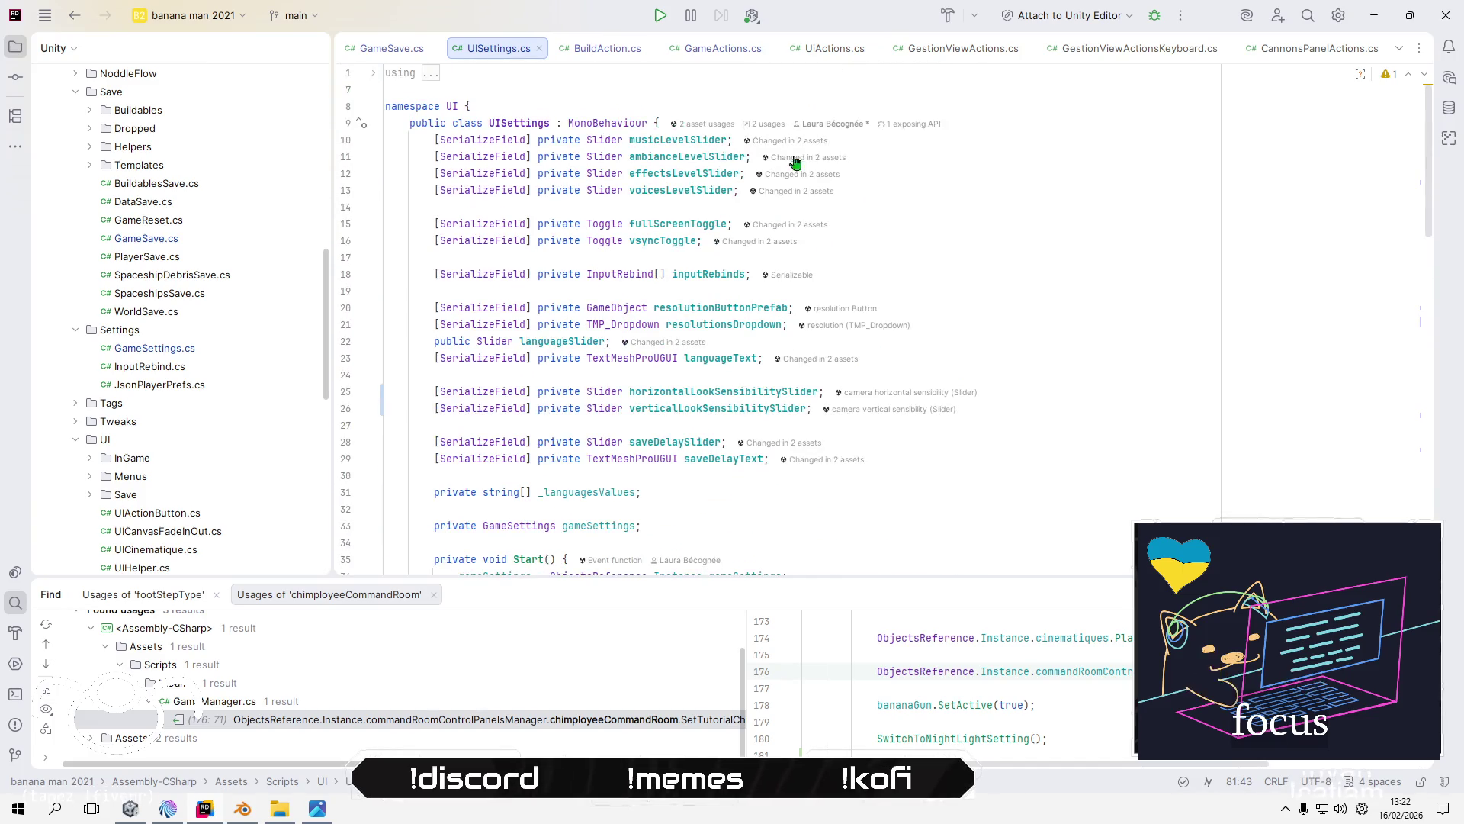
pyautogui.click(406, 71)
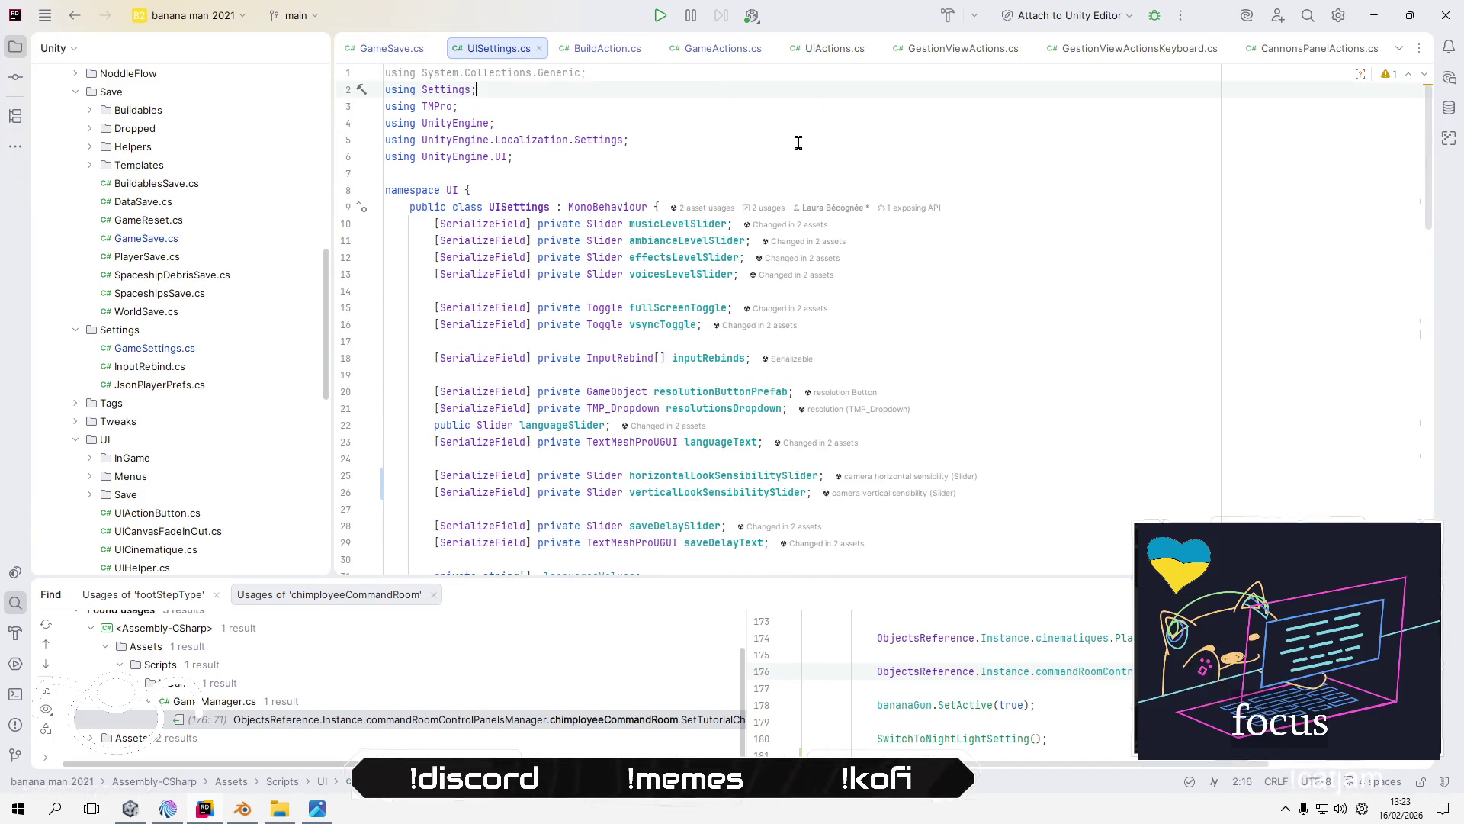
pyautogui.hotkey('shift', 'Down')
pyautogui.press('Delete')
pyautogui.click(746, 157)
pyautogui.hotkey('alt', 'Tab')
pyautogui.press('Tab')
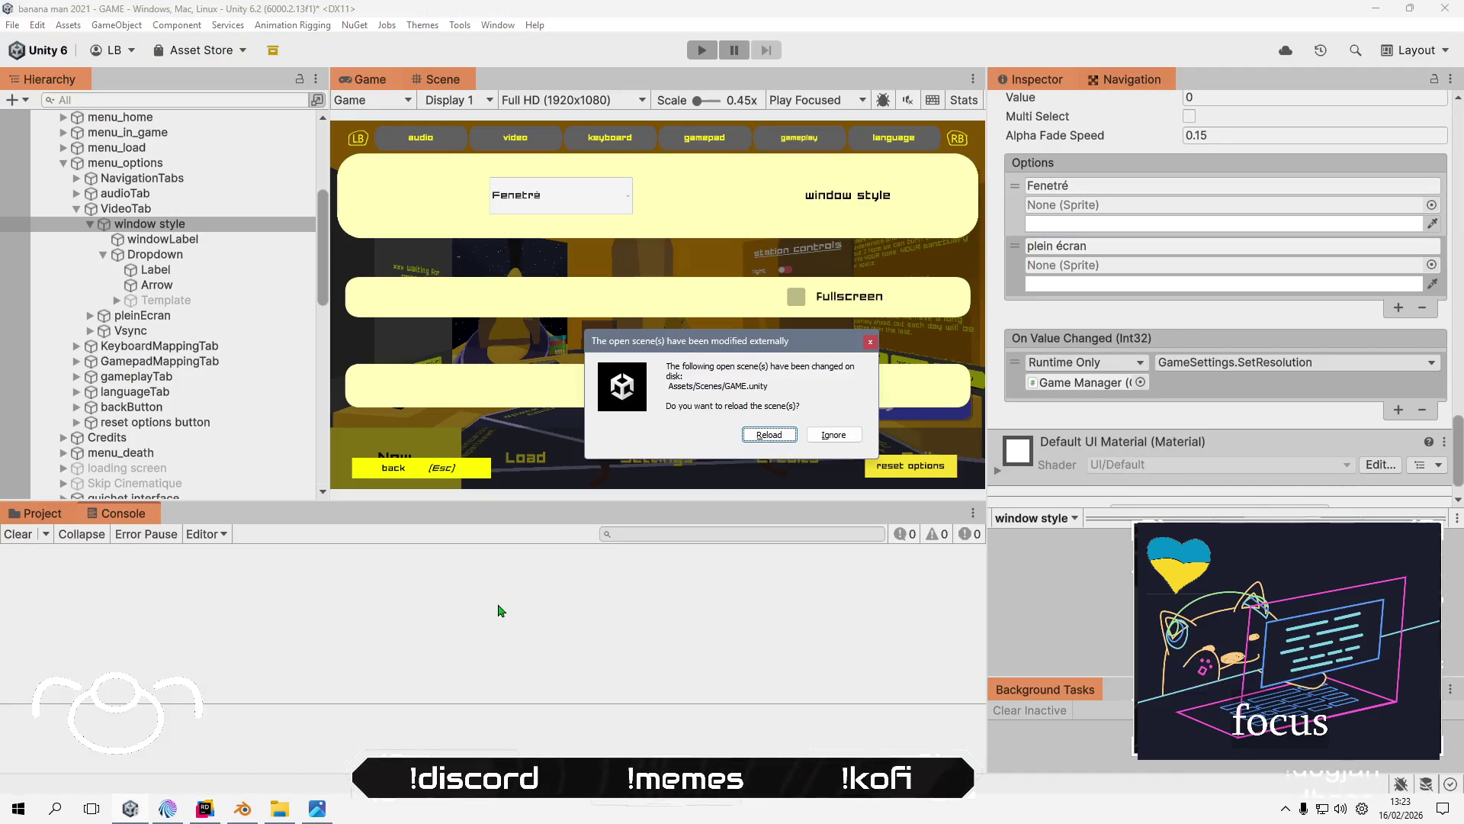
# - Reload the externally modified GAME scene, then save it with File > Save
pyautogui.press('Return')
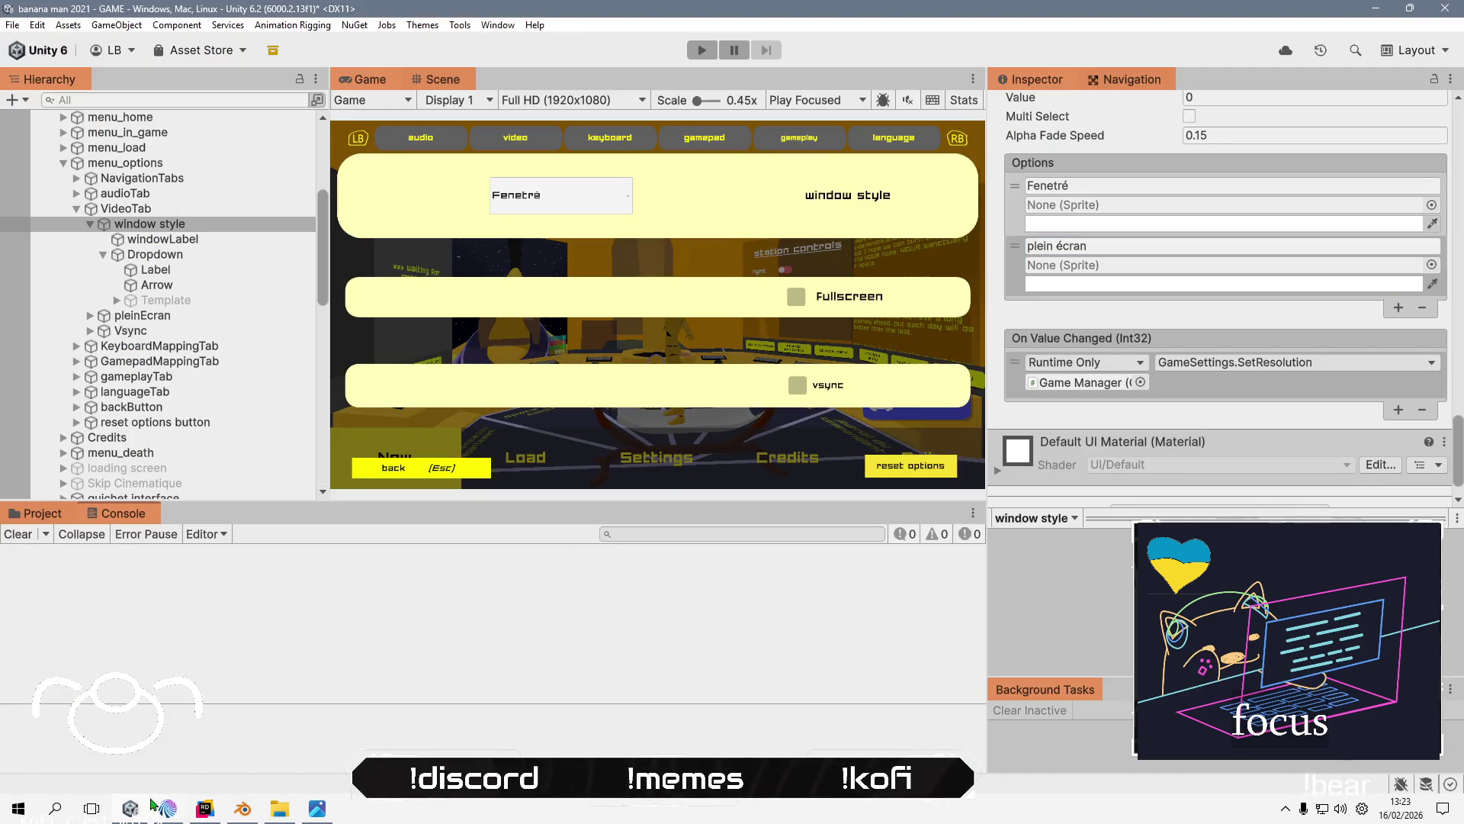
pyautogui.click(162, 810)
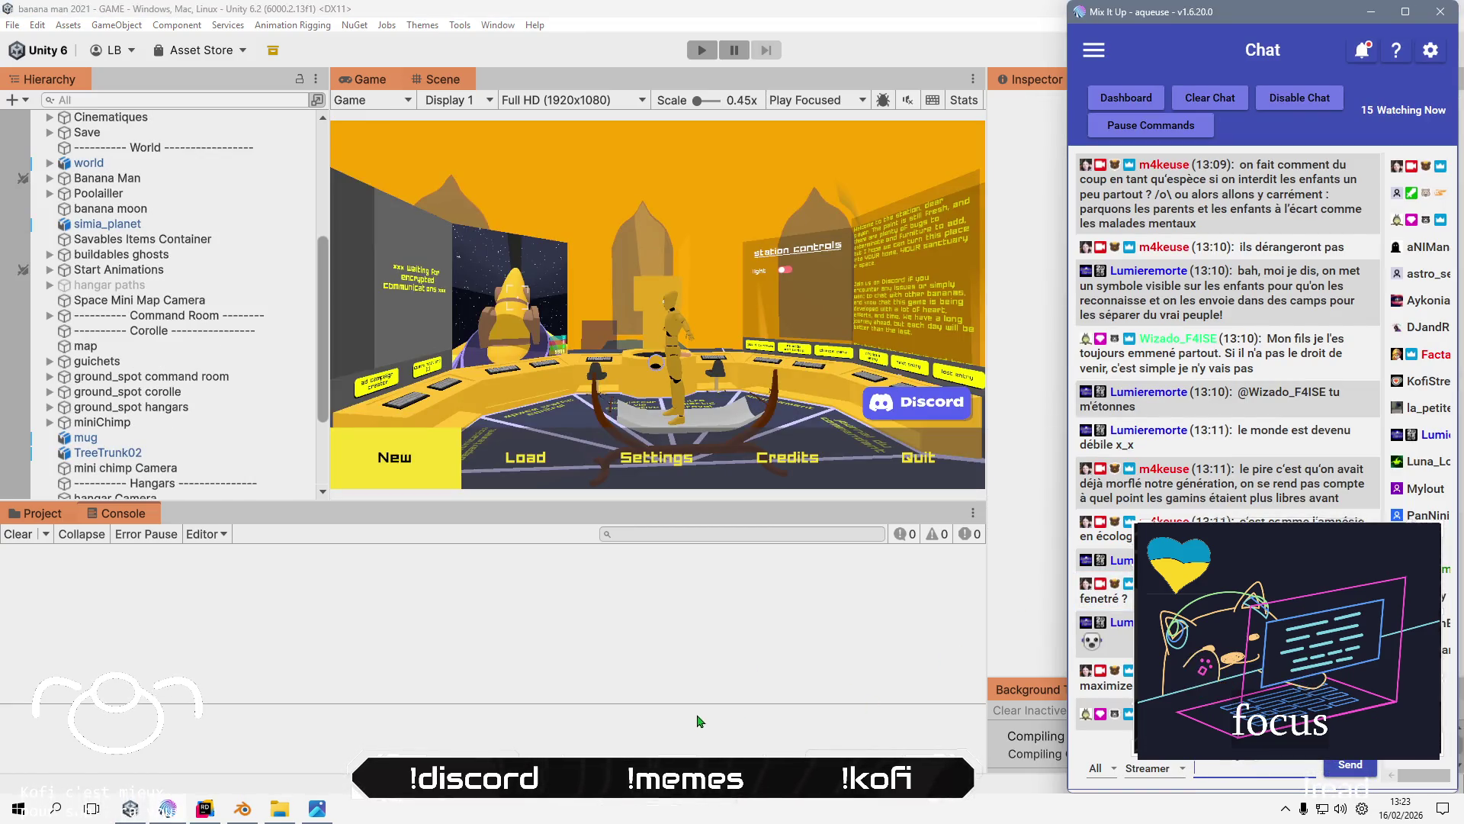
pyautogui.click(695, 664)
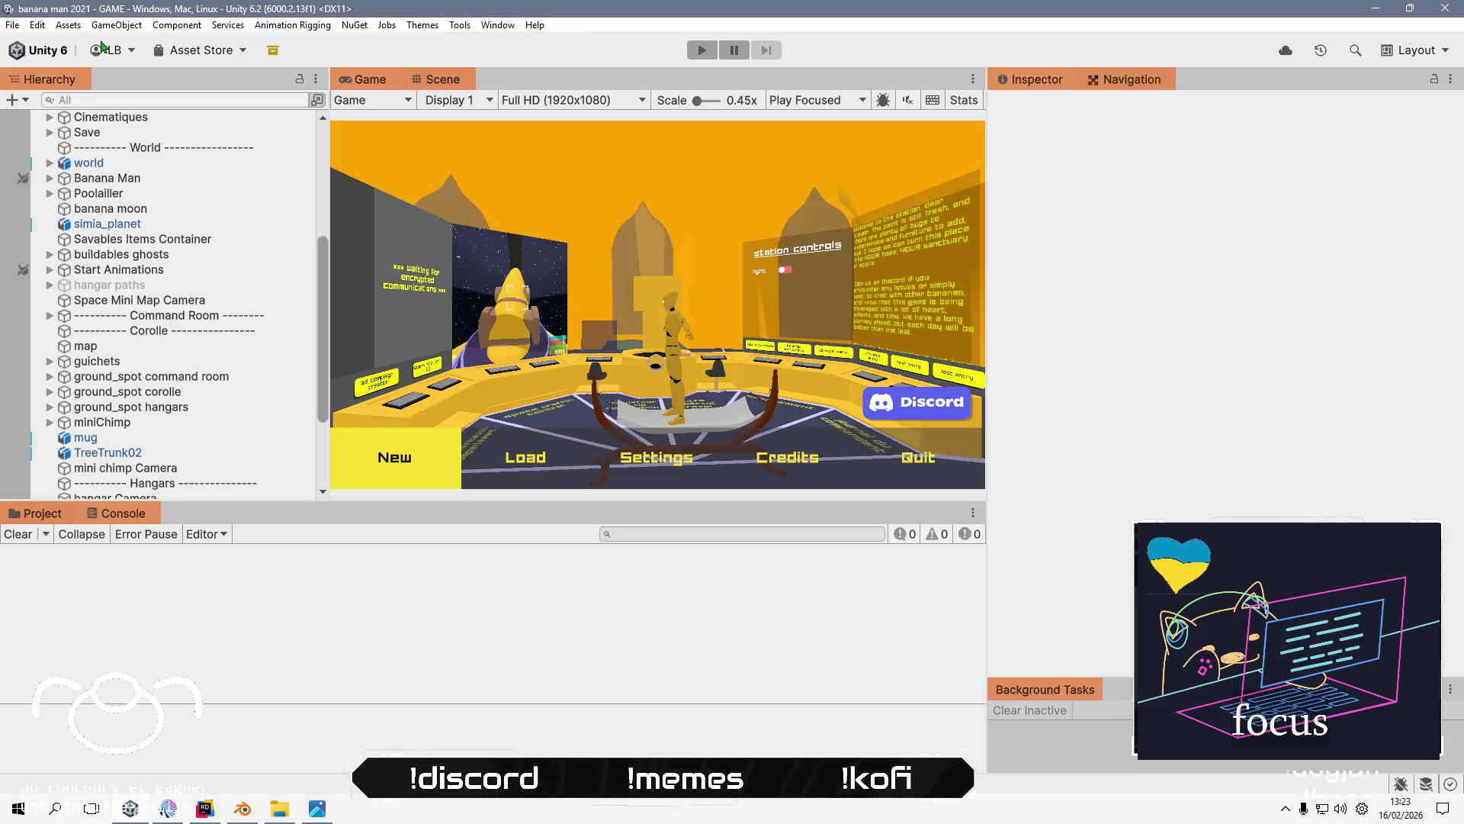
pyautogui.click(12, 25)
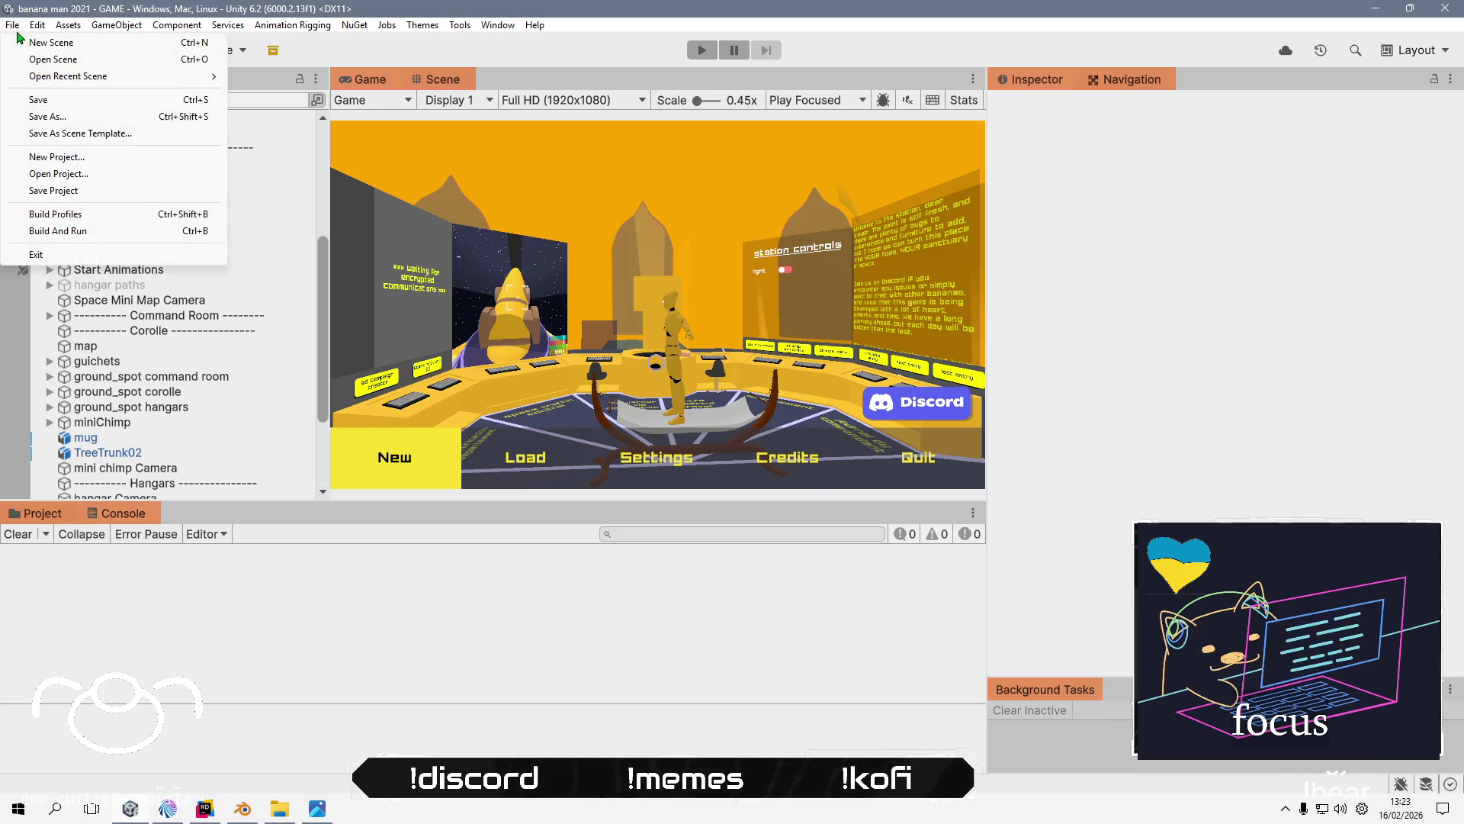
pyautogui.click(76, 99)
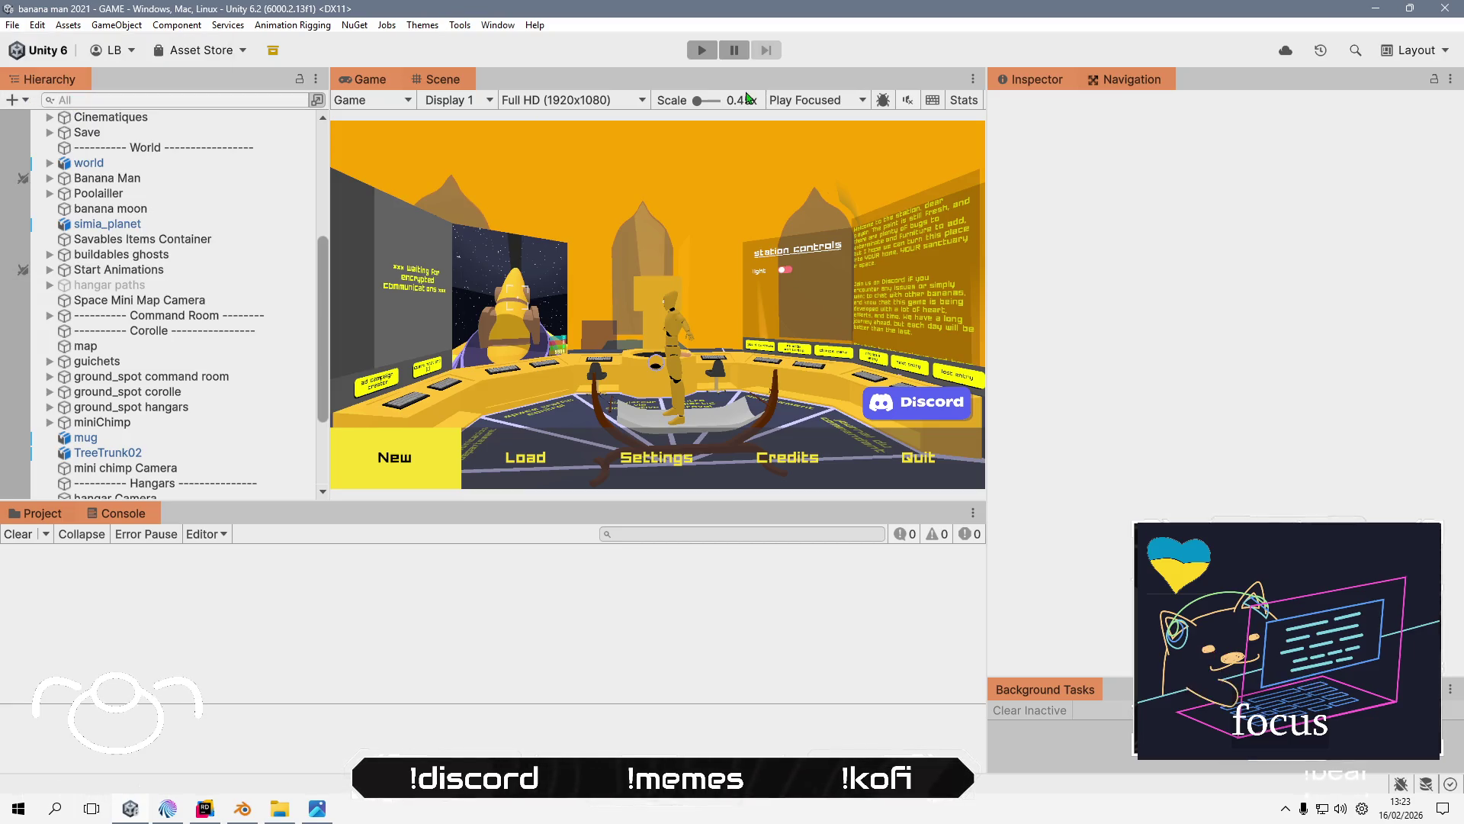
# - Test in play mode, then expand Canvas > menu_options > VideoTab in the Hierarchy
pyautogui.click(702, 51)
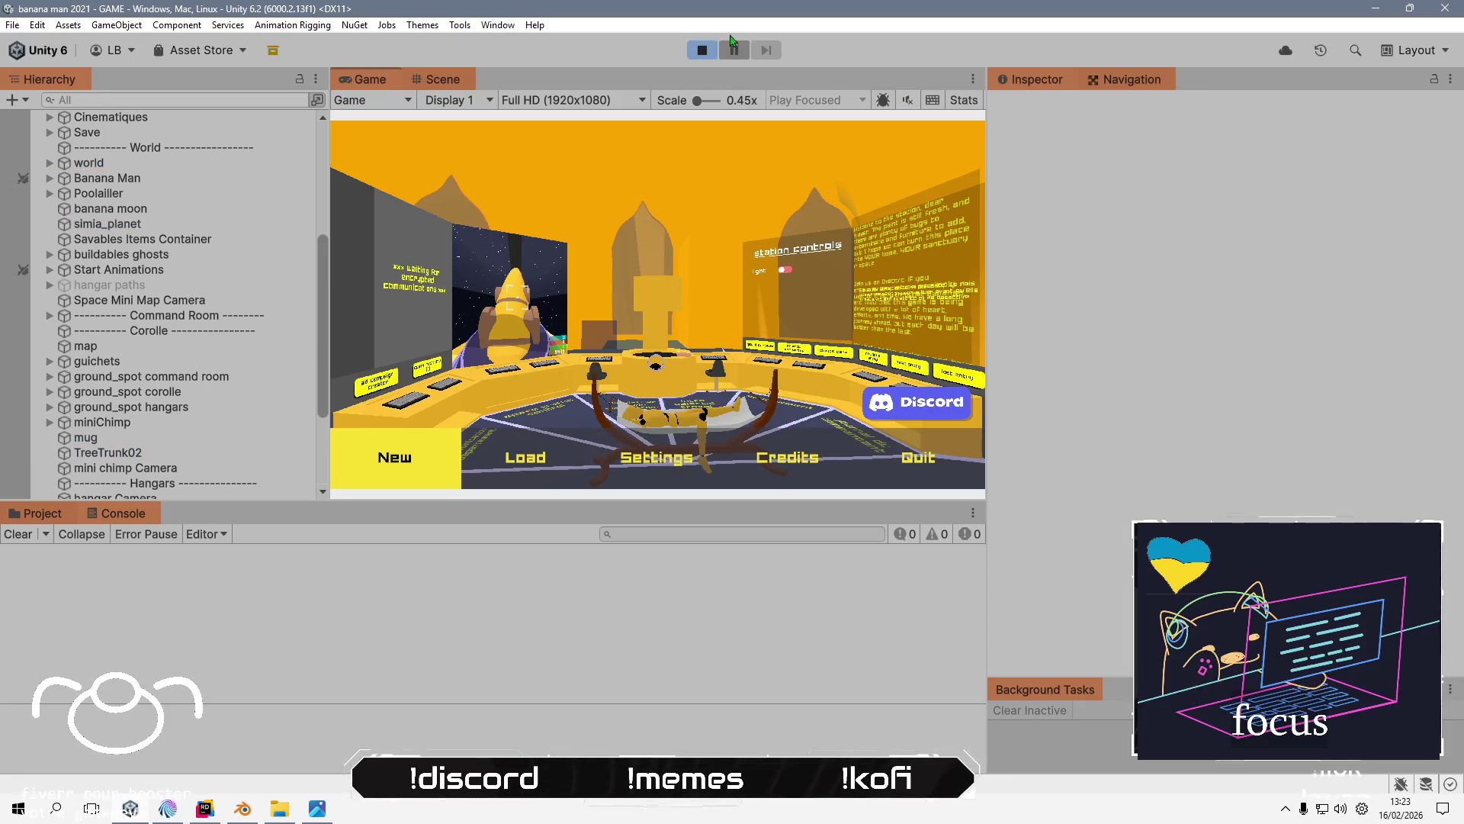
pyautogui.click(702, 51)
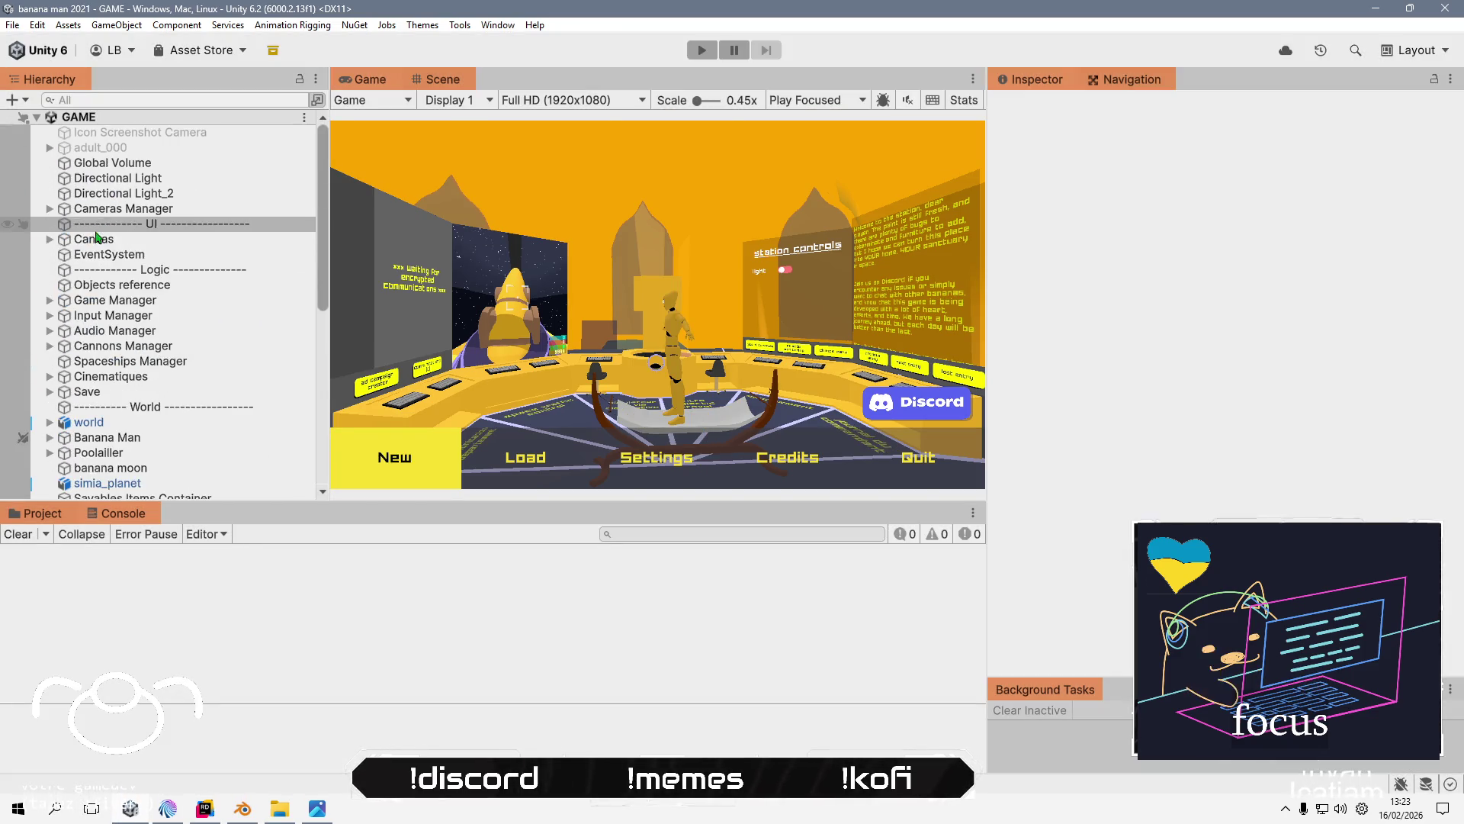
pyautogui.click(50, 238)
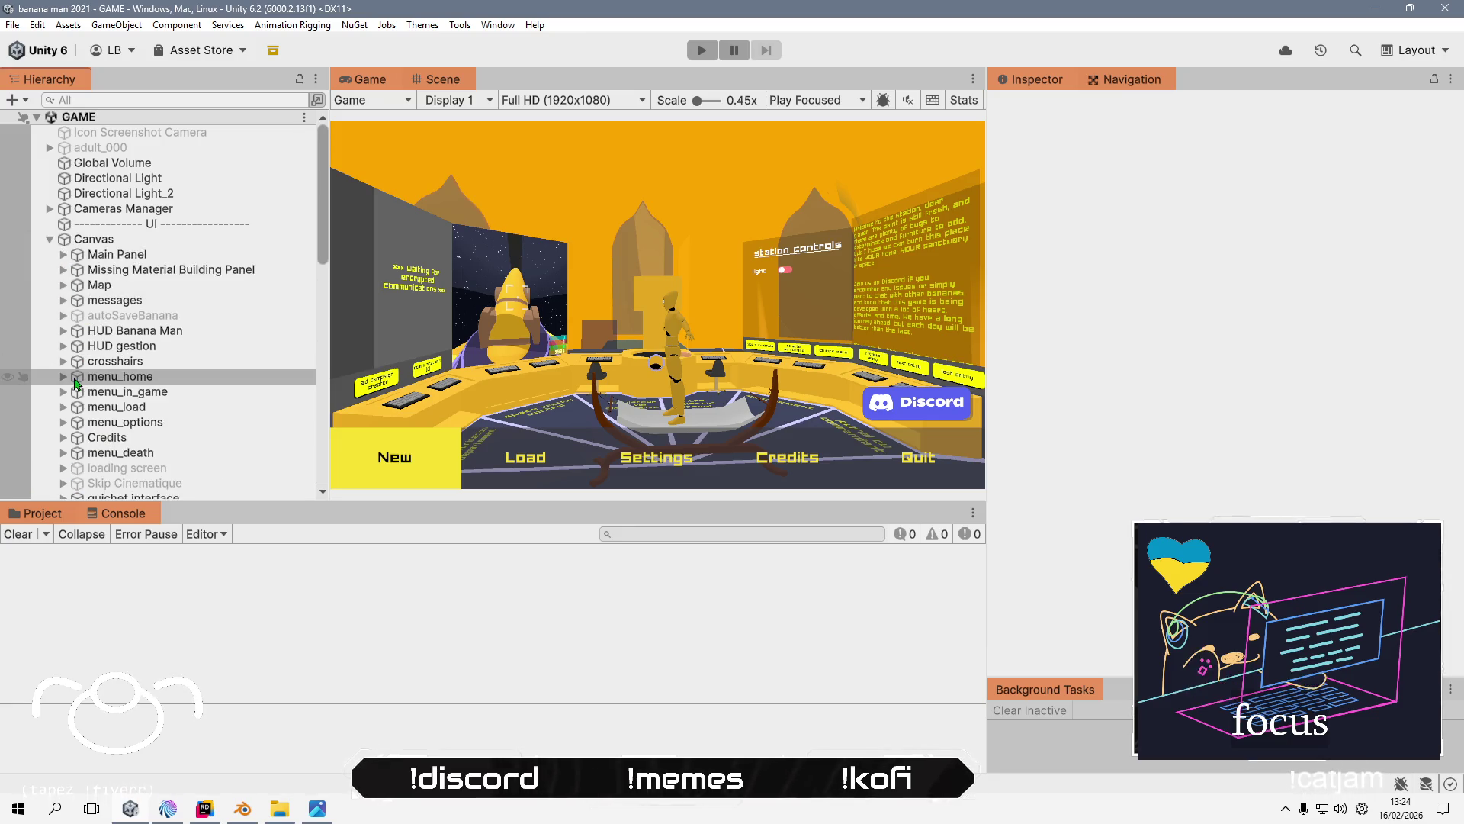
pyautogui.click(64, 424)
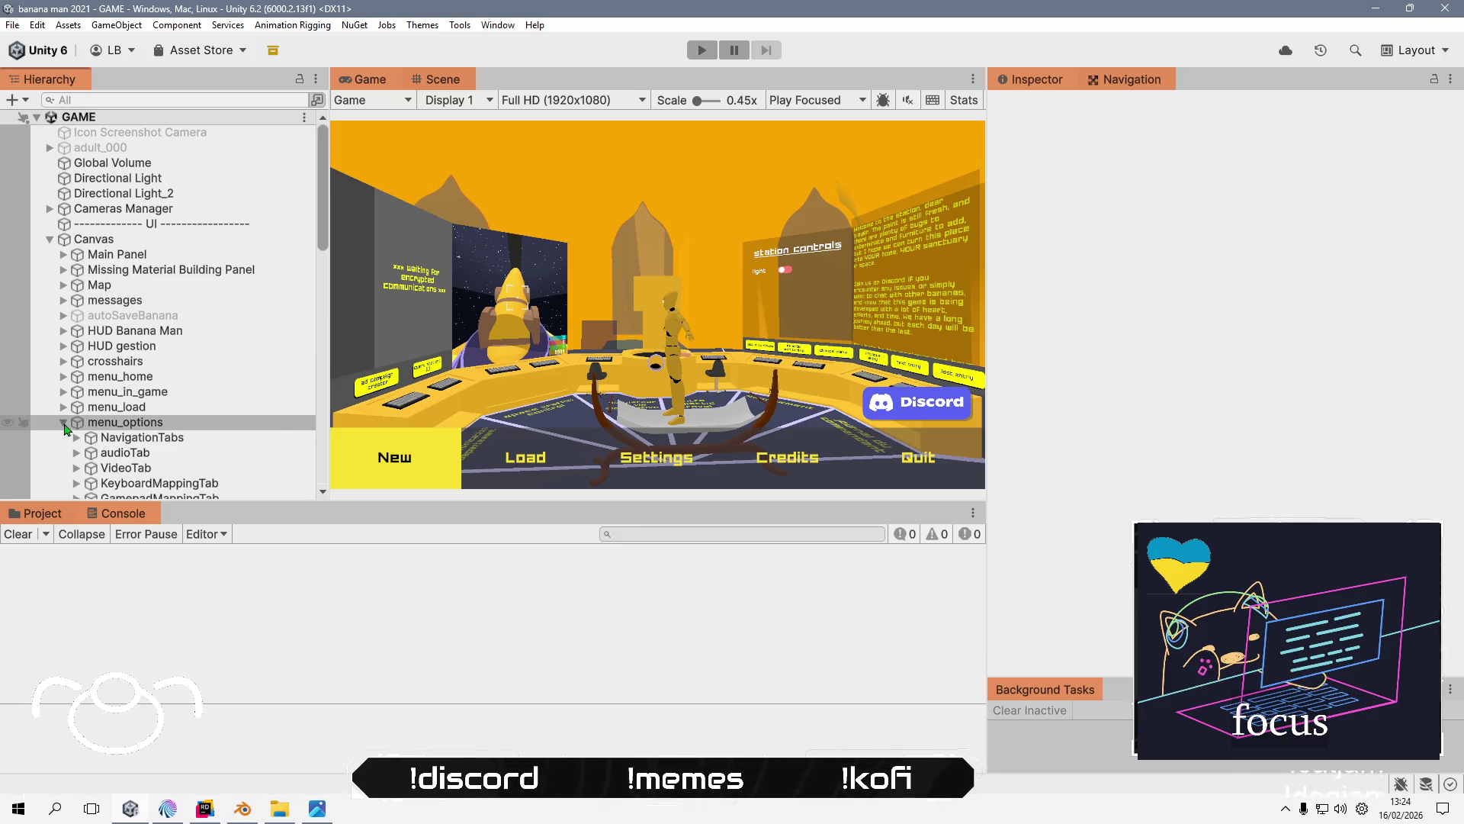
pyautogui.scroll(-3, 66, 429)
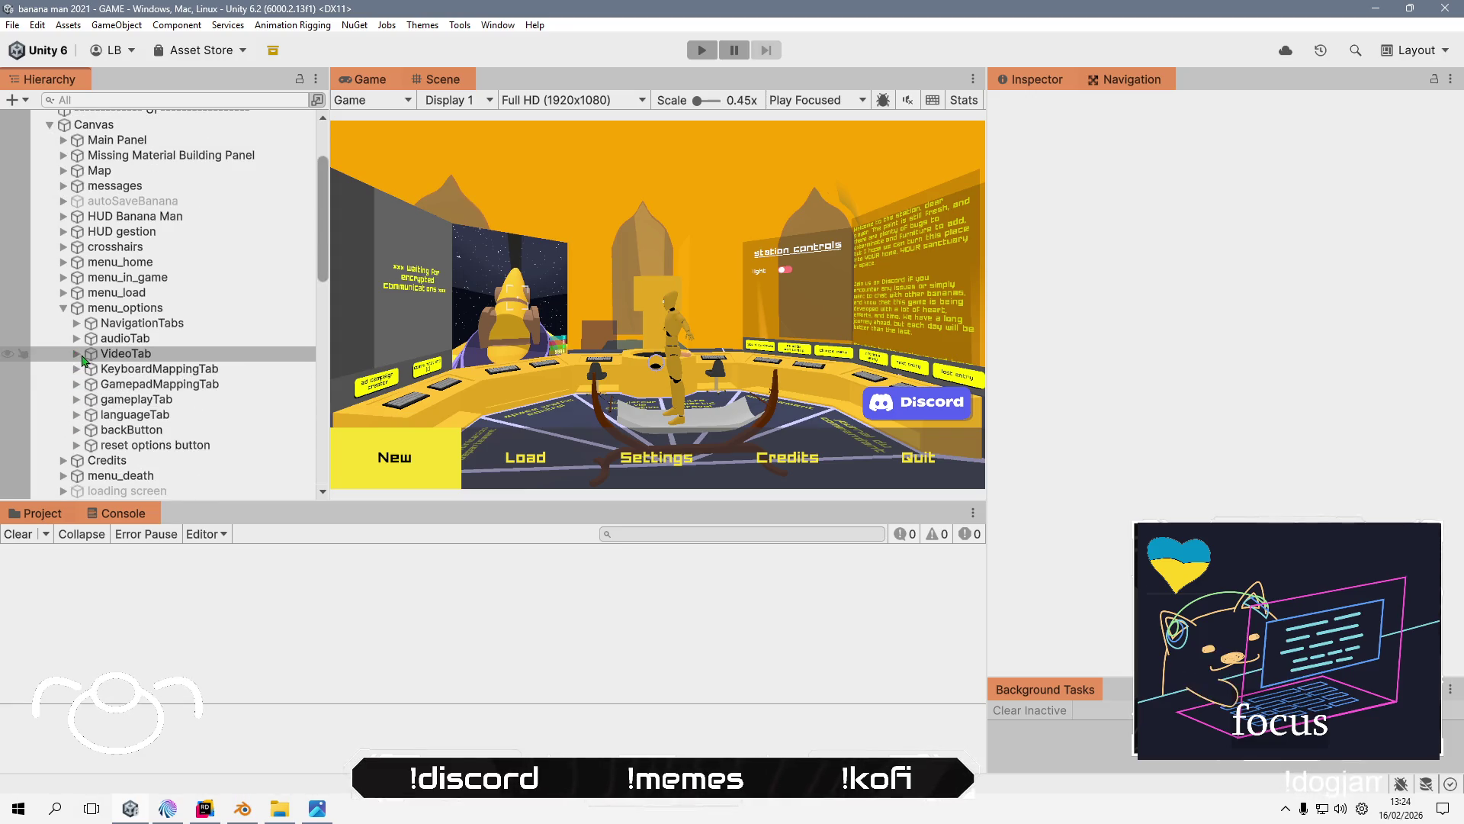
pyautogui.click(114, 354)
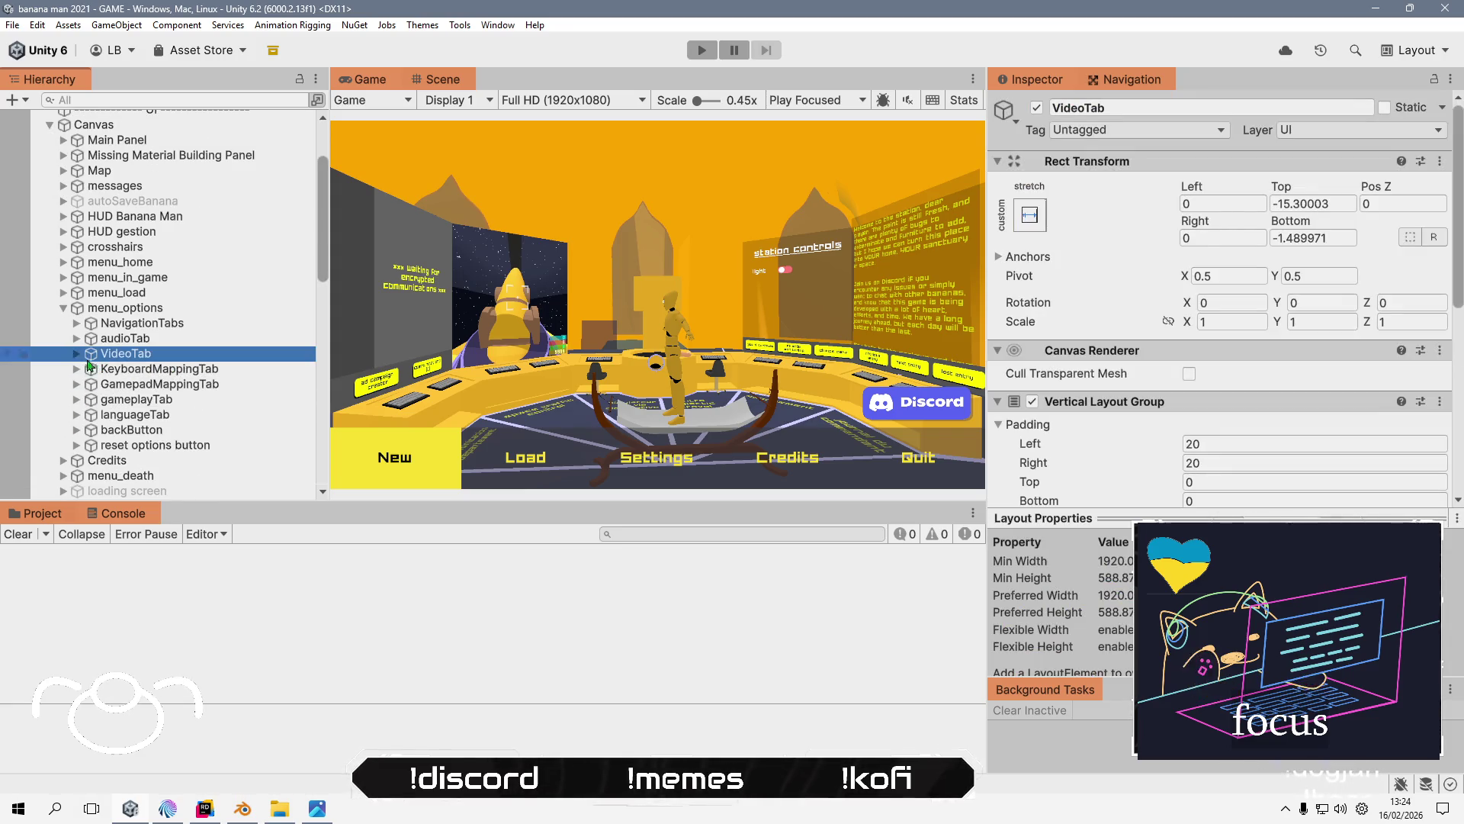
pyautogui.click(73, 355)
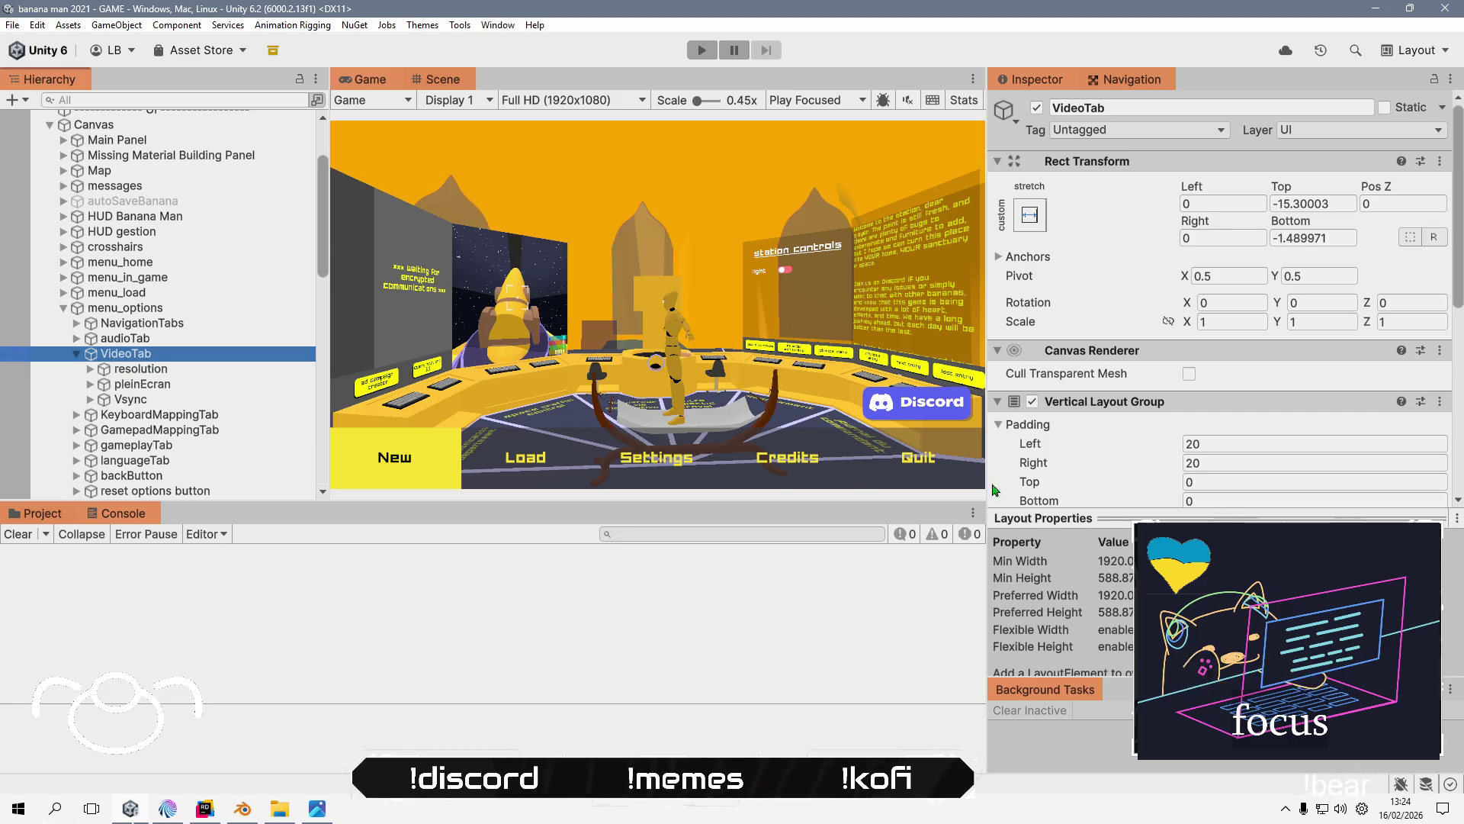
pyautogui.scroll(-5, 1094, 446)
# - Set VideoTab's Canvas Group Alpha to 1 and start editing menu_options' alpha
pyautogui.click(1235, 463)
pyautogui.write('1')
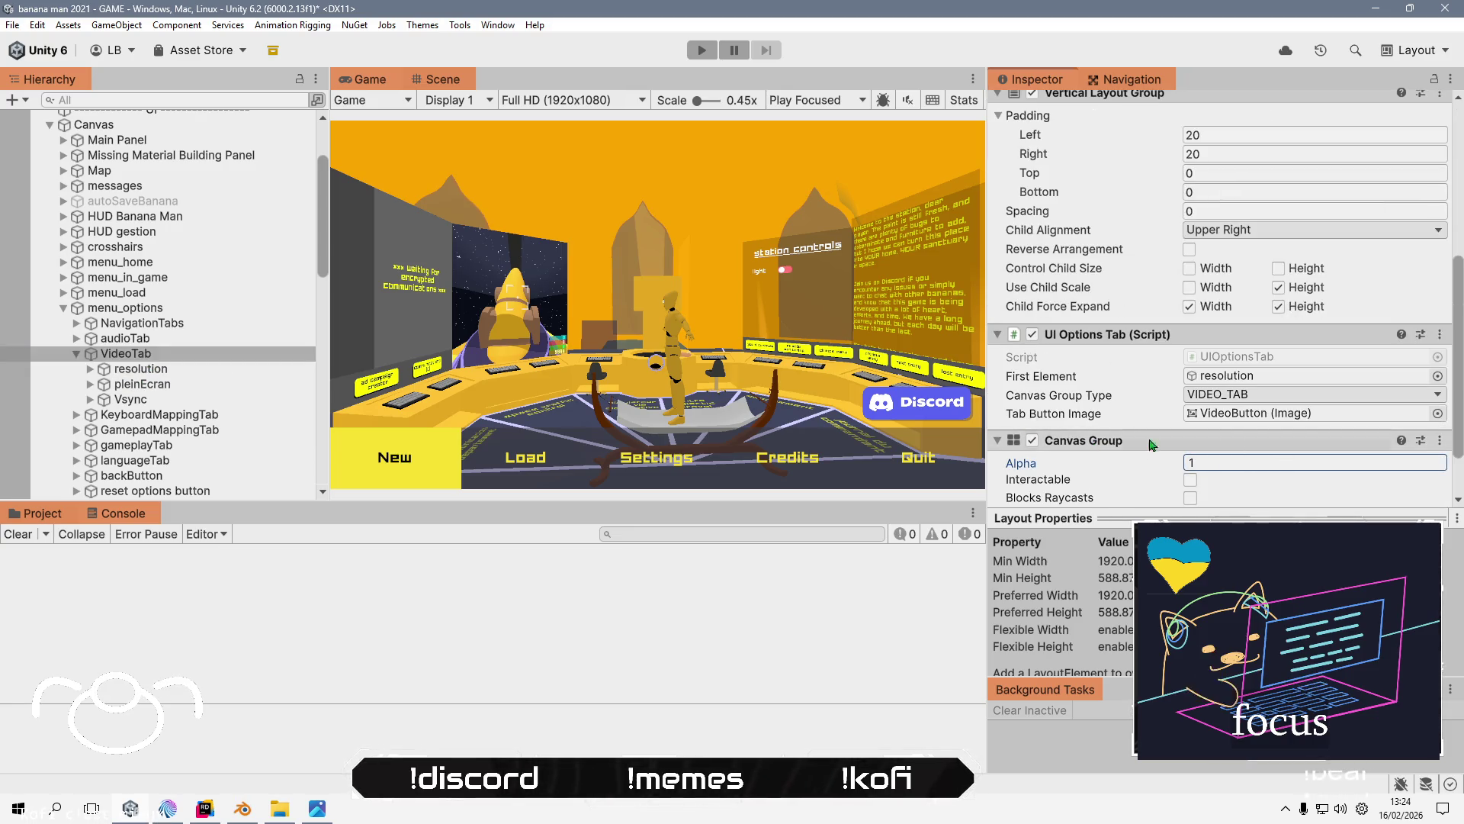
pyautogui.click(126, 307)
pyautogui.scroll(-10, 1114, 425)
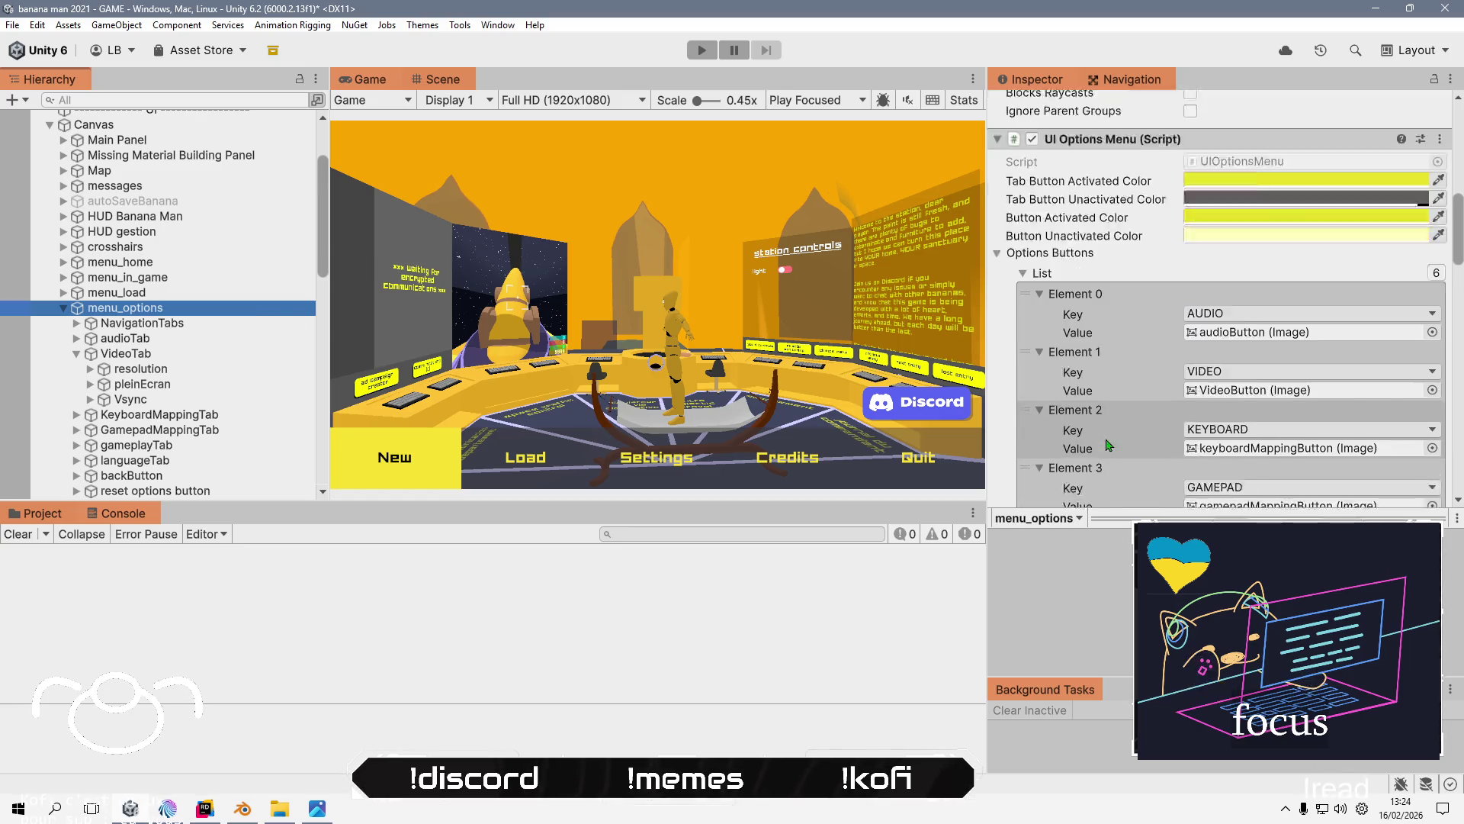
pyautogui.scroll(-5, 1113, 425)
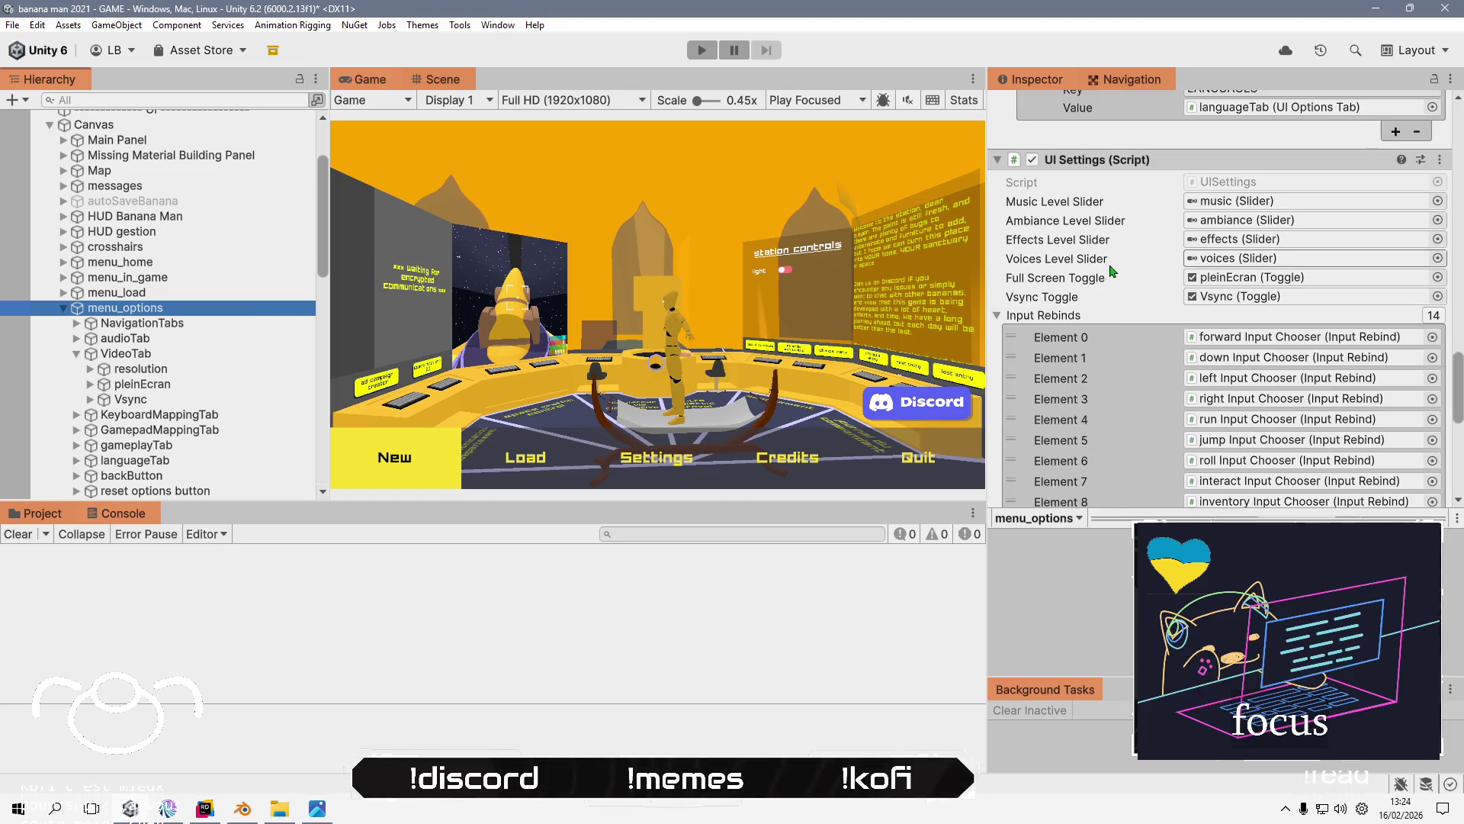
pyautogui.scroll(12, 1113, 381)
pyautogui.scroll(3, 1113, 284)
pyautogui.click(1208, 315)
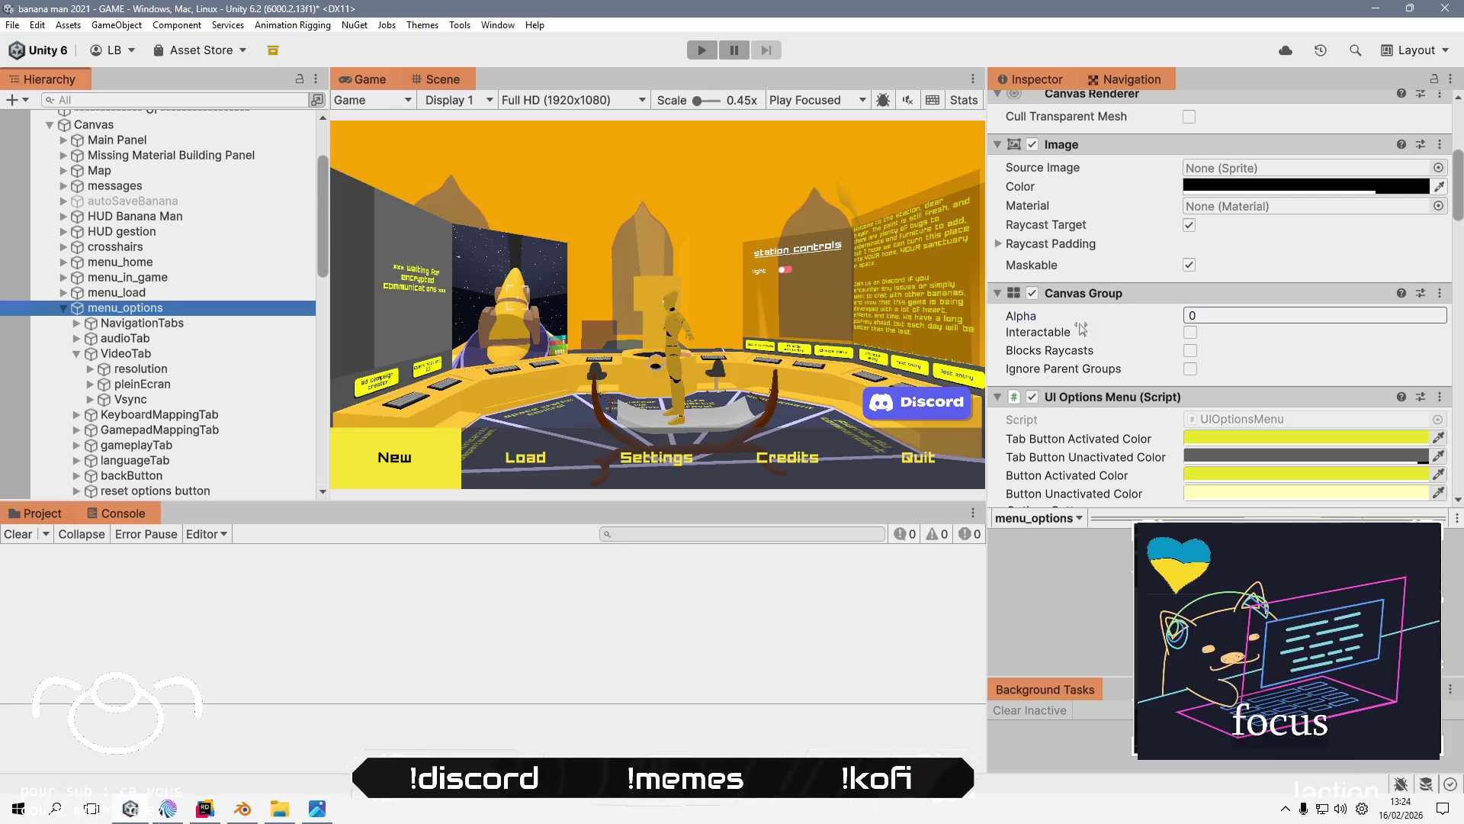
# - Set menu_options' alpha to 1 and delete the pleinEcran fullscreen row
pyautogui.write('1')
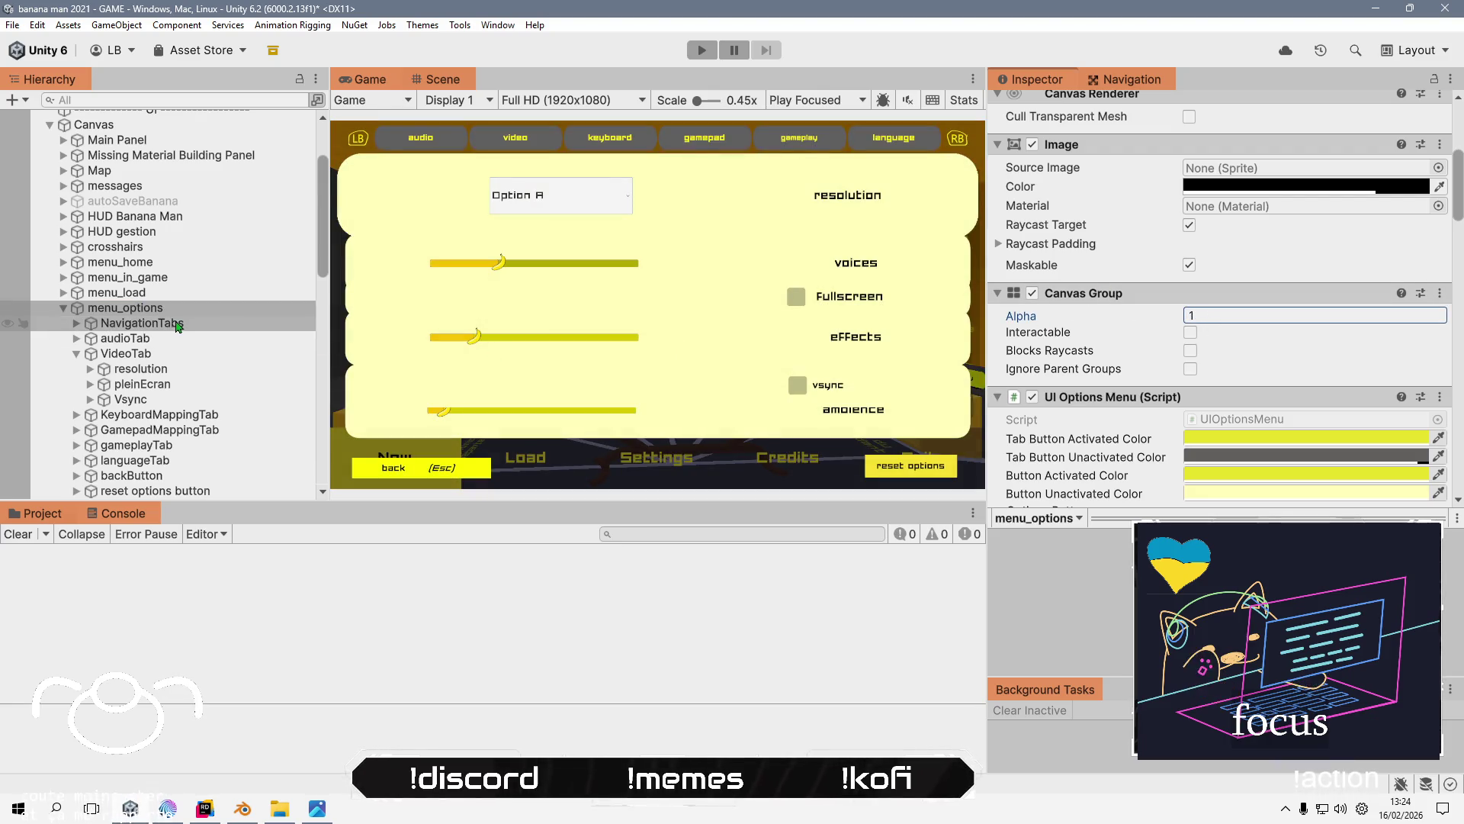
pyautogui.click(176, 324)
pyautogui.click(143, 367)
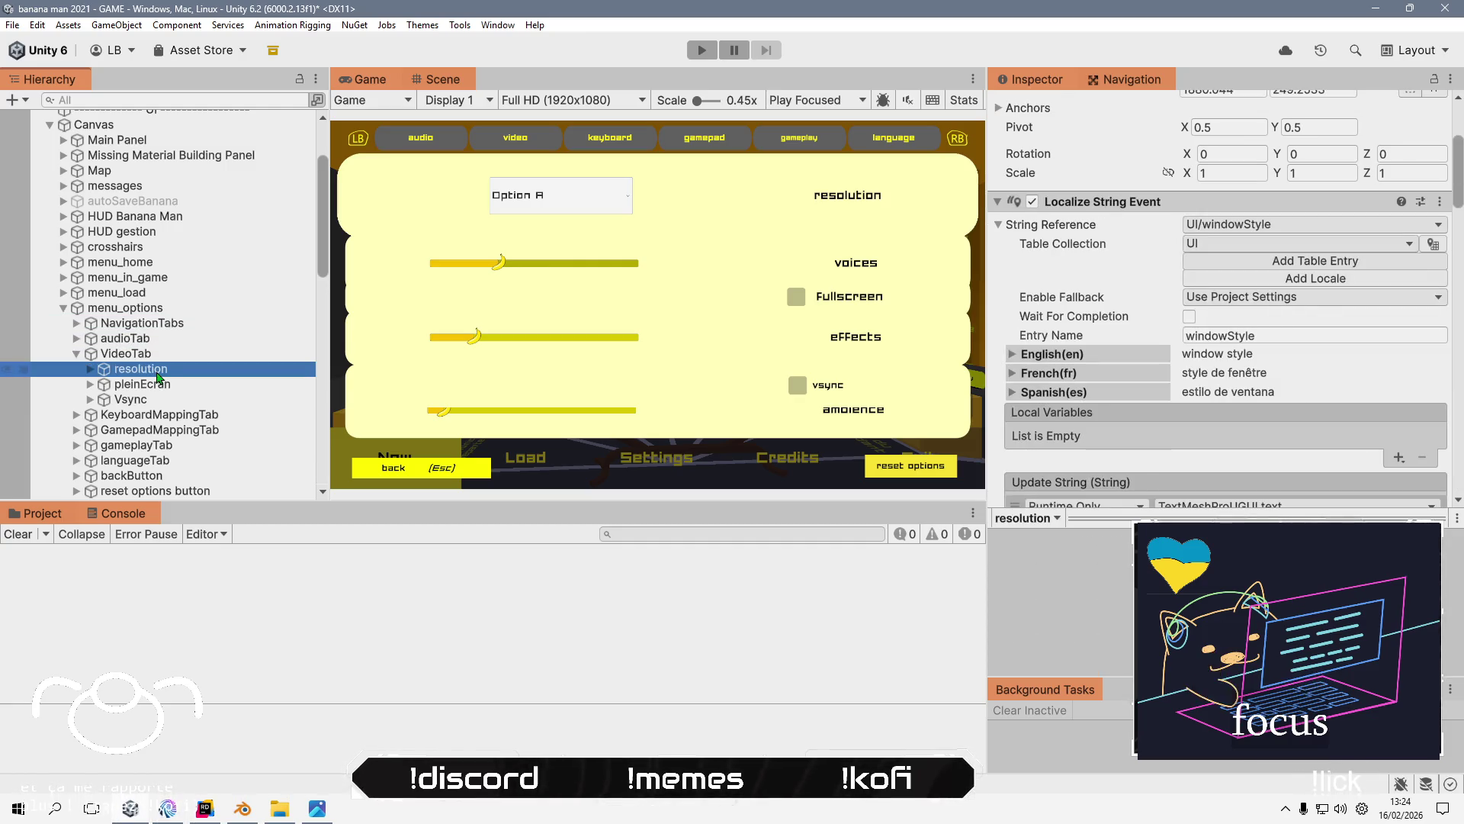
pyautogui.click(125, 337)
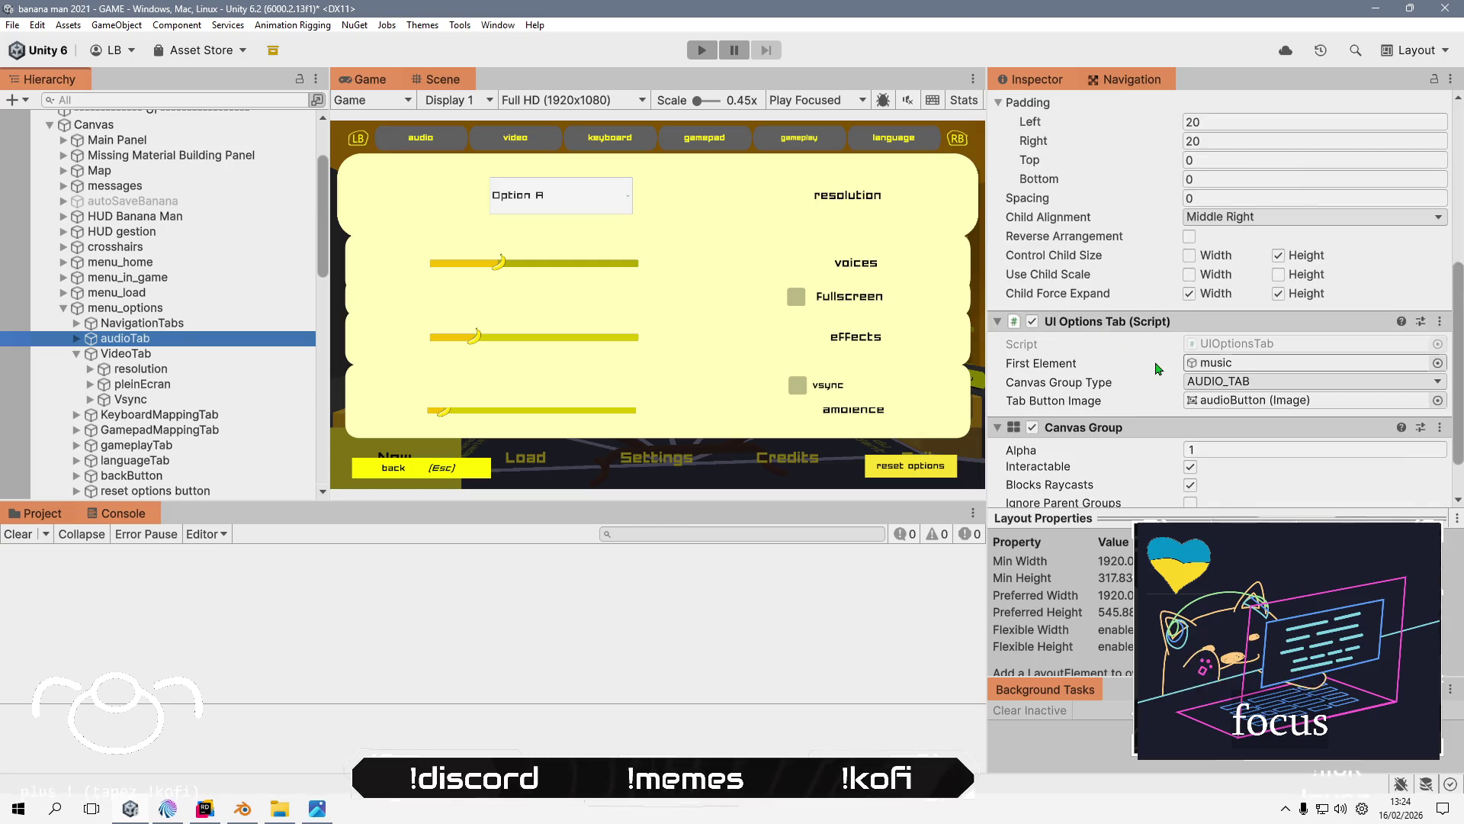
pyautogui.scroll(-2, 1157, 368)
pyautogui.moveTo(1021, 393); pyautogui.dragTo(768, 410)
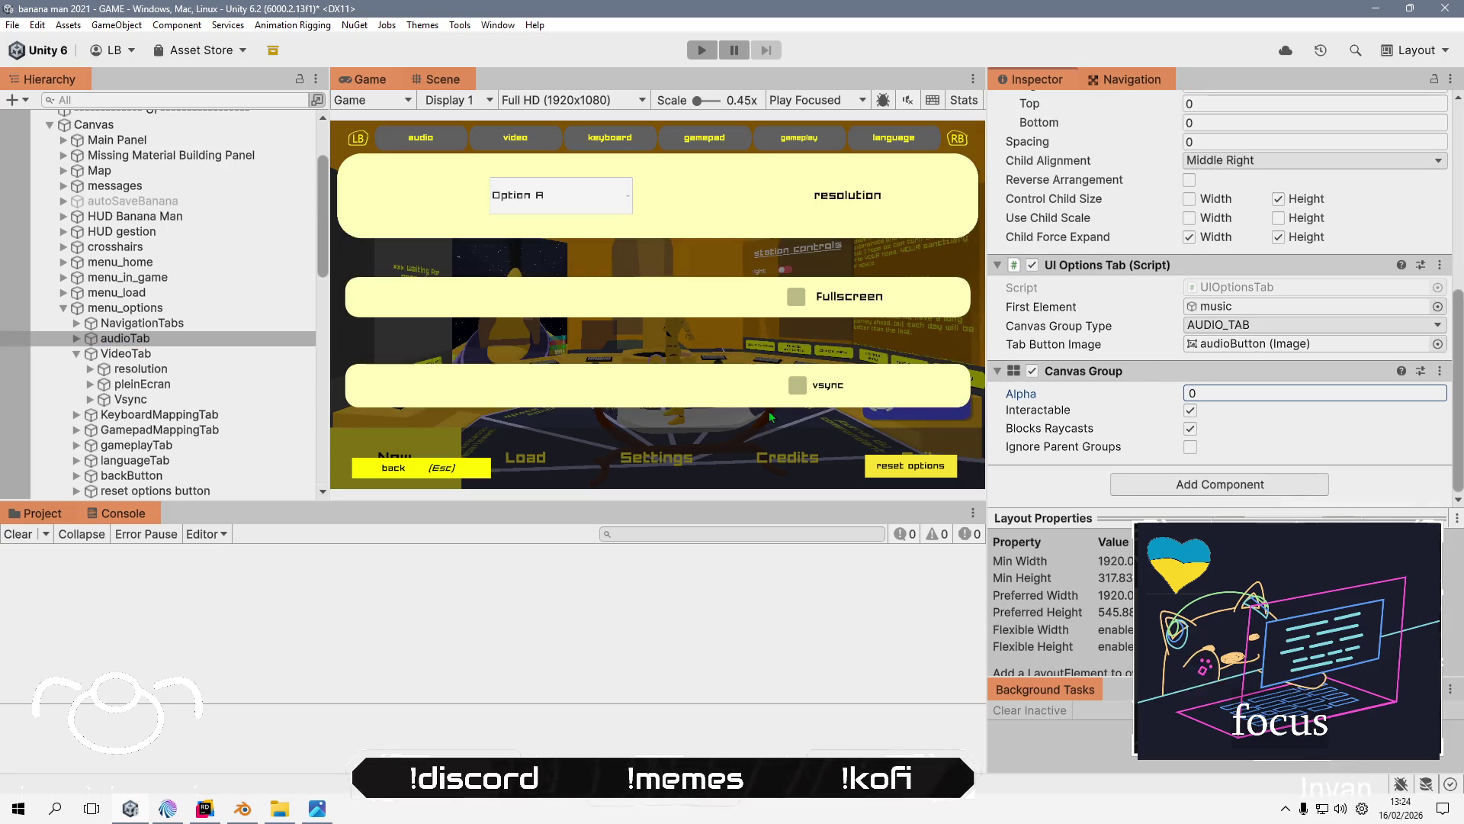
pyautogui.click(213, 384)
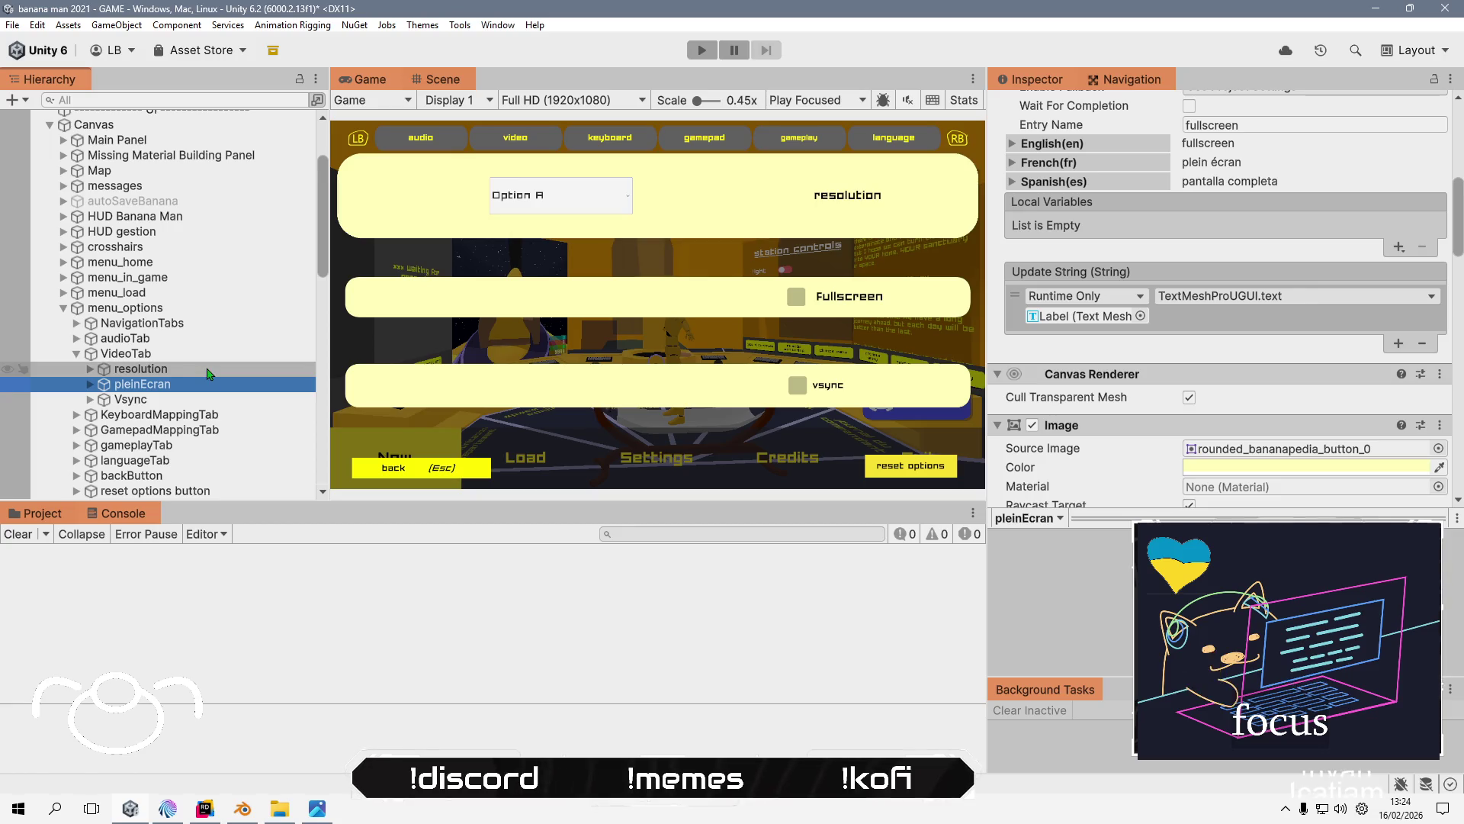
pyautogui.press('Delete')
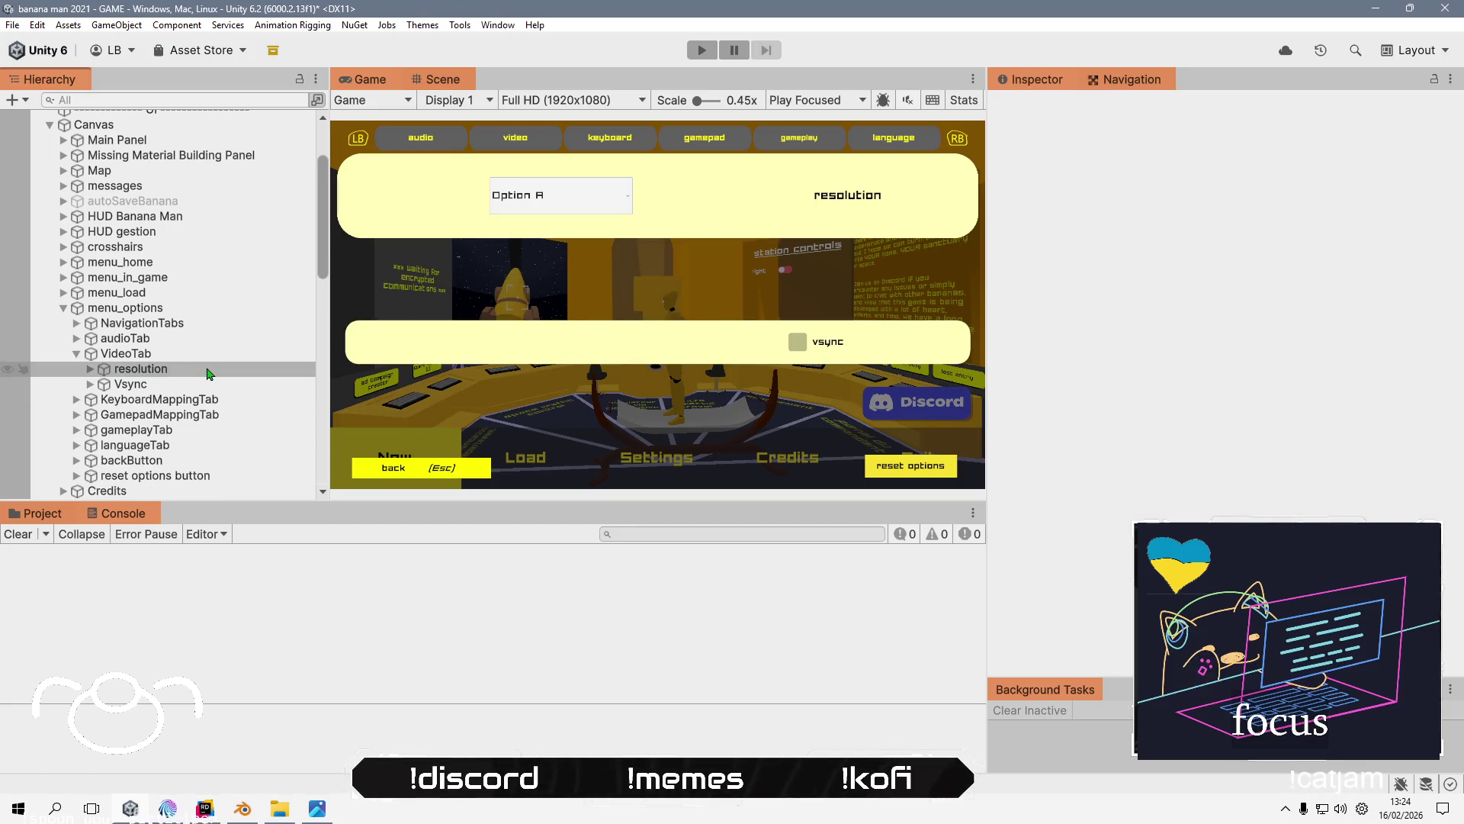
# - Rename the resolution object under VideoTab to 'window style'
pyautogui.click(159, 310)
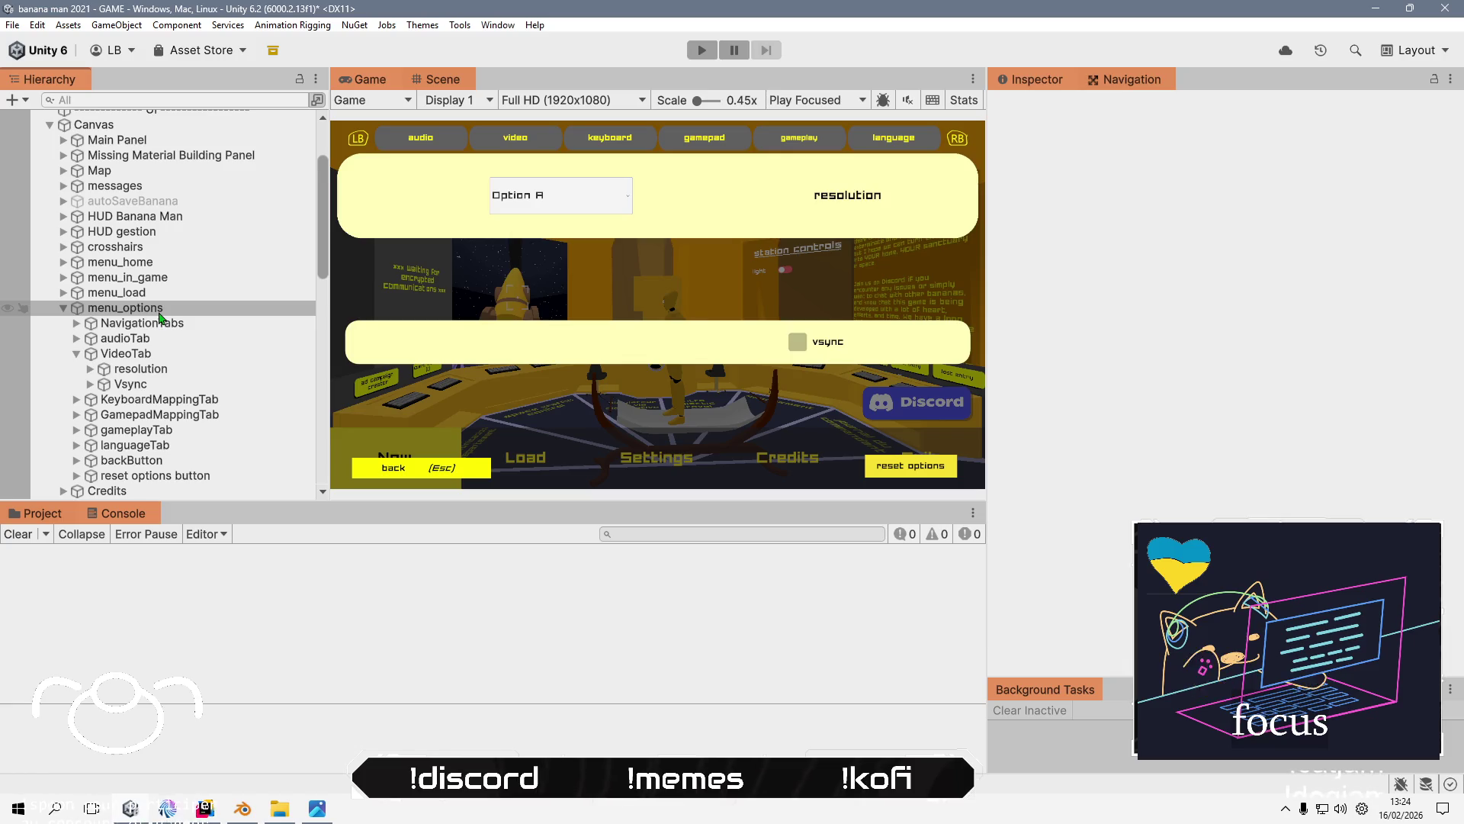
pyautogui.scroll(-4, 1124, 381)
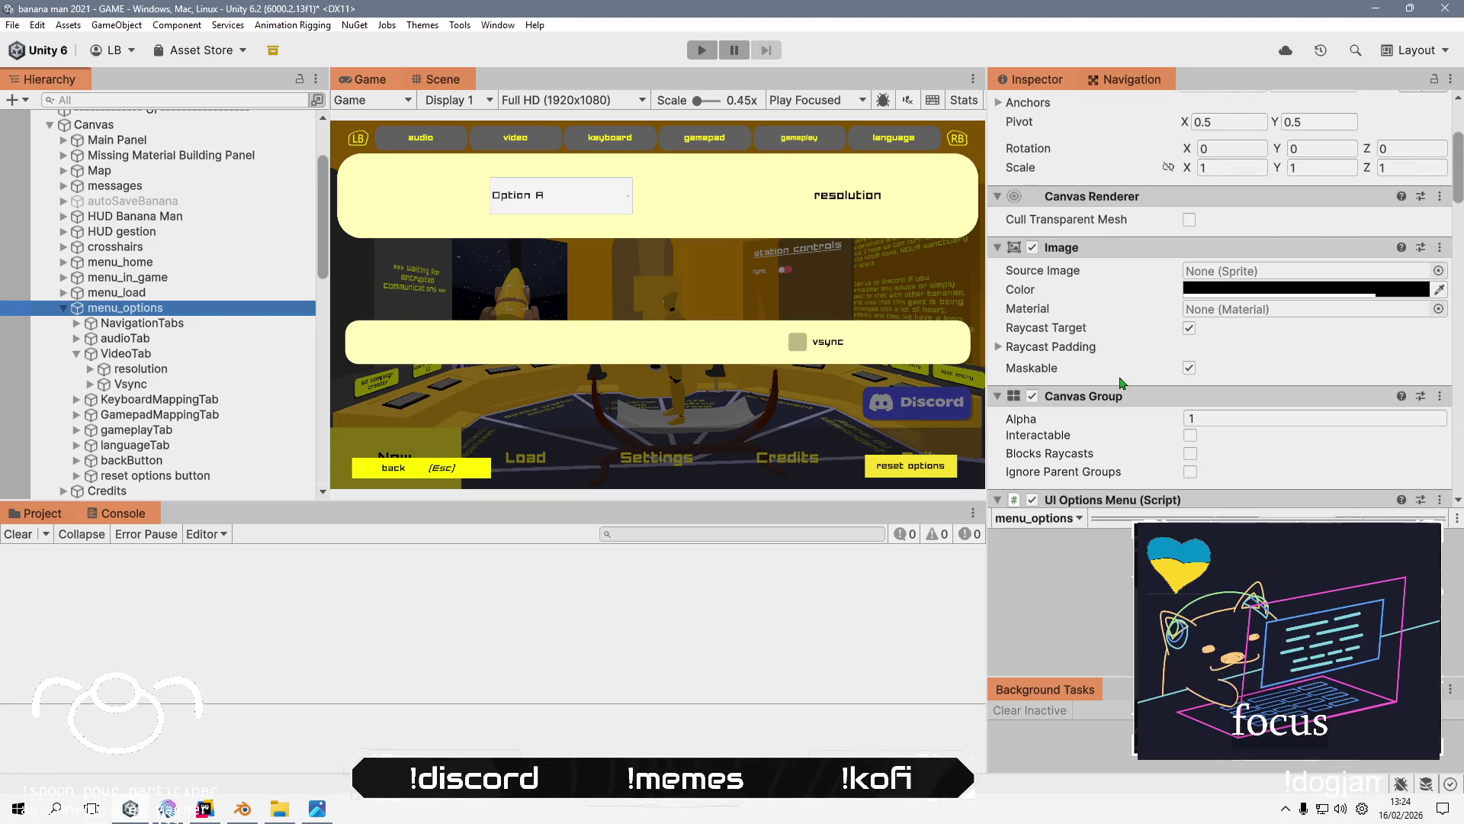
pyautogui.click(141, 369)
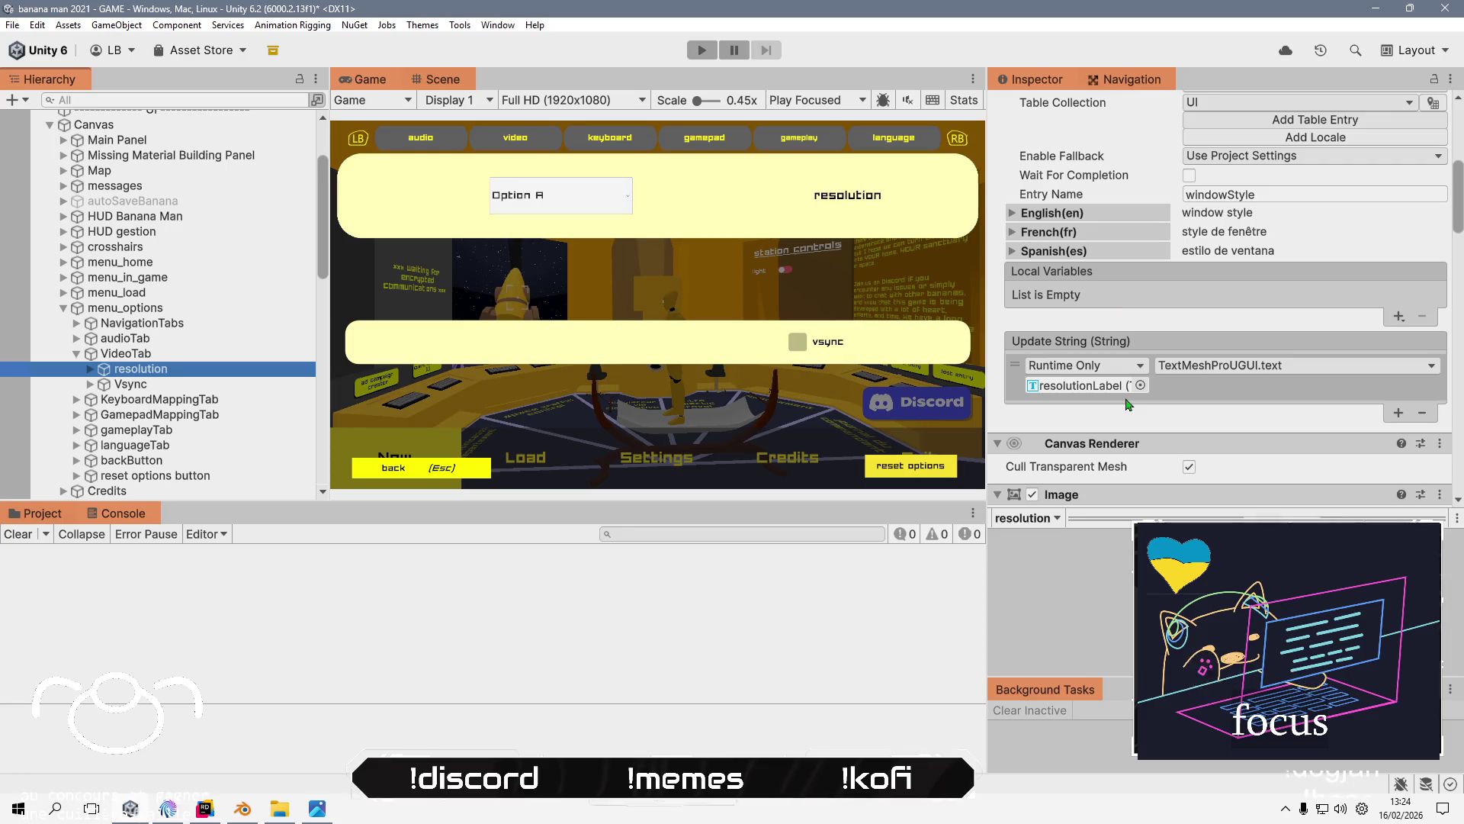
pyautogui.press('F2')
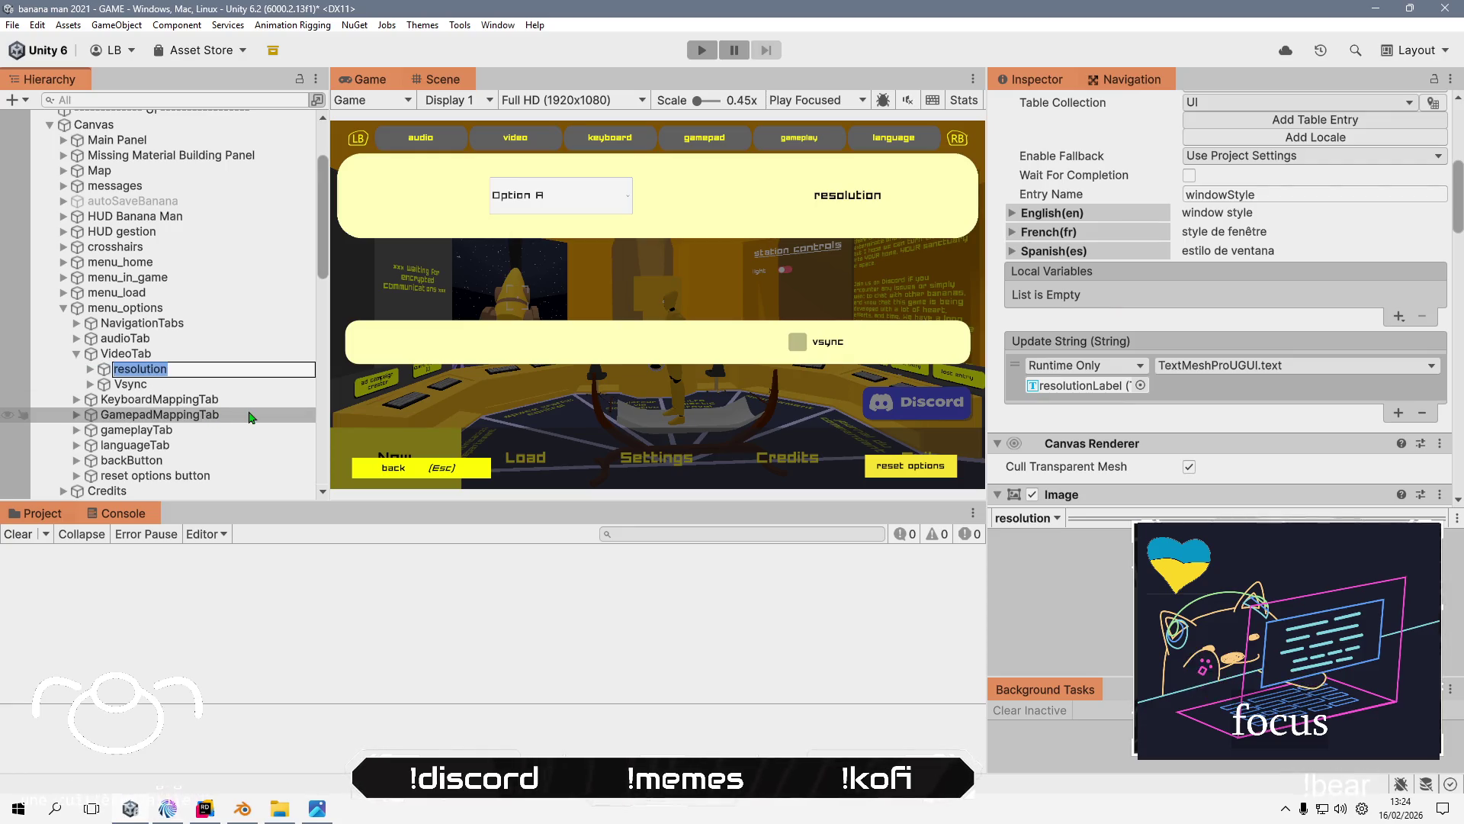
pyautogui.write('w style')
pyautogui.press('Return')
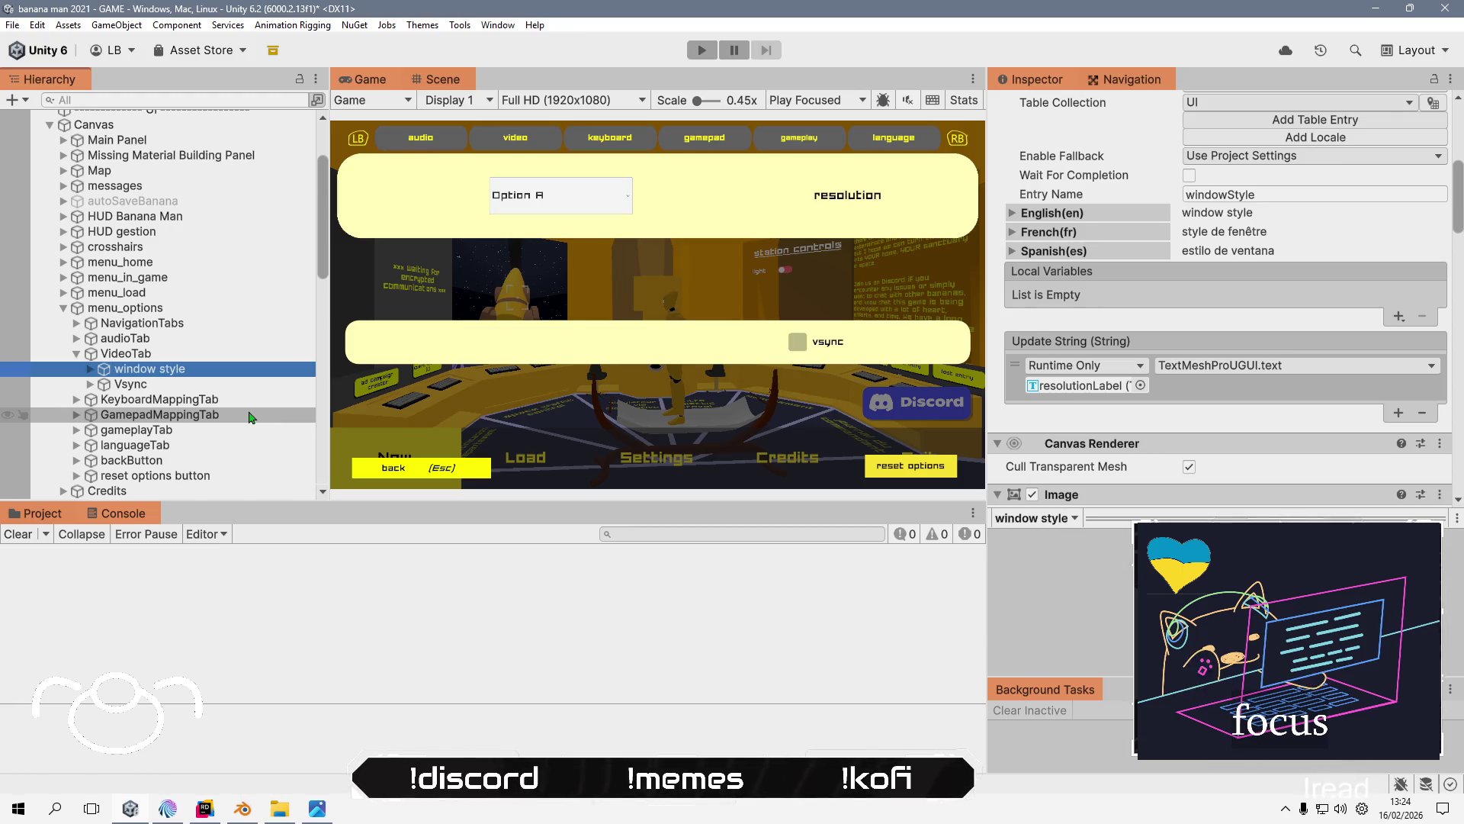
pyautogui.scroll(-10, 1188, 355)
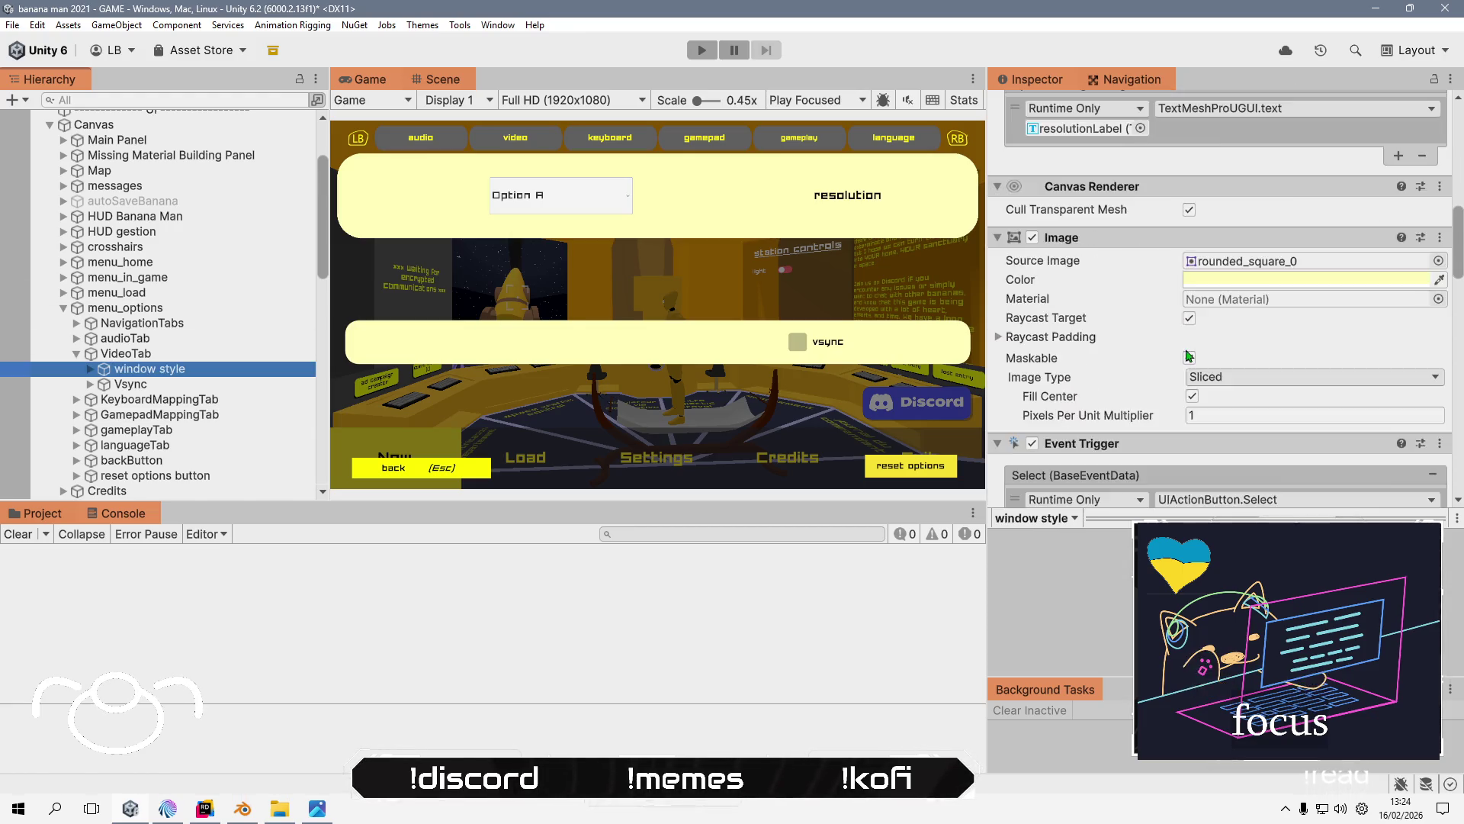
pyautogui.scroll(-10, 1131, 381)
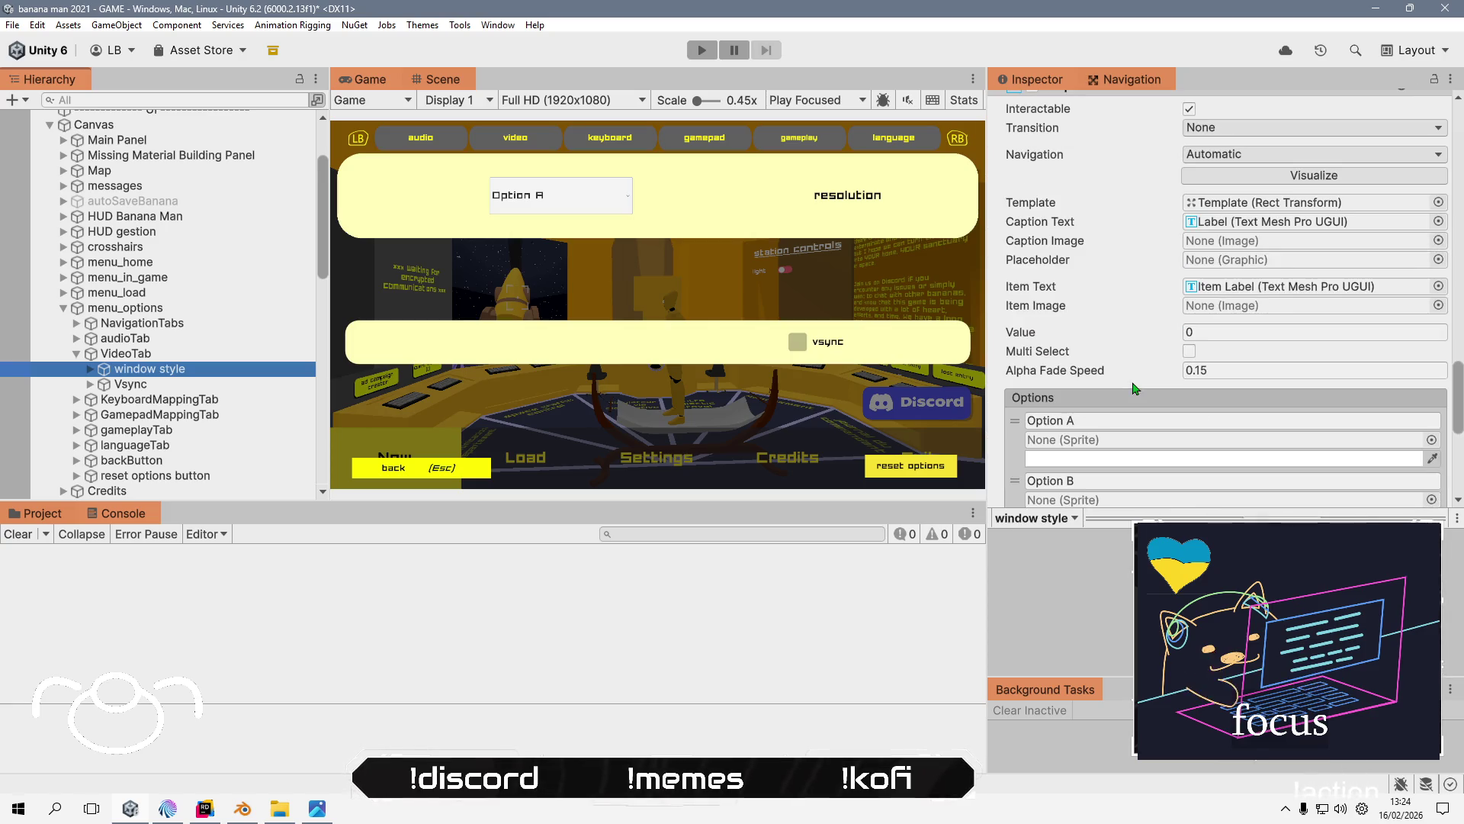
# - Remove Option C and rename Options A and B to 'fenetré' and 'plein écran'
pyautogui.click(1157, 319)
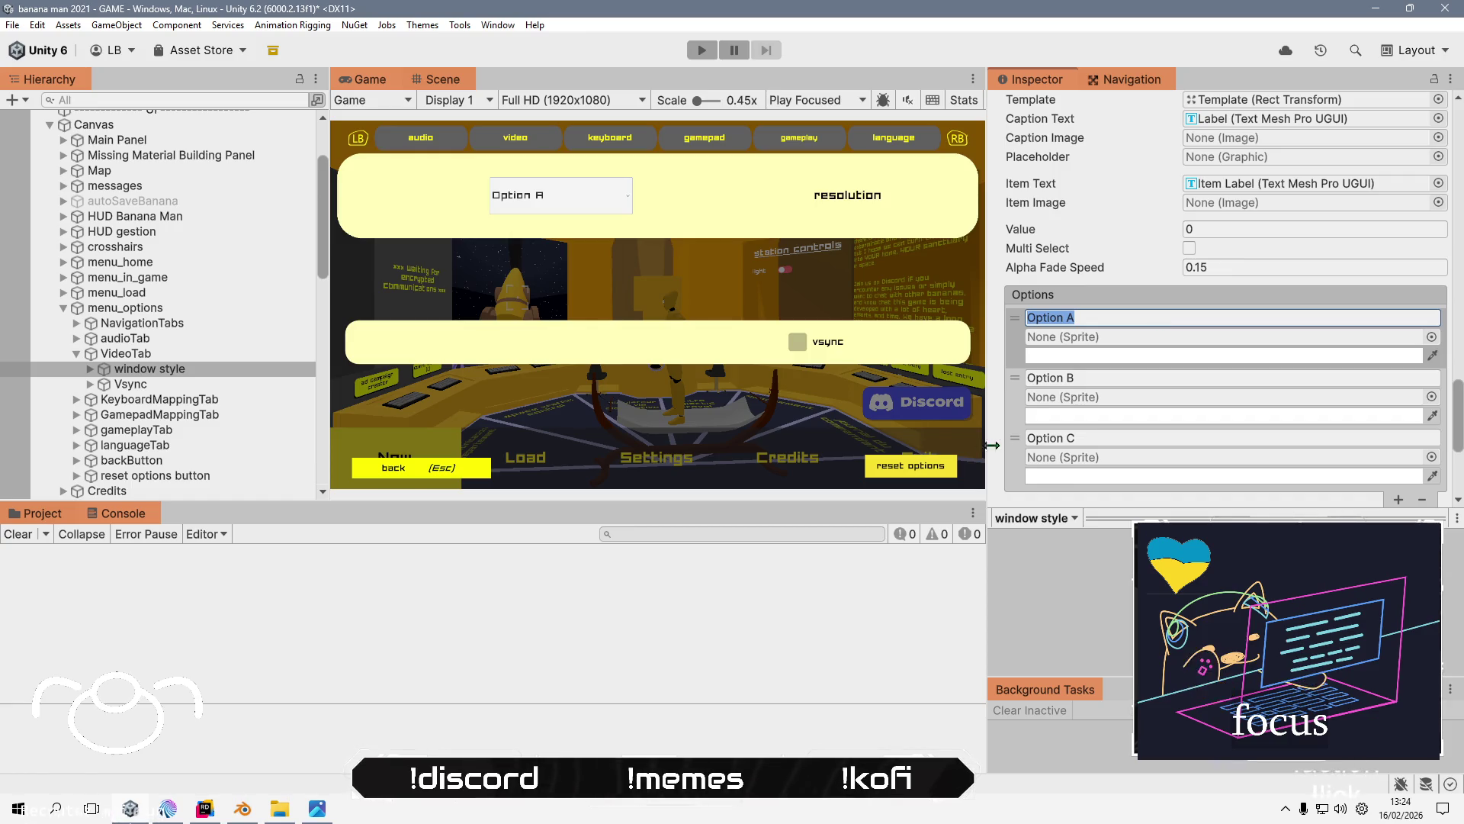
pyautogui.click(1203, 457)
pyautogui.click(1422, 499)
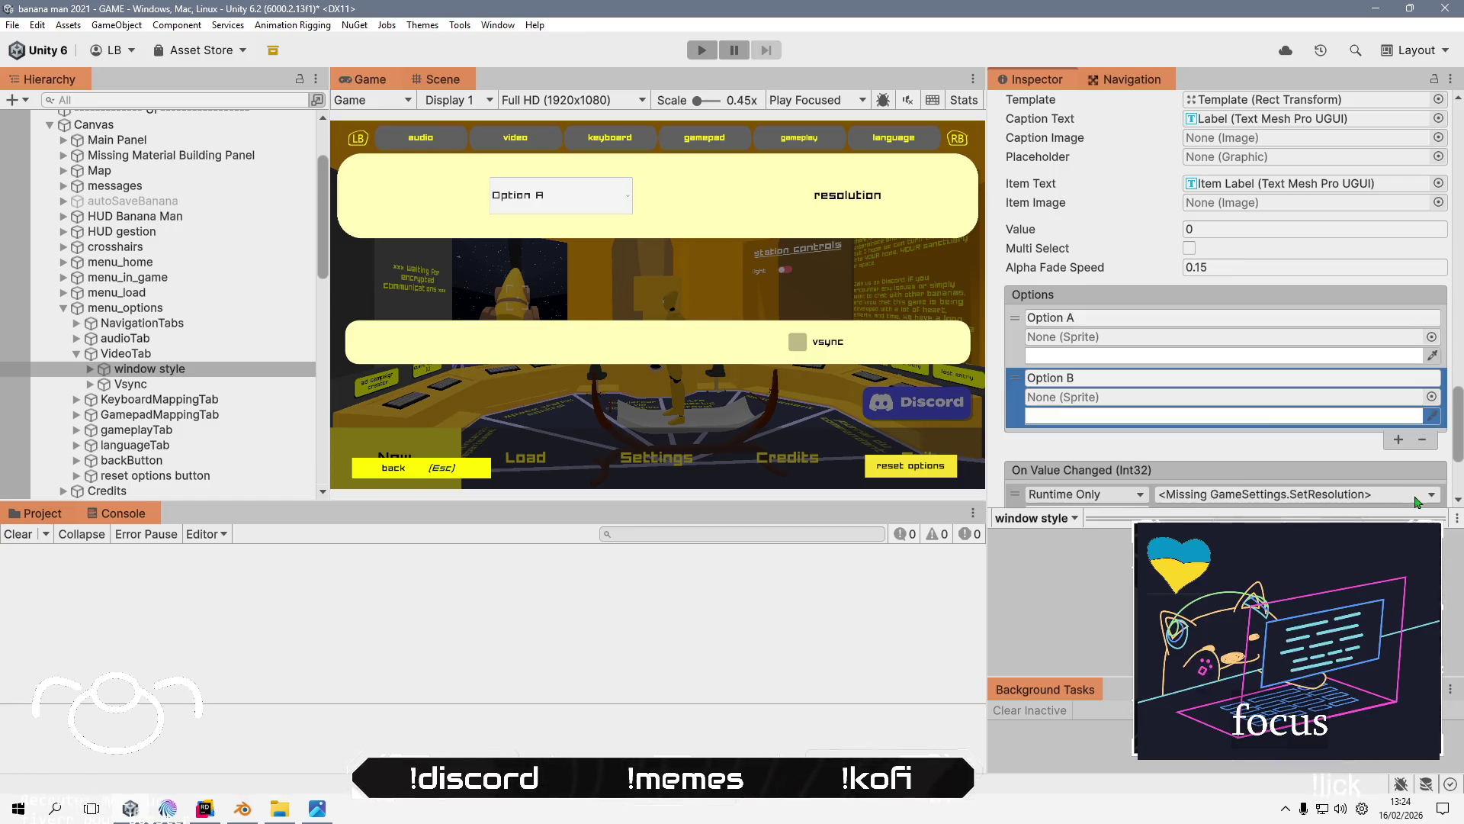
pyautogui.click(1188, 323)
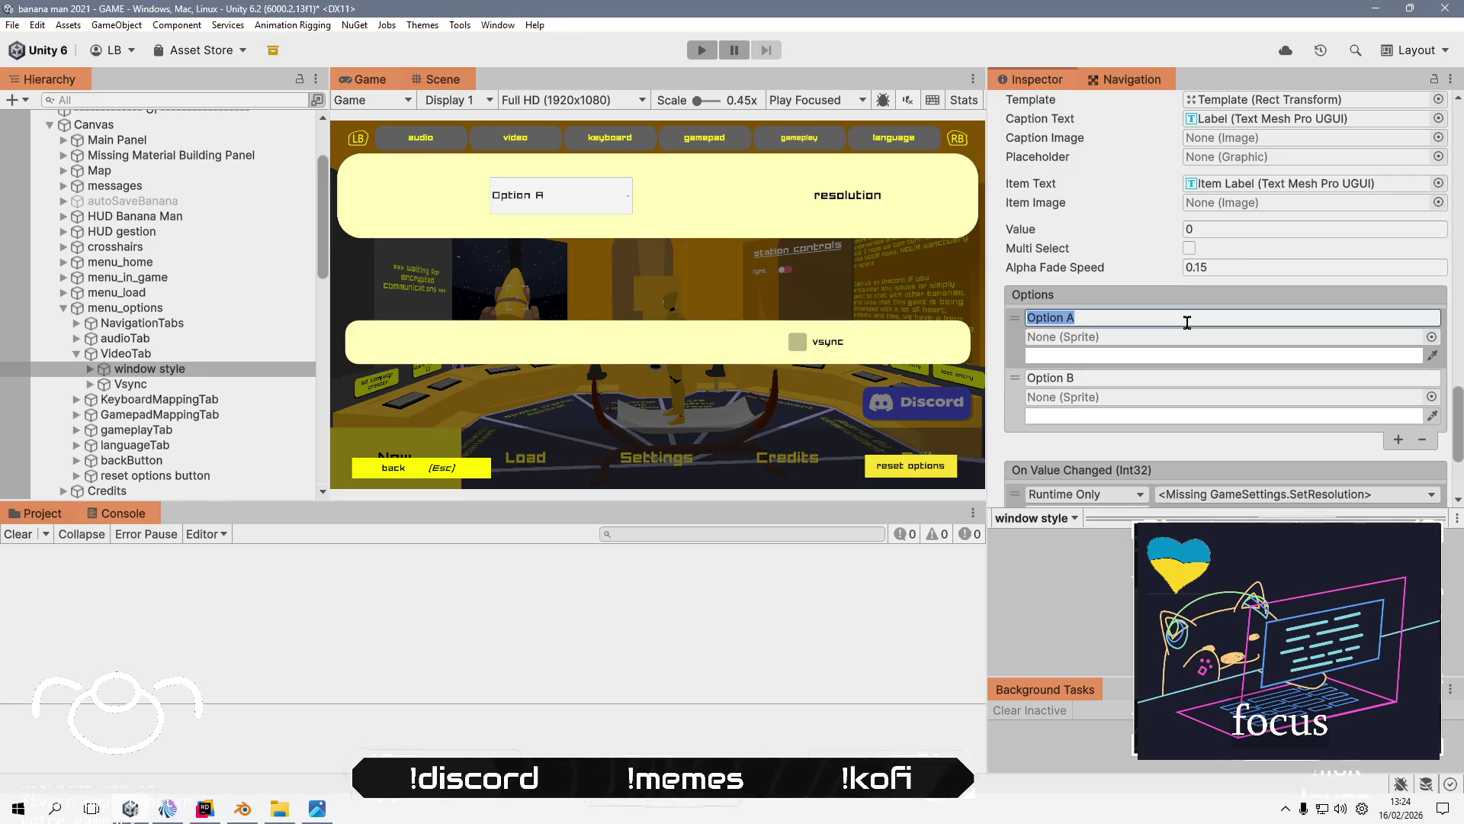
pyautogui.write('indow')
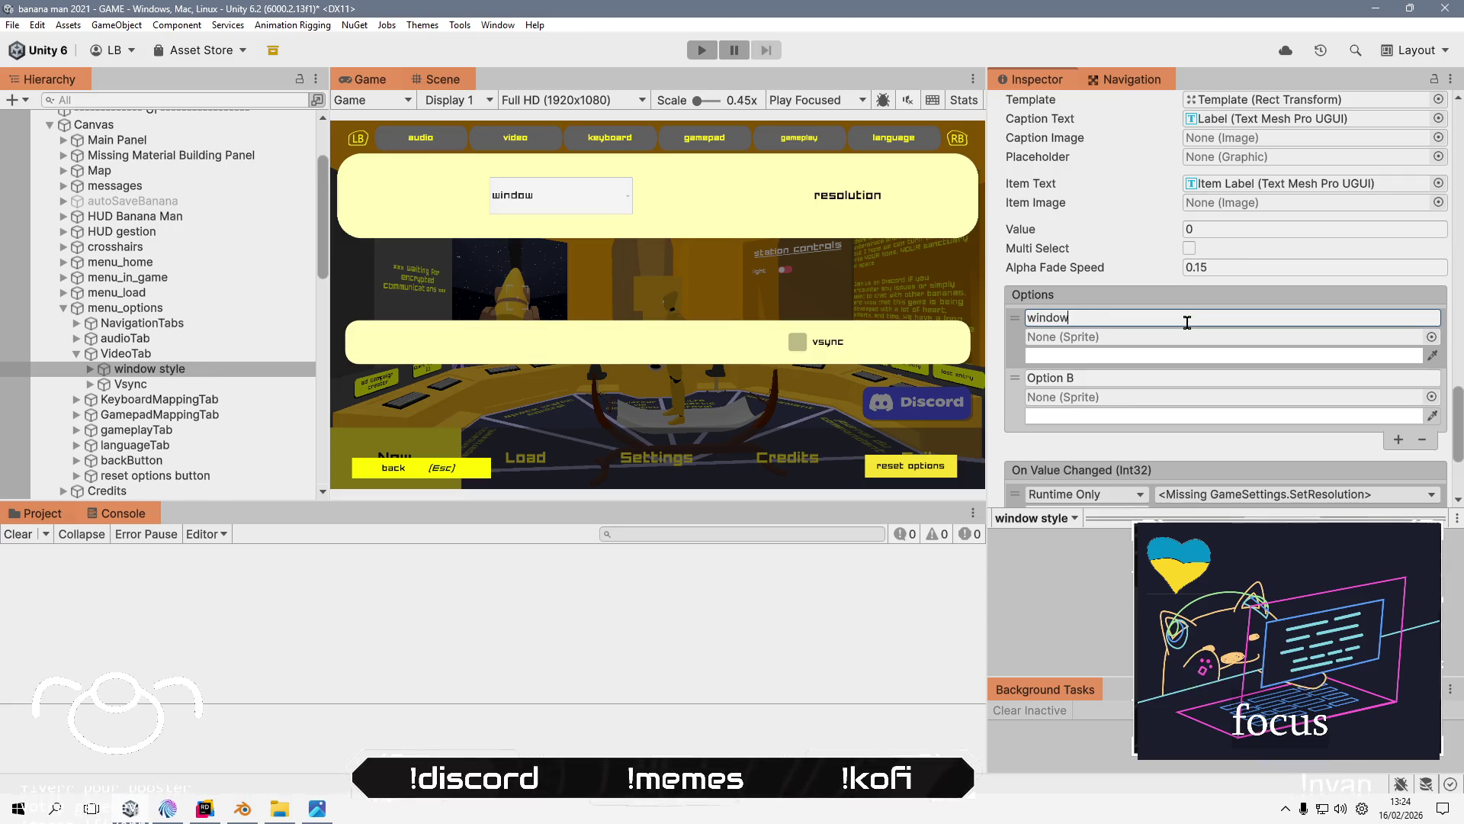
pyautogui.press('BackSpace')
pyautogui.press('BackSpace')
pyautogui.press('BackSpace')
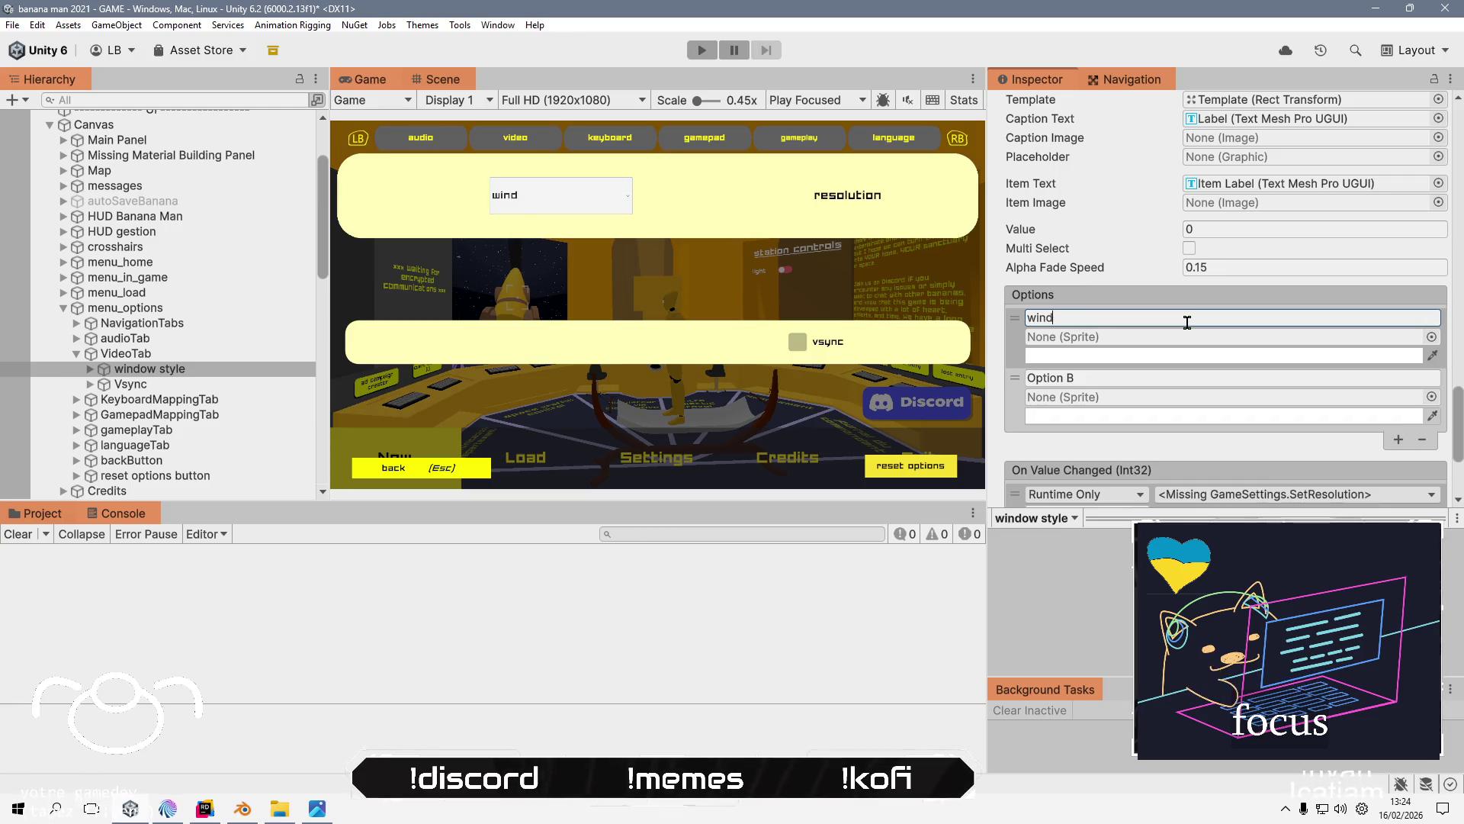
pyautogui.write('netré')
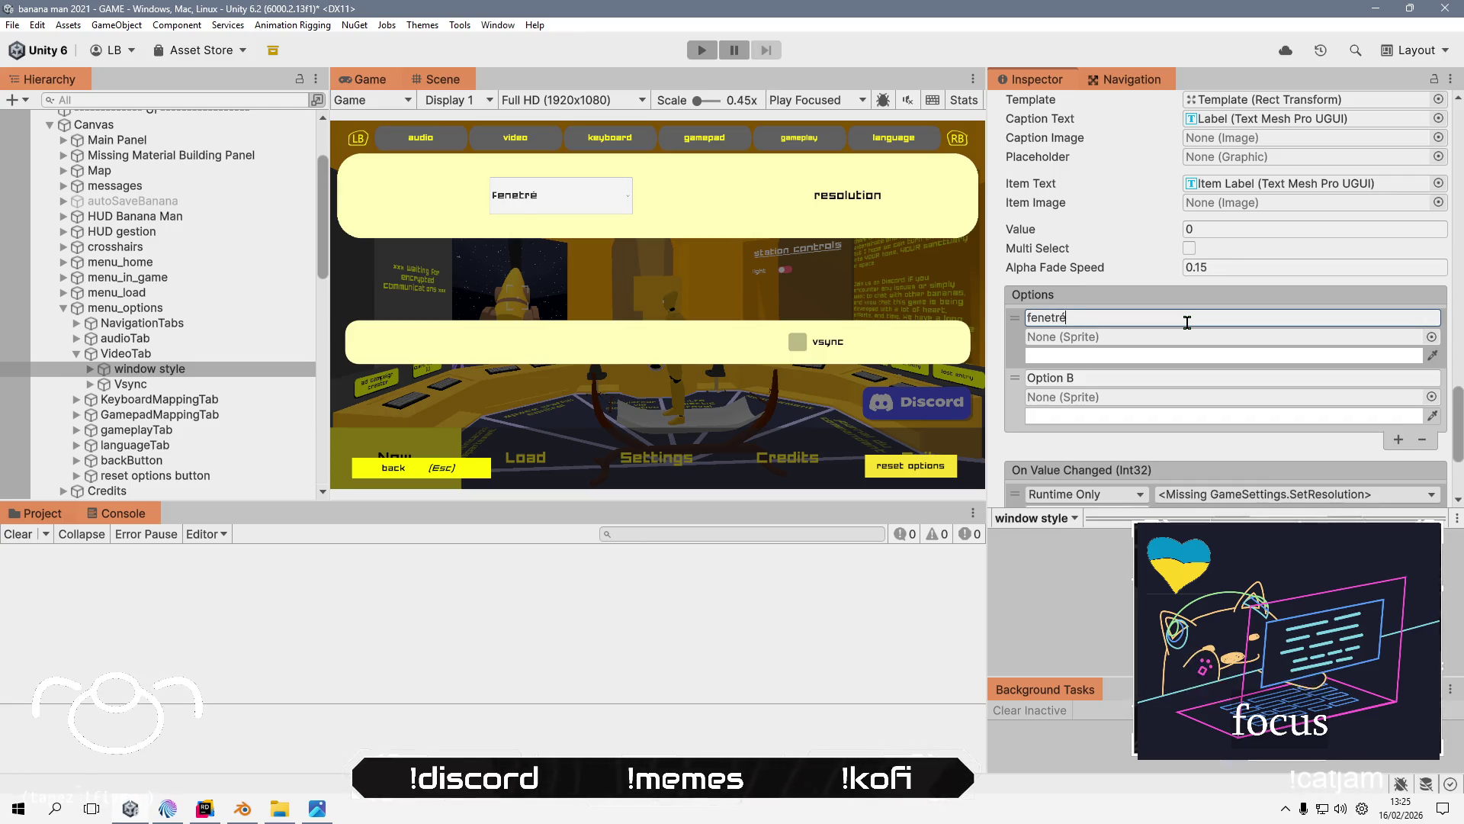
pyautogui.click(1121, 418)
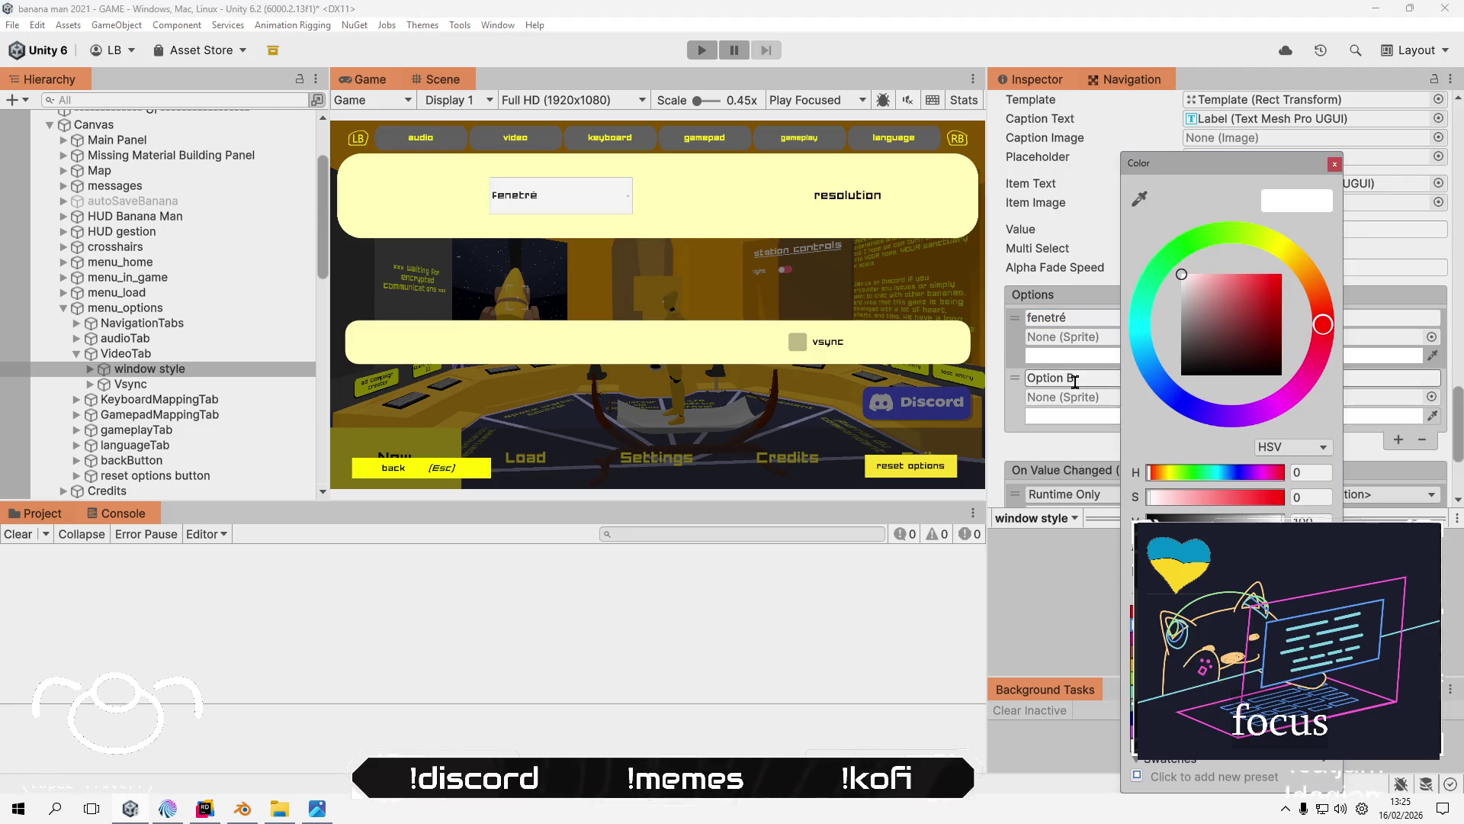
pyautogui.click(1080, 377)
pyautogui.write('in écran')
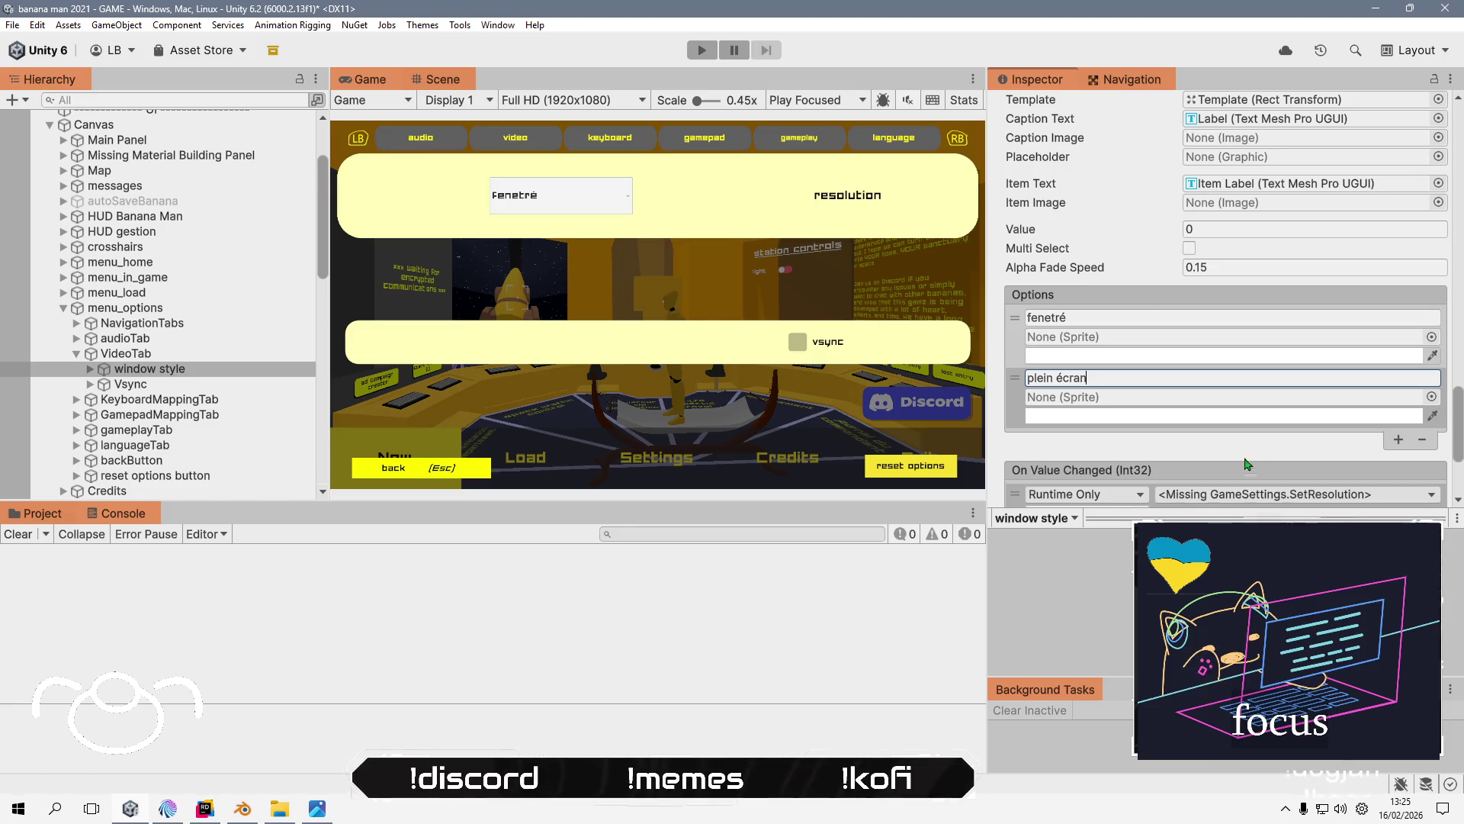
# - Set the dropdown's On Value Changed to call GameSettings.SetWindowStyle
pyautogui.click(1240, 496)
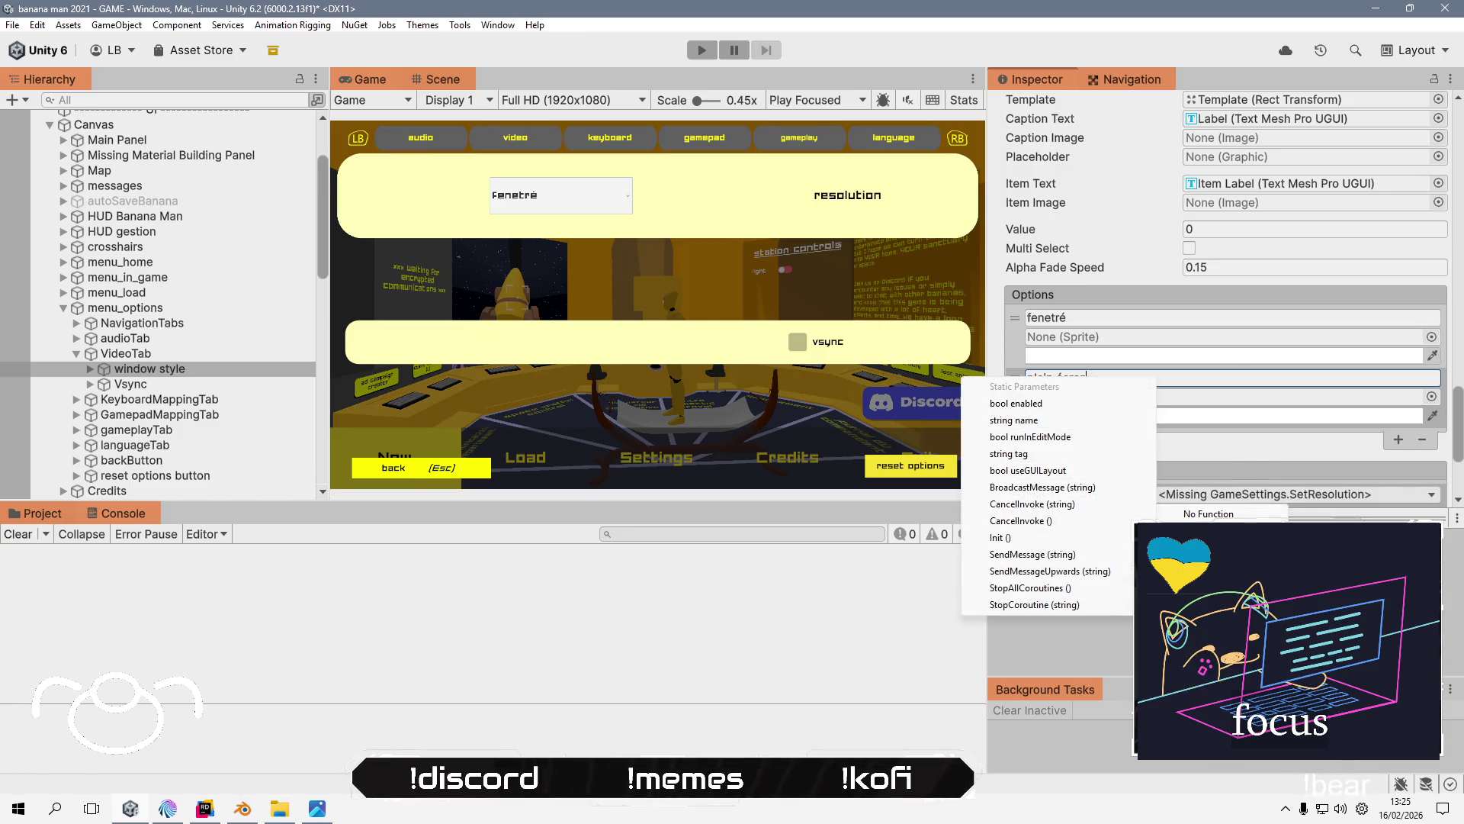
pyautogui.moveTo(1189, 554)
pyautogui.click(1011, 537)
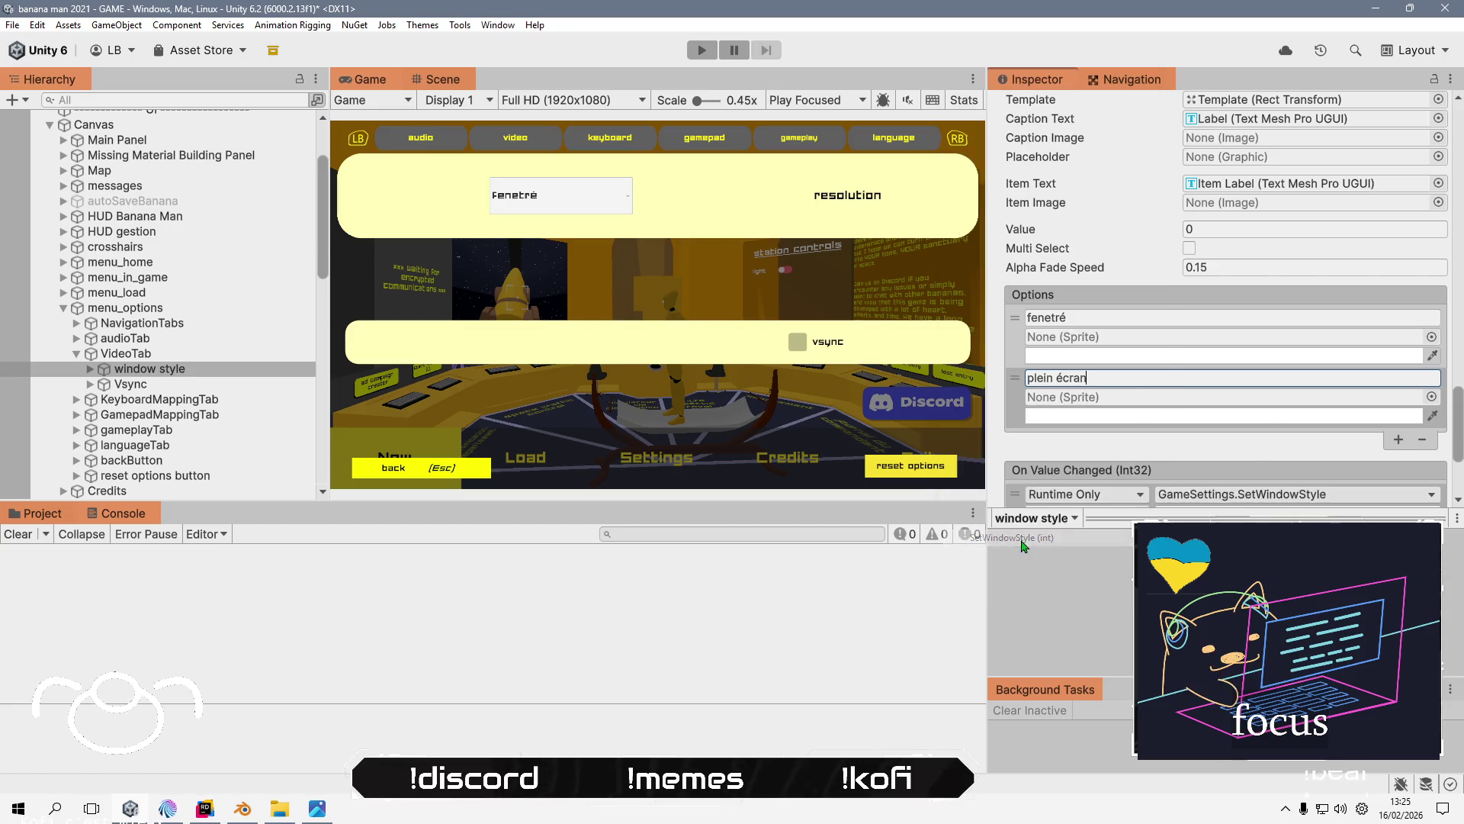
pyautogui.scroll(-2, 1199, 468)
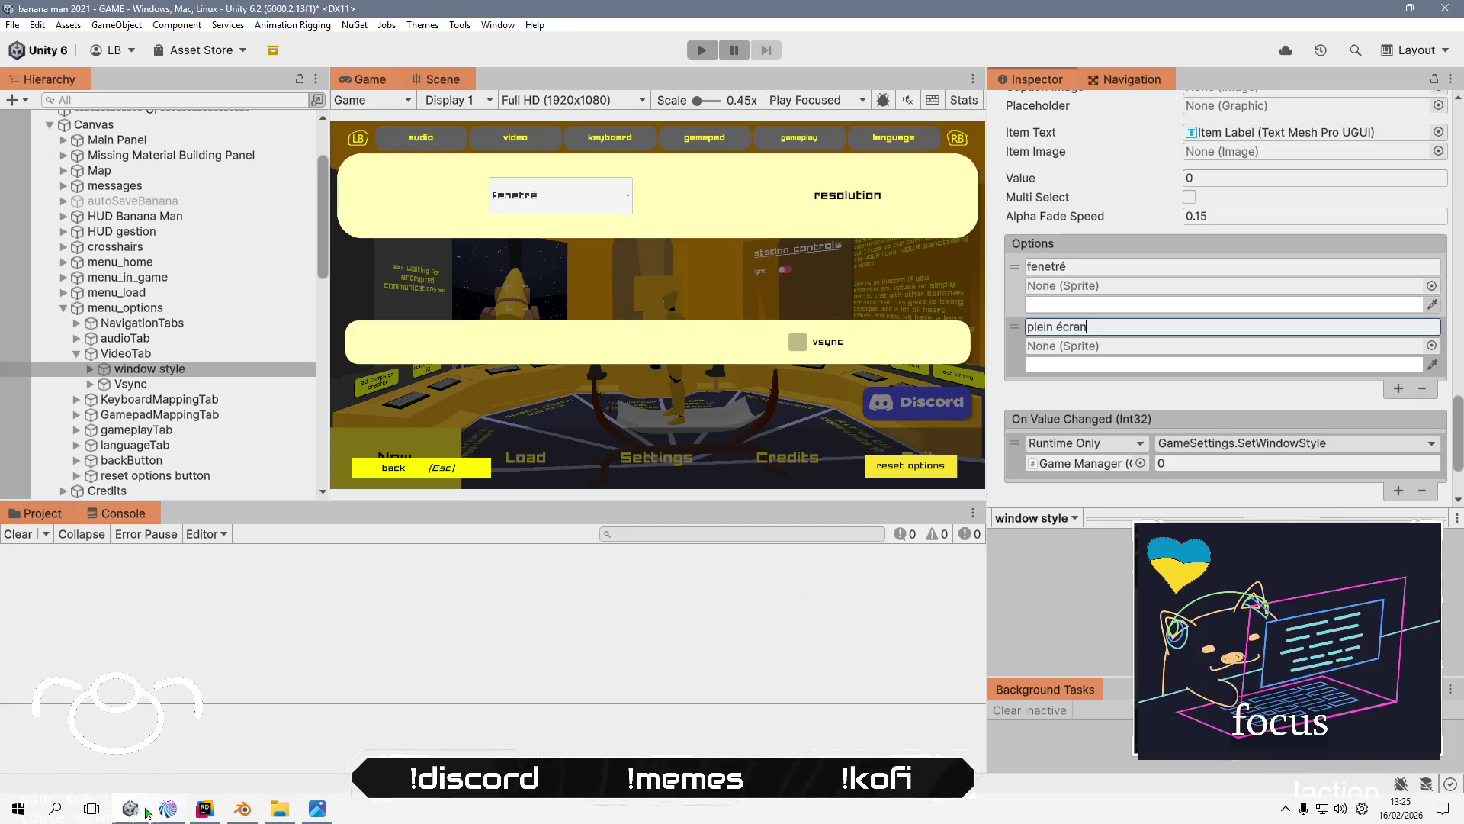
pyautogui.click(204, 808)
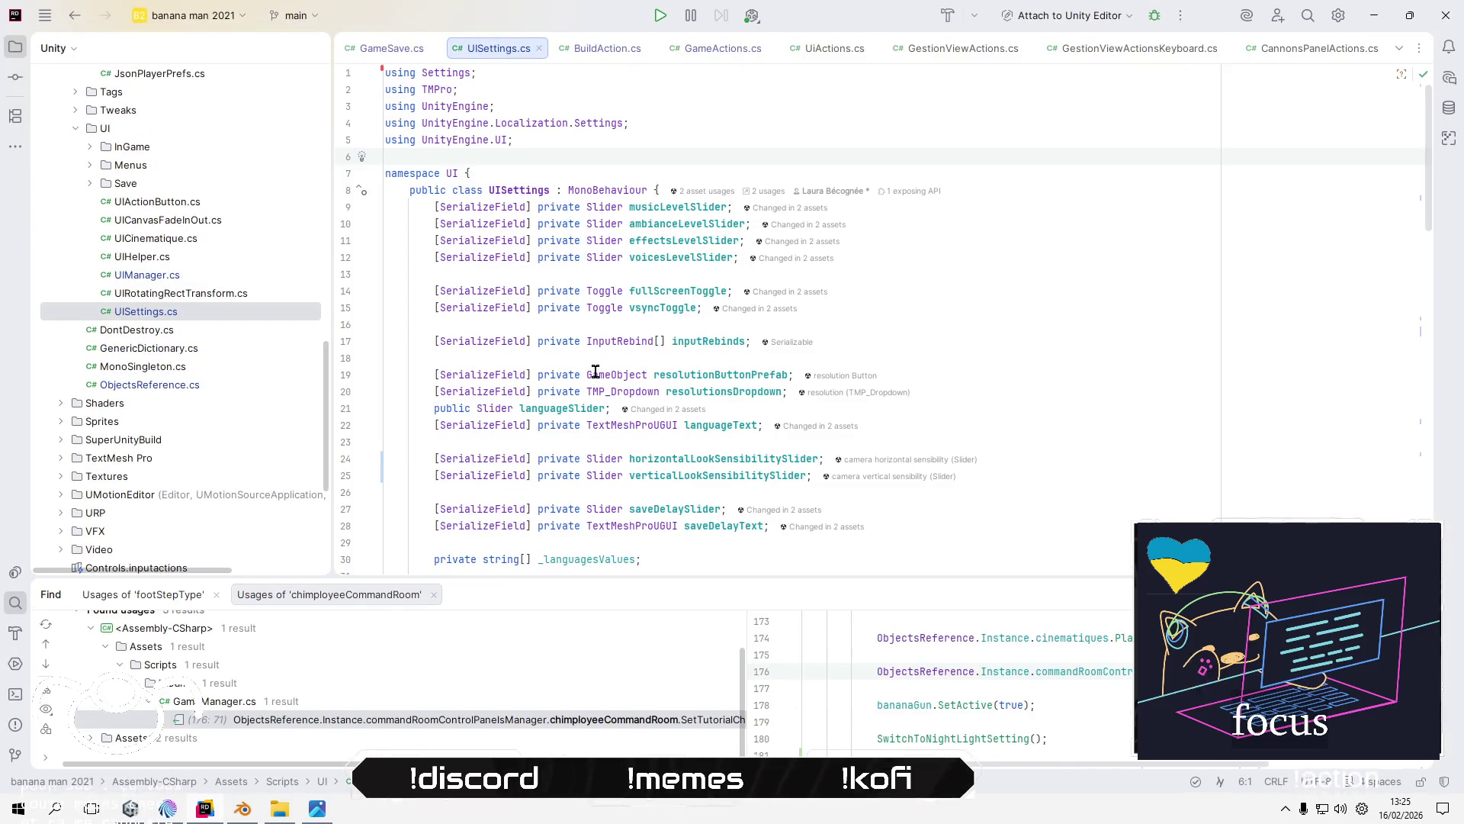
# - Locate UISettings.cs in the Rider project tree and open GameSettings.cs
pyautogui.scroll(-6, 596, 372)
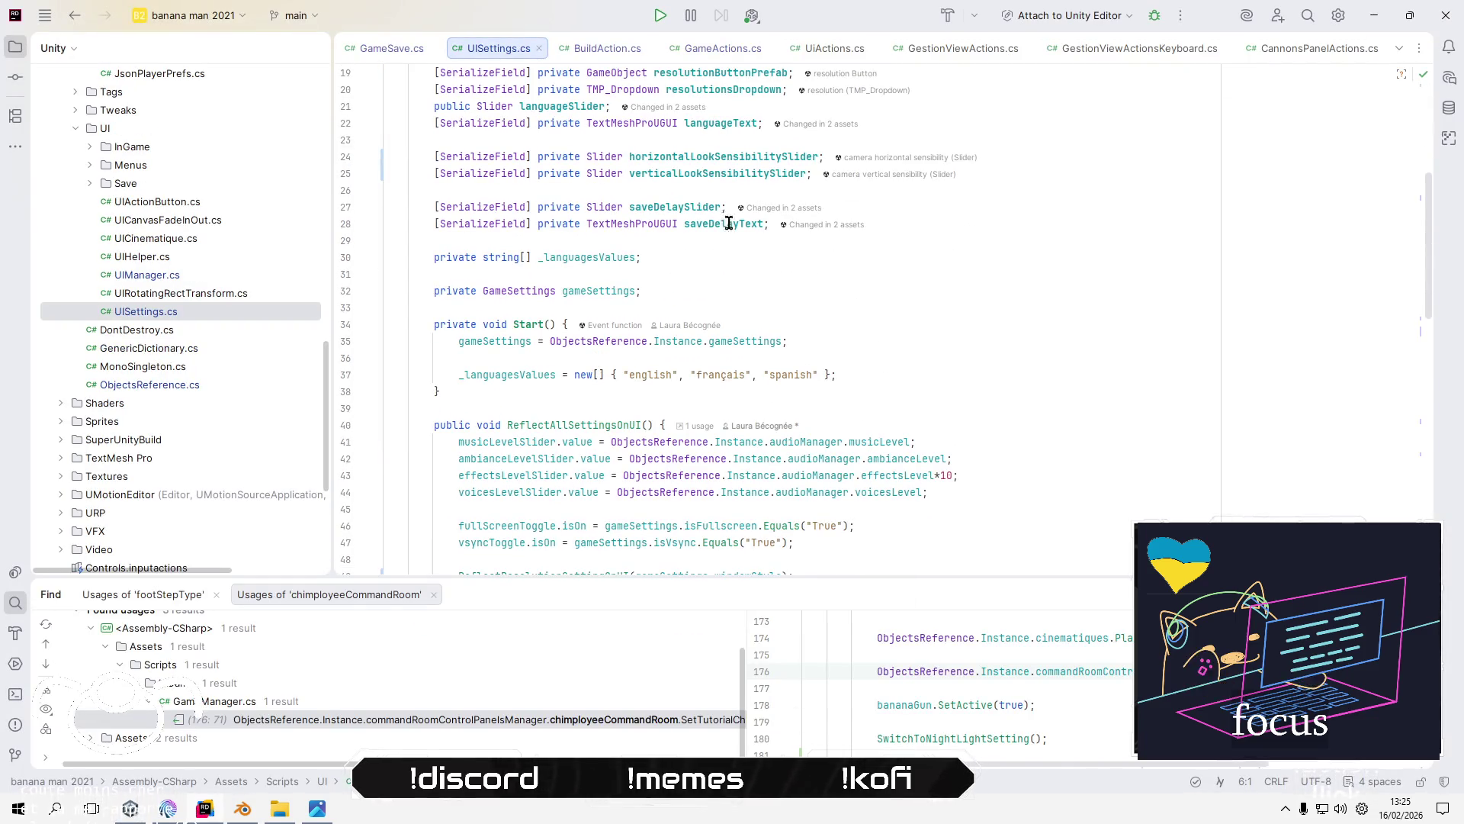
pyautogui.click(166, 809)
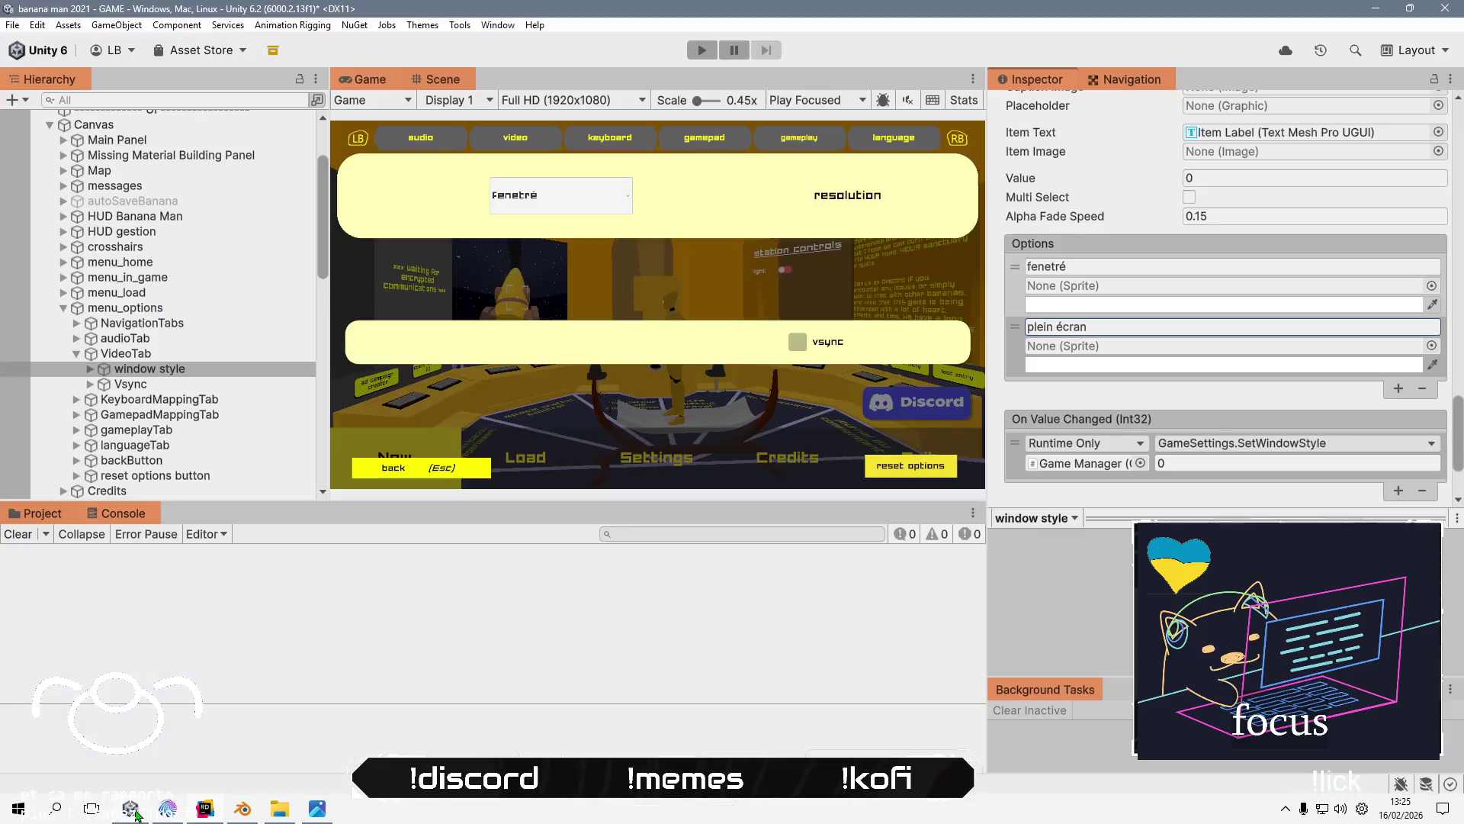
pyautogui.click(204, 809)
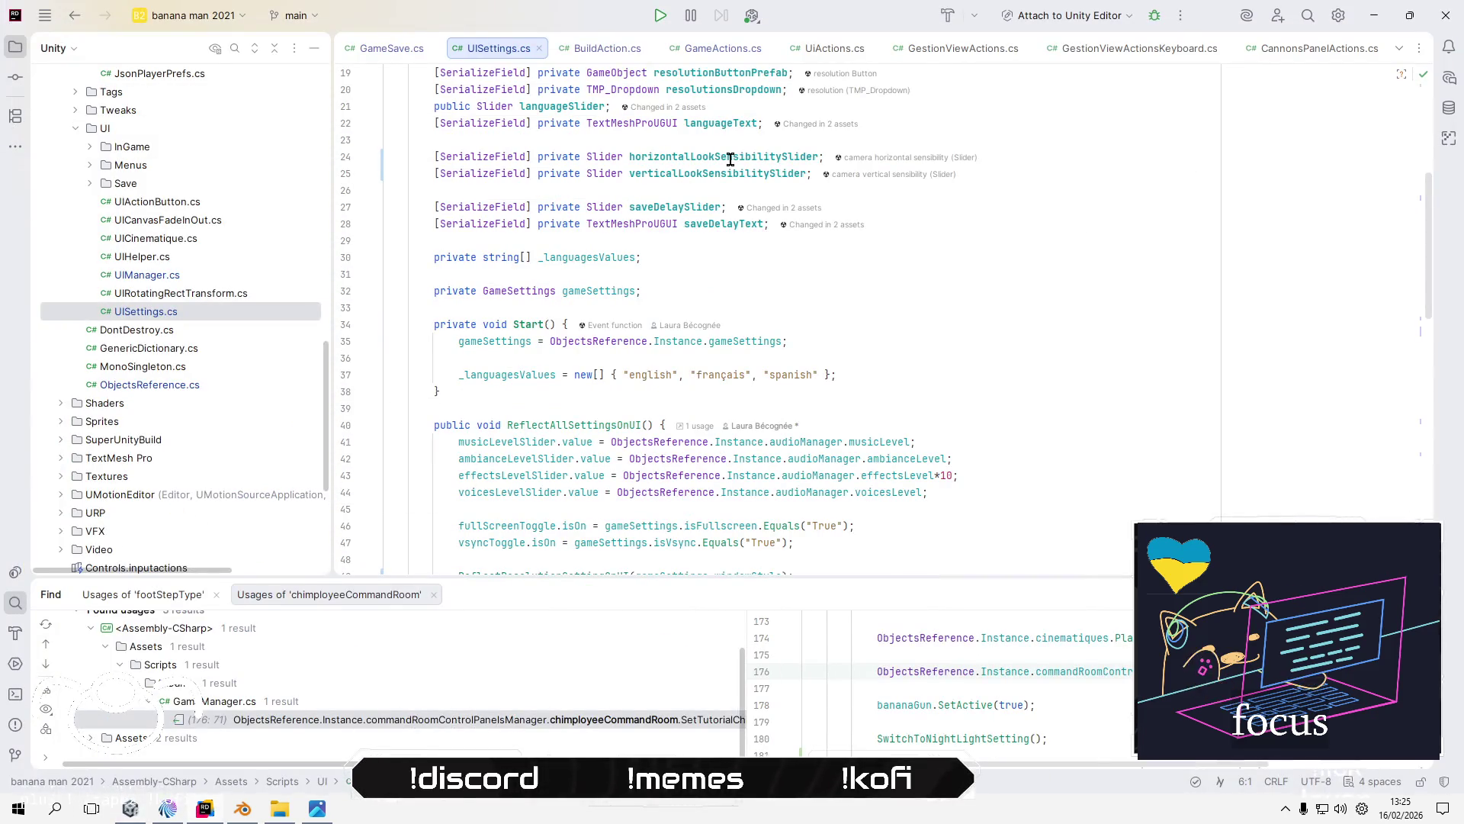
pyautogui.scroll(8, 434, 47)
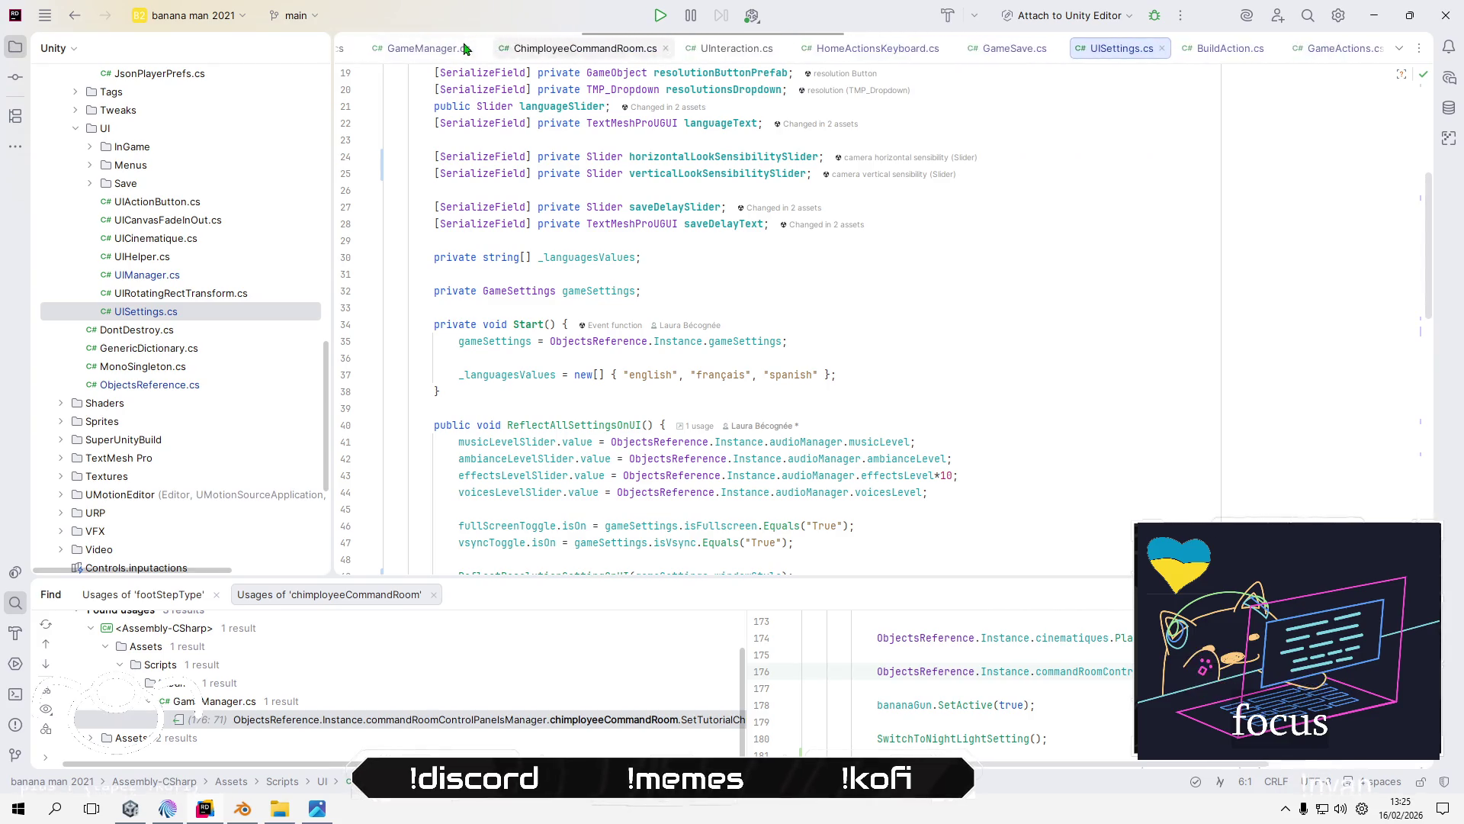
pyautogui.scroll(6, 464, 48)
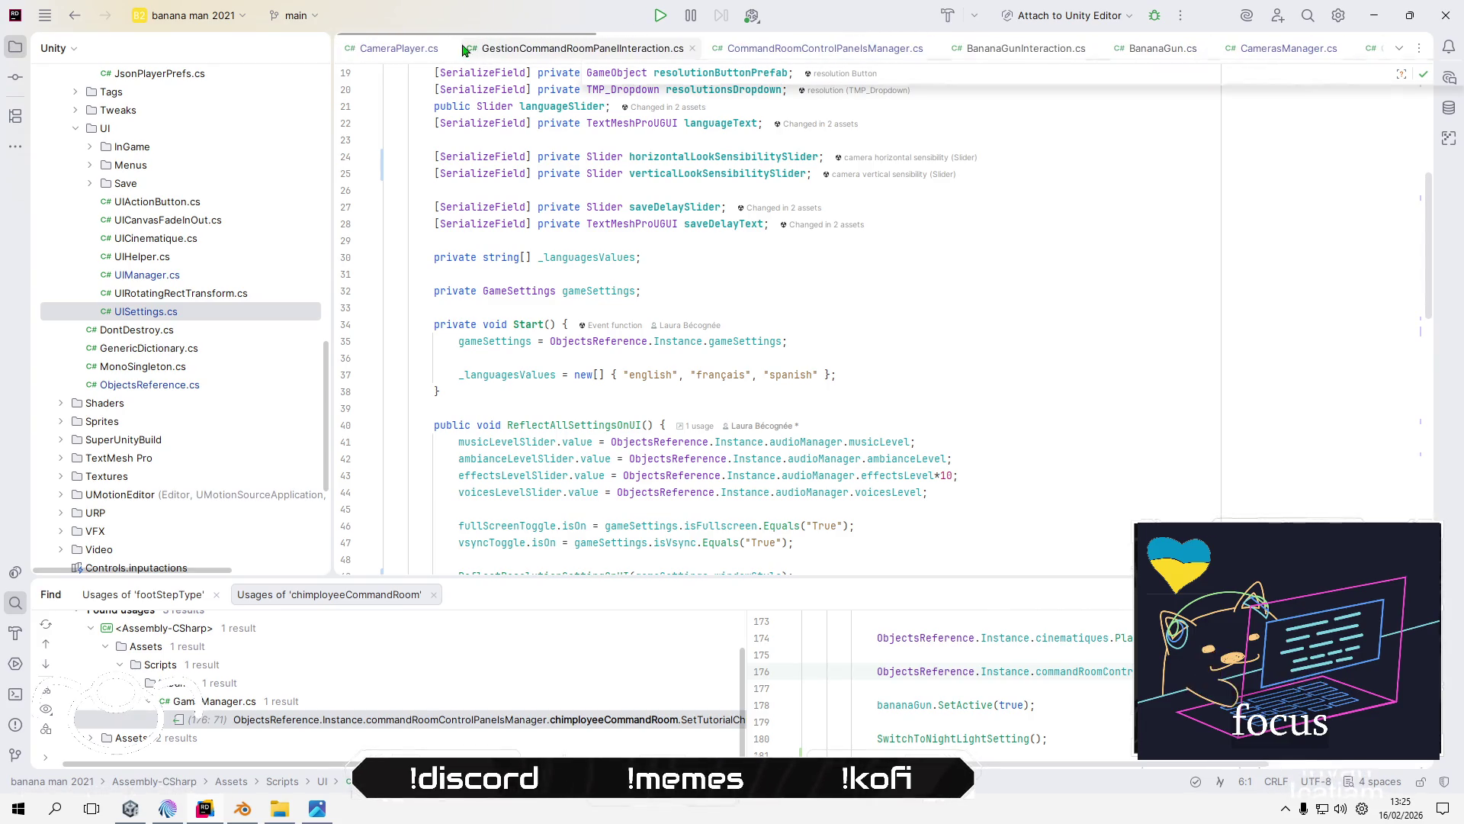
pyautogui.scroll(-5, 204, 463)
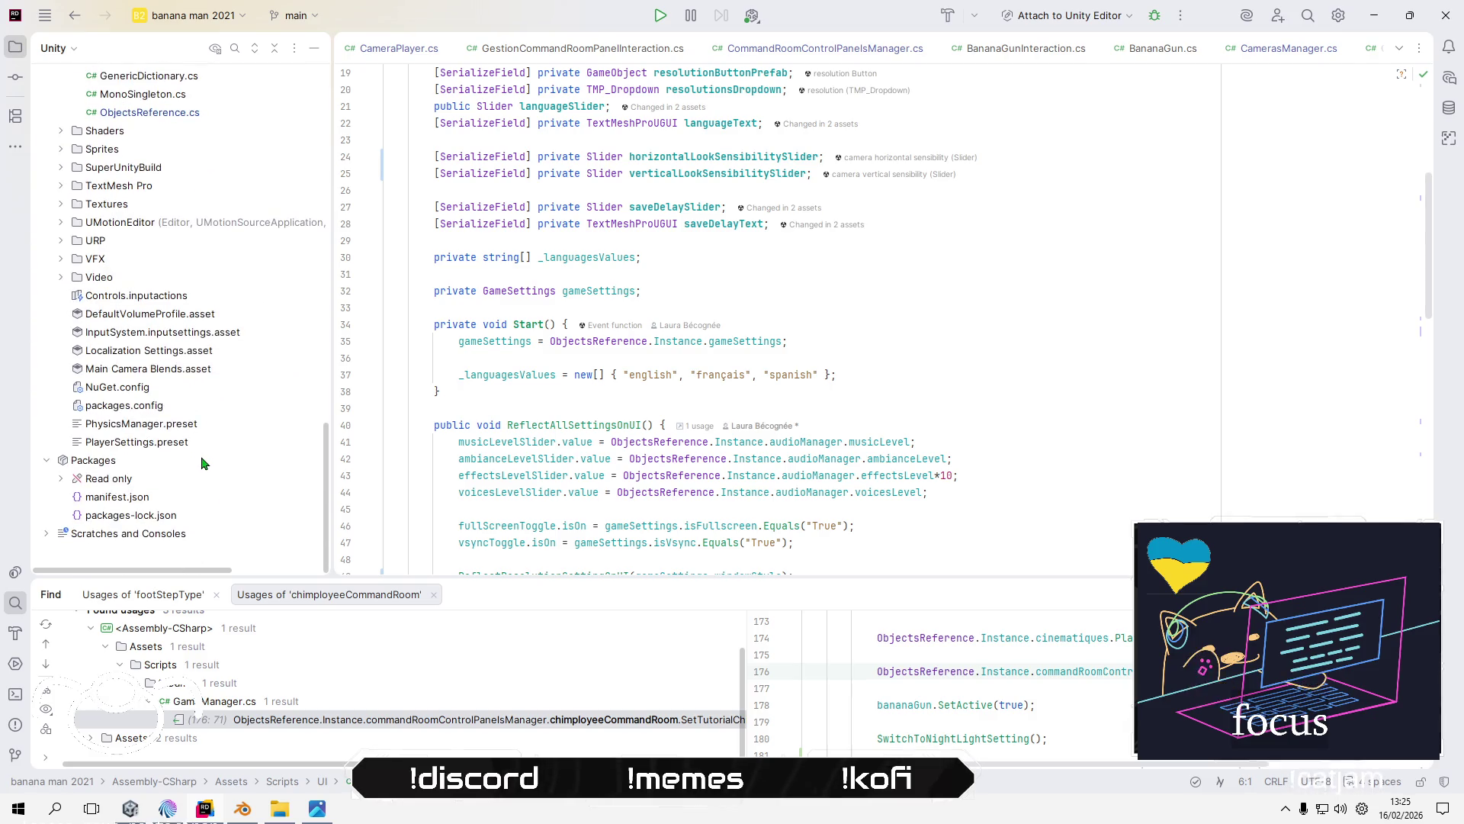
pyautogui.hotkey('shift', 'alt', 'l')
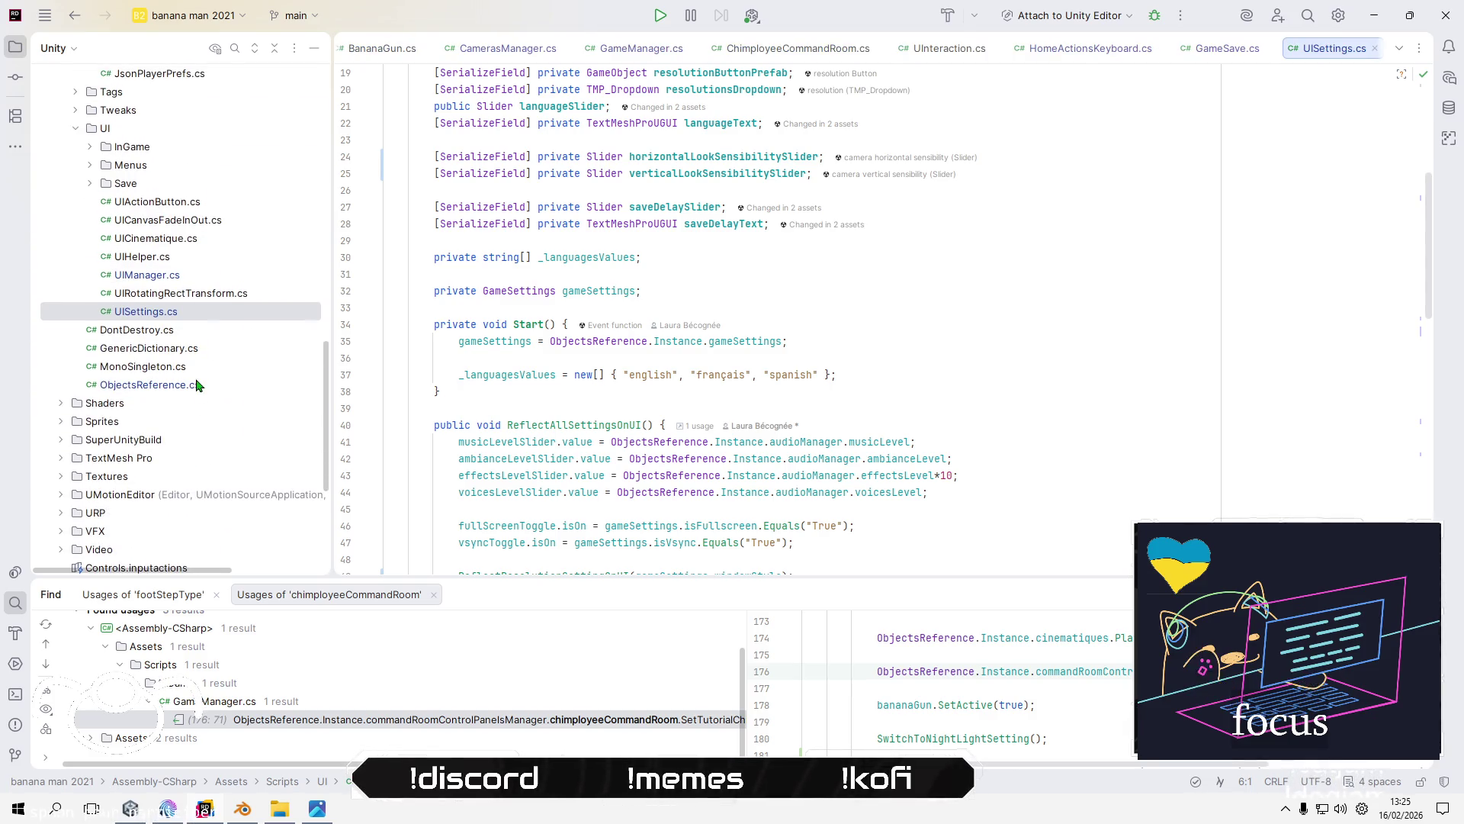
pyautogui.scroll(6, 196, 385)
pyautogui.doubleClick(196, 368)
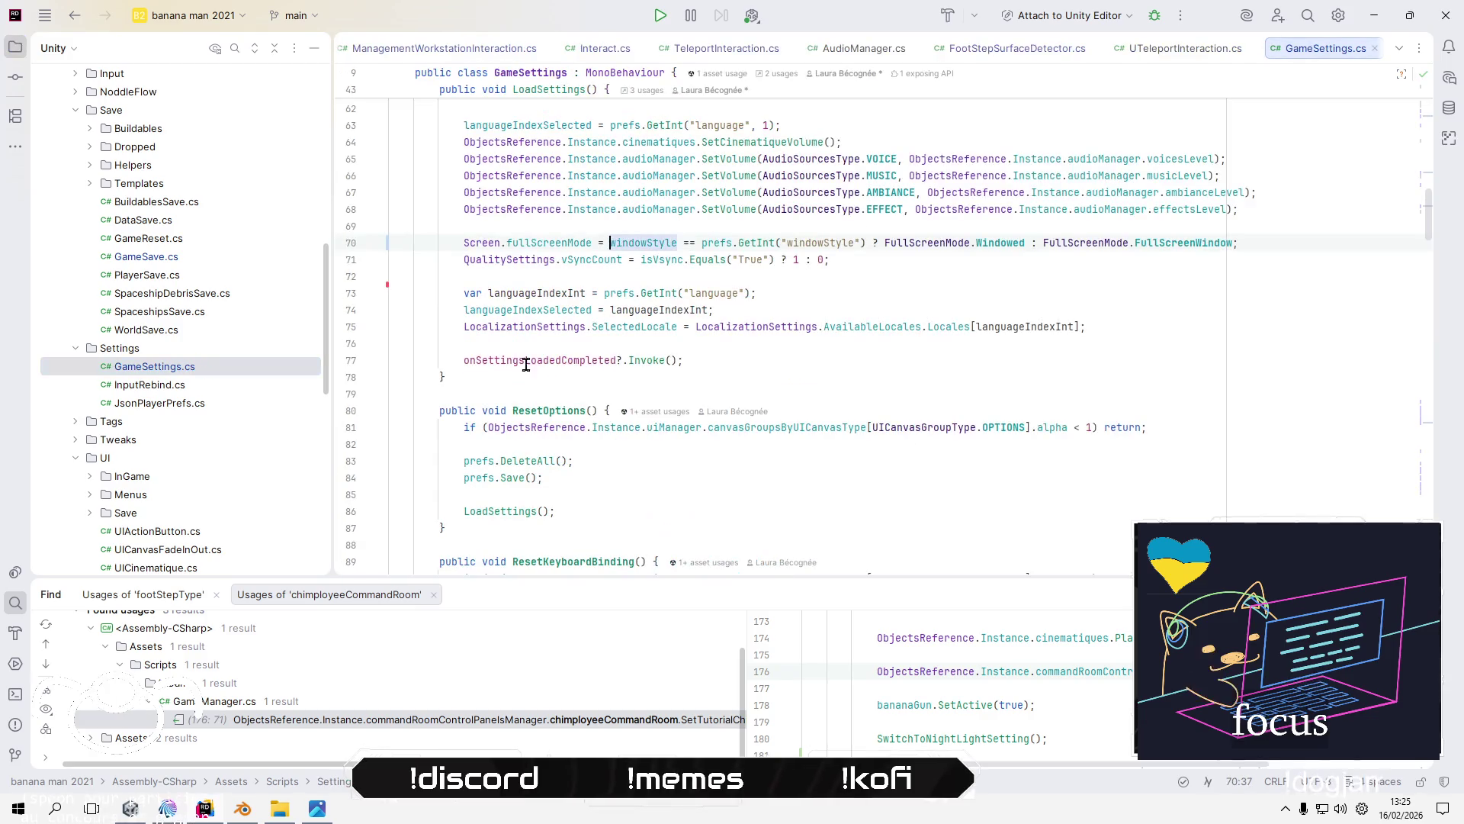
# - Go to SetWindowStyle and select its int windowStyleIndex parameter
pyautogui.scroll(-15, 919, 379)
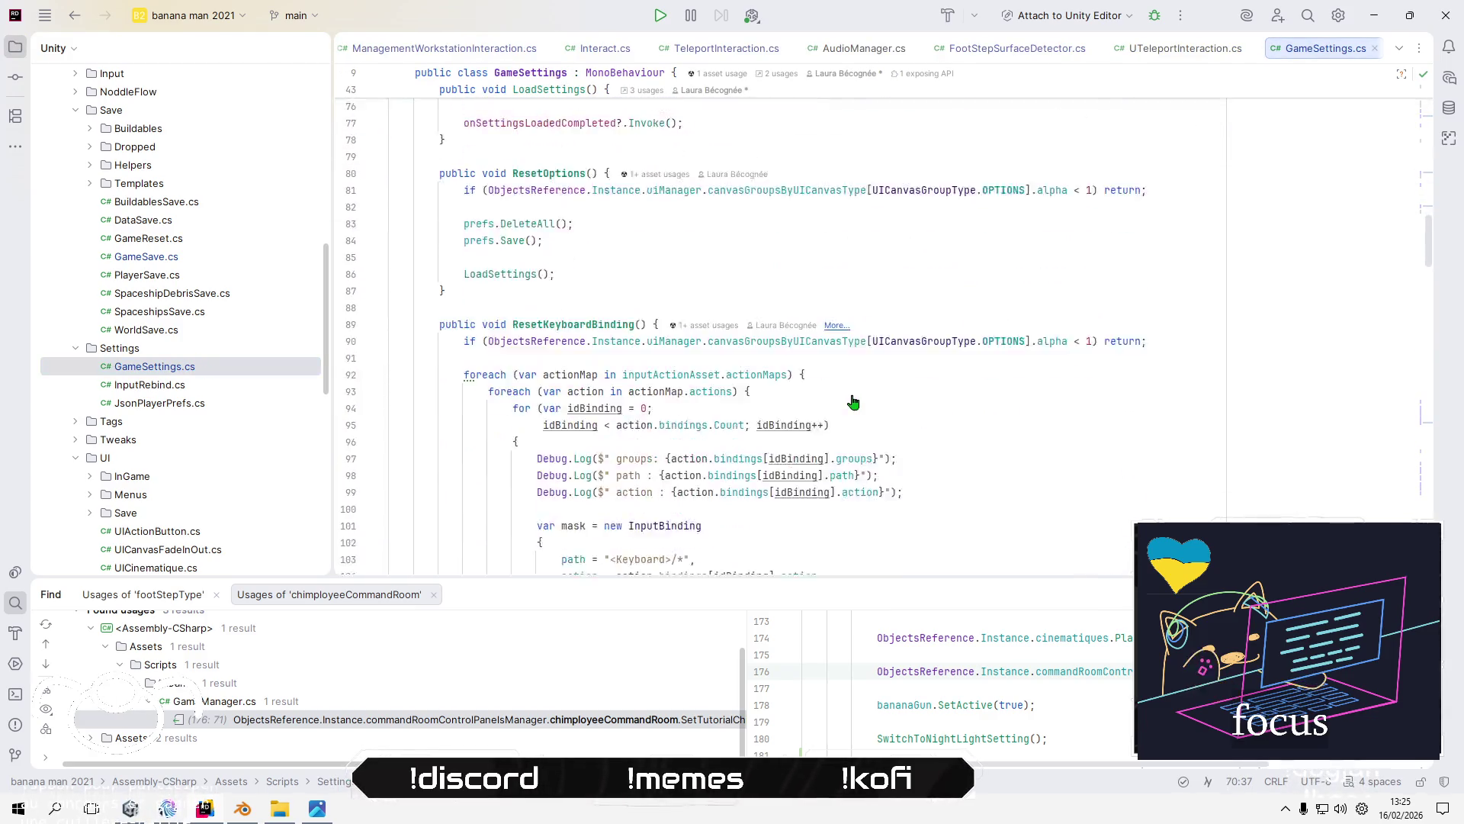
pyautogui.scroll(-5, 849, 396)
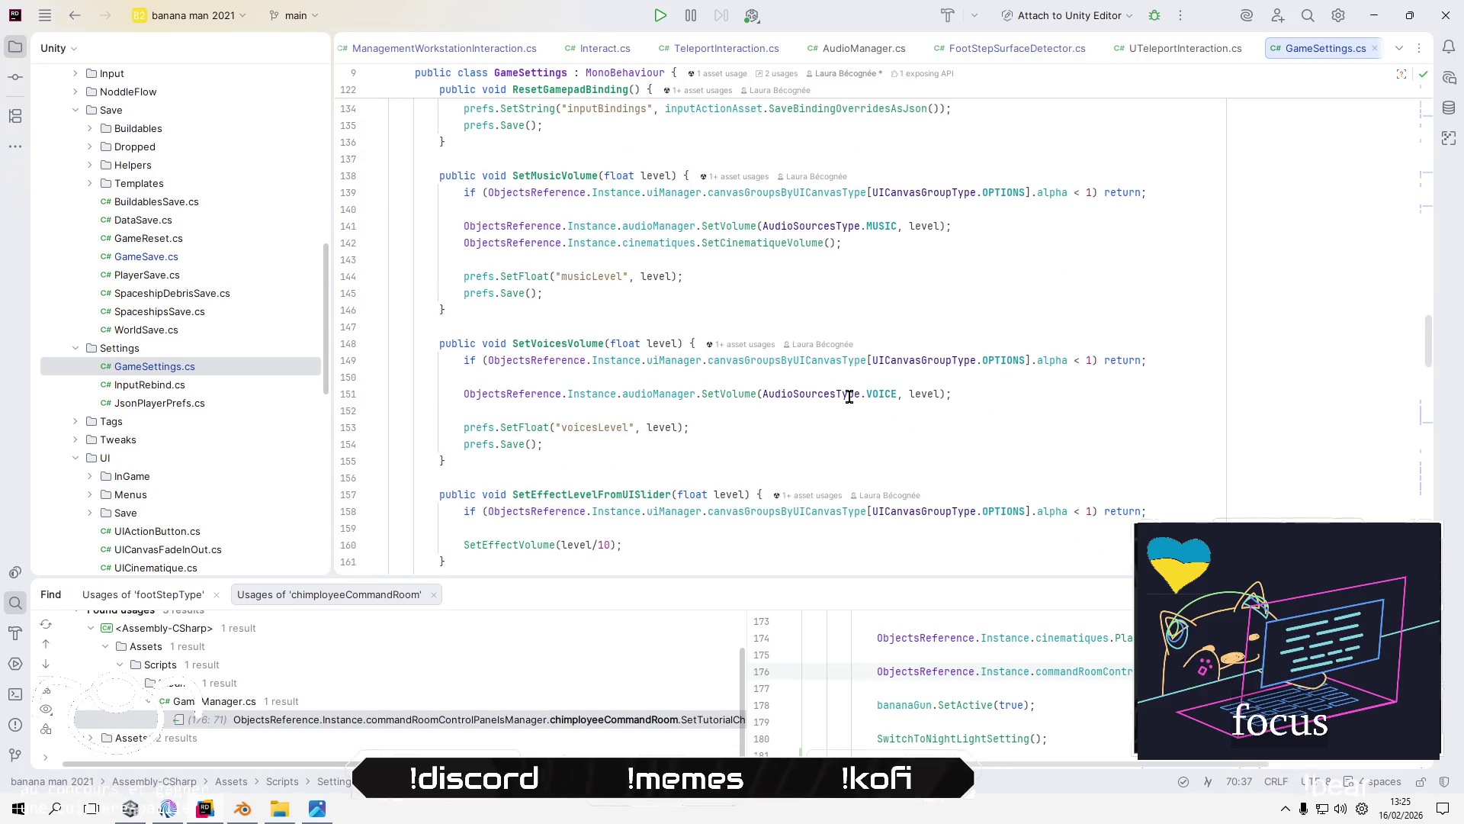
pyautogui.scroll(-11, 849, 397)
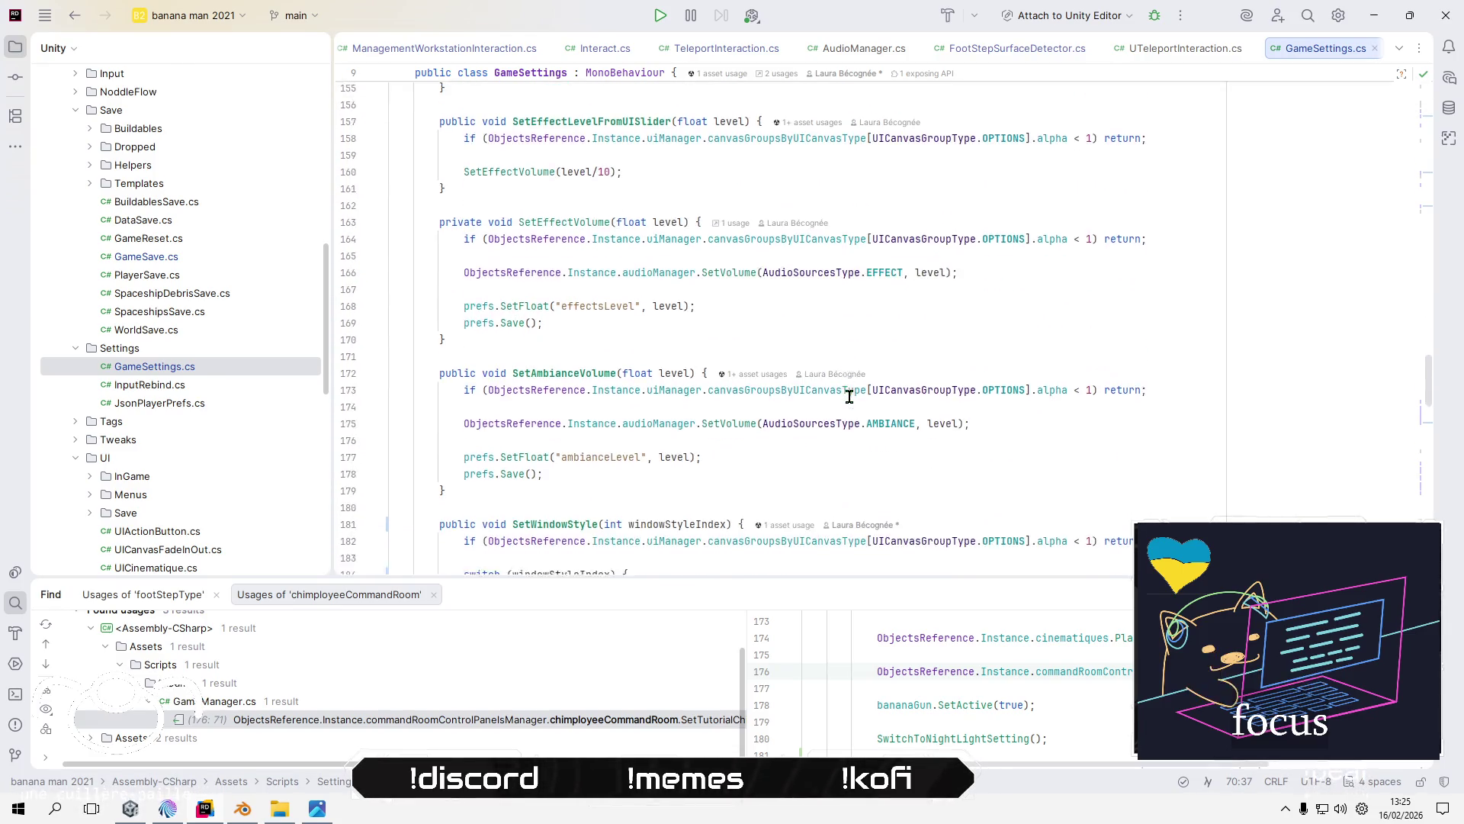
pyautogui.scroll(-5, 849, 396)
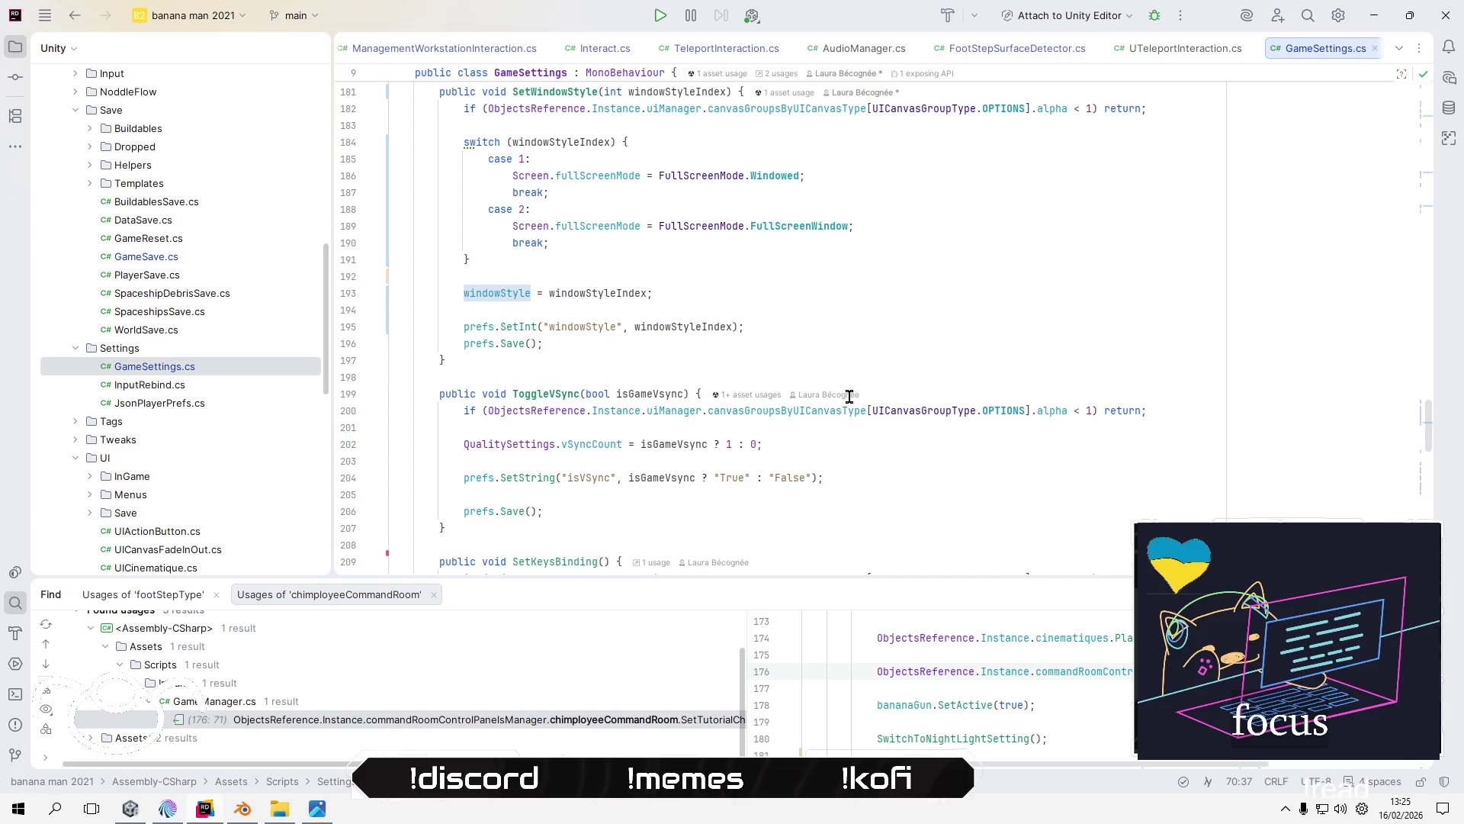
pyautogui.scroll(2, 849, 397)
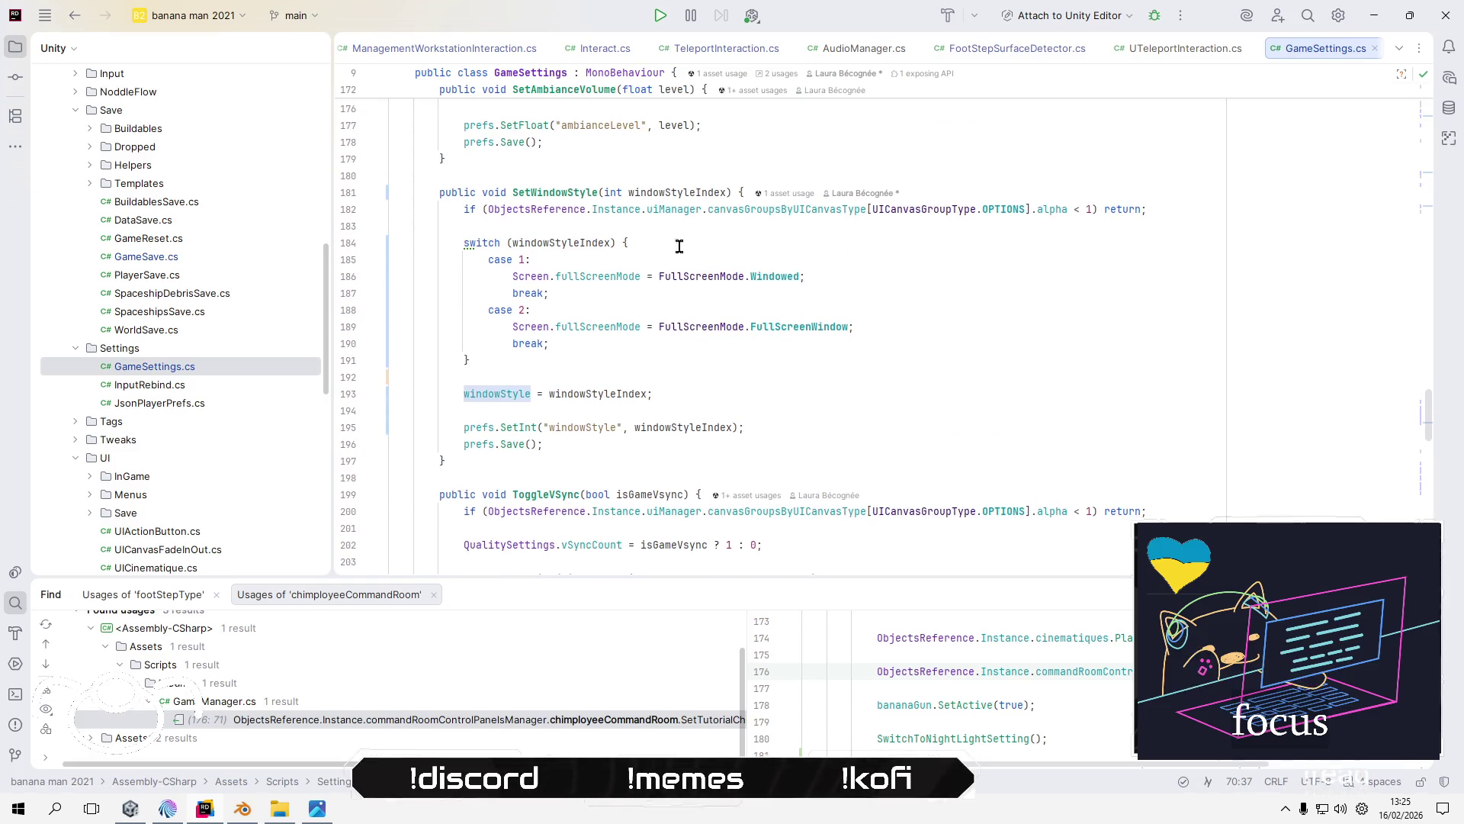
pyautogui.click(561, 192)
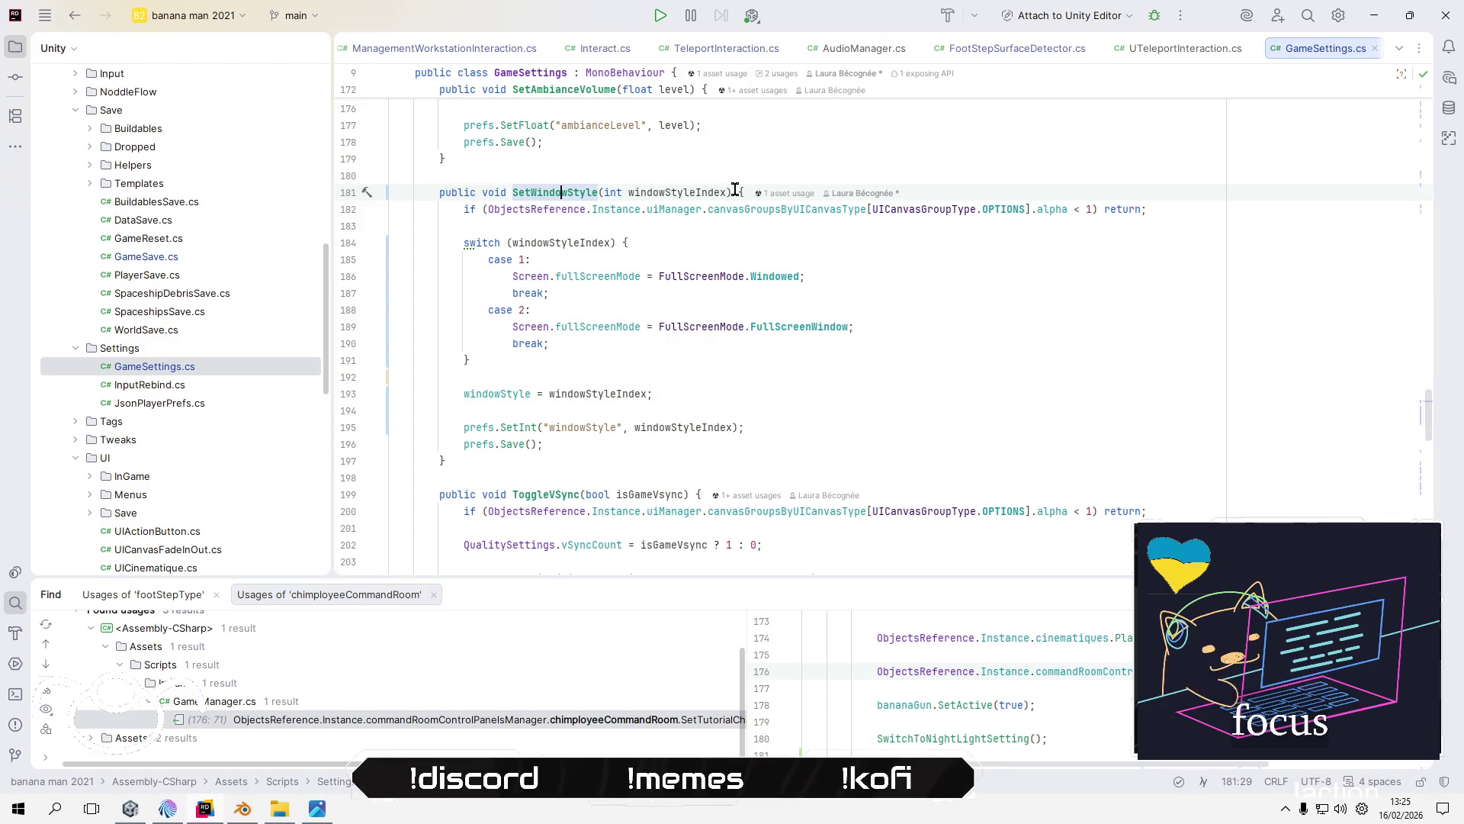
pyautogui.moveTo(727, 192); pyautogui.dragTo(604, 192)
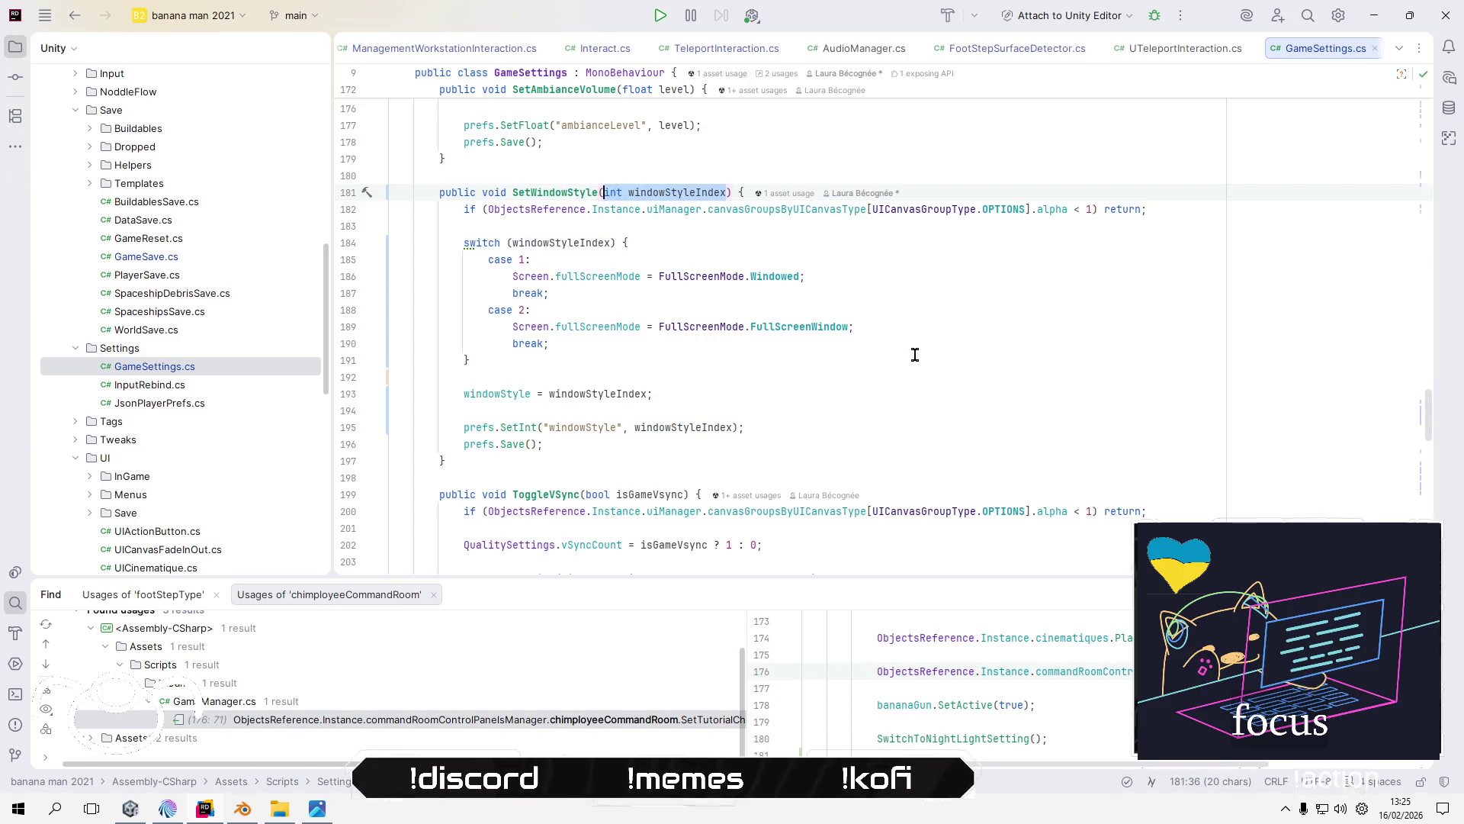
# - Change SetWindowStyle's parameter to 'TMP_Dropdown tmpDropdown' using autocomplete
pyautogui.write('Temp')
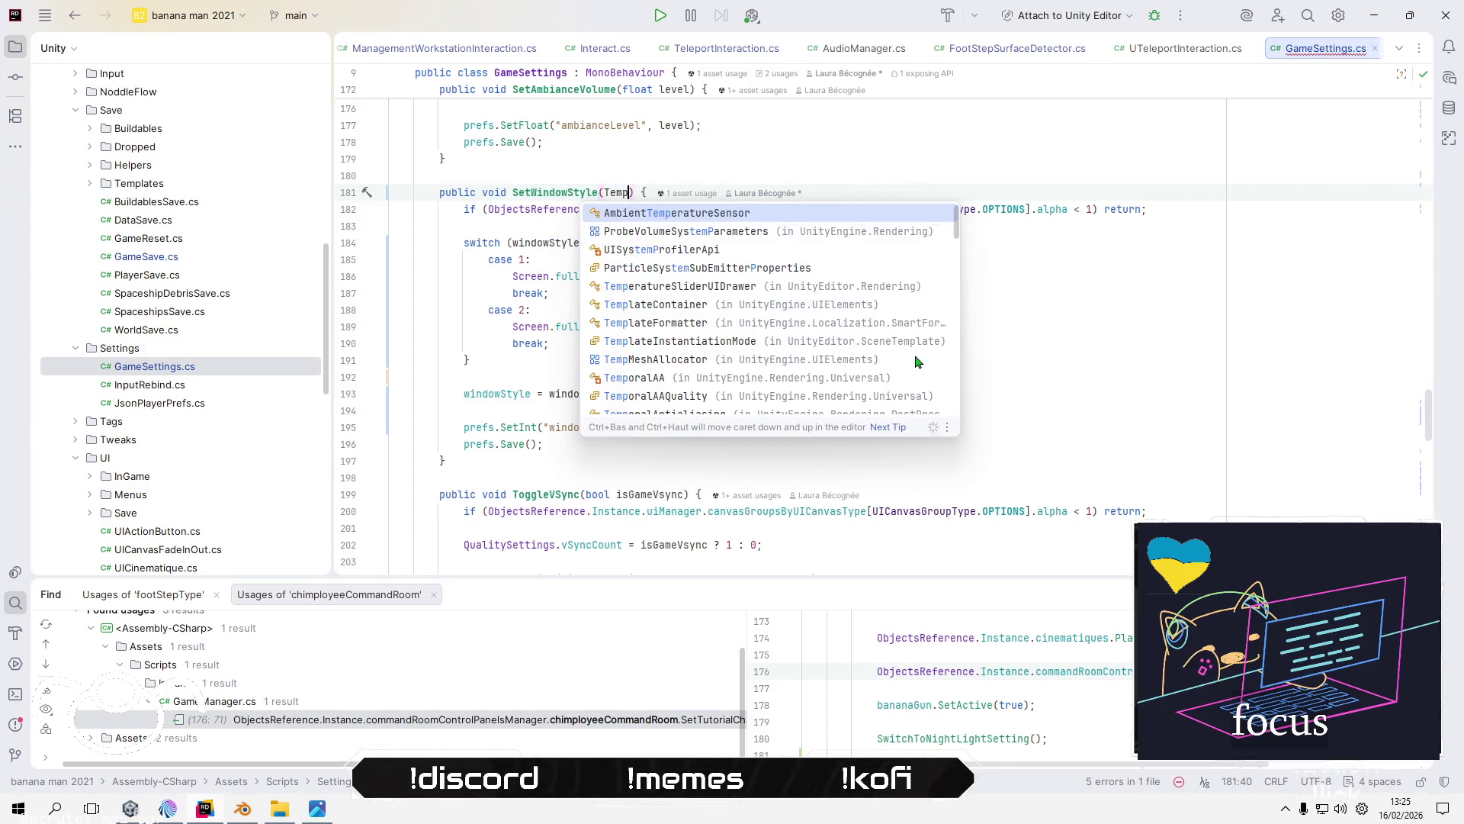
pyautogui.write('_dr')
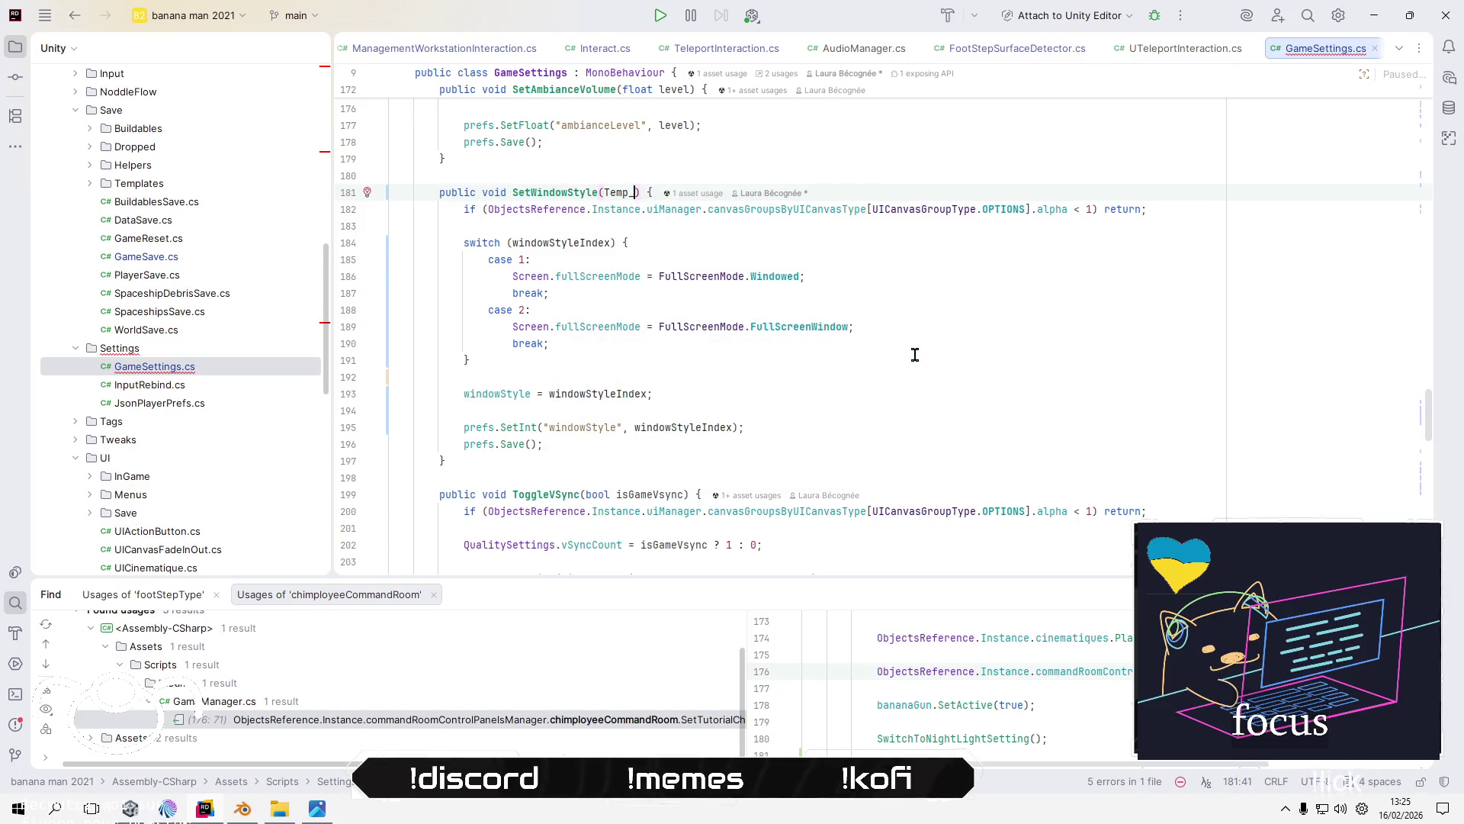
pyautogui.press('BackSpace')
pyautogui.press('BackSpace')
pyautogui.press('BackSpace')
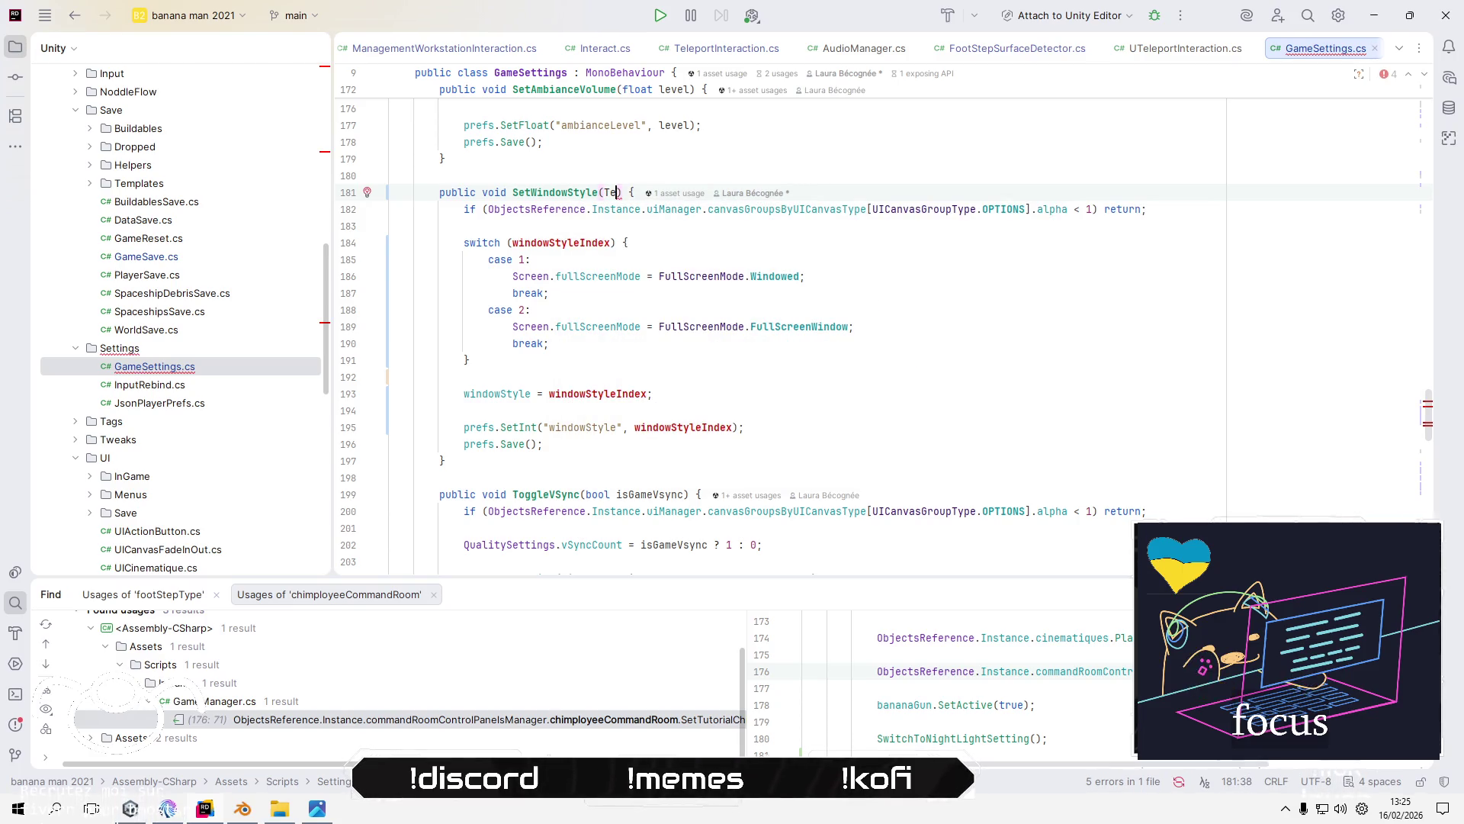
pyautogui.write('Tmp')
pyautogui.write('_Drop')
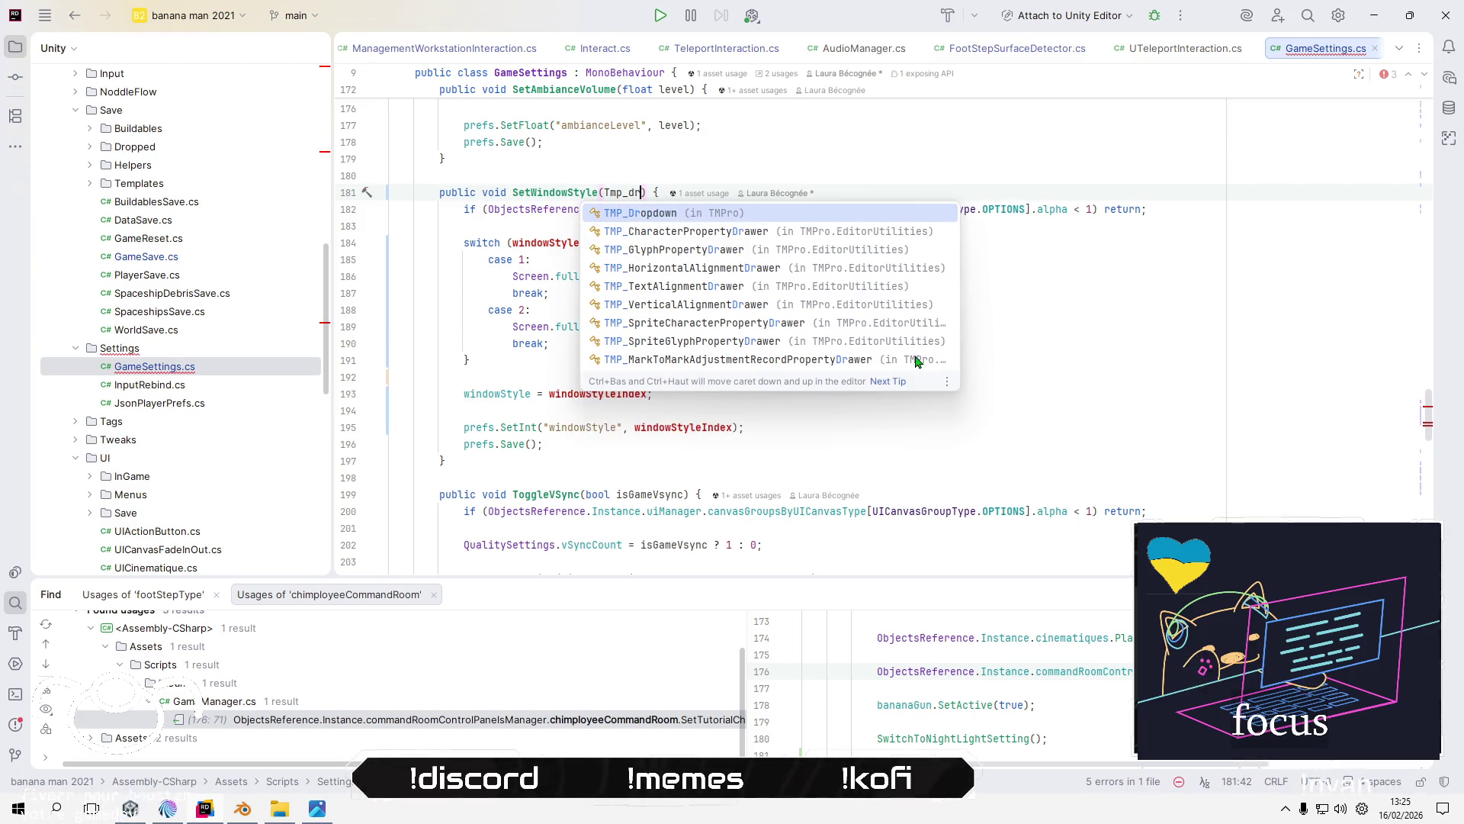
pyautogui.press('Return')
pyautogui.write('t')
pyautogui.press('Return')
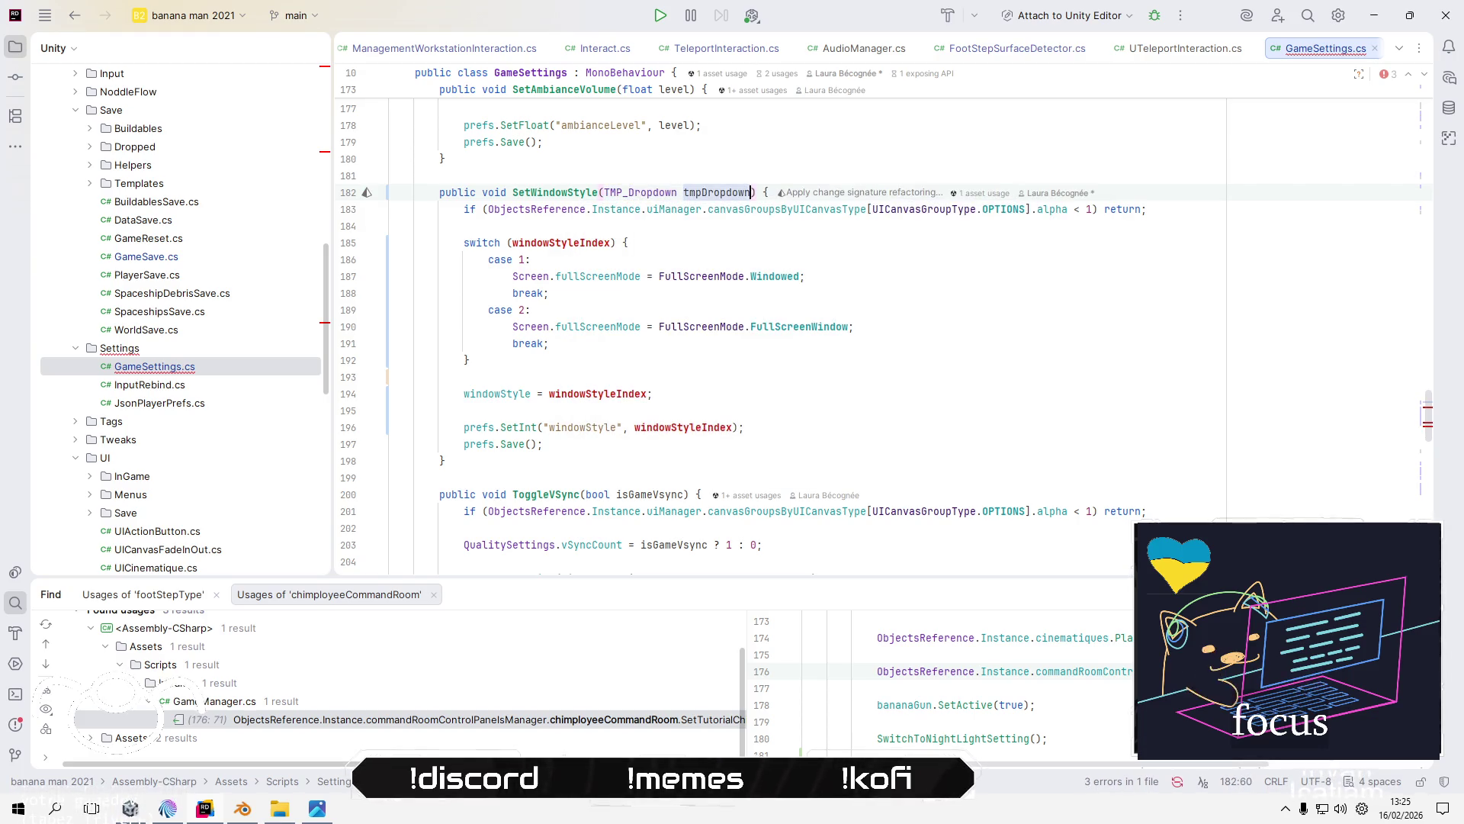
# - Replace windowStyleIndex in the switch with tmpDropdown, then clear the unfinished expression
pyautogui.press('Down')
pyautogui.press('Down')
pyautogui.press('Down')
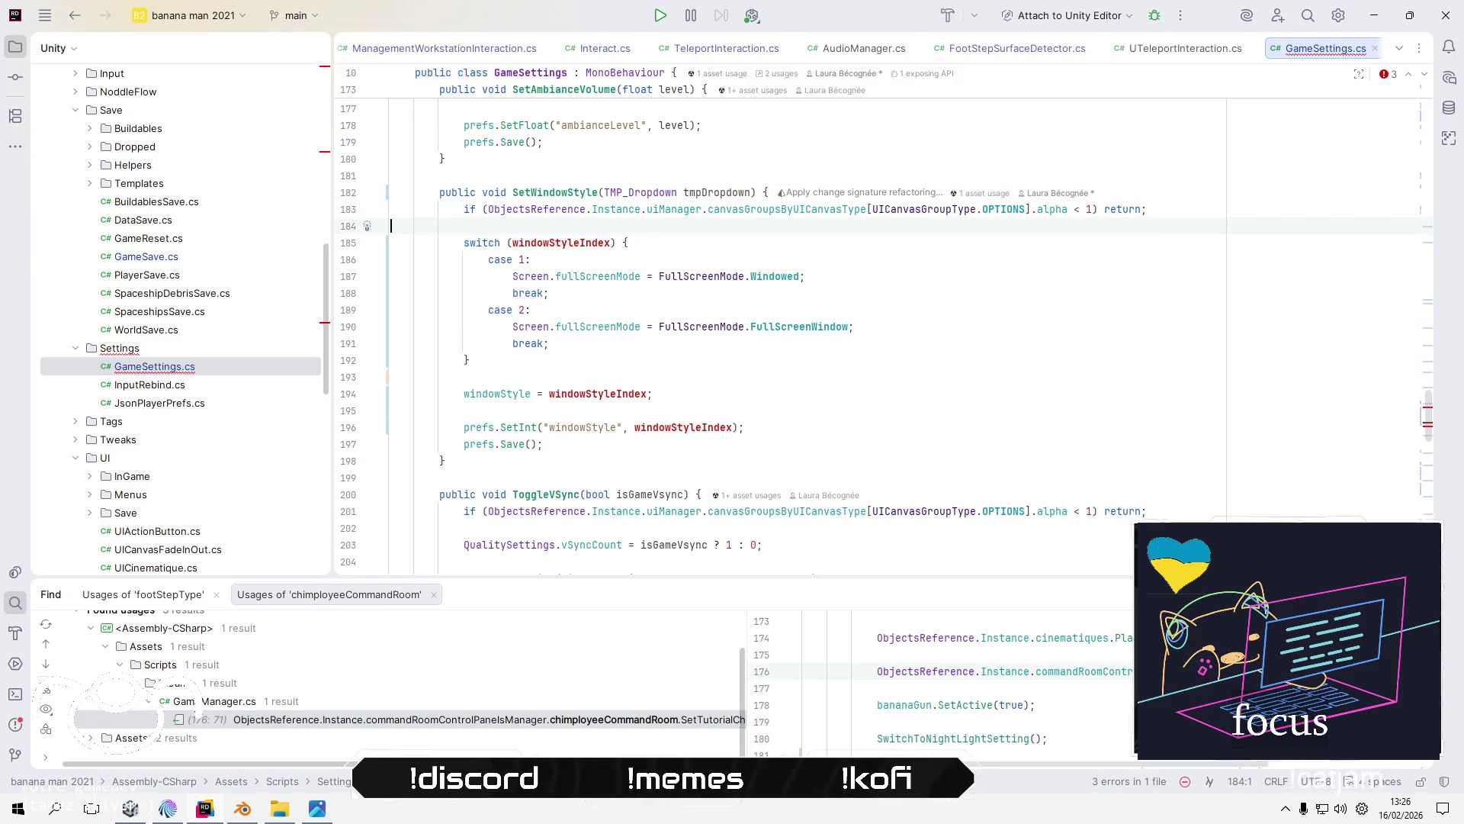
pyautogui.hotkey('ctrl', 'Left')
pyautogui.hotkey('ctrl', 'Left')
pyautogui.hotkey('ctrl', 'Left')
pyautogui.write('t')
pyautogui.press('Down')
pyautogui.press('Return')
pyautogui.write('.')
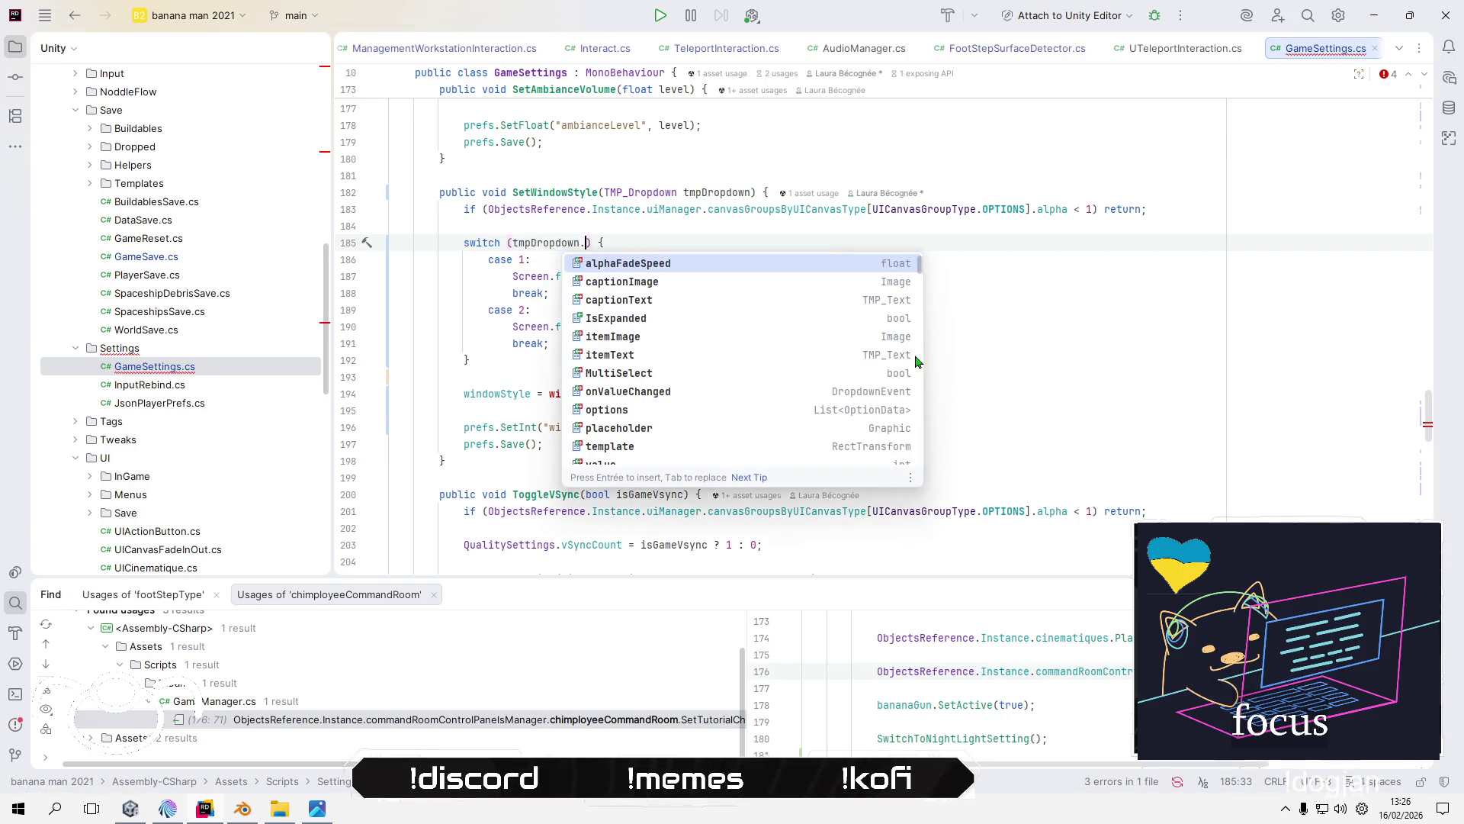
pyautogui.write('s')
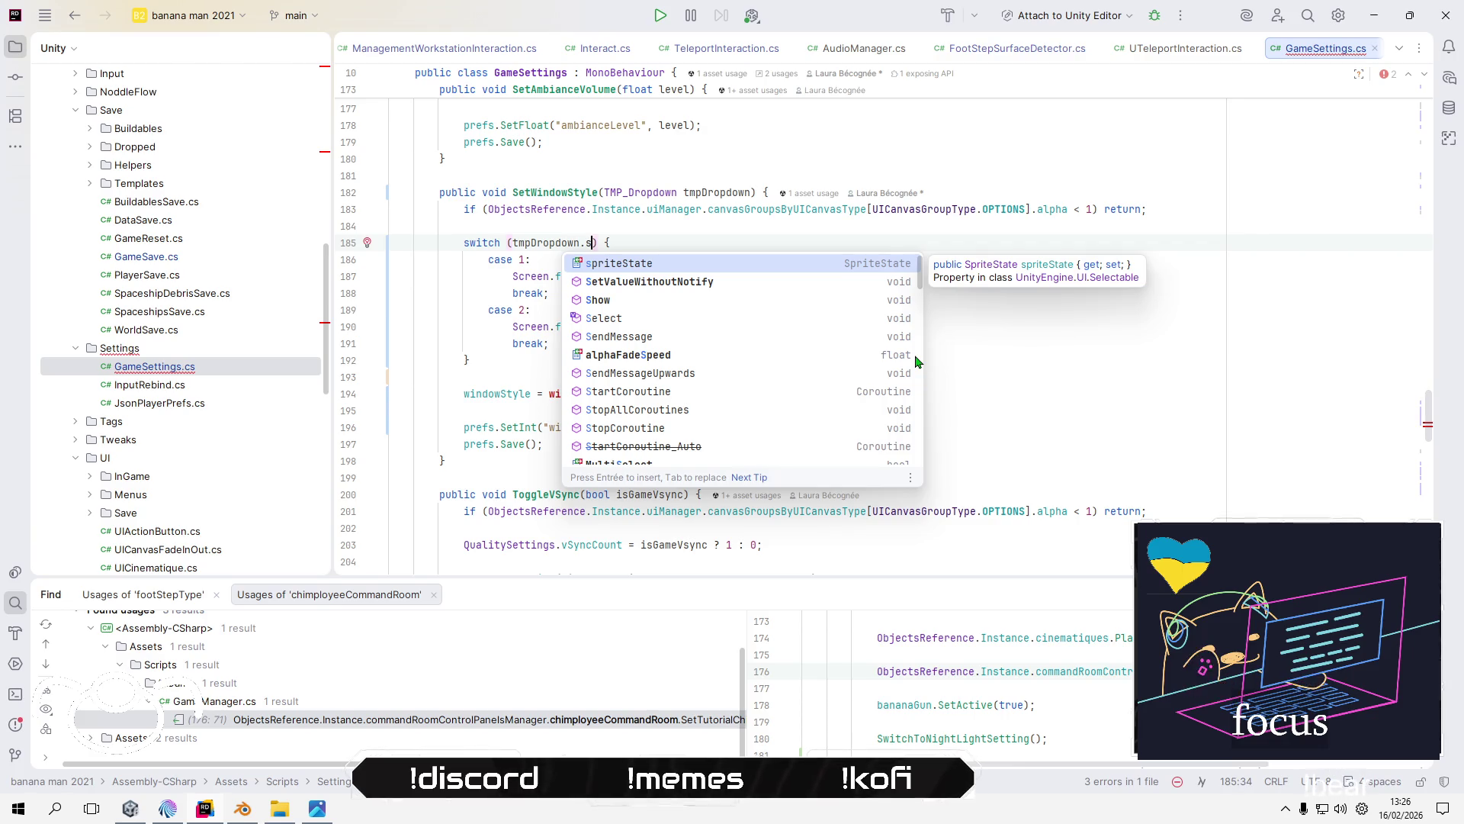
pyautogui.press('Escape')
pyautogui.hotkey('ctrl', 'w')
pyautogui.press('BackSpace')
pyautogui.press('Up')
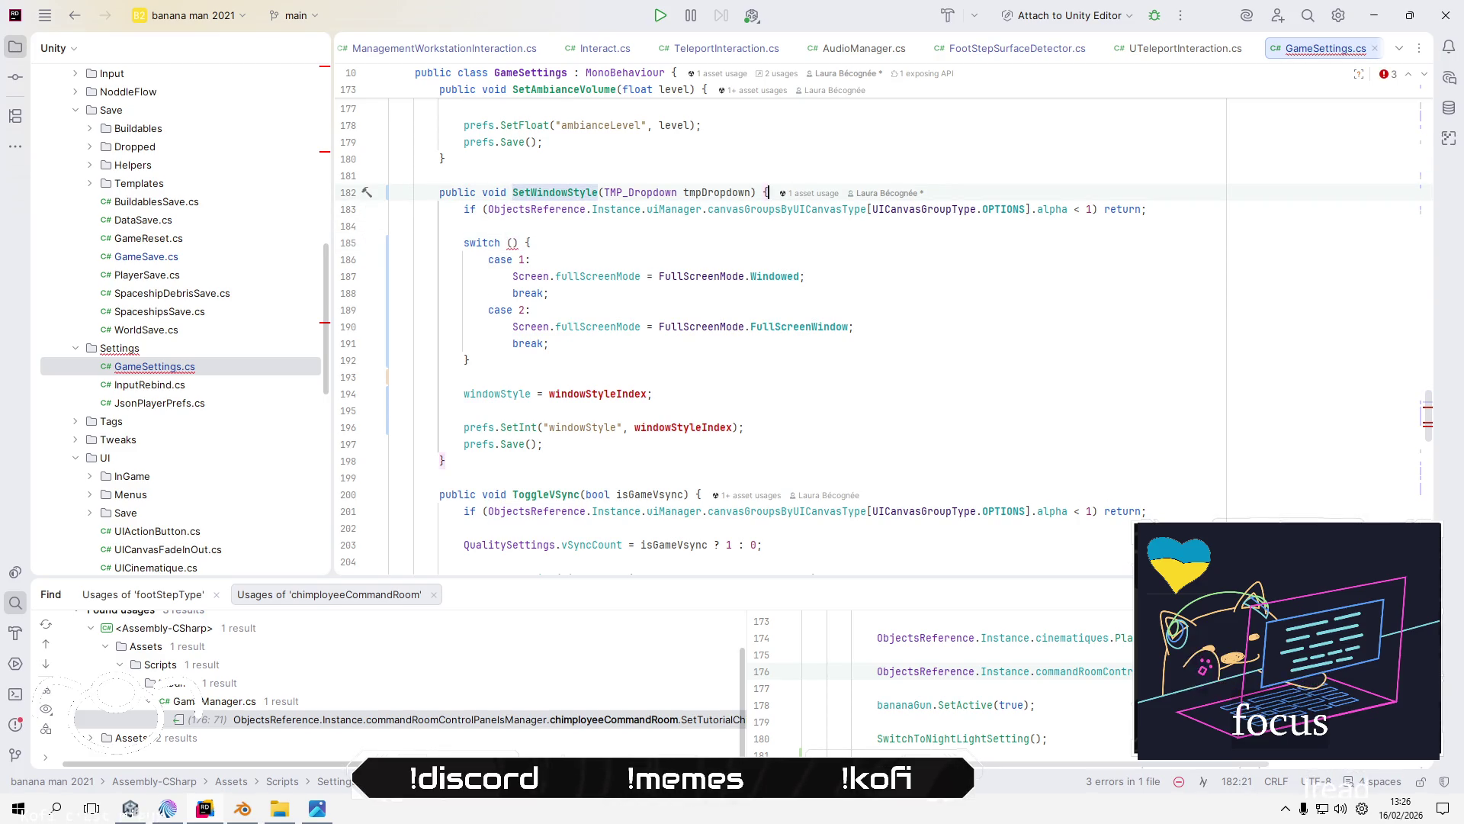
# - Undo the deleted tmpDropdown parameter and make the switch condition tmpDropdown.value
pyautogui.moveTo(752, 192); pyautogui.dragTo(603, 192)
pyautogui.press('BackSpace')
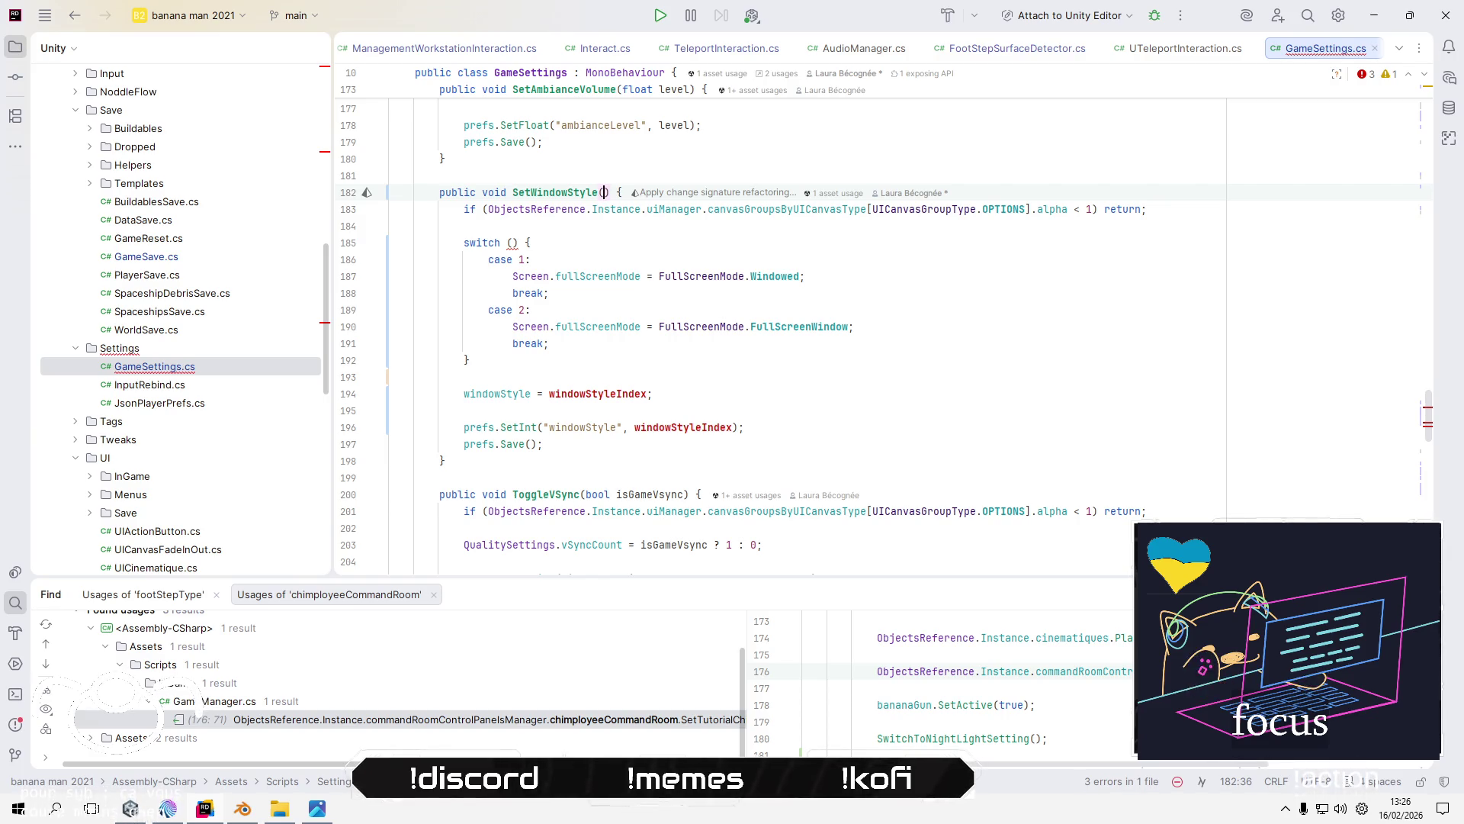
pyautogui.hotkey('ctrl', 'z')
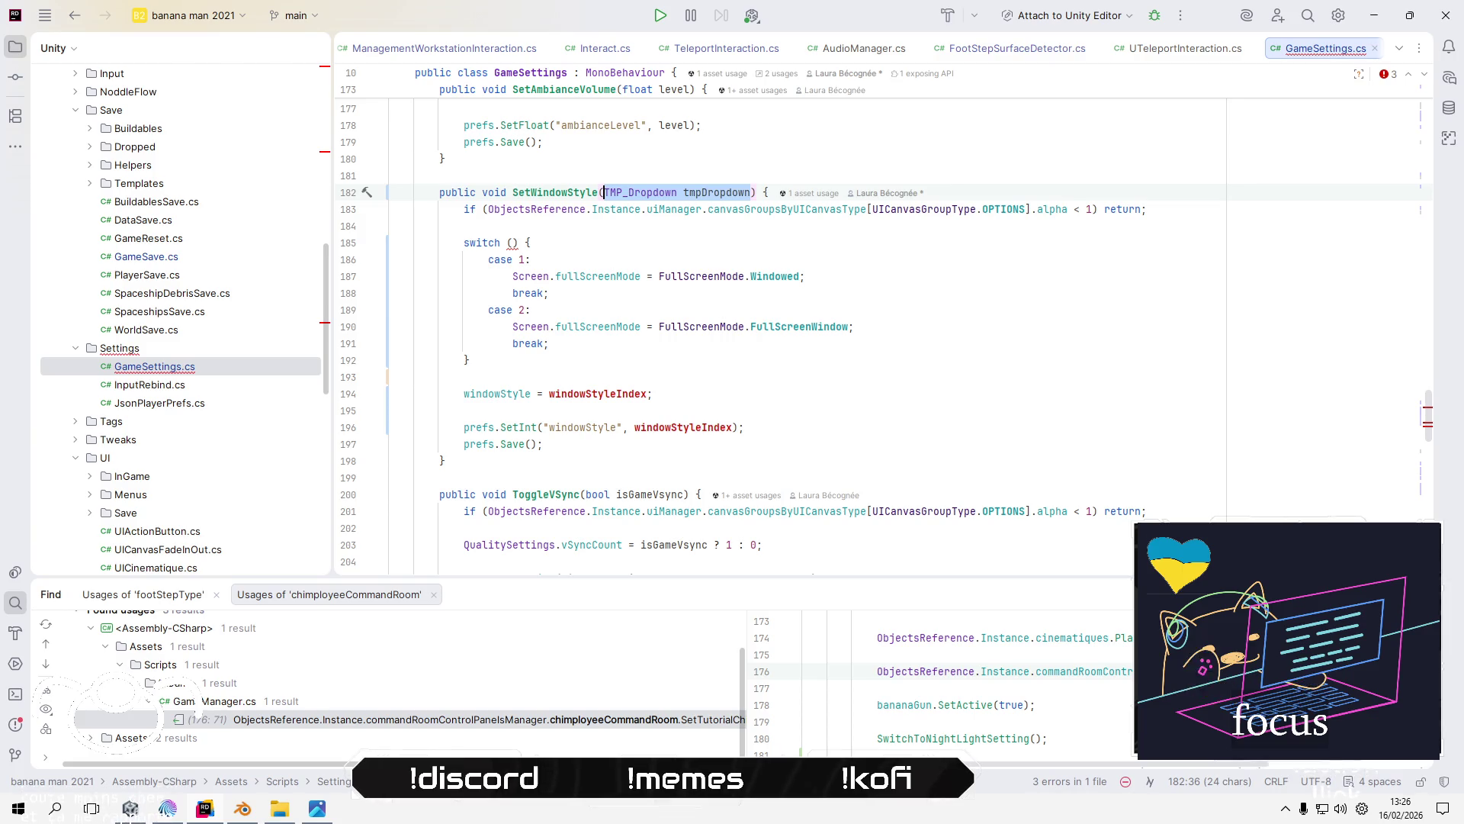
pyautogui.click(530, 242)
pyautogui.write('t')
pyautogui.press('Down')
pyautogui.press('Return')
pyautogui.write('.')
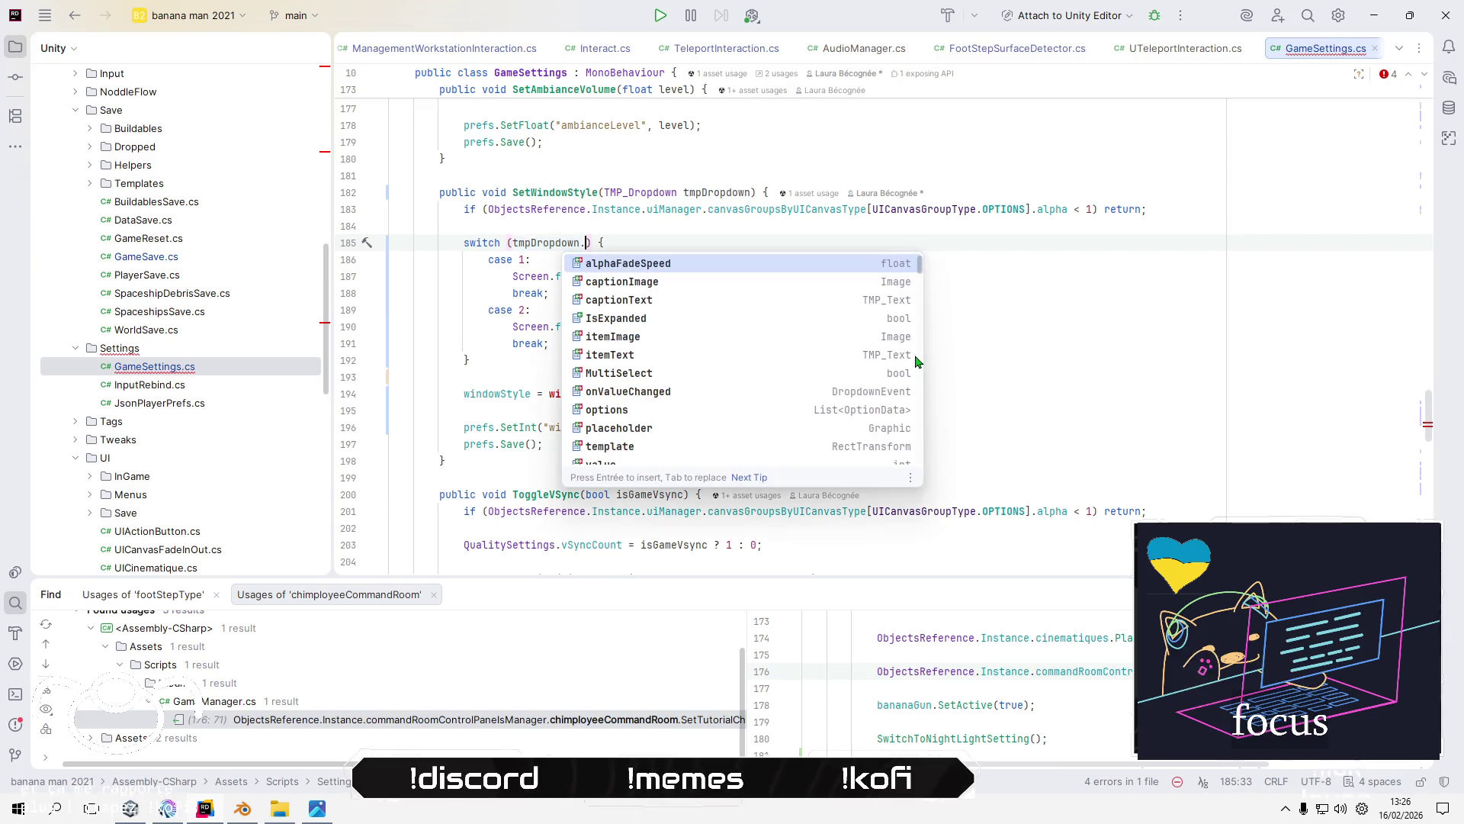
pyautogui.scroll(-2, 804, 405)
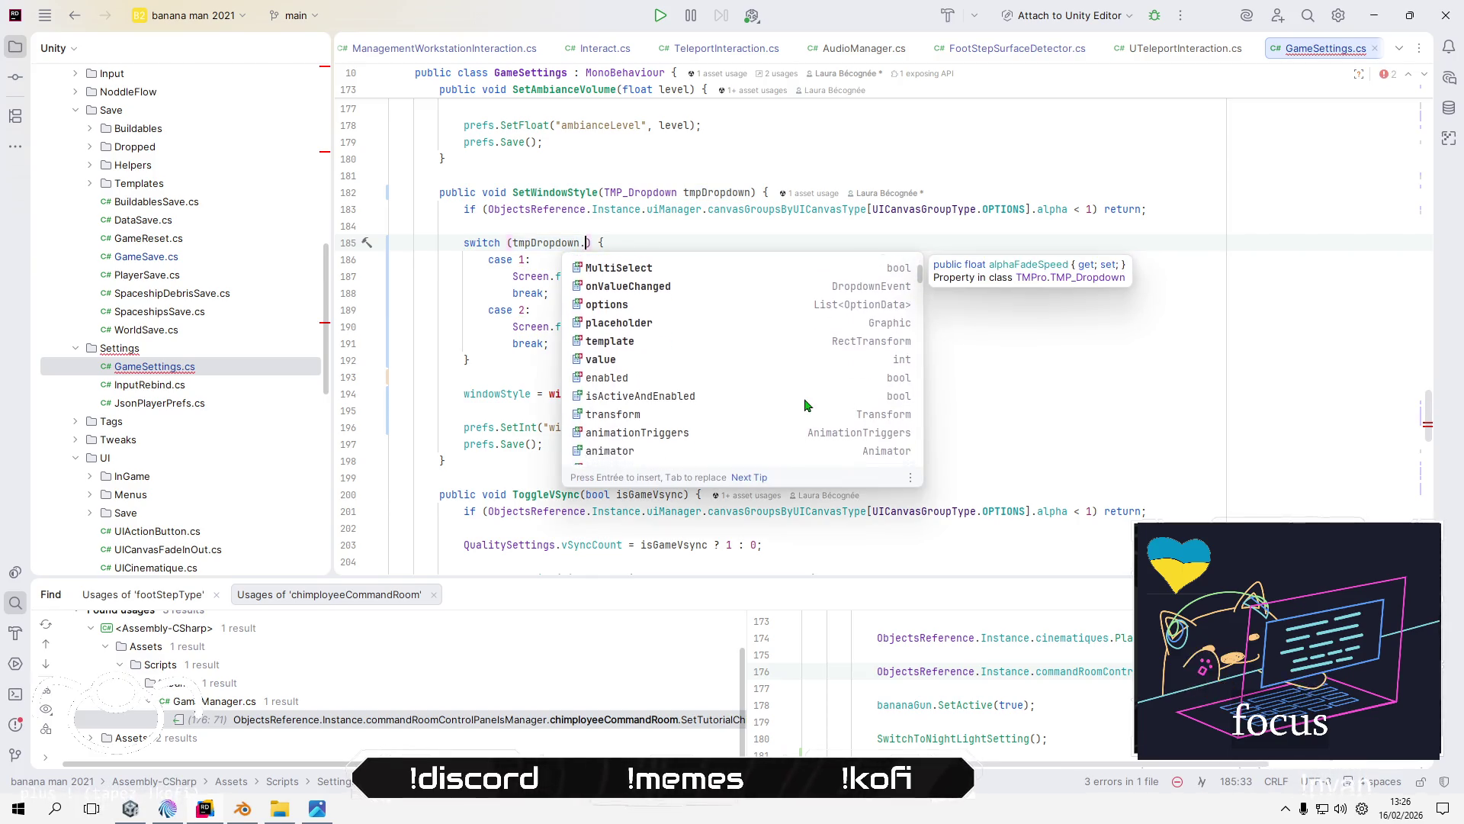
pyautogui.click(691, 356)
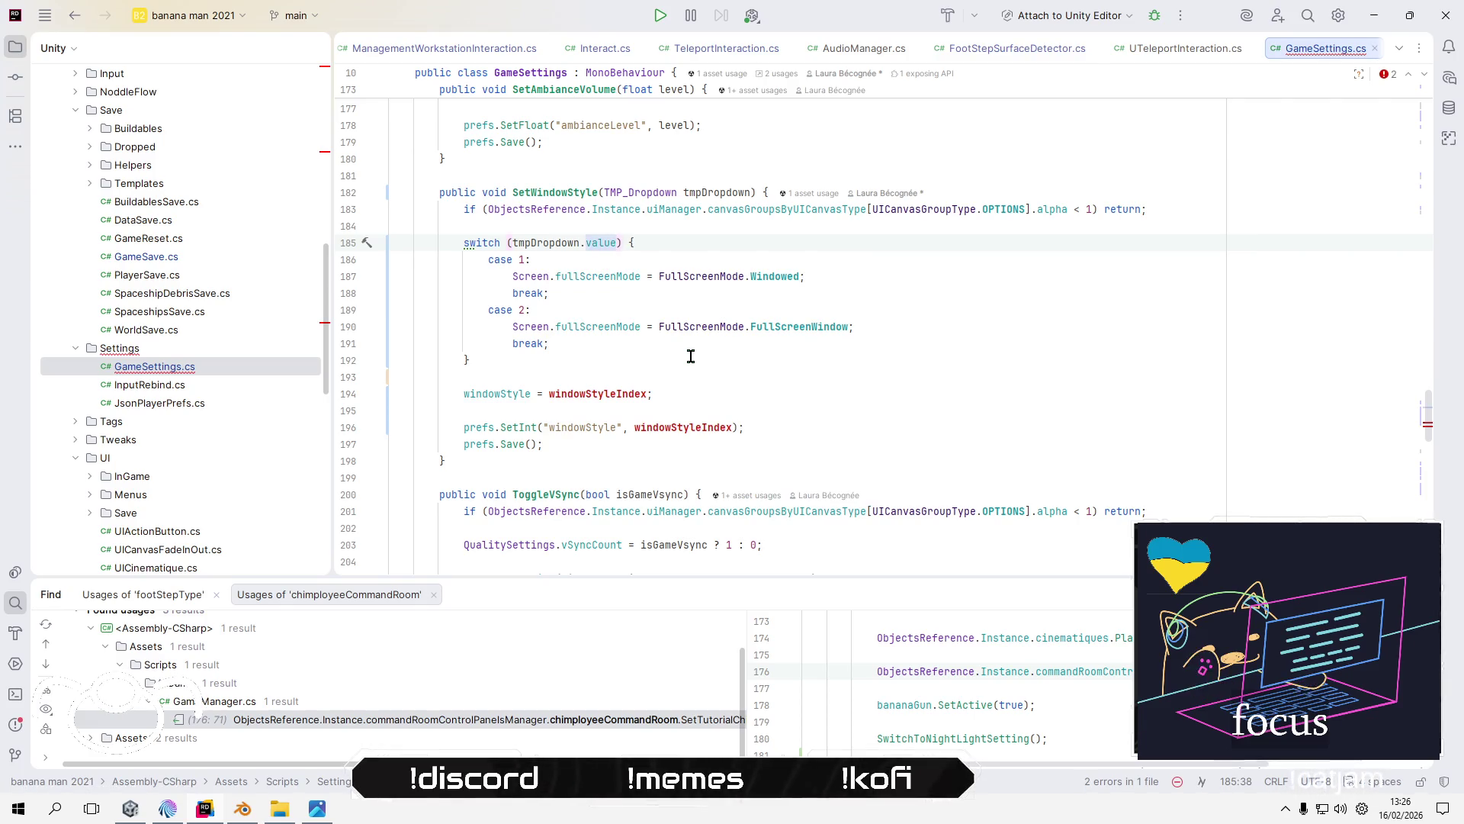
# - Assign tmpDropdown.value to windowStyle and move that line above the switch
pyautogui.hotkey('ctrl', 'Left')
pyautogui.hotkey('ctrl', 'Left')
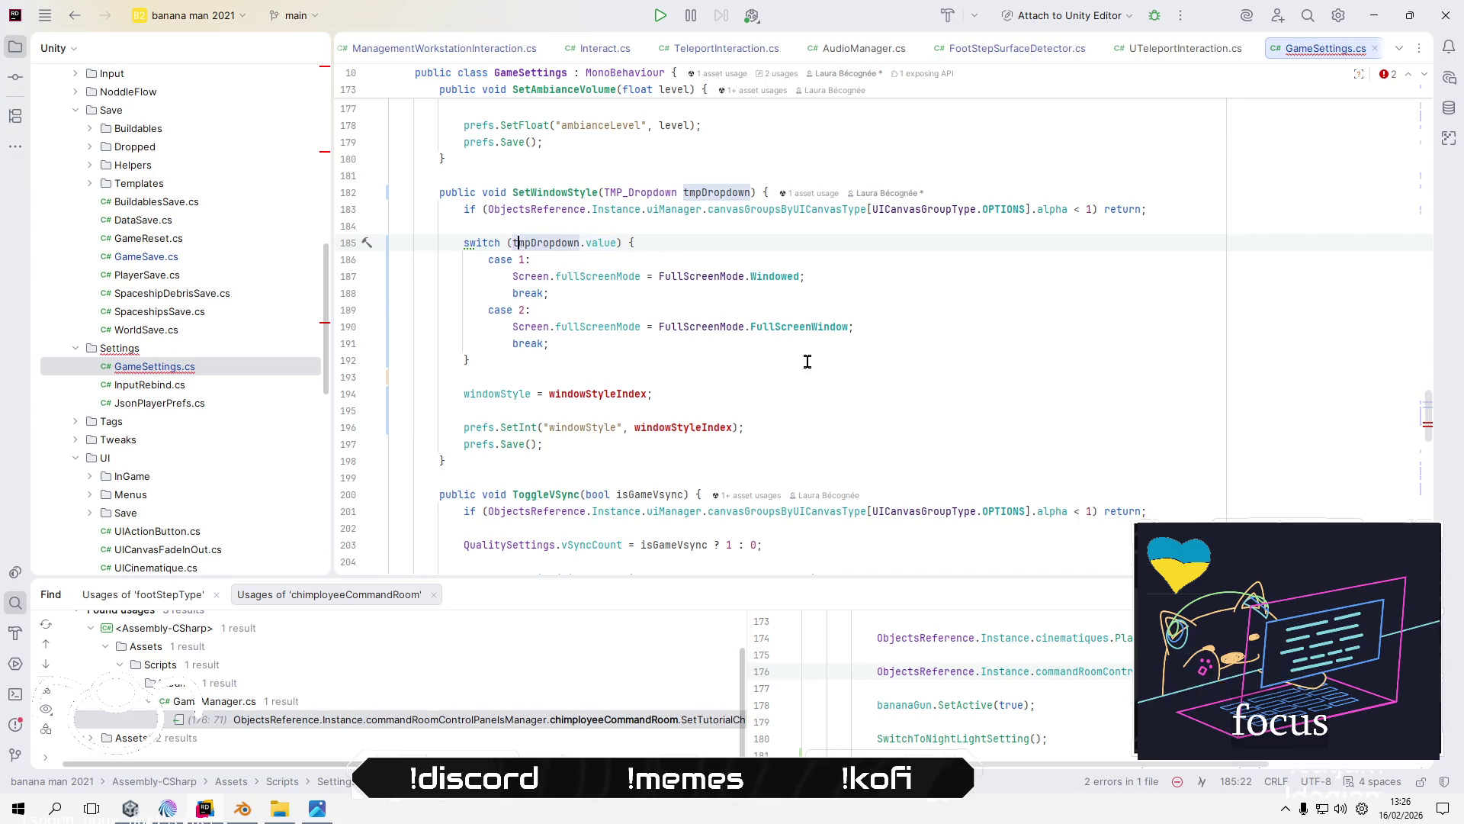
pyautogui.hotkey('ctrl', 'w')
pyautogui.hotkey('ctrl', 'w')
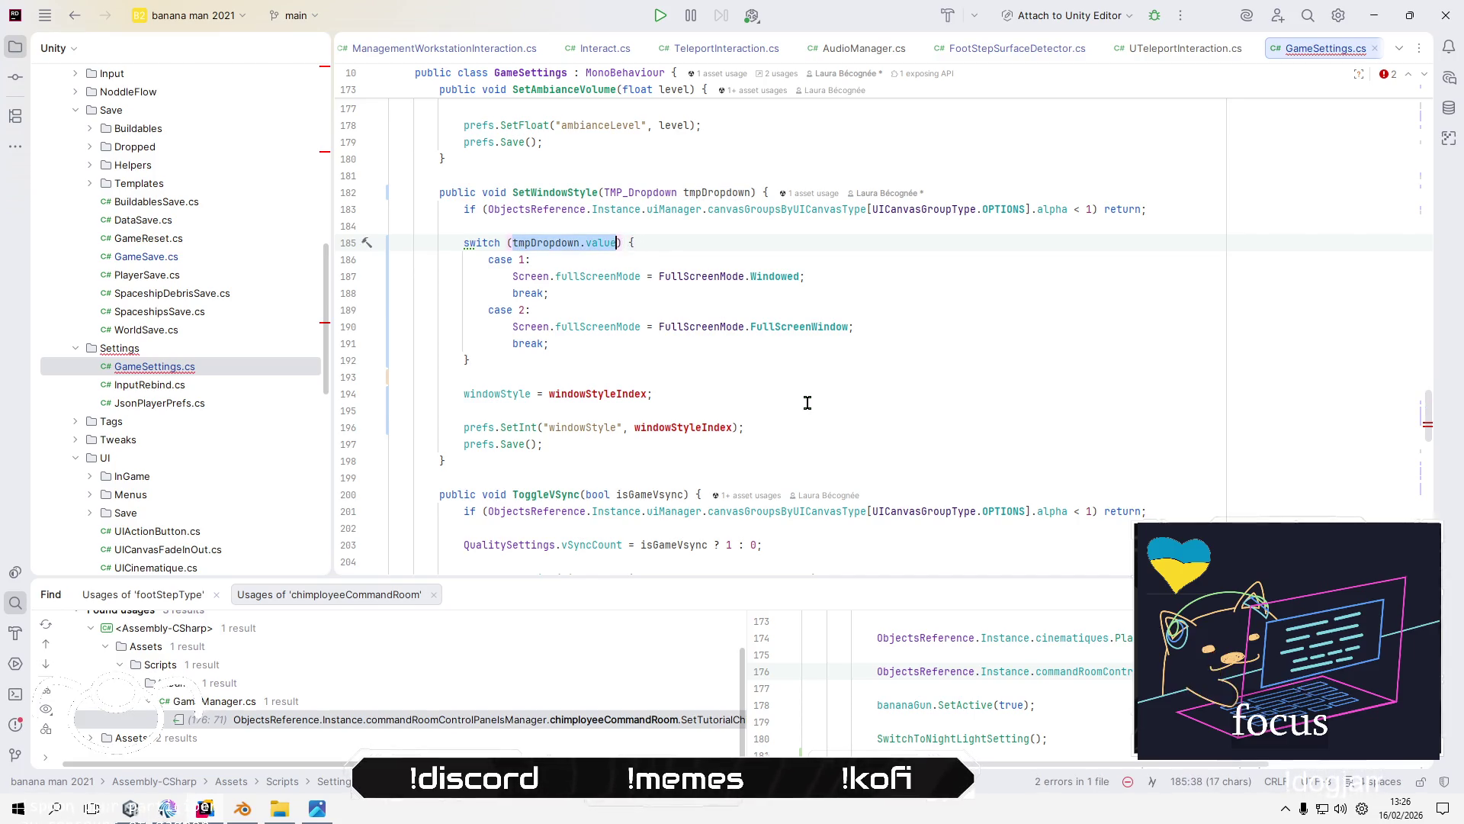
pyautogui.press('Down')
pyautogui.press('Down')
pyautogui.press('Down')
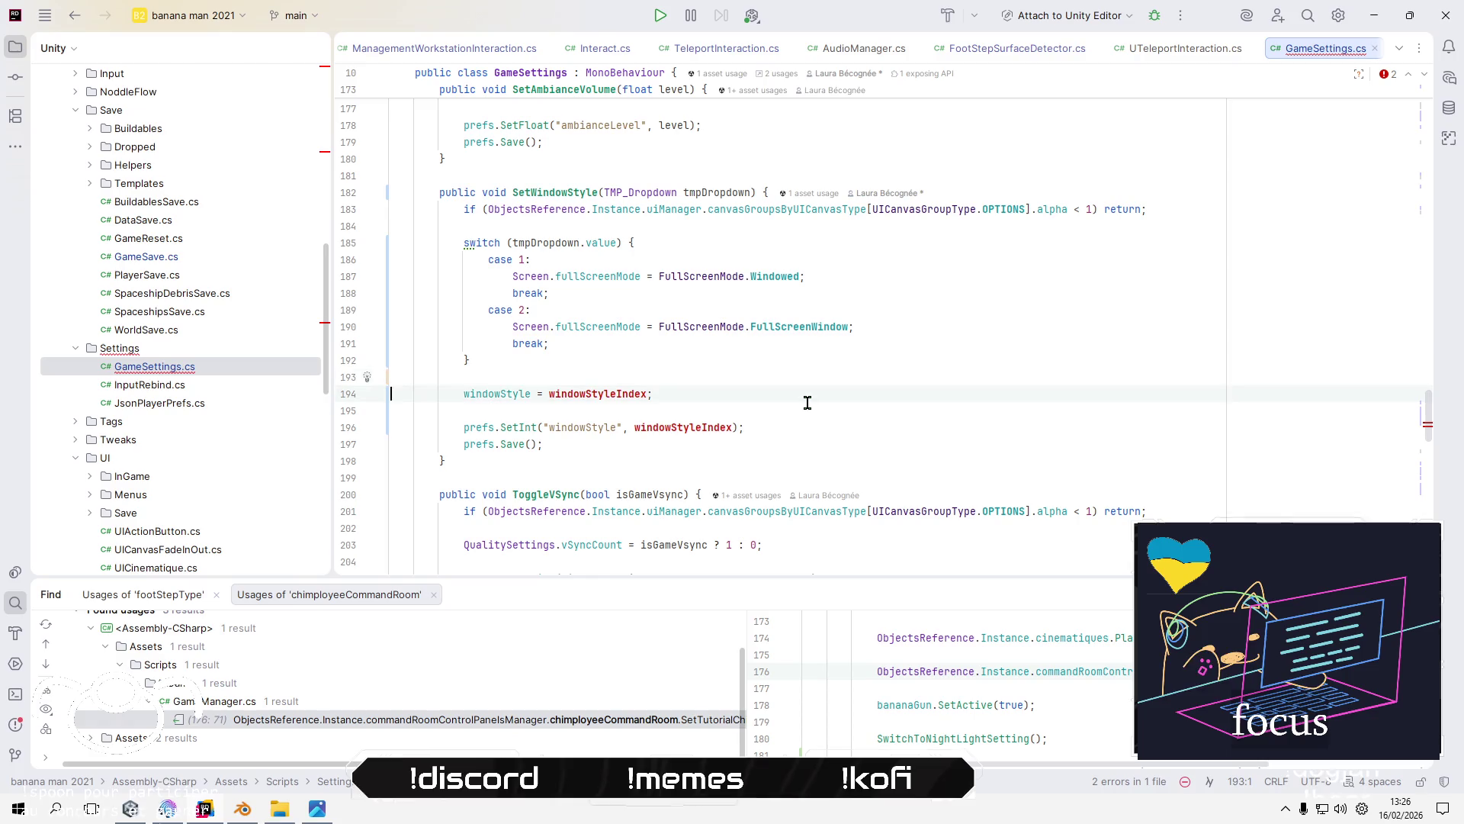
pyautogui.hotkey('ctrl', 'shift', 'Left')
pyautogui.write('tmpDropdown.value')
pyautogui.press('Home')
pyautogui.press('Home')
pyautogui.hotkey('ctrl', 'x')
pyautogui.press('Up')
pyautogui.press('Up')
pyautogui.press('Up')
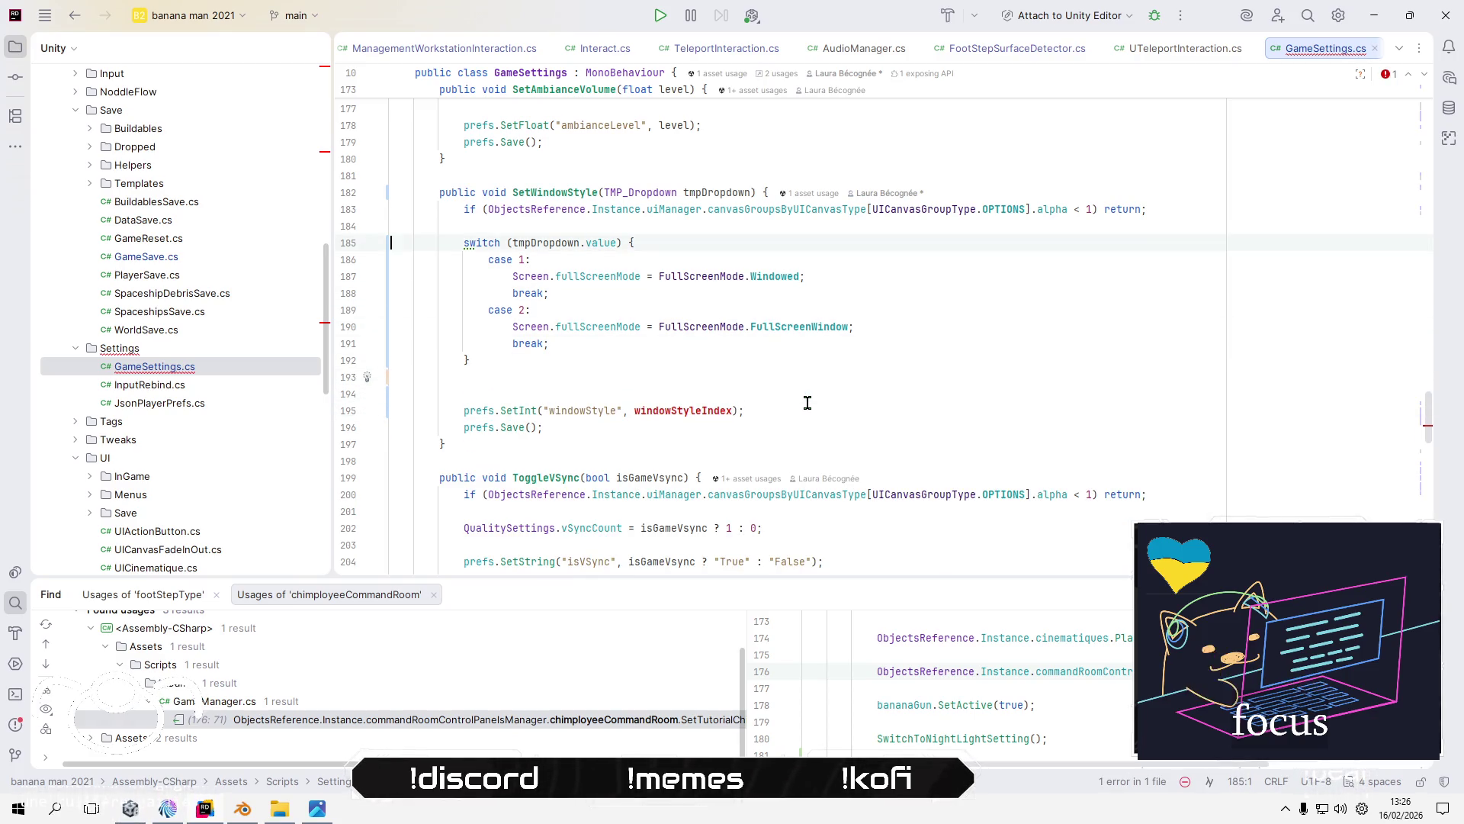
pyautogui.press('Return')
pyautogui.hotkey('ctrl', 'v')
# - Use windowStyle in the switch and the prefs.SetInt call, then return to Unity
pyautogui.press('Down')
pyautogui.hotkey('ctrl', 'w')
pyautogui.press('BackSpace')
pyautogui.press('BackSpace')
pyautogui.press('BackSpace')
pyautogui.press('BackSpace')
pyautogui.press('BackSpace')
pyautogui.press('BackSpace')
pyautogui.write('win')
pyautogui.press('Return')
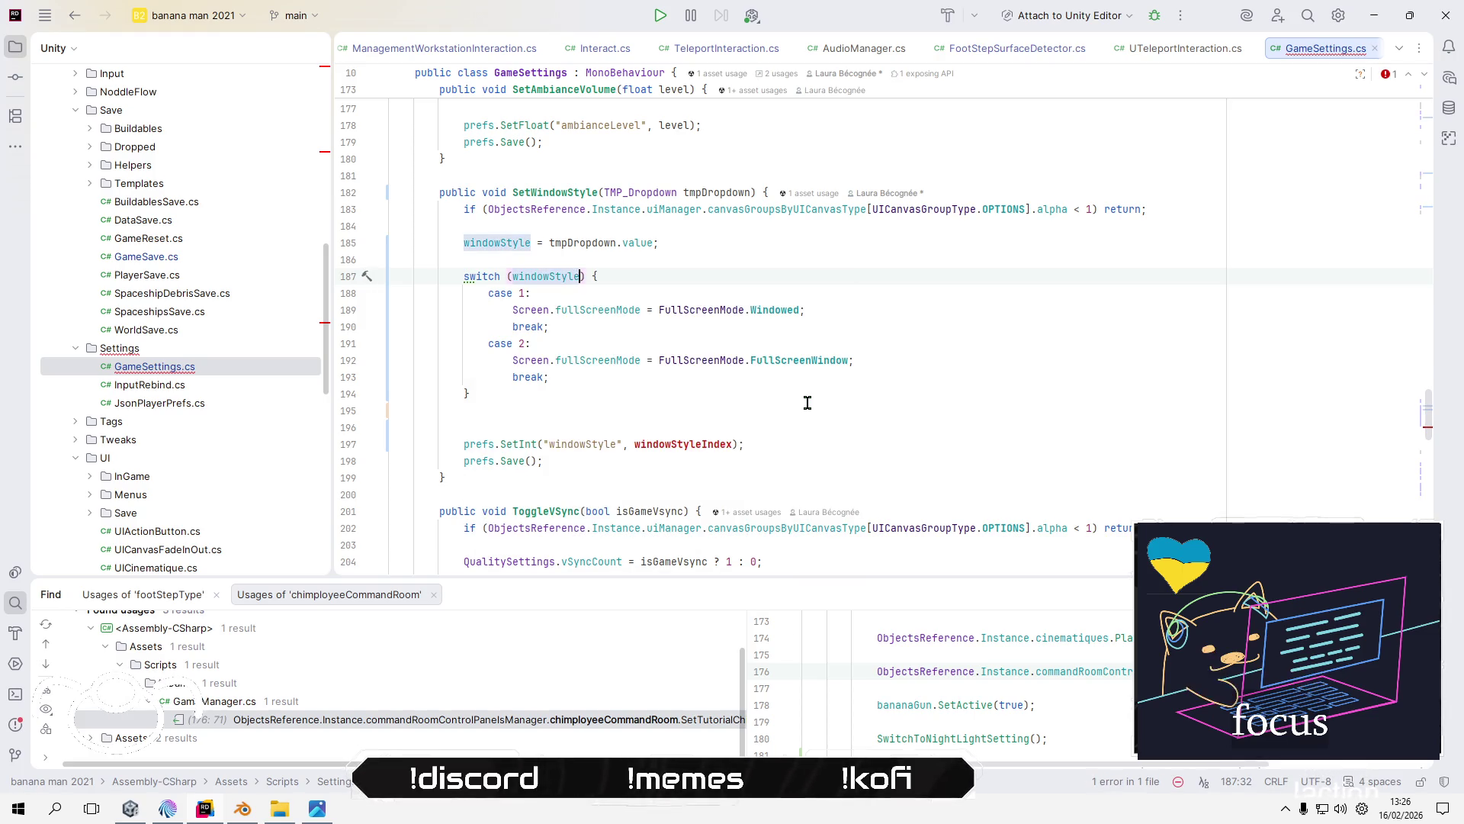
pyautogui.hotkey('ctrl', 'shift', 'Left')
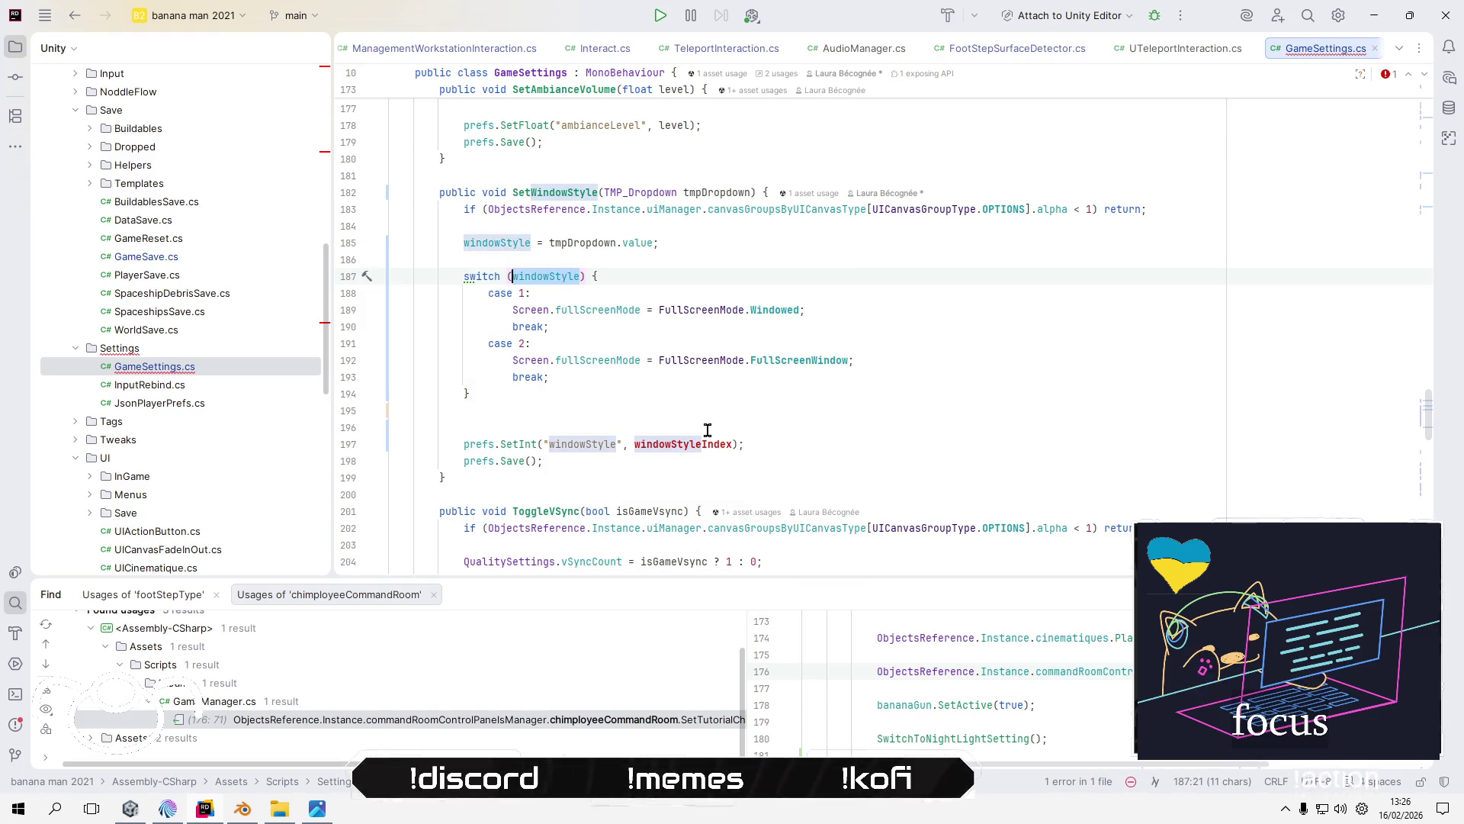
pyautogui.click(719, 443)
pyautogui.click(720, 432)
pyautogui.doubleClick(725, 443)
pyautogui.write('windowStyle')
pyautogui.click(782, 413)
pyautogui.press('BackSpace')
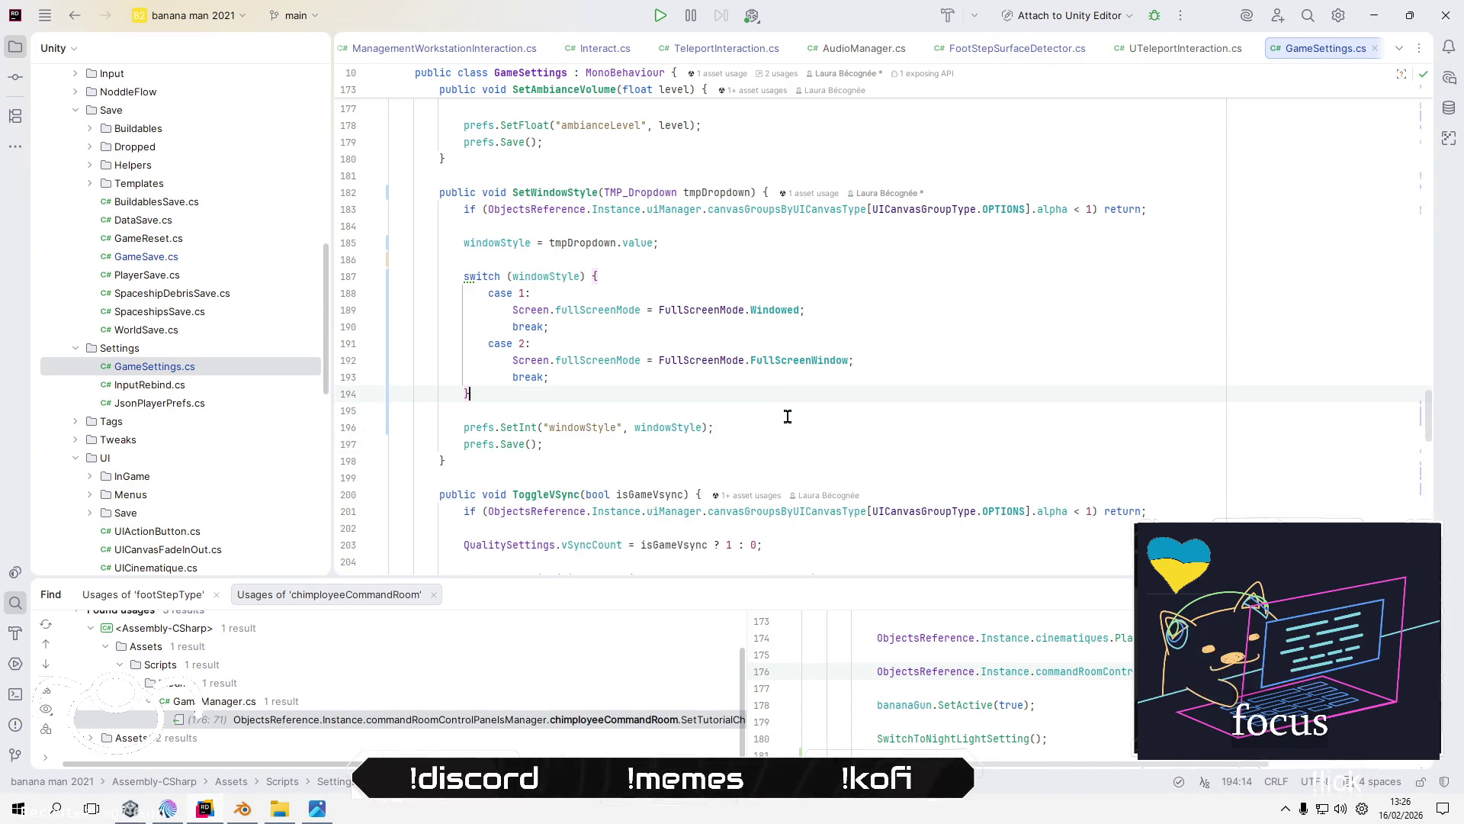
pyautogui.hotkey('alt', 'Tab')
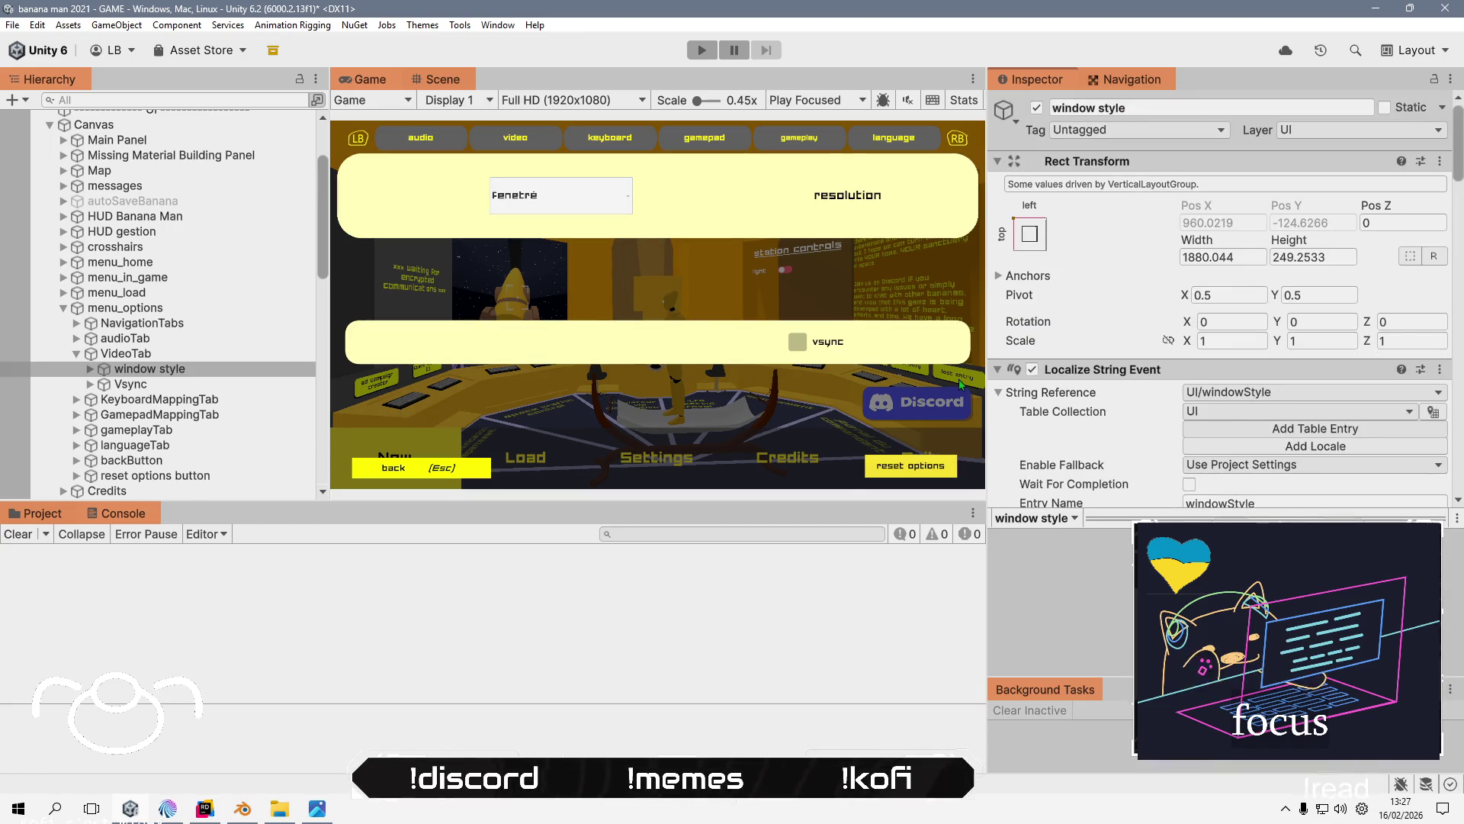
# - Set On Value Changed to GameSettings.SetWindowStyle with the window style dropdown as its argument
pyautogui.scroll(-10, 1129, 420)
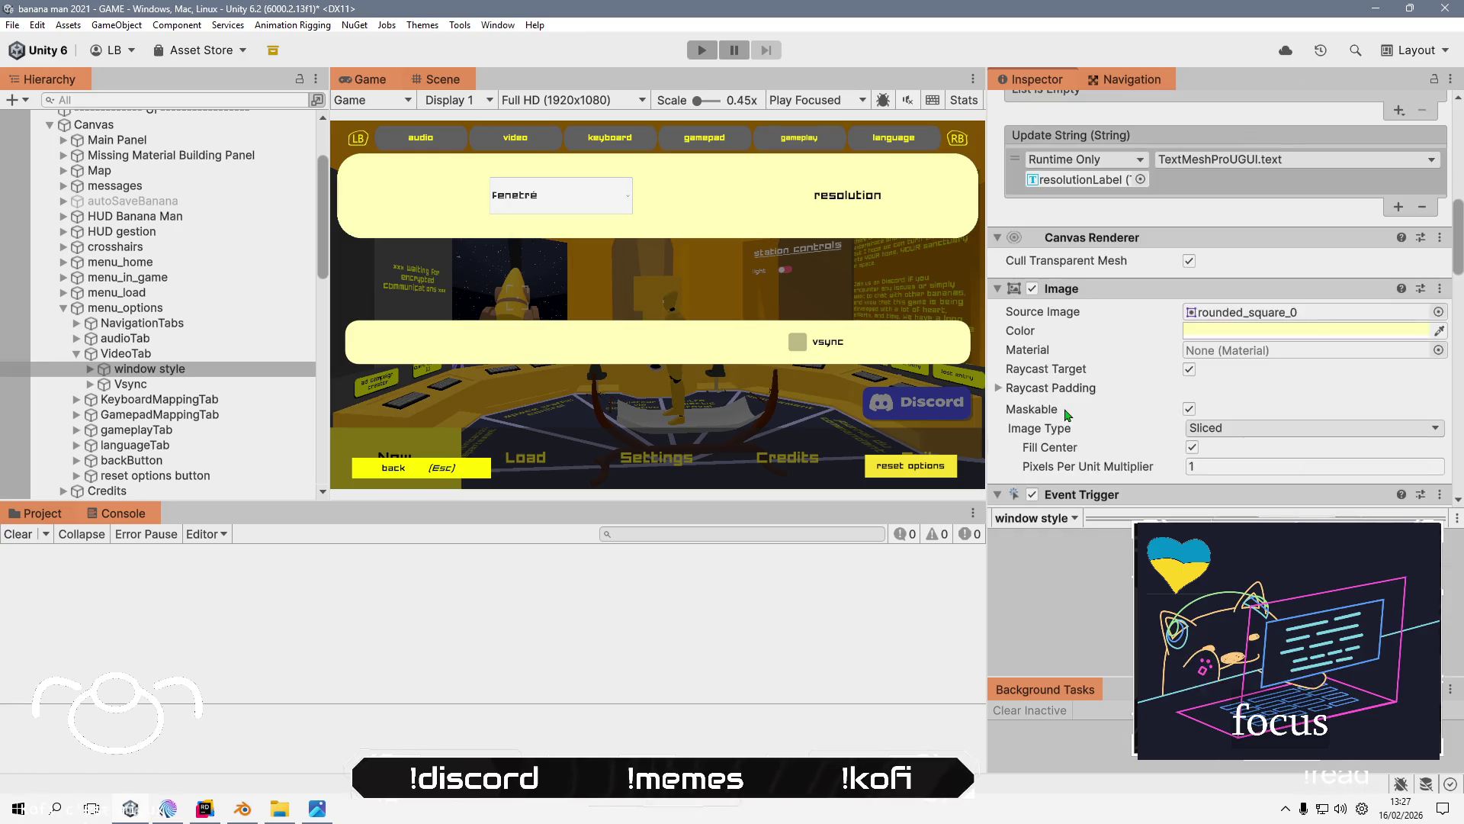
pyautogui.scroll(-10, 1066, 414)
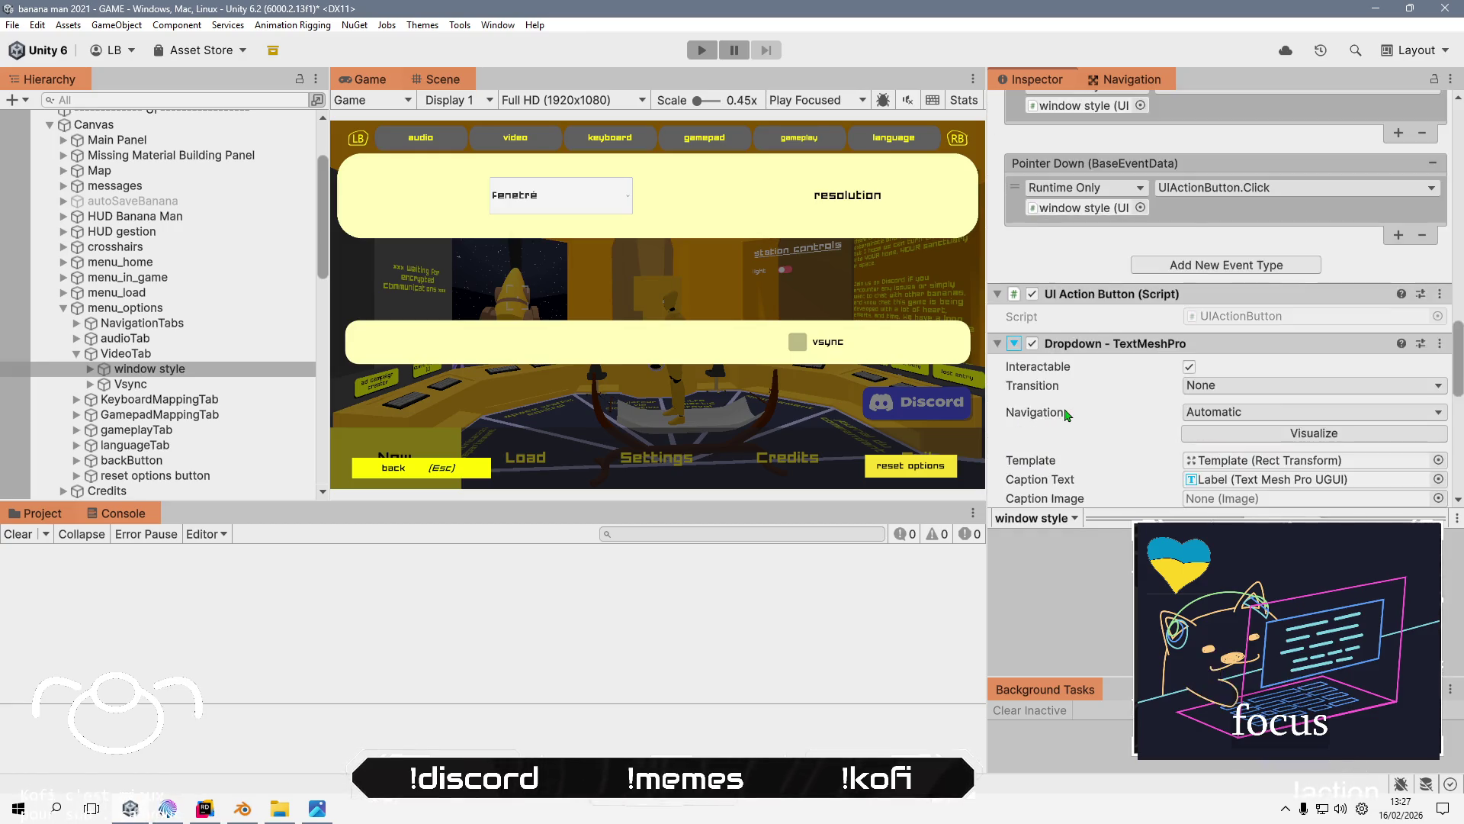
pyautogui.scroll(-6, 1066, 414)
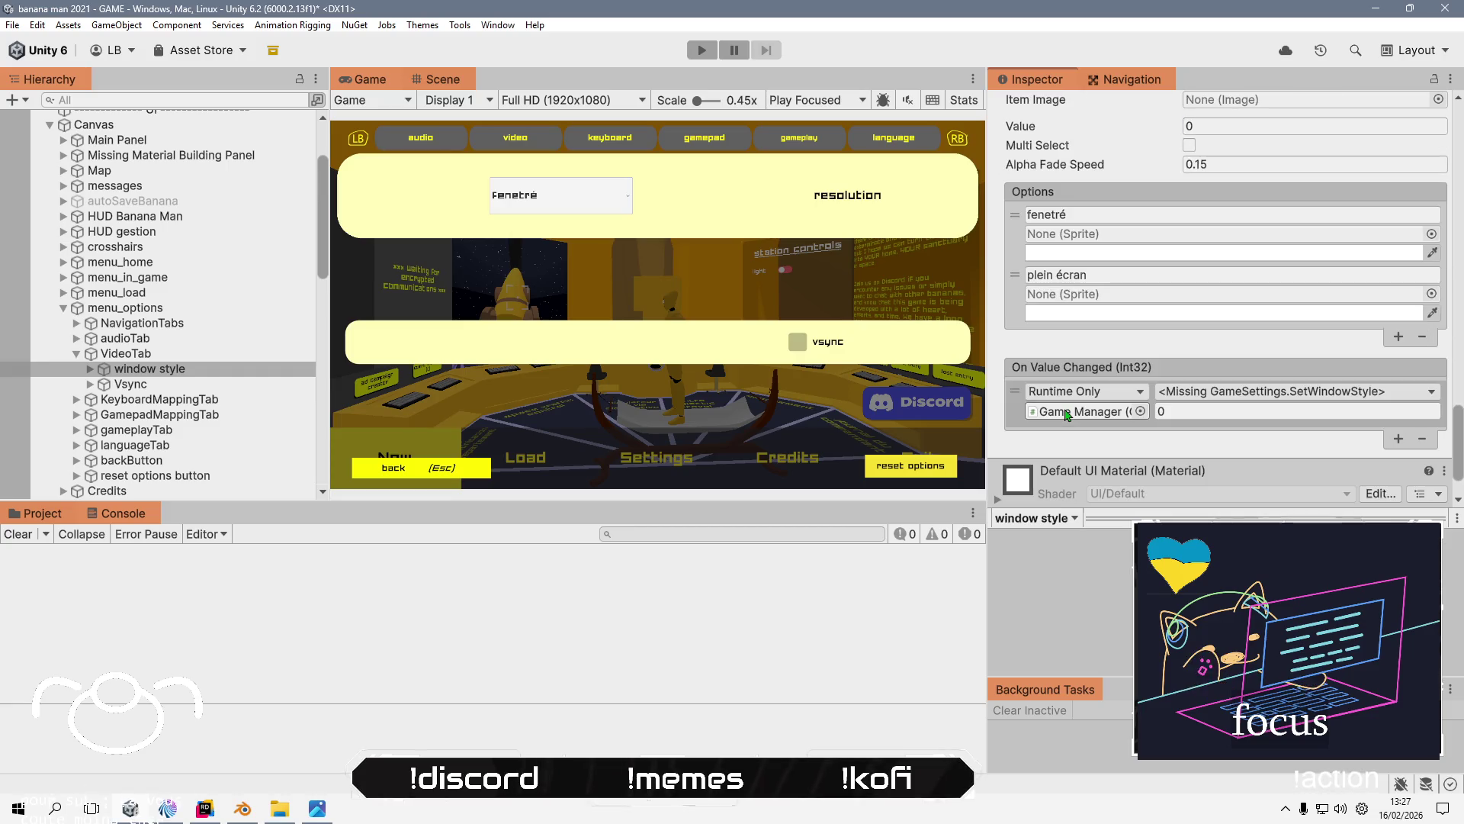
pyautogui.click(1344, 392)
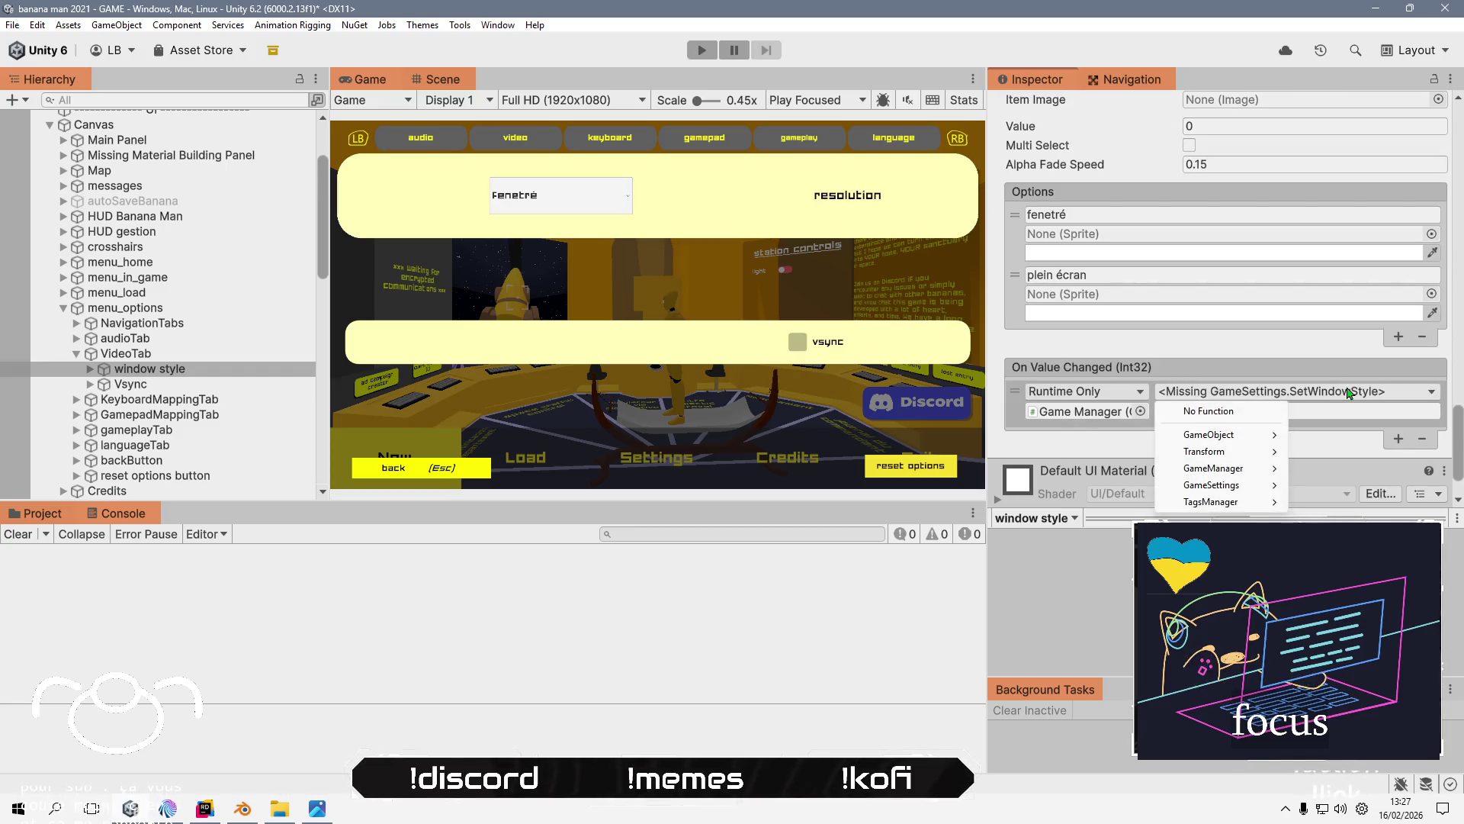
pyautogui.moveTo(1220, 485)
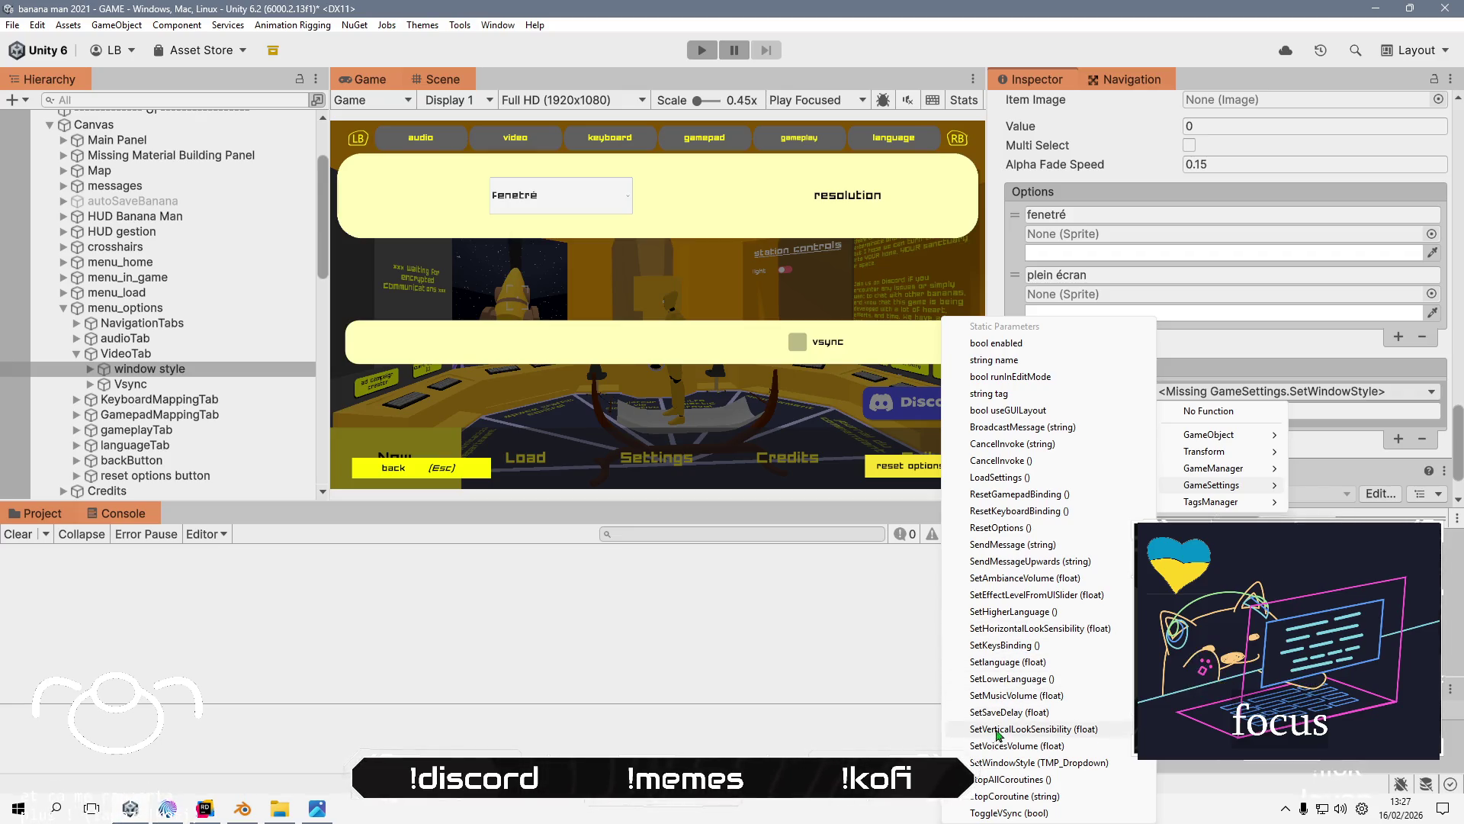
pyautogui.click(1014, 762)
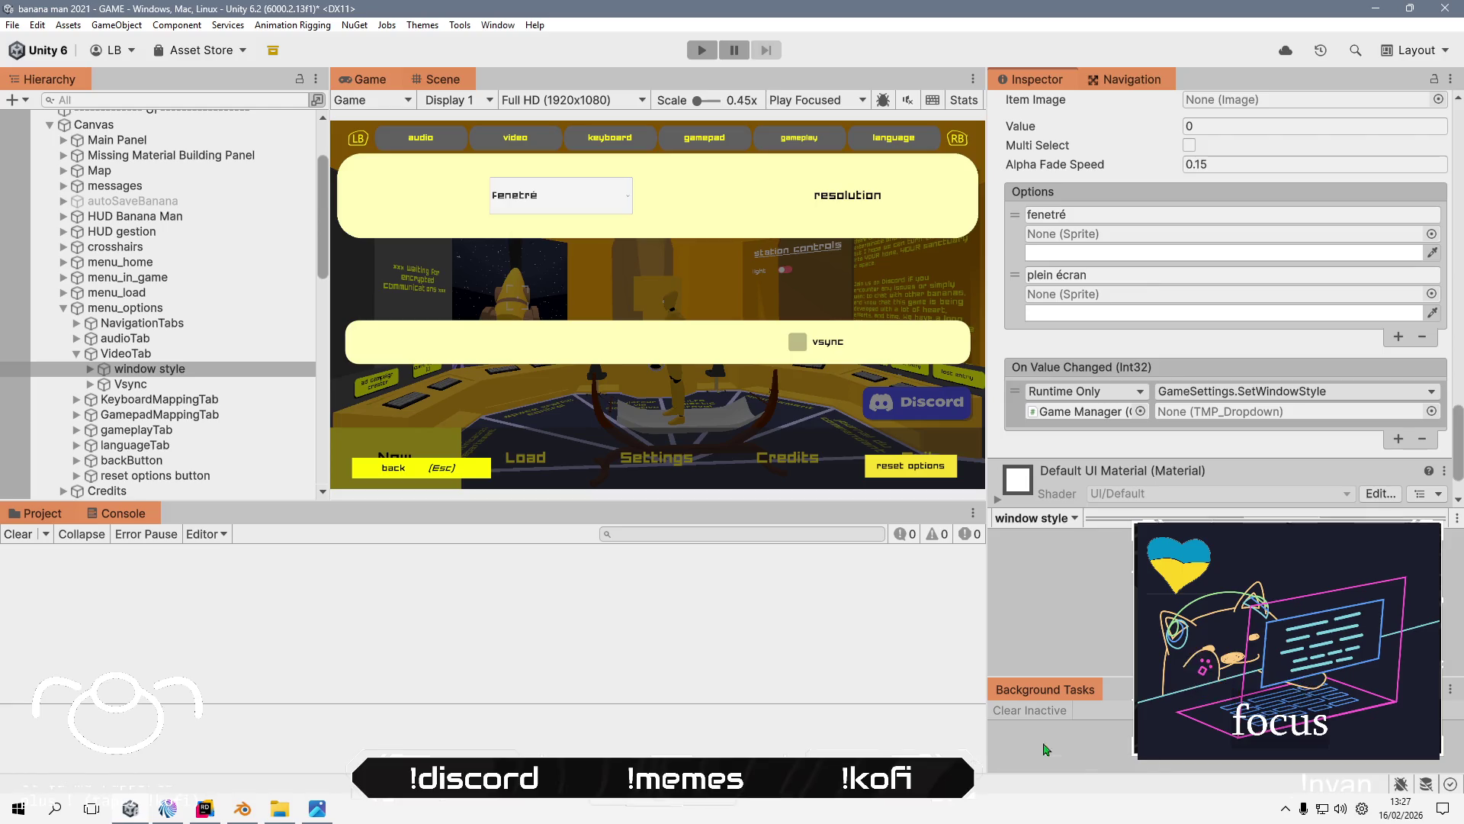
pyautogui.moveTo(337, 379); pyautogui.dragTo(1082, 410)
pyautogui.moveTo(1223, 397); pyautogui.dragTo(1228, 411)
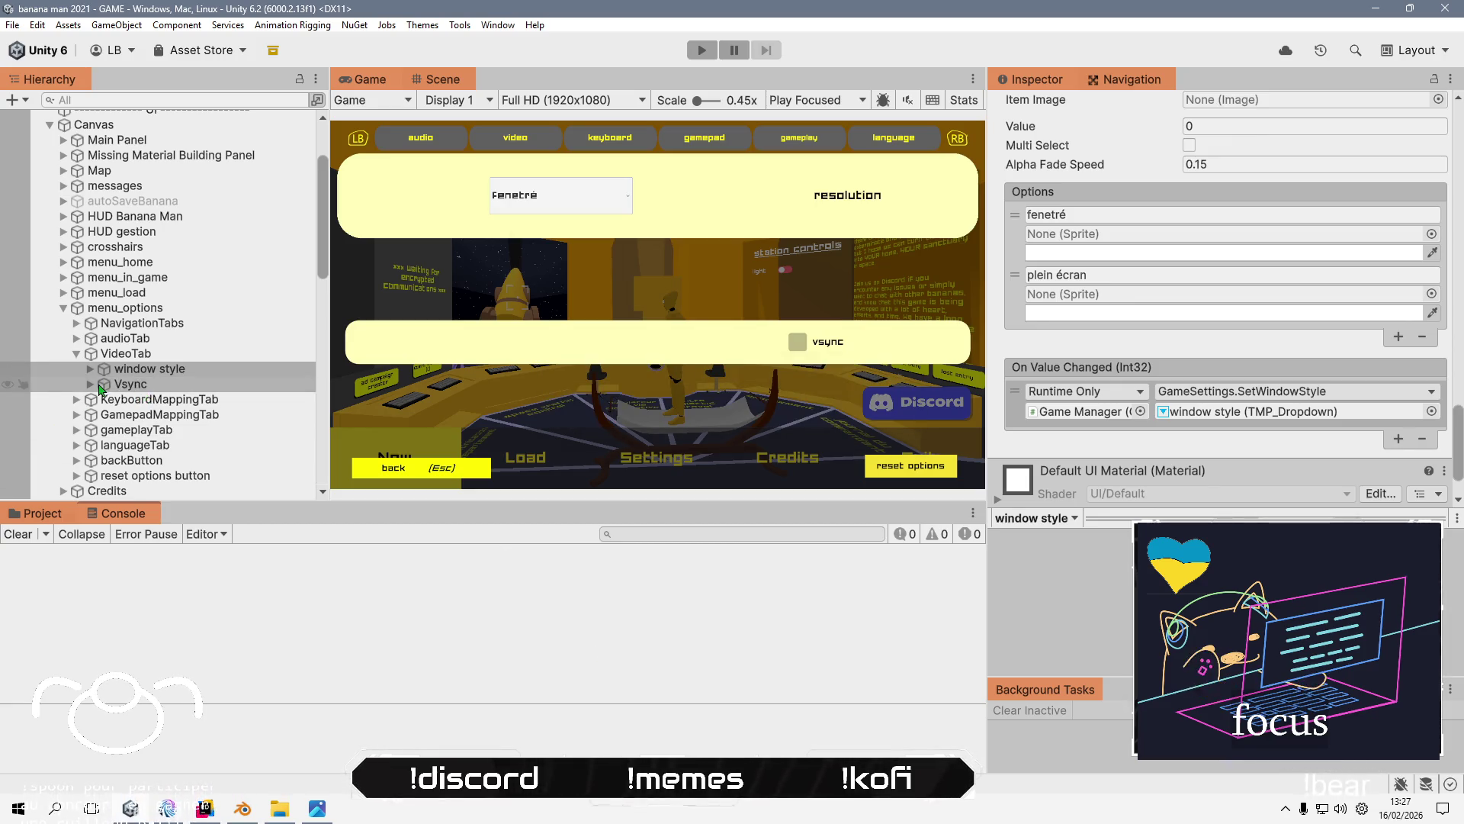
pyautogui.click(151, 385)
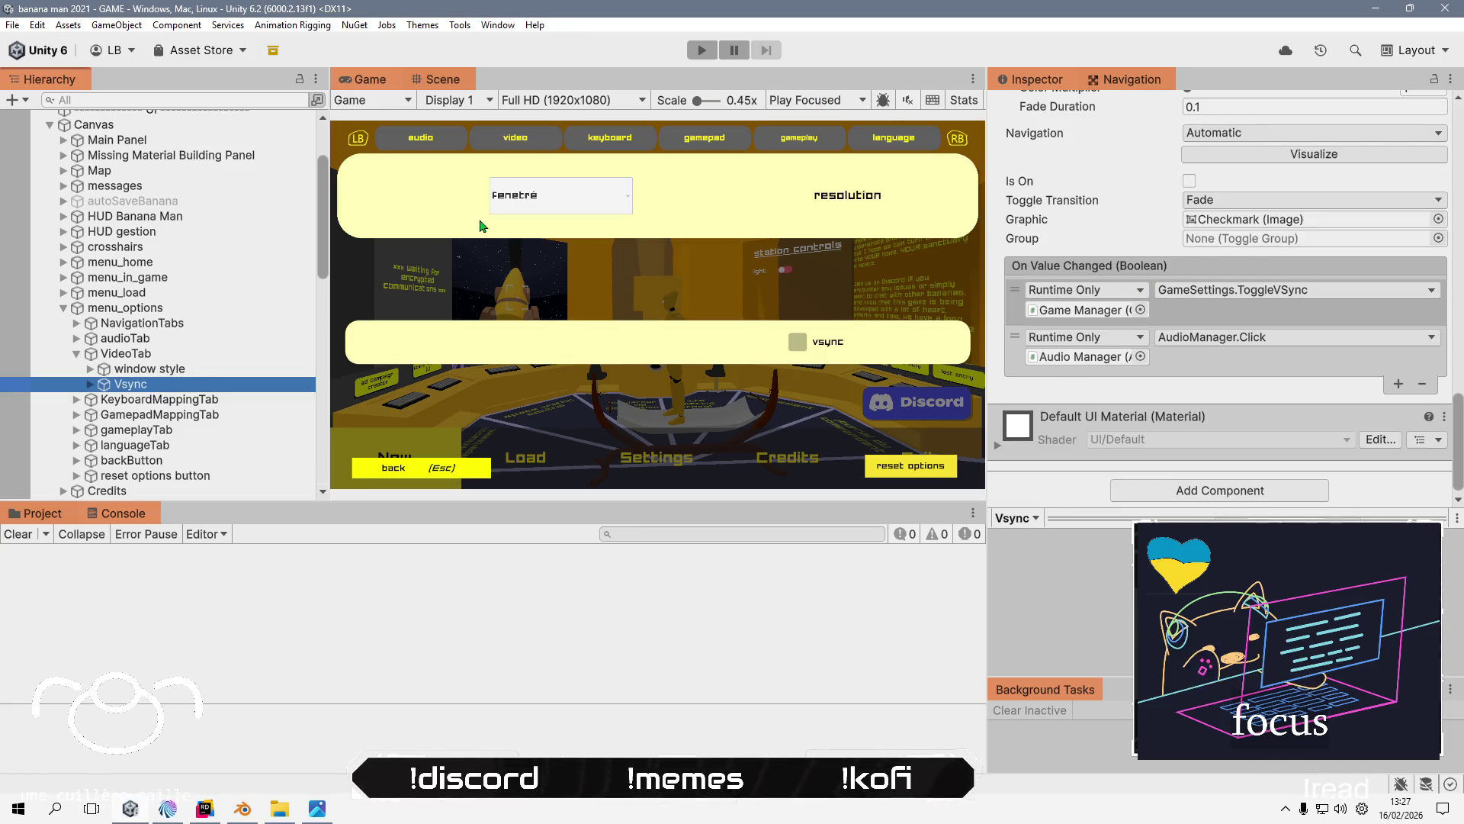
# - Set the Canvas Group Alpha of VideoTab and menu_options to 0
pyautogui.click(163, 358)
pyautogui.moveTo(1020, 393); pyautogui.dragTo(982, 409)
pyautogui.click(197, 309)
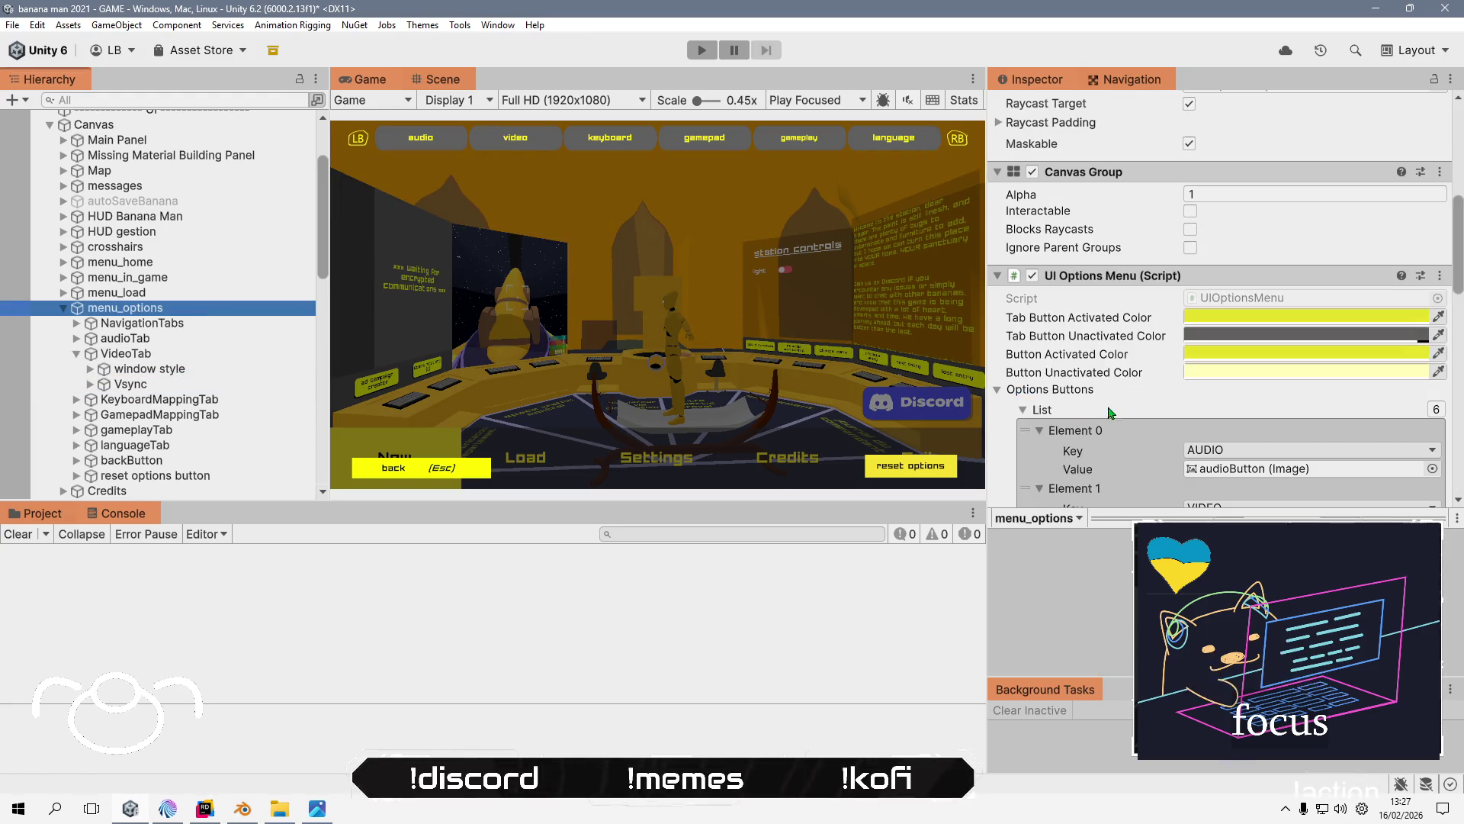
pyautogui.moveTo(1150, 204); pyautogui.dragTo(1034, 203)
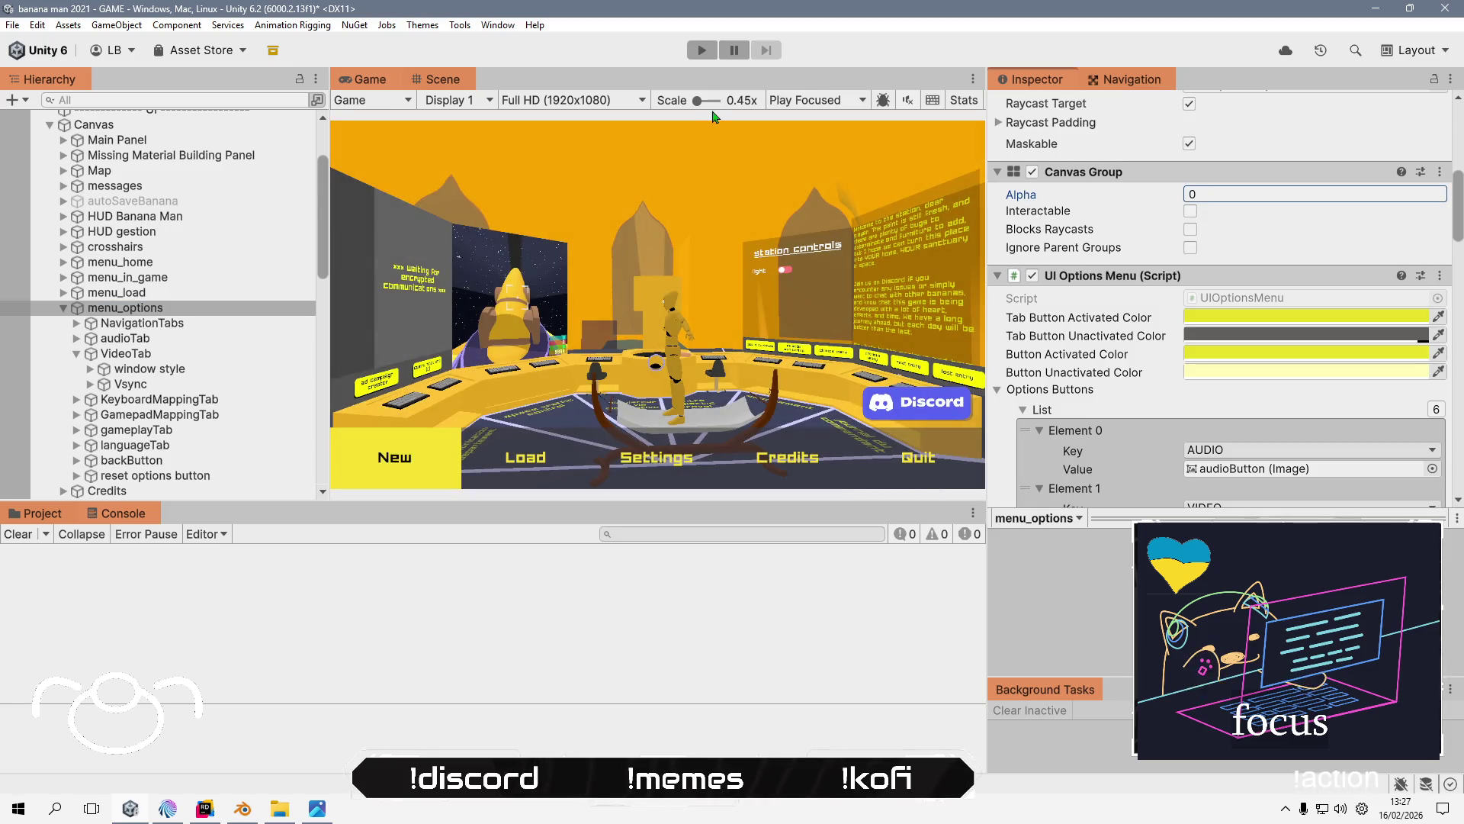
# - Save the scene via File > Save and enter Play mode
pyautogui.scroll(5, 152, 305)
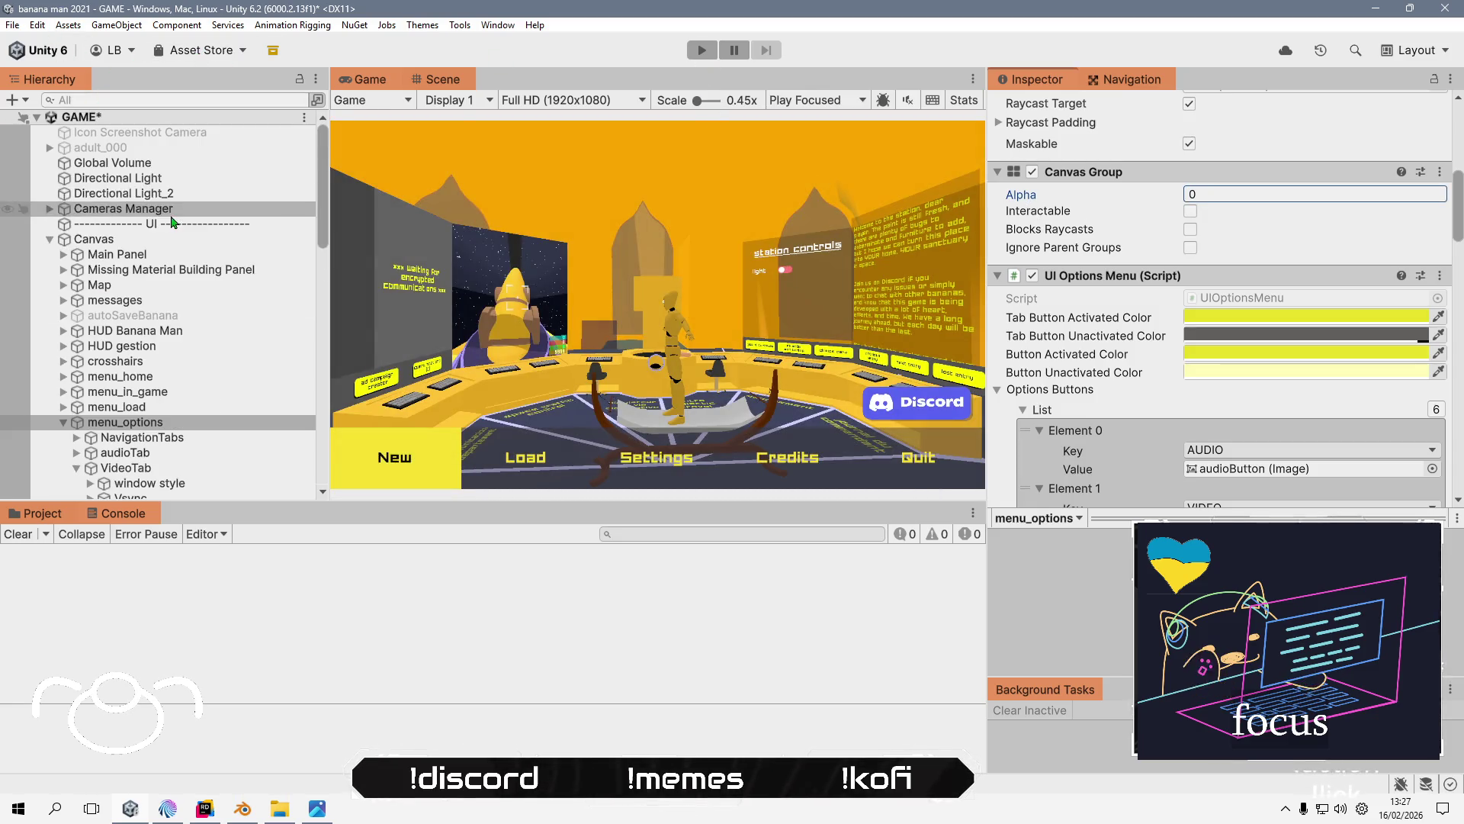
pyautogui.click(15, 25)
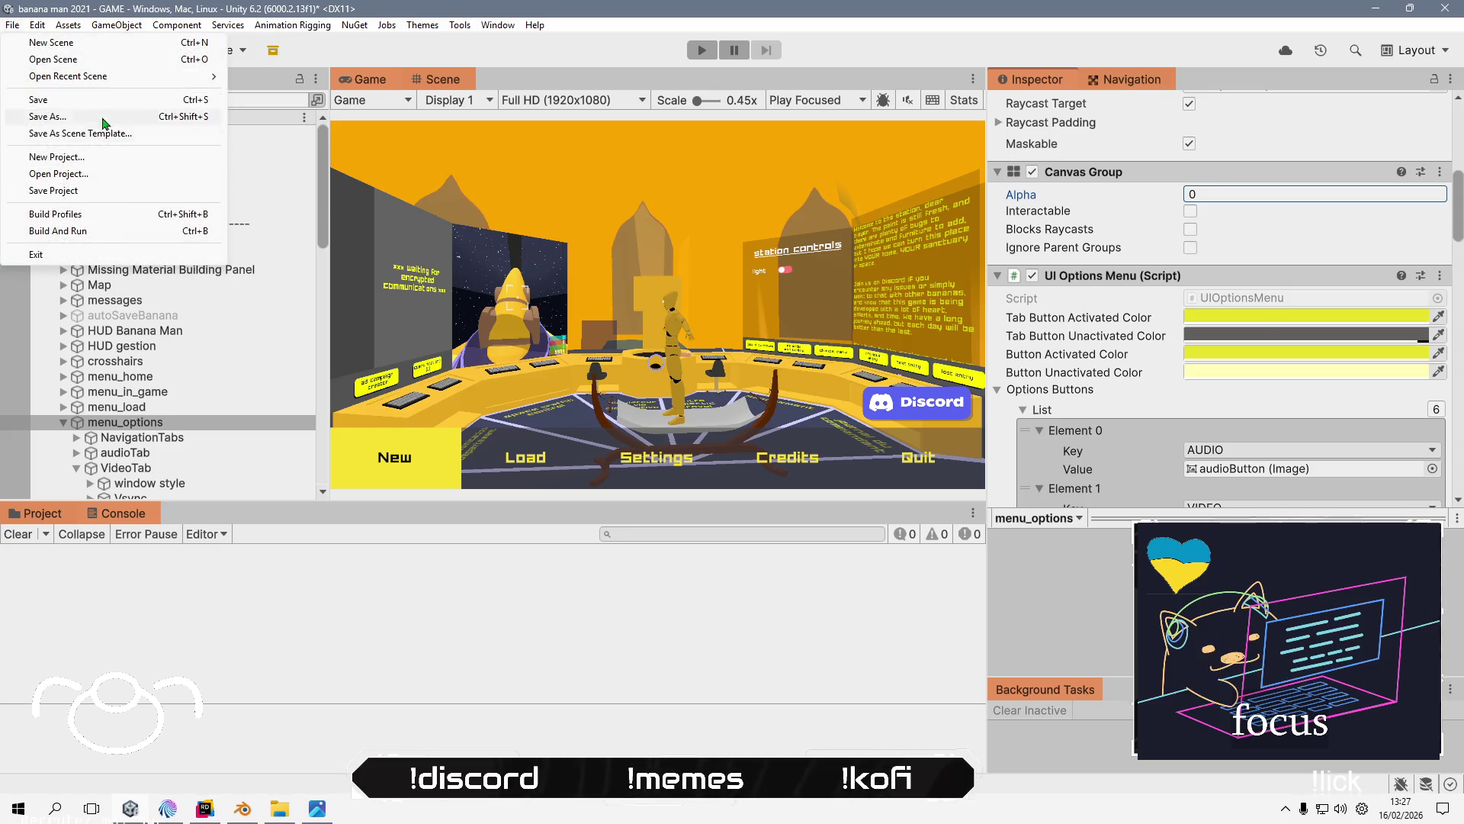
pyautogui.click(174, 100)
pyautogui.click(701, 50)
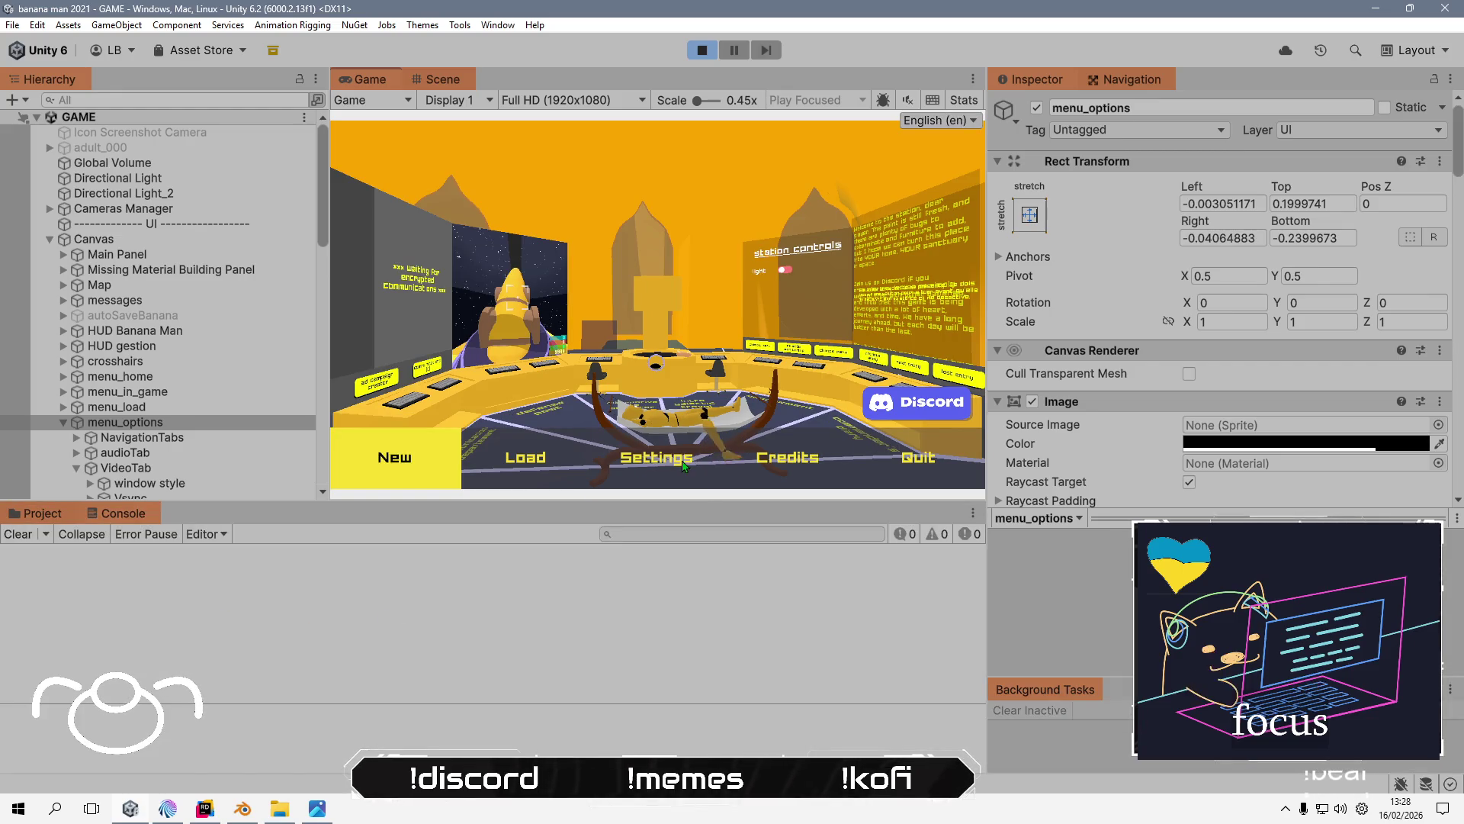
# - In the game's Settings video tab, switch window style to Fenetré, then back to plein écran
pyautogui.click(684, 464)
pyautogui.click(505, 142)
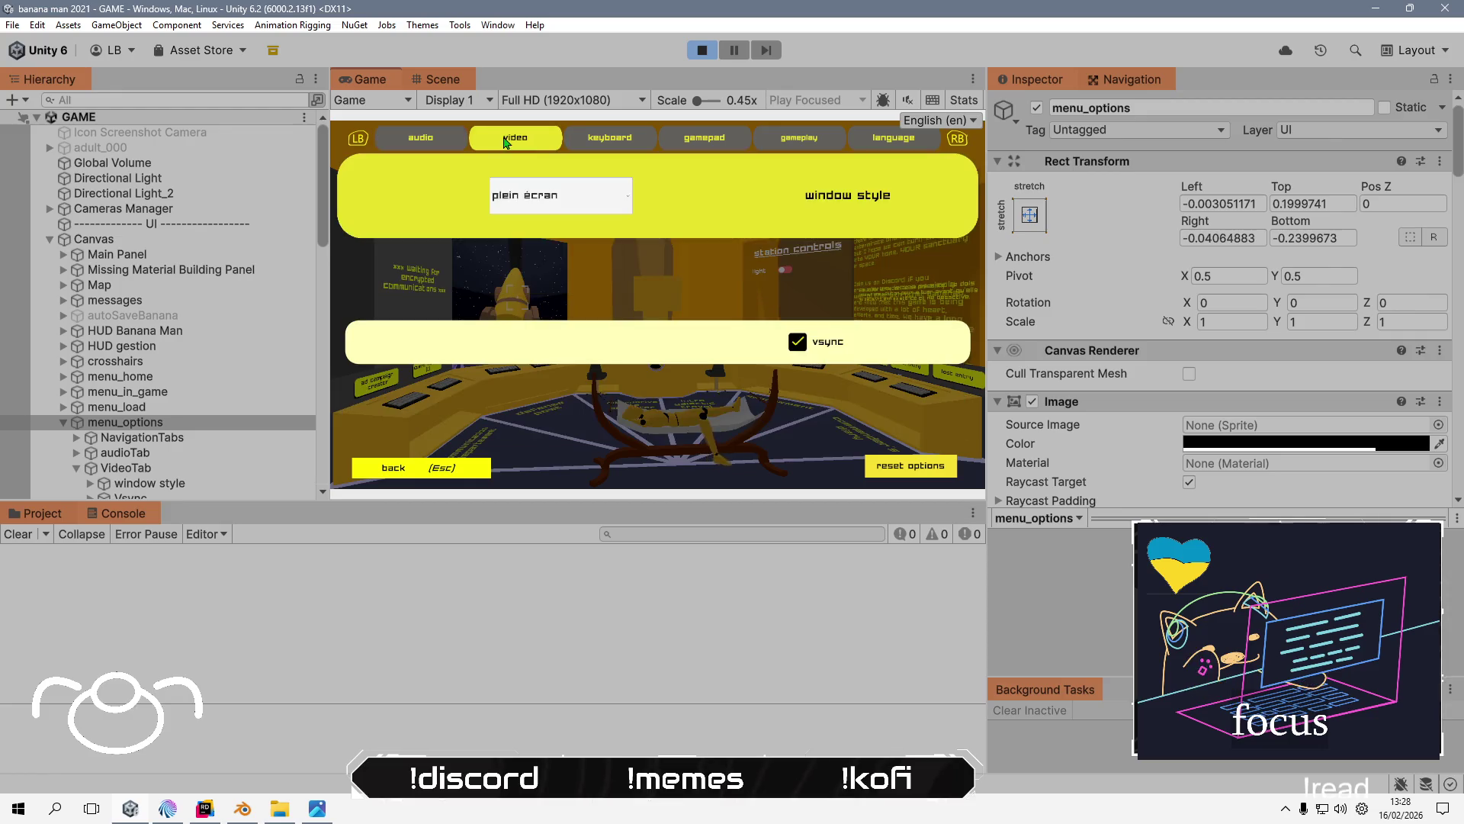
pyautogui.click(580, 203)
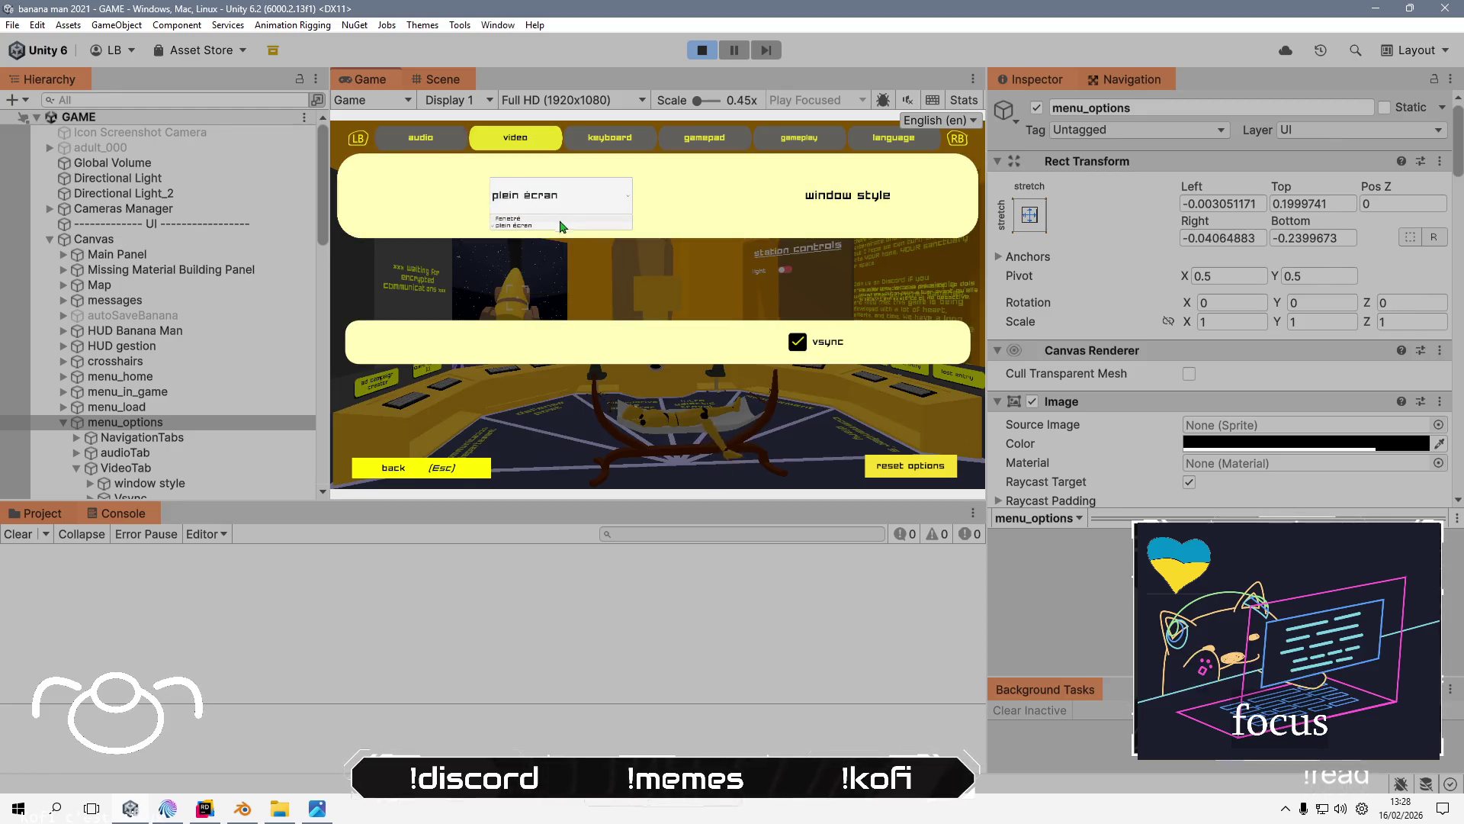
pyautogui.click(509, 219)
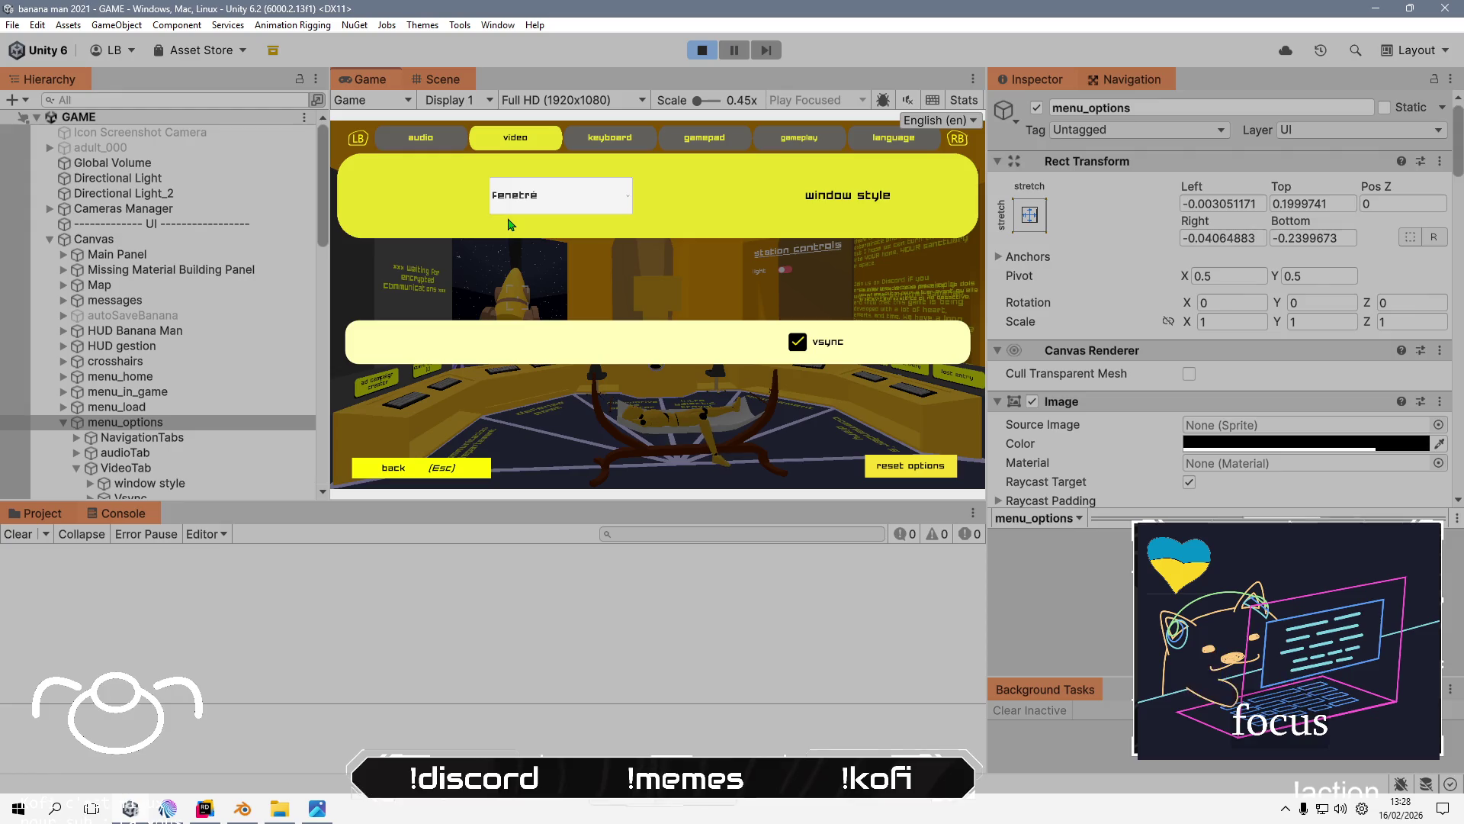
pyautogui.click(526, 202)
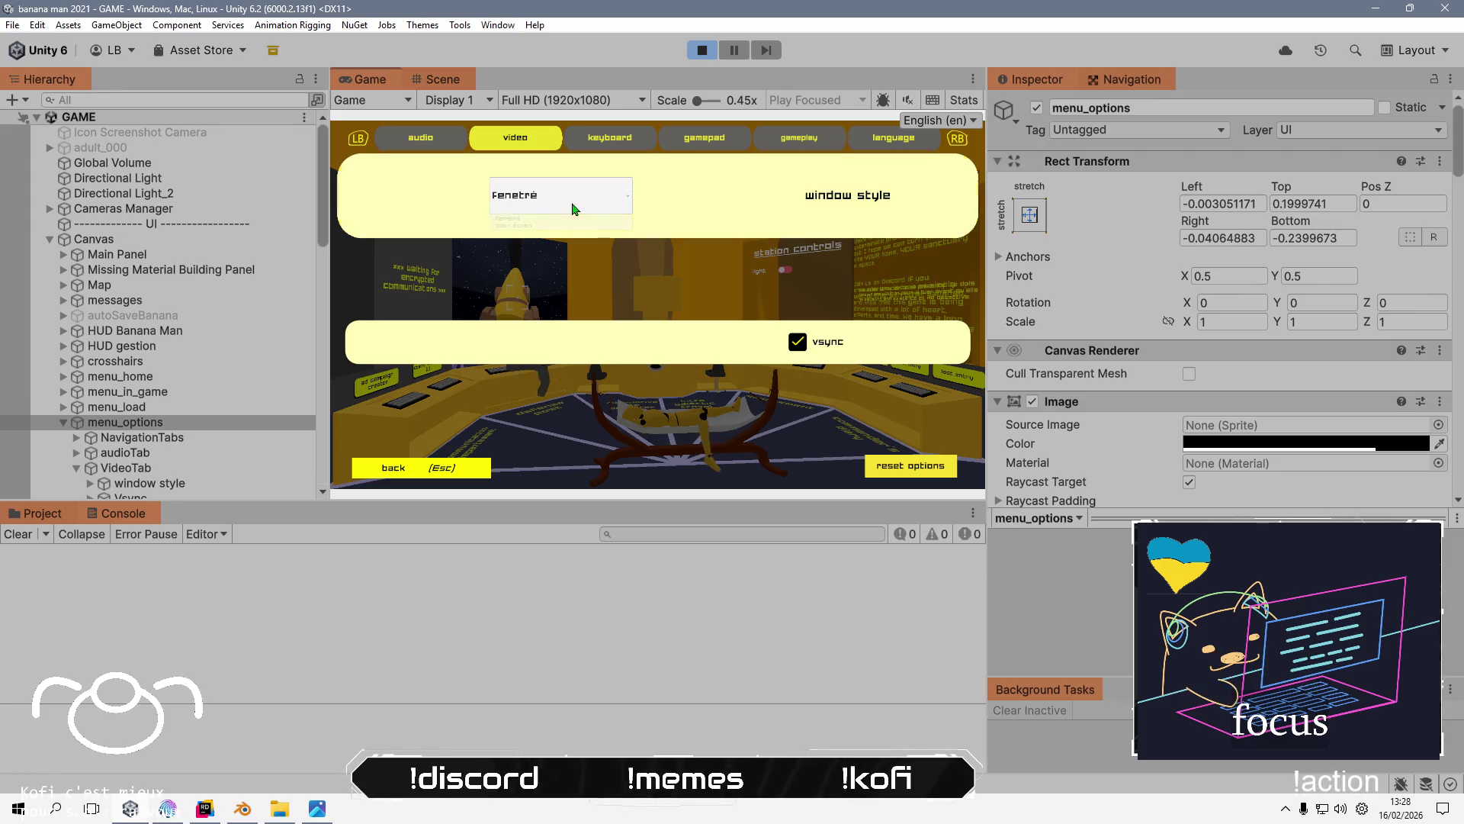
pyautogui.click(538, 232)
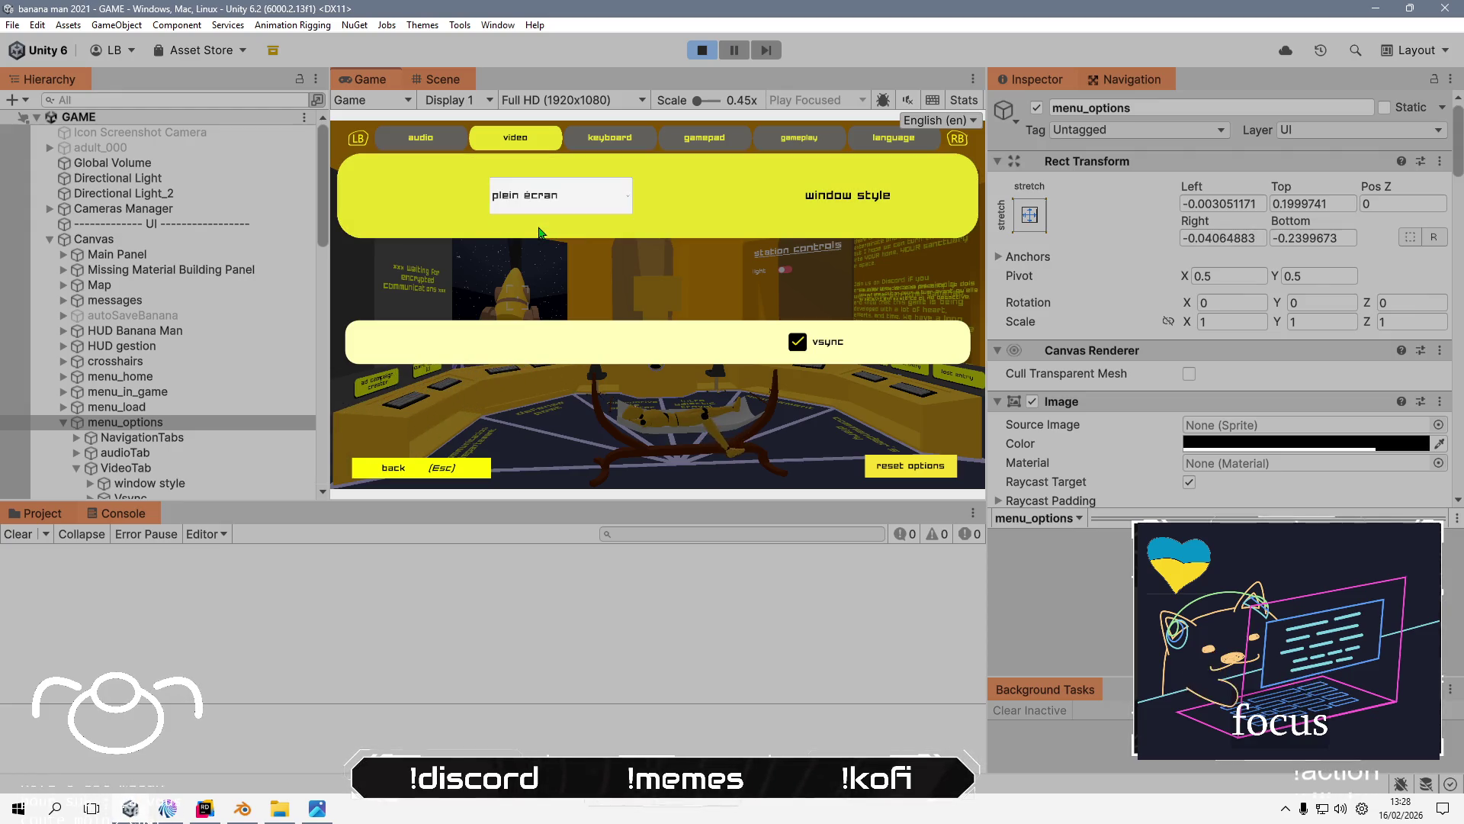
pyautogui.click(607, 207)
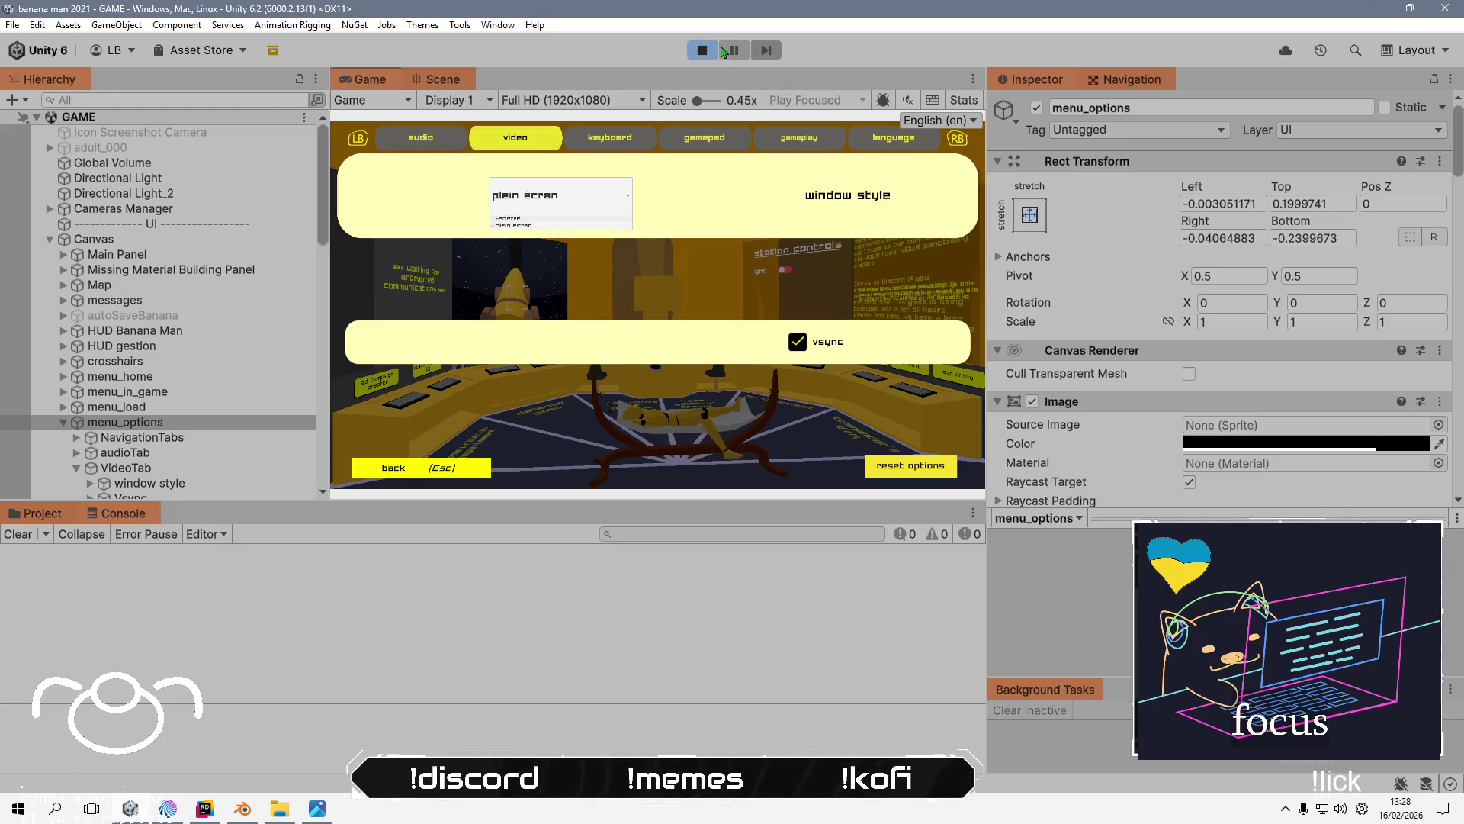
# - Expand window style > Dropdown, its Template, Scrollbar, Sliding Area and the Dropdown List
pyautogui.scroll(-3, 83, 429)
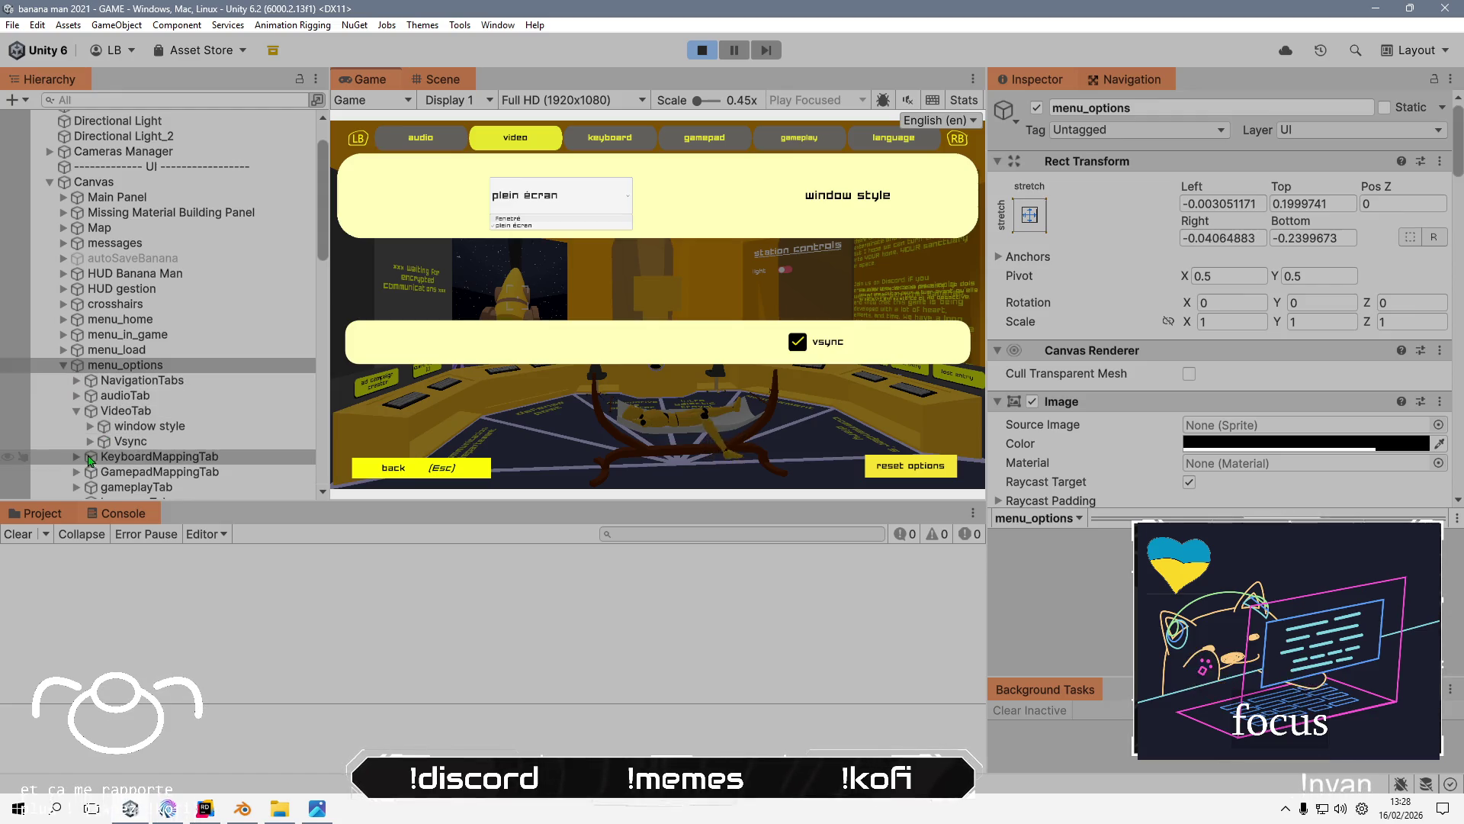
pyautogui.click(90, 425)
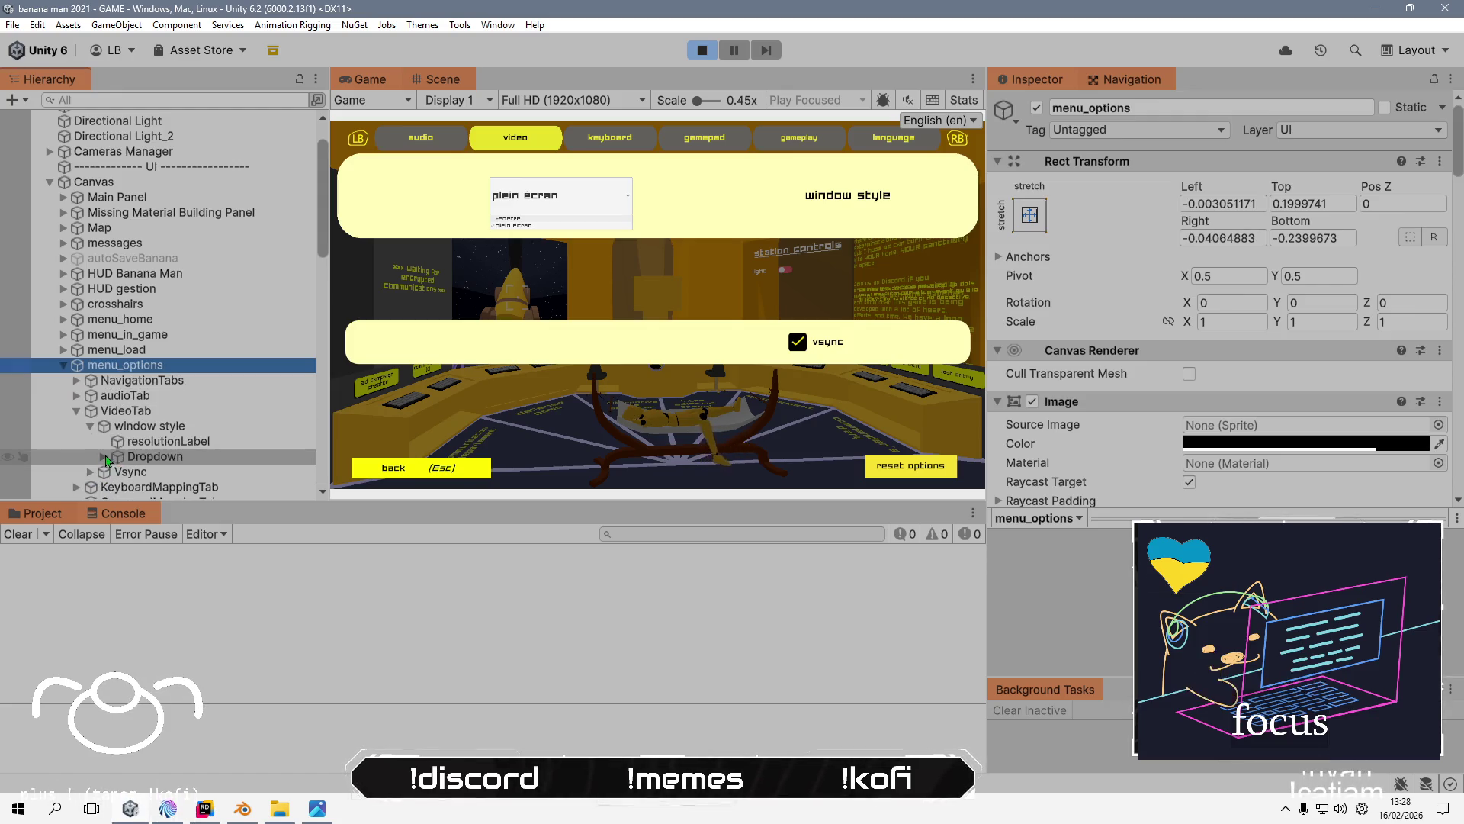
pyautogui.click(103, 456)
pyautogui.scroll(-5, 114, 396)
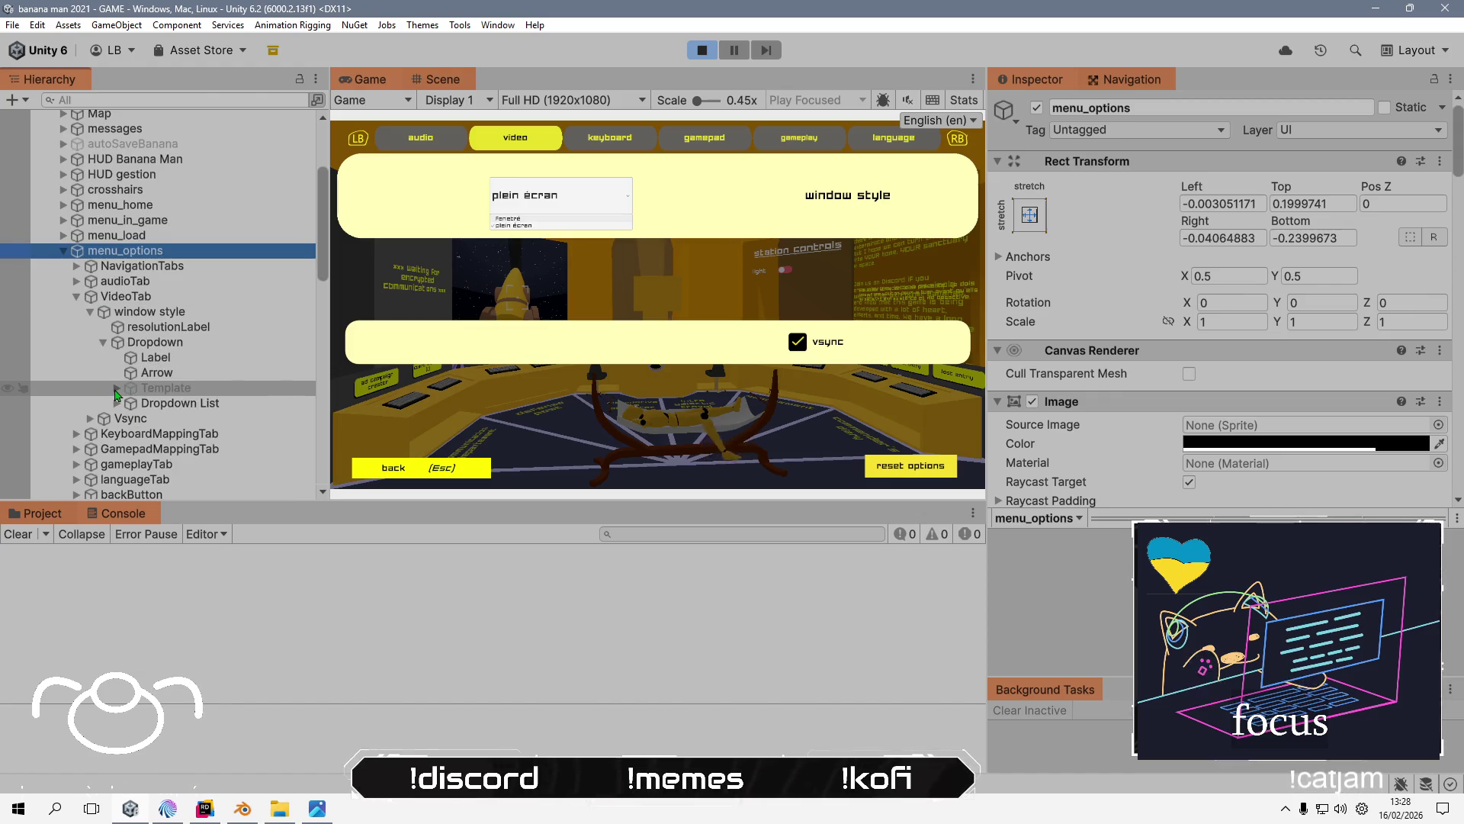
pyautogui.click(116, 388)
pyautogui.click(130, 419)
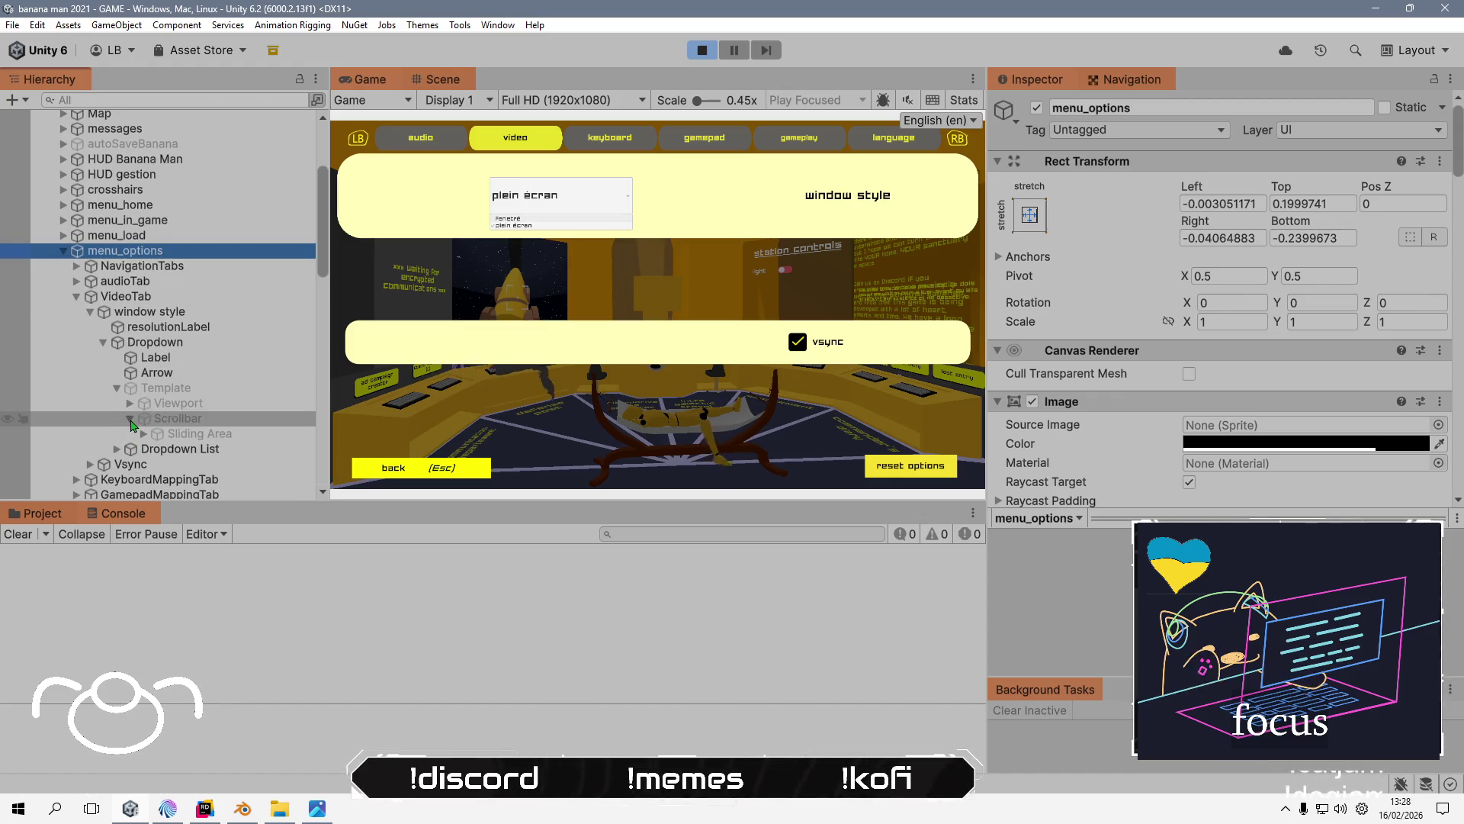
pyautogui.click(143, 433)
pyautogui.scroll(-3, 217, 395)
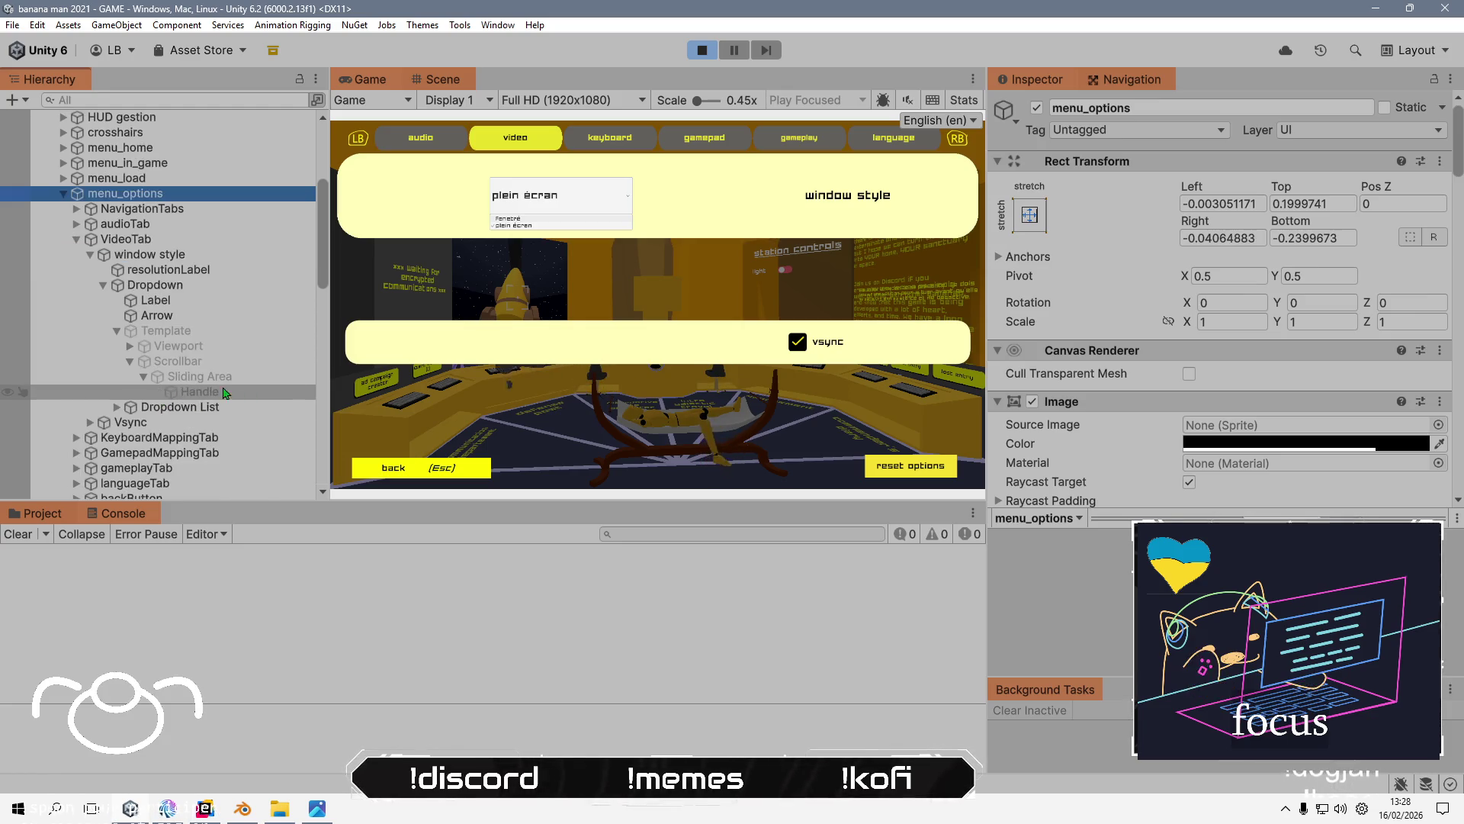
pyautogui.click(117, 407)
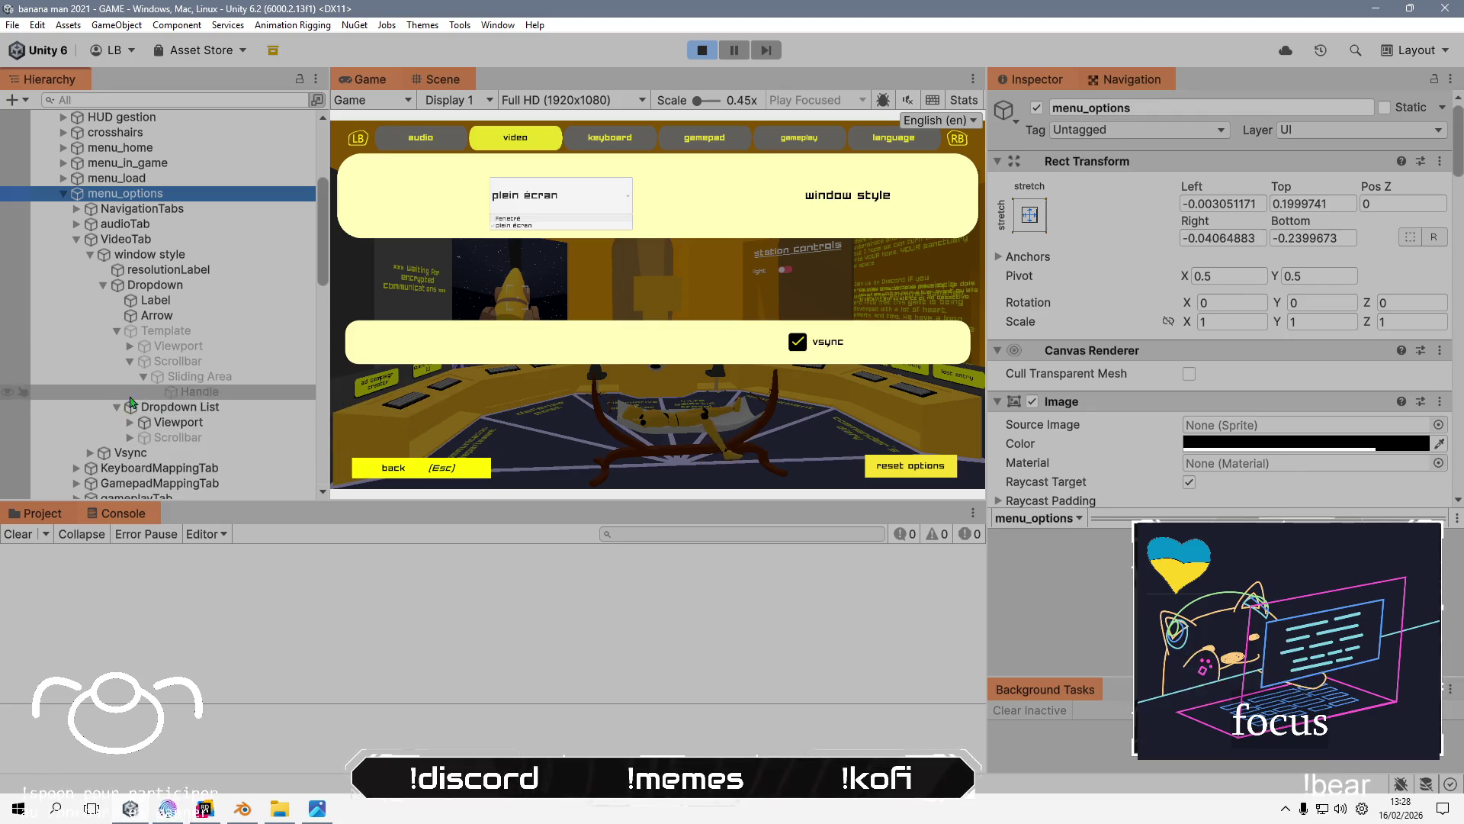
pyautogui.scroll(-3, 153, 381)
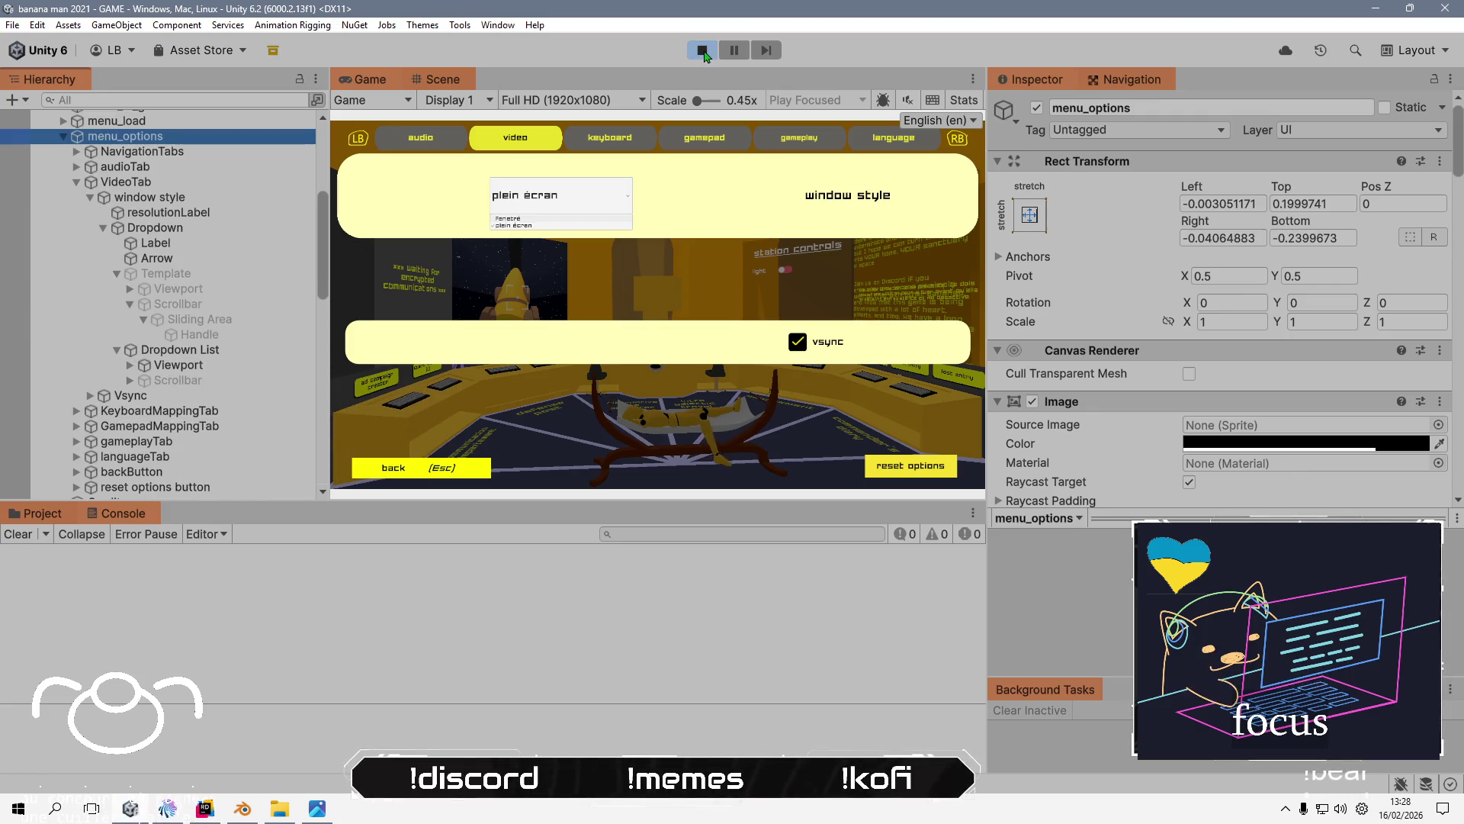
# - Stop the game and select Template > Viewport > Content > Item > Item Label
pyautogui.click(703, 52)
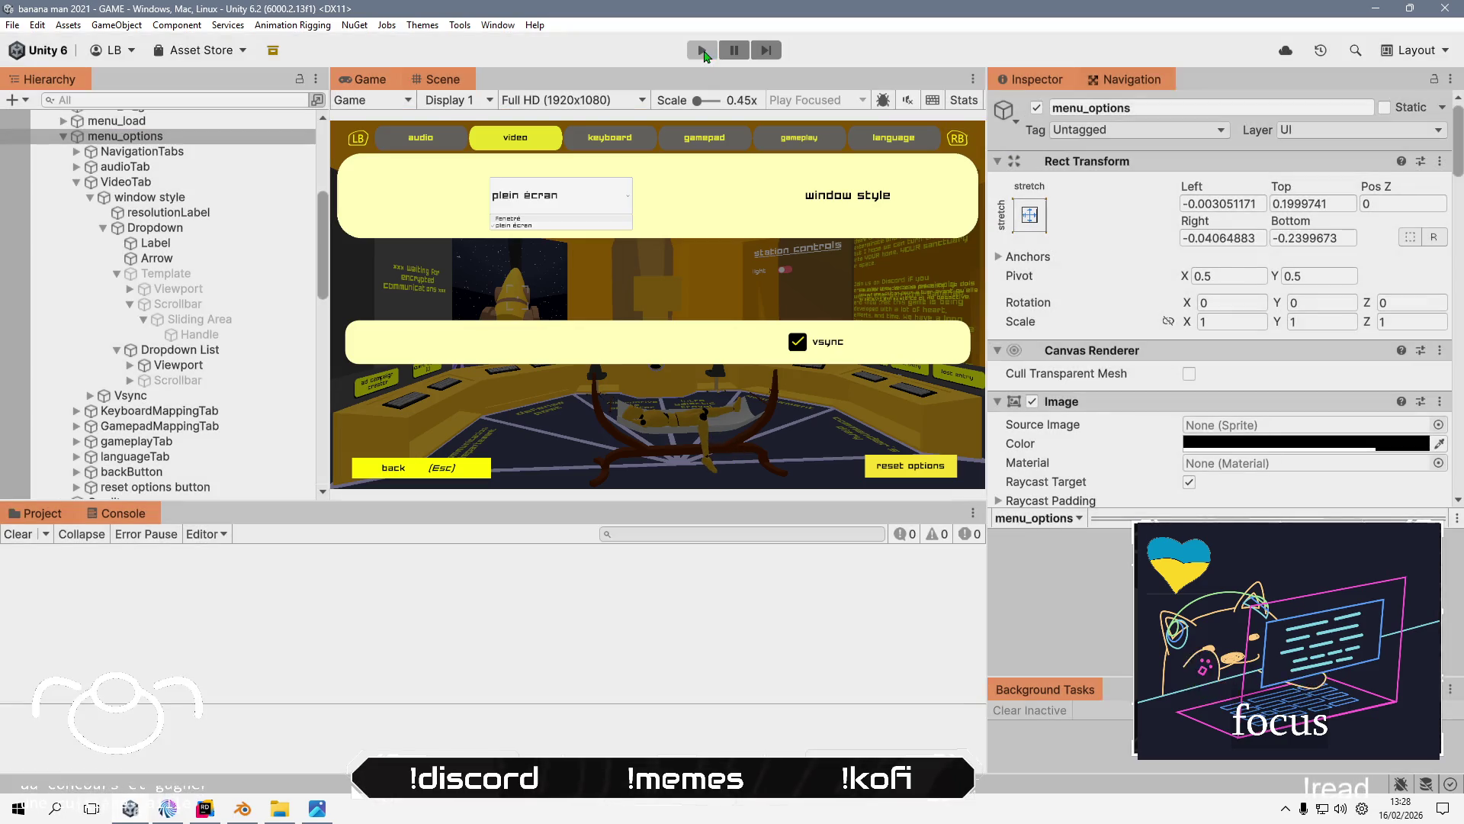
pyautogui.click(116, 349)
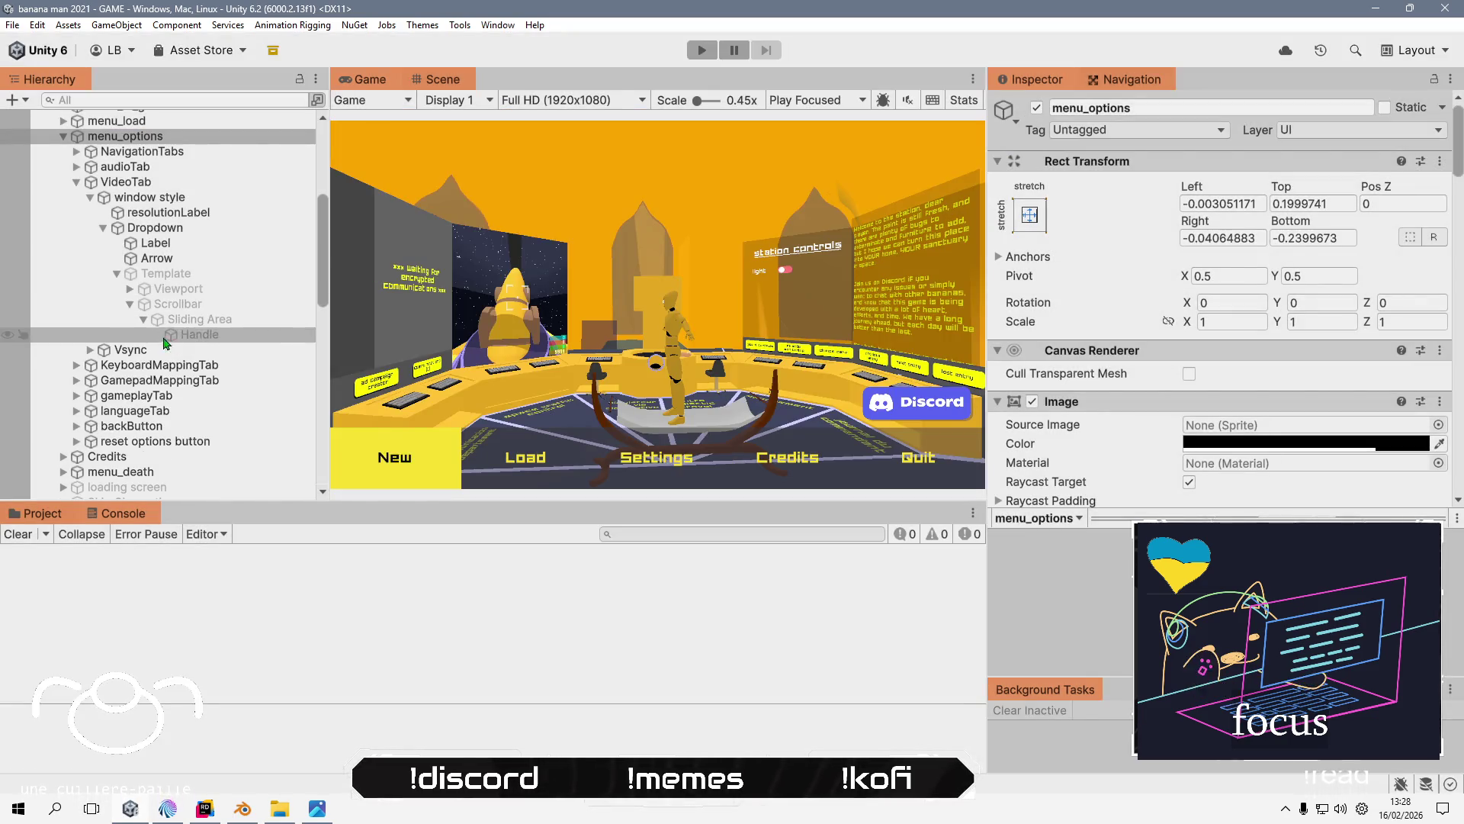
pyautogui.click(217, 274)
pyautogui.scroll(-10, 1047, 370)
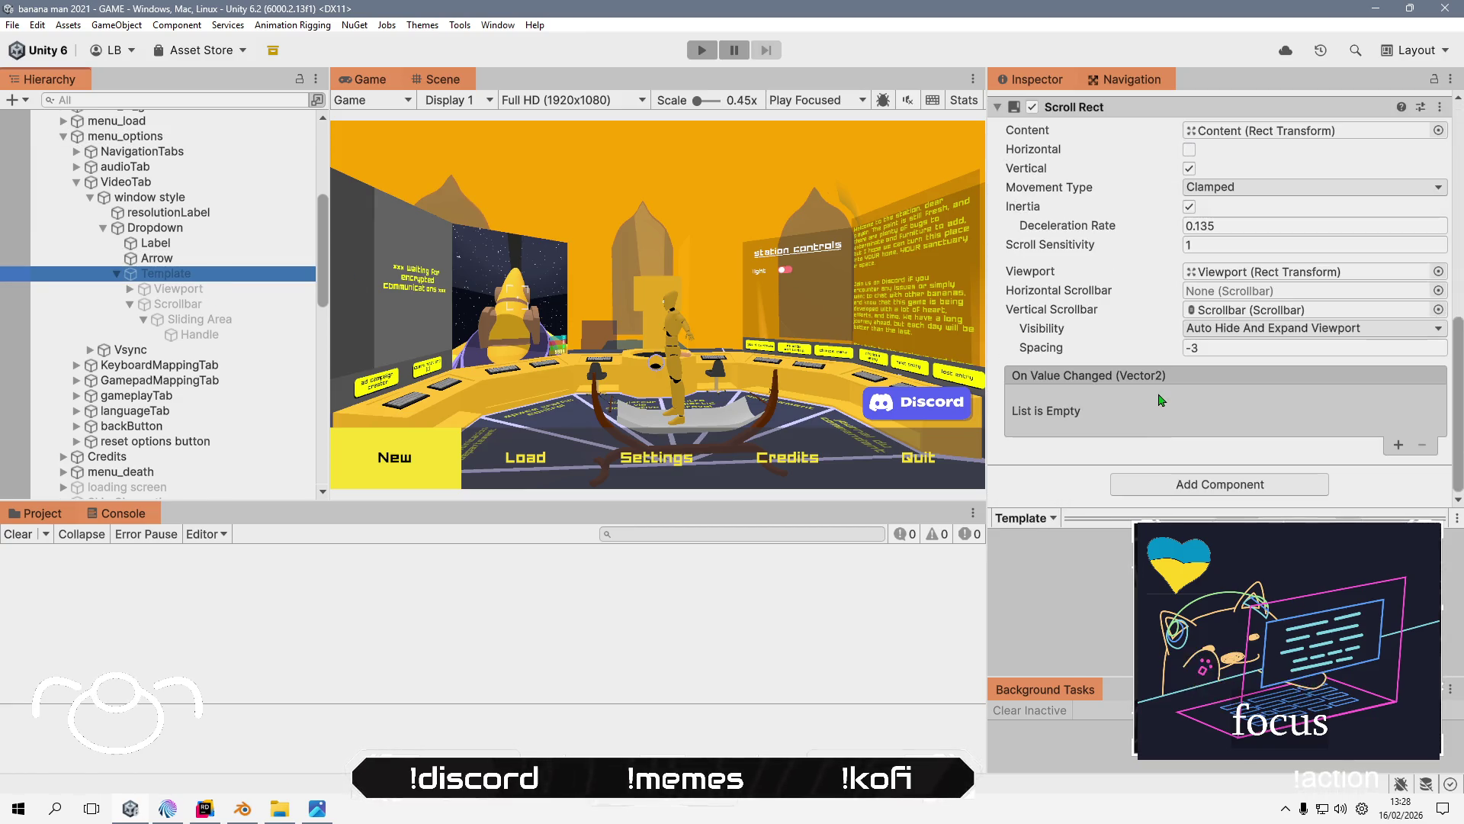
pyautogui.click(168, 292)
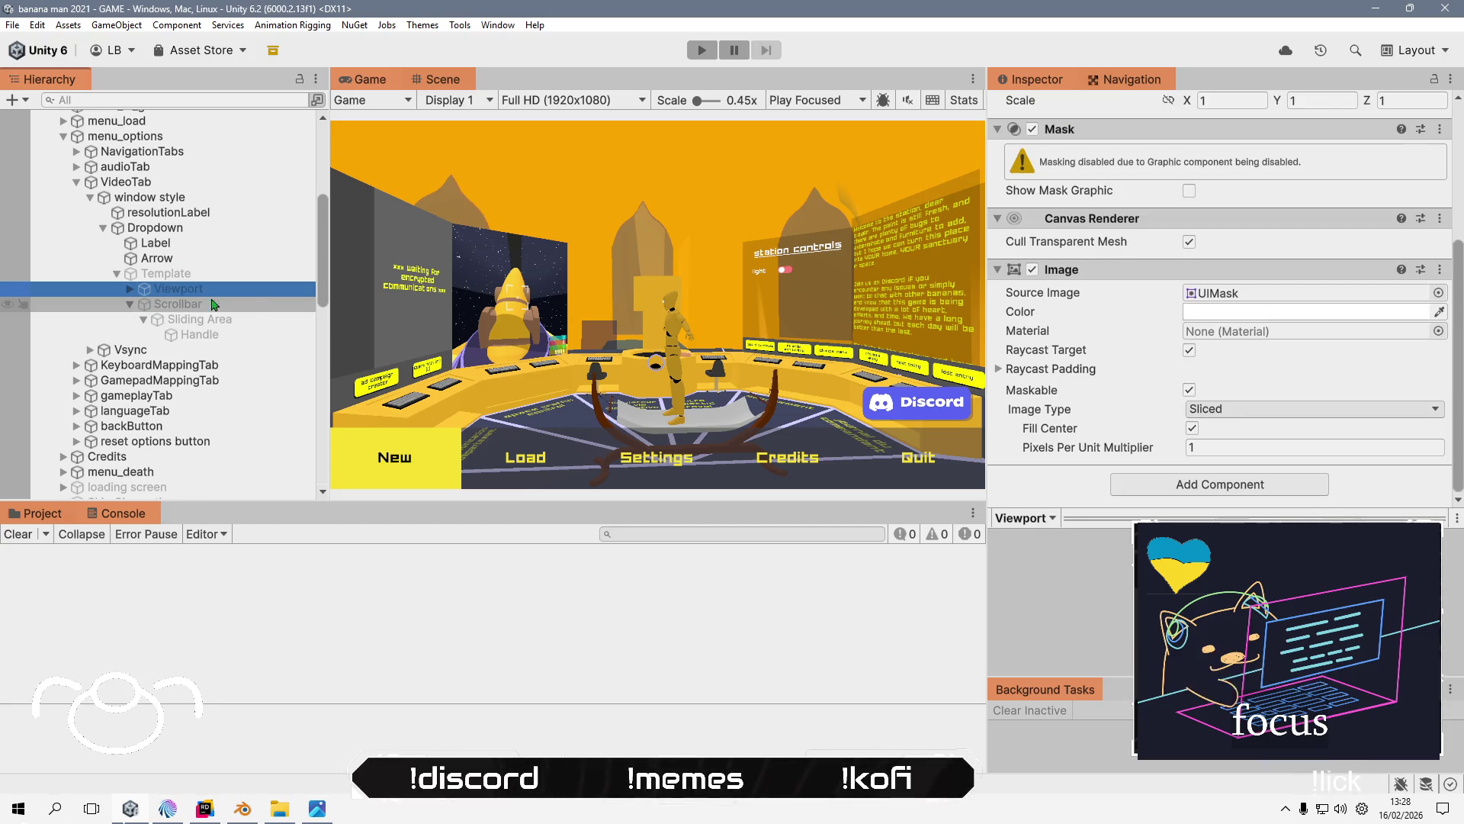
pyautogui.click(130, 290)
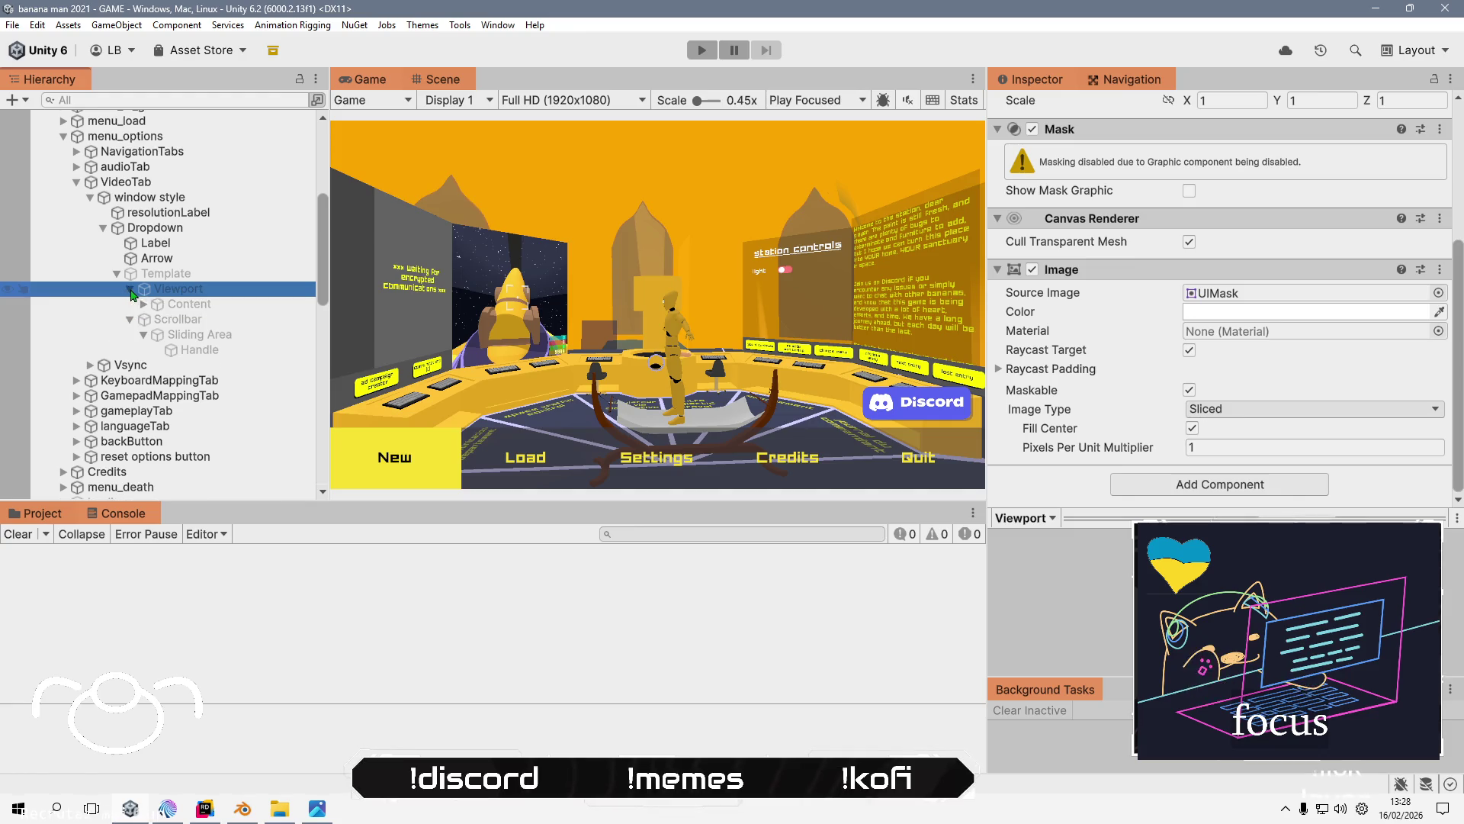
pyautogui.click(143, 304)
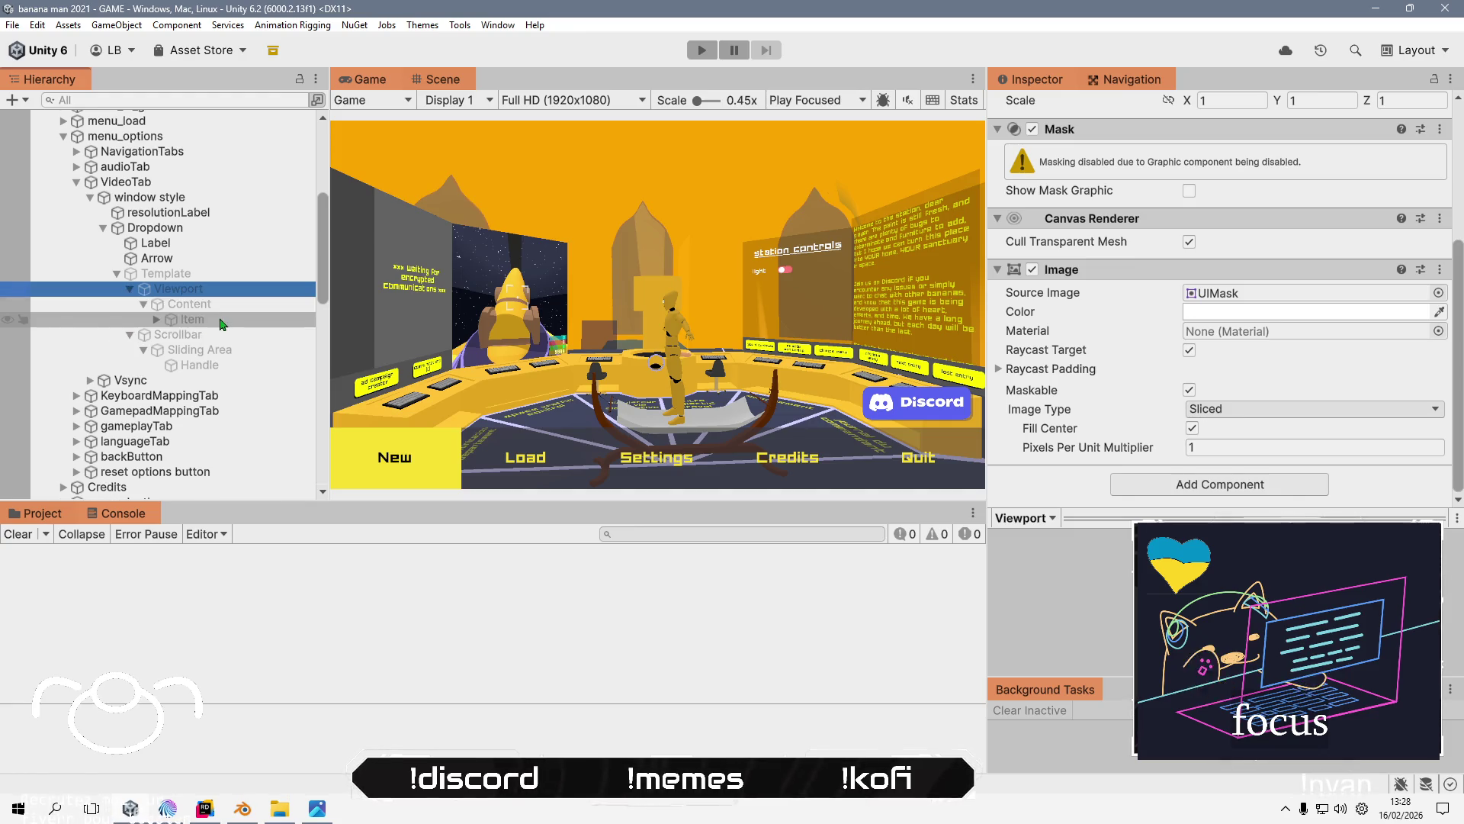
pyautogui.click(157, 320)
pyautogui.click(294, 367)
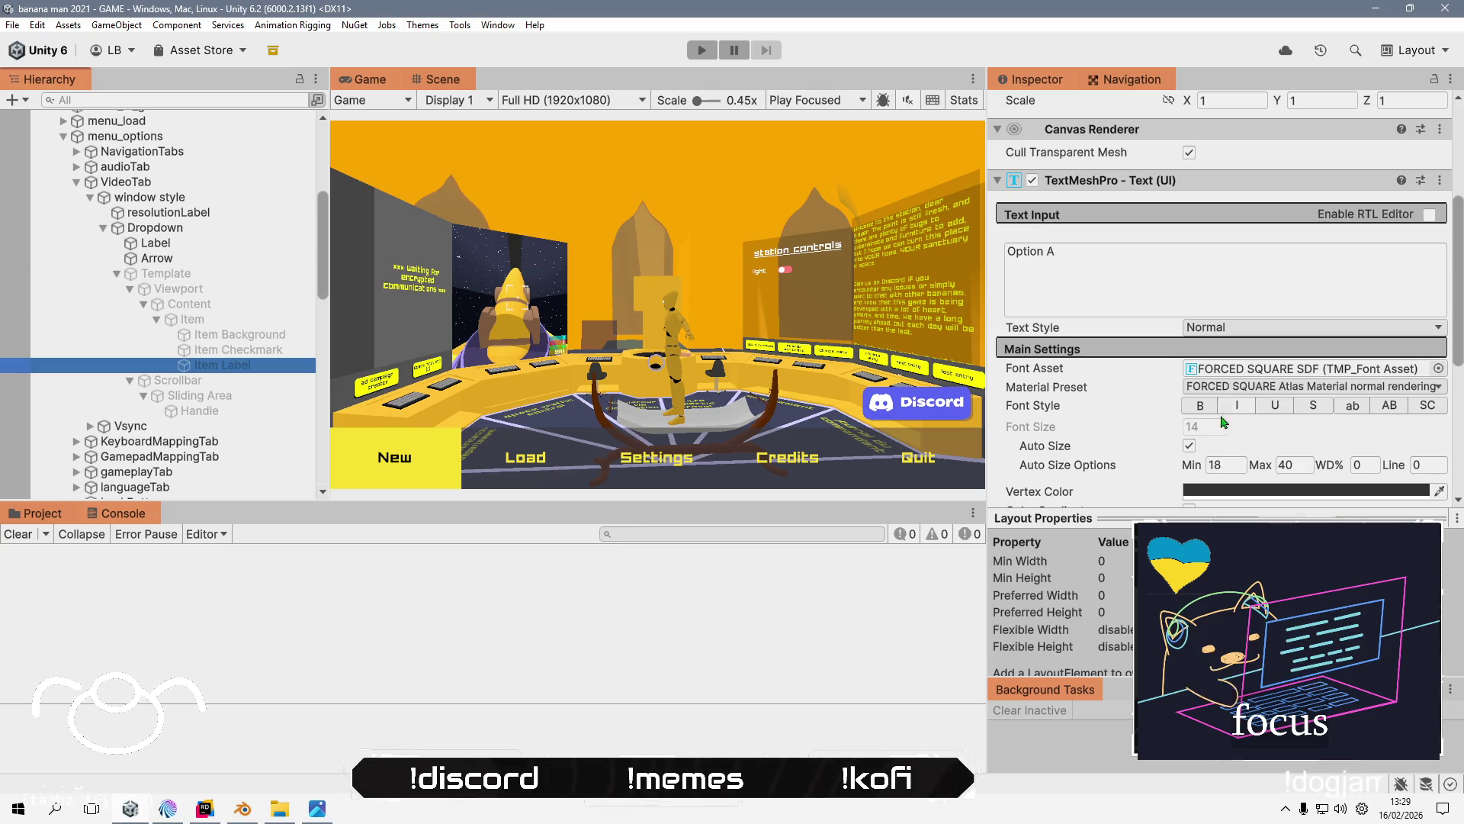
# - Turn off Auto Size, set the Item Label font size to 20, and replay the game
pyautogui.click(1189, 446)
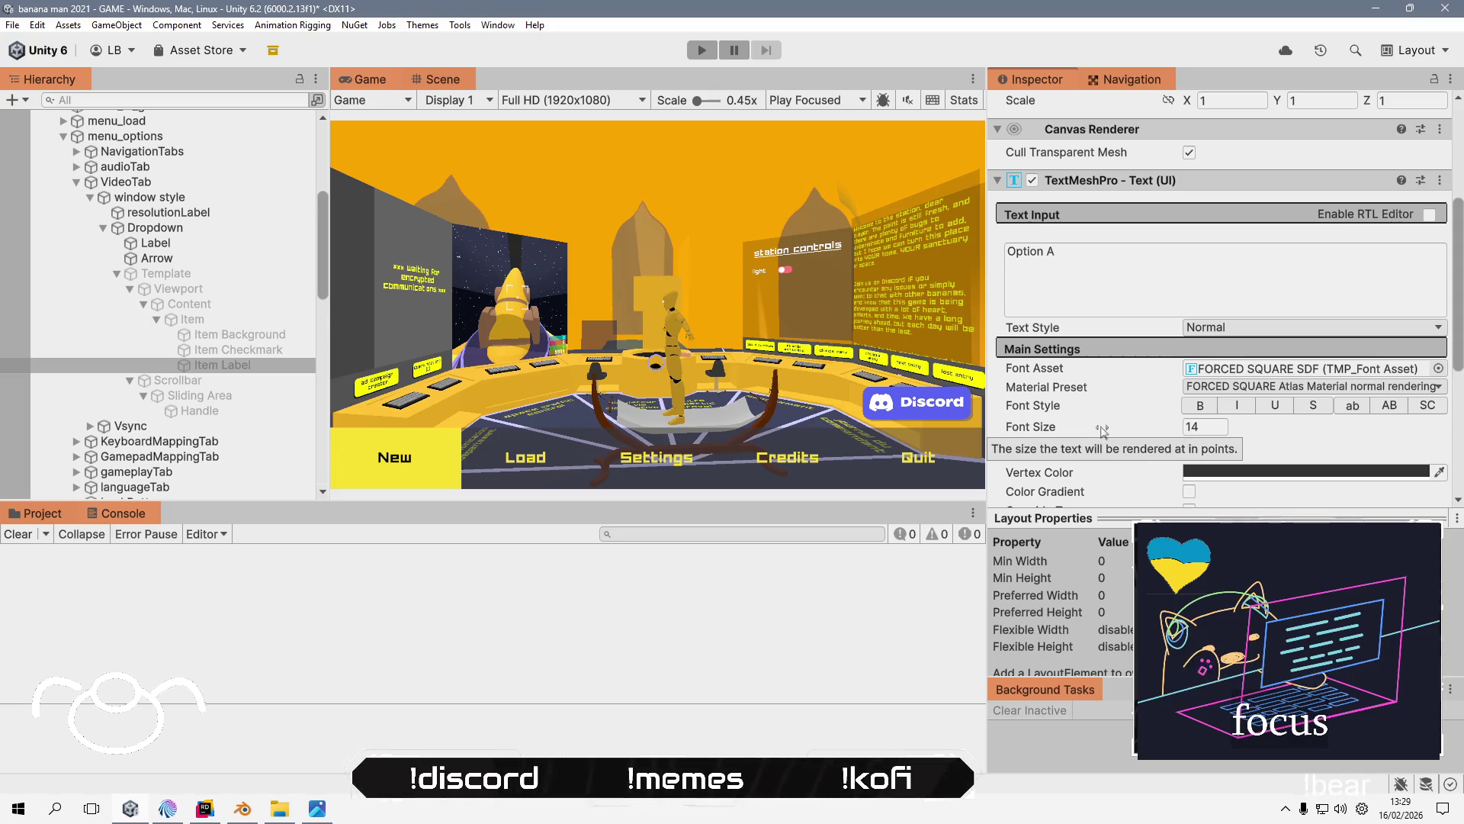
pyautogui.moveTo(1084, 428); pyautogui.dragTo(1196, 421)
pyautogui.write('20')
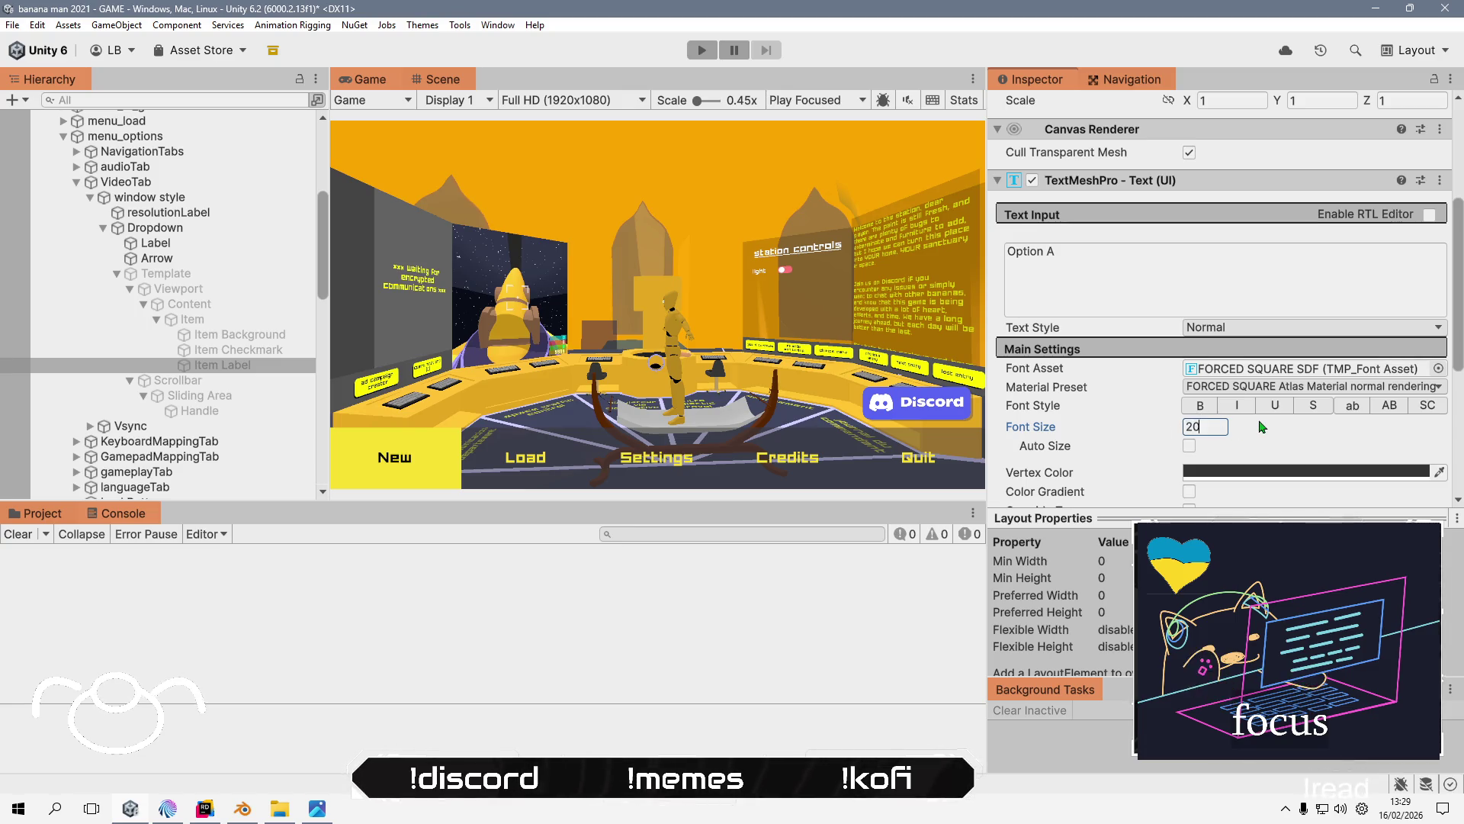
pyautogui.press('Up')
pyautogui.press('Up')
pyautogui.press('Up')
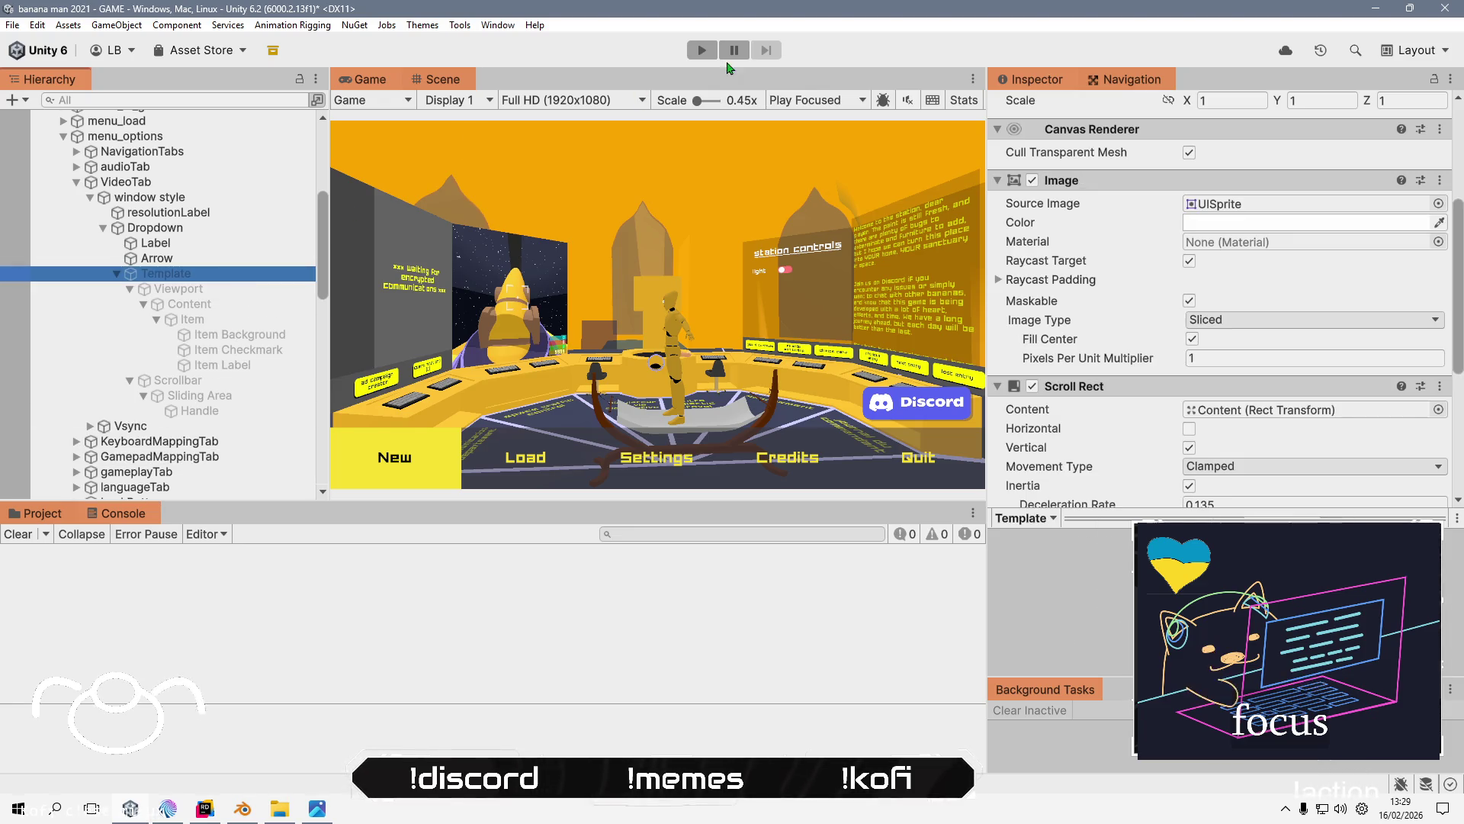
pyautogui.hotkey('ctrl', 'p')
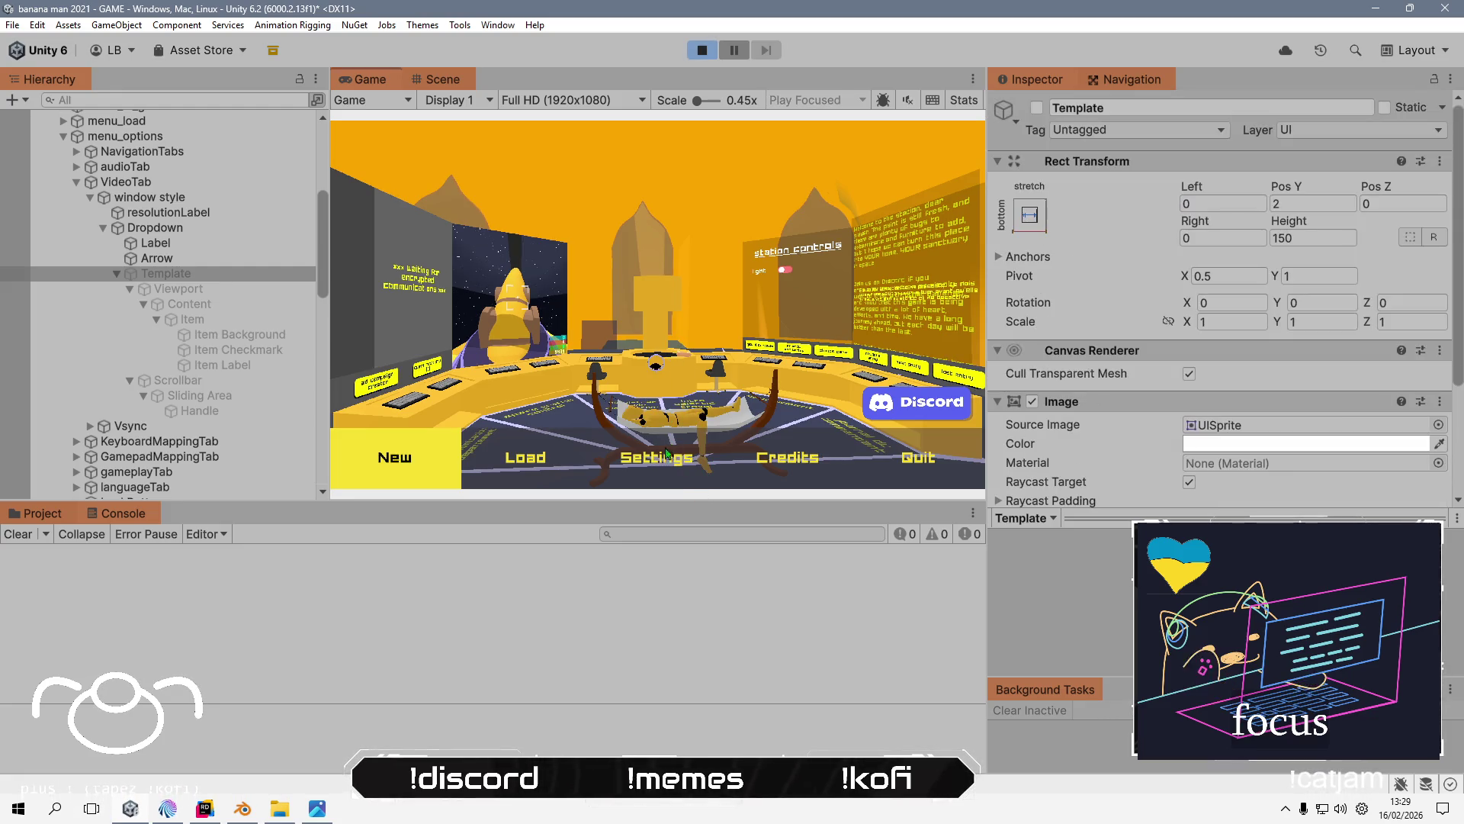
# - Play, inspect the NullReferenceException and Game Manager, then open UISettings.cs line 46
pyautogui.click(663, 462)
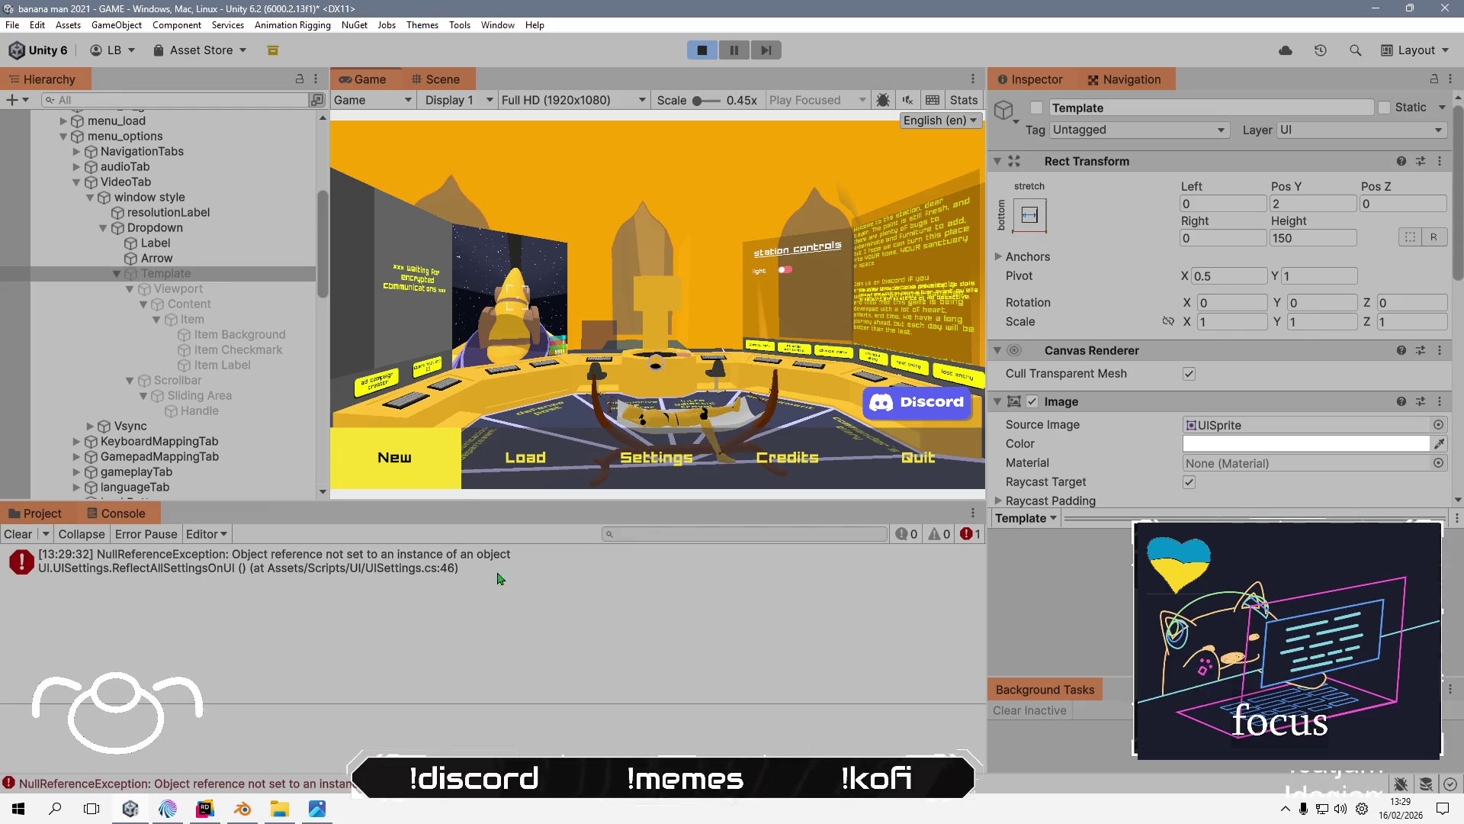
pyautogui.click(467, 573)
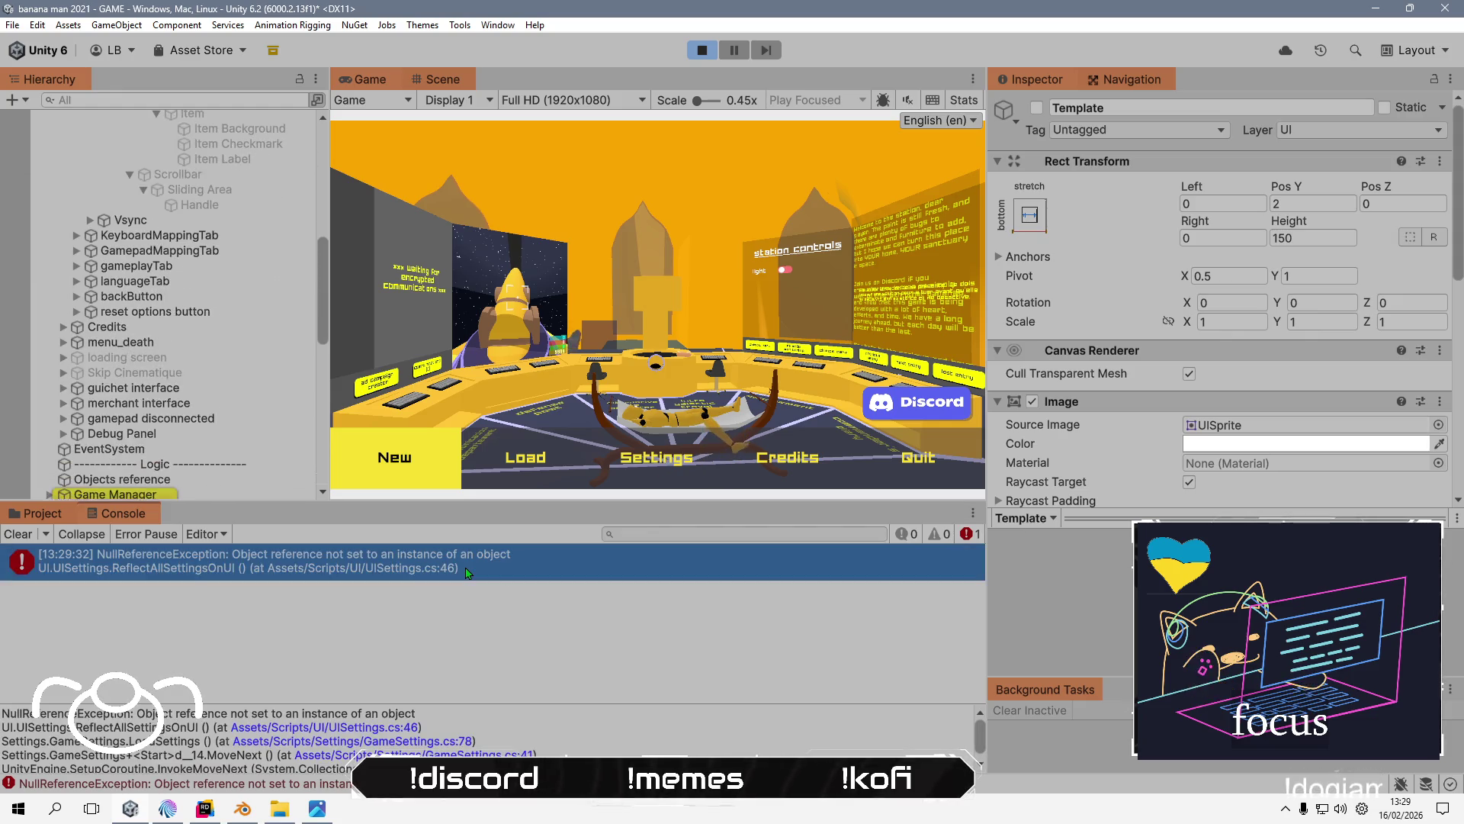
pyautogui.click(197, 491)
pyautogui.scroll(-10, 1166, 371)
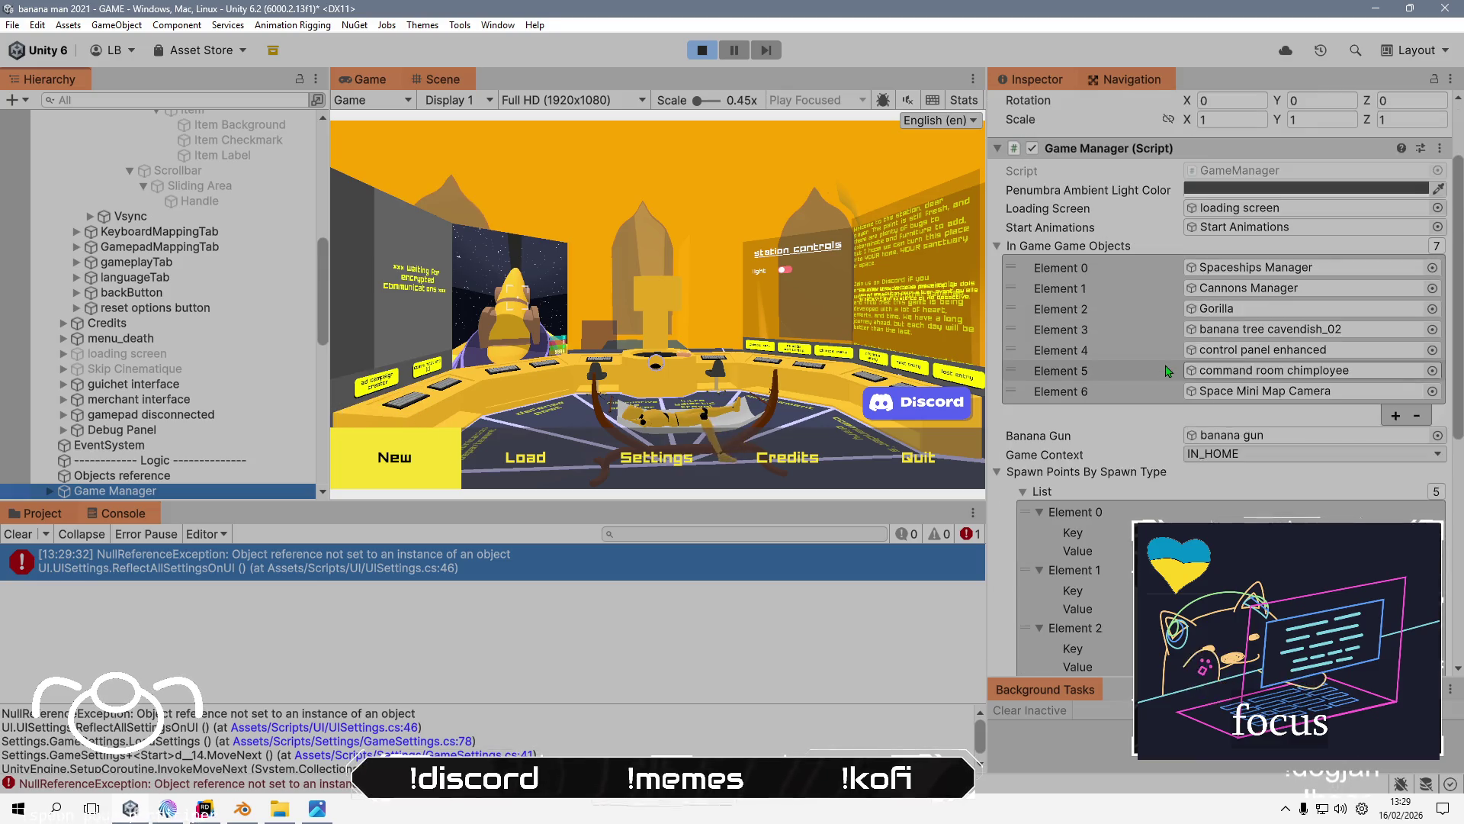
pyautogui.scroll(-8, 1167, 372)
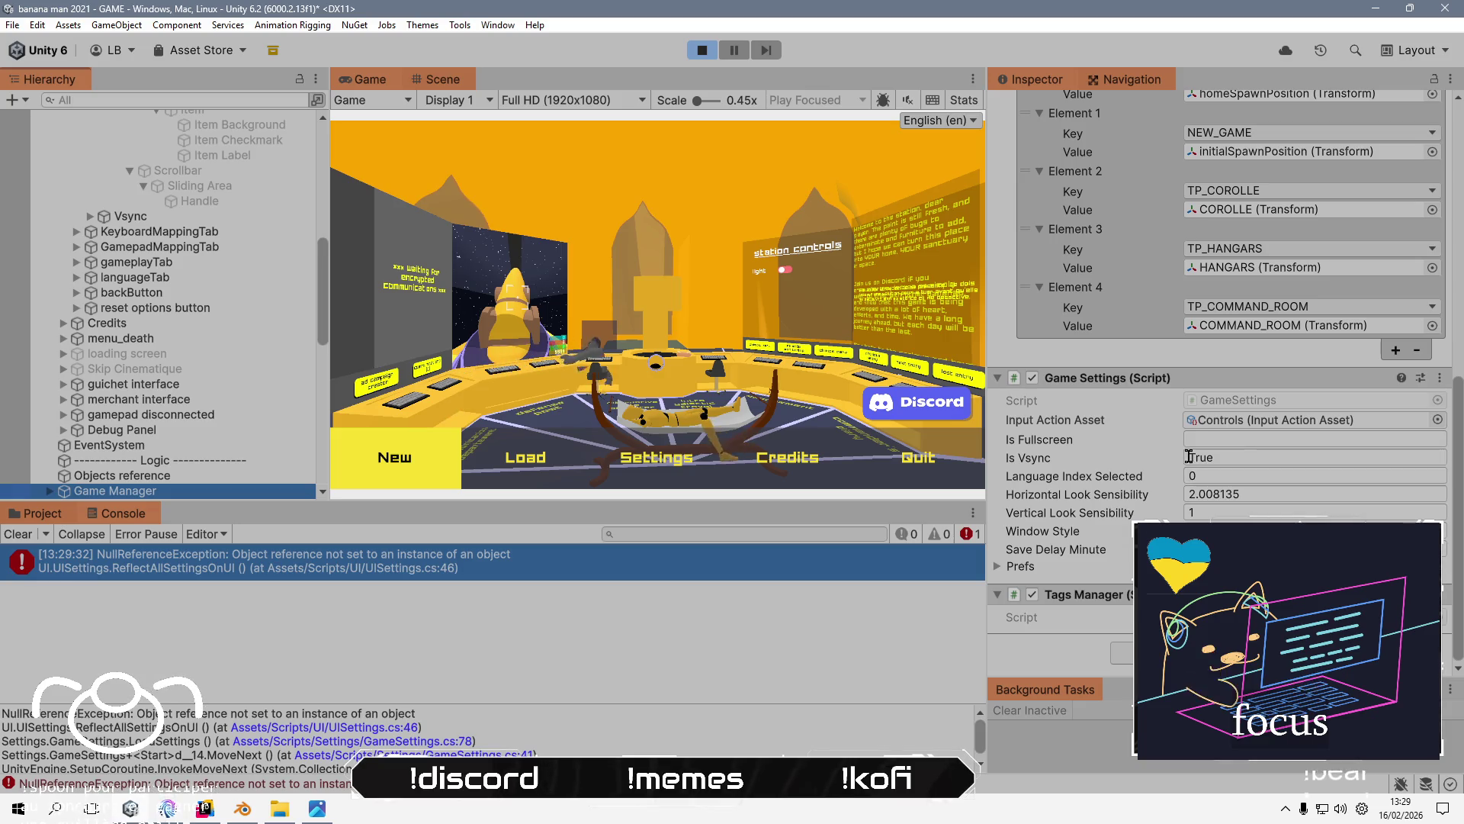
pyautogui.click(391, 737)
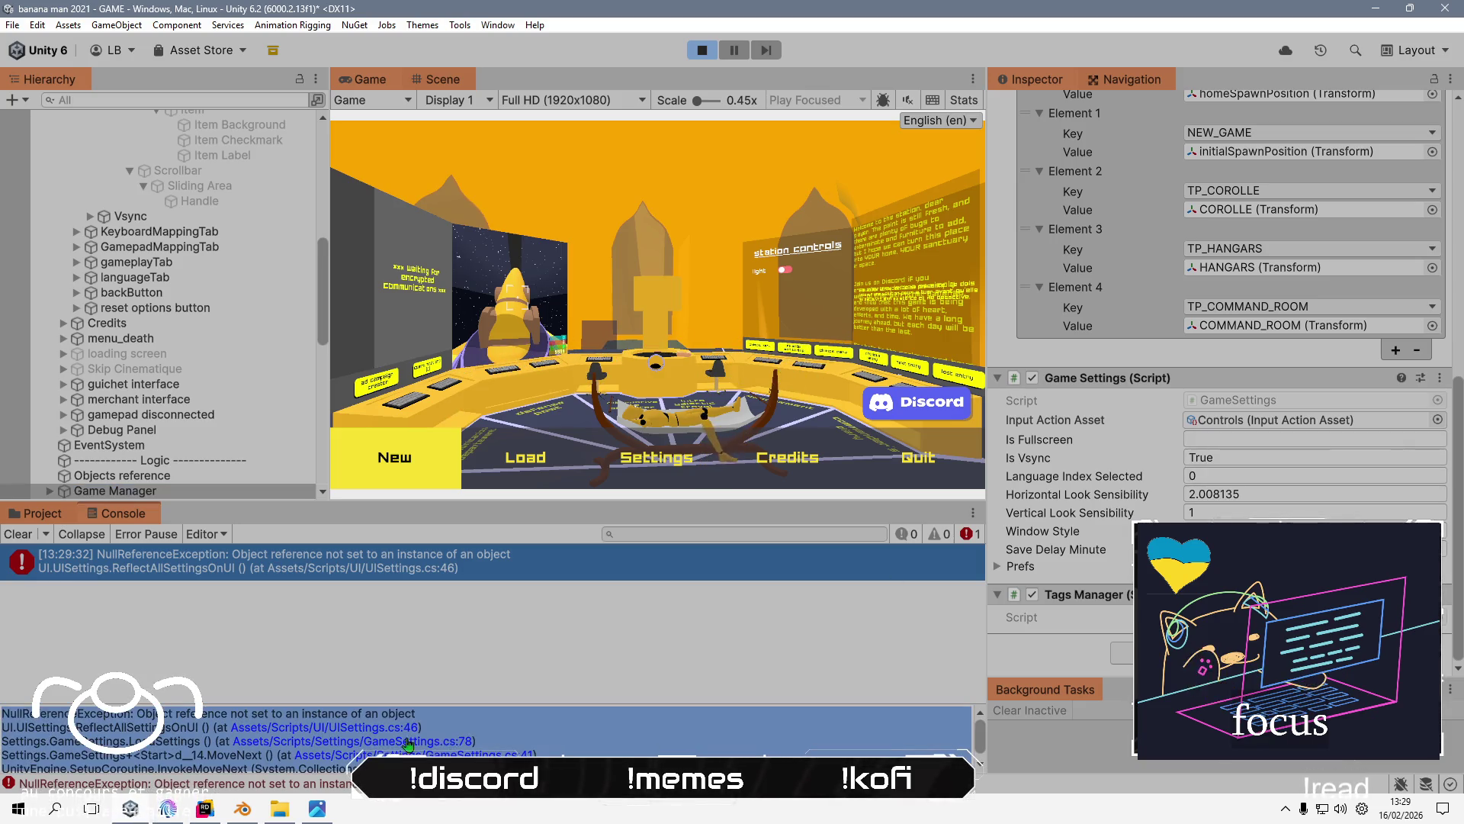
pyautogui.click(391, 737)
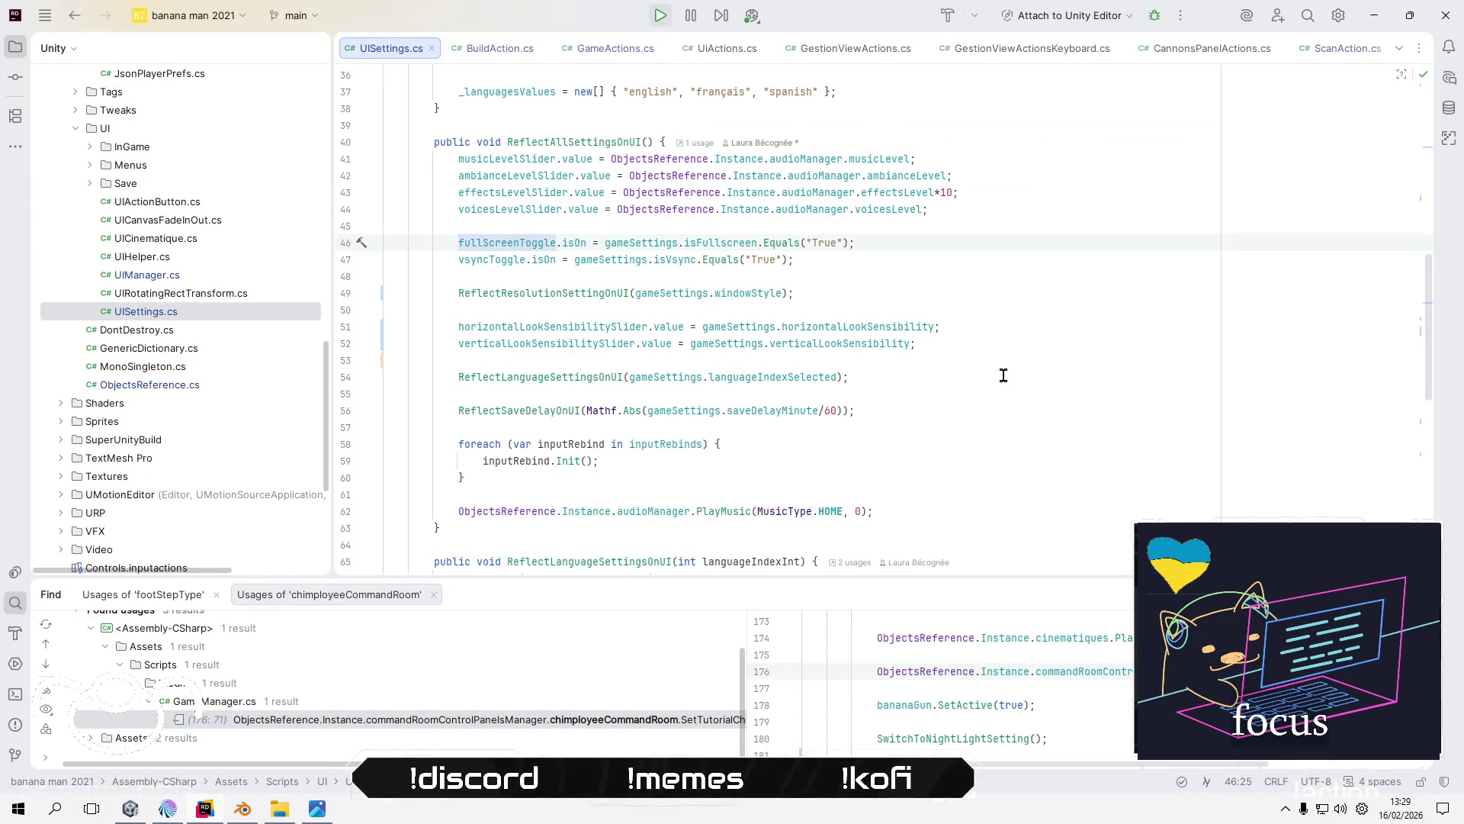
pyautogui.scroll(1, 699, 318)
pyautogui.click(996, 292)
pyautogui.press('Home')
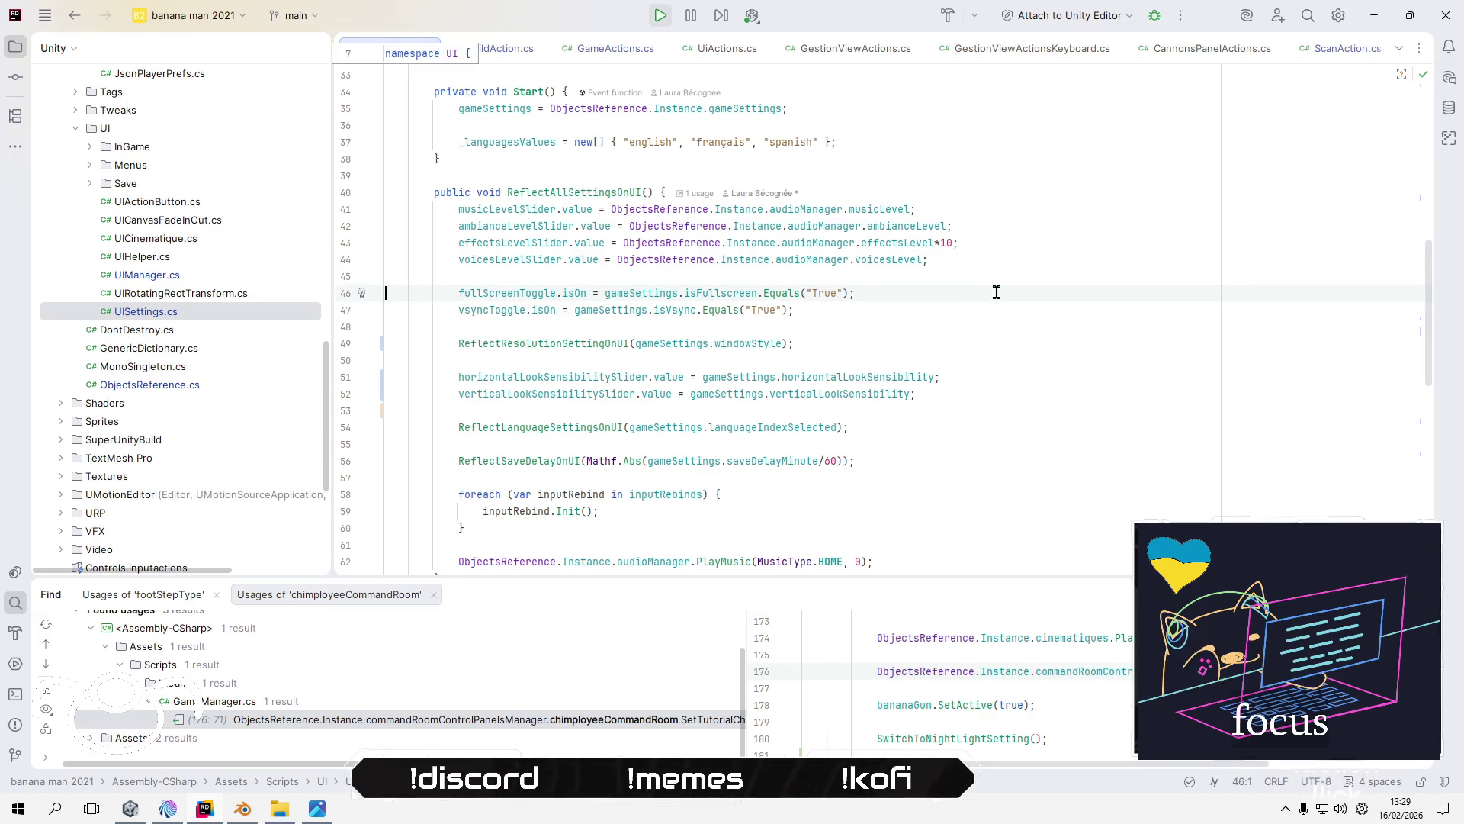
pyautogui.press('Right')
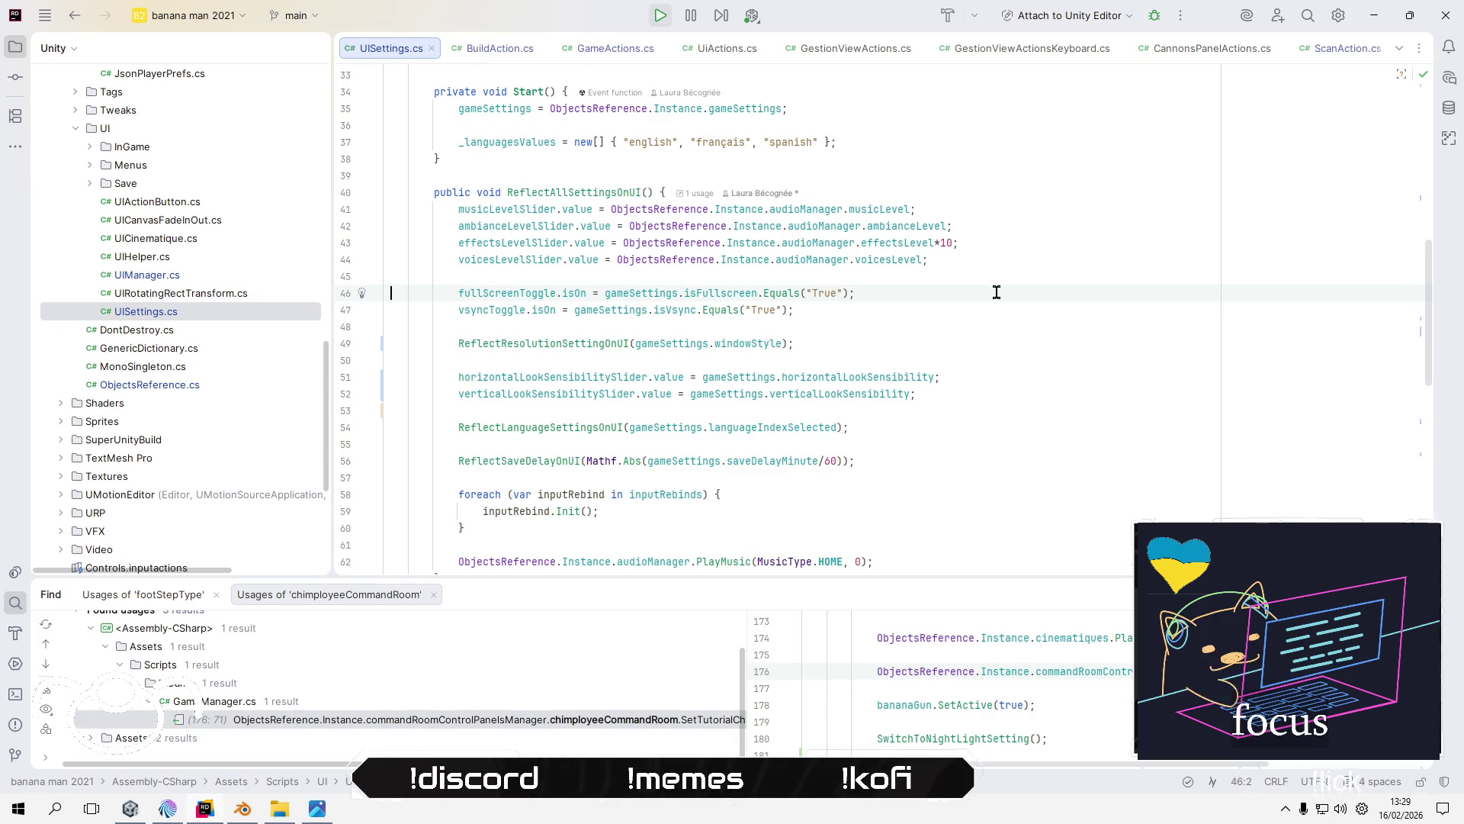
pyautogui.hotkey('ctrl', 'Right')
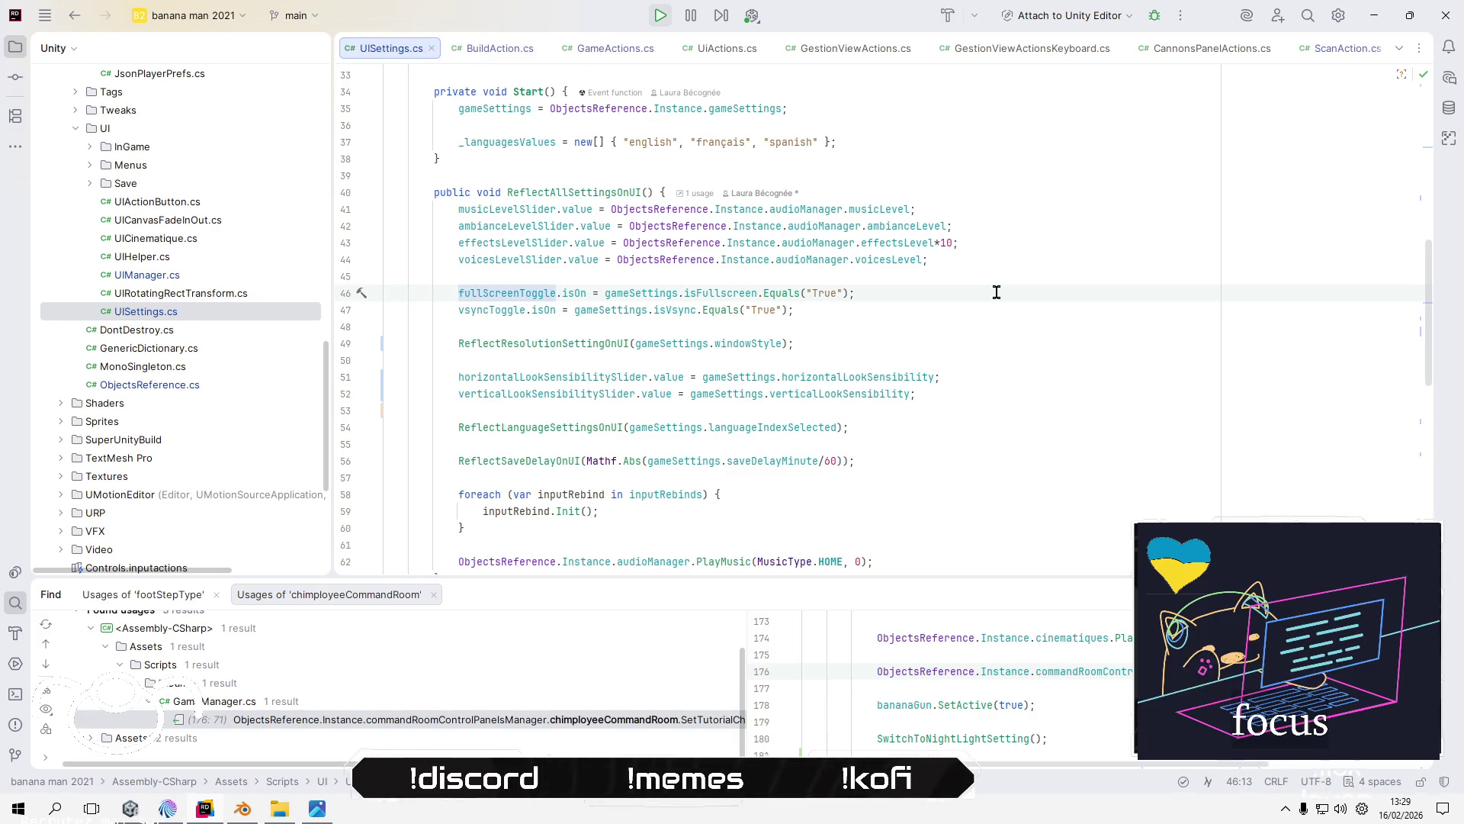
pyautogui.hotkey('shift', 'End')
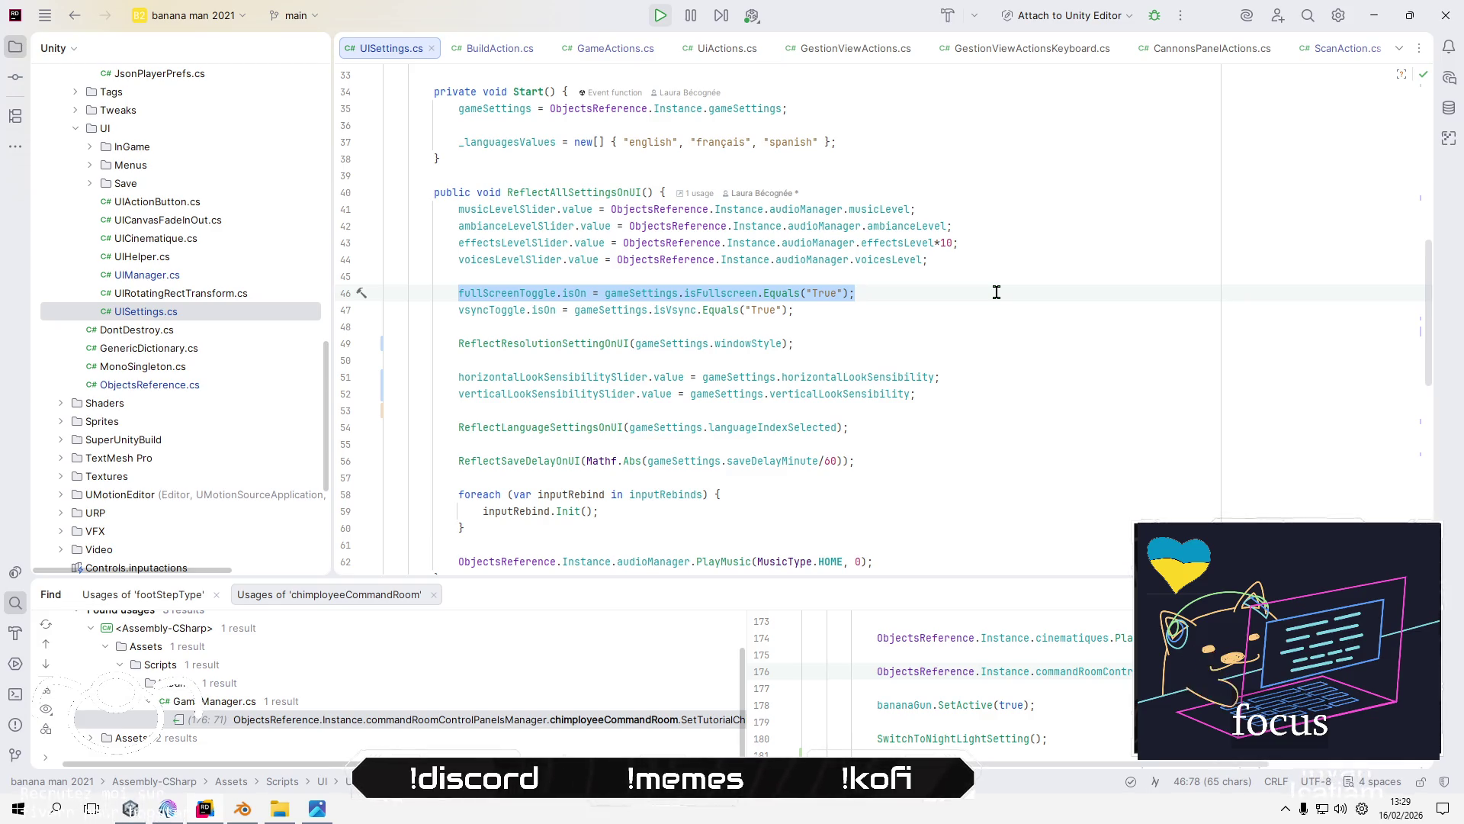
pyautogui.press('Left')
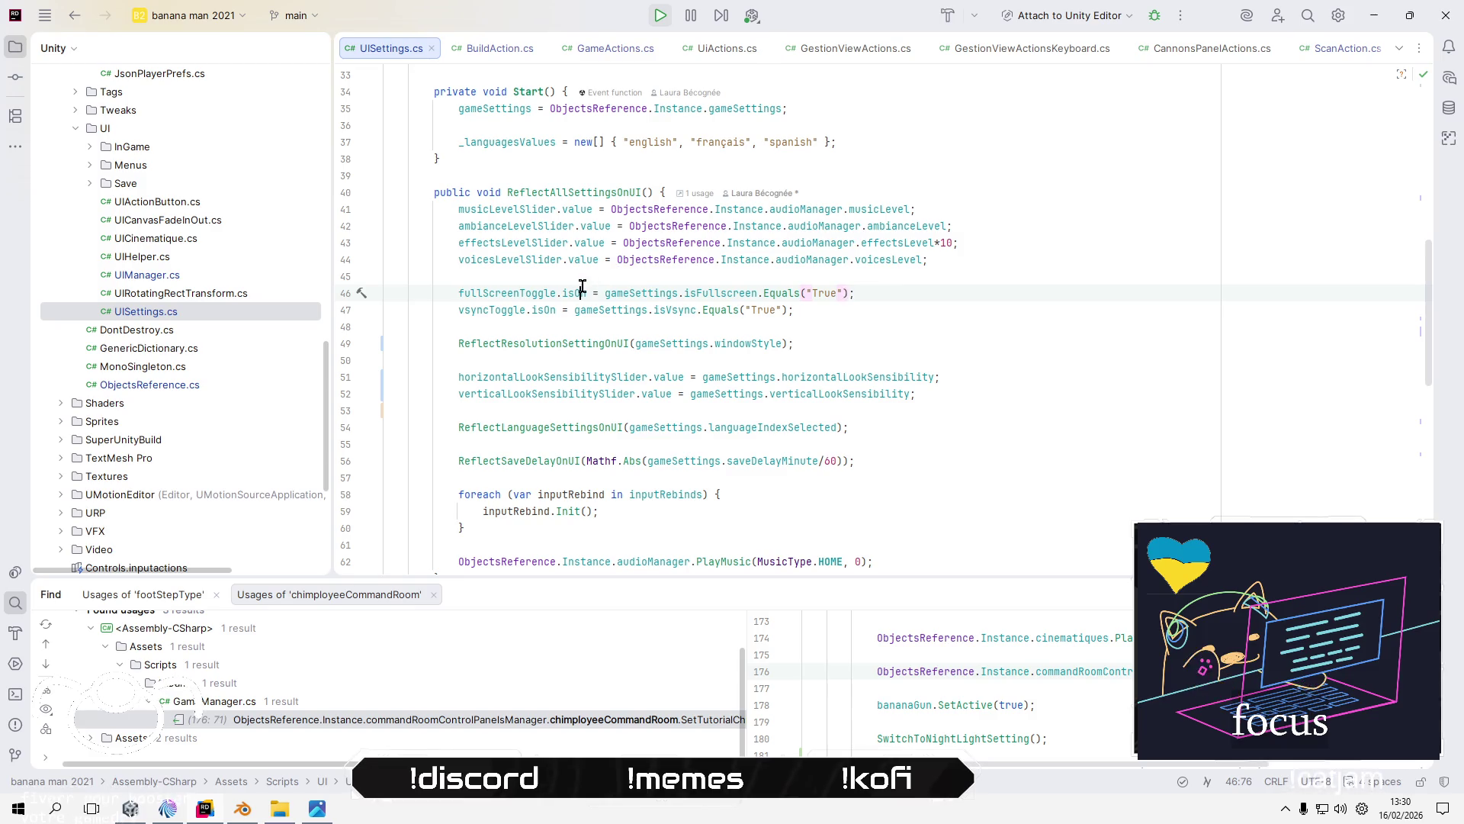
pyautogui.hotkey('ctrl', 'w')
pyautogui.hotkey('ctrl', 'w')
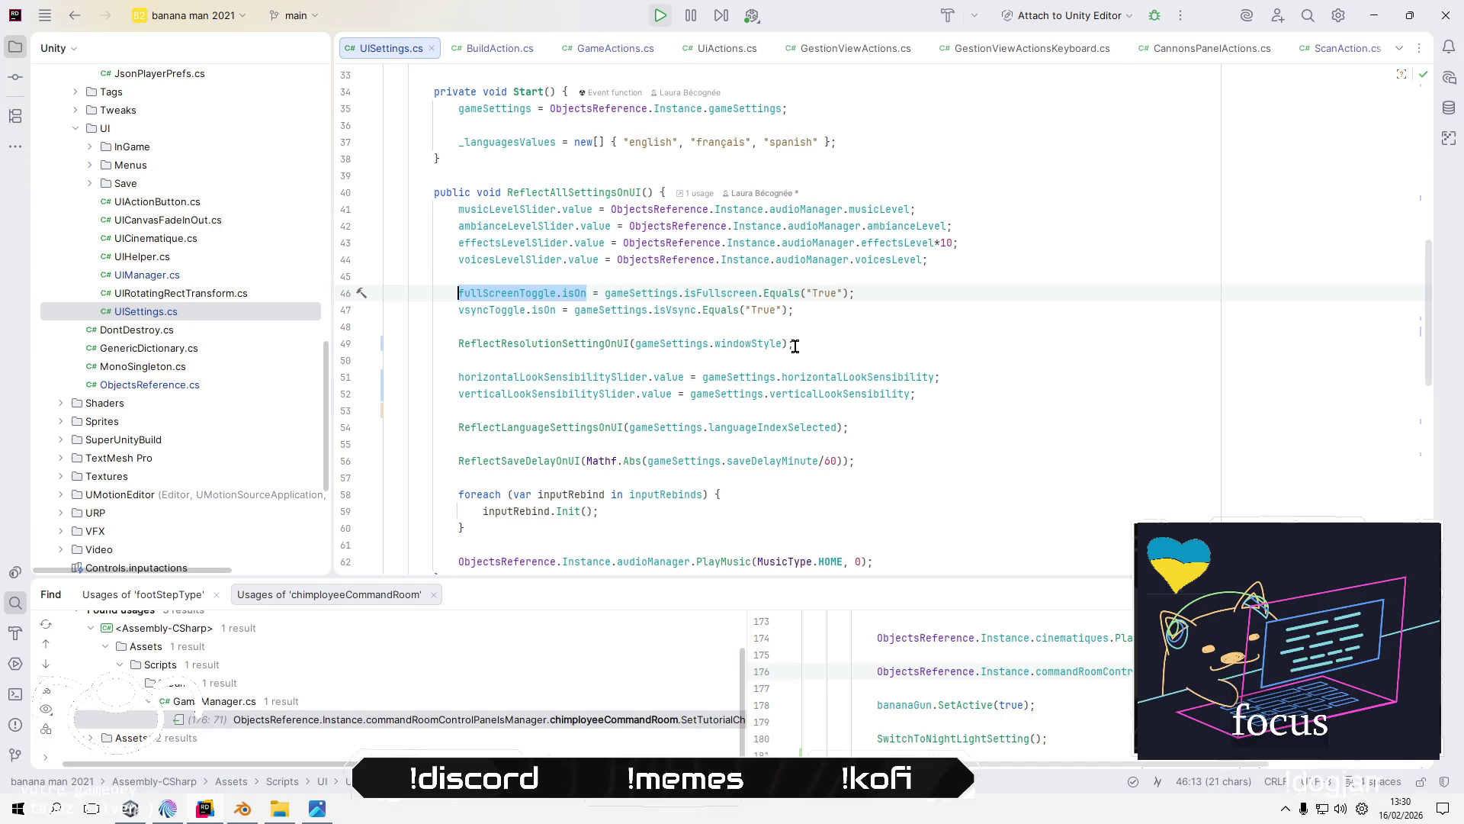
pyautogui.scroll(10, 712, 363)
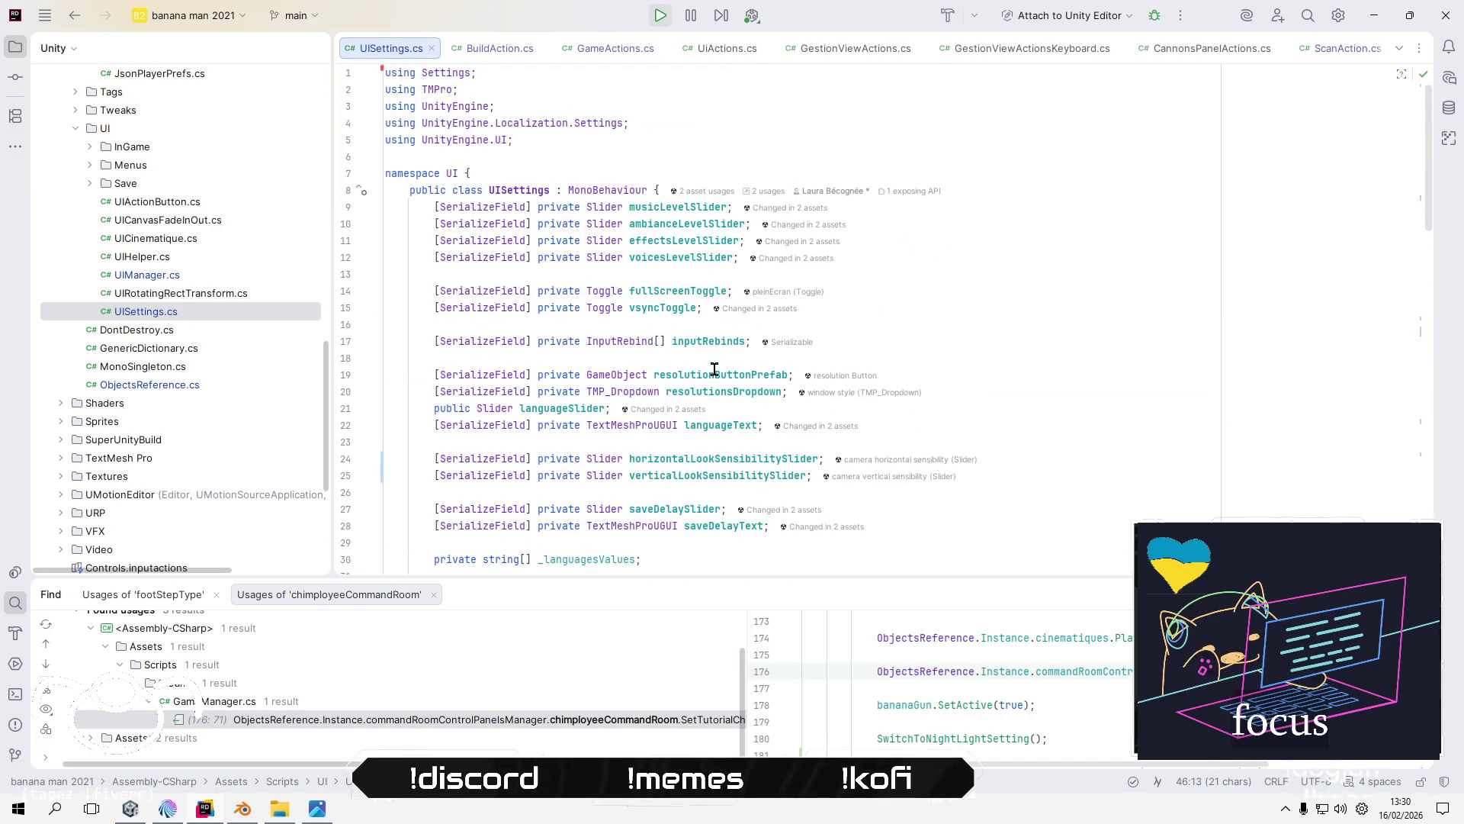
# - Delete the resolutionButtonPrefab field declaration from UISettings.cs
pyautogui.click(714, 371)
pyautogui.press('Home')
pyautogui.press('Home')
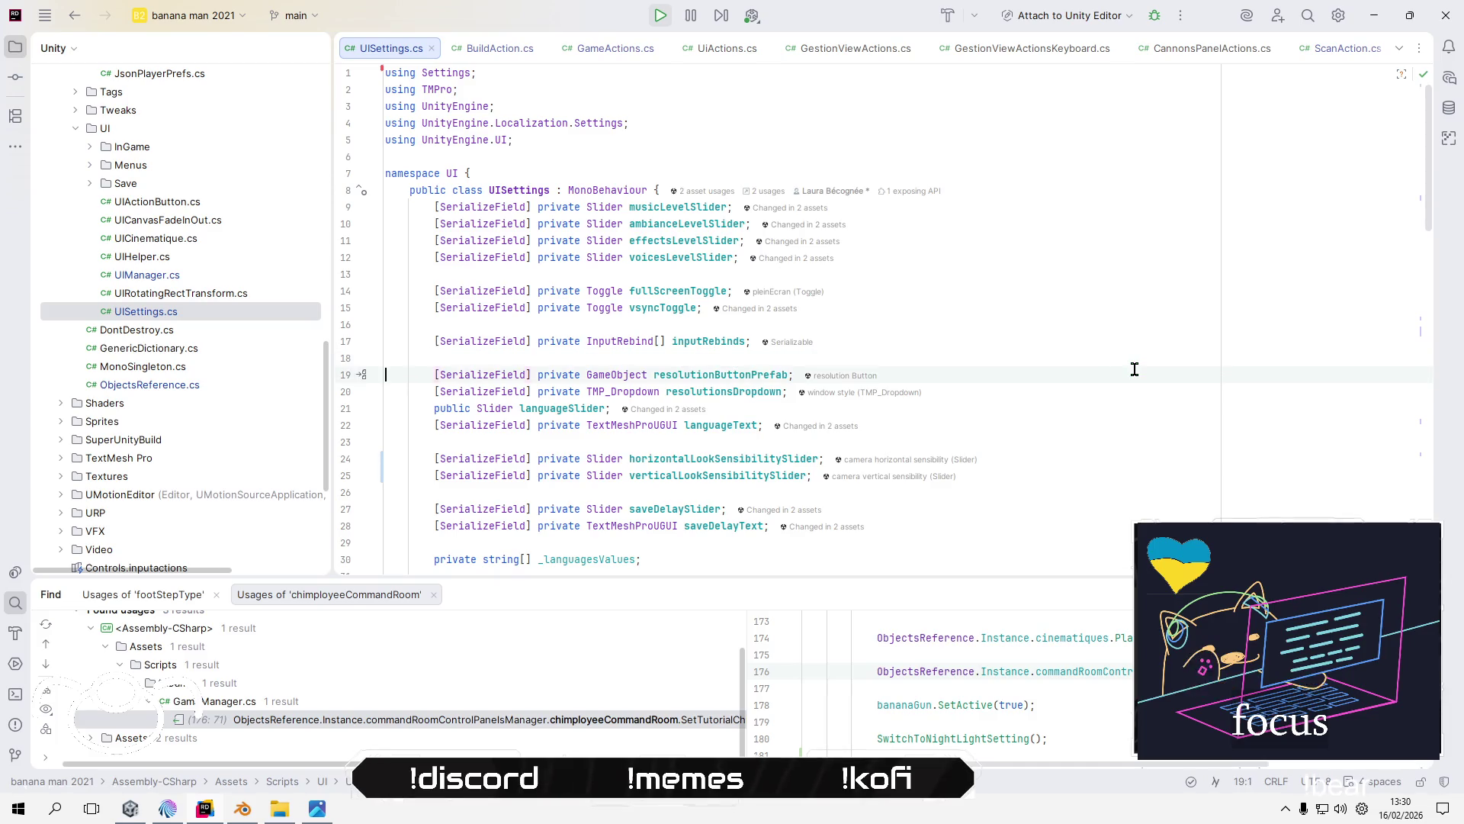
pyautogui.hotkey('shift', 'Down')
pyautogui.hotkey('shift', 'Down')
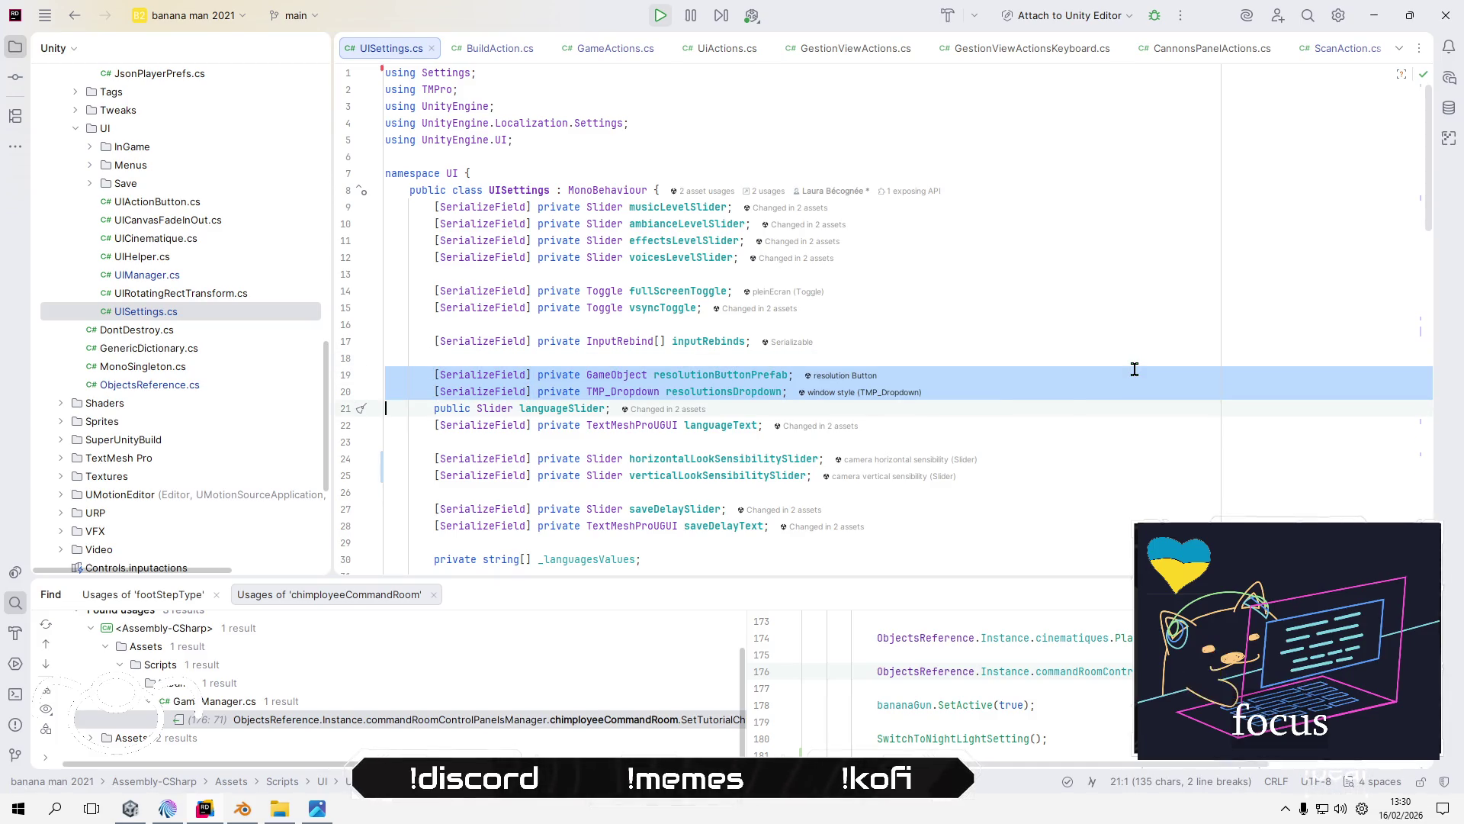
pyautogui.hotkey('shift', 'Up')
pyautogui.press('Delete')
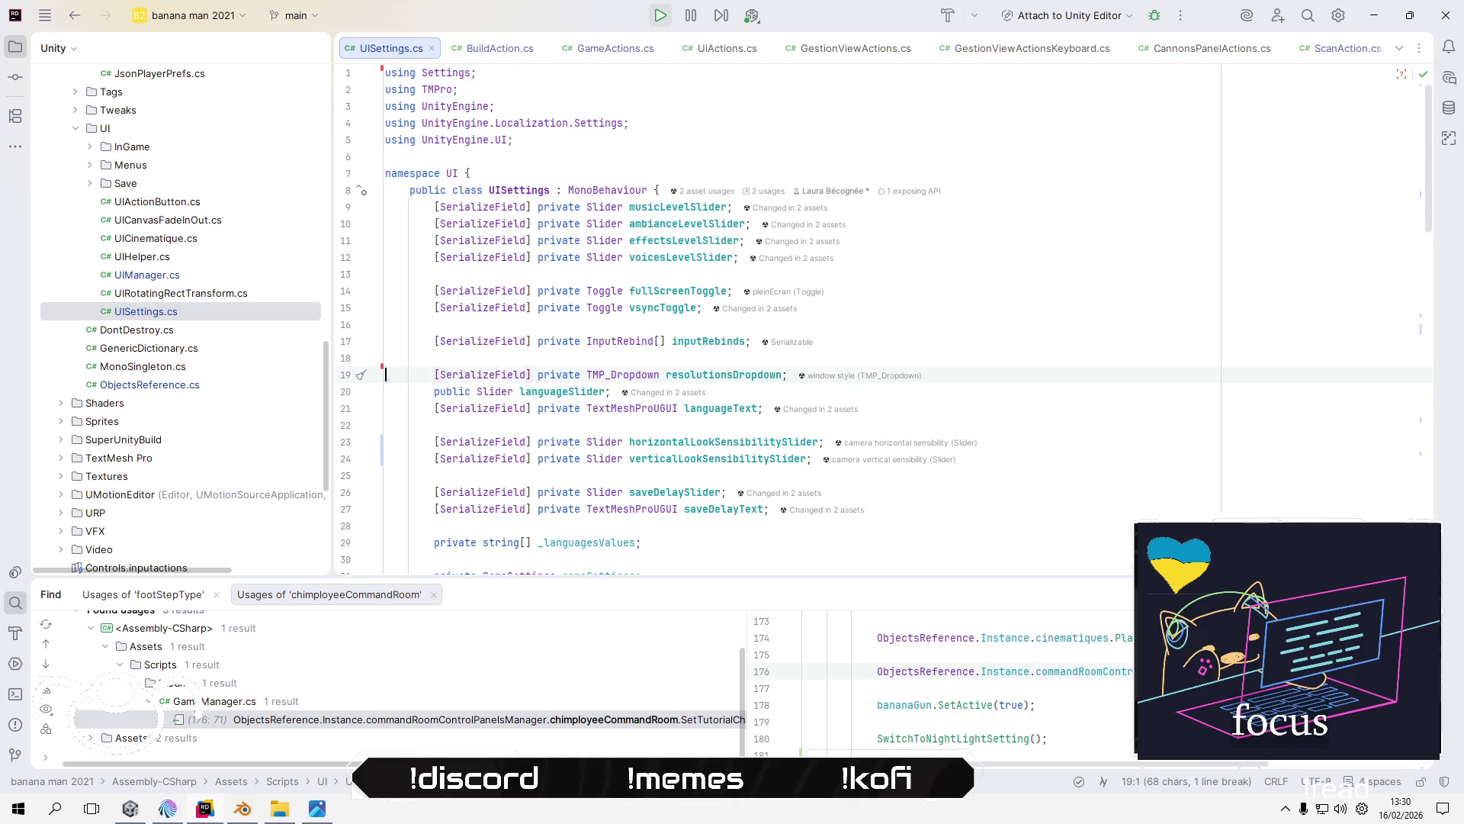
# - Rename the resolutionsDropdown field to windowStyleDropdown and return to Unity
pyautogui.click(787, 375)
pyautogui.press('F2')
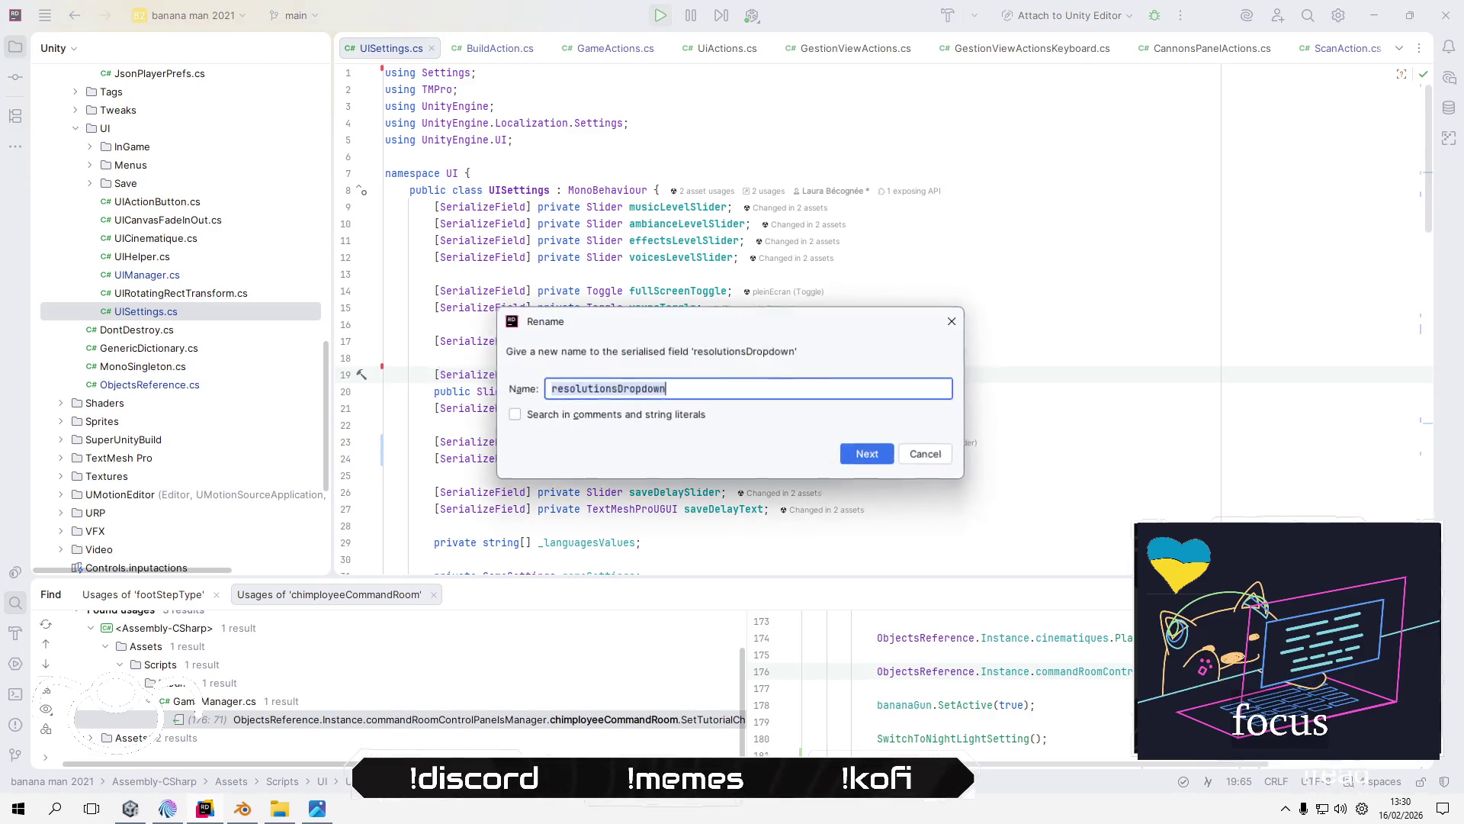
pyautogui.press('Right')
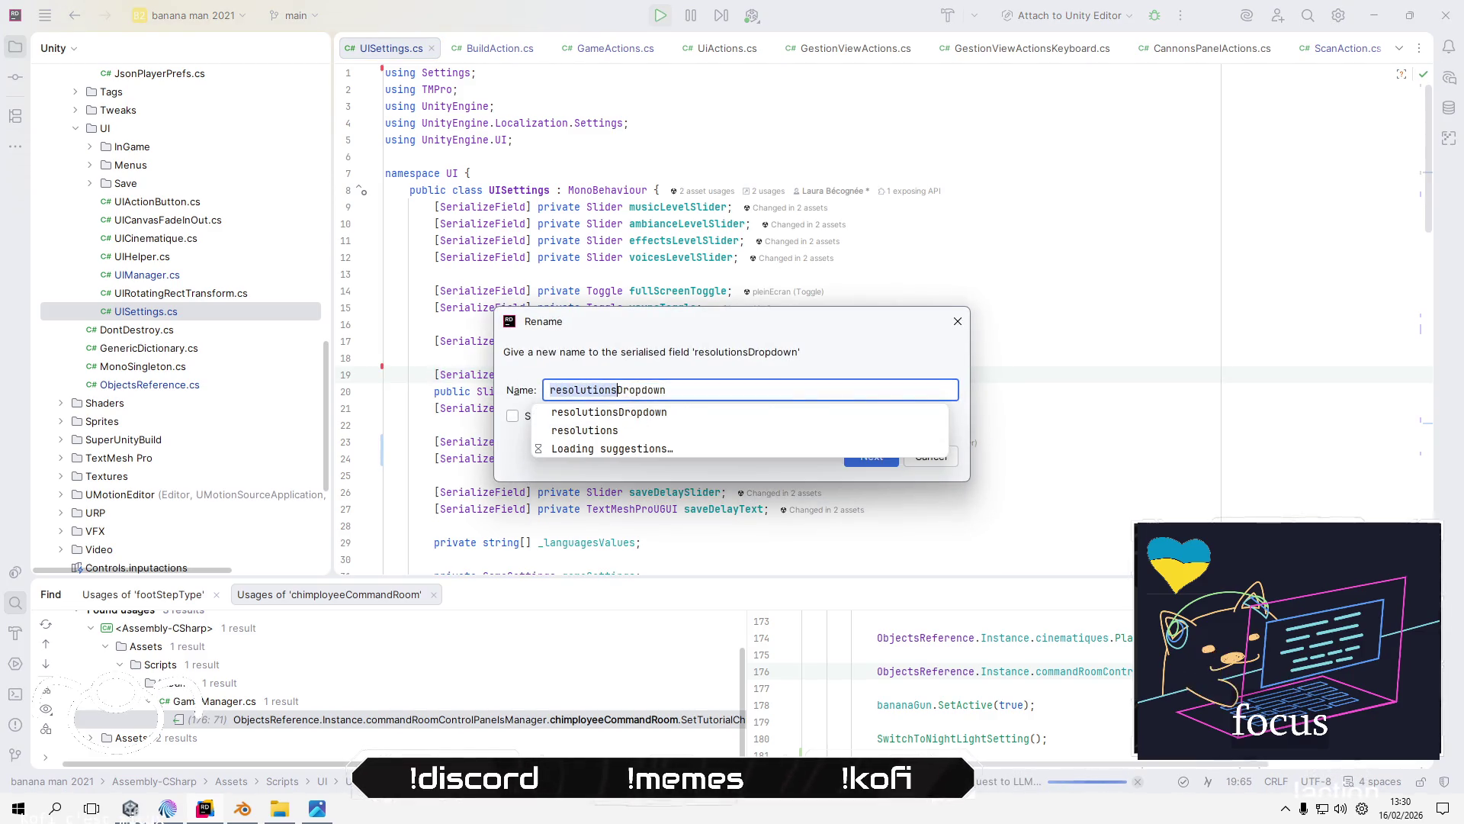
pyautogui.write('window')
pyautogui.write('Sty')
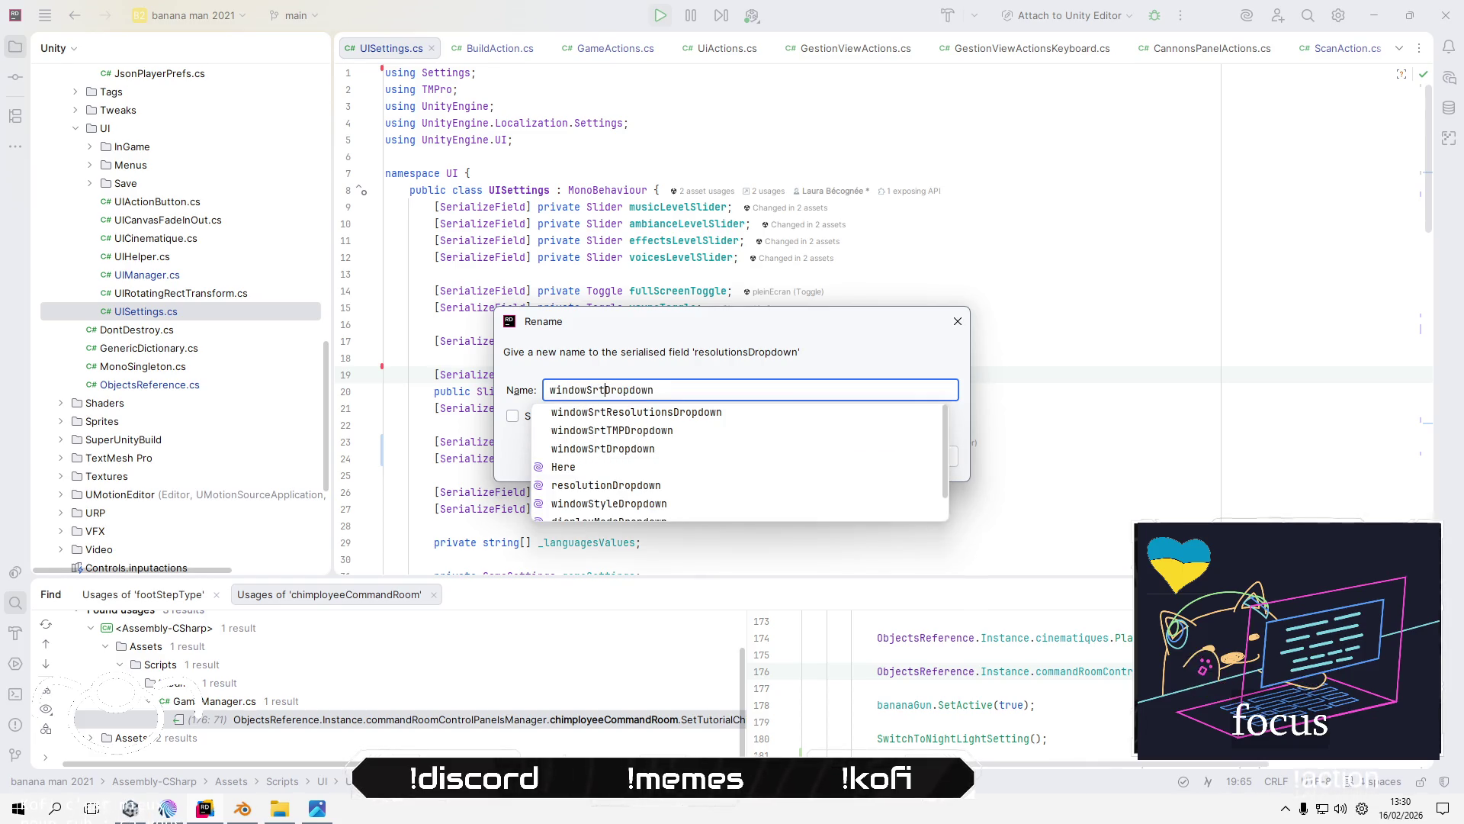
pyautogui.press('Return')
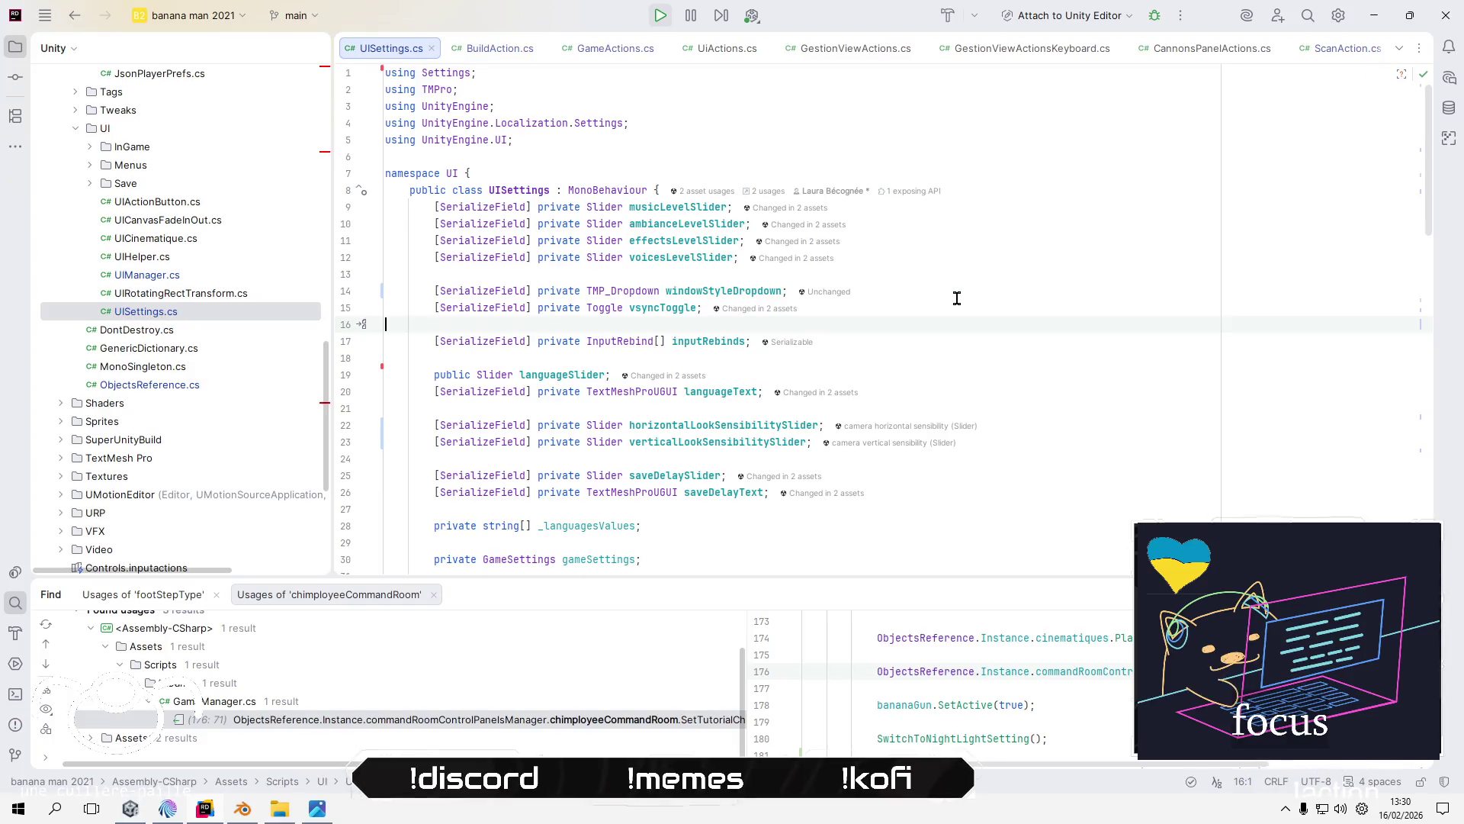
pyautogui.hotkey('alt', 'Tab')
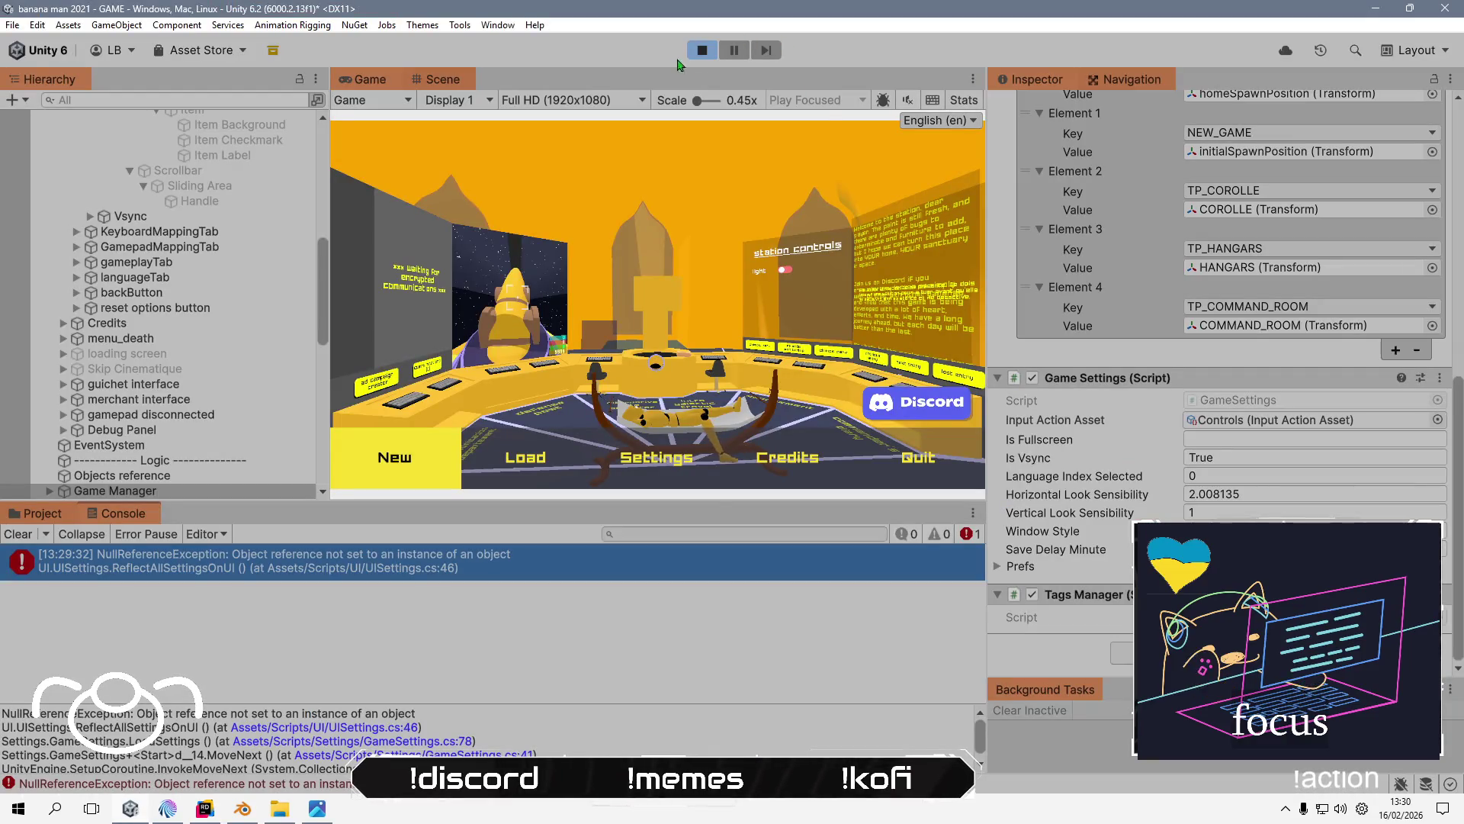
# - Exit Play mode and clear the NullReferenceException errors from the Console
pyautogui.click(701, 50)
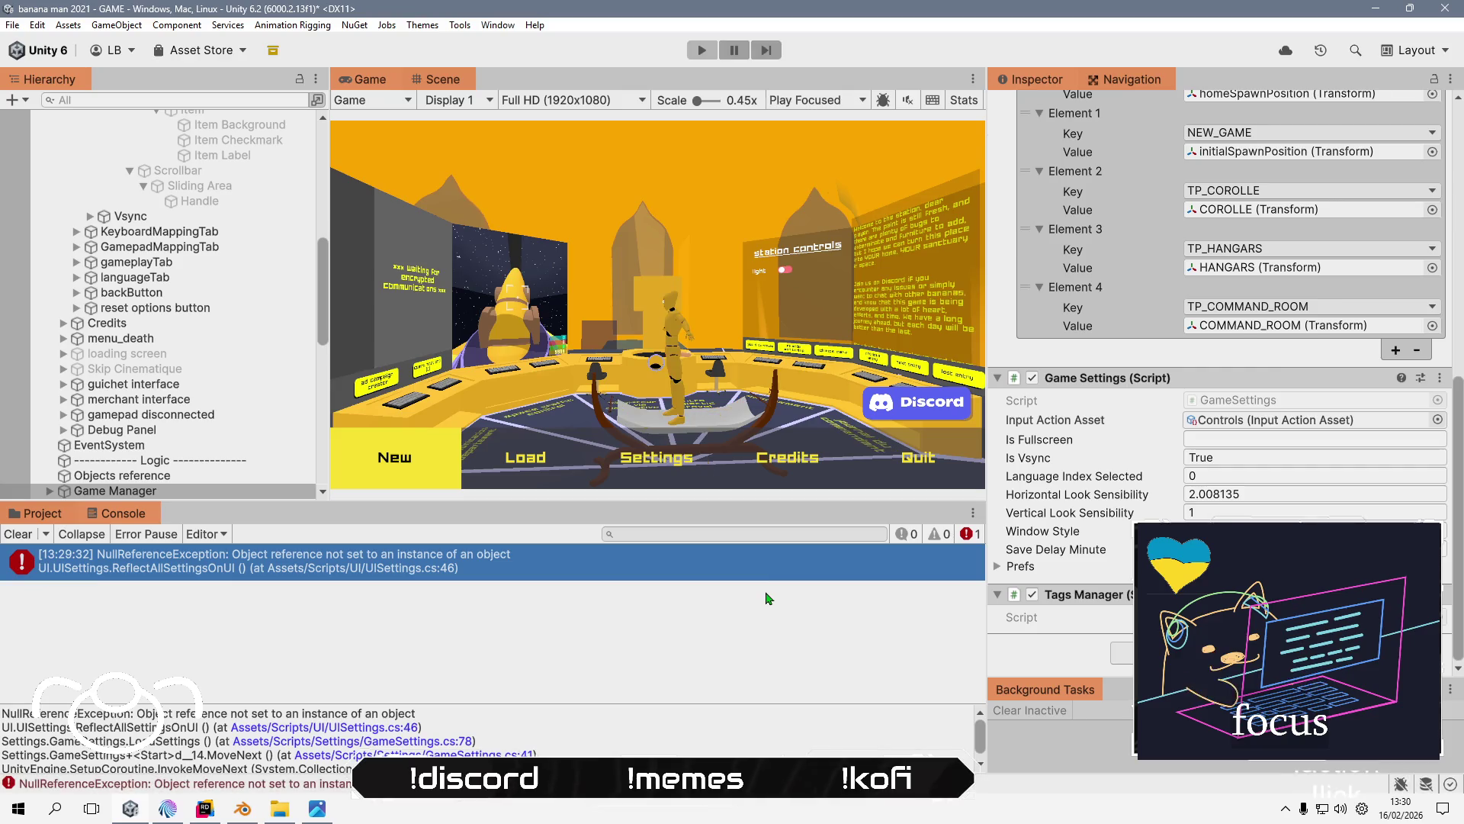
pyautogui.click(17, 533)
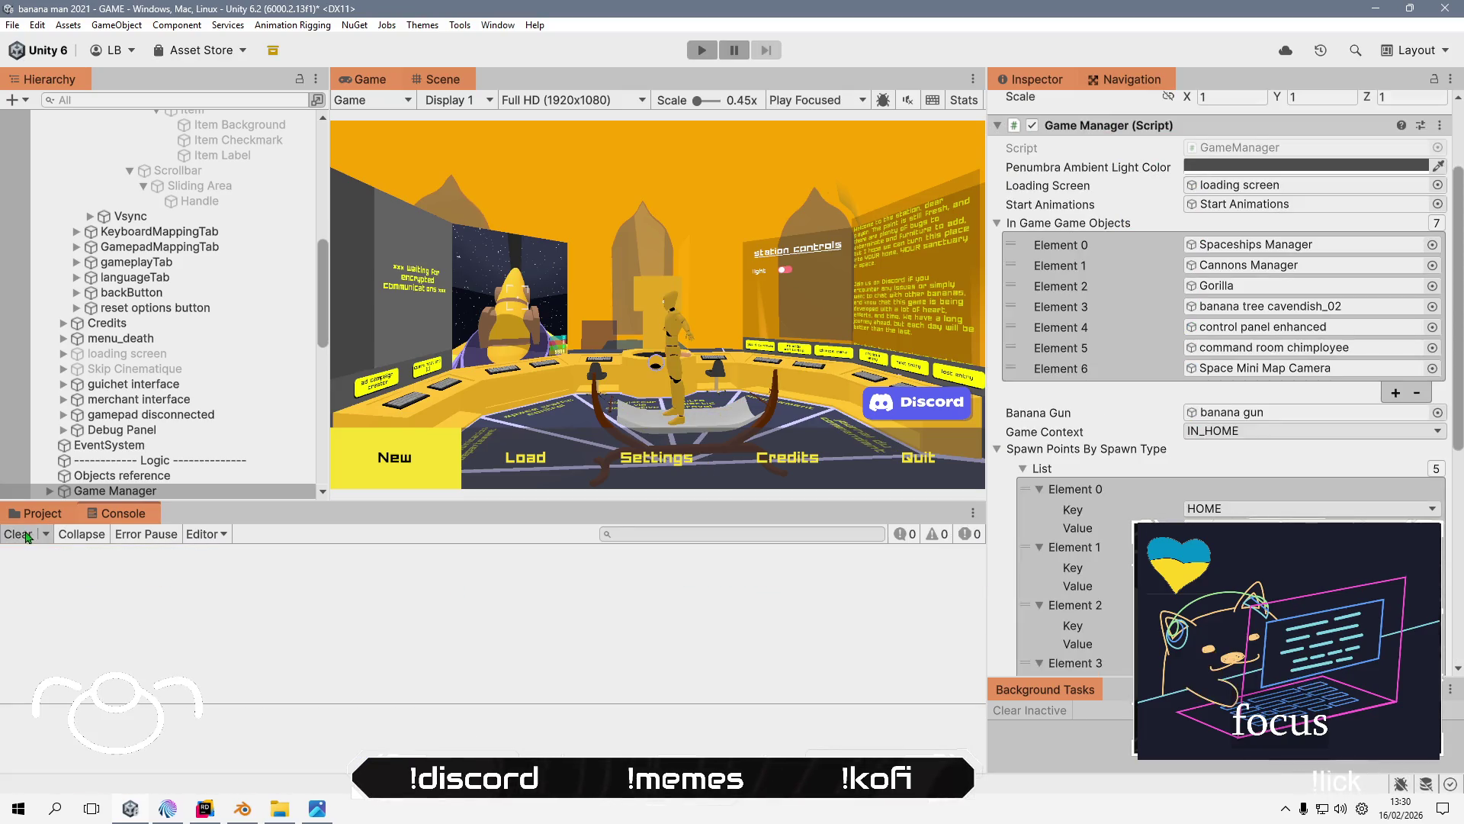
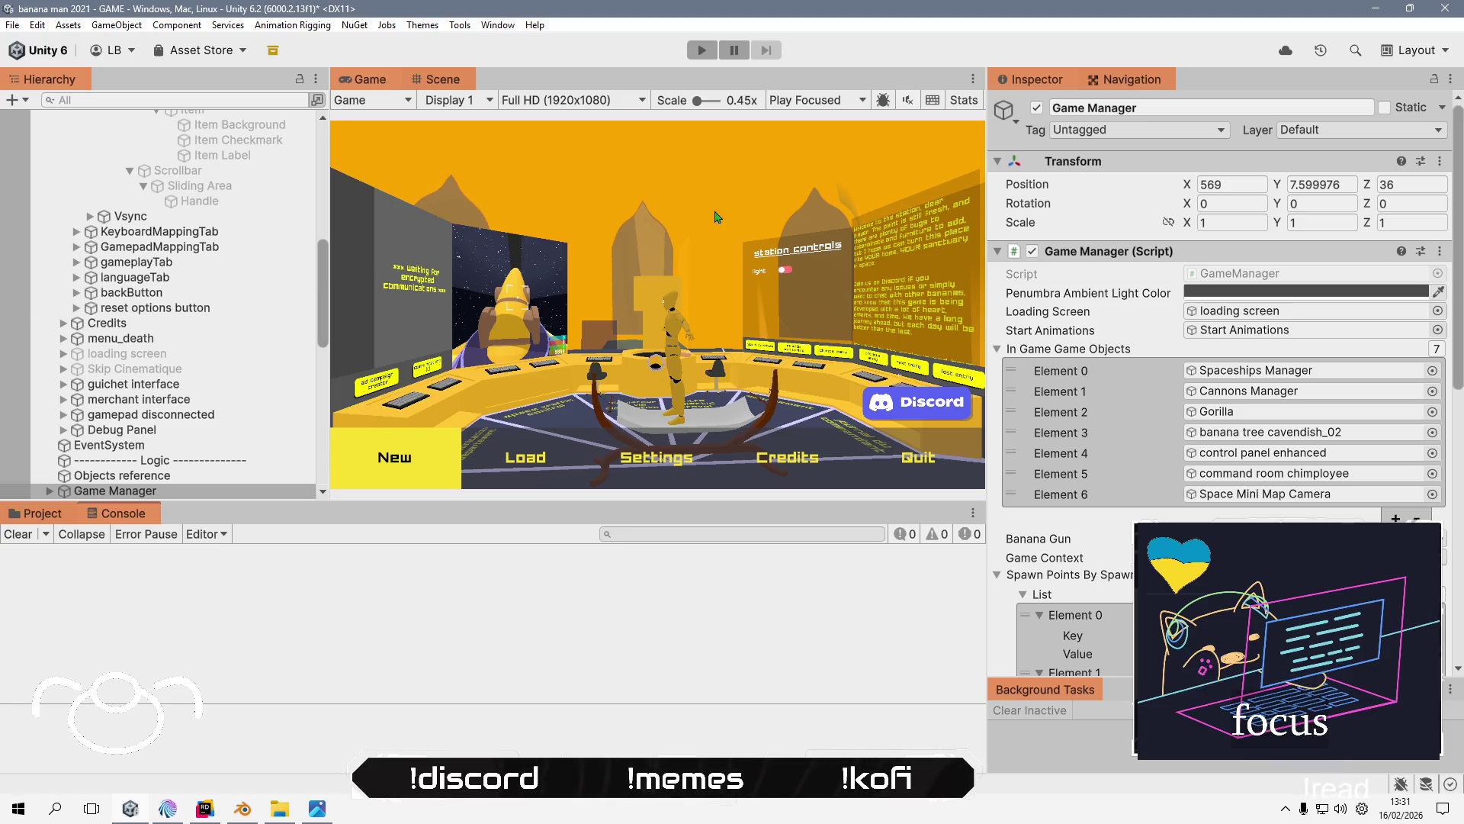
# - Run the game in play mode, check the UISettings NullReferenceException stack trace, then stop
pyautogui.click(702, 52)
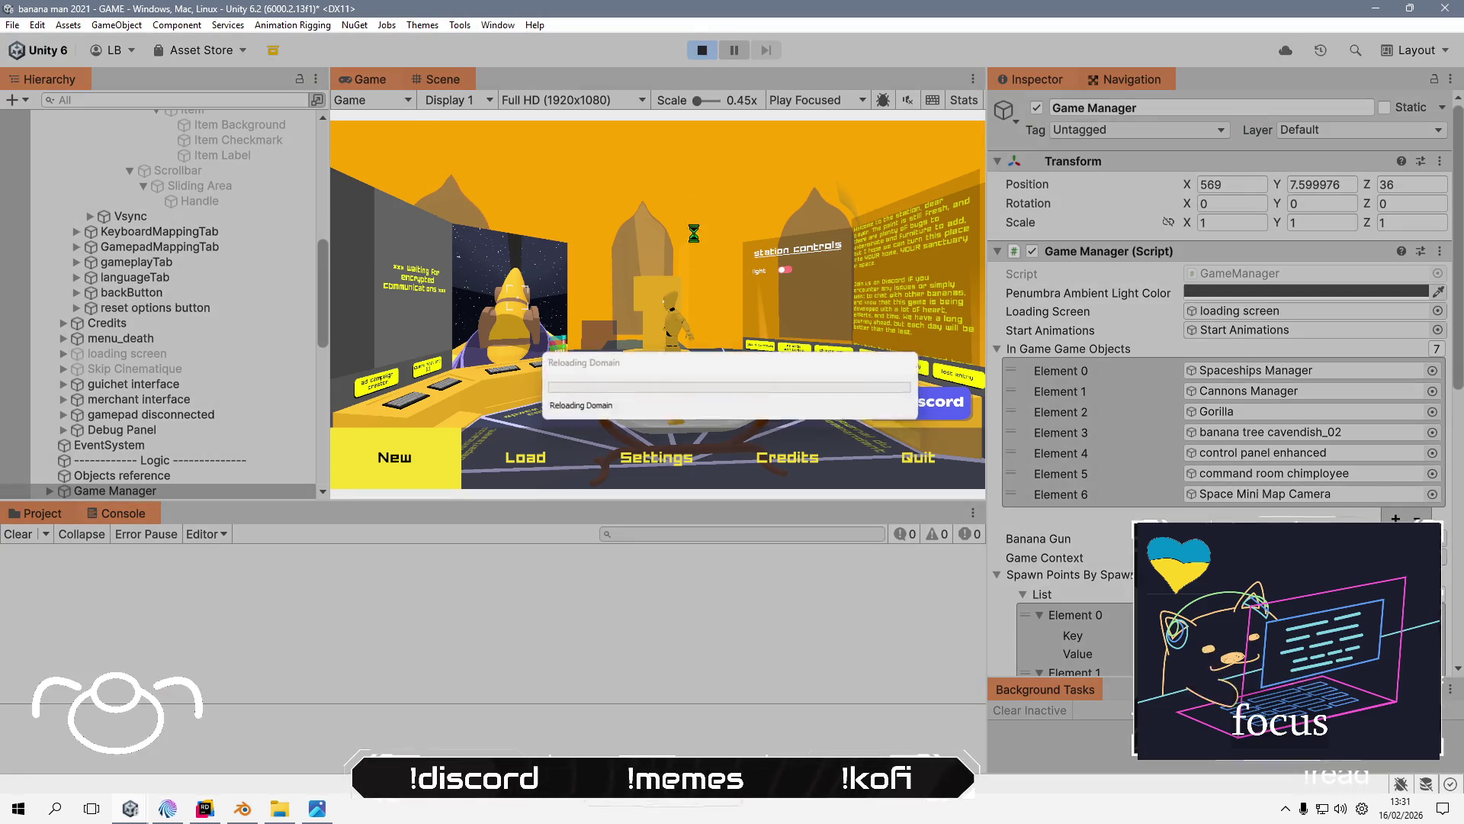
pyautogui.click(168, 811)
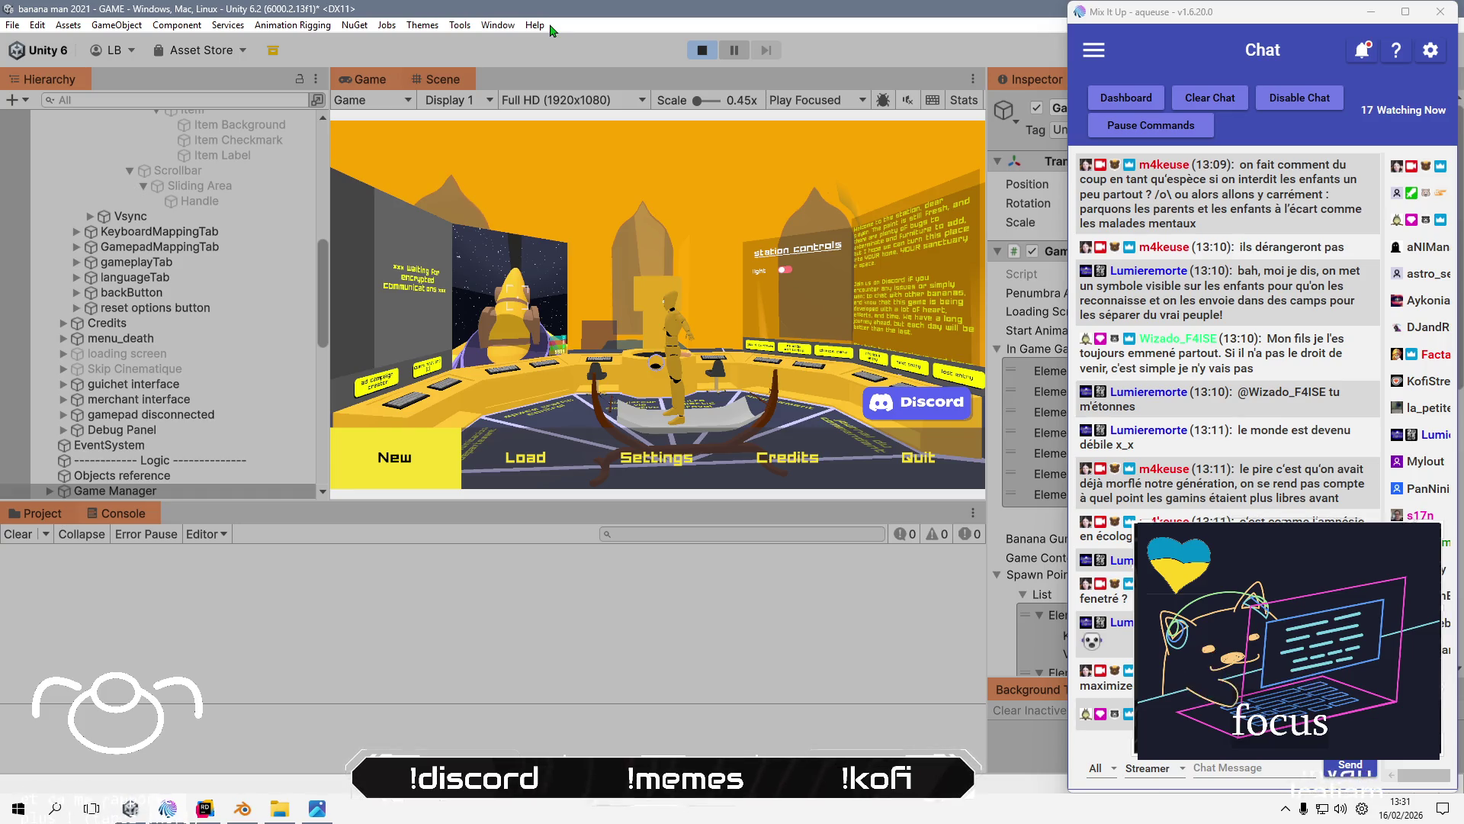
pyautogui.click(637, 460)
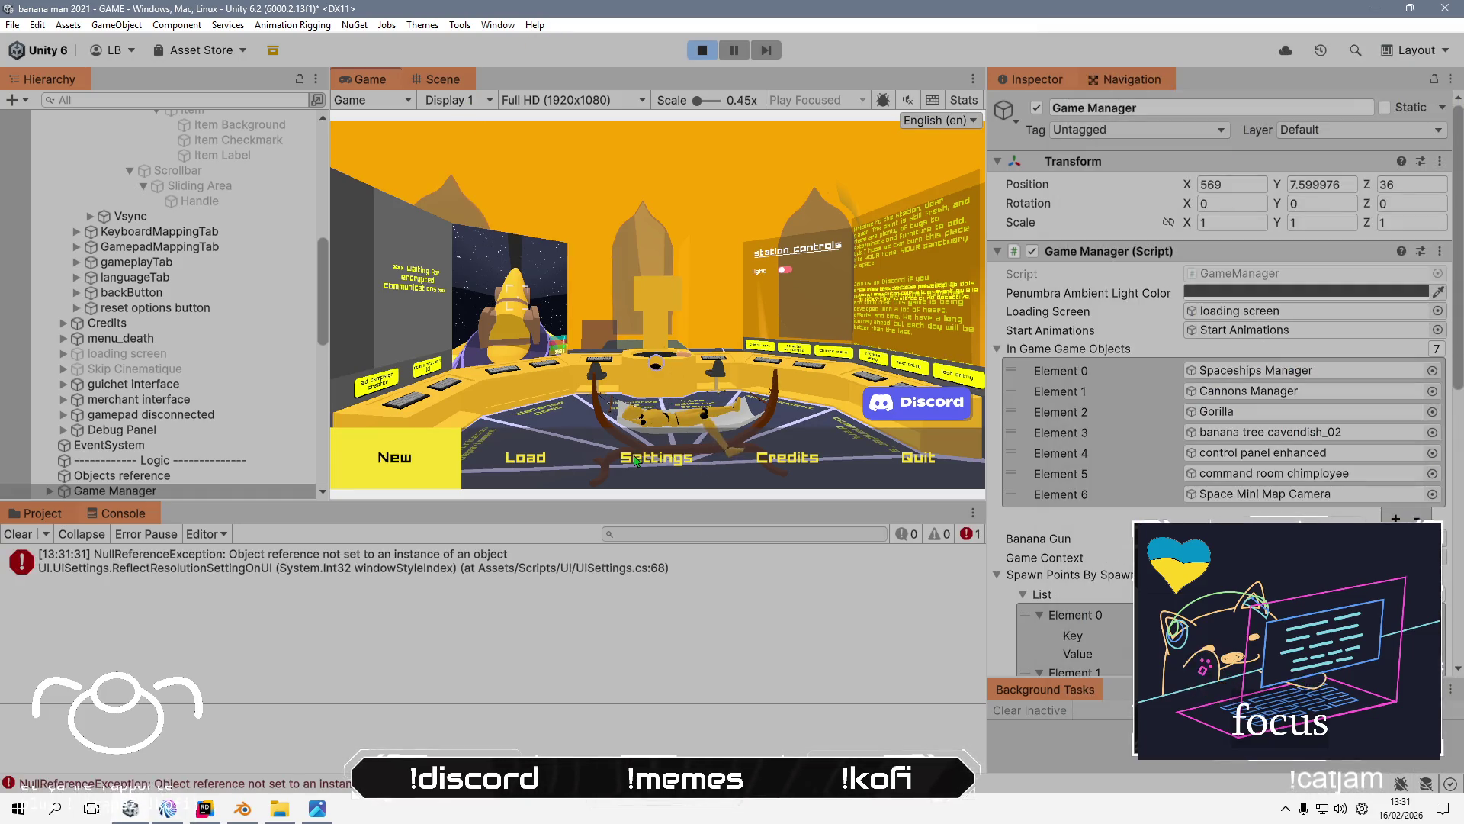
pyautogui.click(606, 561)
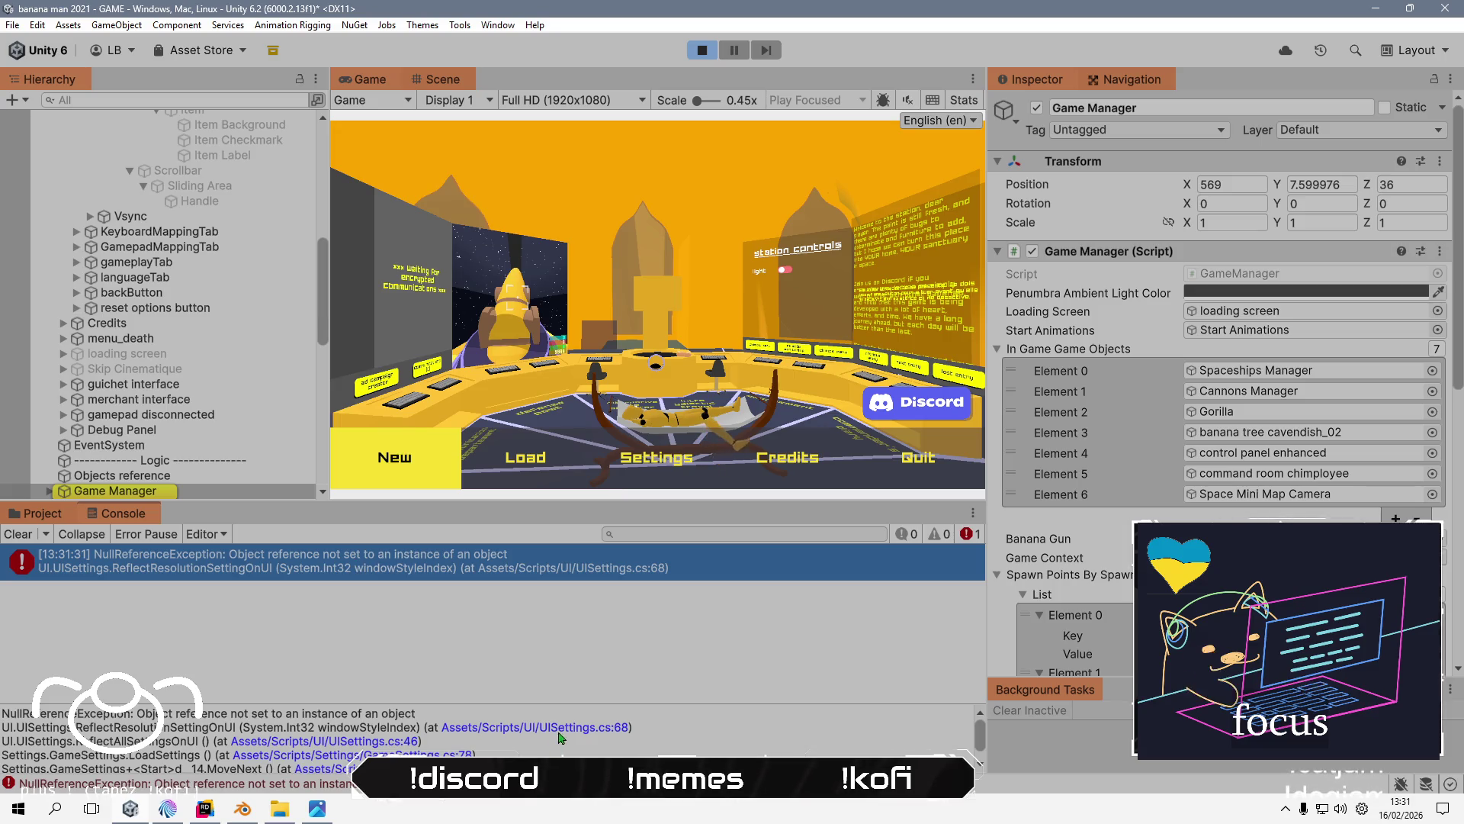
pyautogui.click(702, 49)
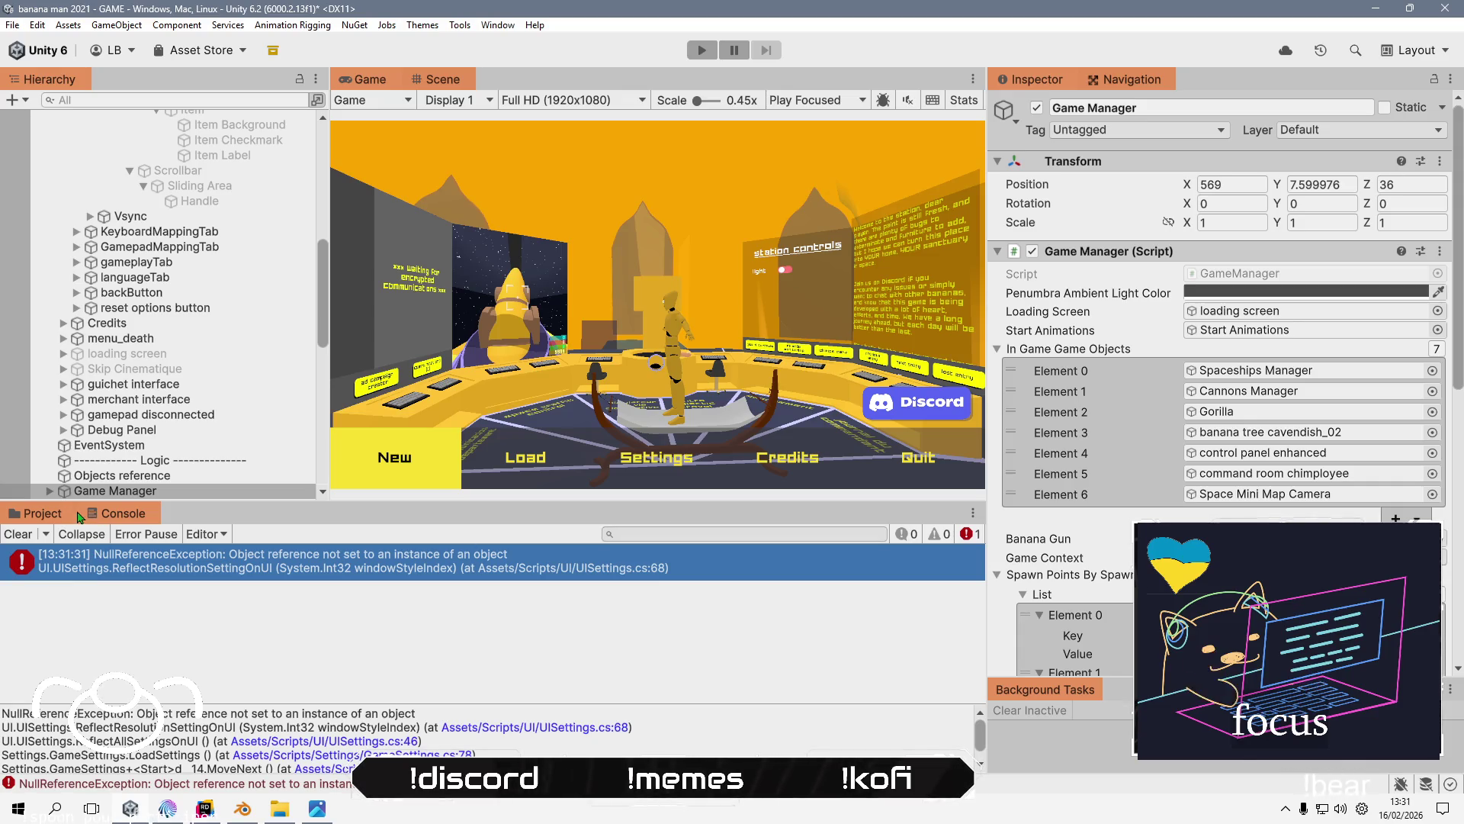
pyautogui.click(16, 519)
# - Refresh the project assets from the URP folder and copy the Console error's stack trace
pyautogui.rightClick(464, 686)
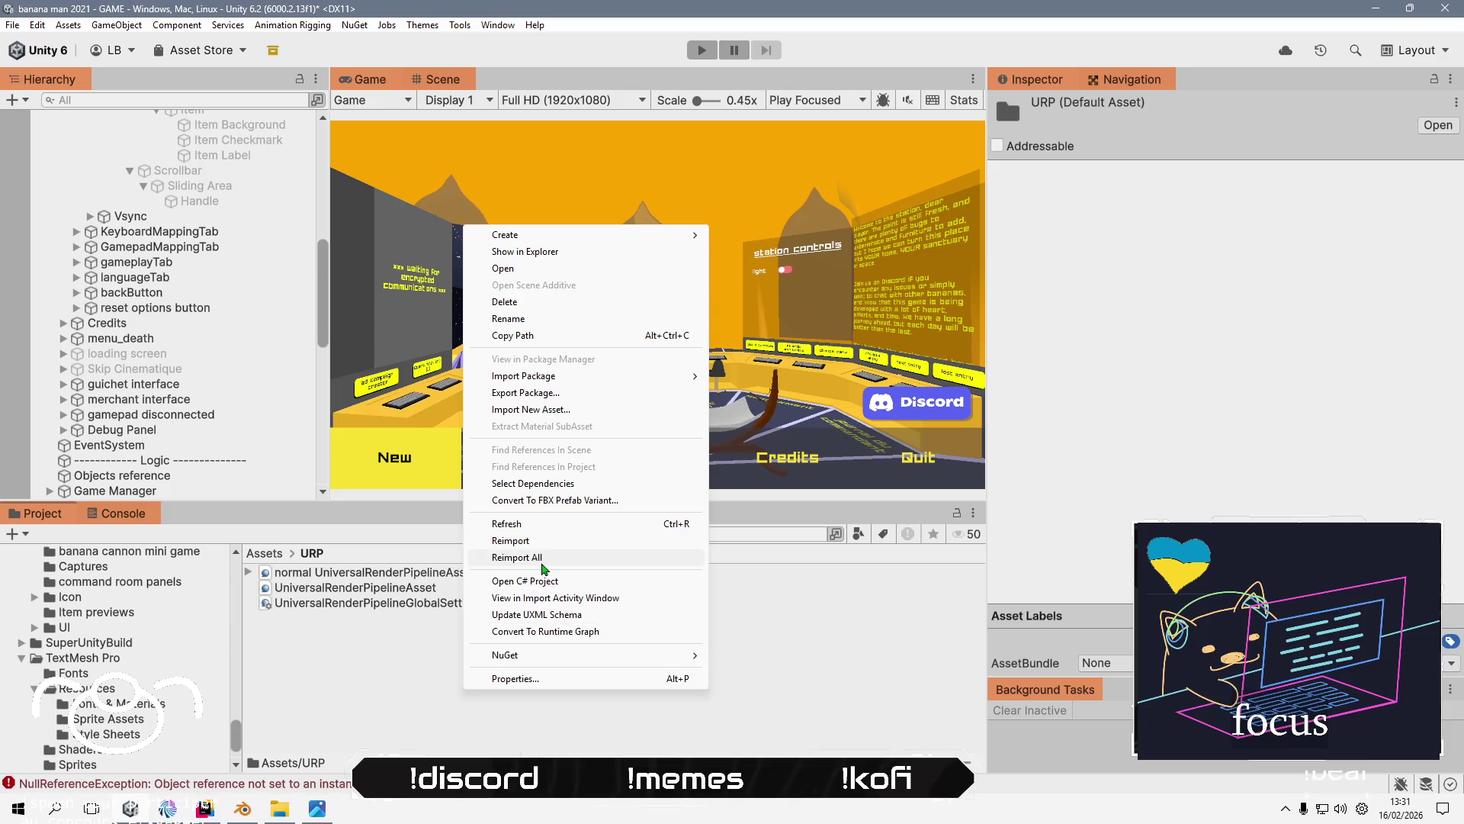
pyautogui.click(543, 533)
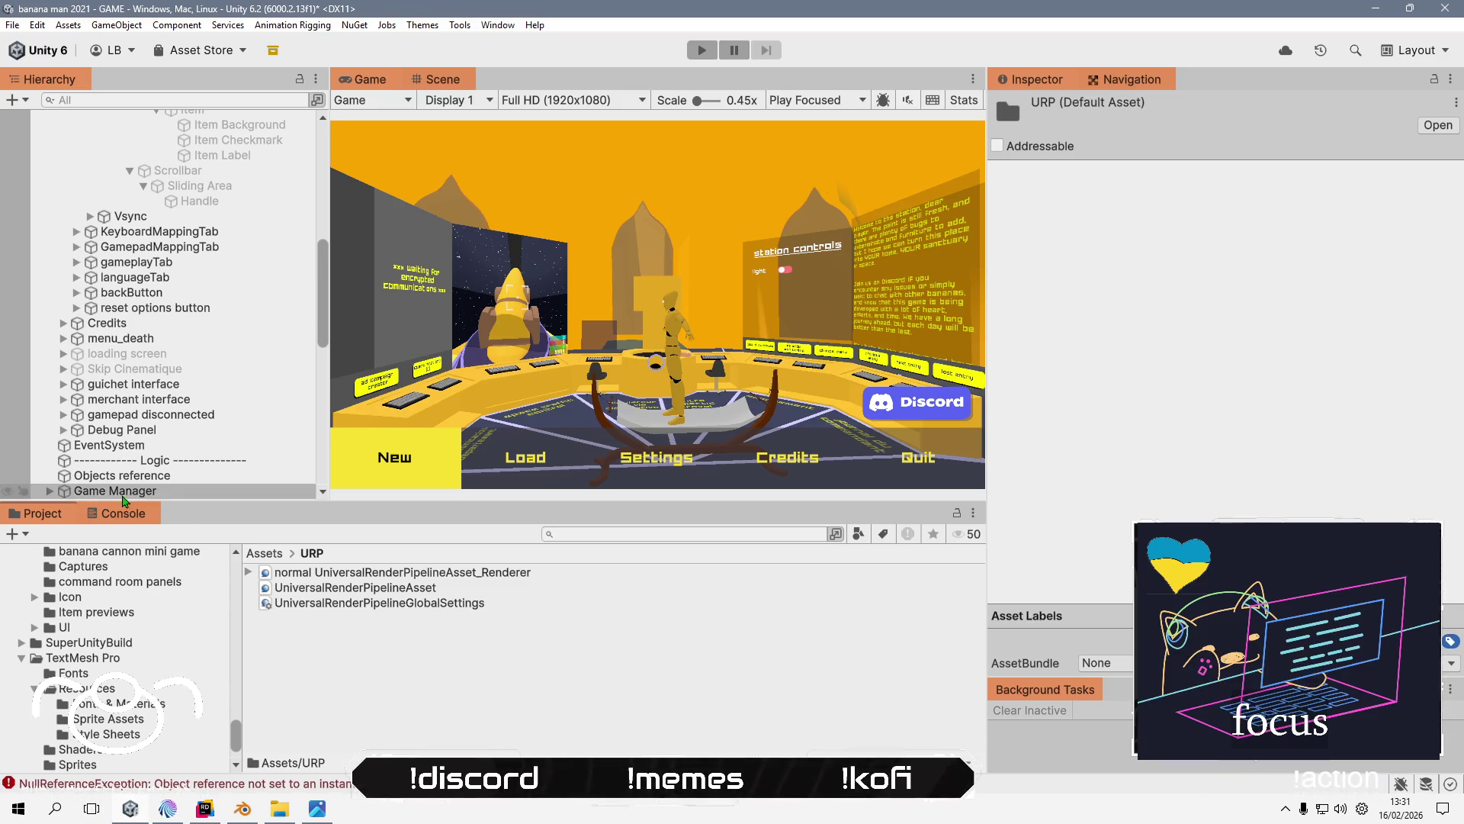
pyautogui.click(119, 516)
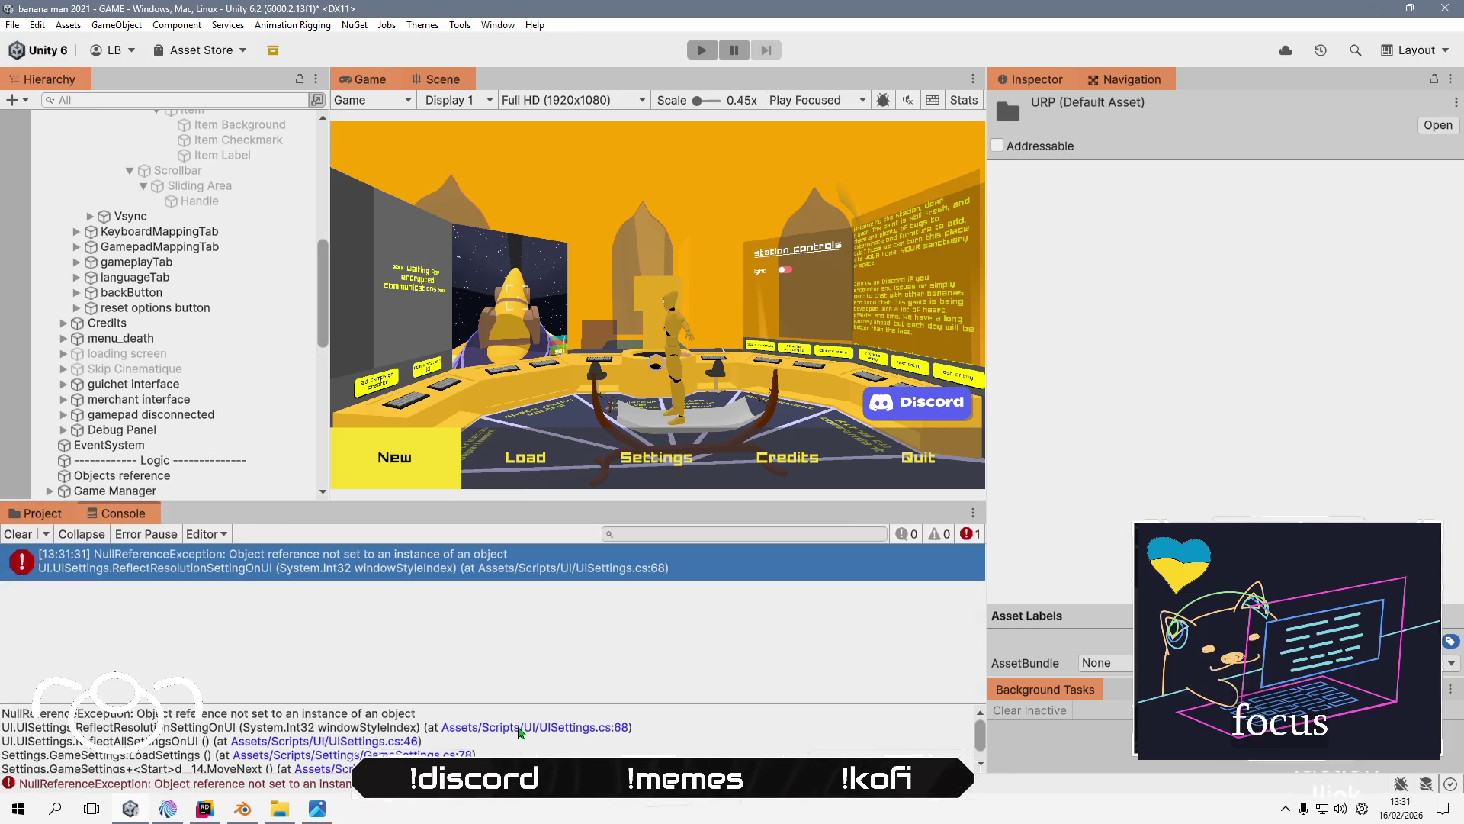
pyautogui.click(398, 724)
pyautogui.hotkey('ctrl', 'a')
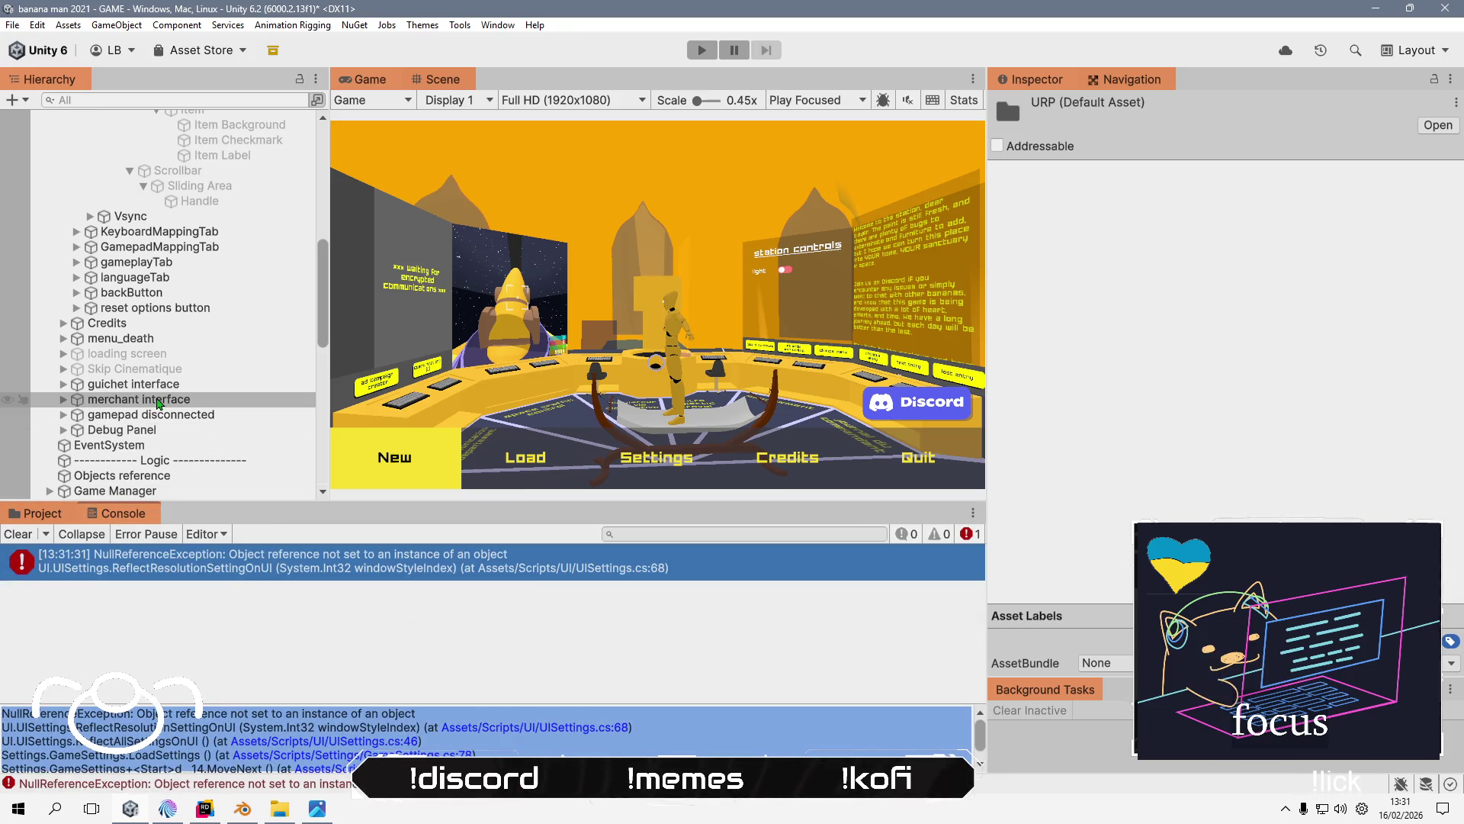
pyautogui.scroll(-3, 157, 473)
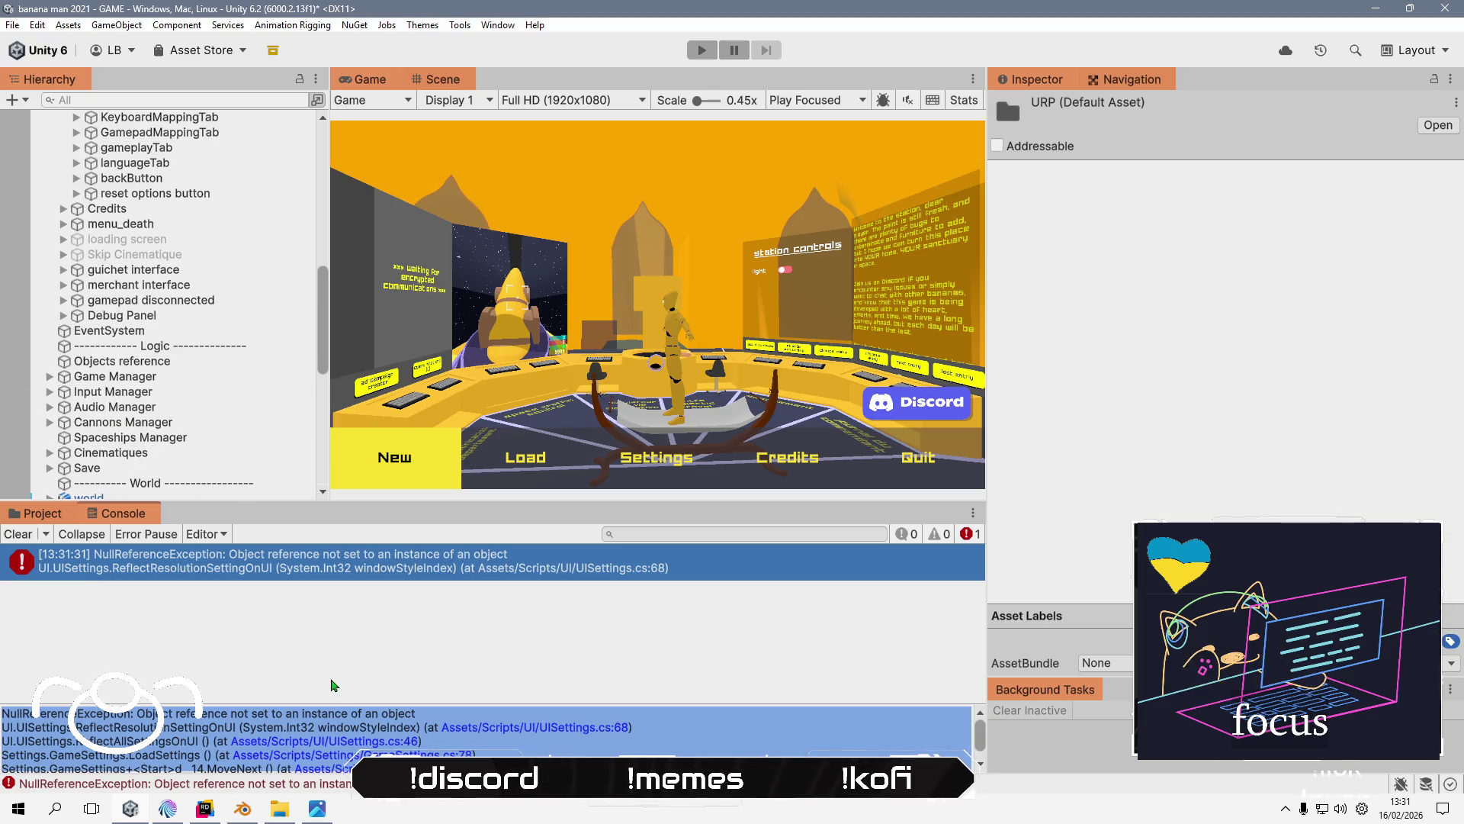
# - Open UISettings.cs at line 68, then select Game Manager to view its Game Settings
pyautogui.click(533, 727)
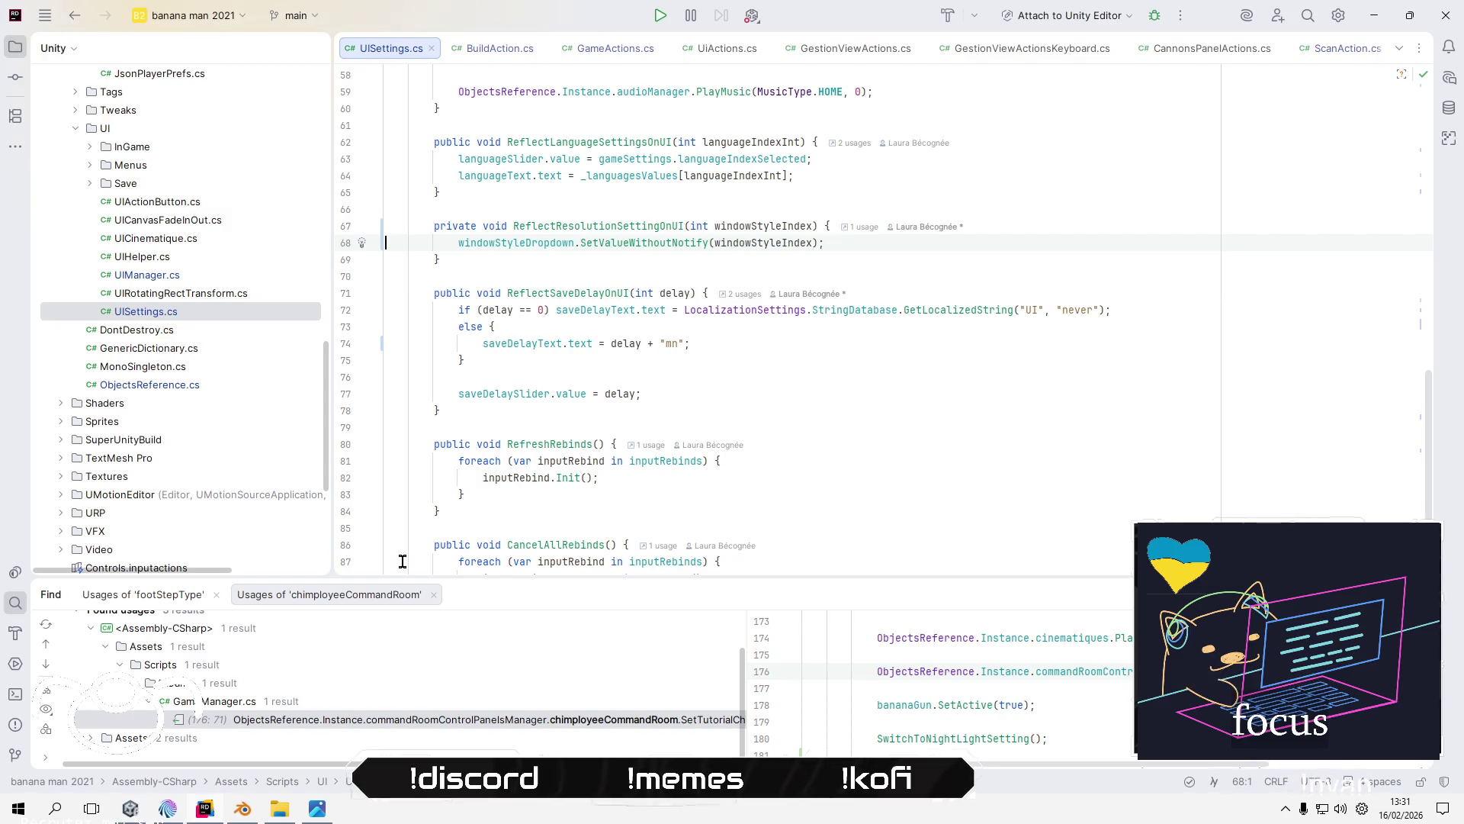
pyautogui.click(130, 808)
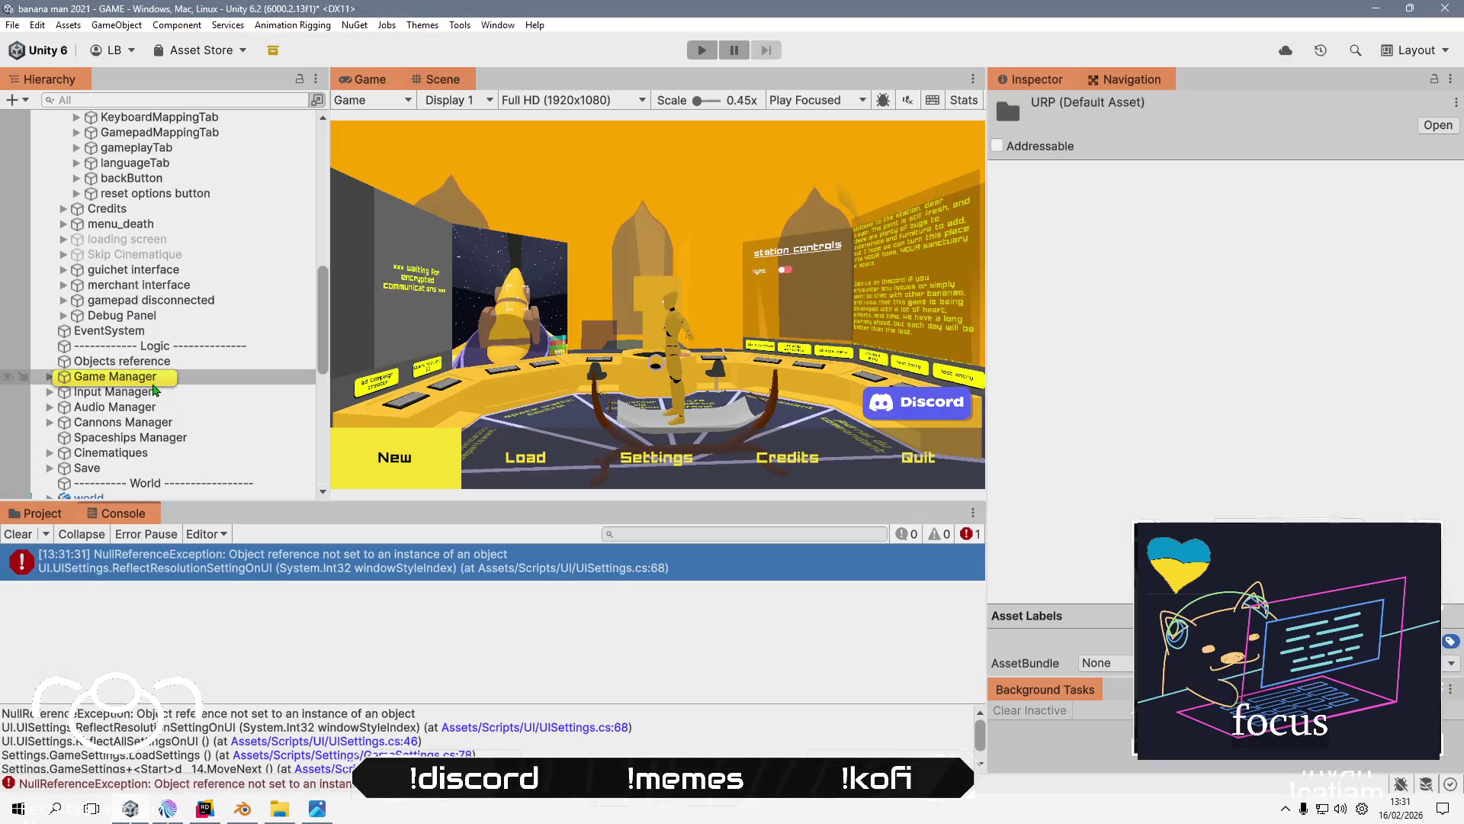
pyautogui.click(115, 376)
pyautogui.scroll(-10, 1105, 436)
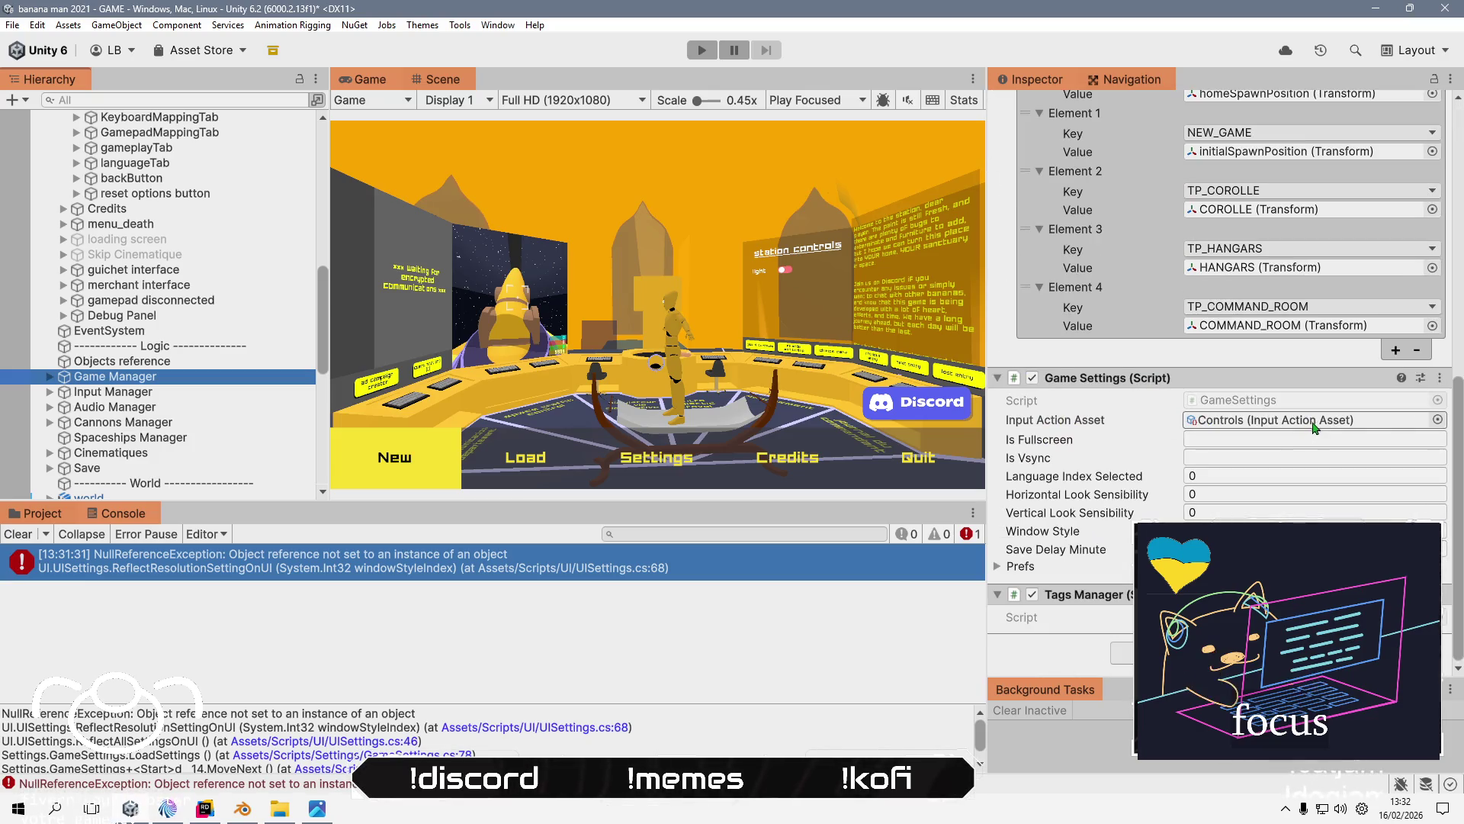
# - Revisit the failing line in UISettings.cs, then return to the editor's Hierarchy
pyautogui.click(518, 733)
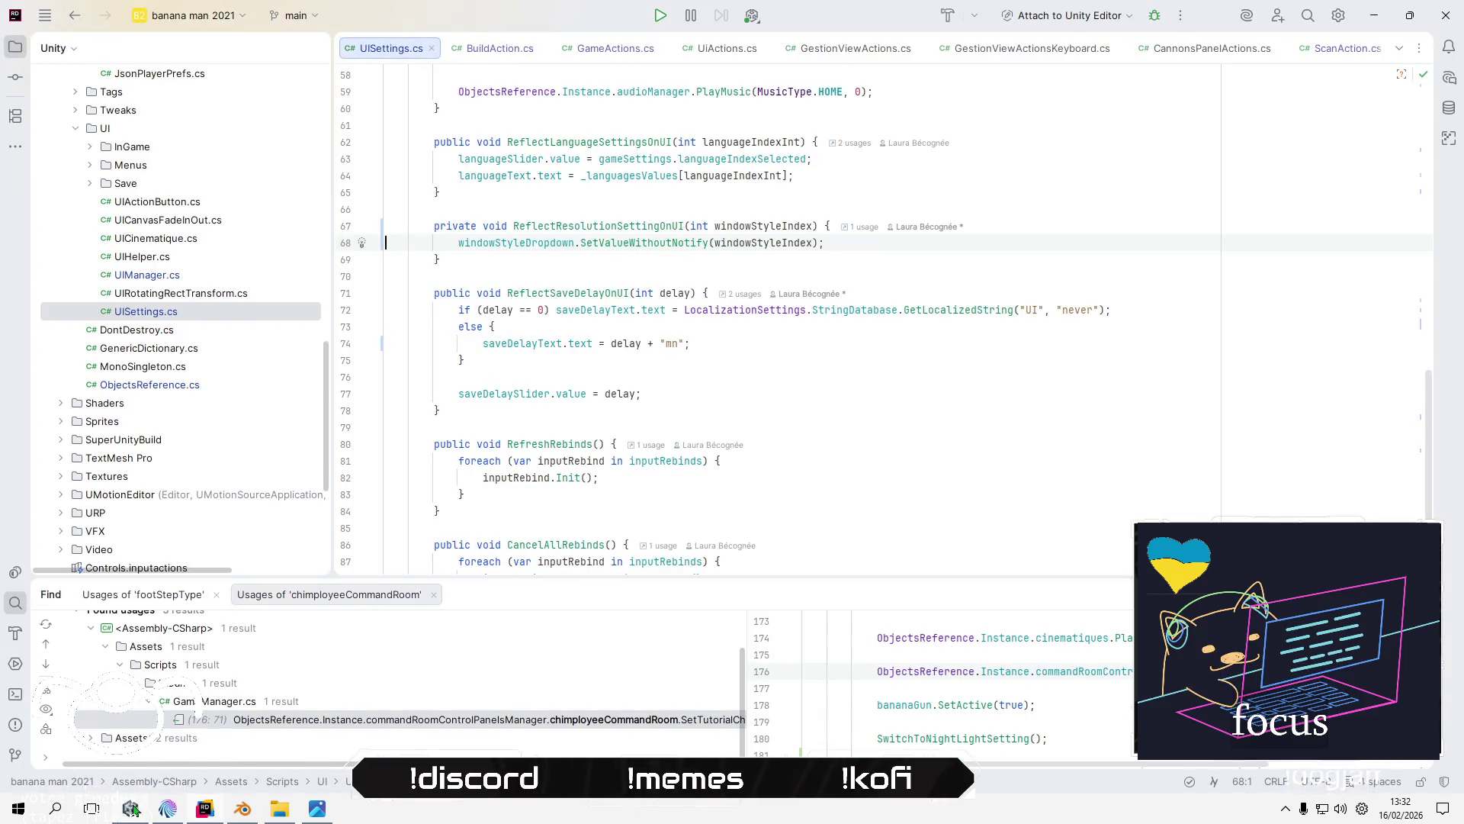
pyautogui.click(133, 808)
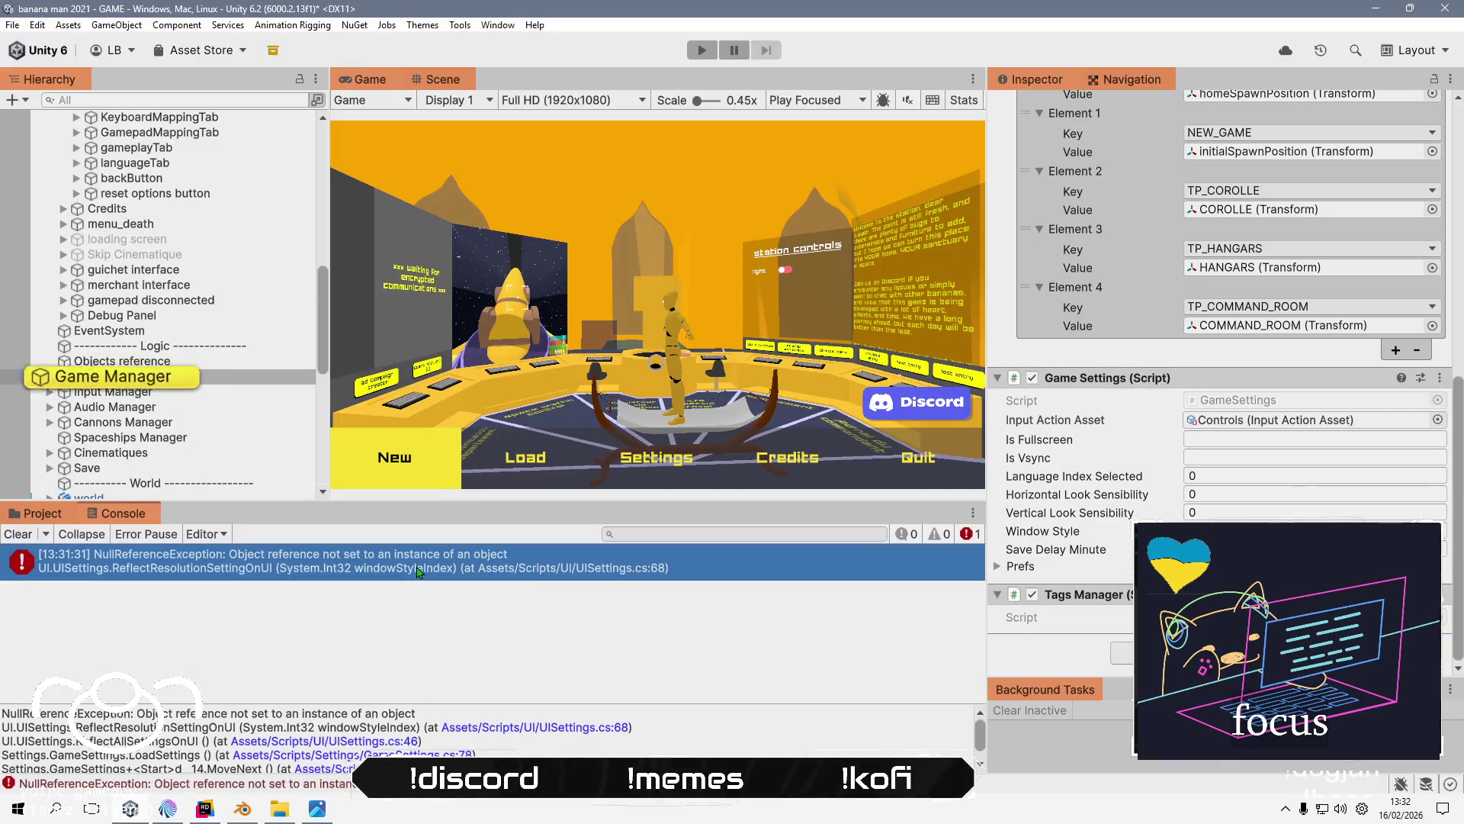
pyautogui.scroll(3, 112, 313)
pyautogui.scroll(8, 219, 220)
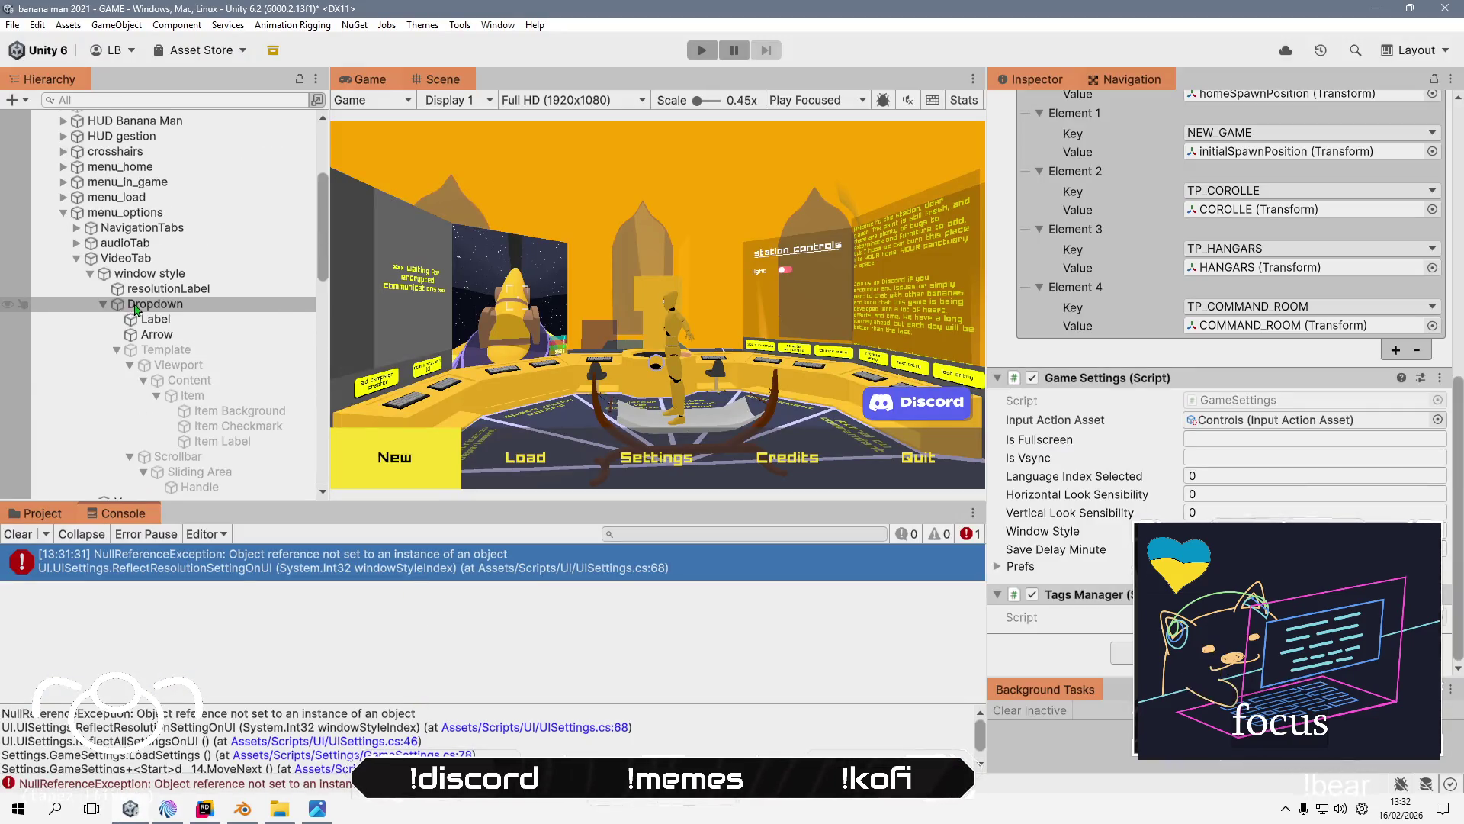
# - Drag the window style dropdown into menu_options' UI Settings Window Style Dropdown field
pyautogui.click(219, 217)
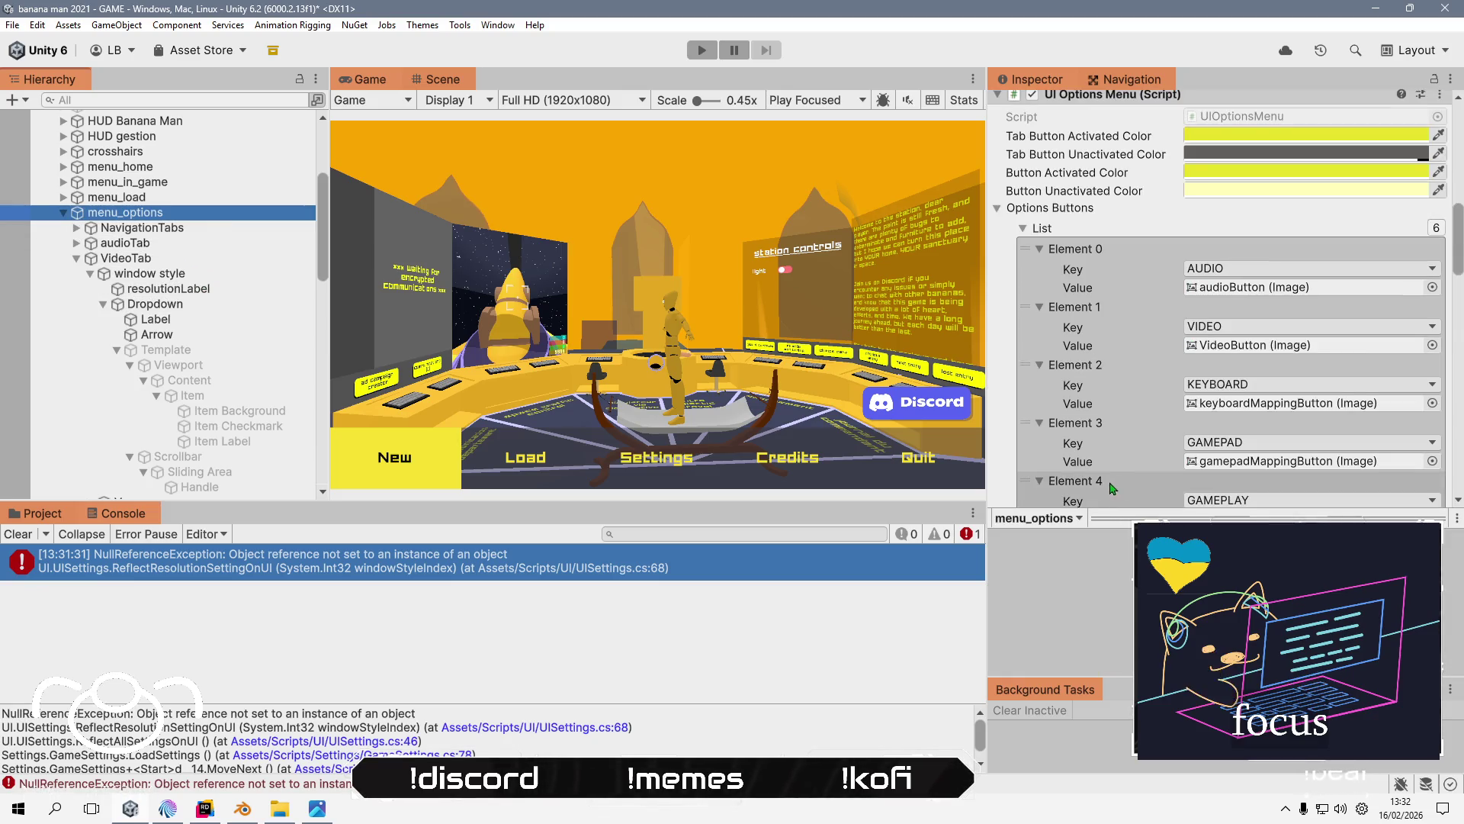
pyautogui.scroll(-4, 1087, 336)
pyautogui.scroll(-10, 1087, 336)
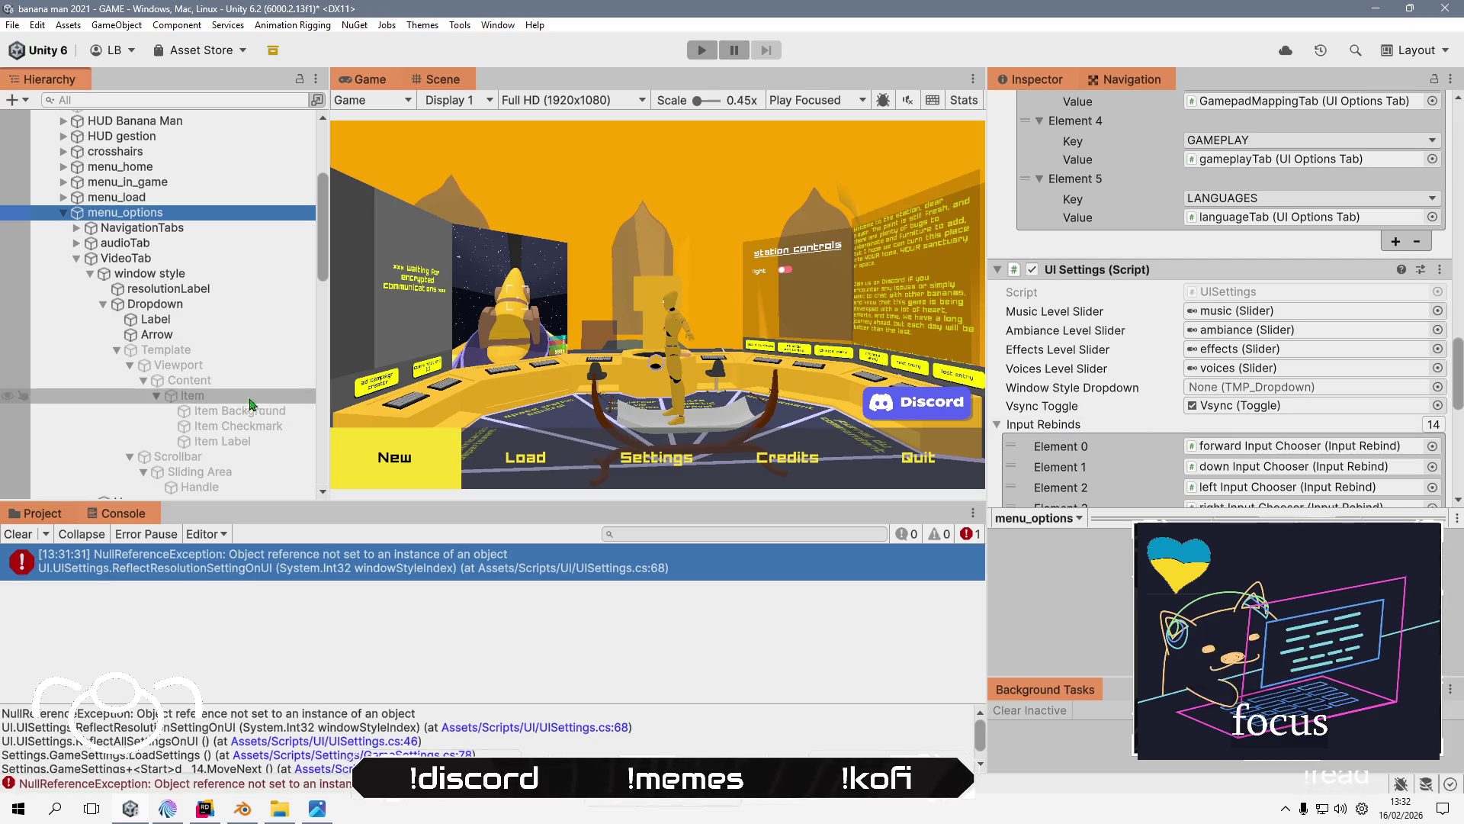
pyautogui.moveTo(170, 293)
pyautogui.mouseDown()
pyautogui.moveTo(648, 351)
pyautogui.moveTo(1106, 446)
pyautogui.moveTo(1287, 389)
pyautogui.mouseUp()
pyautogui.scroll(-10, 1155, 430)
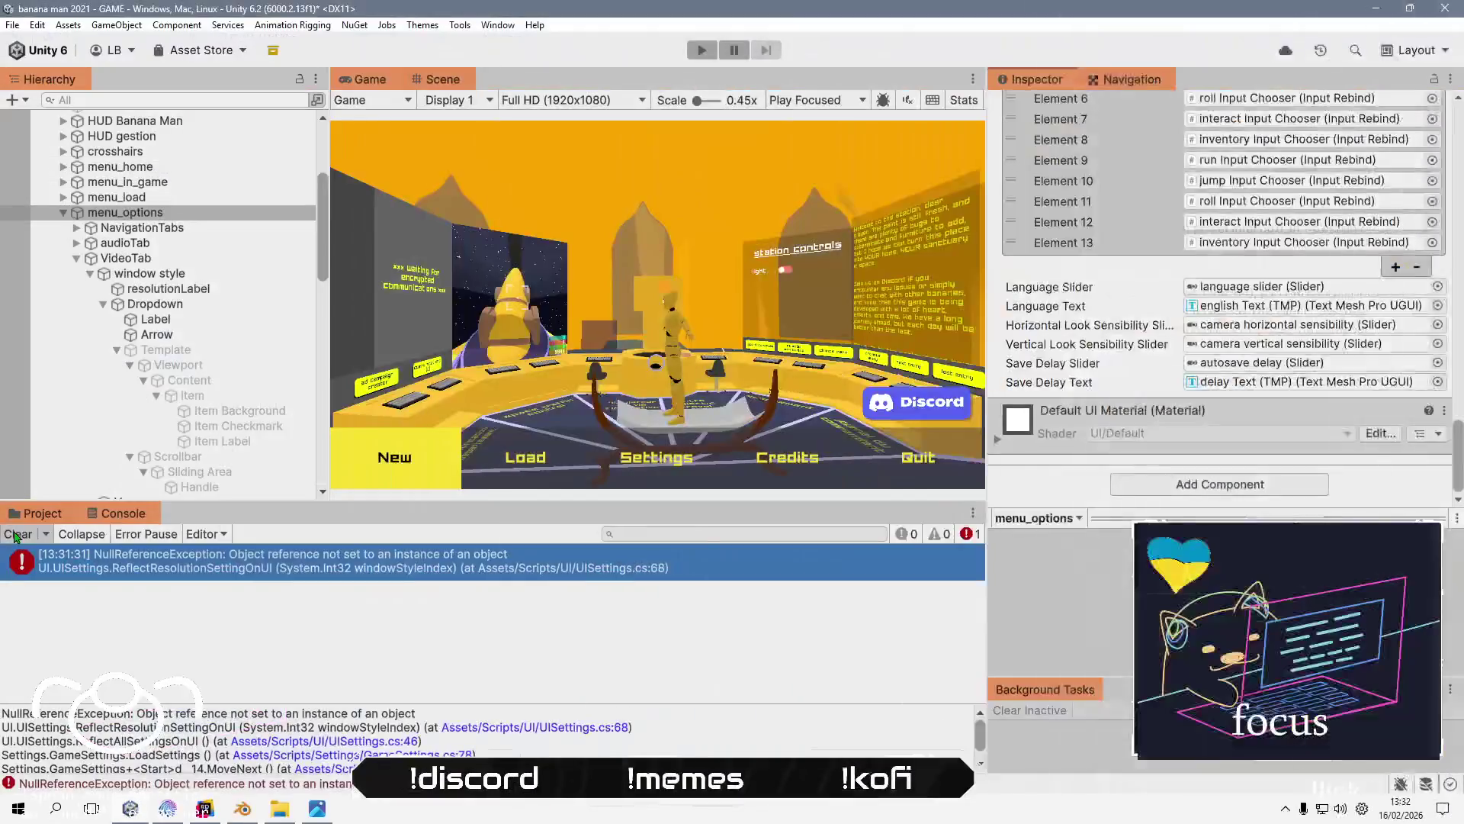
# - Clear the logged errors from the Console
pyautogui.click(34, 533)
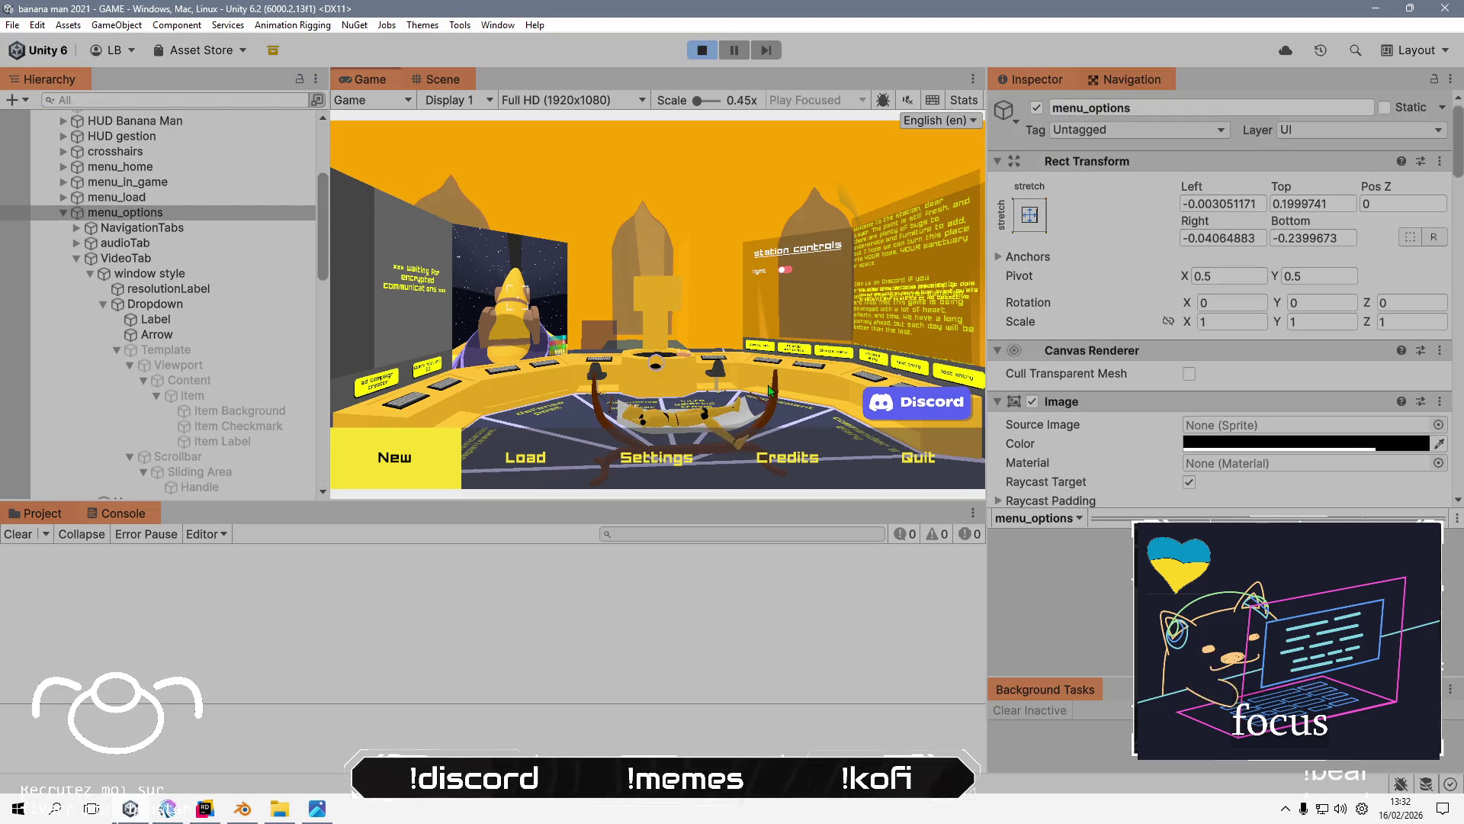
# - In the running game, open Settings > video and expand the window style dropdown
pyautogui.click(673, 461)
pyautogui.click(534, 145)
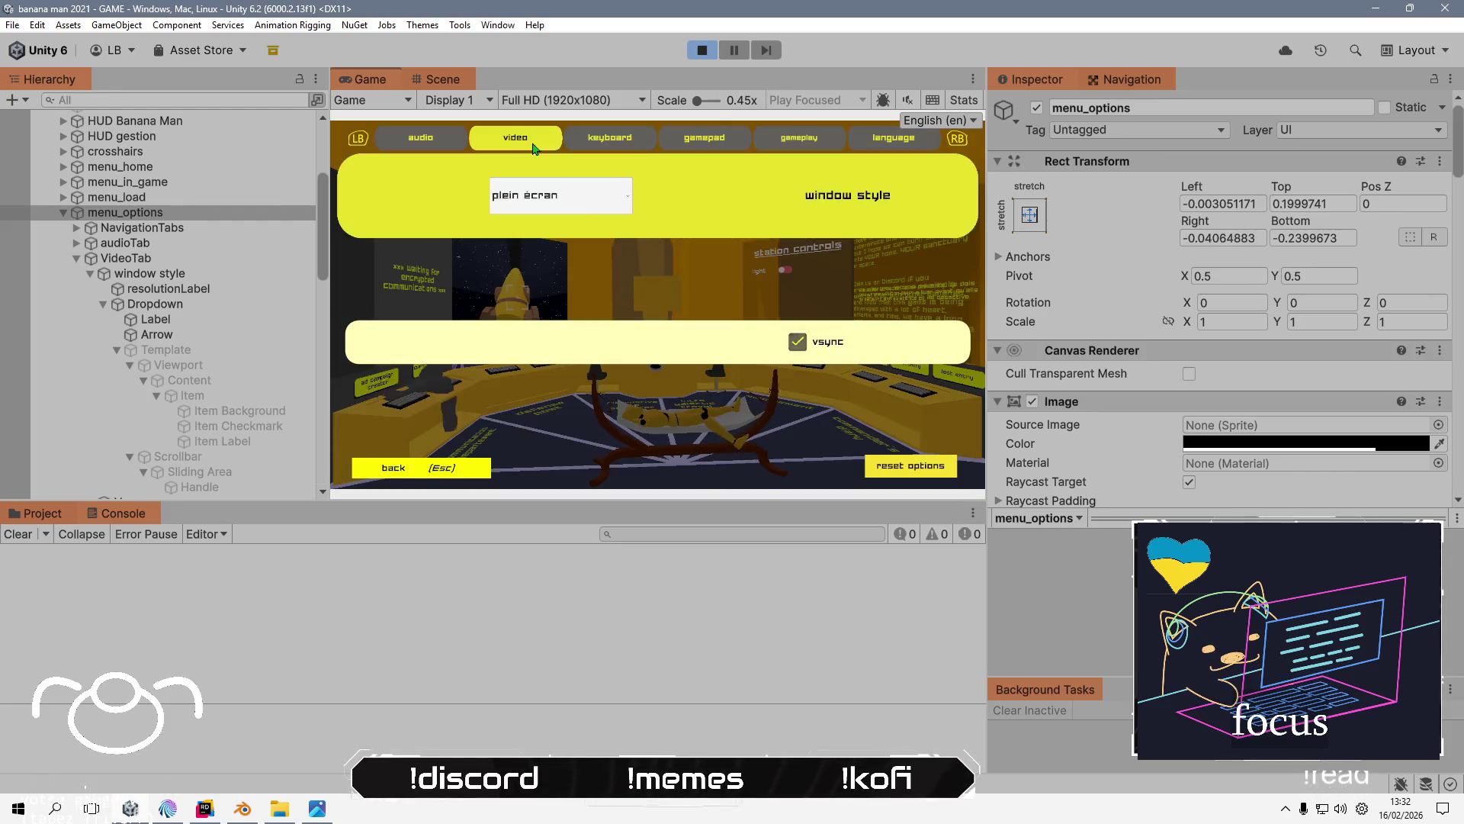
pyautogui.click(545, 196)
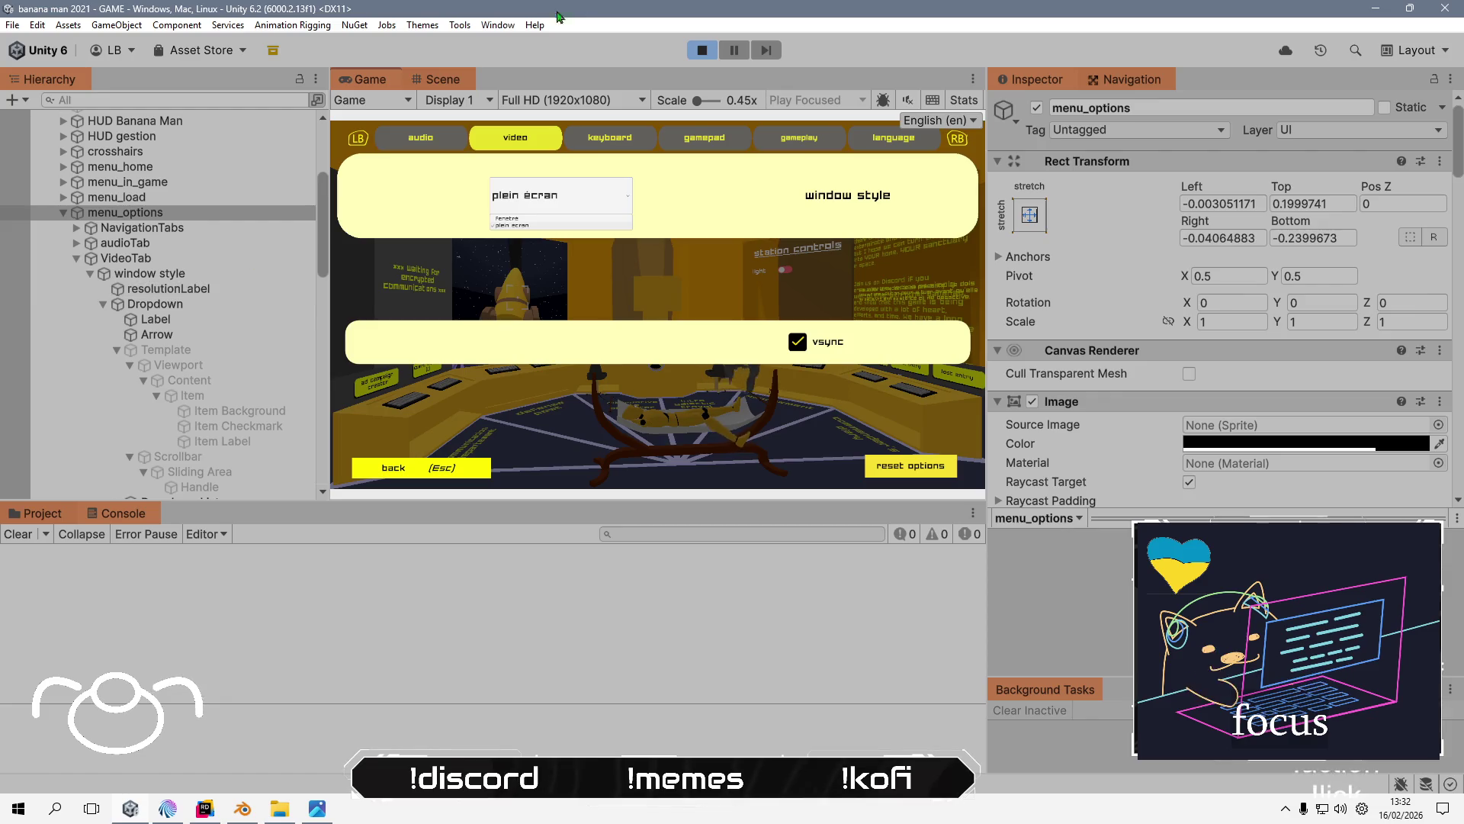
# - Frame the Dropdown in the 2D Scene view and inspect its Label, Arrow, Template and Item
pyautogui.click(443, 78)
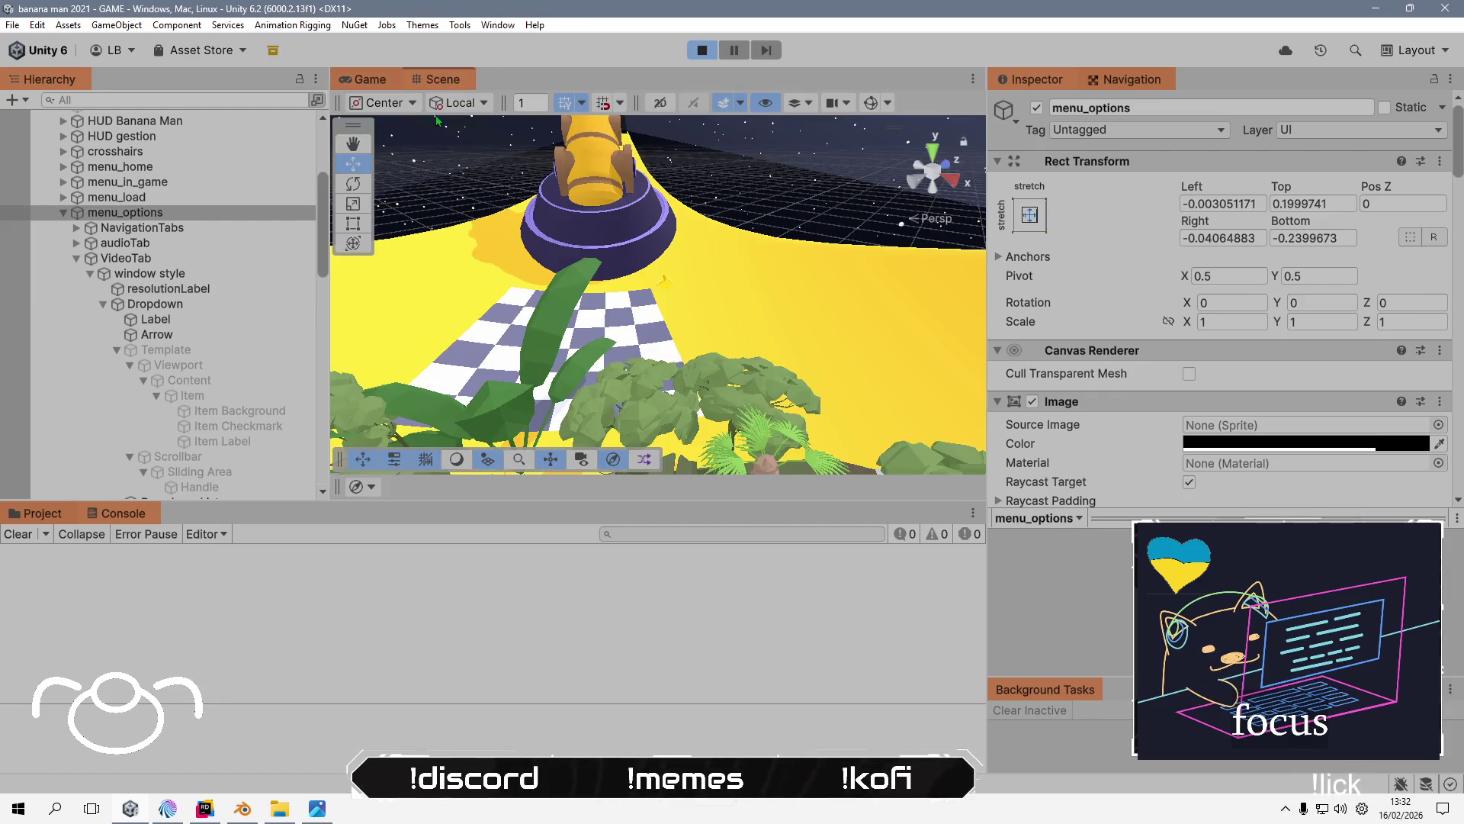
pyautogui.doubleClick(161, 217)
pyautogui.click(196, 307)
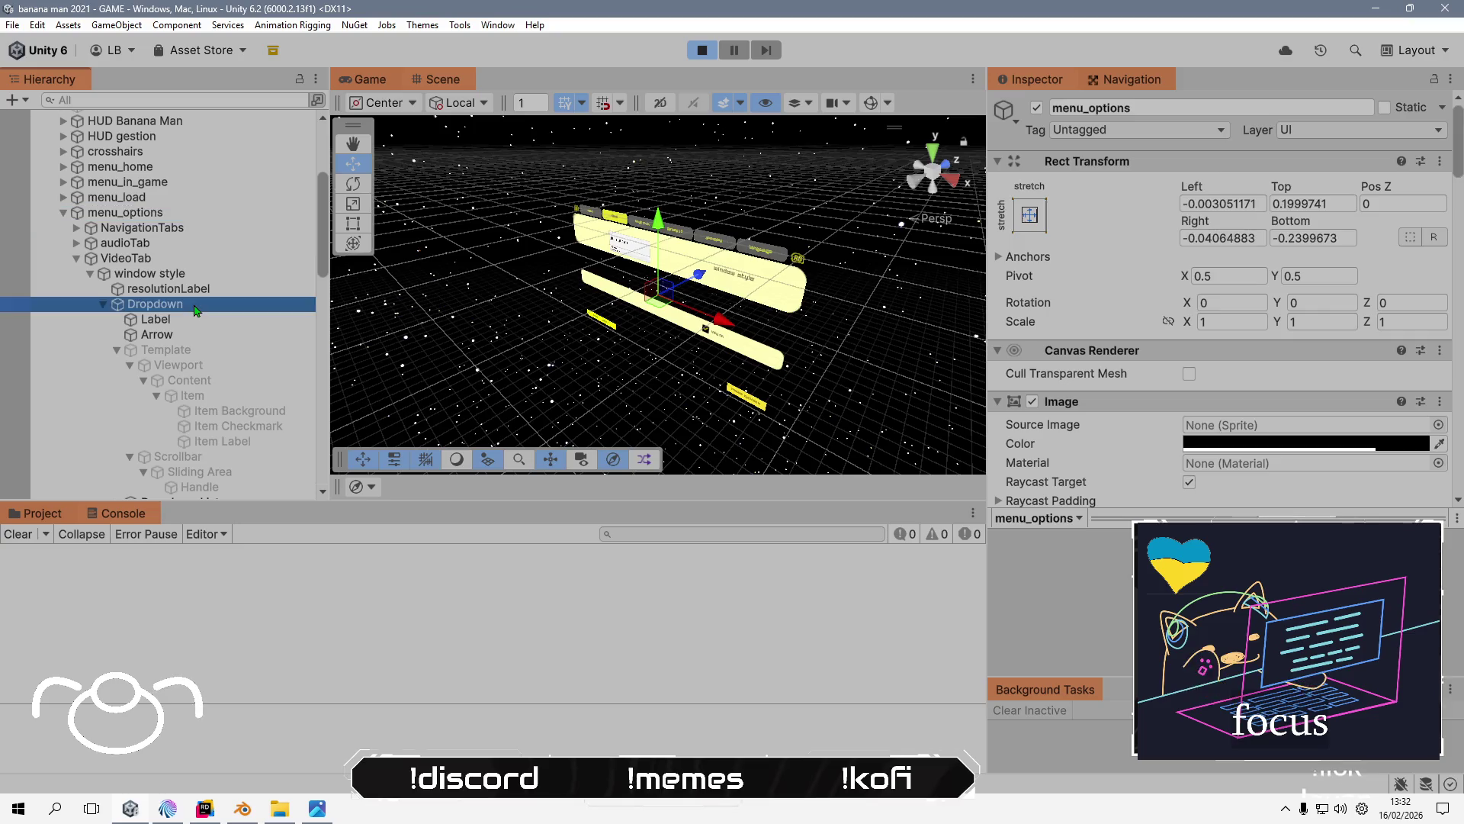
pyautogui.doubleClick(196, 307)
pyautogui.click(187, 319)
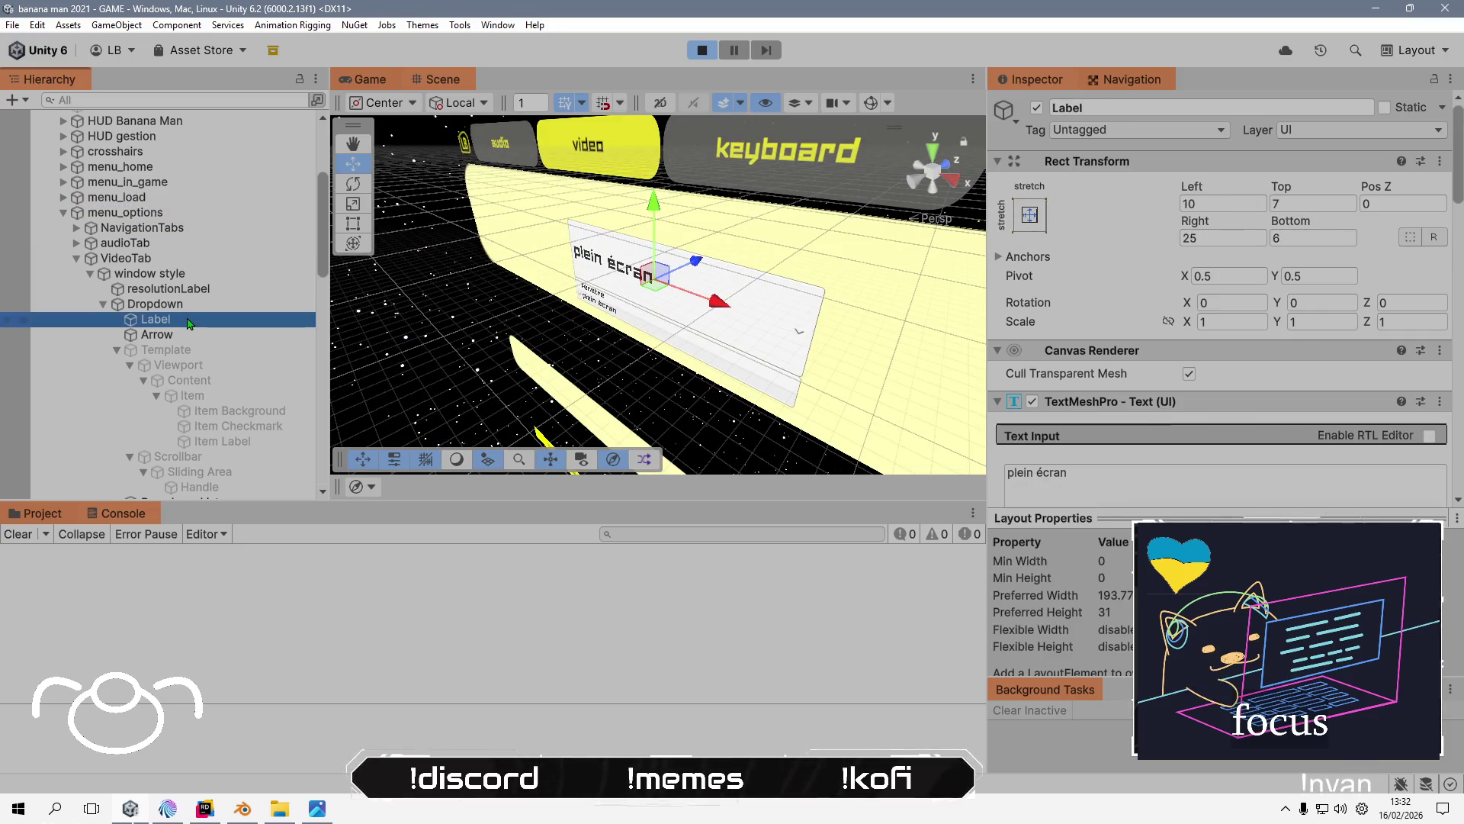
pyautogui.click(177, 337)
pyautogui.scroll(-3, 179, 347)
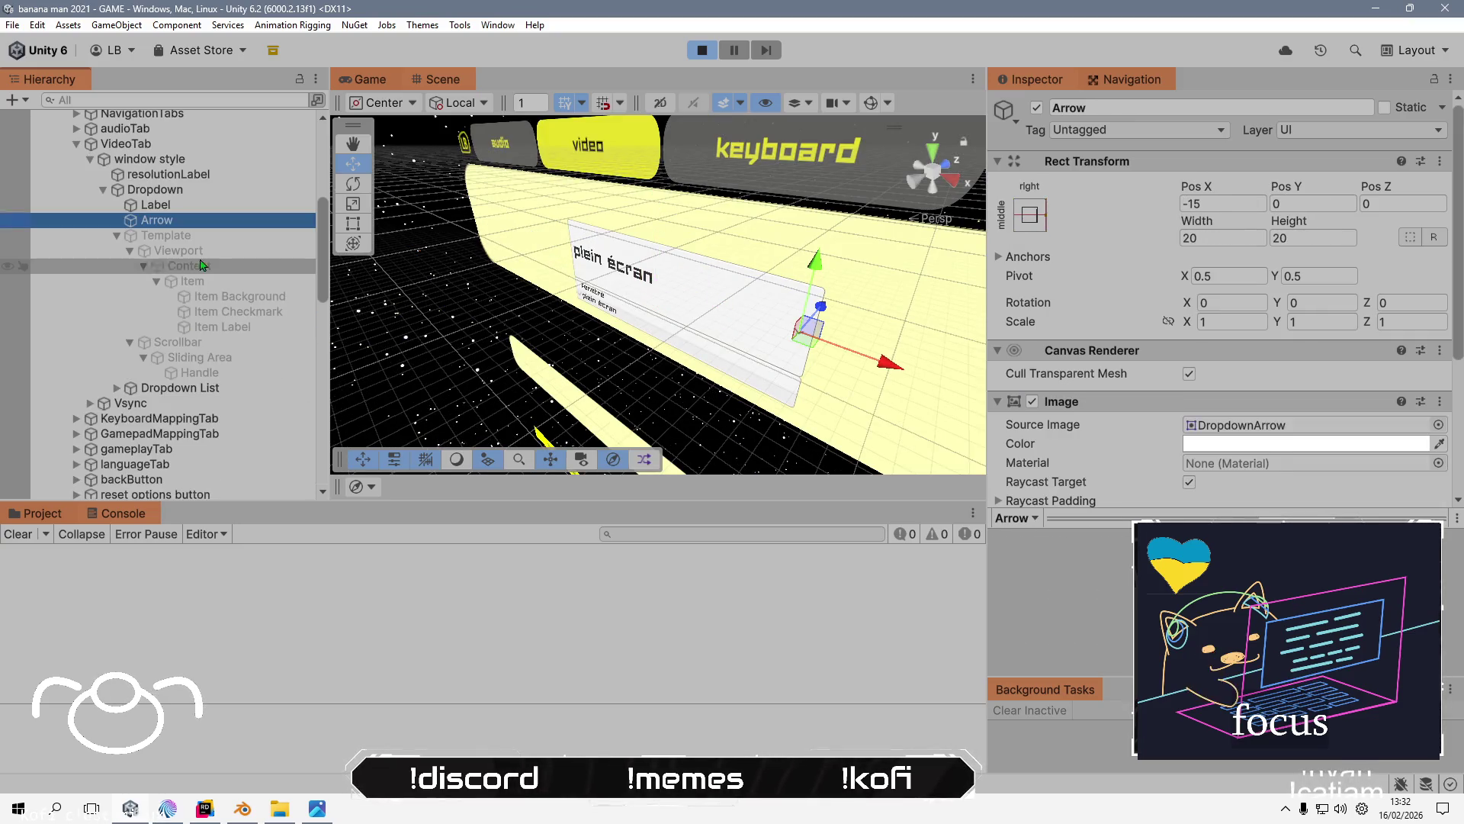
pyautogui.click(200, 239)
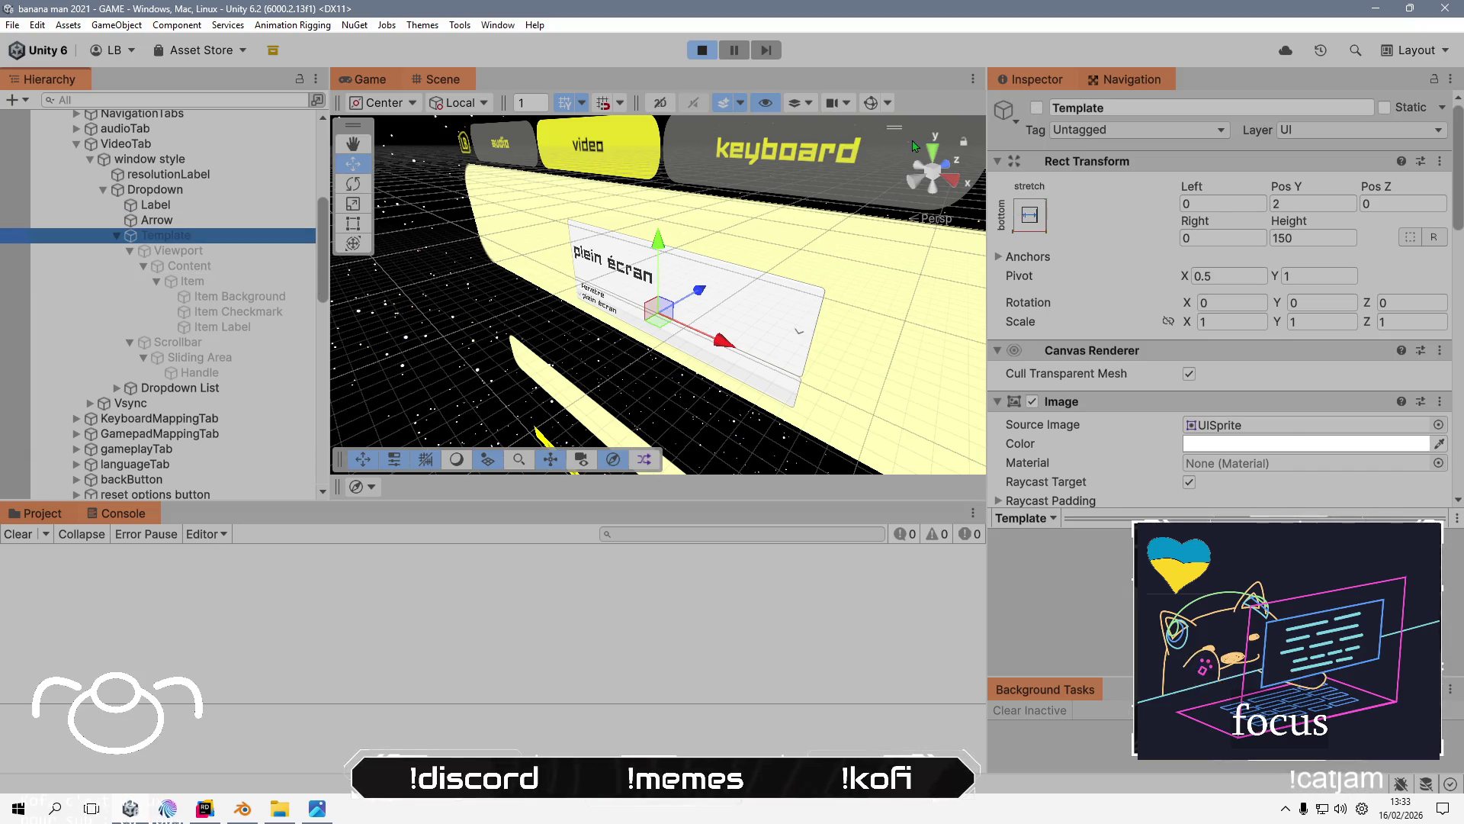
pyautogui.click(660, 103)
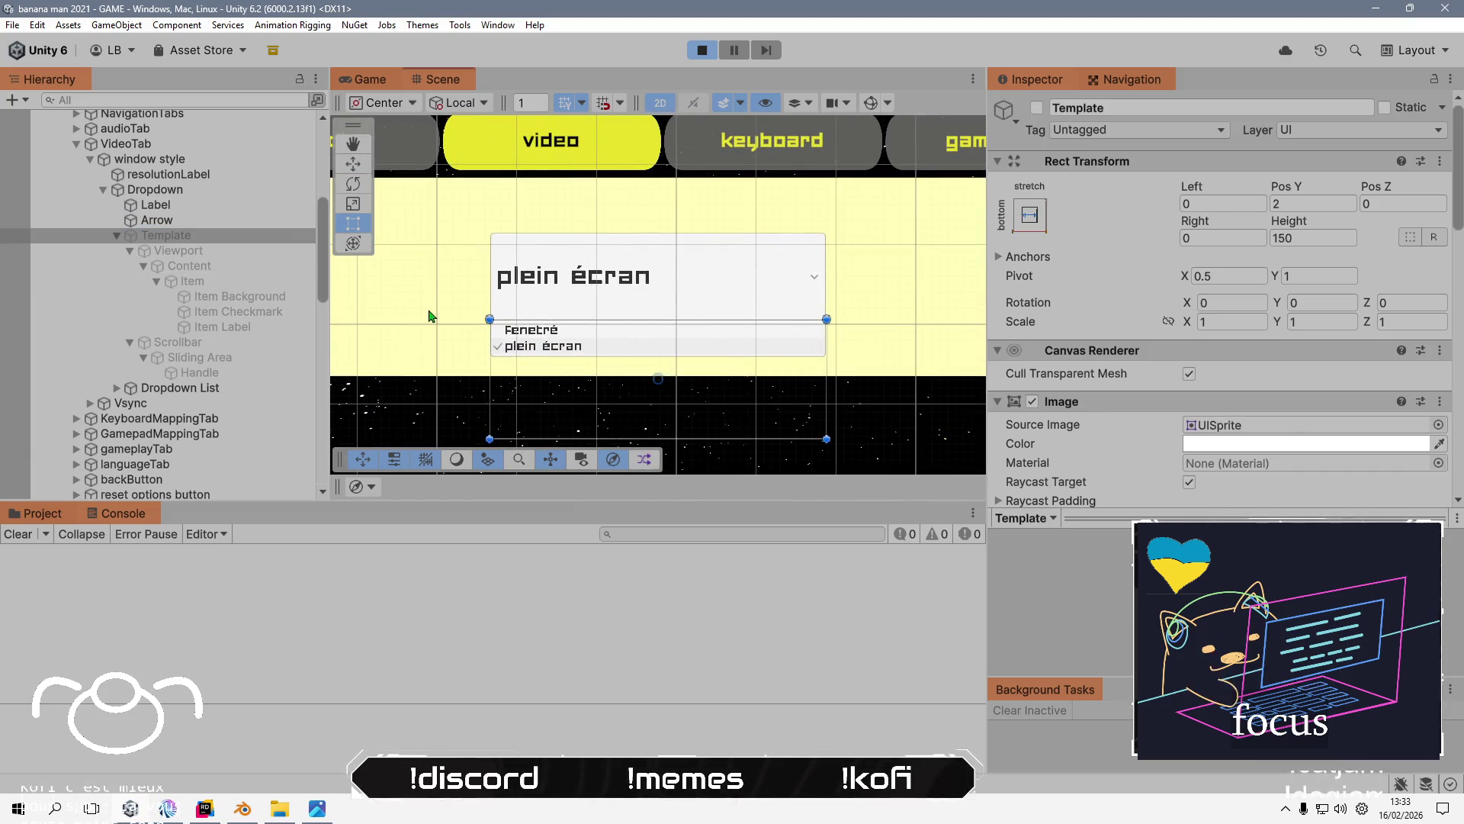
pyautogui.moveTo(475, 313); pyautogui.dragTo(495, 287)
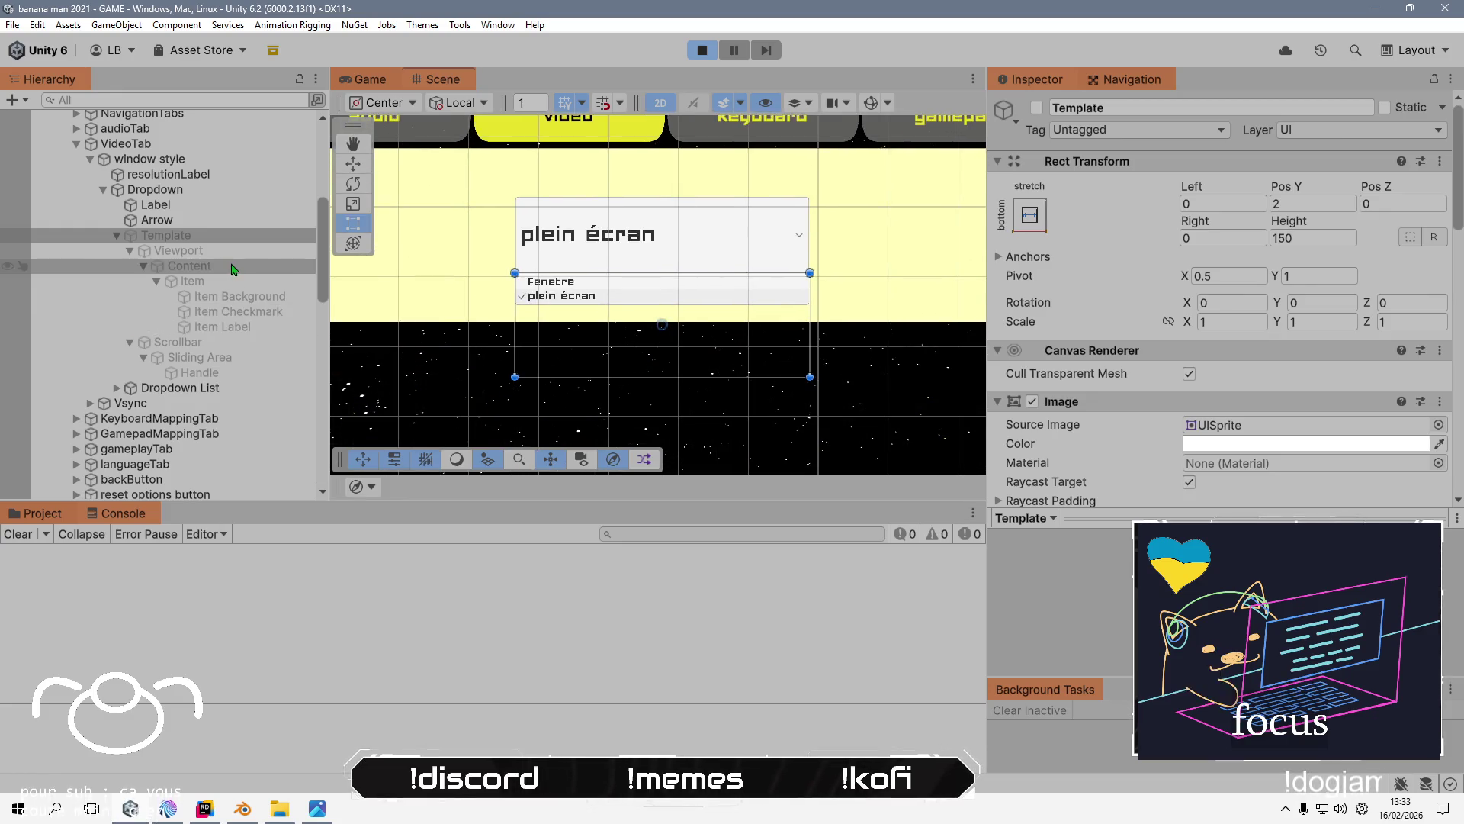
pyautogui.click(204, 282)
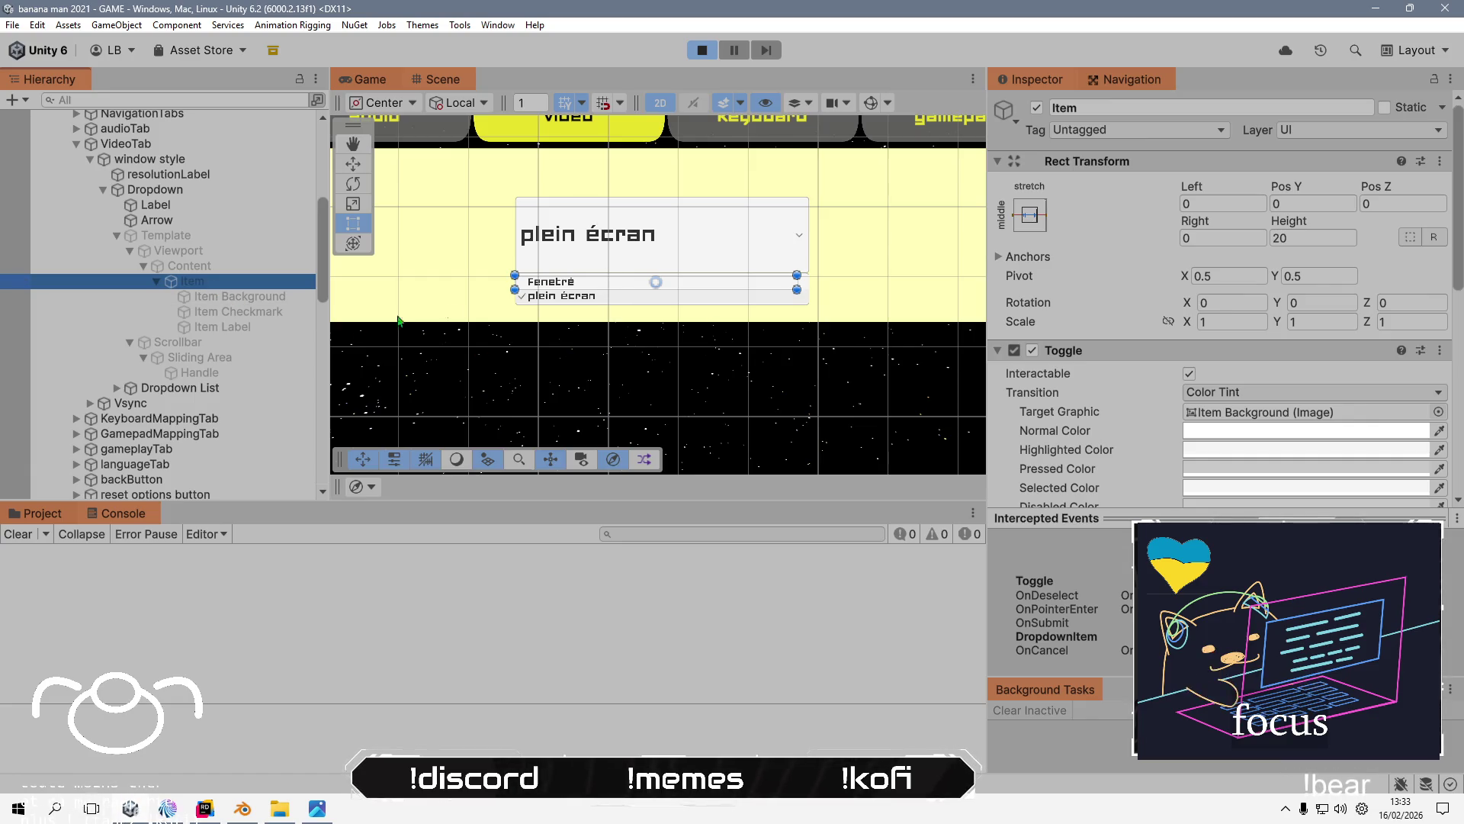
# - Expand Dropdown List > Content and make the Item 0: fenetré row taller
pyautogui.click(116, 388)
pyautogui.click(130, 403)
pyautogui.click(143, 419)
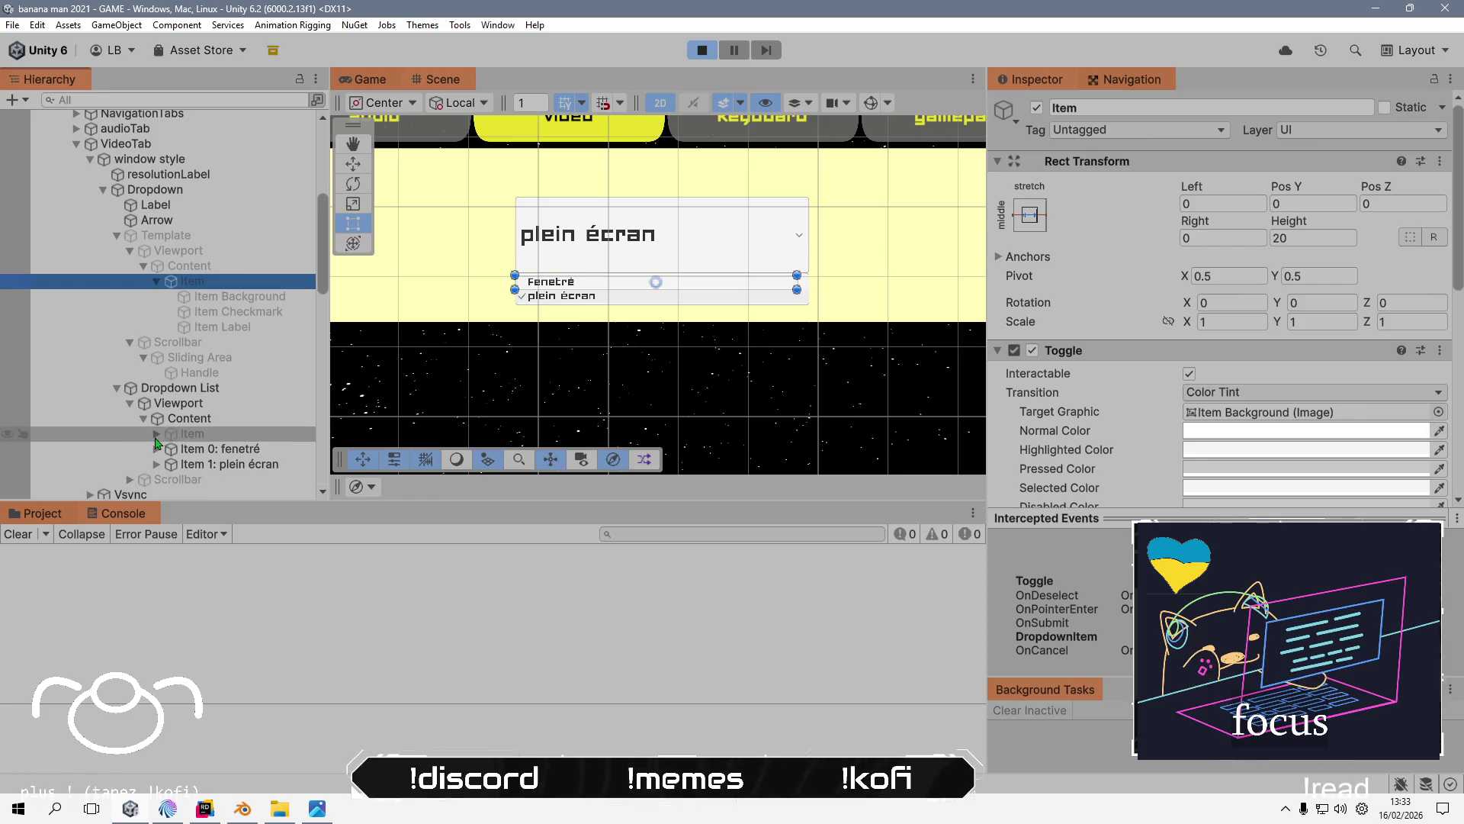
pyautogui.click(233, 450)
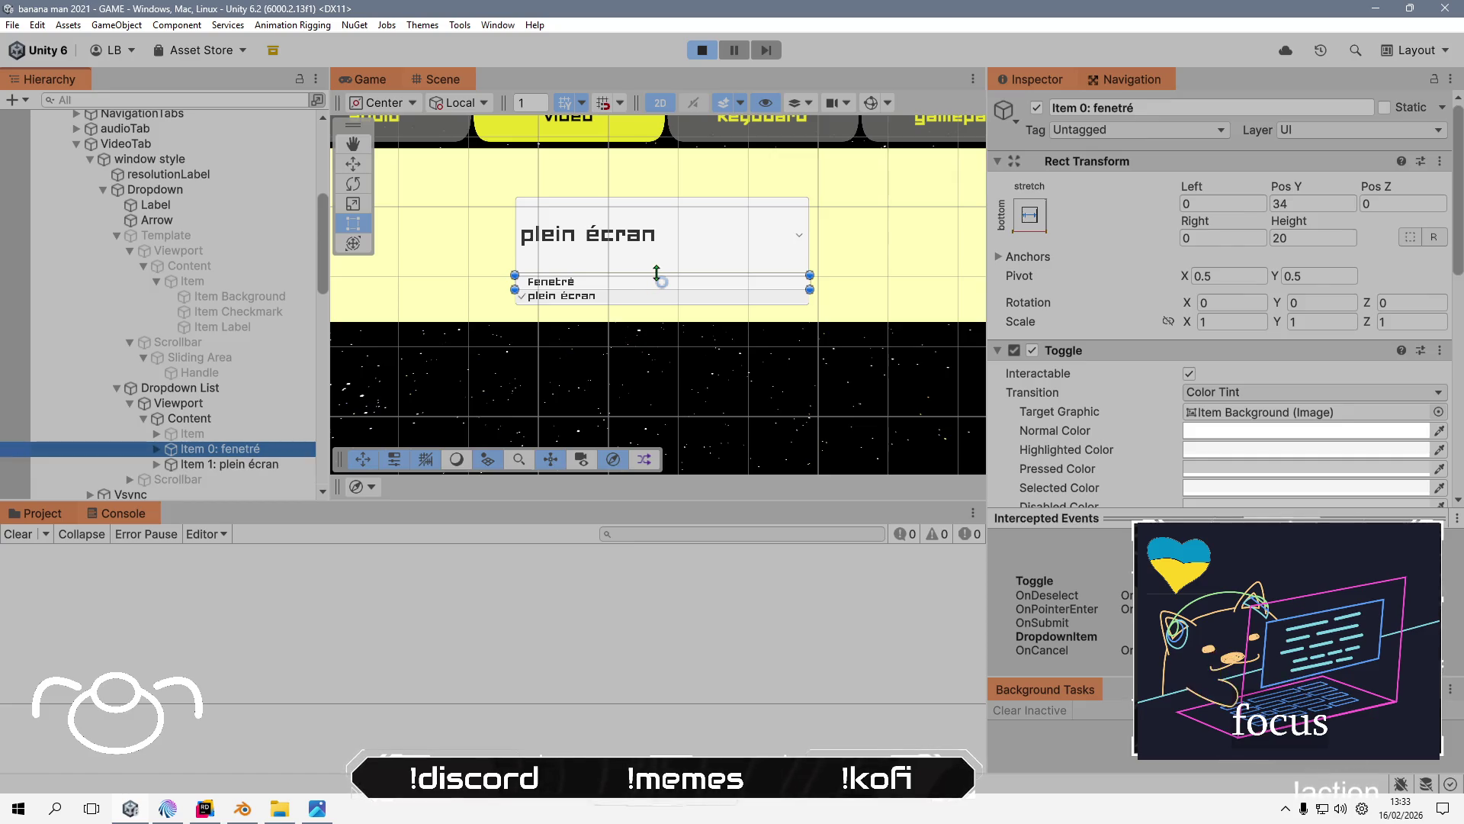
pyautogui.moveTo(664, 289); pyautogui.dragTo(666, 305)
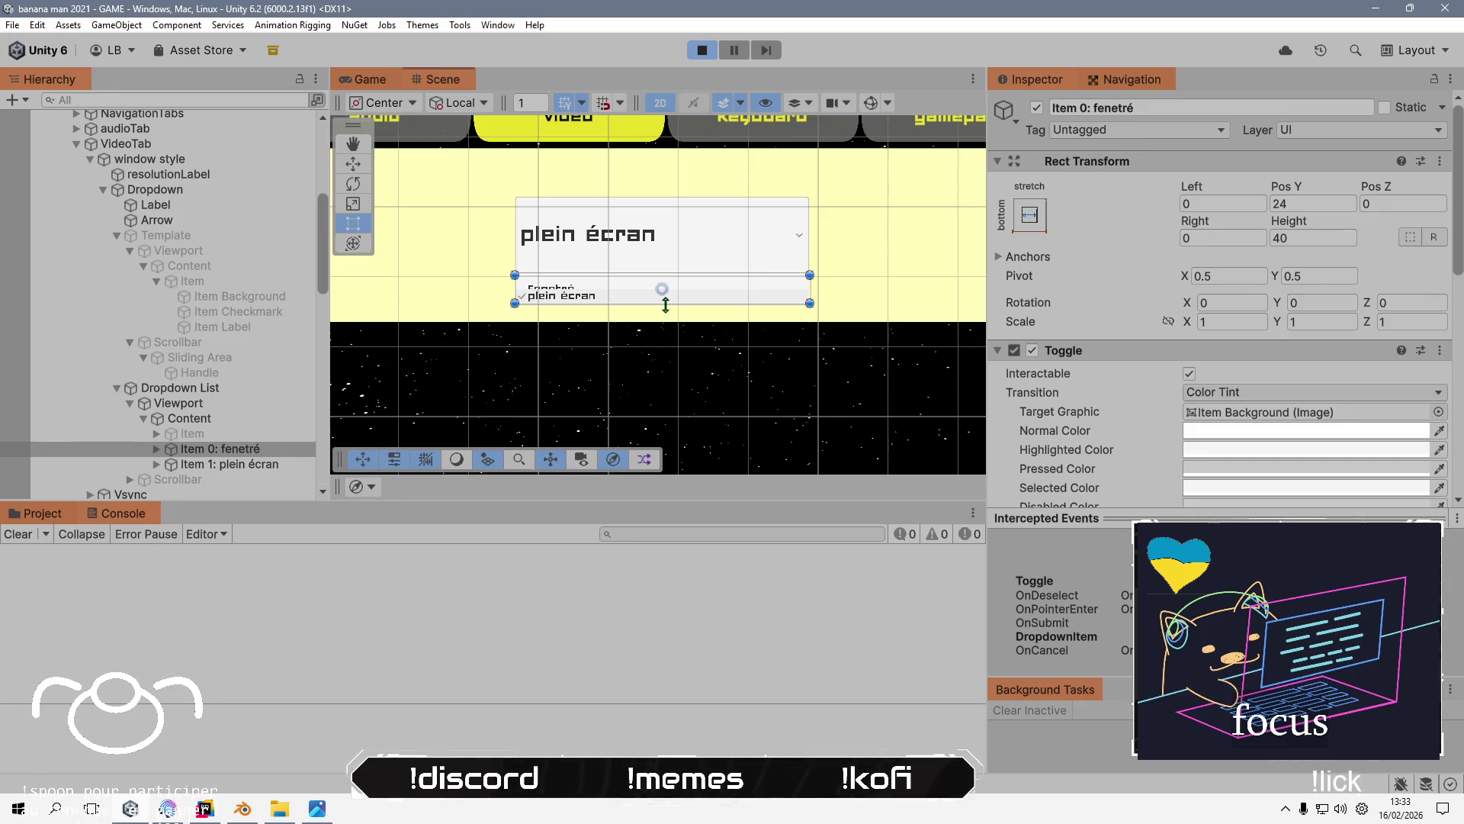
# - Raise the fenetré row's Item Label font size to about 32, then stop play mode
pyautogui.click(170, 452)
pyautogui.click(157, 450)
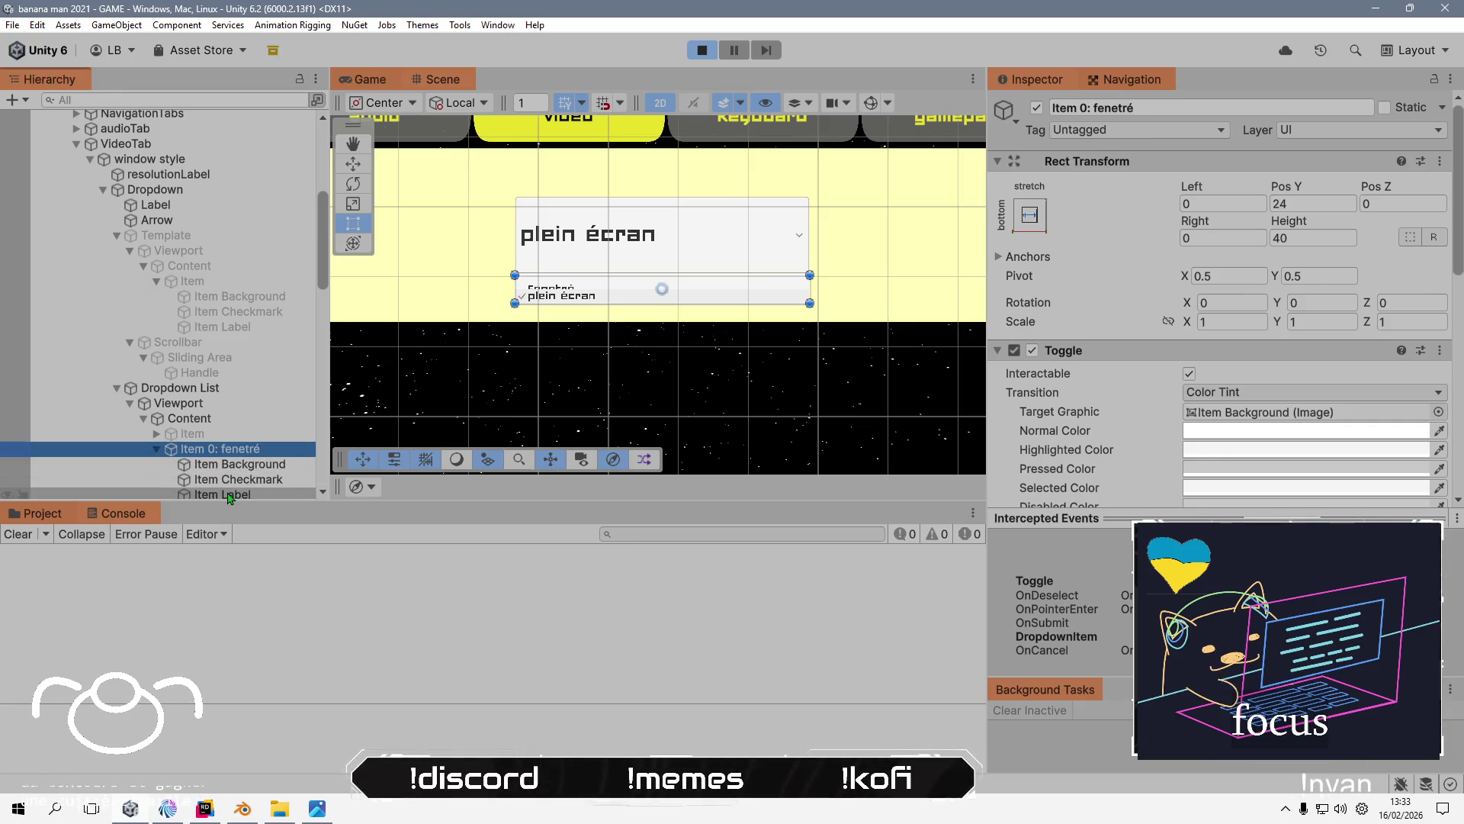
pyautogui.click(221, 494)
pyautogui.scroll(-5, 1083, 408)
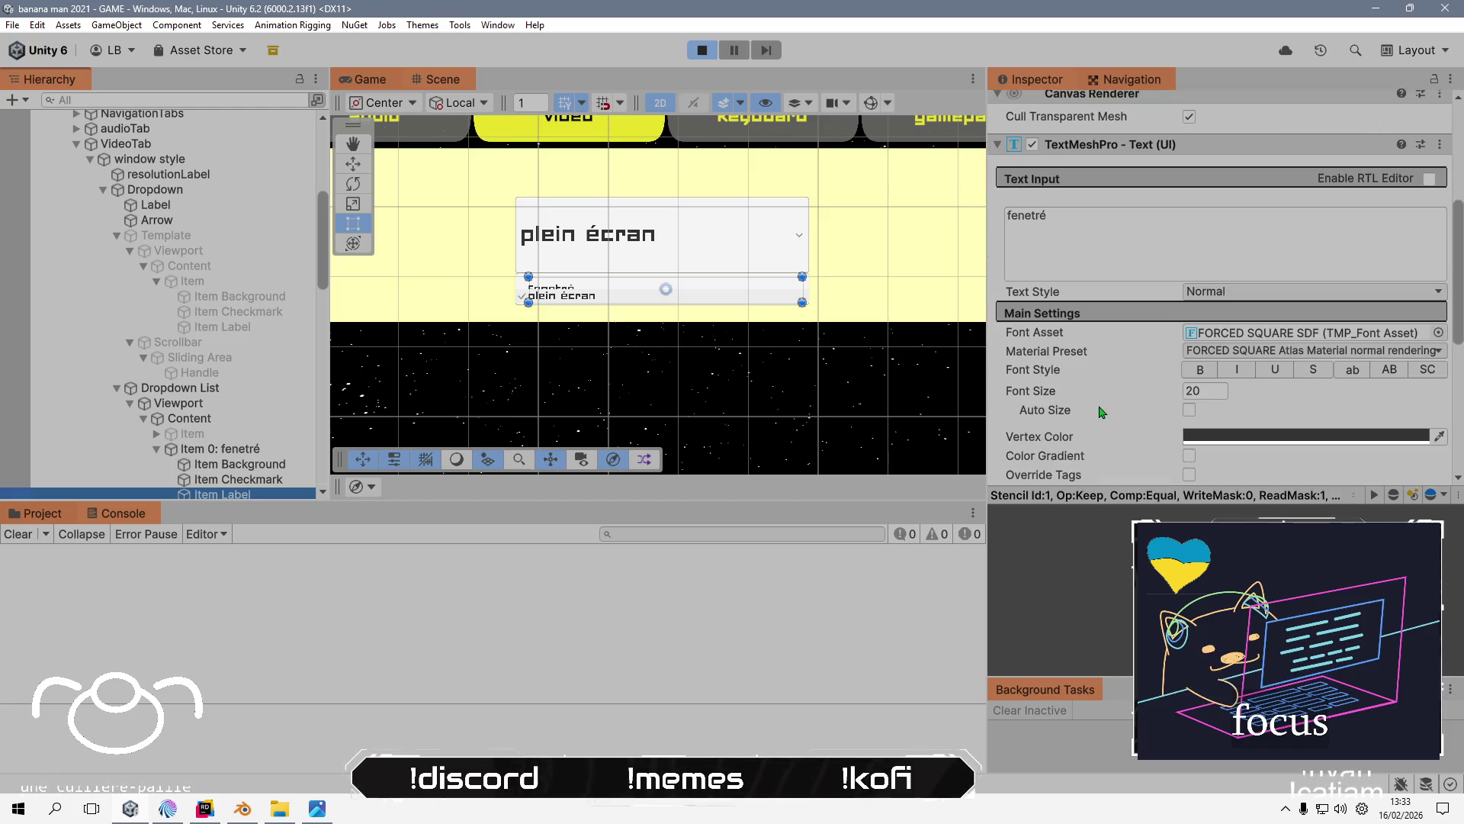
pyautogui.moveTo(1126, 399); pyautogui.dragTo(1195, 398)
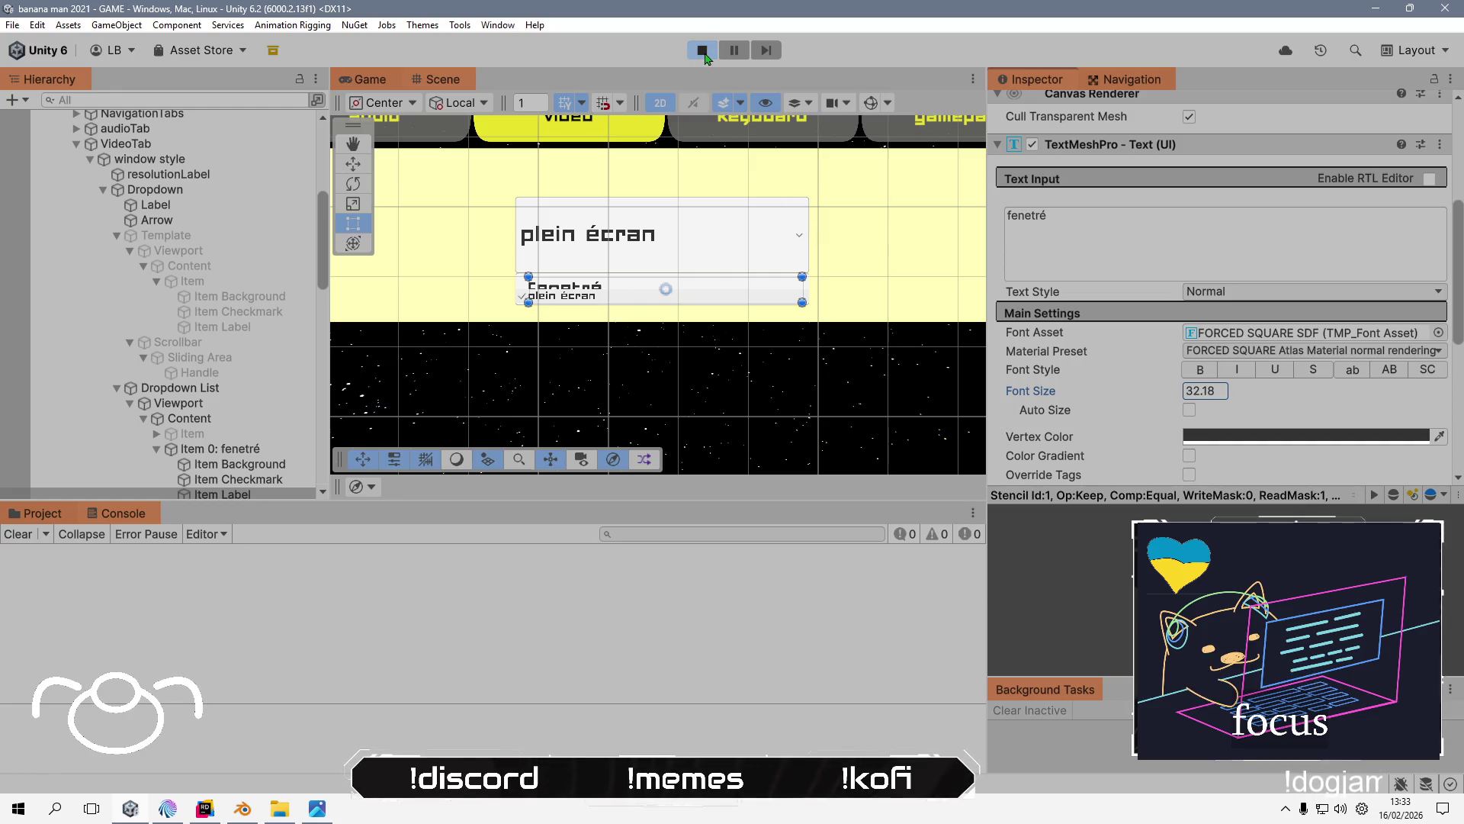
pyautogui.click(703, 52)
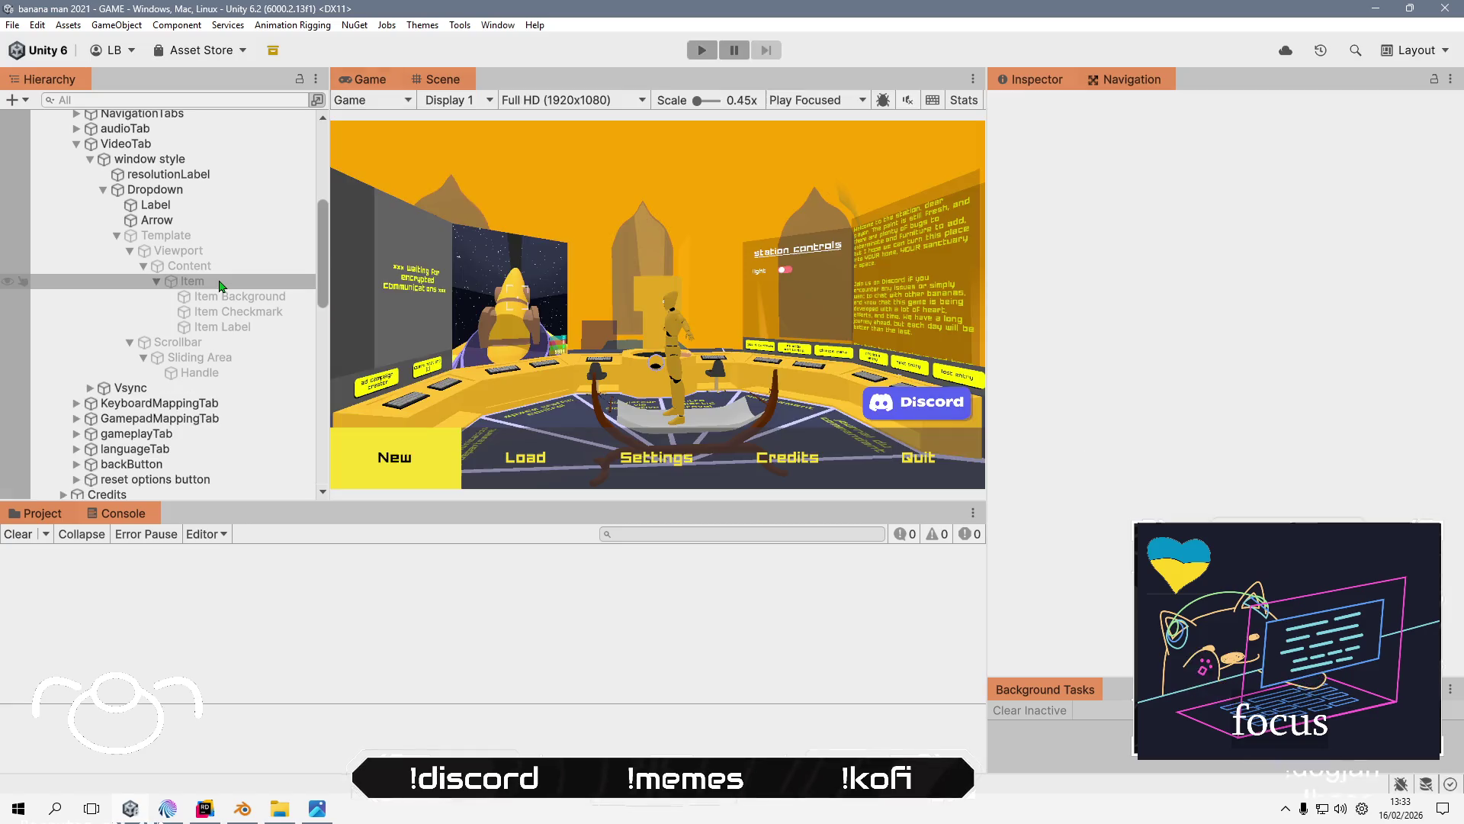
# - Set the dropdown Template Item height to 40 and its Item Label font size to 30
pyautogui.click(223, 283)
pyautogui.click(1309, 232)
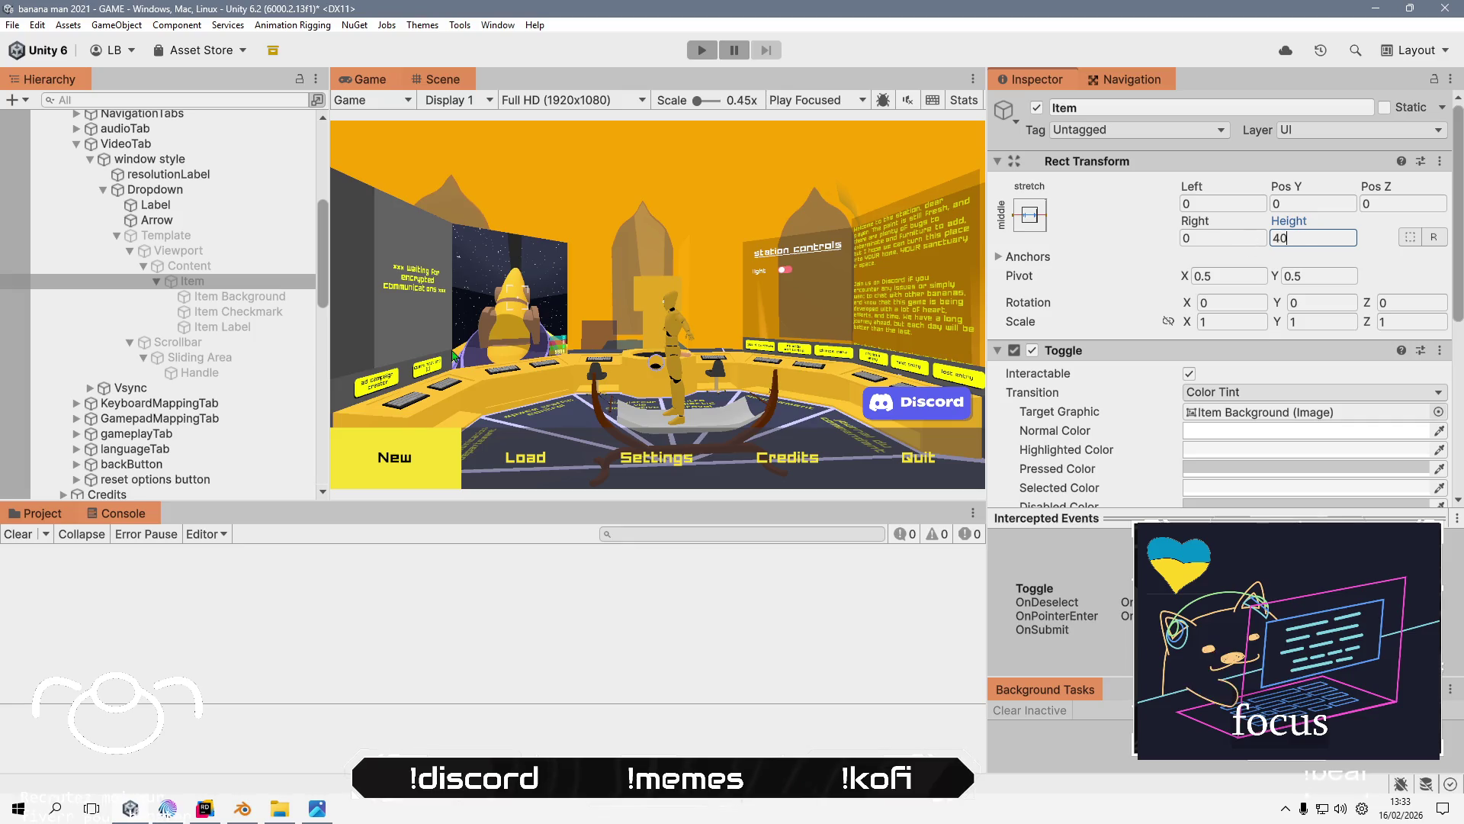
pyautogui.click(221, 327)
pyautogui.scroll(-3, 1200, 435)
pyautogui.click(1210, 390)
pyautogui.write('30')
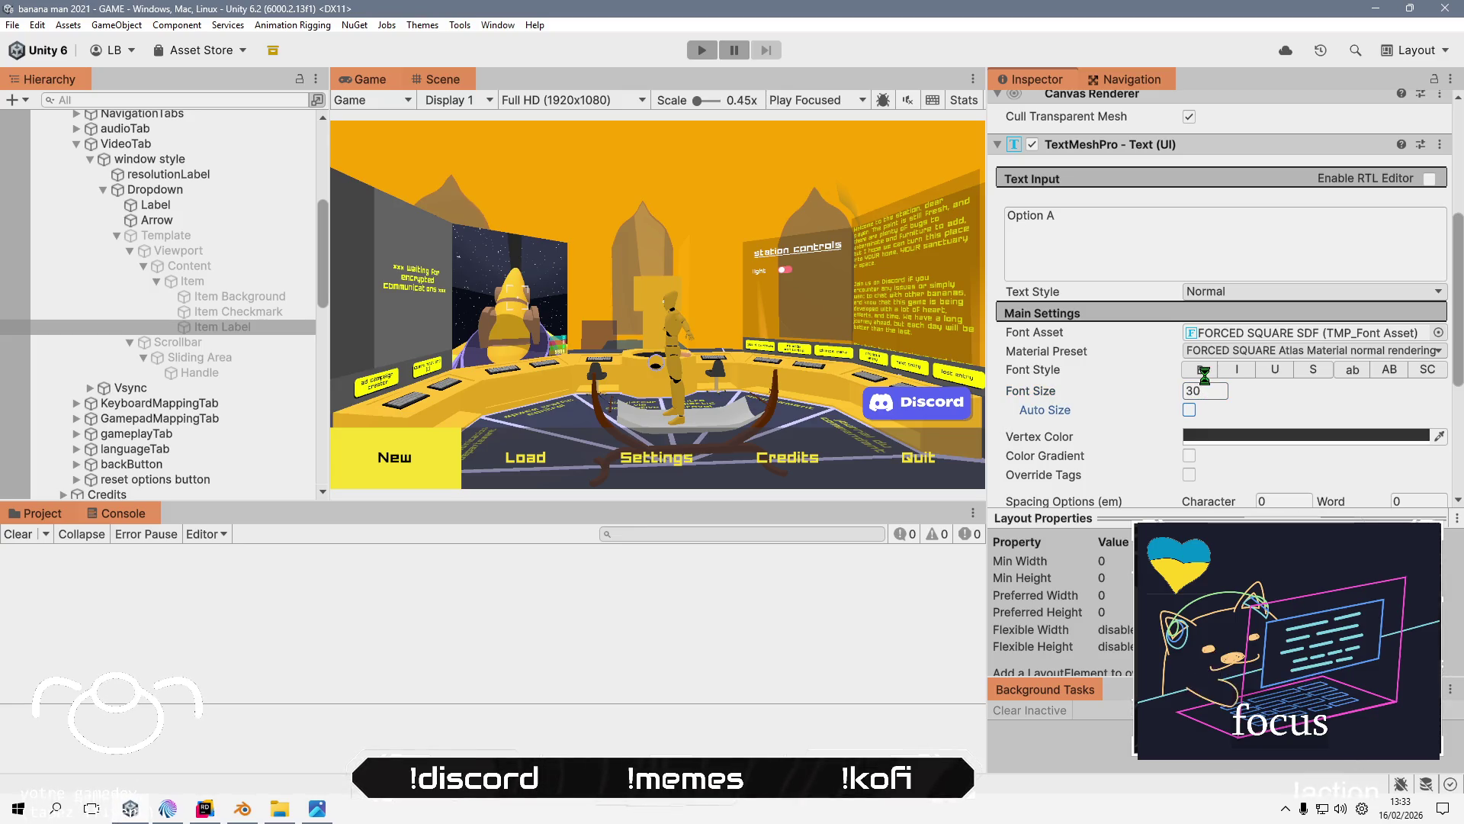
# - Play the game, check the window style list under Settings > video, then stop
pyautogui.click(698, 50)
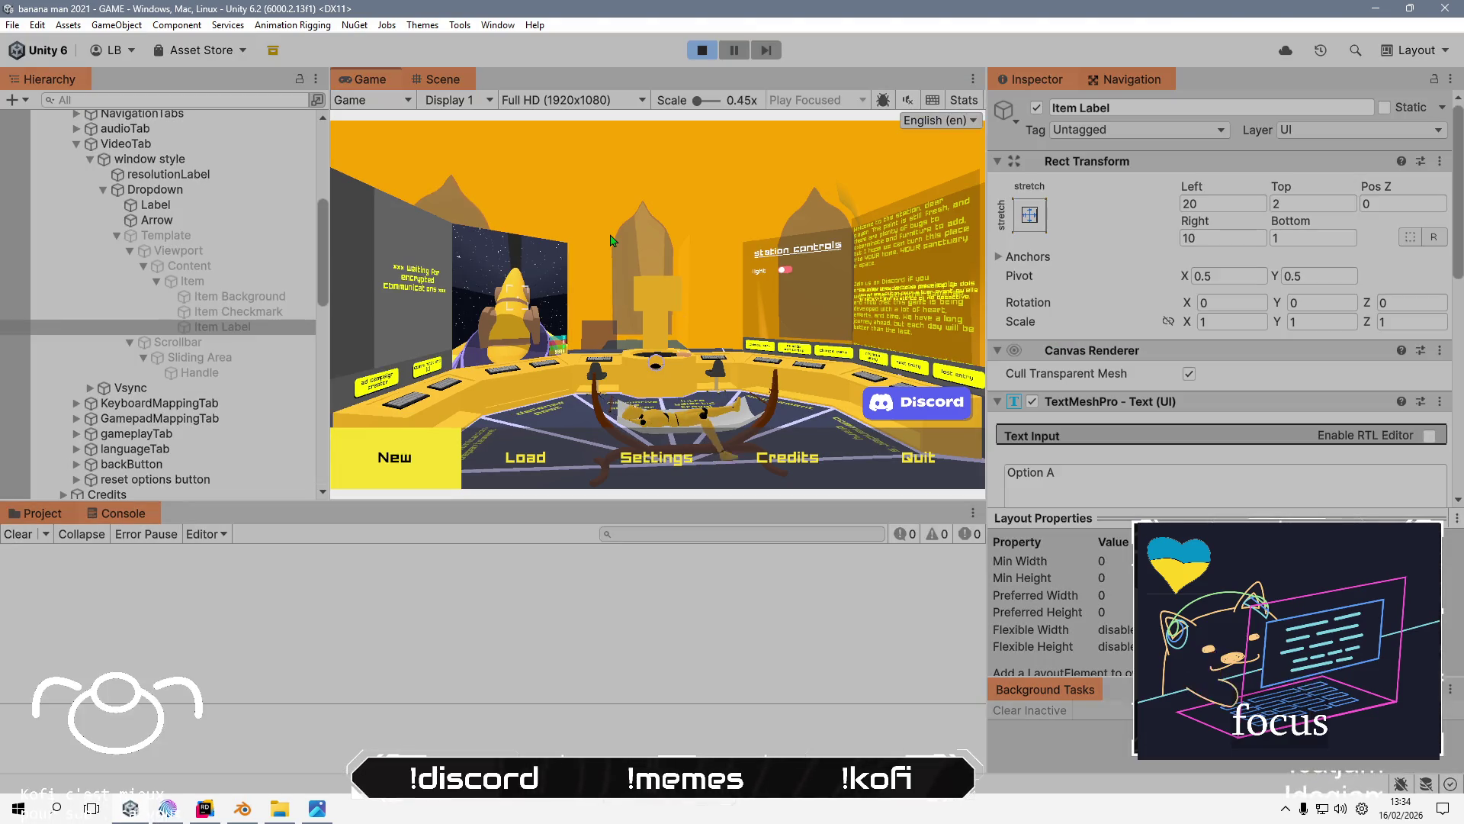
pyautogui.click(654, 459)
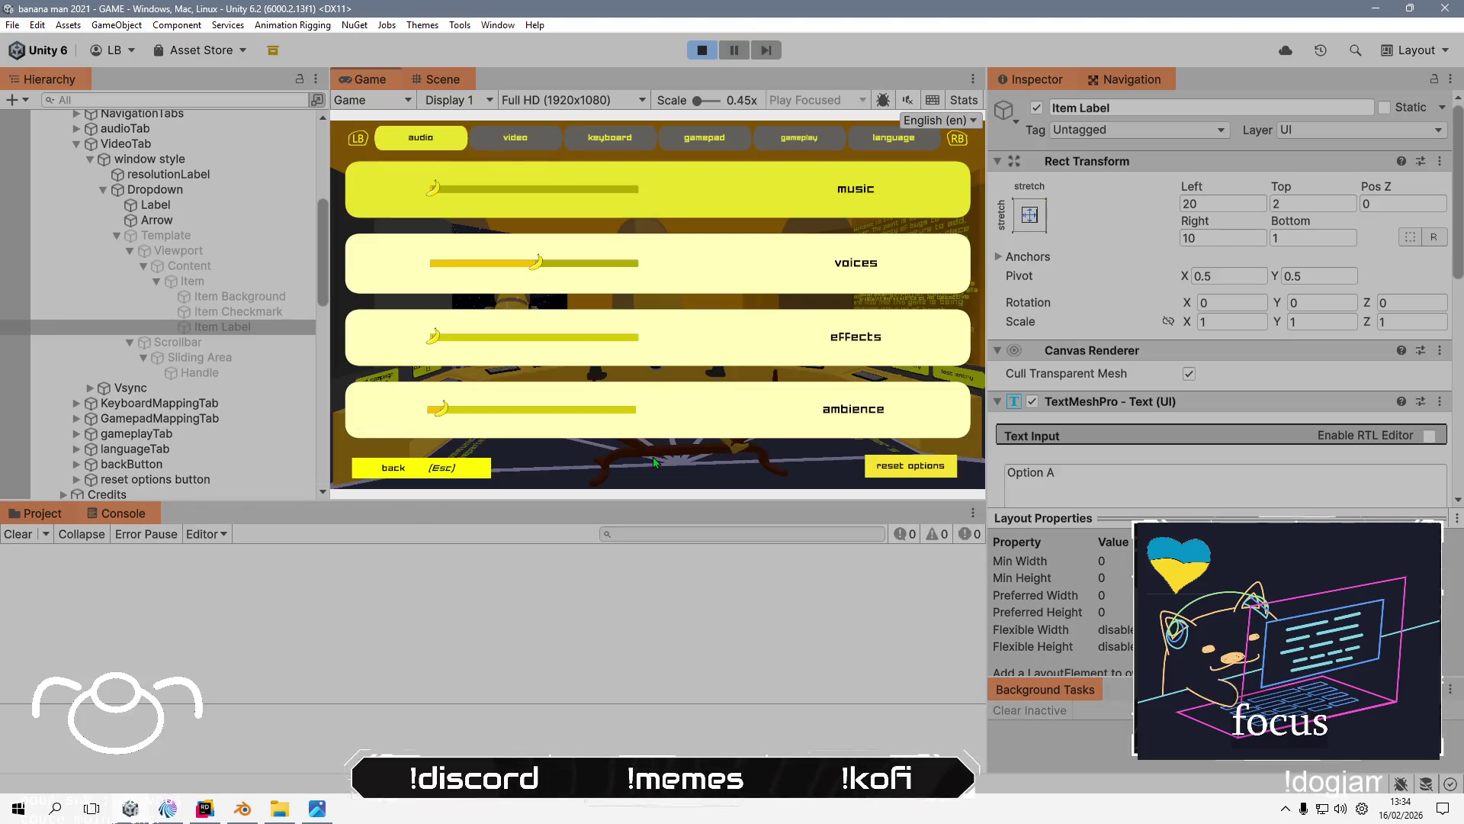
pyautogui.press('e')
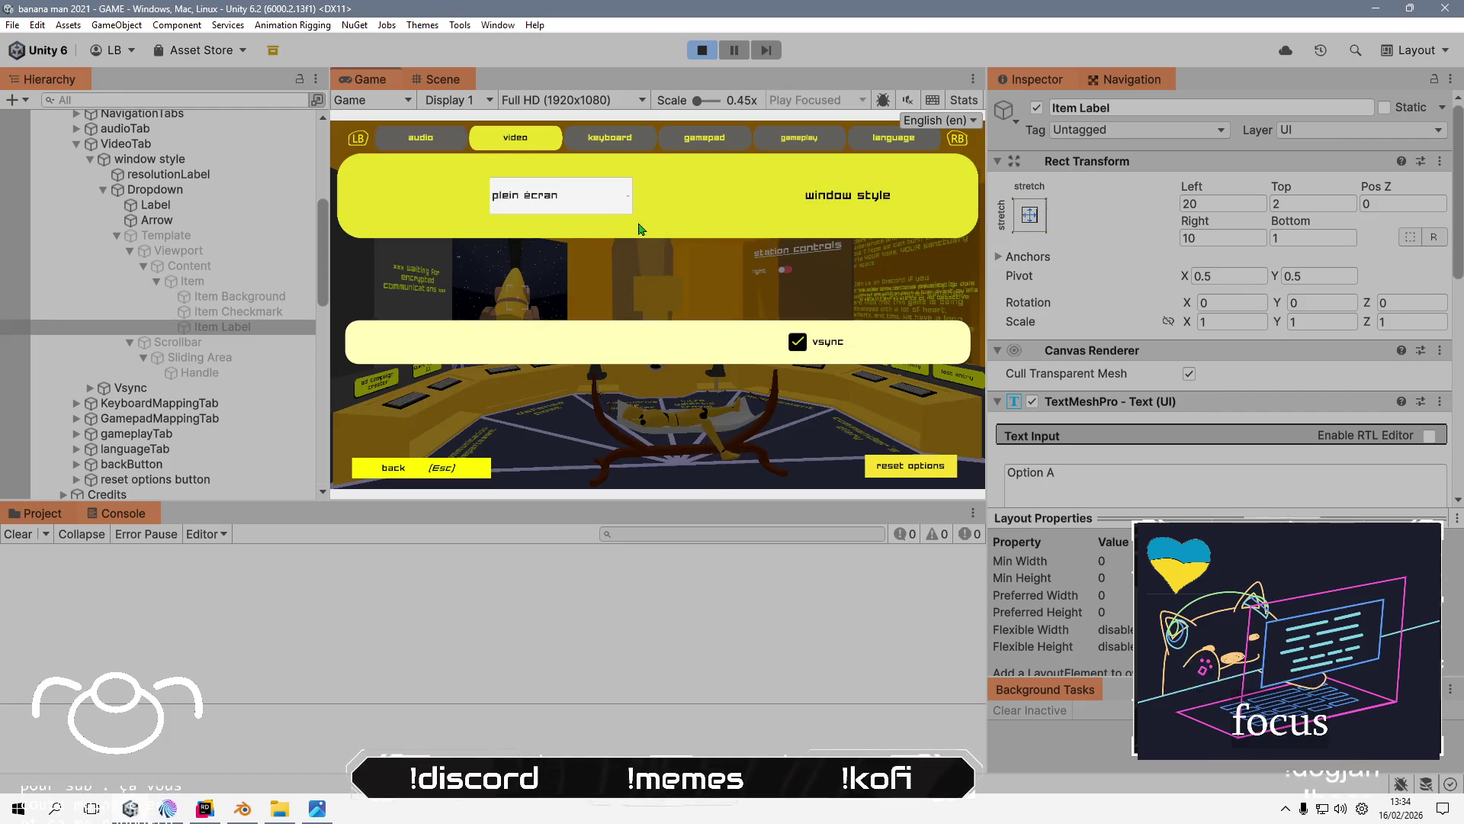
pyautogui.click(631, 200)
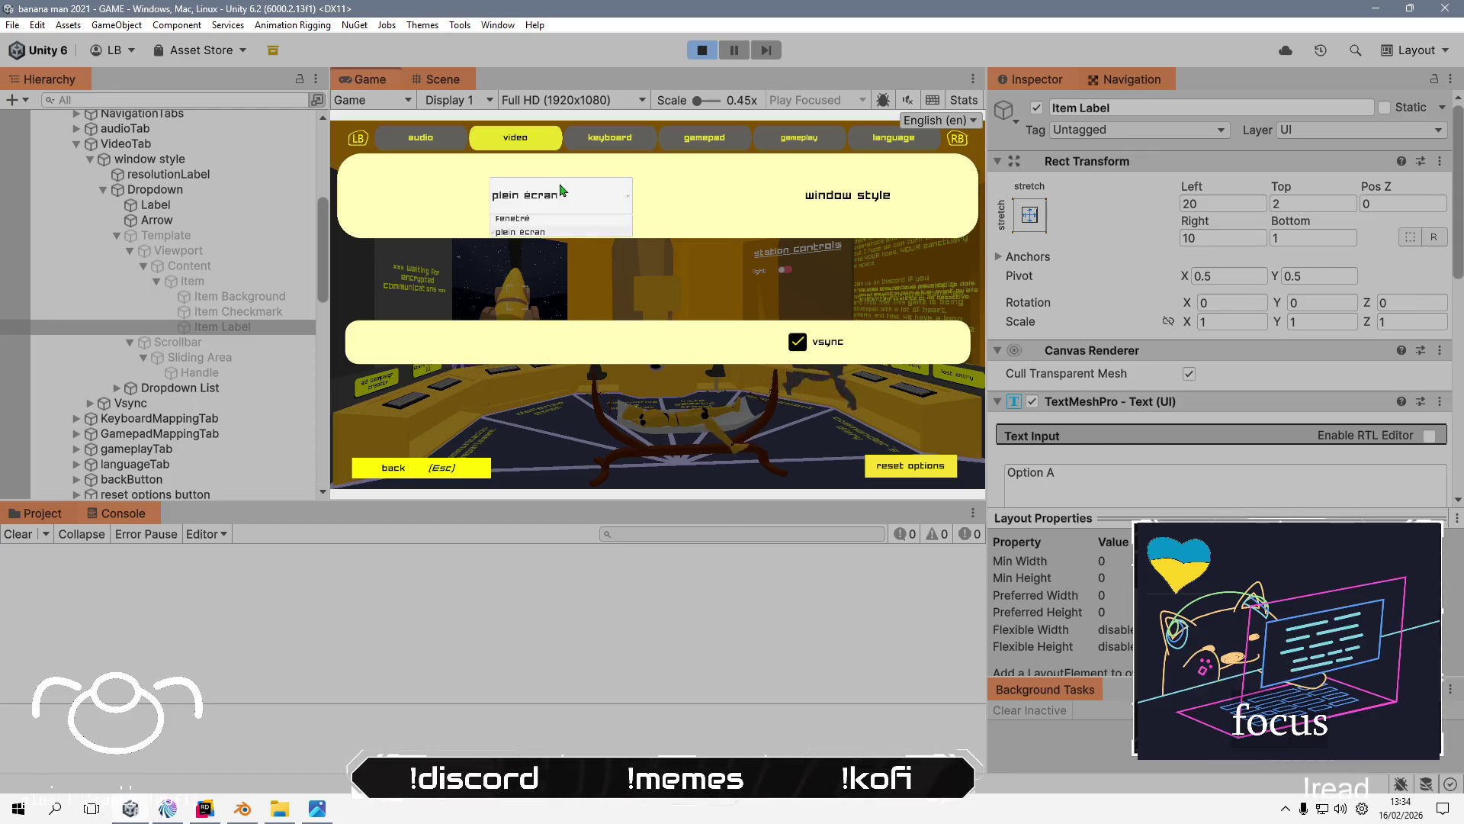
pyautogui.click(561, 191)
pyautogui.click(702, 49)
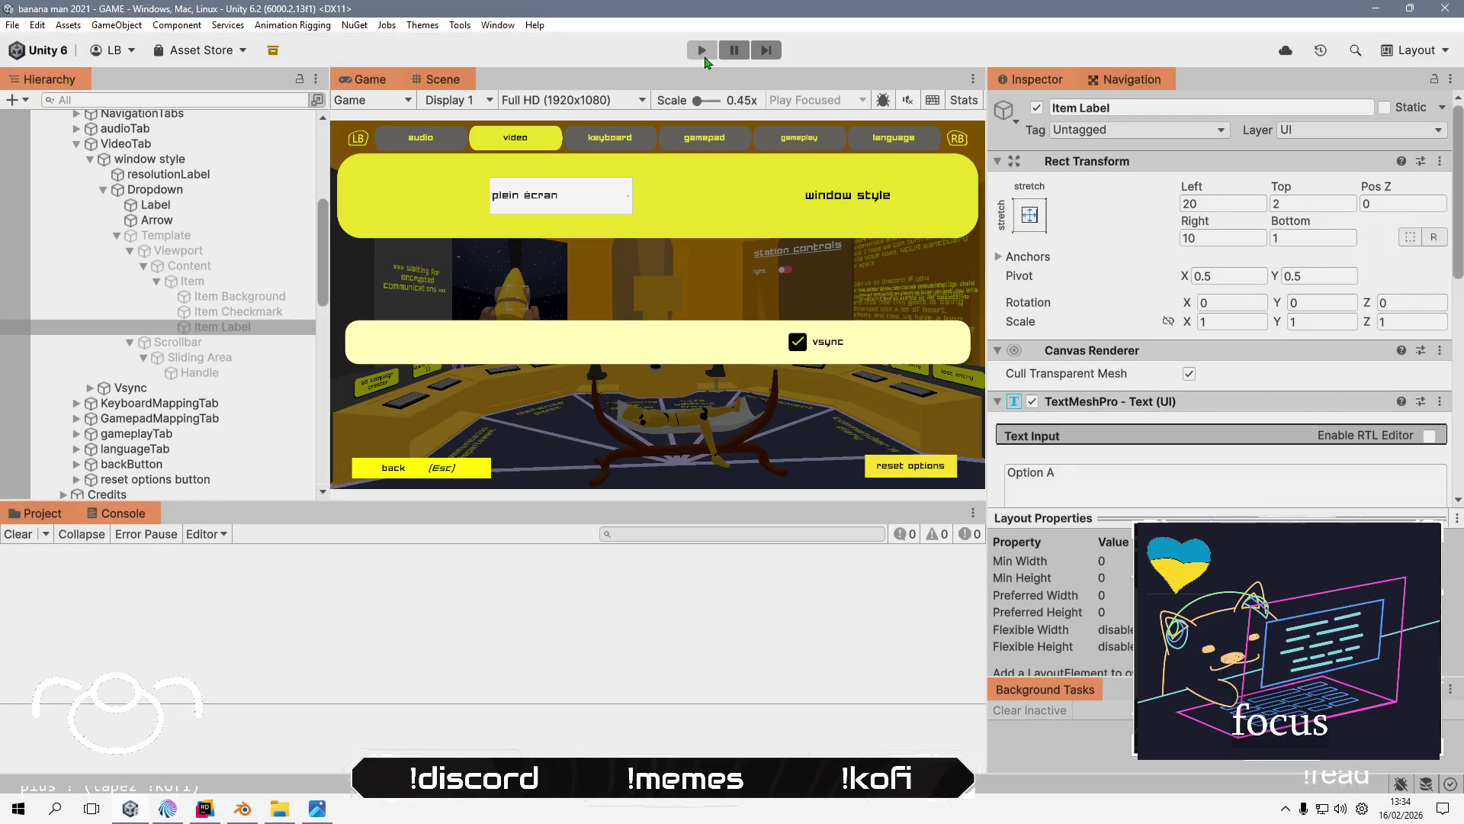
pyautogui.click(17, 25)
# - Build the Windows profile from Build Profiles into the project's Builds folder
pyautogui.click(53, 216)
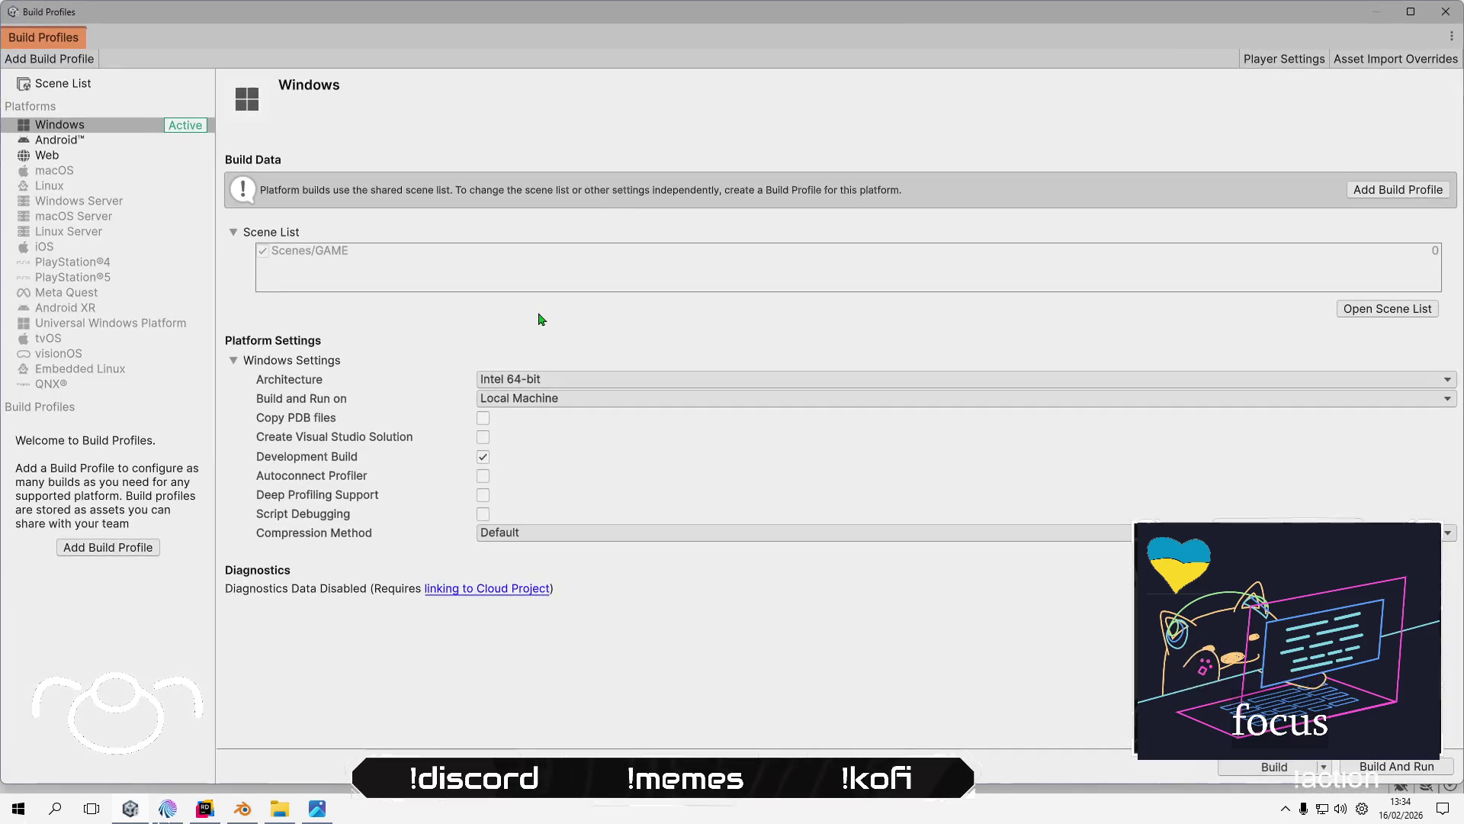
pyautogui.click(1287, 765)
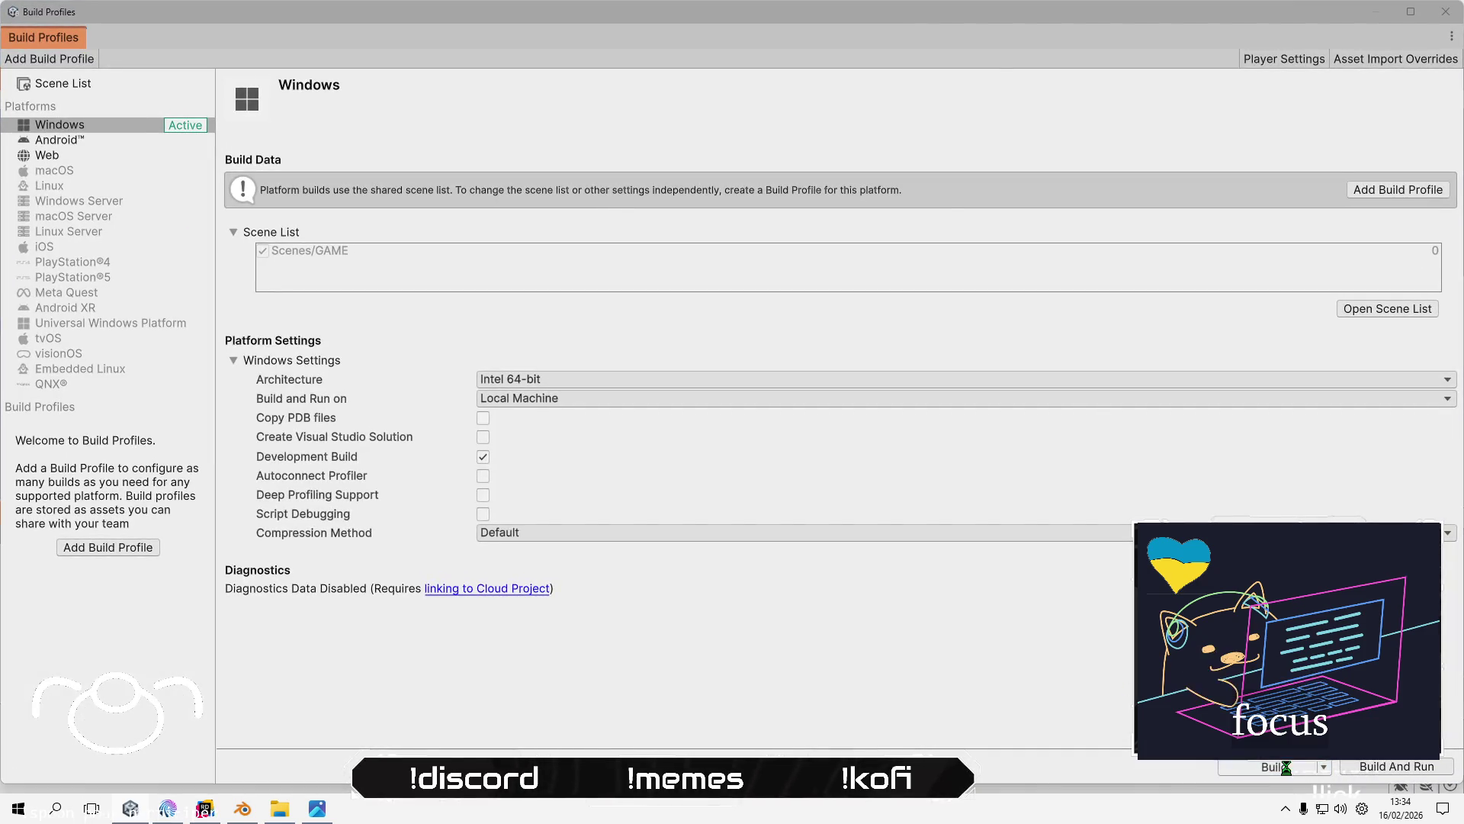
pyautogui.doubleClick(186, 202)
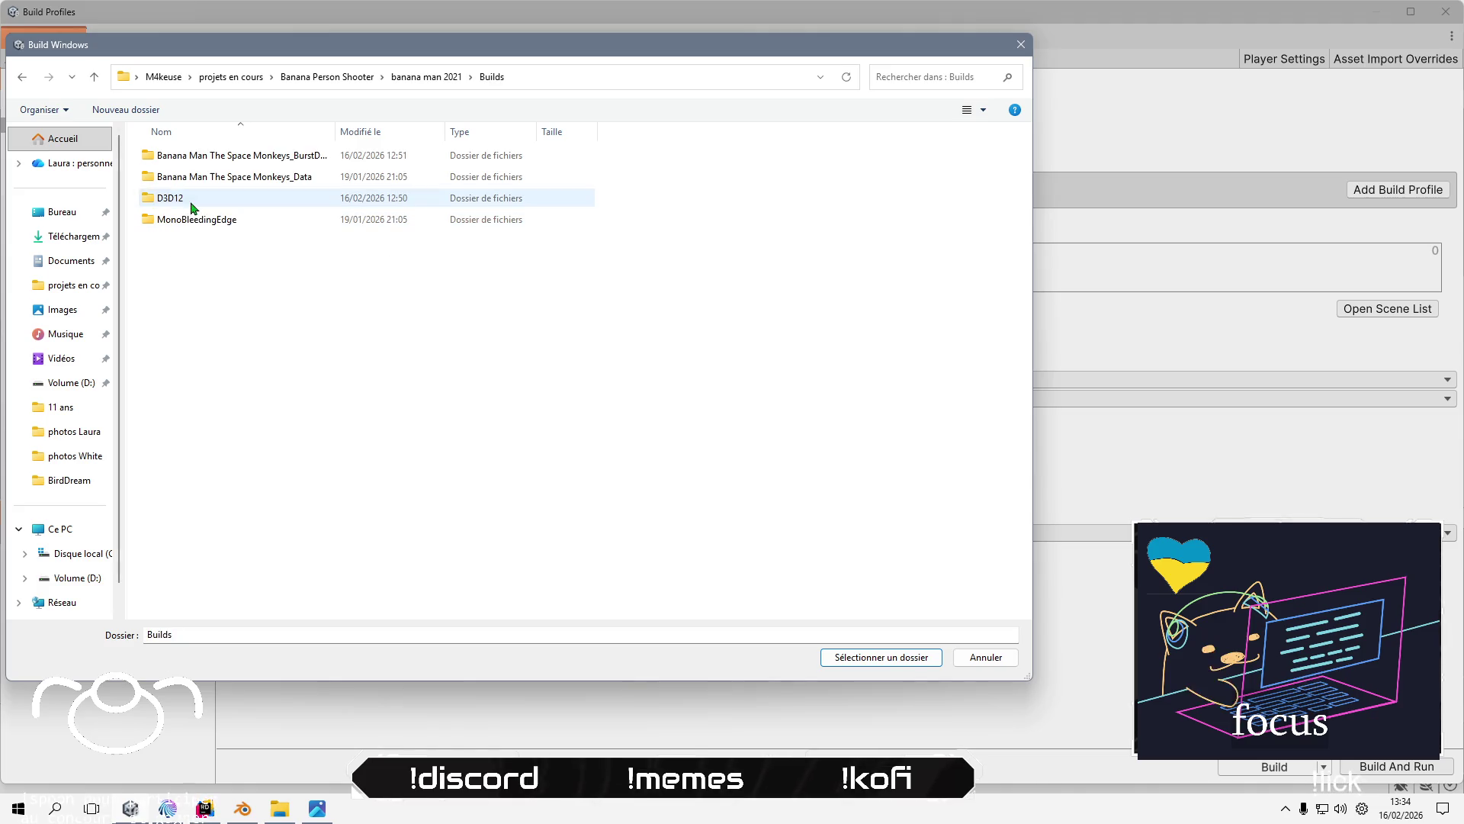
pyautogui.click(845, 660)
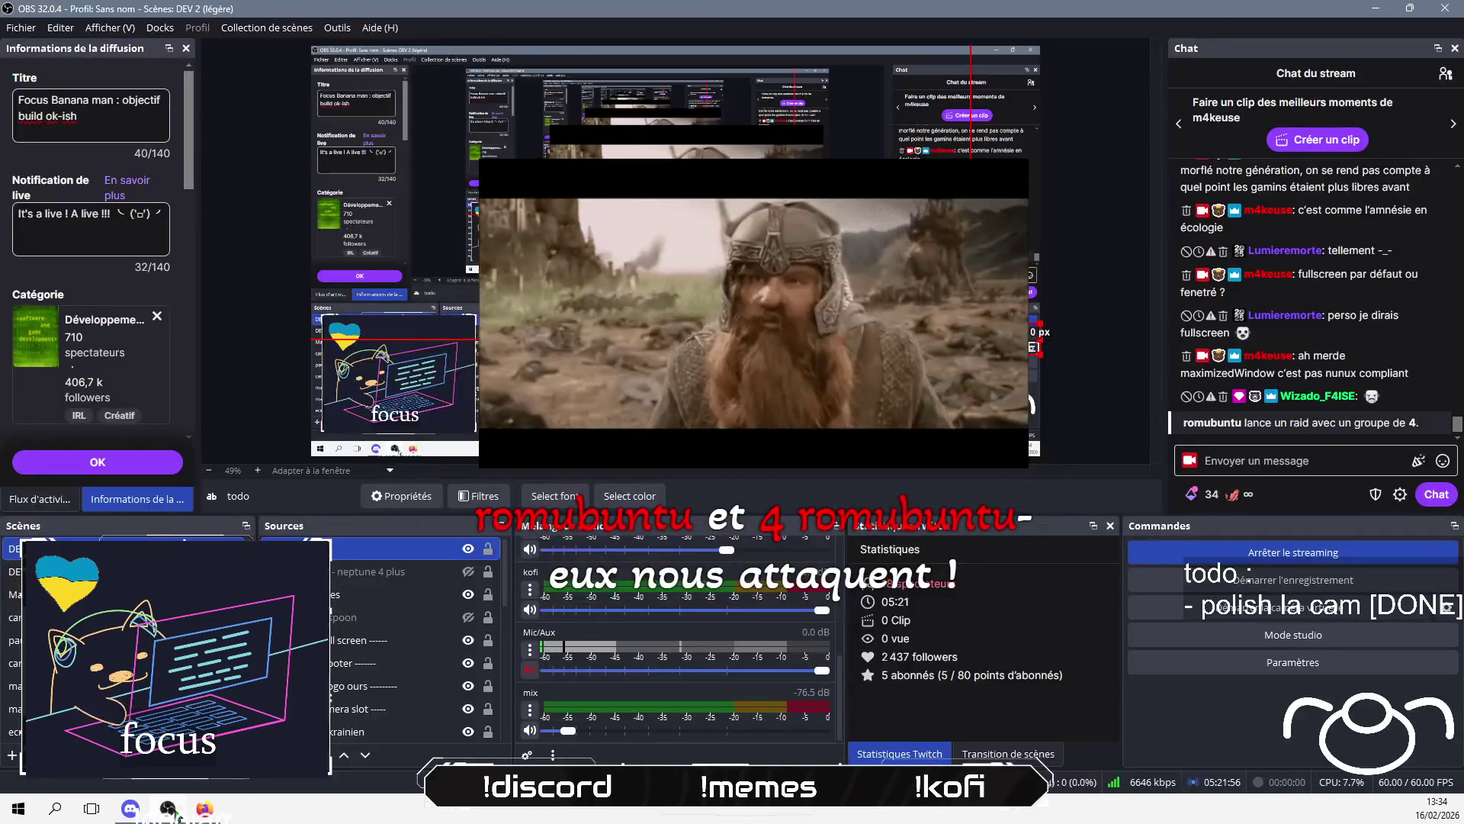
# - Greet the raiding viewer by username in the stream chat and post 'bienvenue'
pyautogui.click(1266, 460)
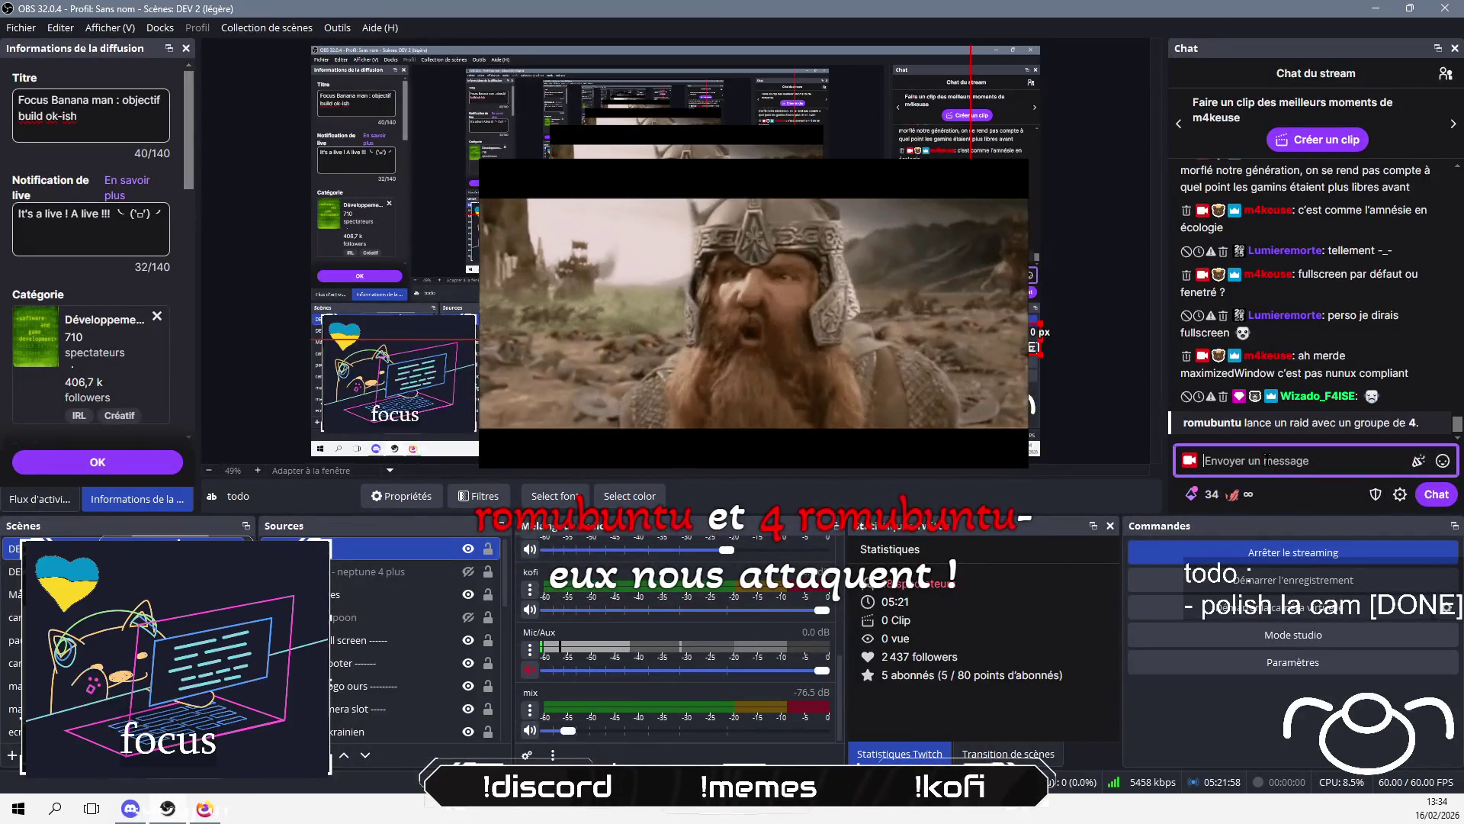
pyautogui.write('romu')
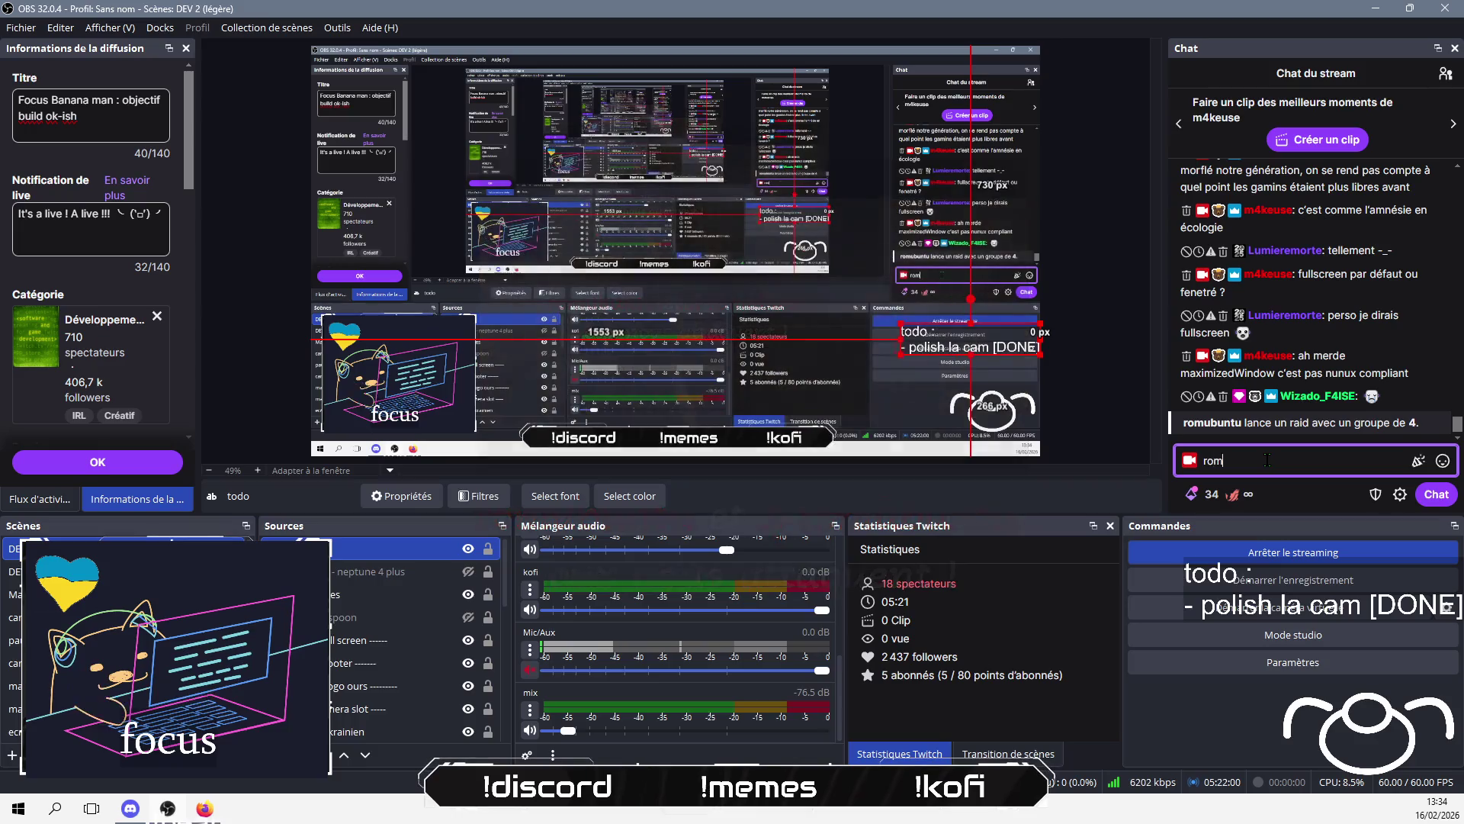
pyautogui.press('Tab')
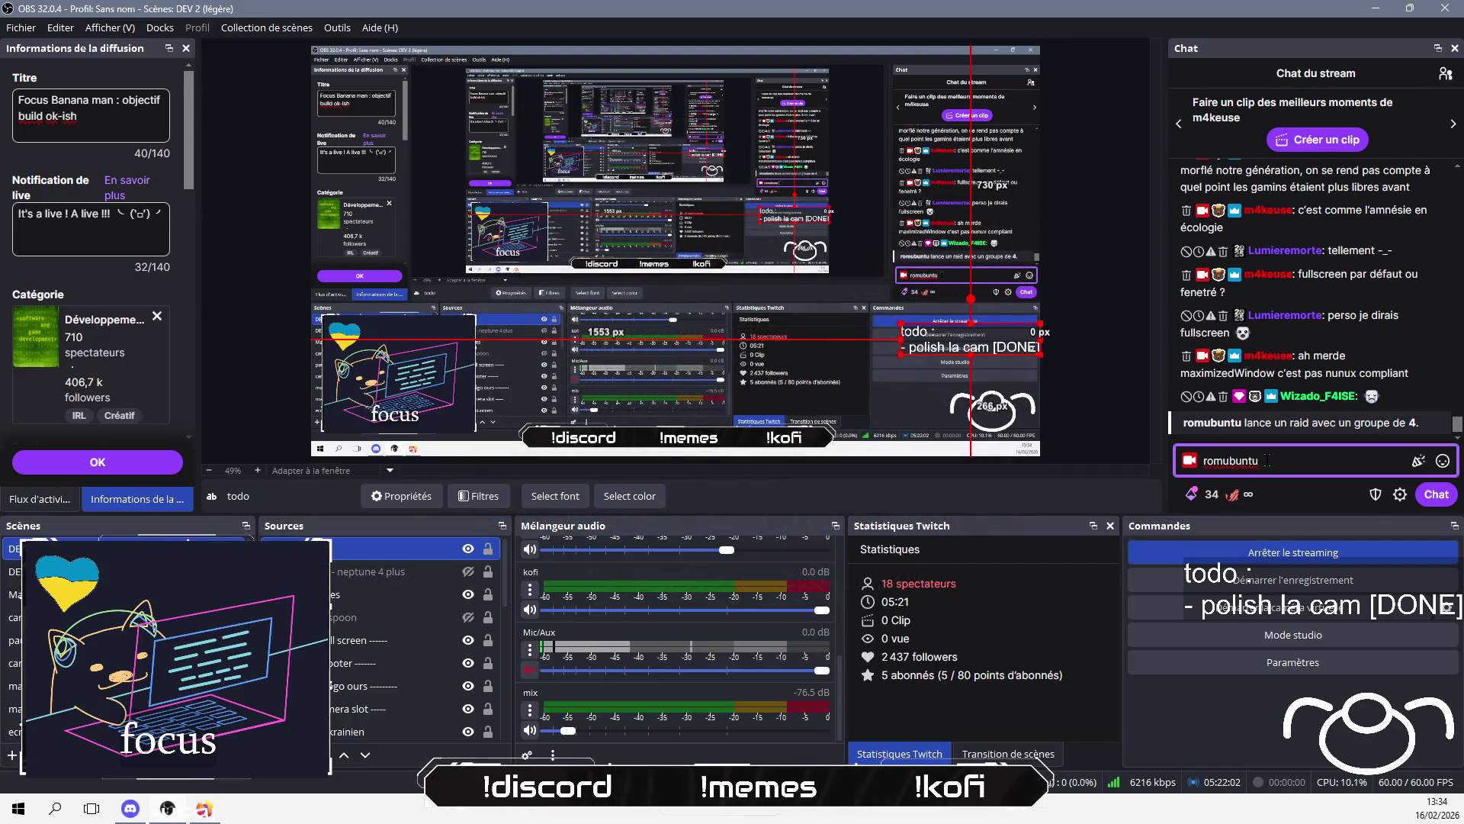
pyautogui.write('\\o\\')
pyautogui.press('BackSpace')
pyautogui.press('Return')
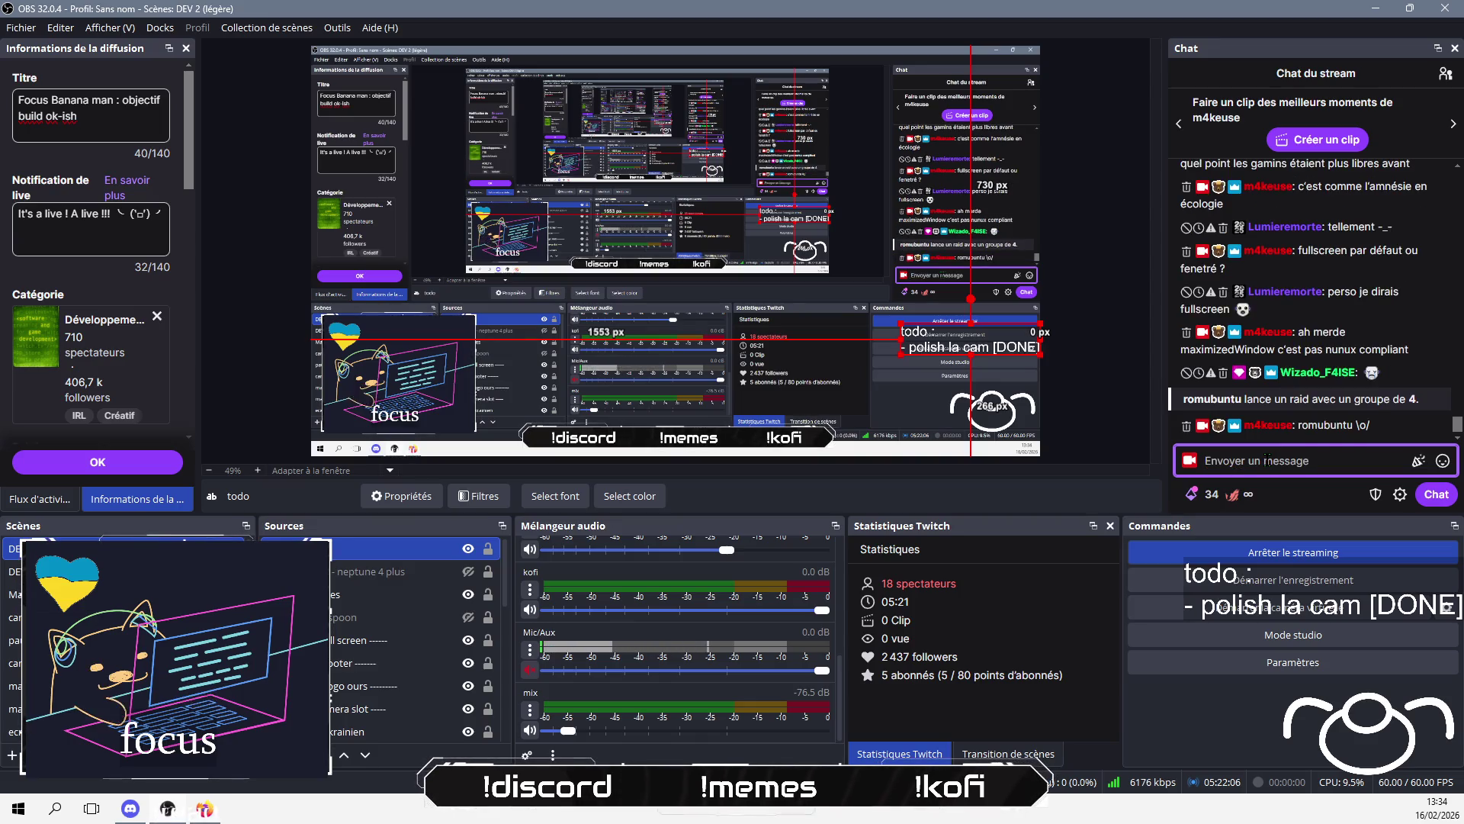
pyautogui.write('bienvenue l')
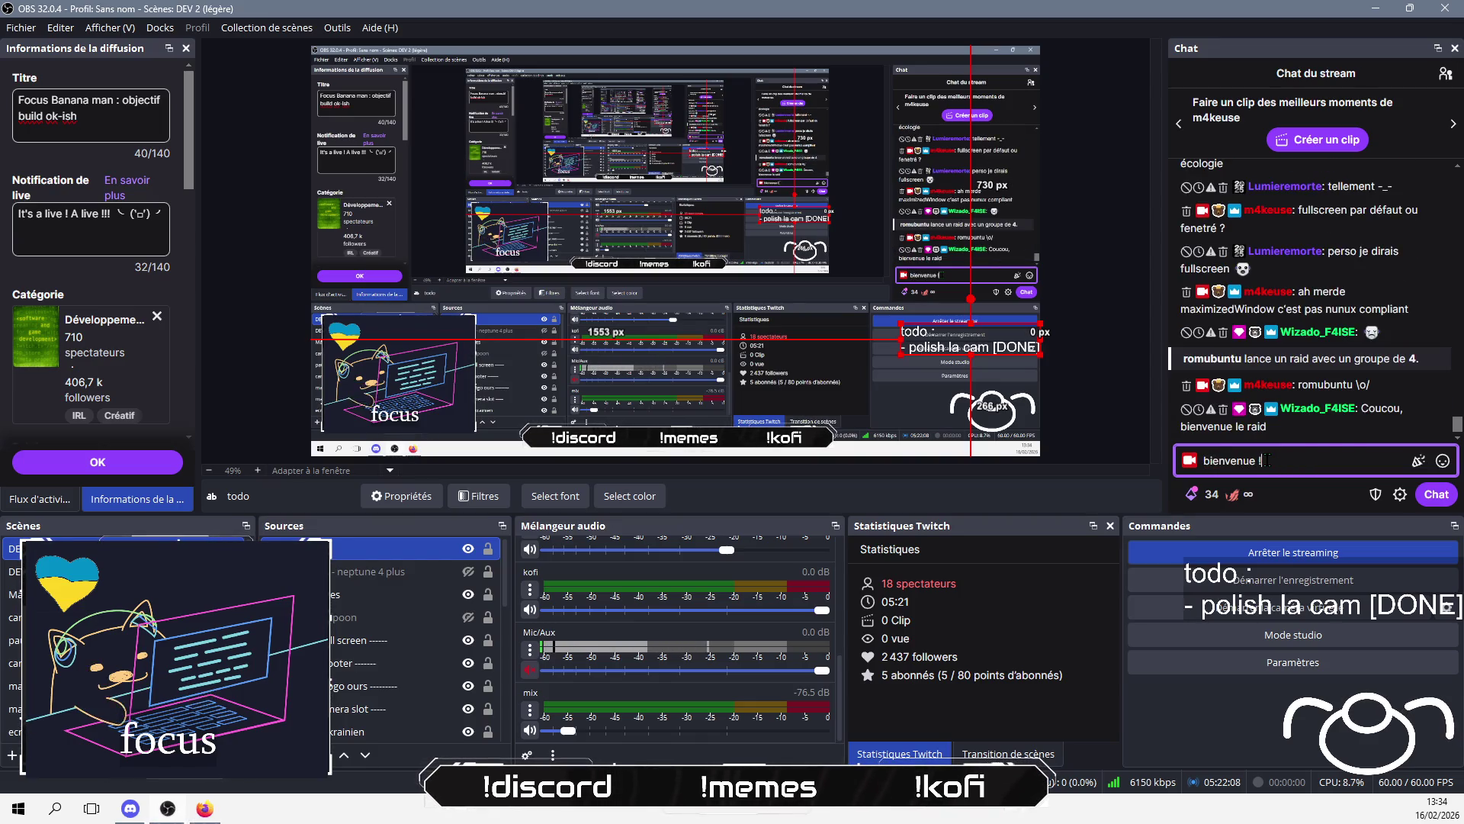
pyautogui.press('Return')
# - Post 'merci pour ça gentid' and 'à vos ordres !' in chat, then return to Unity
pyautogui.write('merci pour ça')
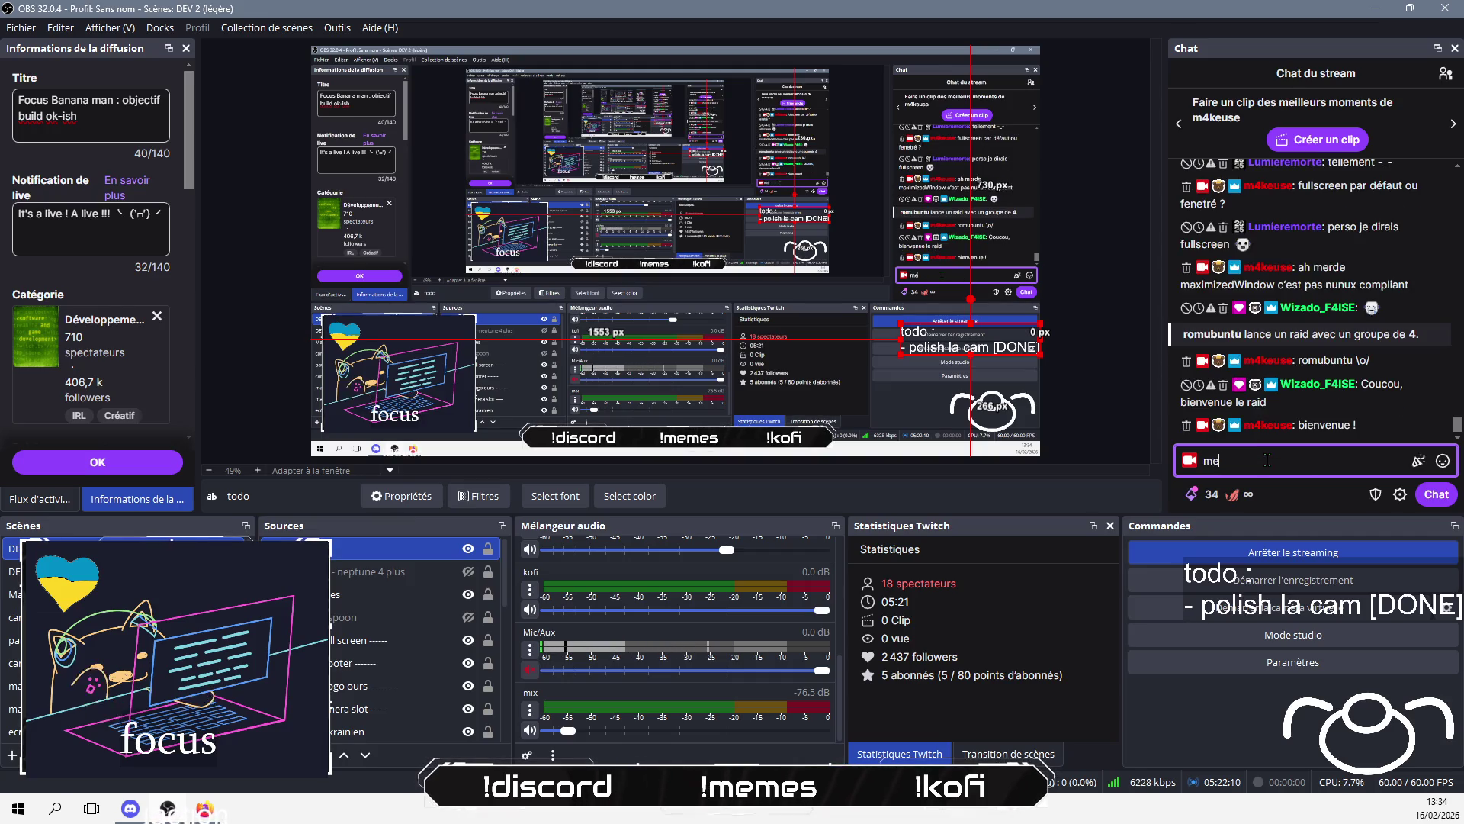
pyautogui.write(' gent')
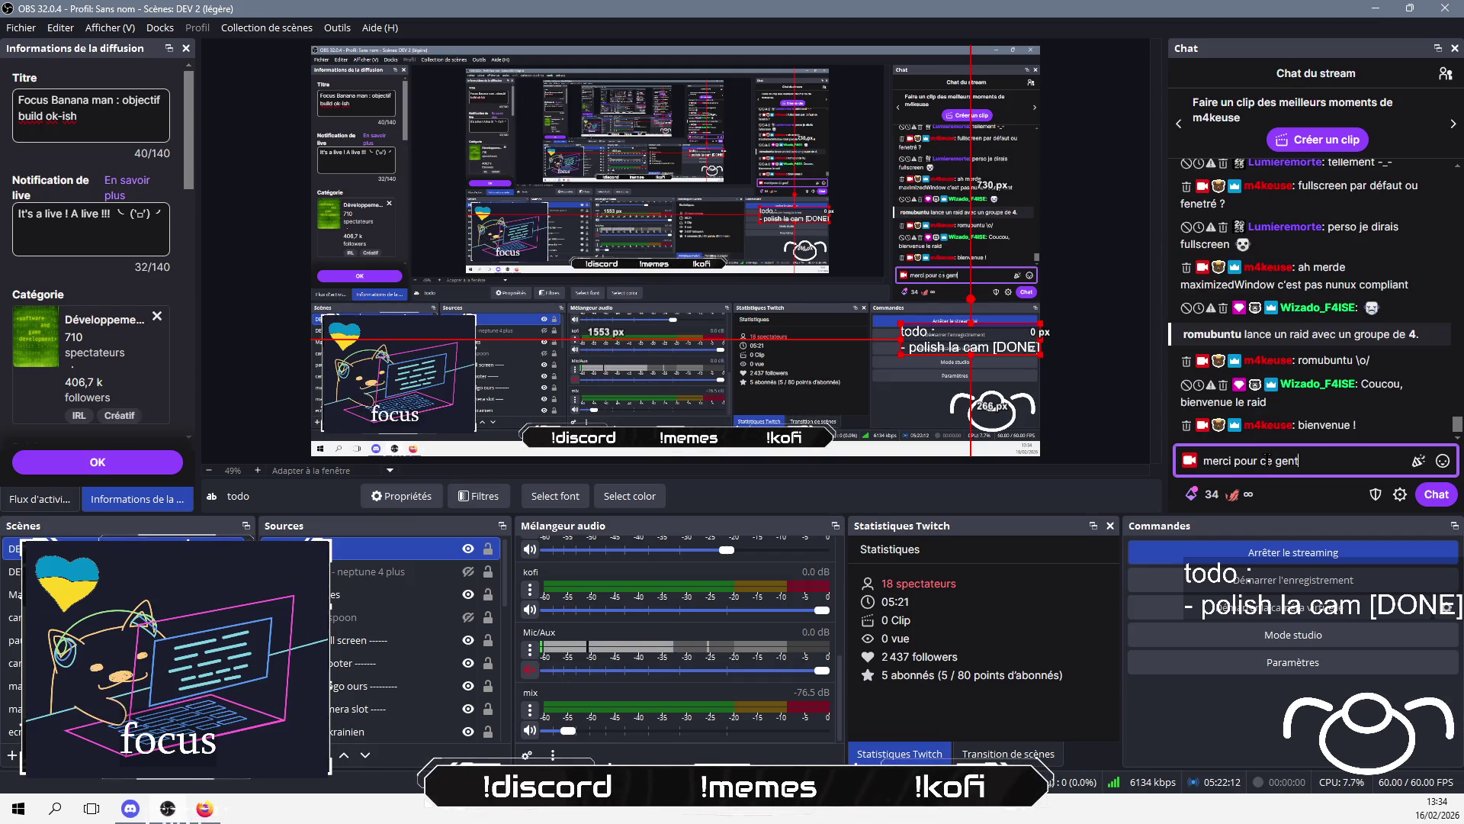
pyautogui.write('id')
pyautogui.press('Return')
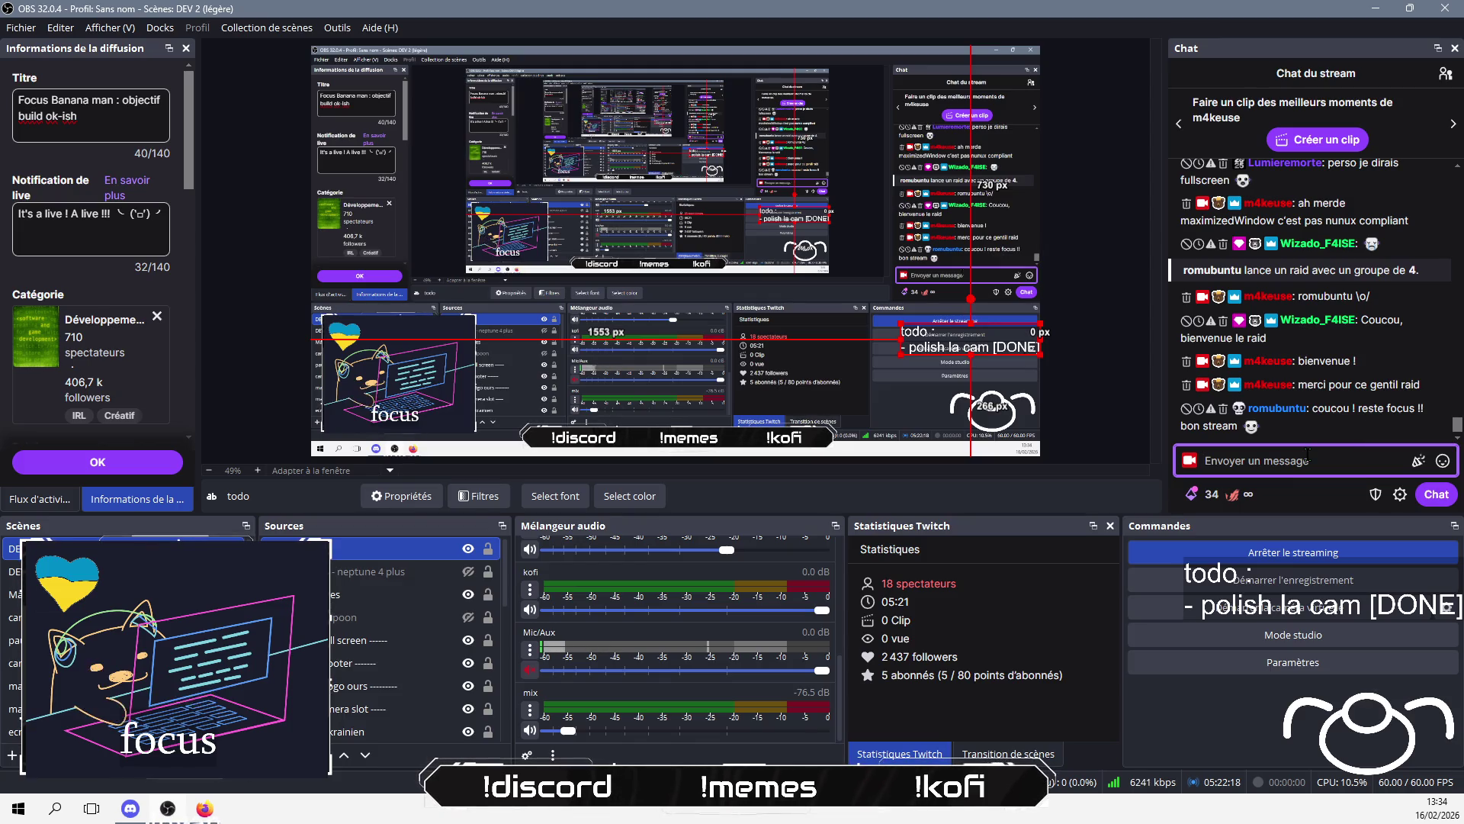
pyautogui.write('à vos ordres !')
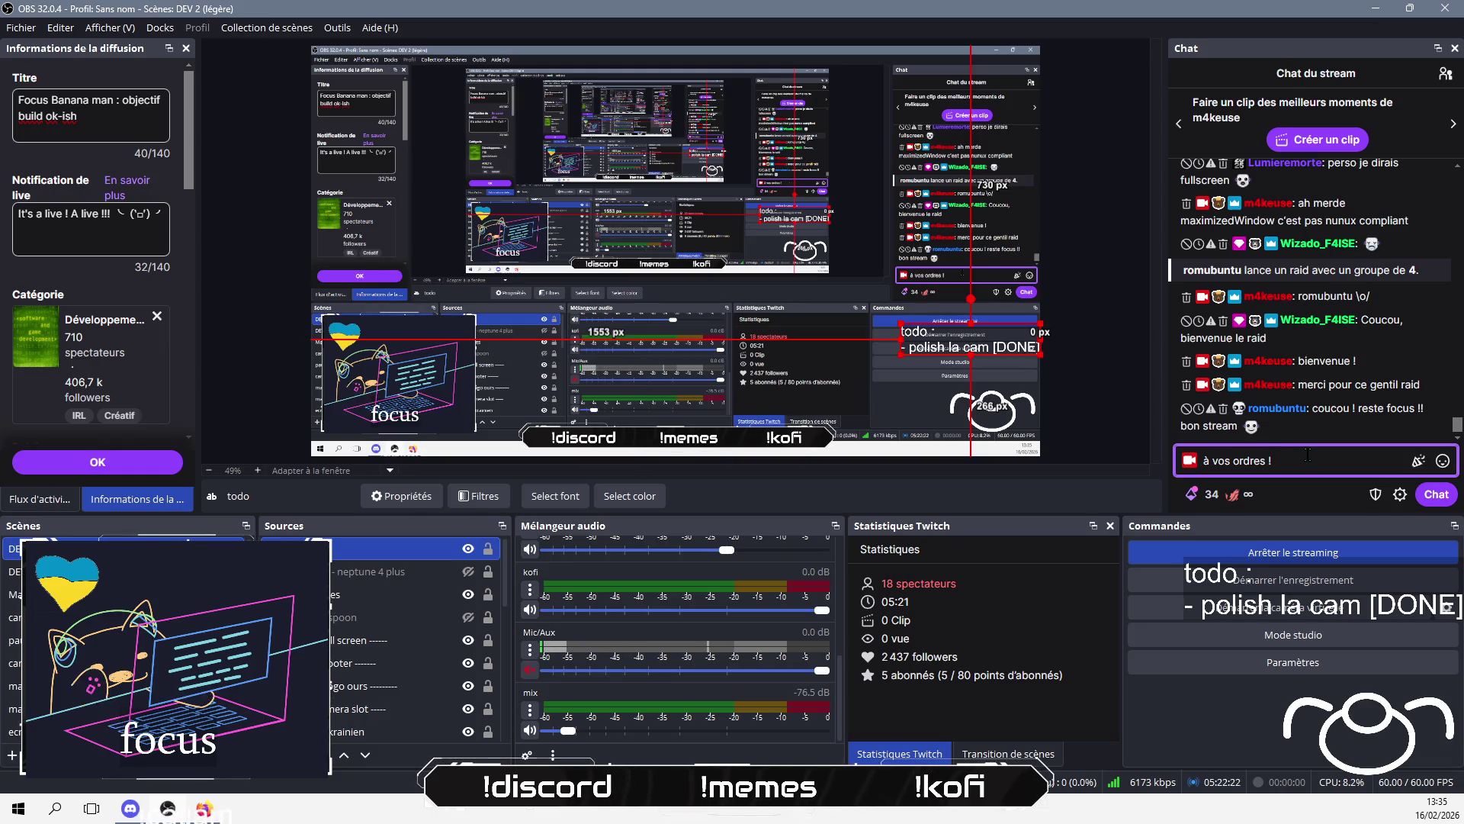
pyautogui.press('Return')
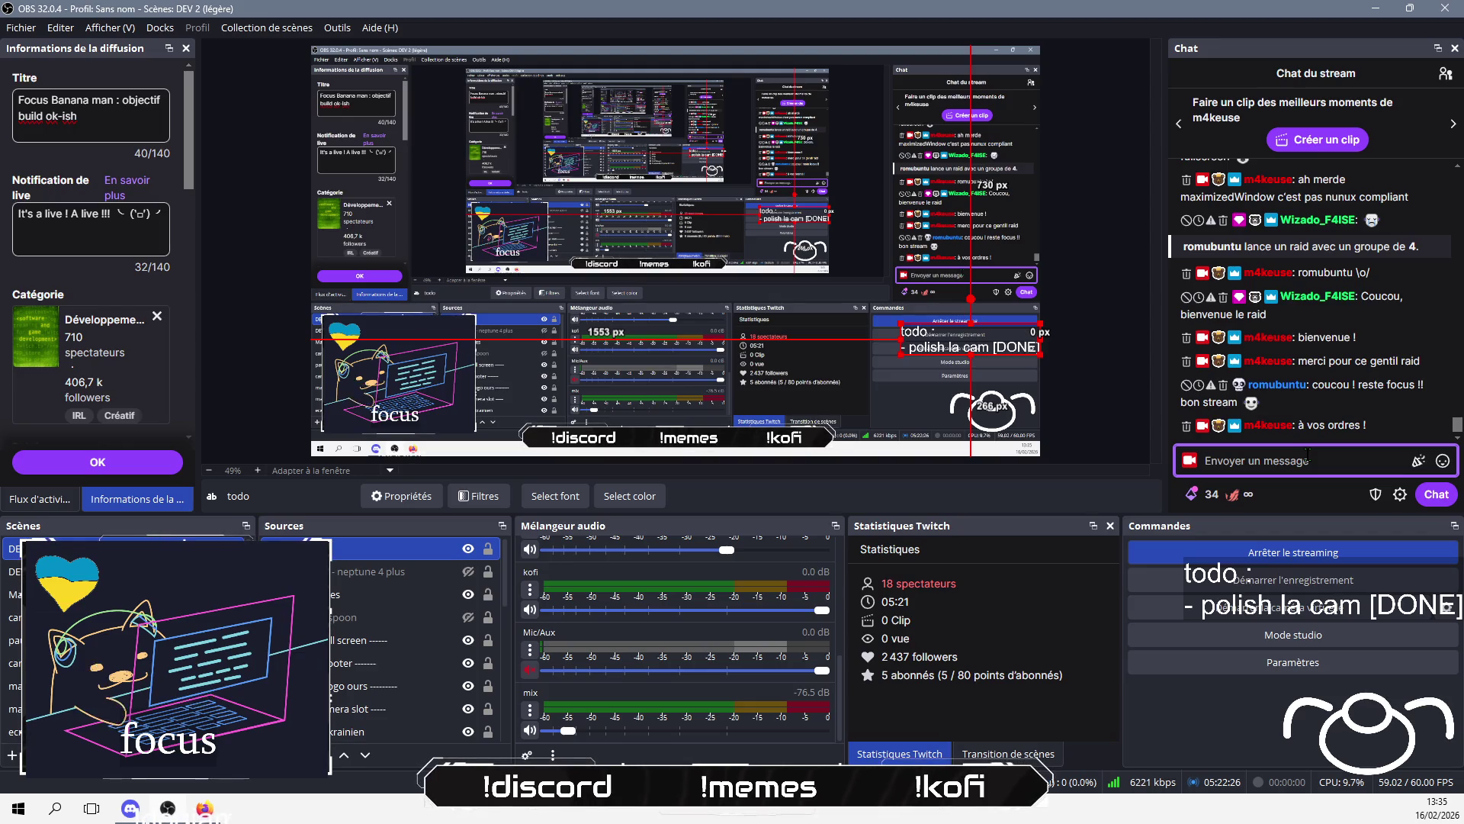
pyautogui.hotkey('alt', 'Tab')
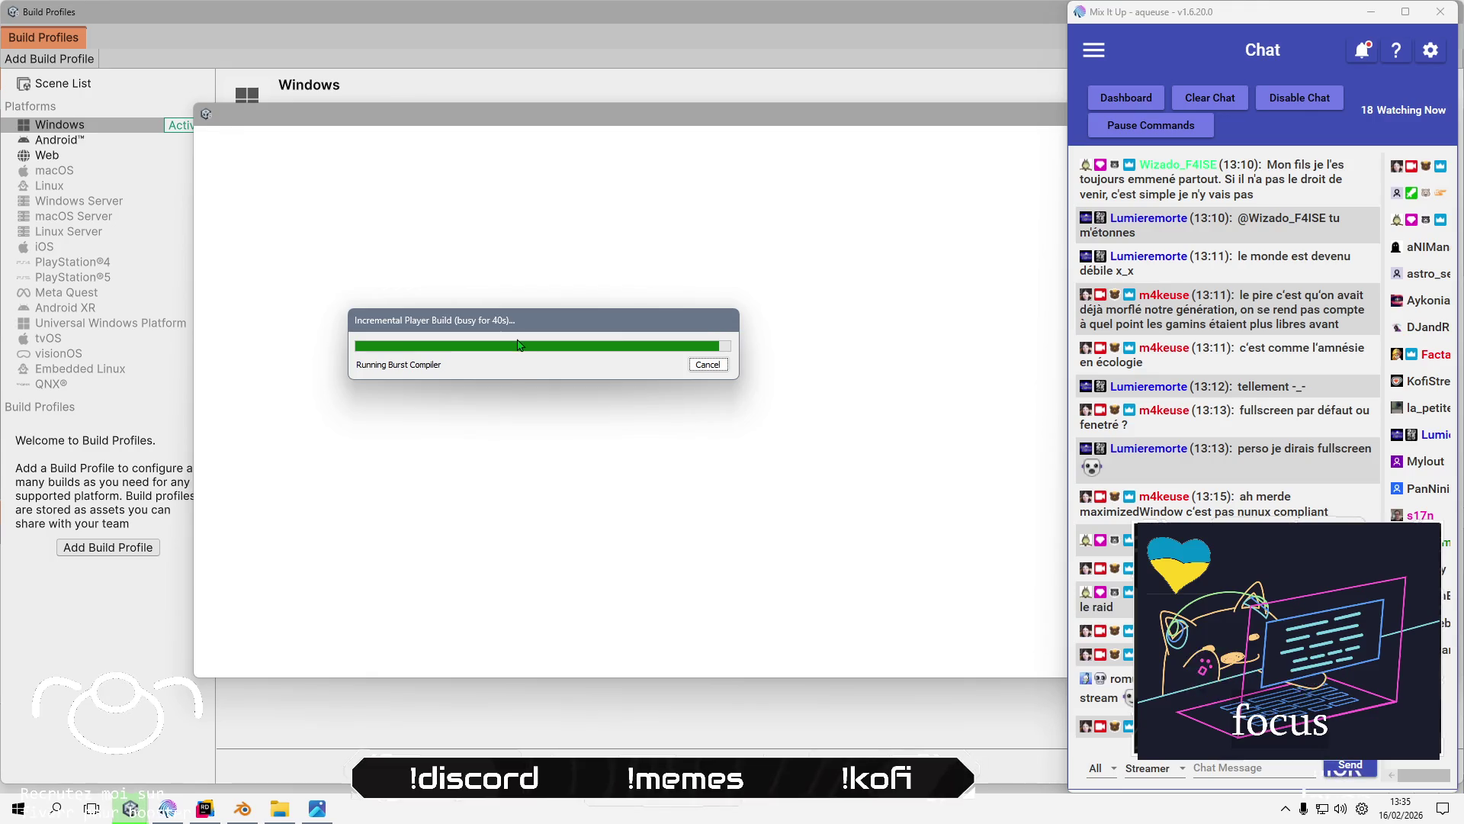
# - Post 'wow c'est fast le build' in the Mix It Up chat
pyautogui.click(1266, 766)
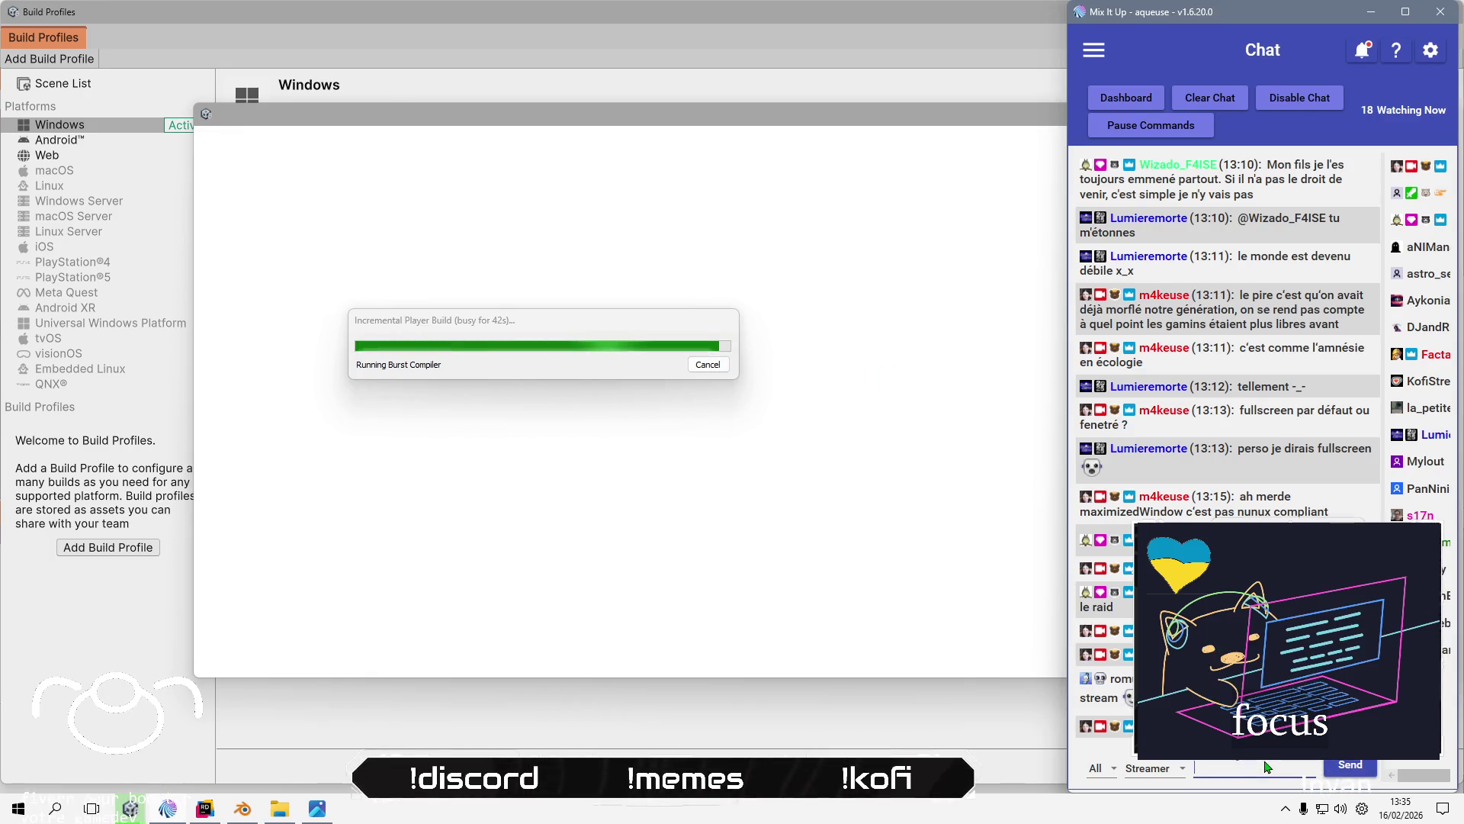
pyautogui.write("wow c'est fast le")
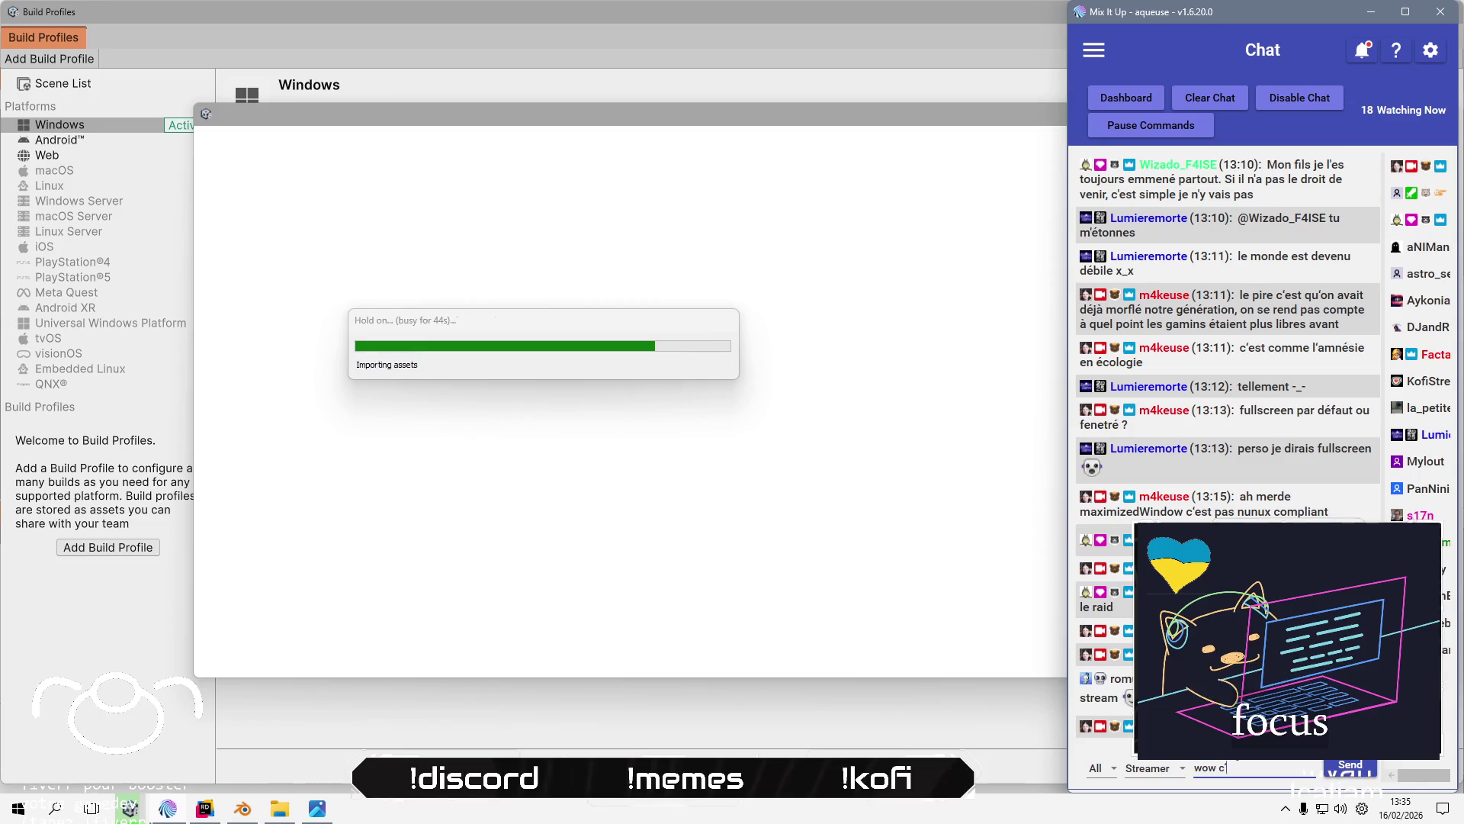
pyautogui.write(' build')
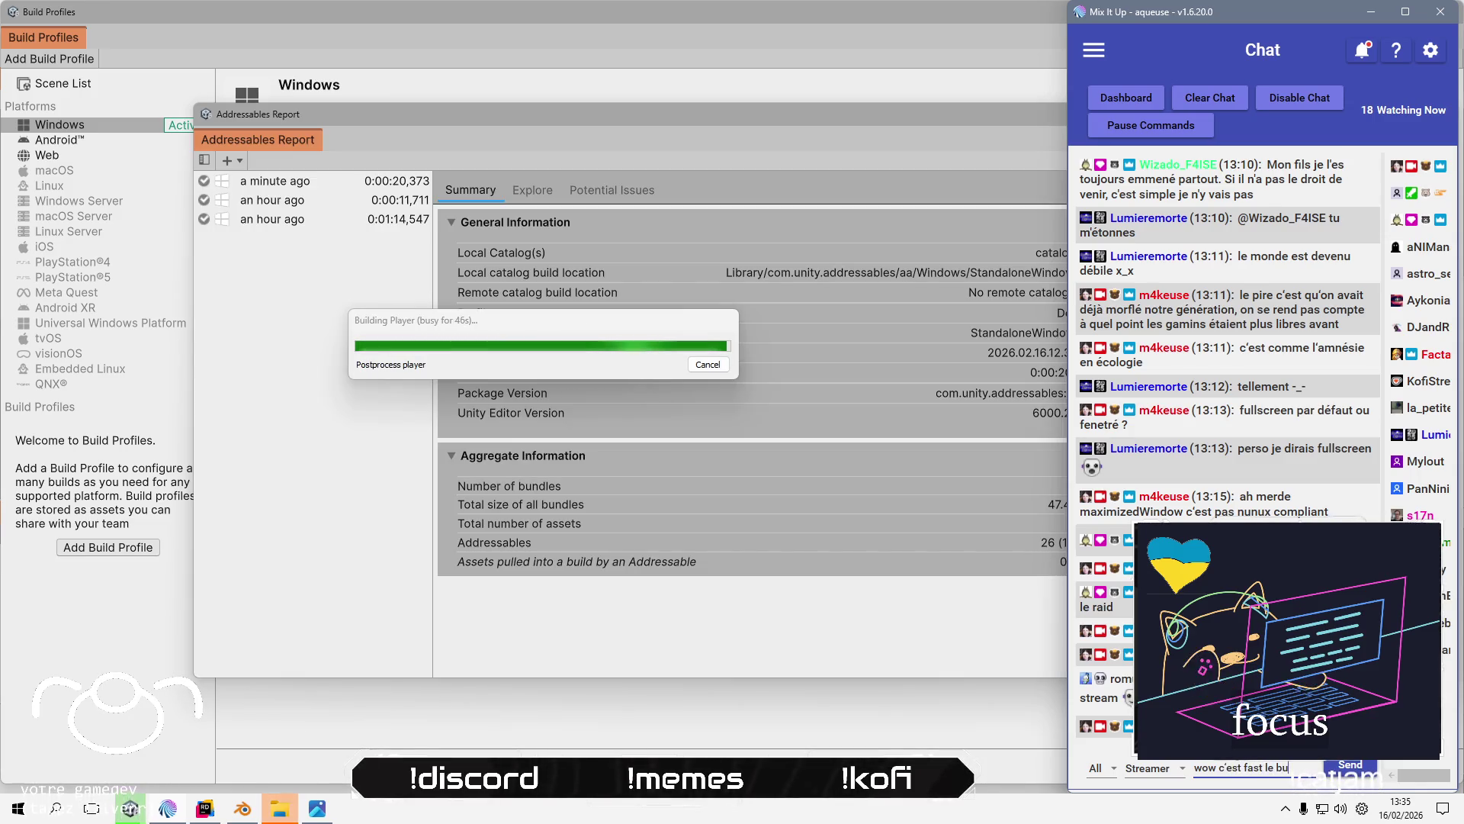
pyautogui.press('Return')
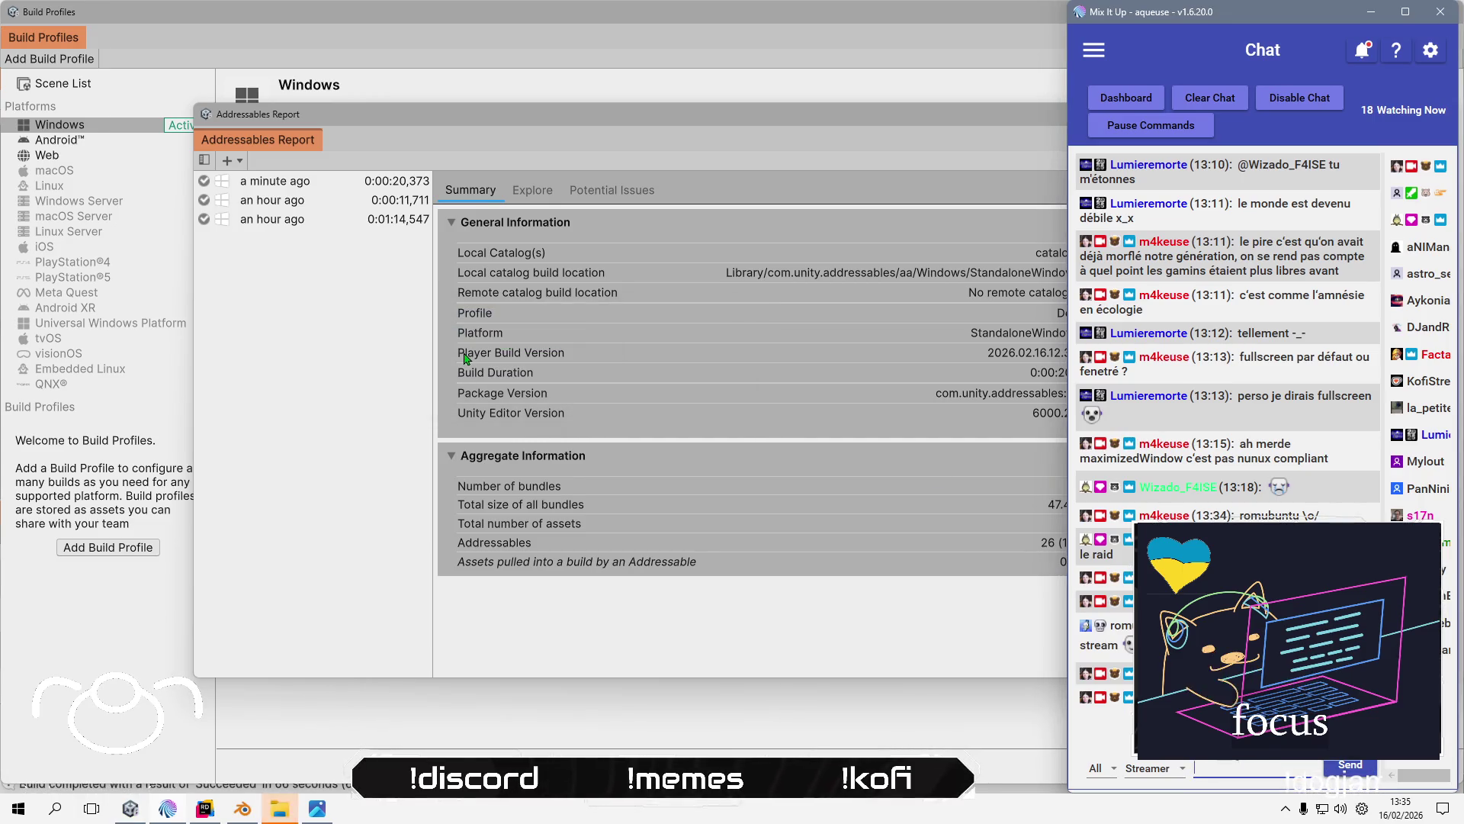
# - Close the Addressables Report and the Windows Build Profiles windows
pyautogui.click(822, 126)
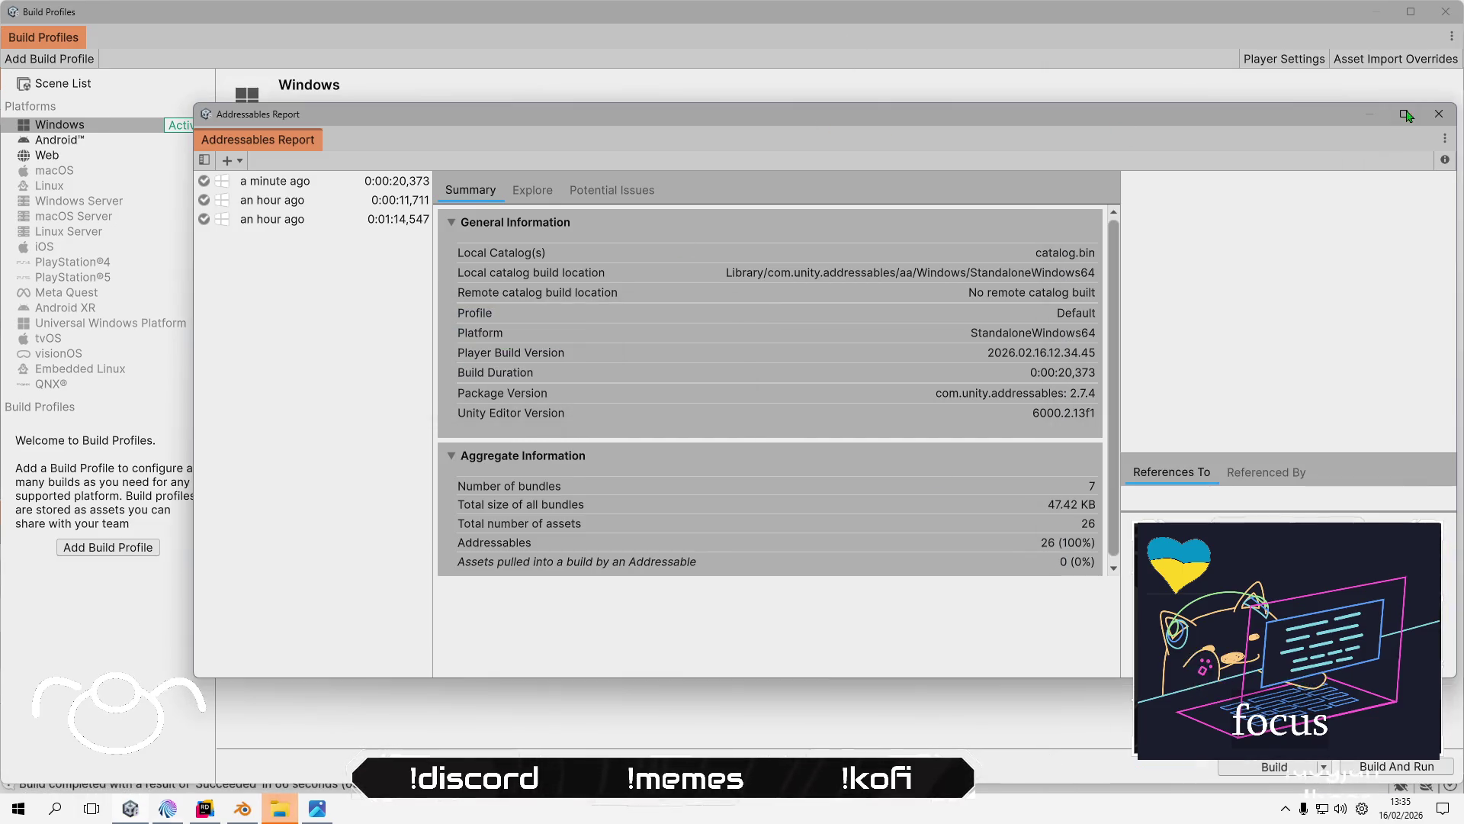
pyautogui.click(1439, 114)
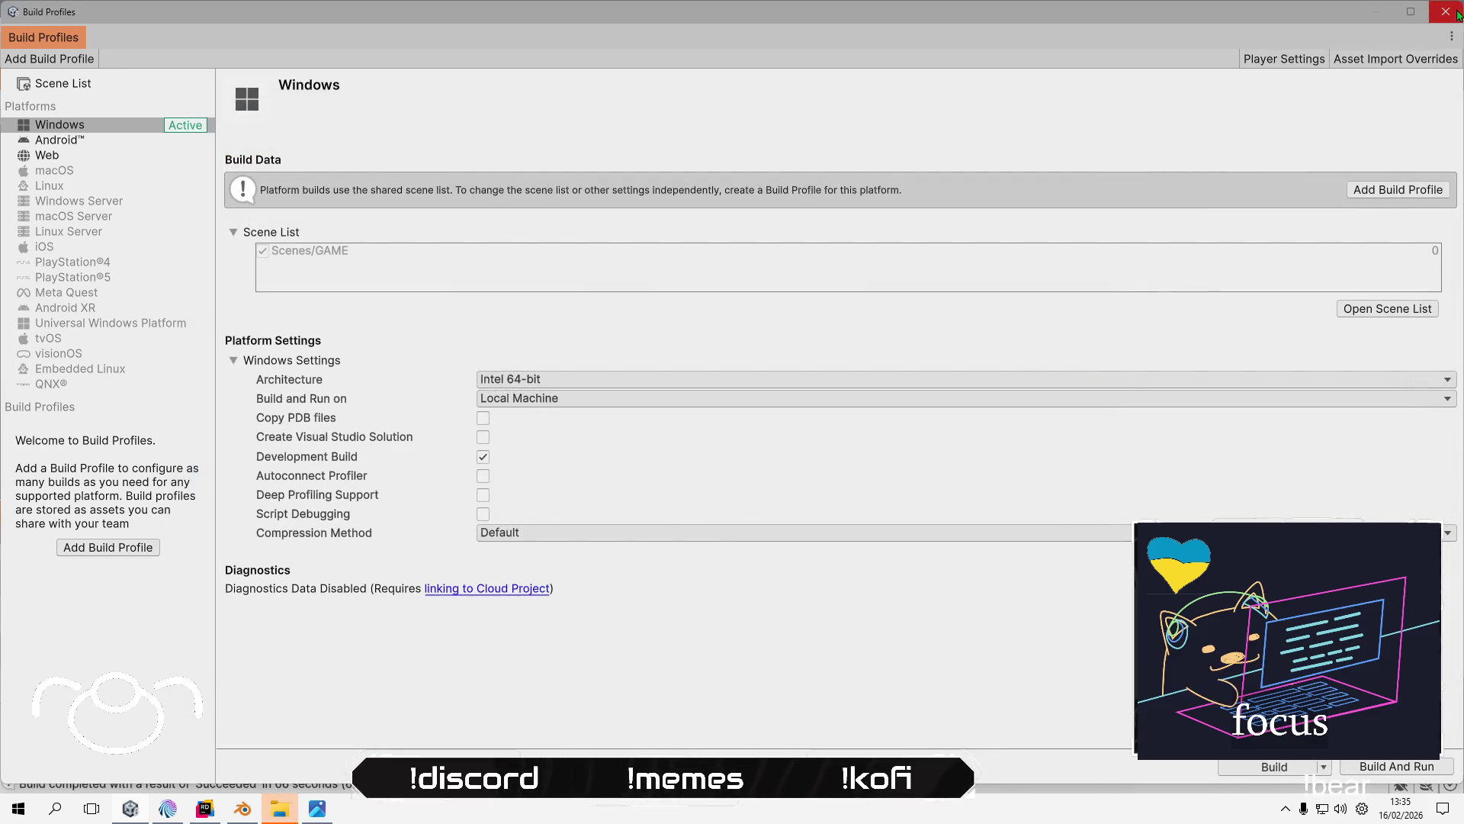
pyautogui.click(1456, 13)
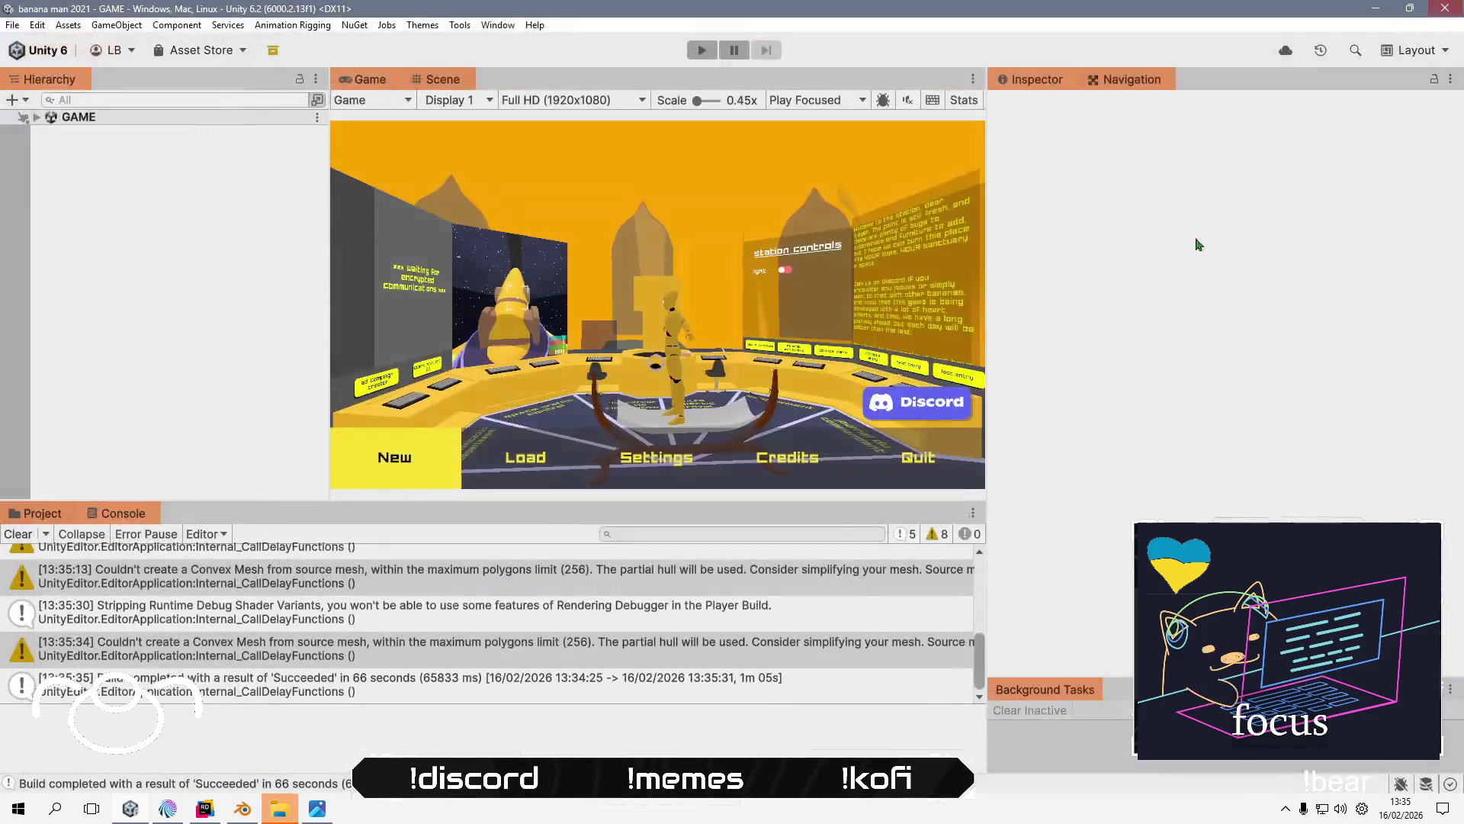
pyautogui.click(273, 813)
# - Launch the built game and switch its window style between plein écran and Fenetré in video settings
pyautogui.doubleClick(293, 224)
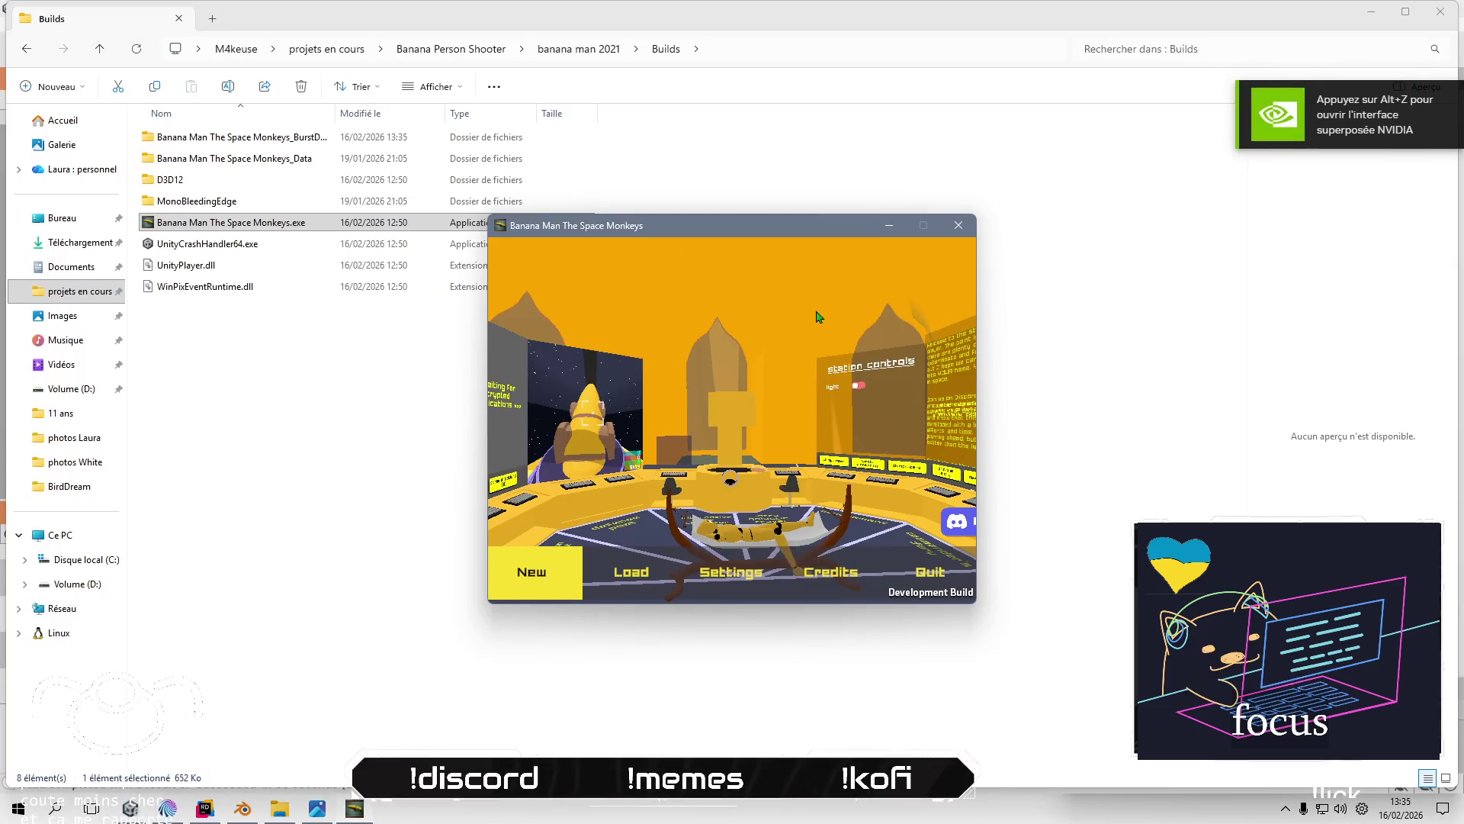
pyautogui.click(731, 575)
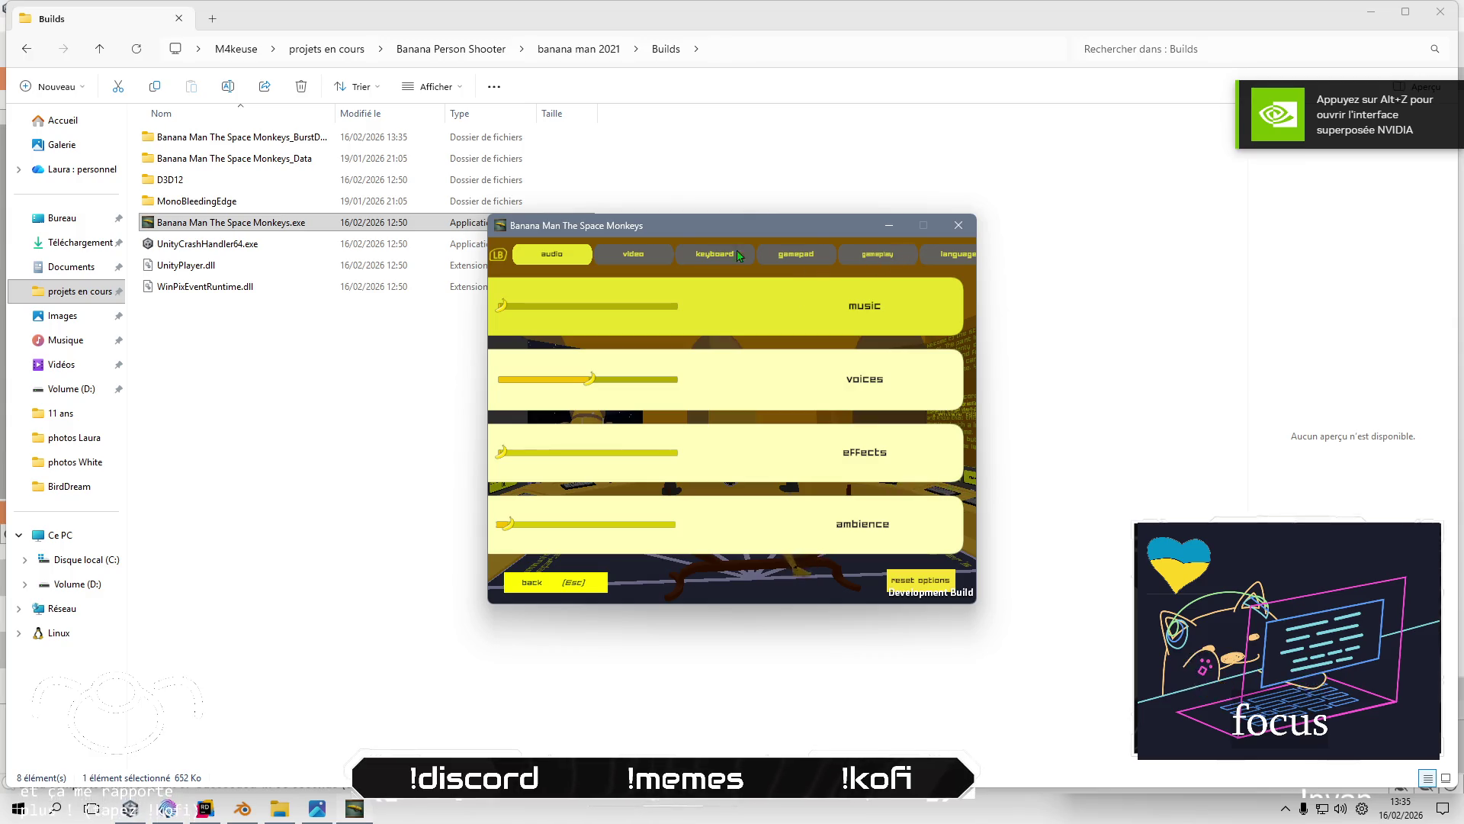
pyautogui.click(636, 254)
pyautogui.click(644, 306)
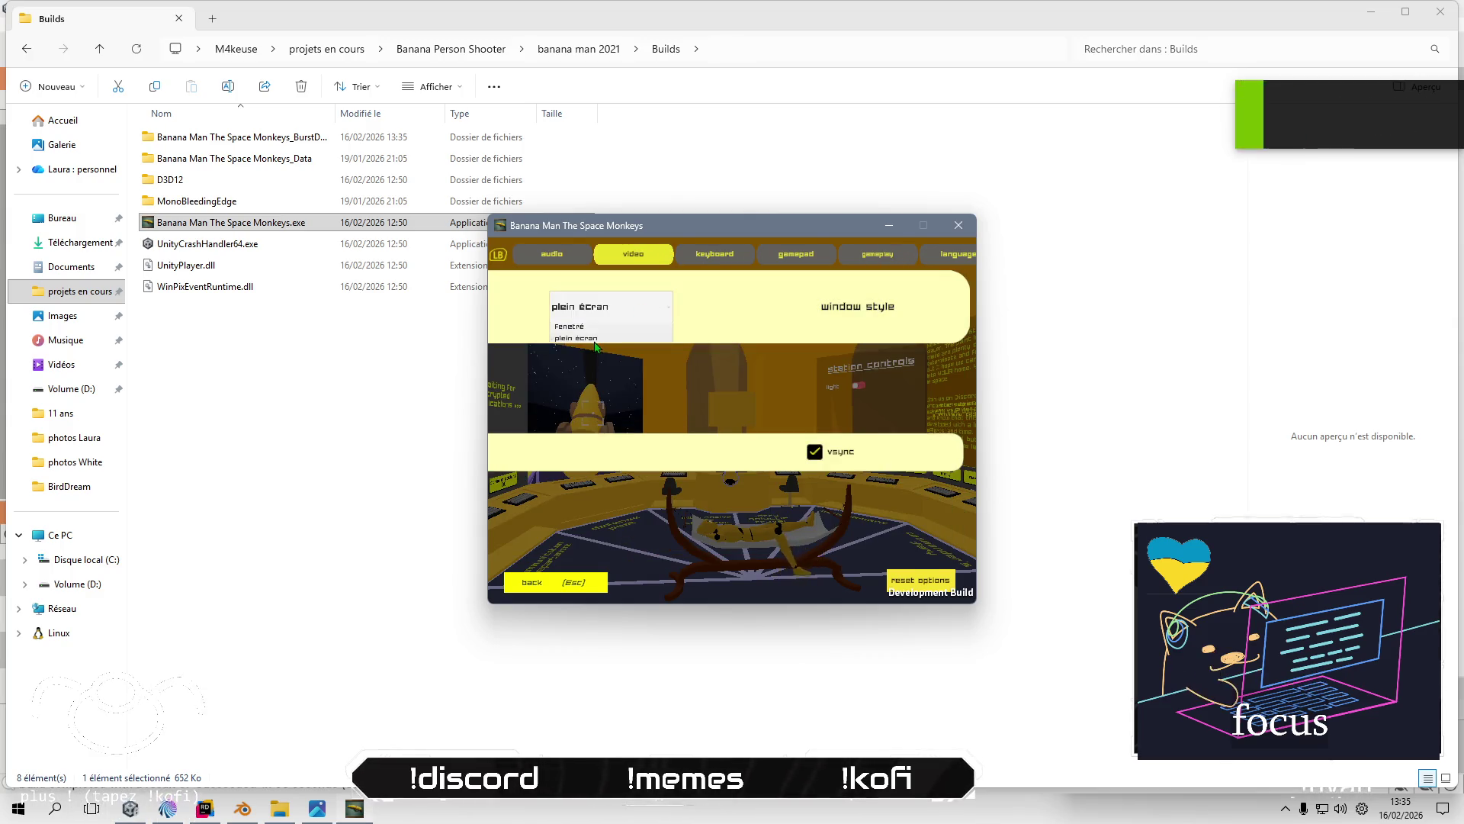
pyautogui.click(595, 339)
pyautogui.click(631, 305)
pyautogui.click(602, 337)
pyautogui.click(624, 305)
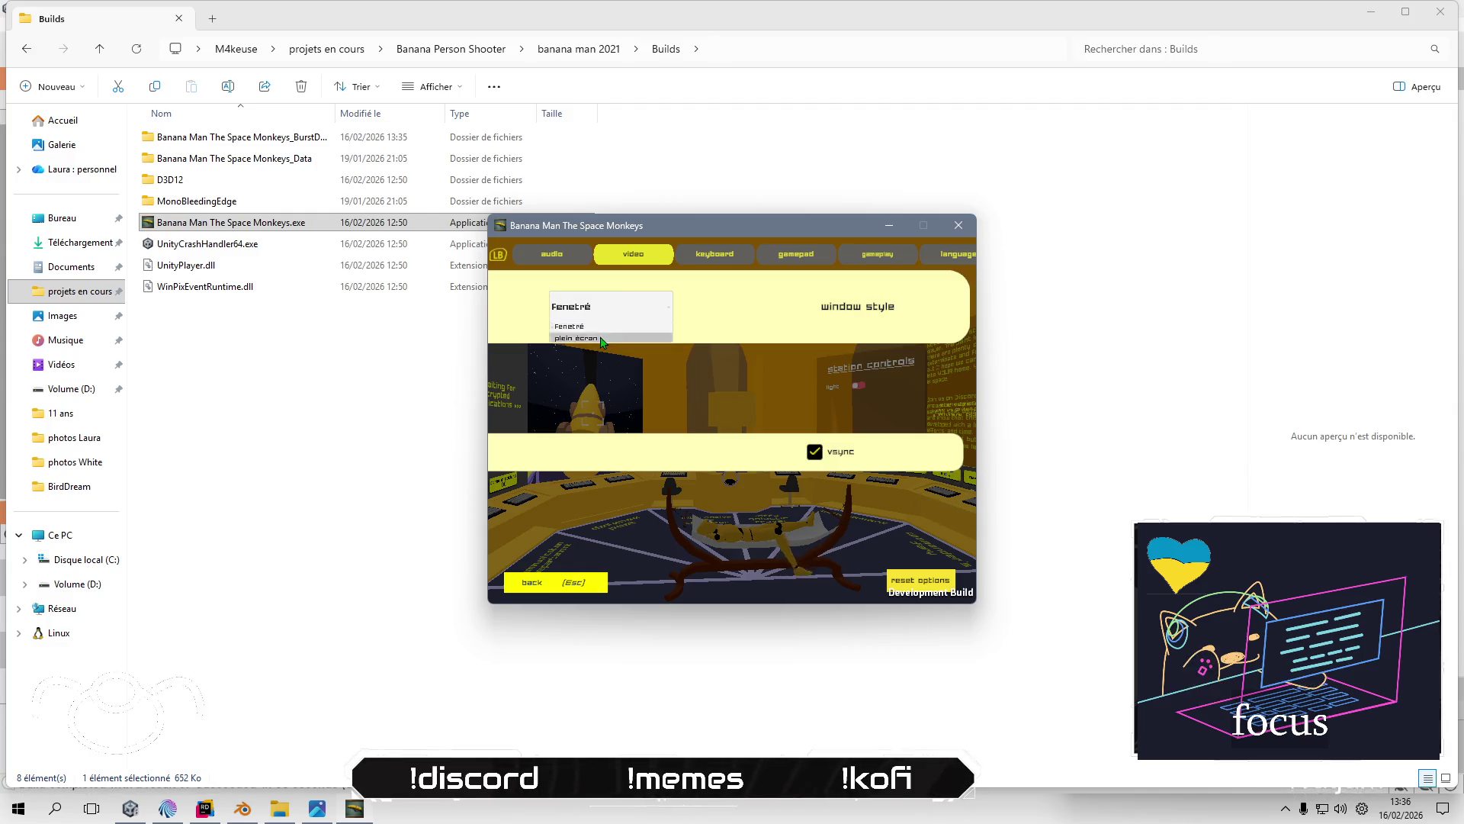
pyautogui.click(602, 339)
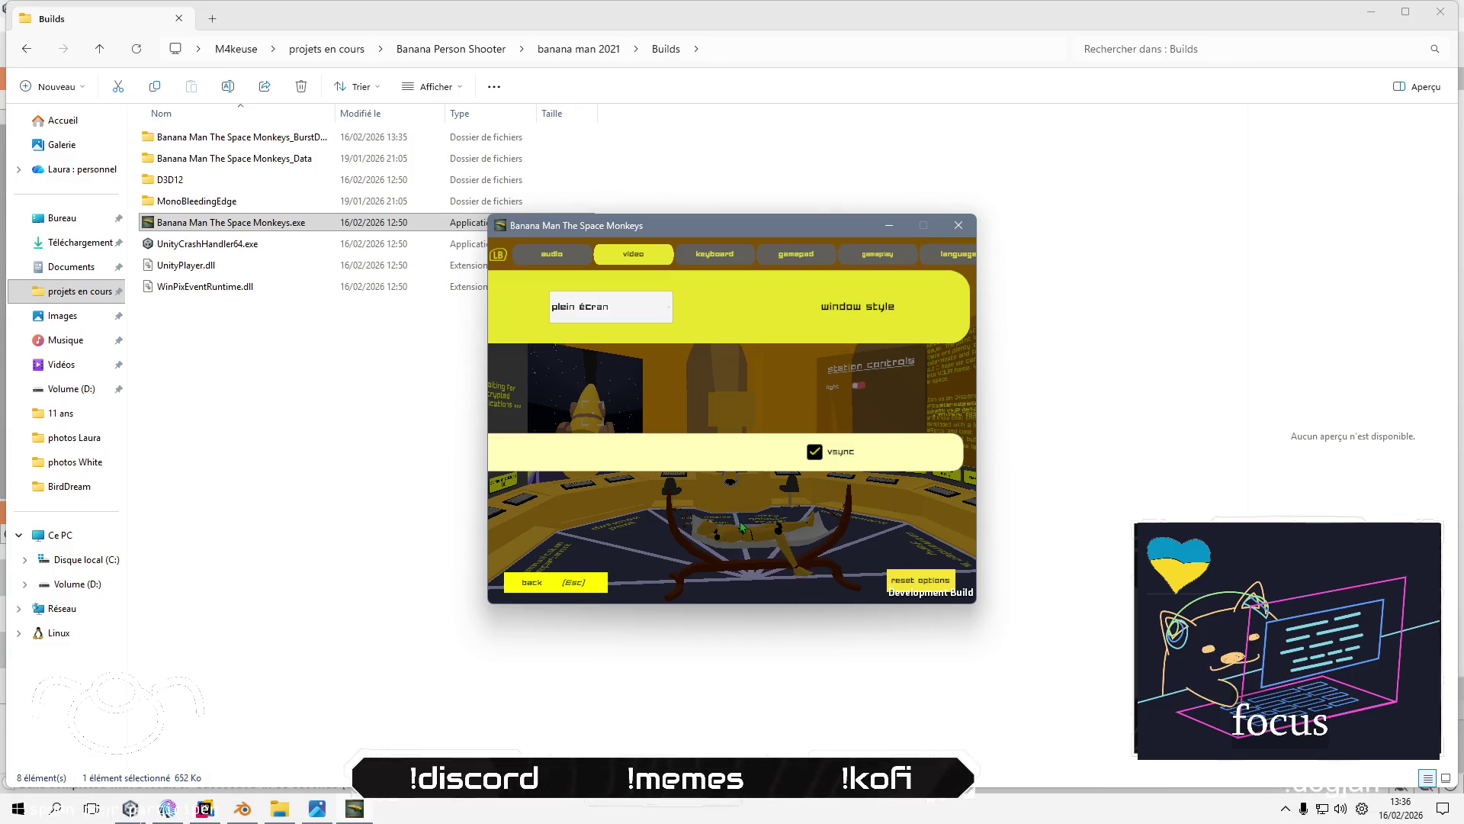
# - Quit the game, relaunch the exe and open its settings again
pyautogui.click(589, 589)
pyautogui.click(931, 573)
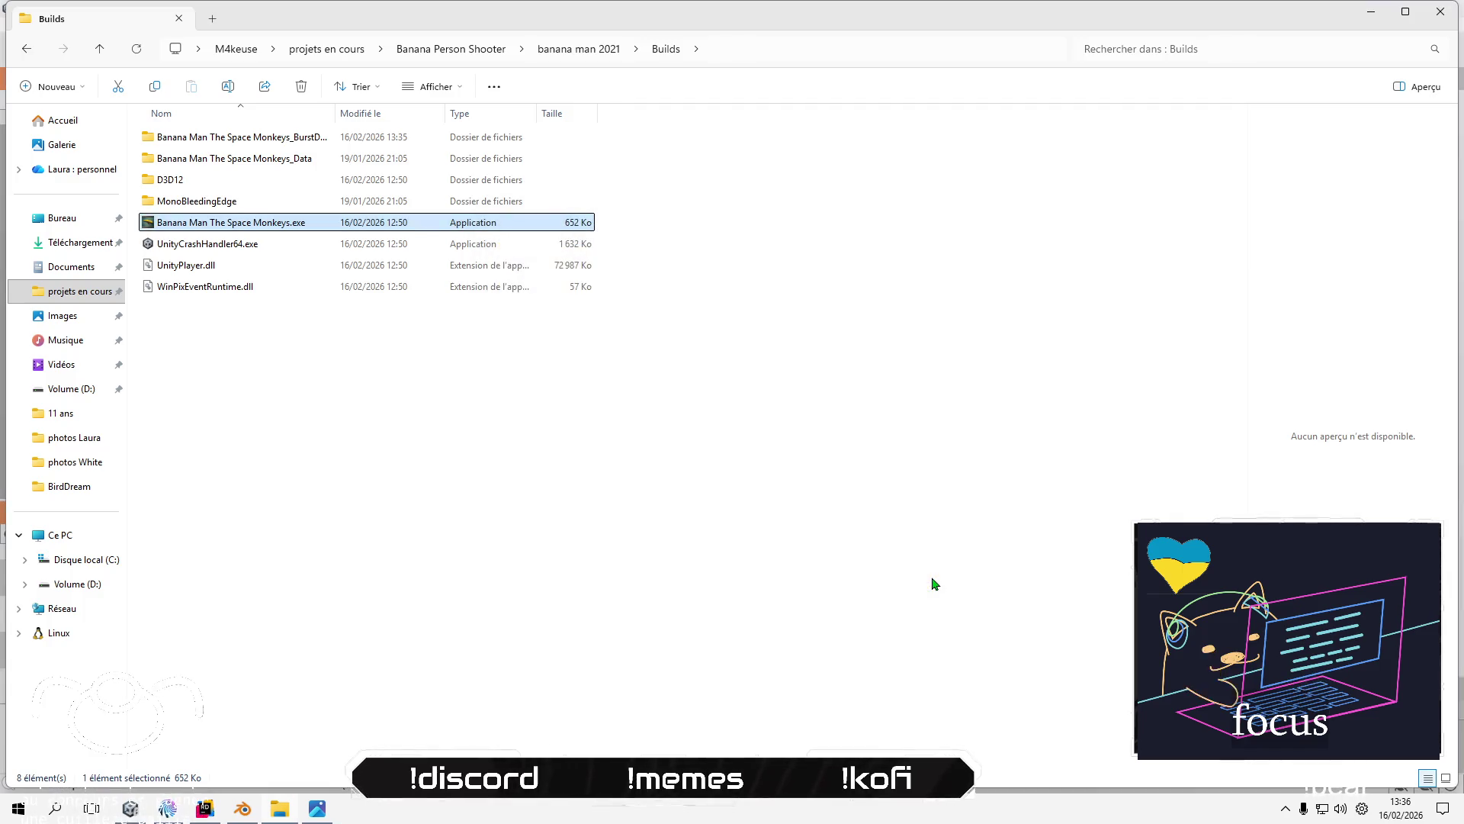
pyautogui.doubleClick(264, 224)
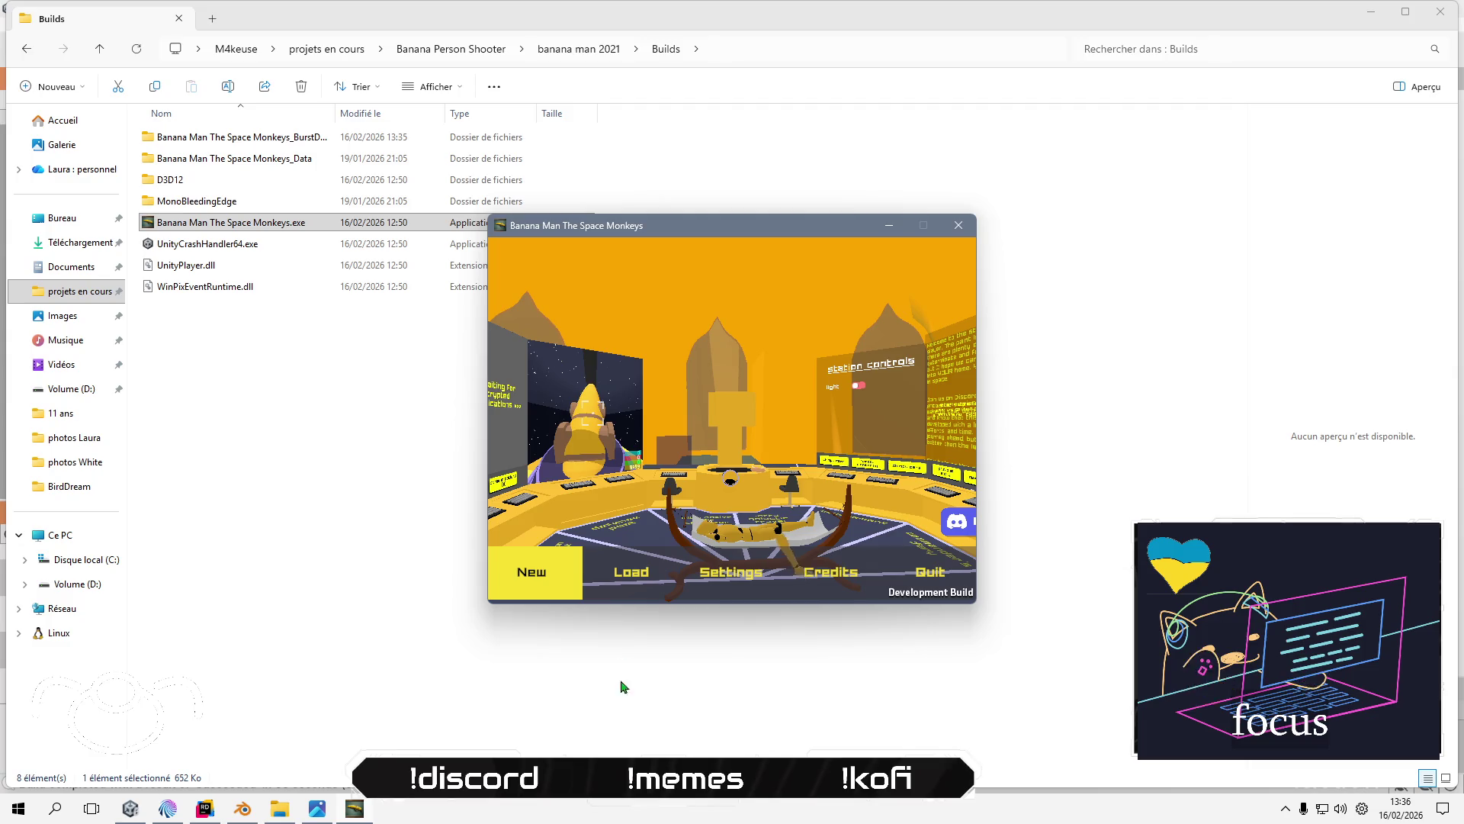
pyautogui.click(736, 571)
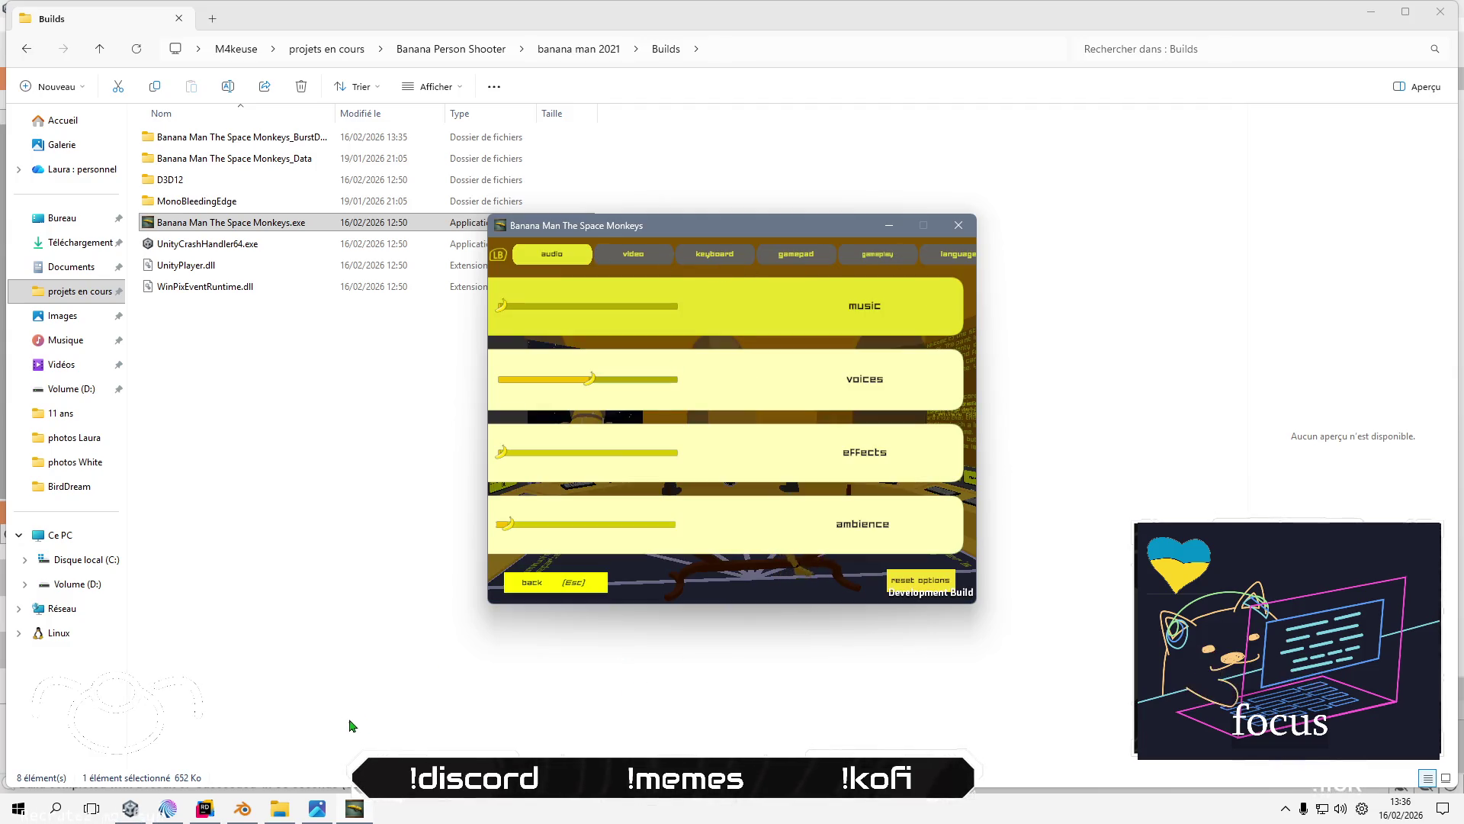
pyautogui.click(204, 808)
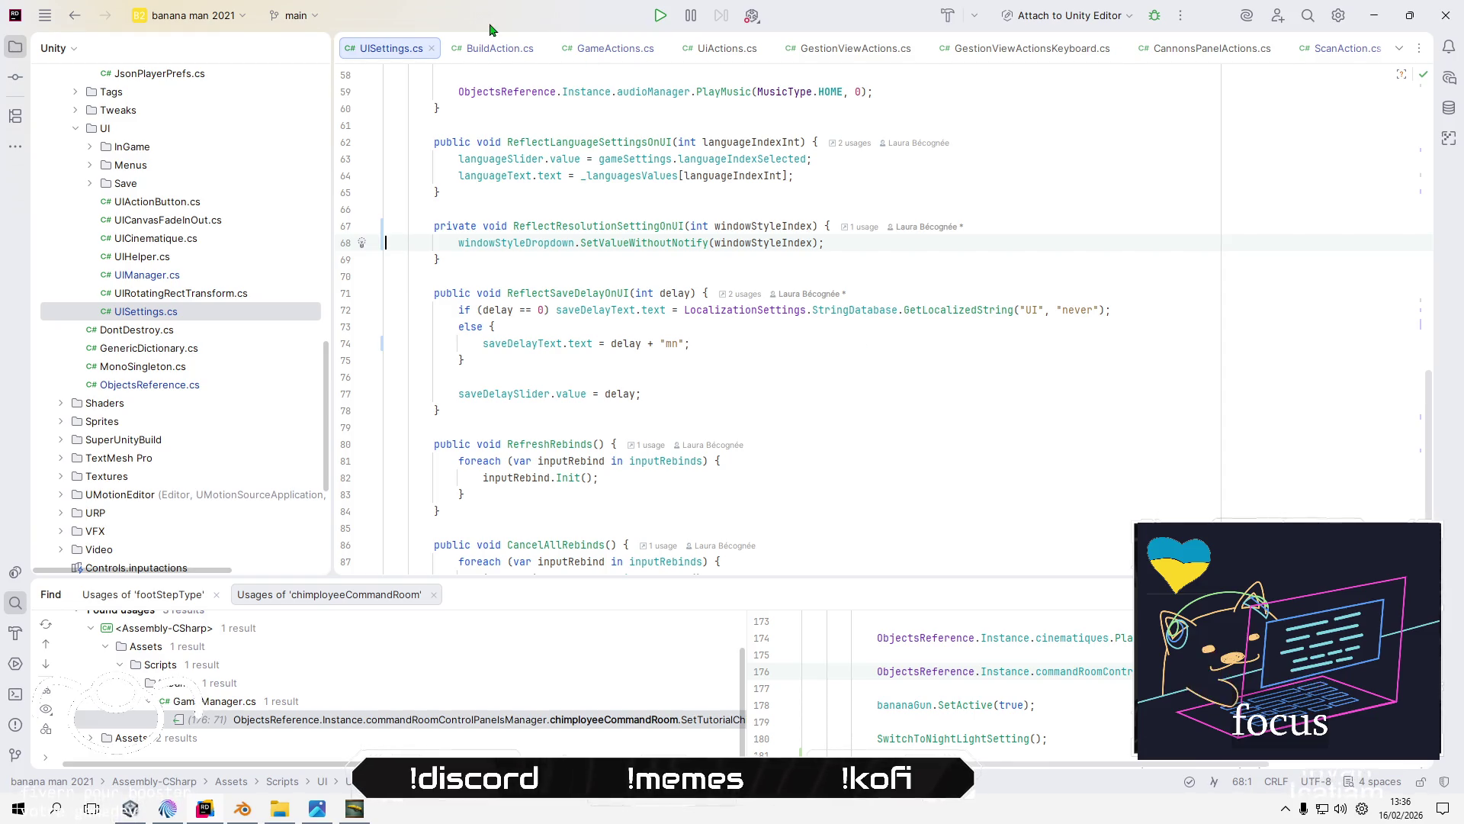
# - Open GameSettings.cs at SetWindowStyle and review the Windowed case and the windowStyle usages
pyautogui.scroll(3, 473, 49)
pyautogui.scroll(5, 473, 52)
pyautogui.scroll(5, 472, 49)
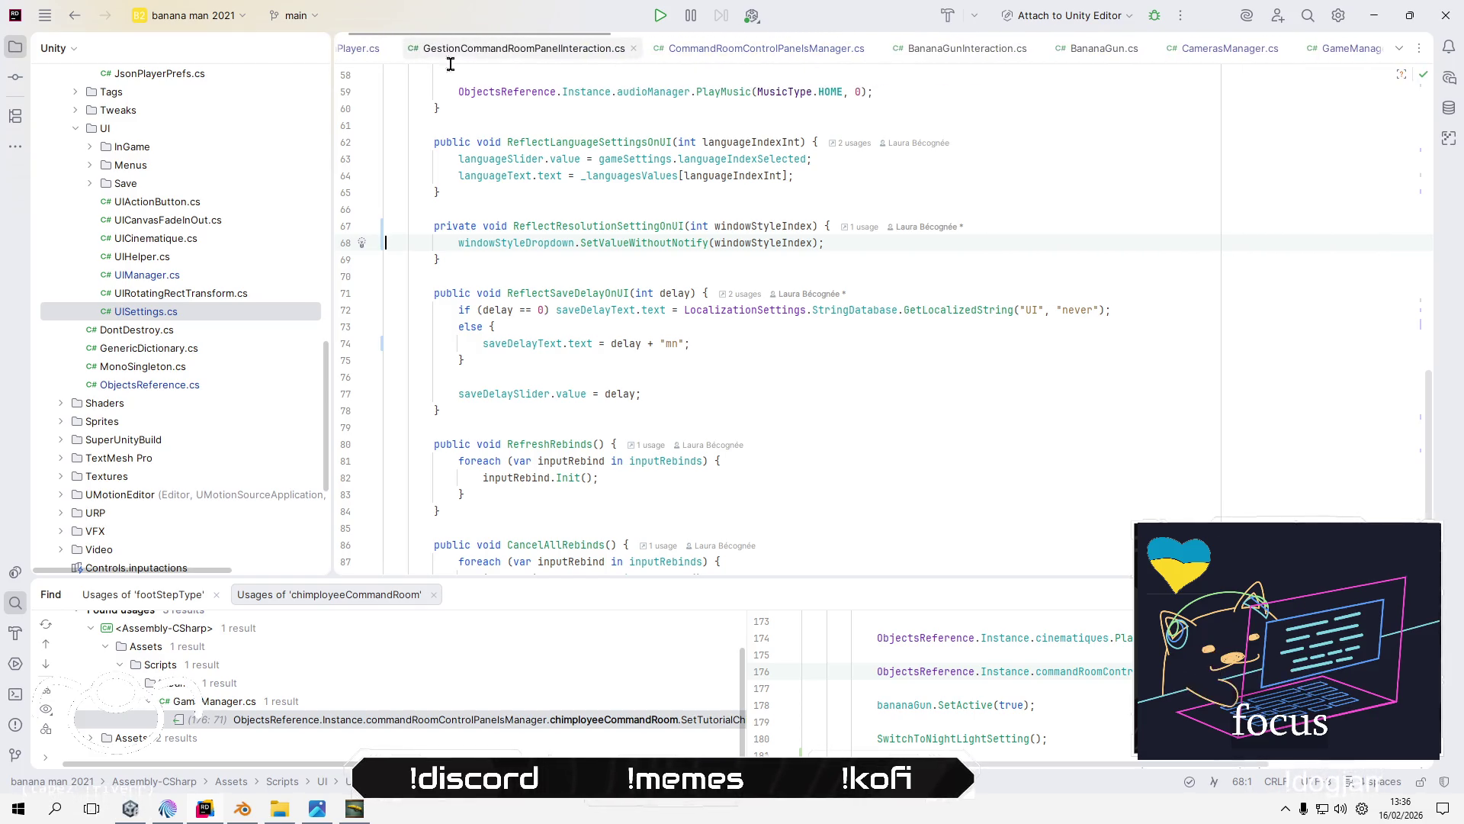
pyautogui.click(1401, 50)
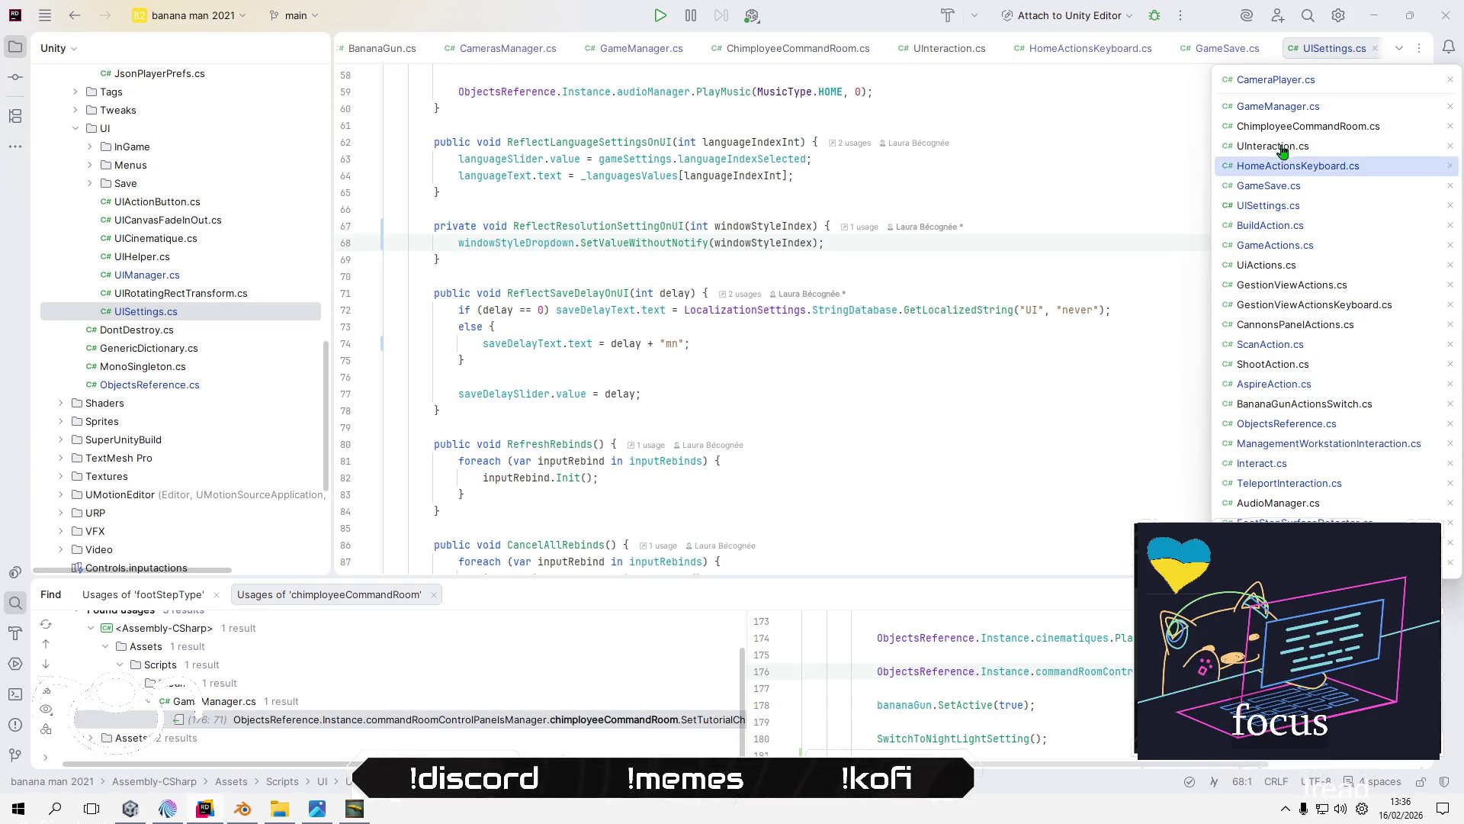
pyautogui.click(1296, 562)
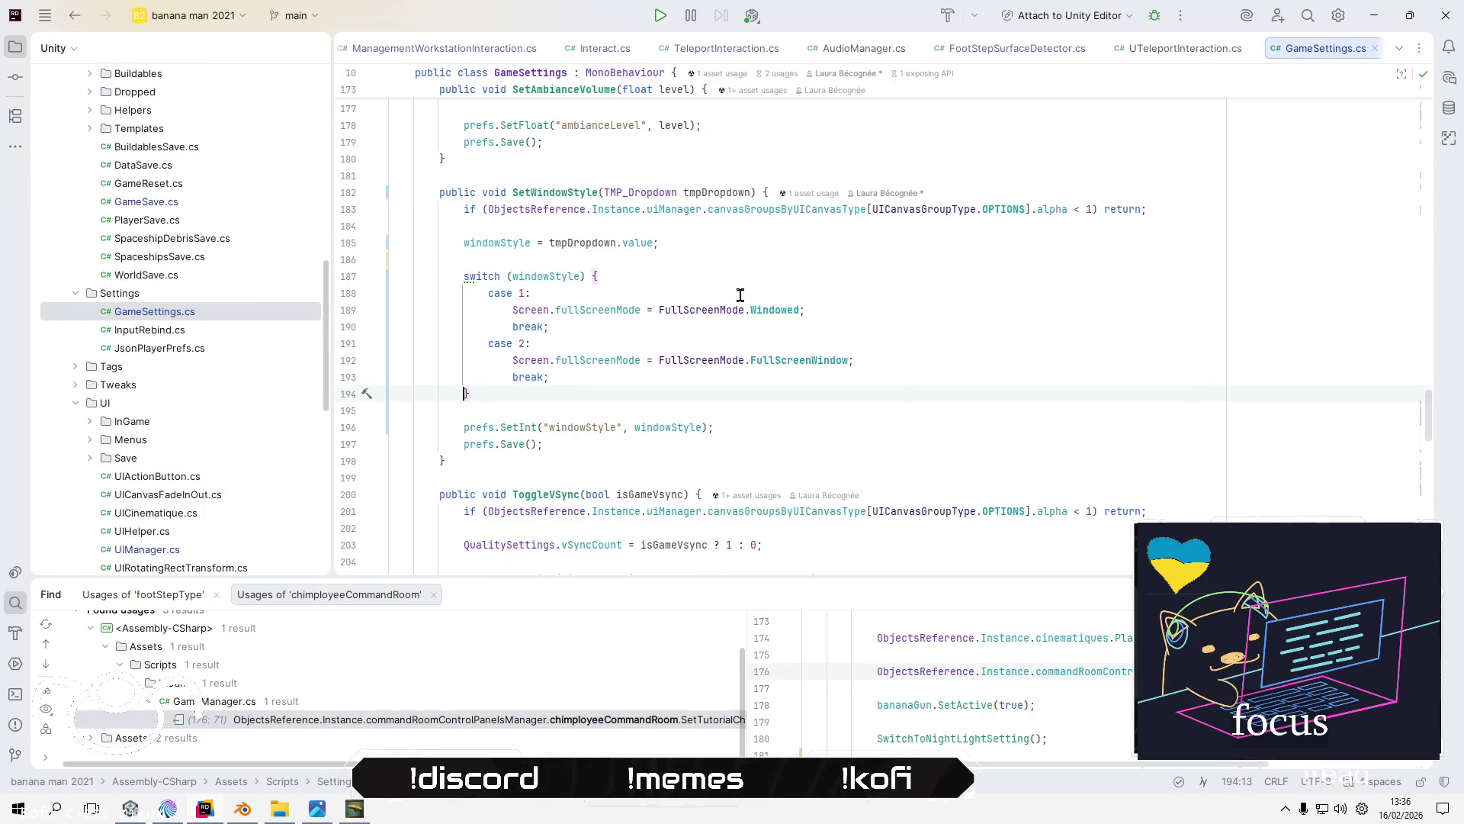
pyautogui.click(778, 309)
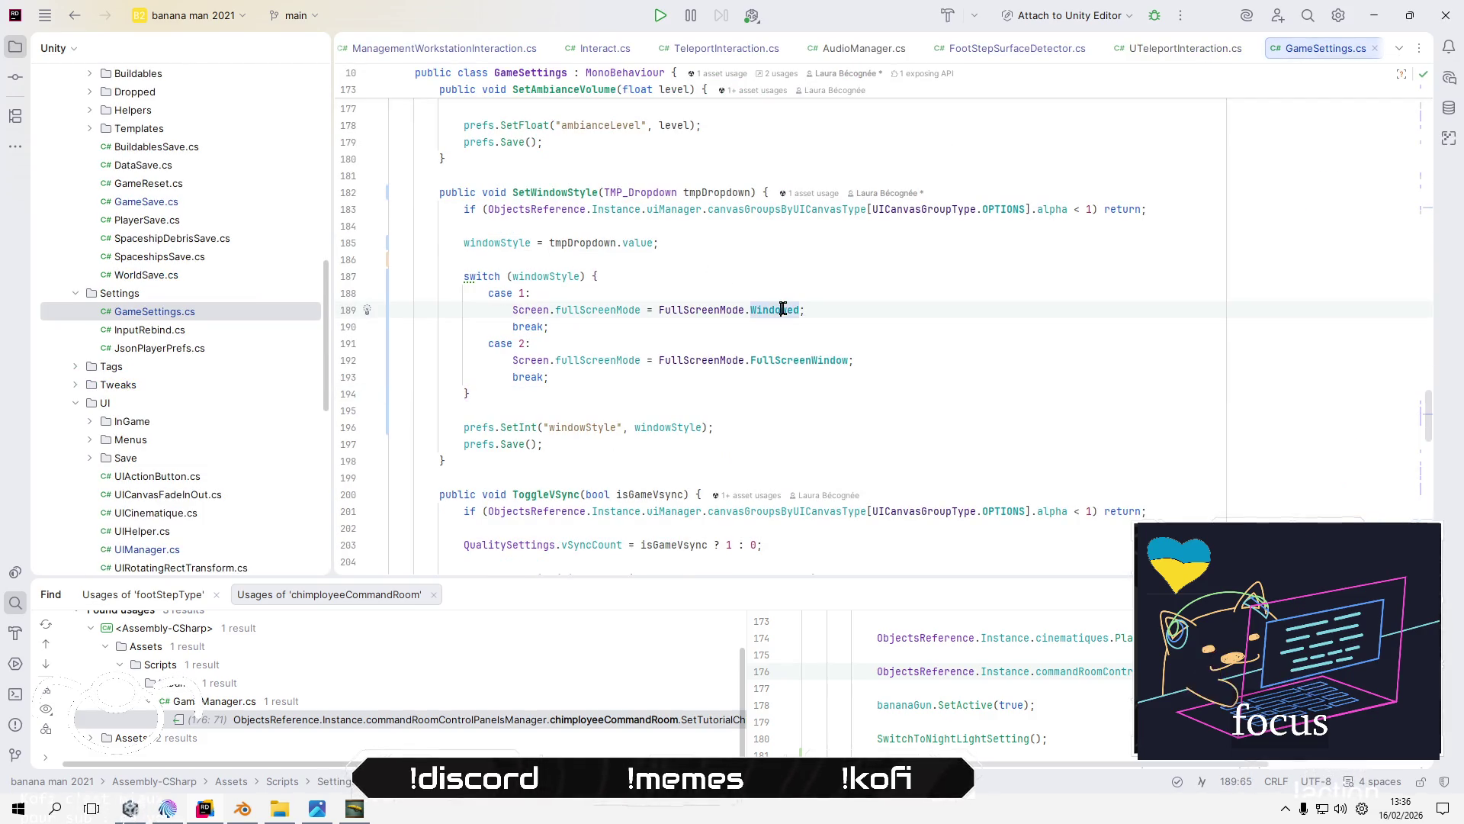
pyautogui.moveTo(778, 309)
pyautogui.click(755, 263)
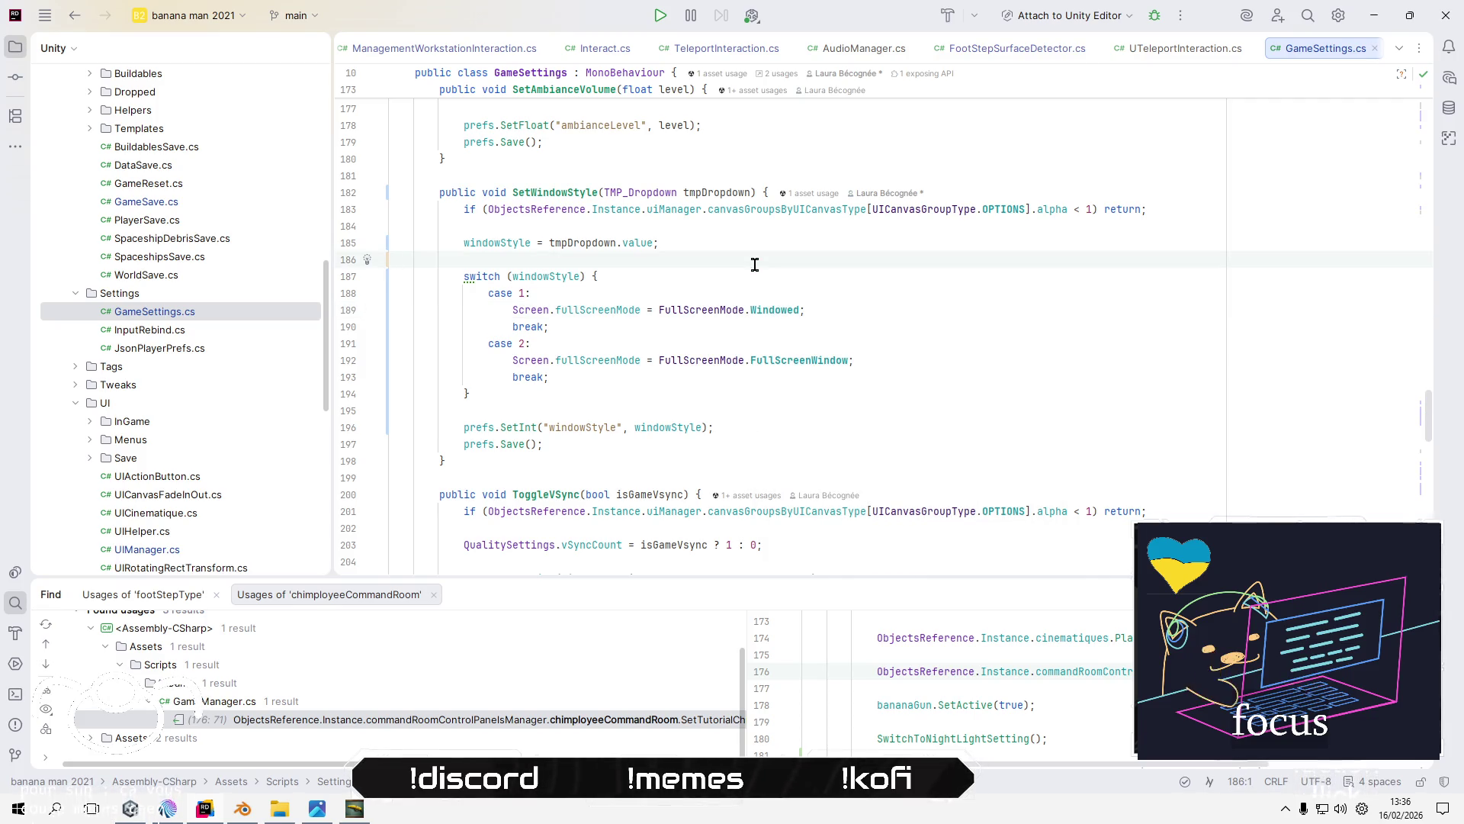
pyautogui.click(587, 427)
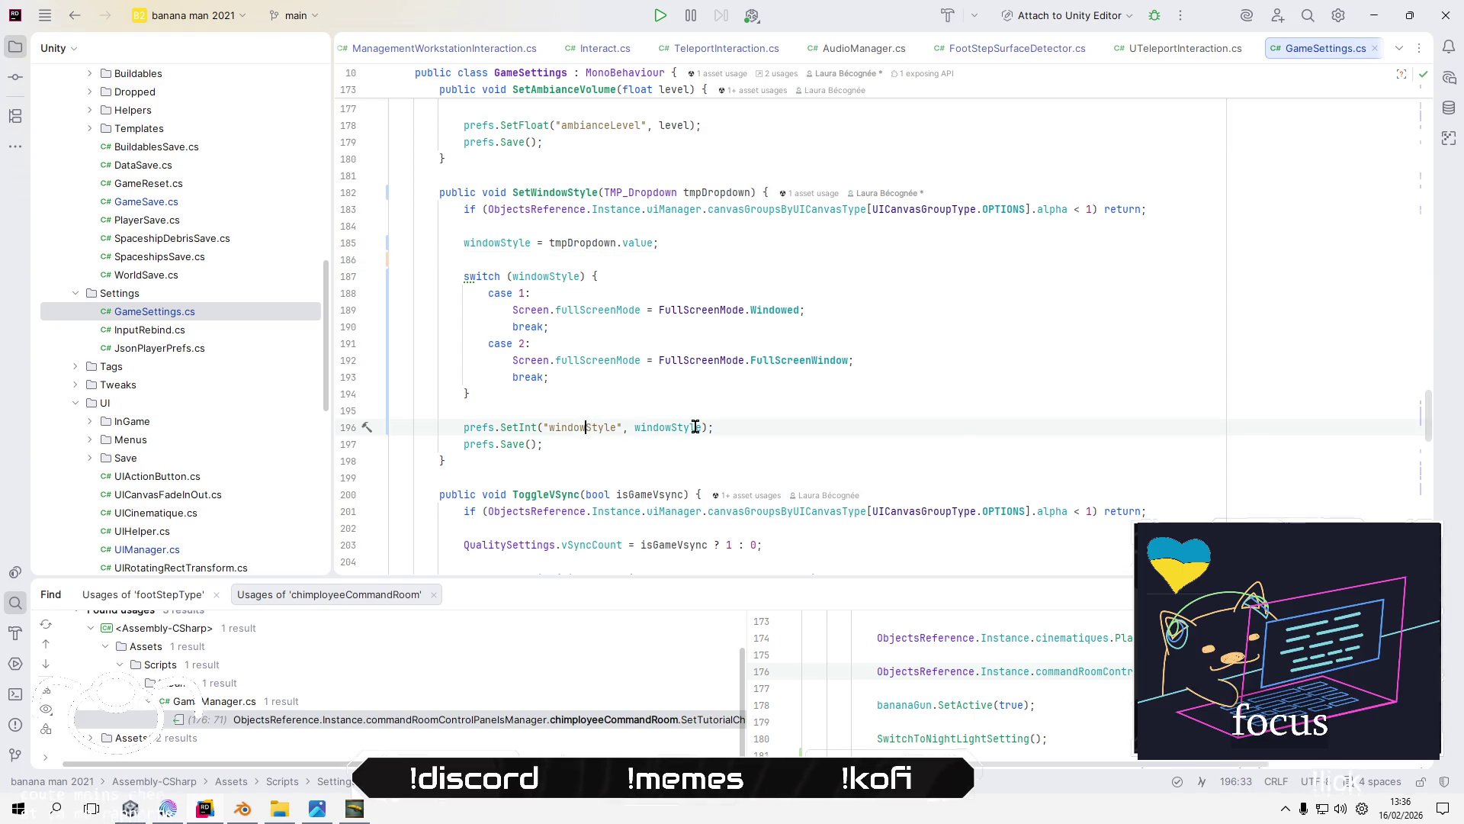
pyautogui.click(671, 426)
pyautogui.click(657, 396)
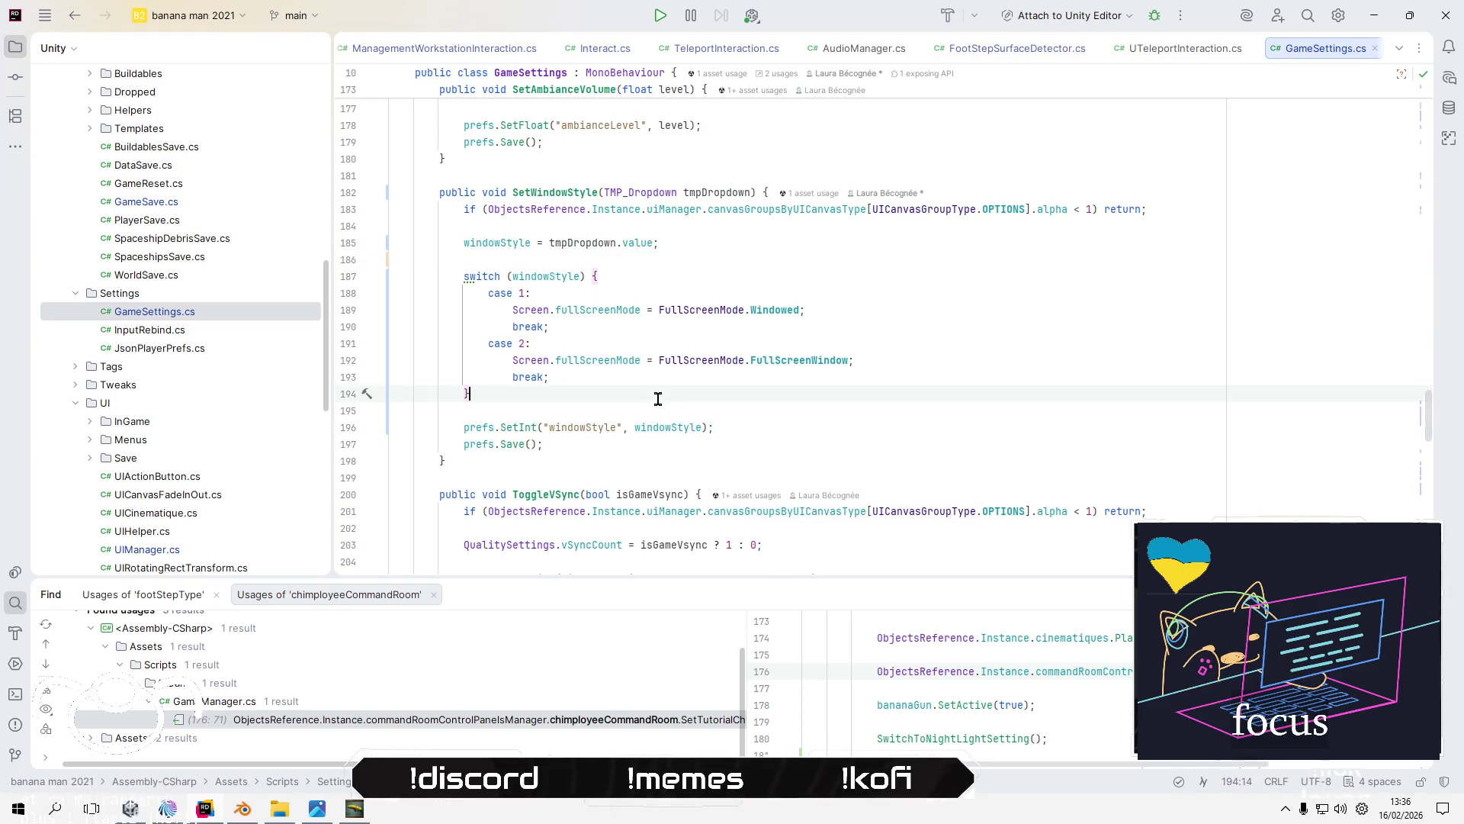
pyautogui.click(695, 311)
pyautogui.click(766, 309)
pyautogui.click(857, 305)
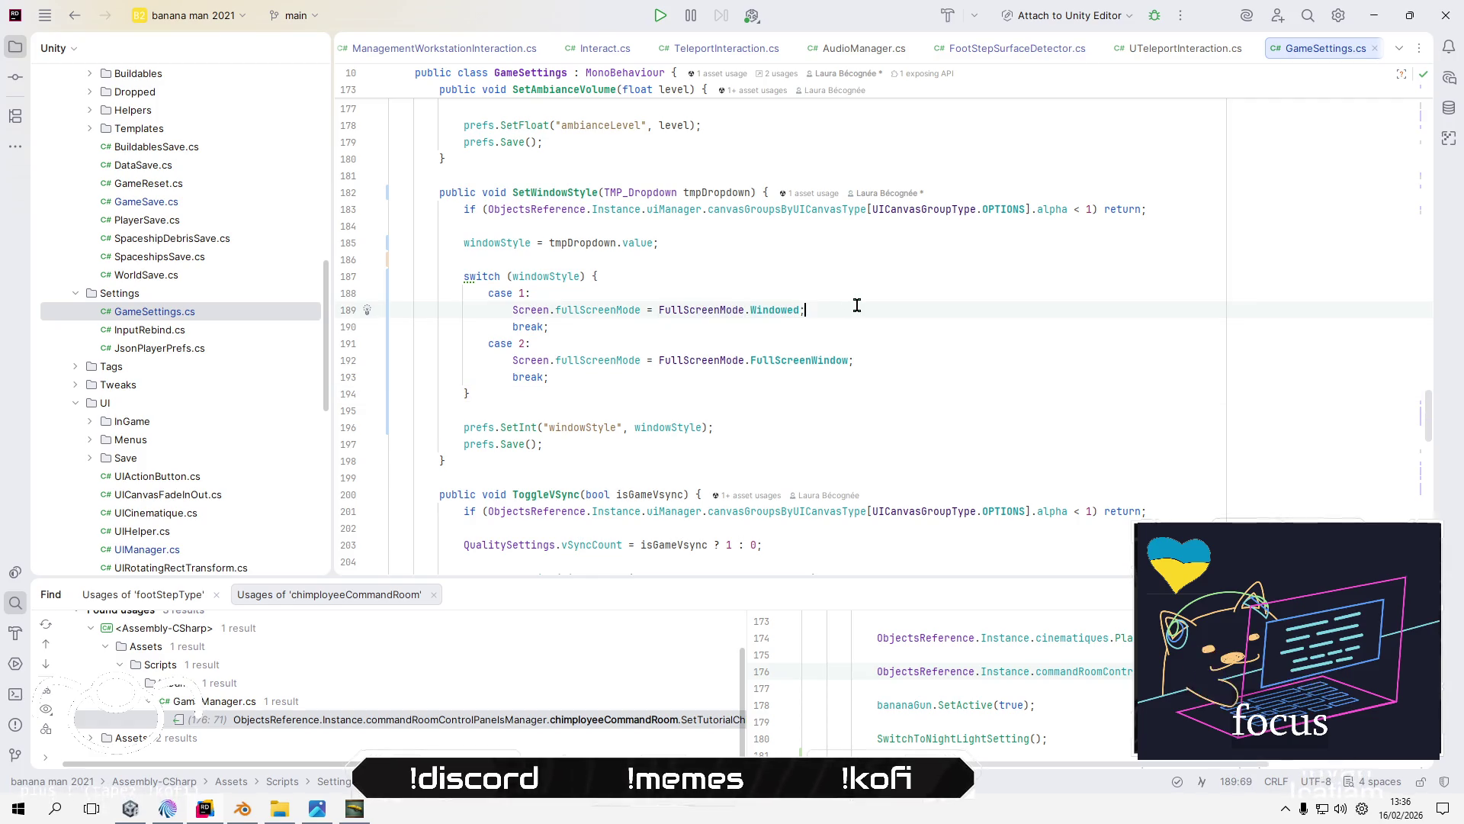
# - Add a Screen.fullScreen = true line under the FullScreenWindow case
pyautogui.press('Return')
pyautogui.write('Screen.')
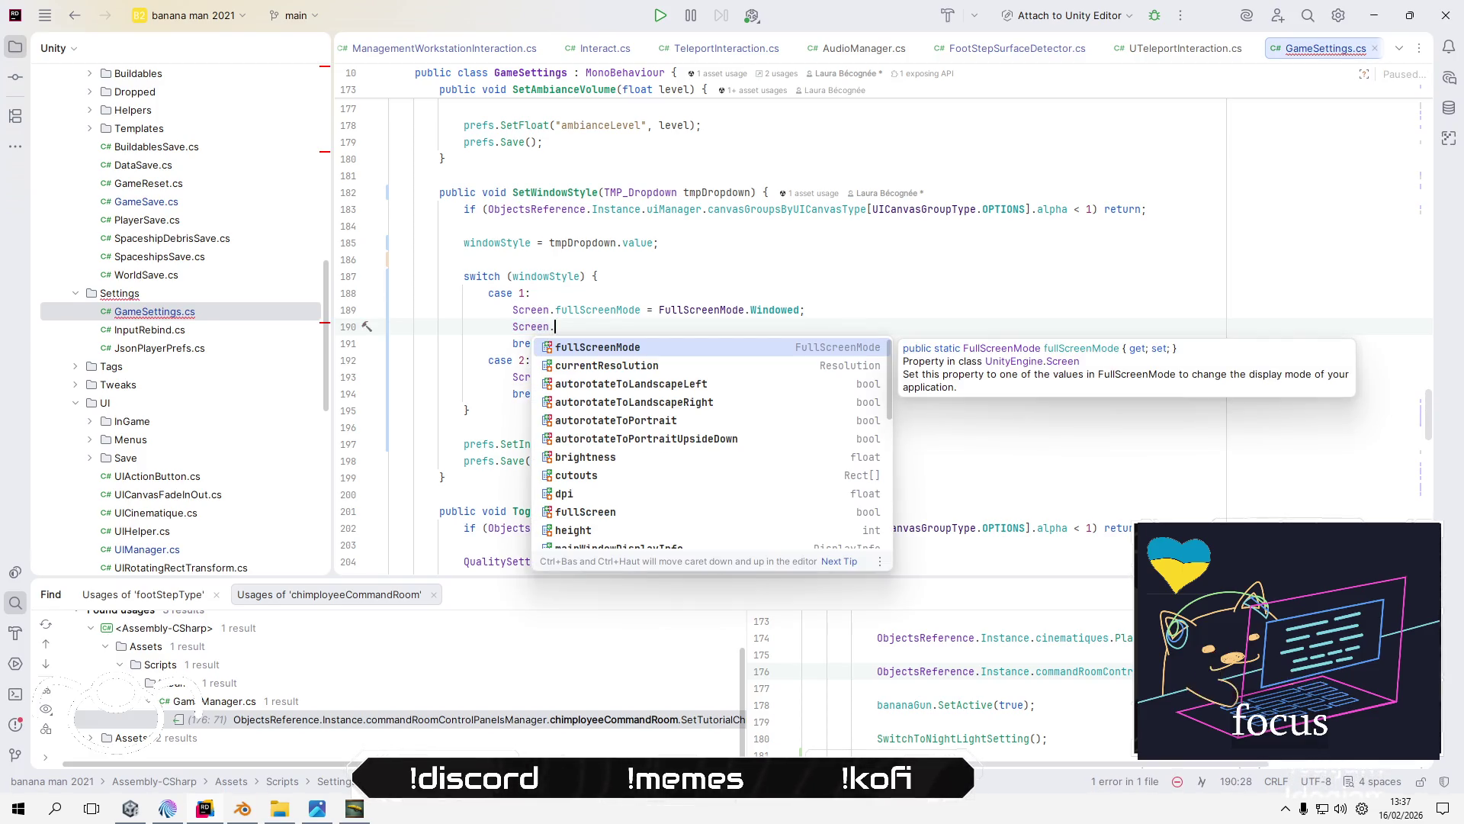
pyautogui.press('Down')
pyautogui.press('Down')
pyautogui.press('Down')
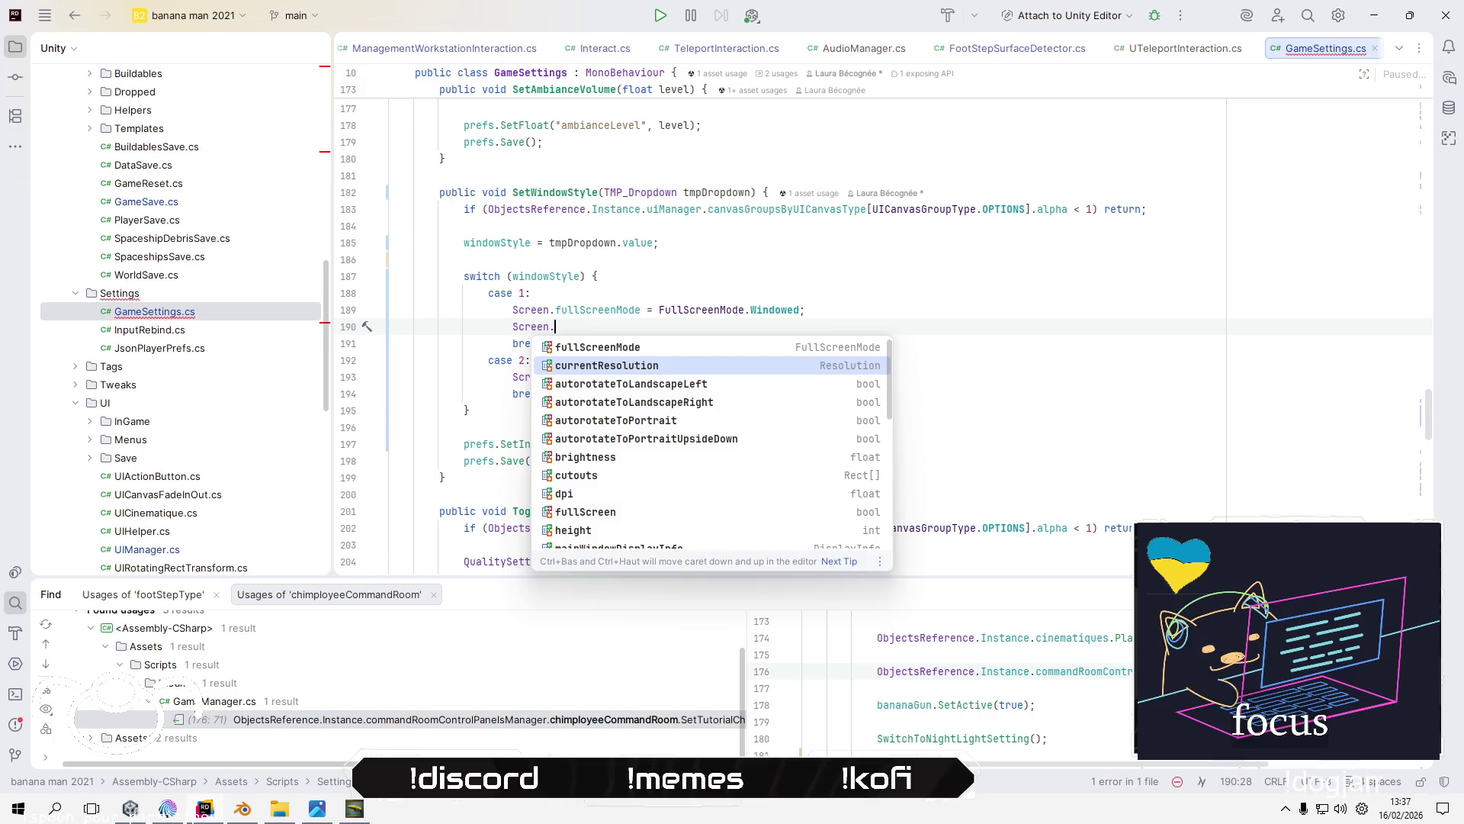
pyautogui.press('Up')
pyautogui.press('Up')
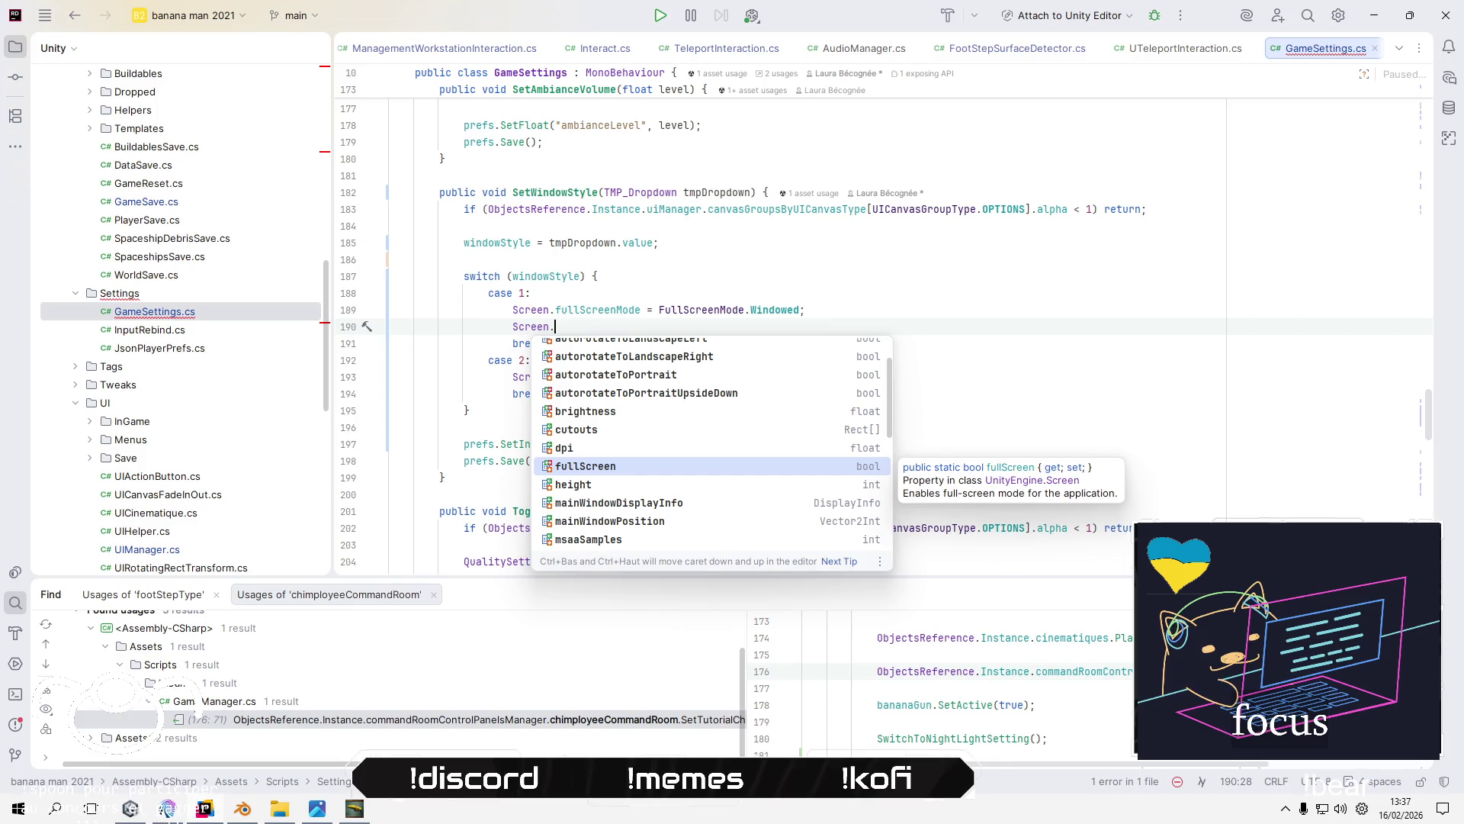
pyautogui.press('Return')
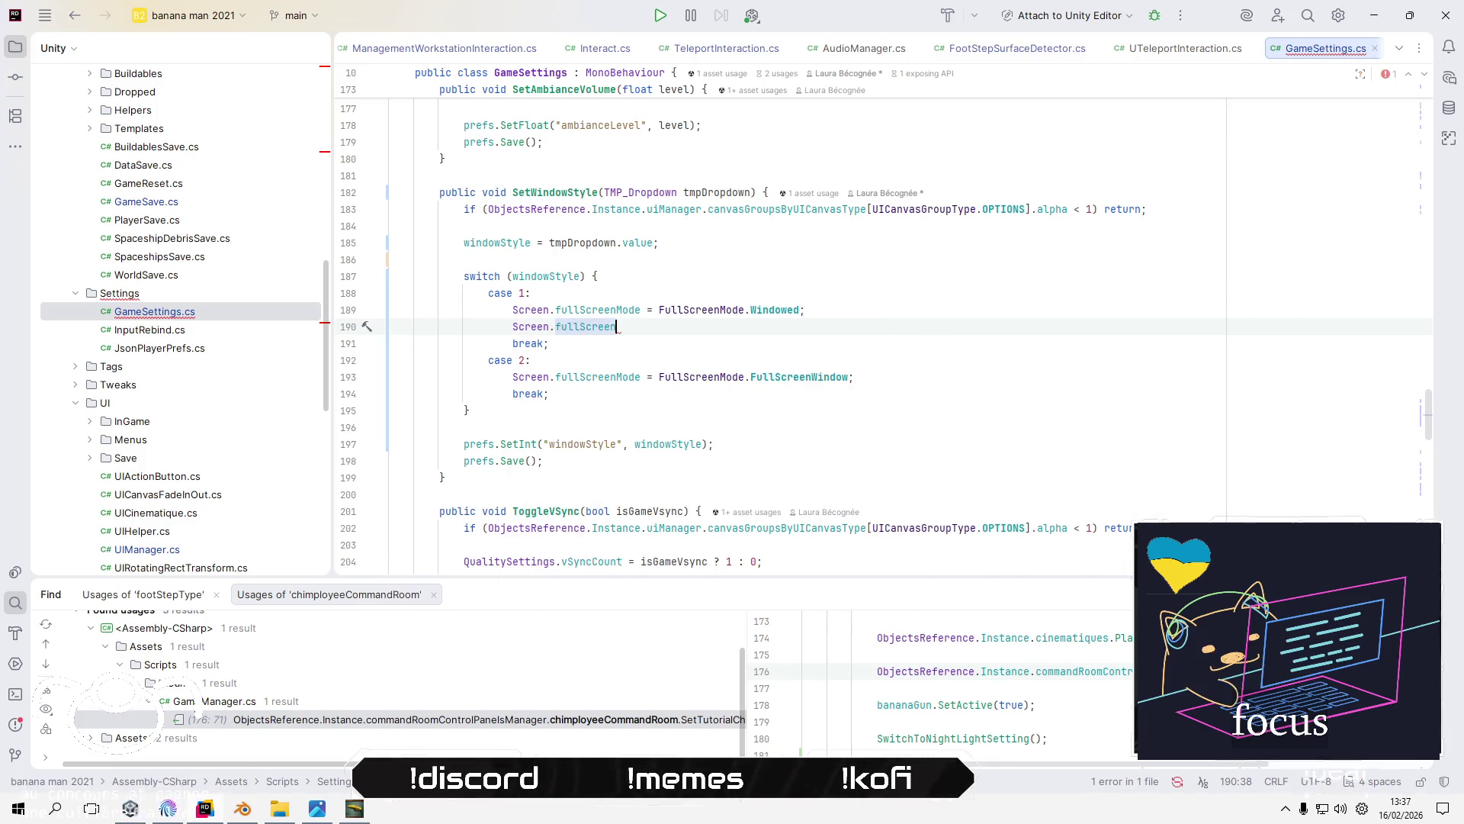
pyautogui.write('true')
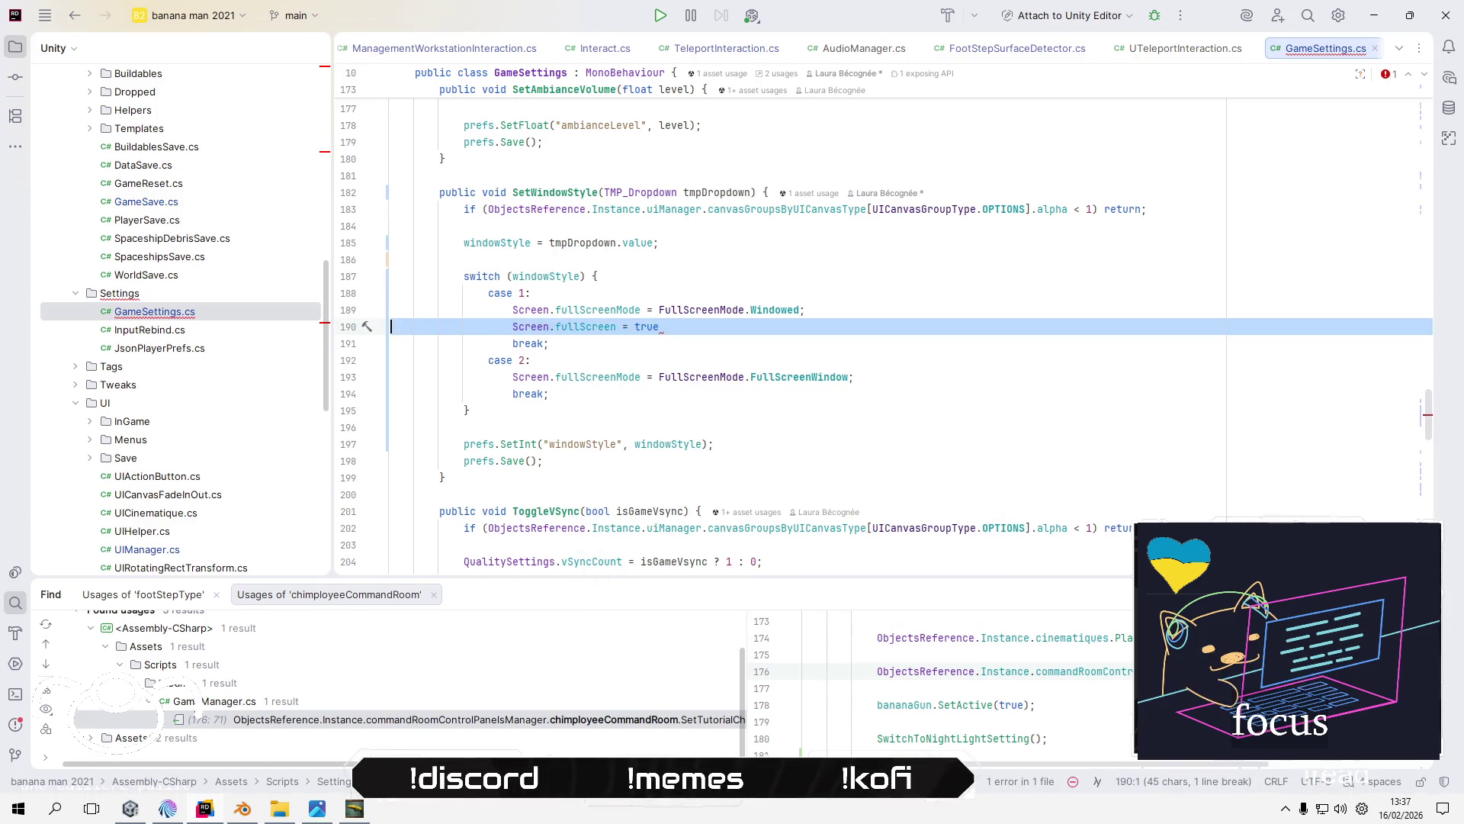
pyautogui.hotkey('ctrl', 'x')
pyautogui.press('Down')
pyautogui.press('Down')
pyautogui.press('Down')
pyautogui.hotkey('ctrl', 'v')
pyautogui.click(660, 377)
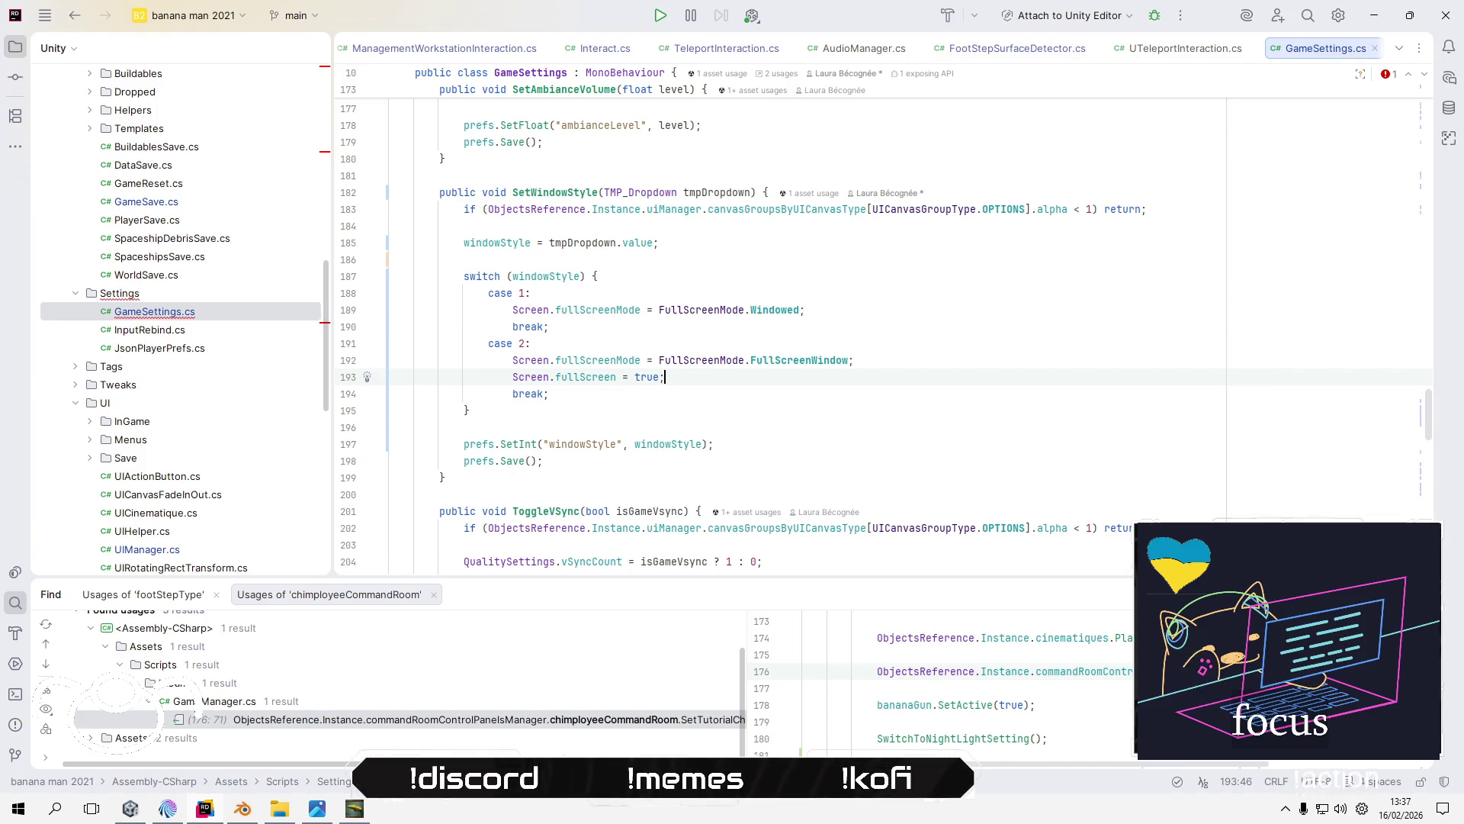
# - Copy the fullScreen line under the Windowed case and change its value to false
pyautogui.hotkey('ctrl', 'x')
pyautogui.press('Up')
pyautogui.hotkey('ctrl', 'z')
pyautogui.press('Up')
pyautogui.press('Up')
pyautogui.hotkey('ctrl', 'v')
pyautogui.press('BackSpace')
pyautogui.press('BackSpace')
pyautogui.press('BackSpace')
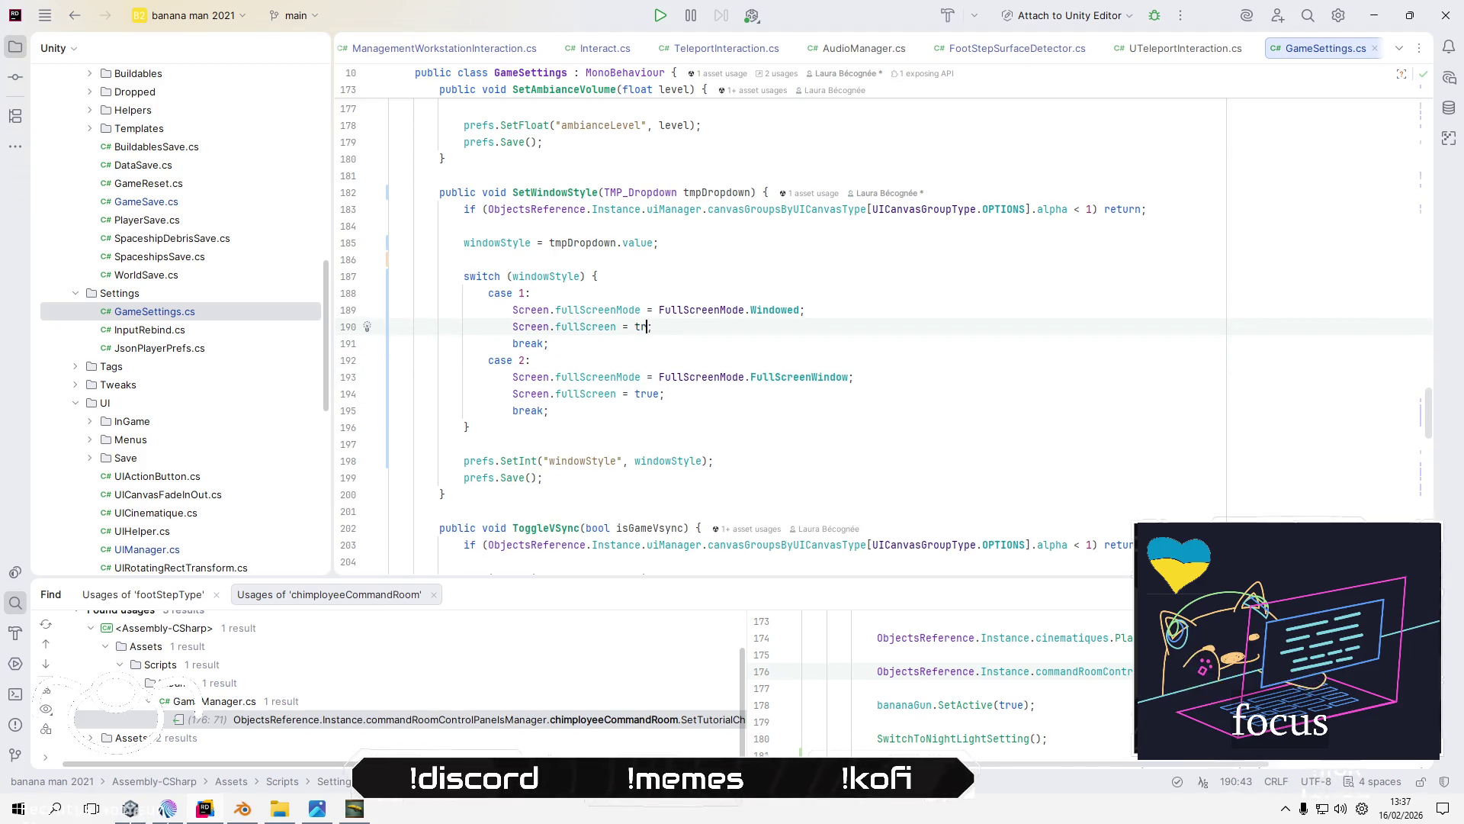
pyautogui.write('false')
pyautogui.click(391, 343)
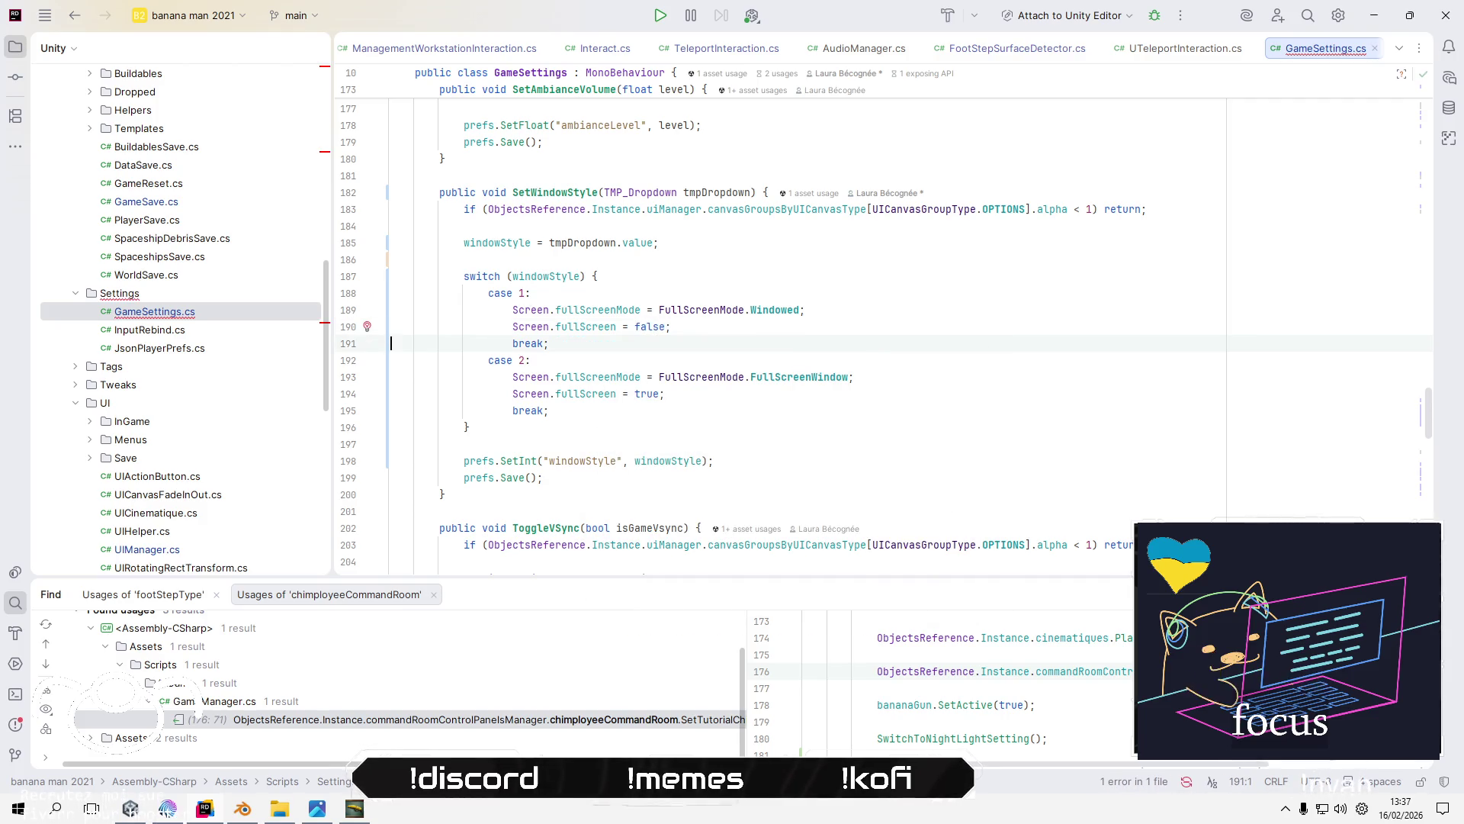
pyautogui.click(876, 291)
pyautogui.hotkey('alt', 'Tab')
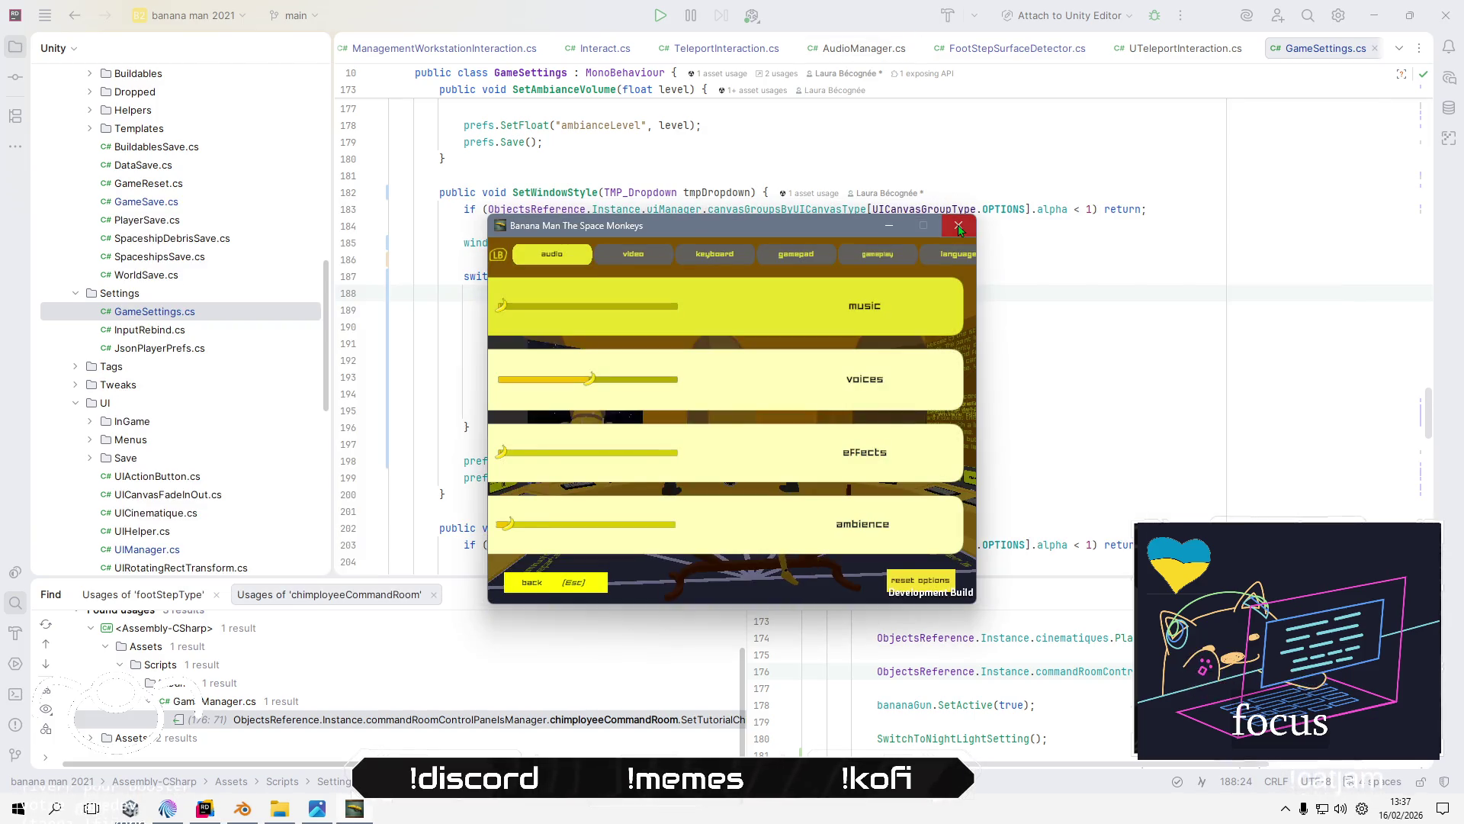
# - Close the game build with its X button and return to the Unity Editor
pyautogui.click(958, 225)
pyautogui.hotkey('alt', 'Tab')
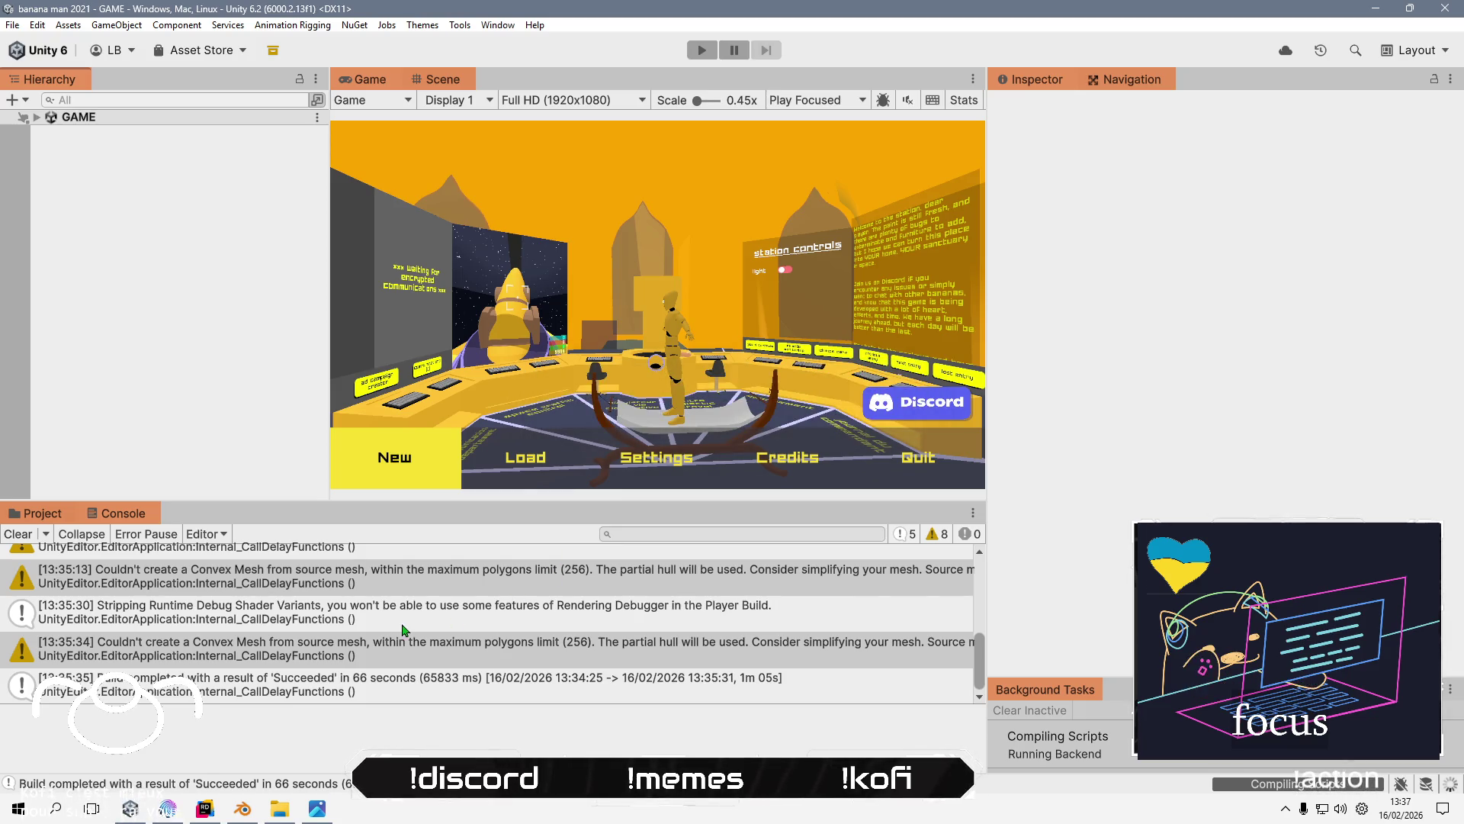
# - Send chat messages '66 seconds pour le build ????????', 'WOWWWWW', 'cette fuse', then clear Unity's console
pyautogui.write('66 seconds pour le build')
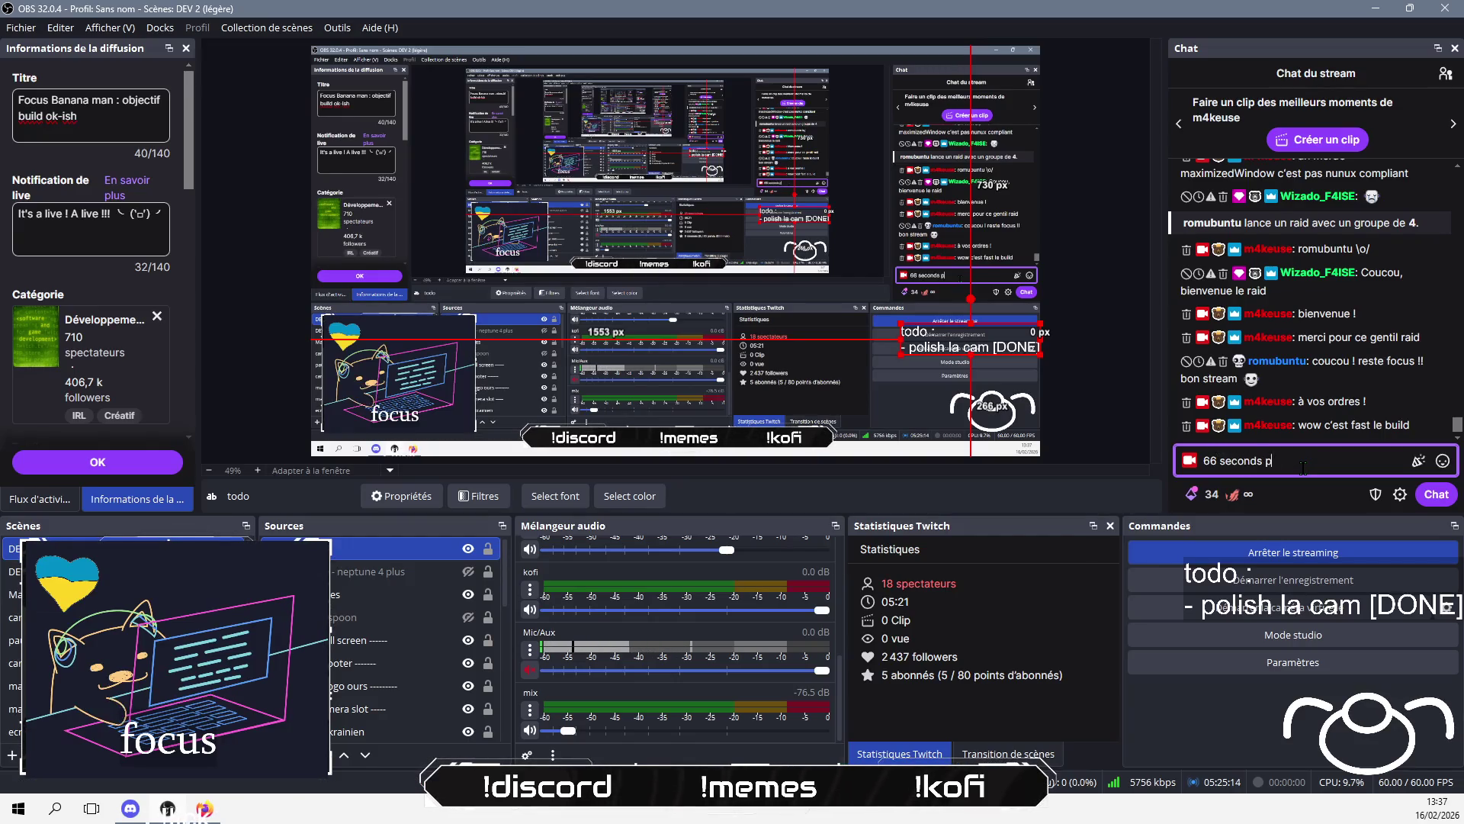
pyautogui.write(' ?????')
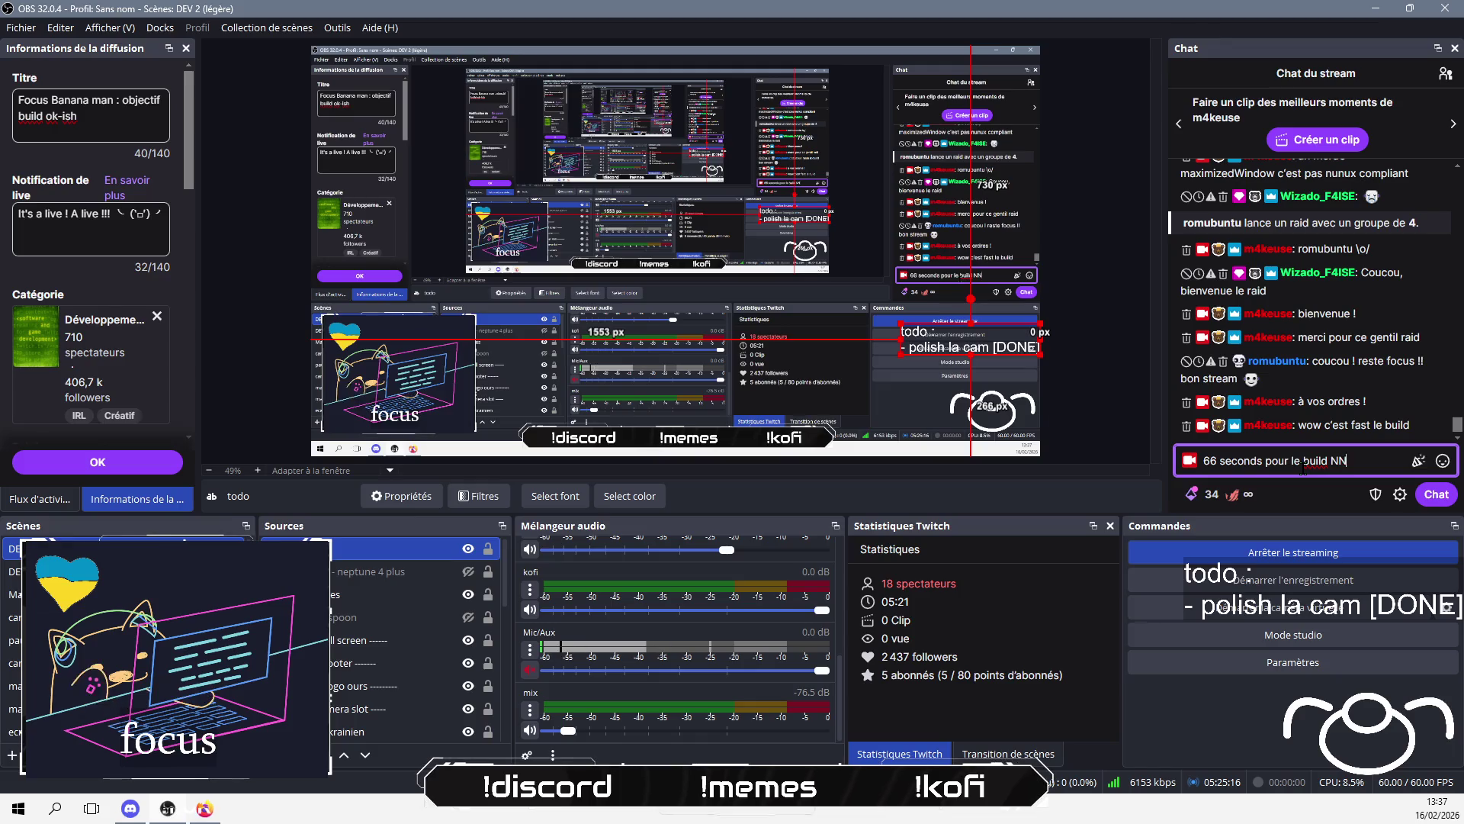
pyautogui.write('???')
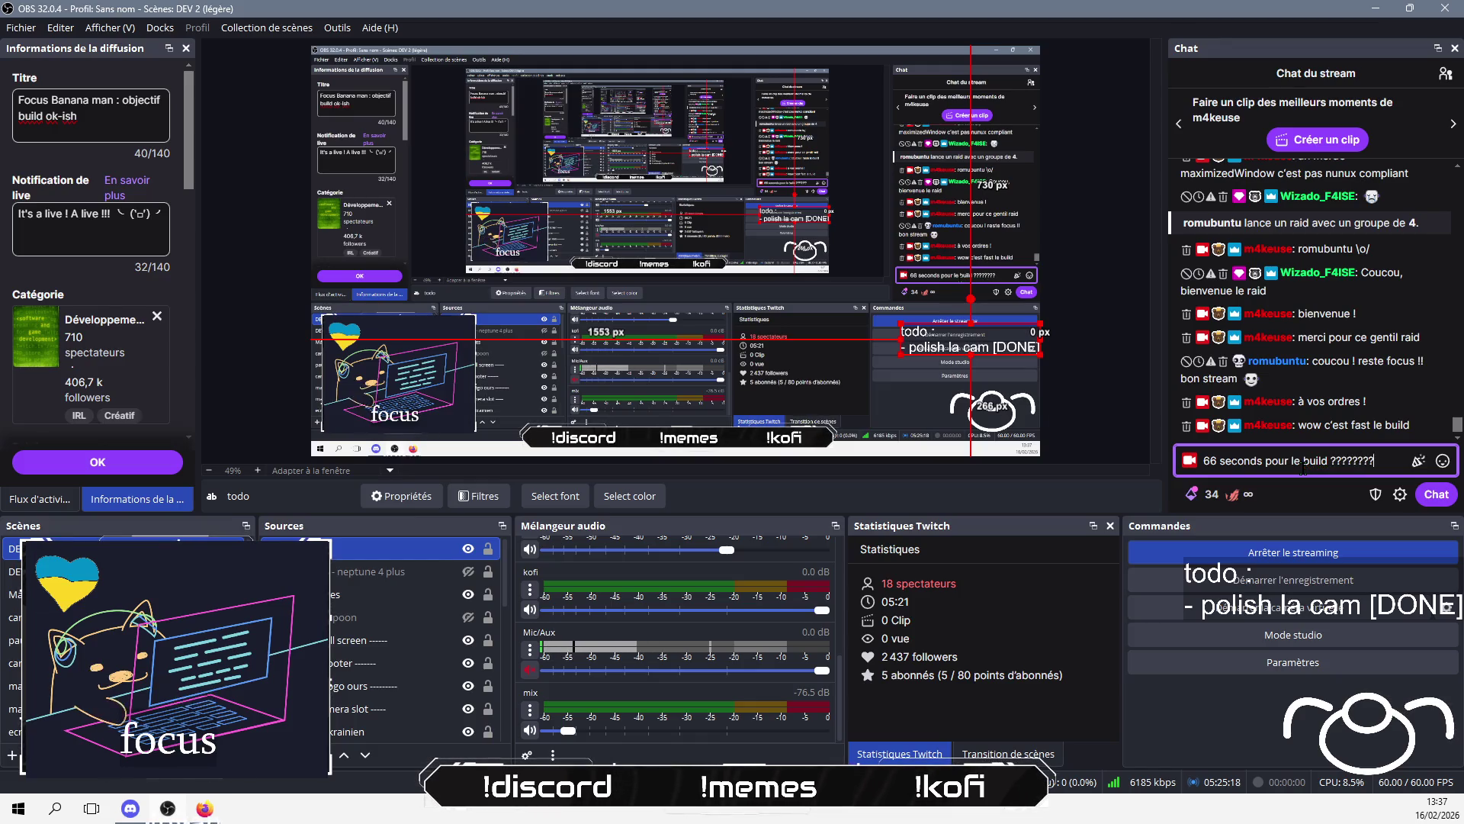
pyautogui.press('Return')
pyautogui.write('WOWWWWW')
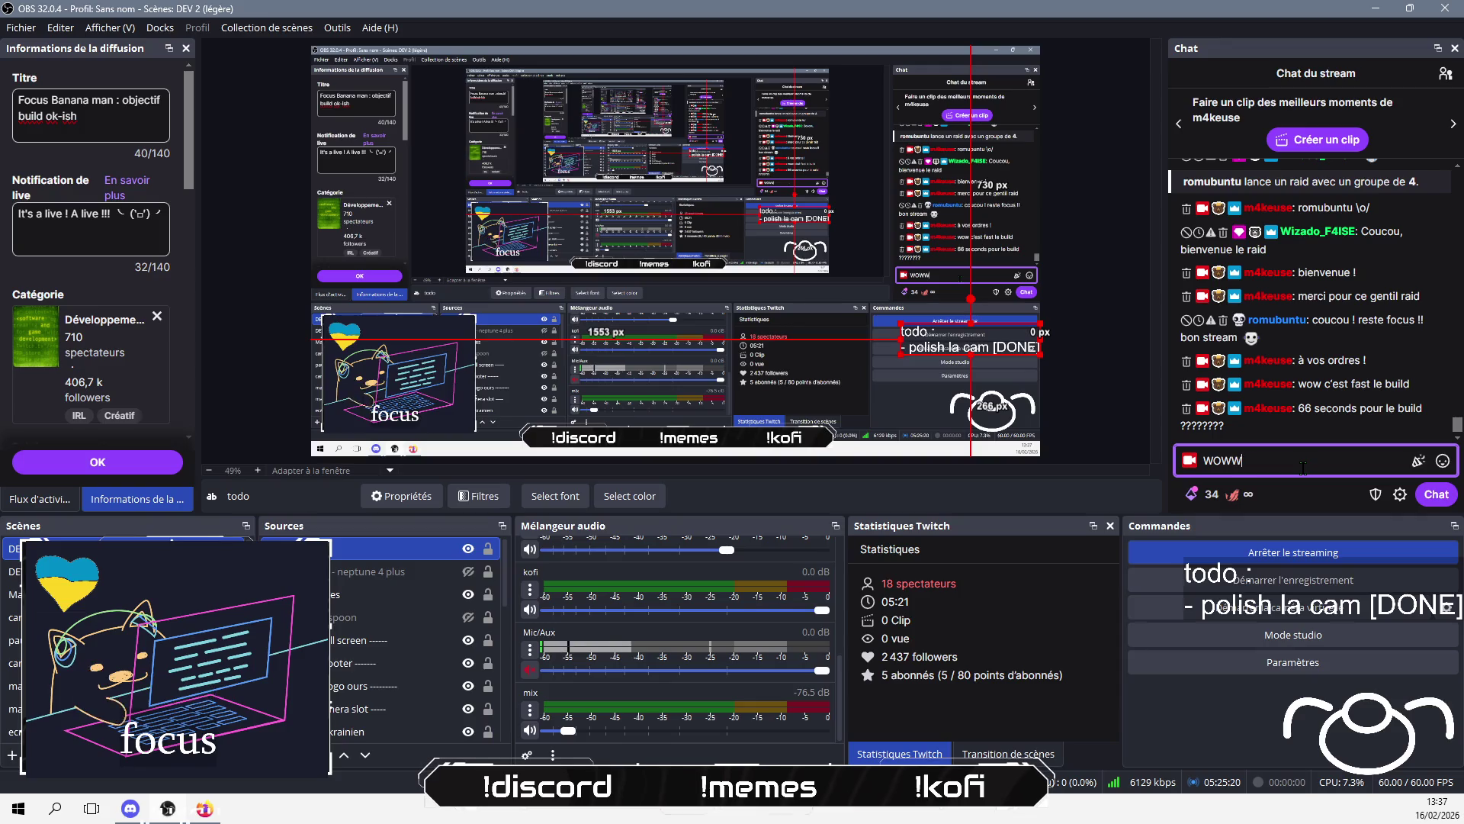
pyautogui.press('Return')
pyautogui.write('cette fuse')
pyautogui.press('Return')
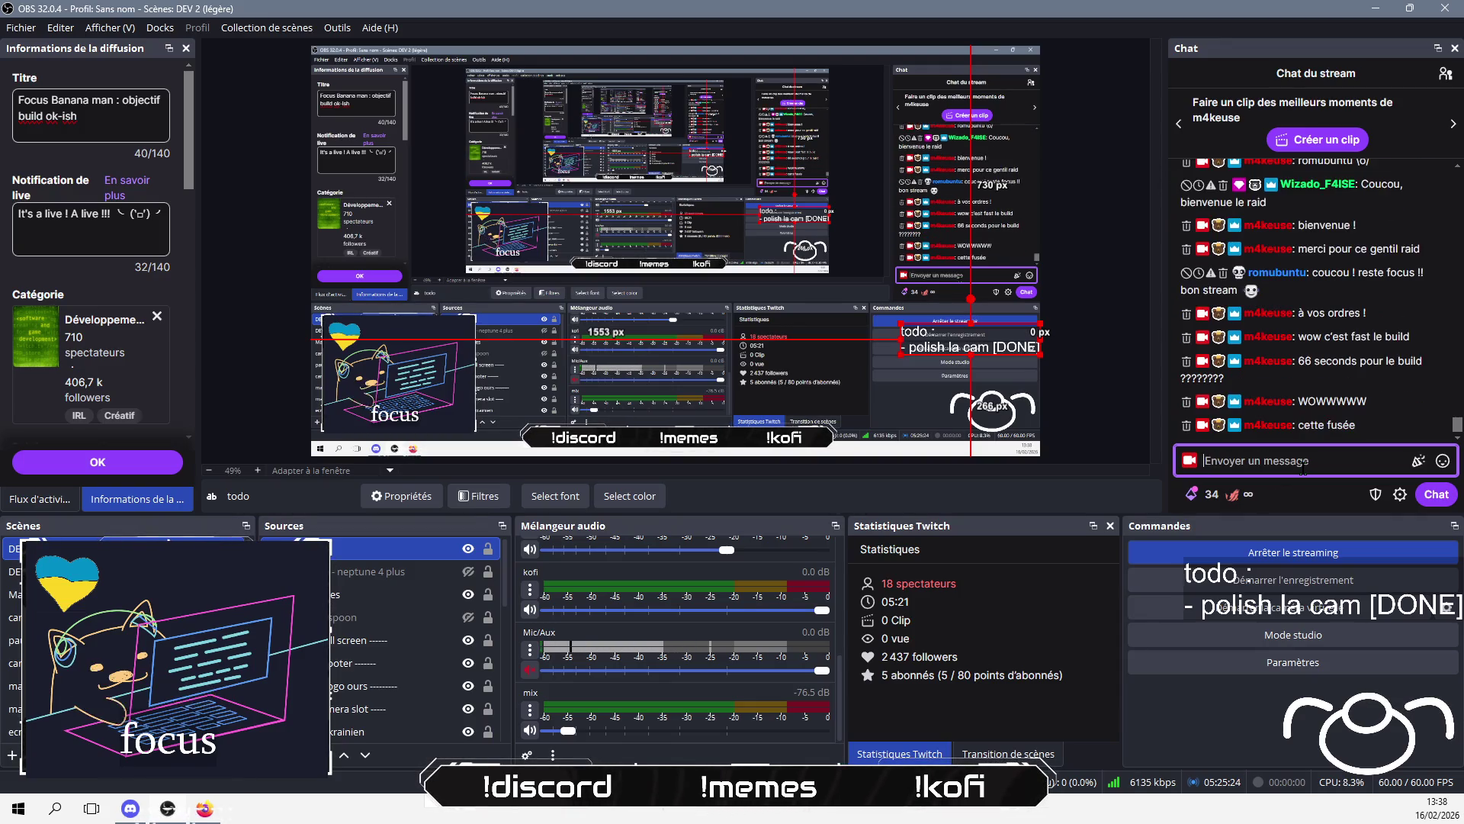
pyautogui.hotkey('alt', 'Tab')
pyautogui.click(18, 534)
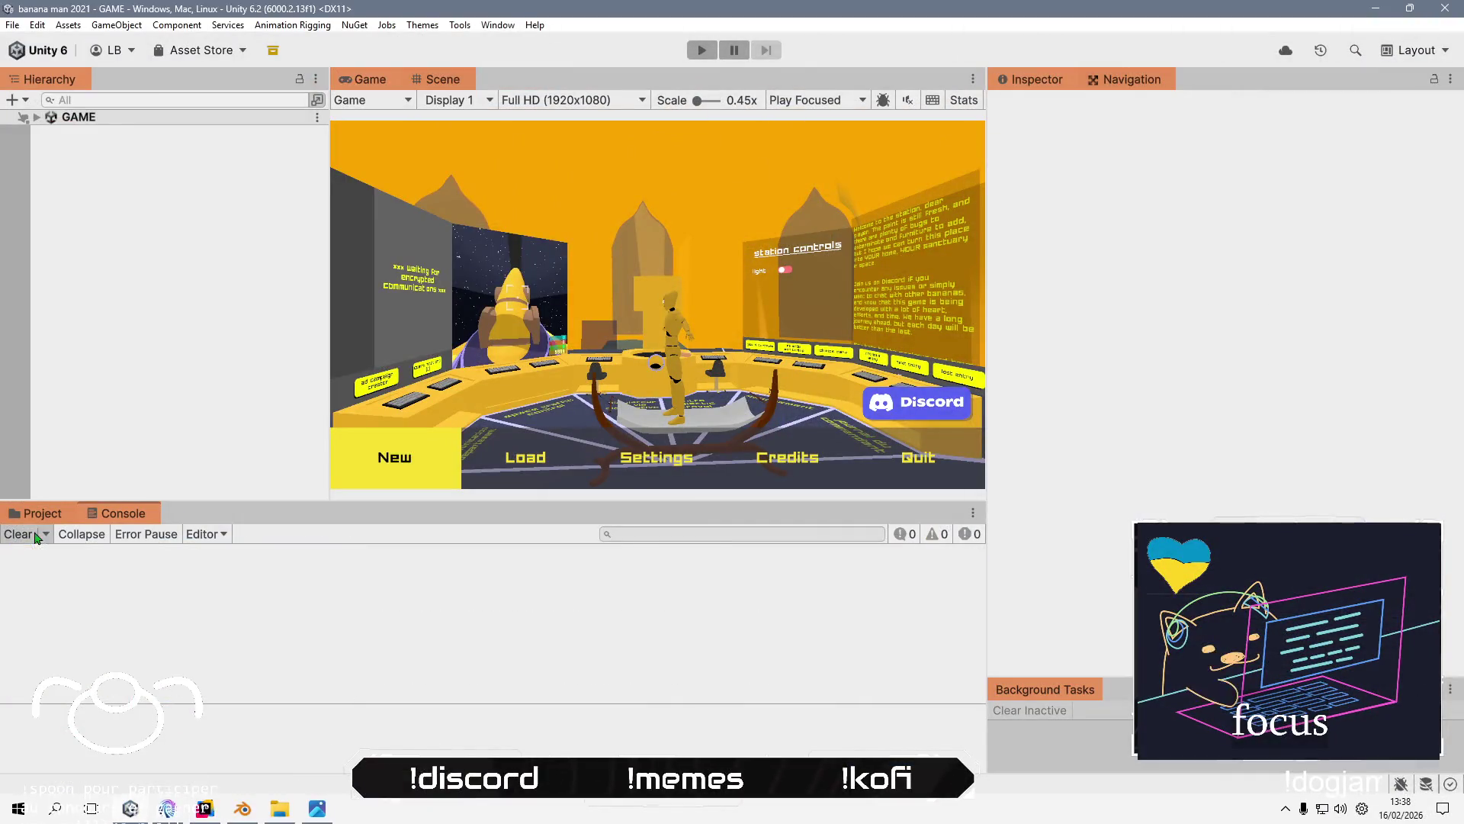
# - Cancel a first Build Profiles build attempt and refresh the project assets
pyautogui.click(13, 24)
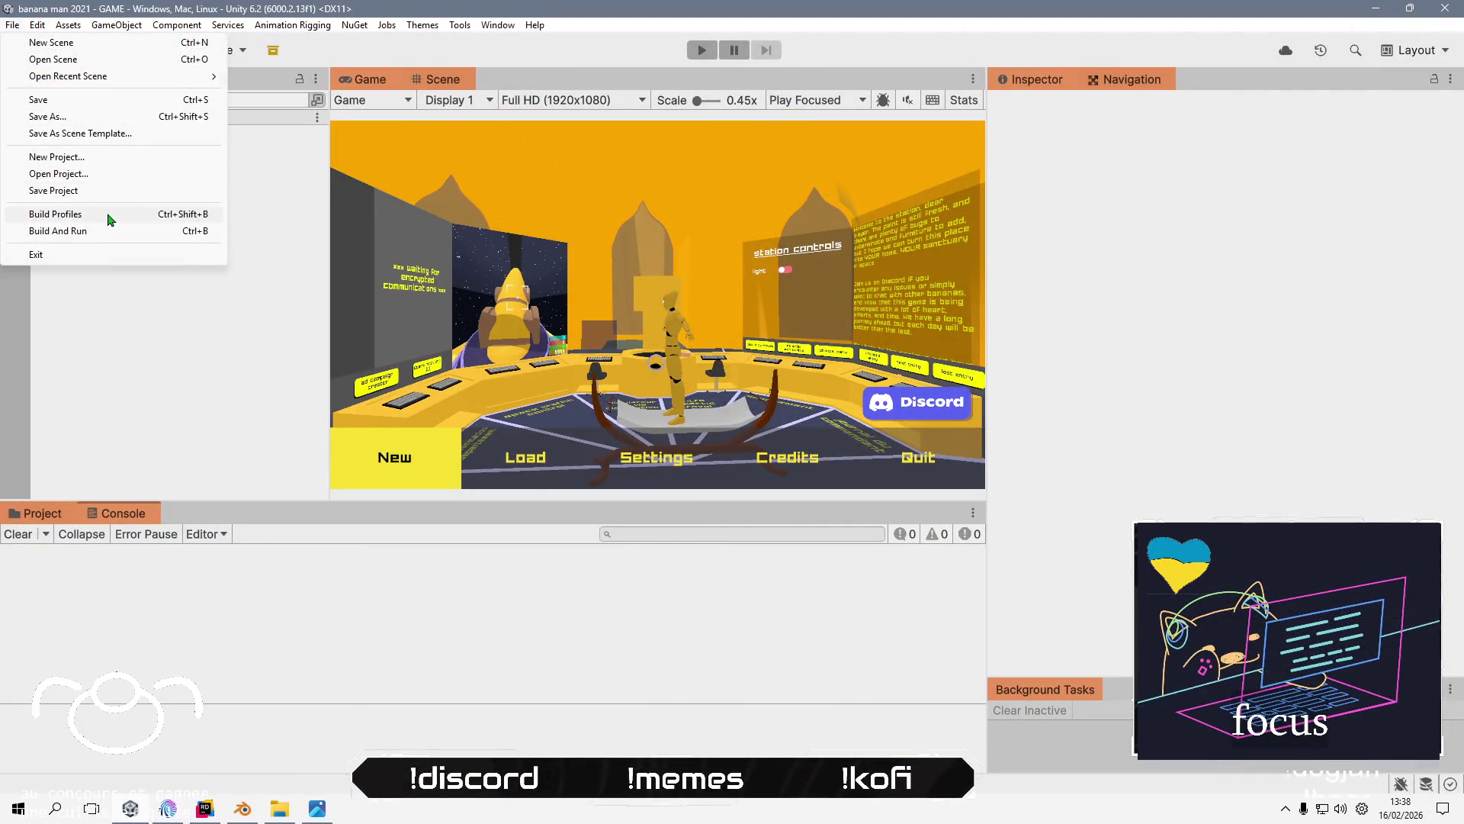
pyautogui.click(84, 214)
pyautogui.click(1270, 765)
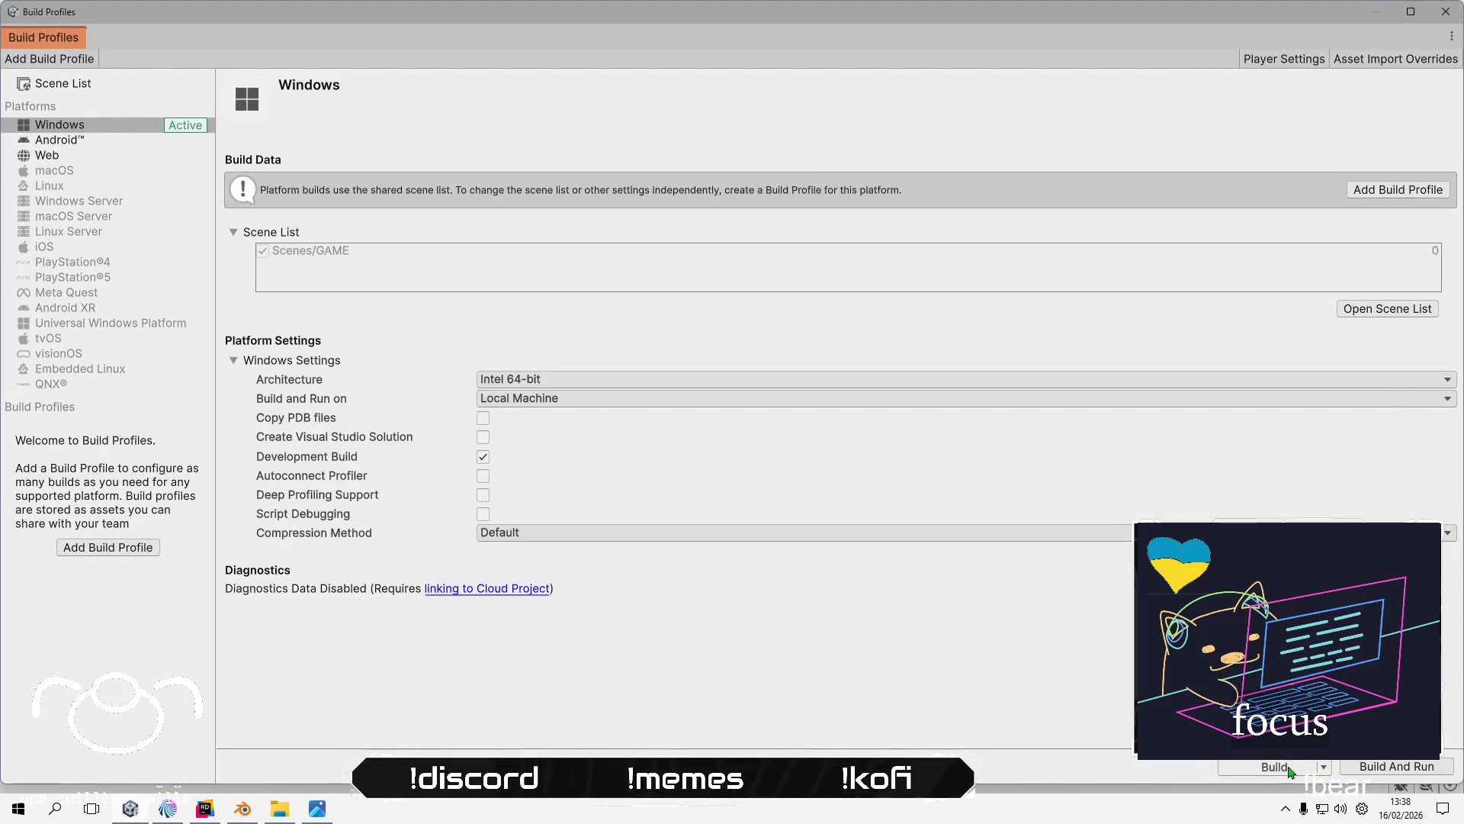
pyautogui.click(986, 657)
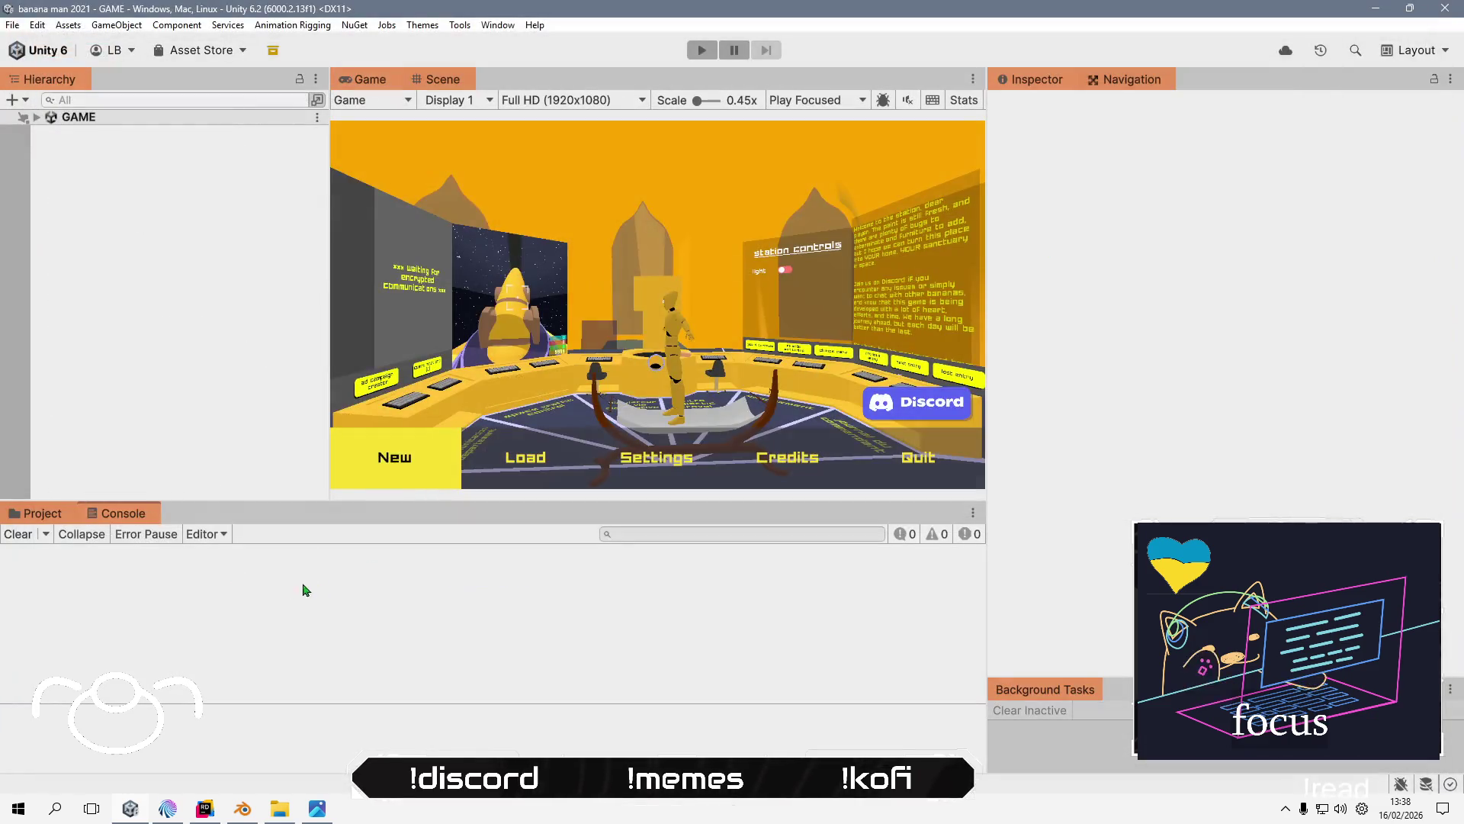
pyautogui.click(83, 519)
pyautogui.rightClick(406, 673)
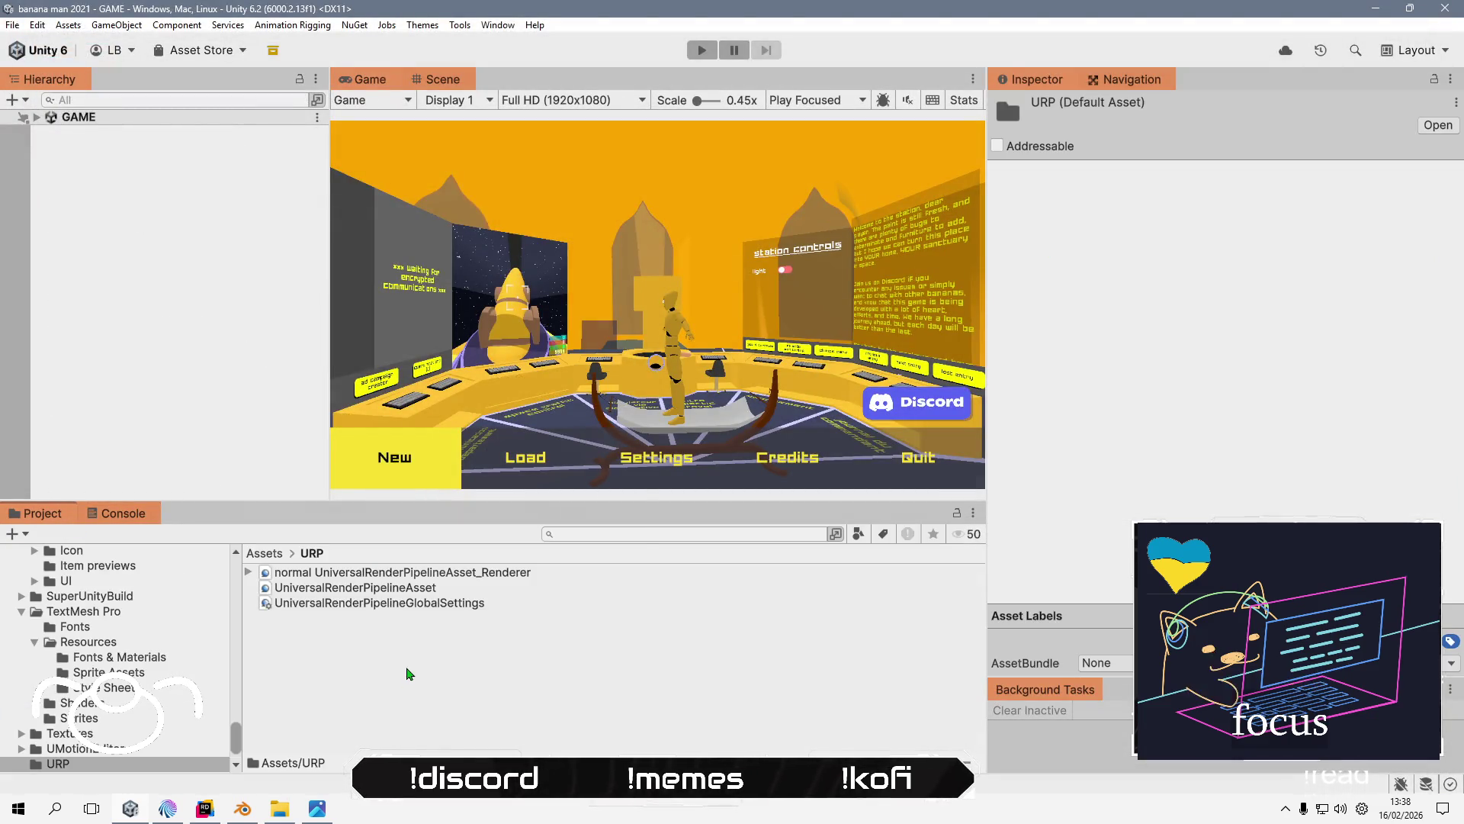
pyautogui.click(485, 506)
# - Build the Windows player with the project's Builds folder as output
pyautogui.click(12, 24)
pyautogui.click(112, 221)
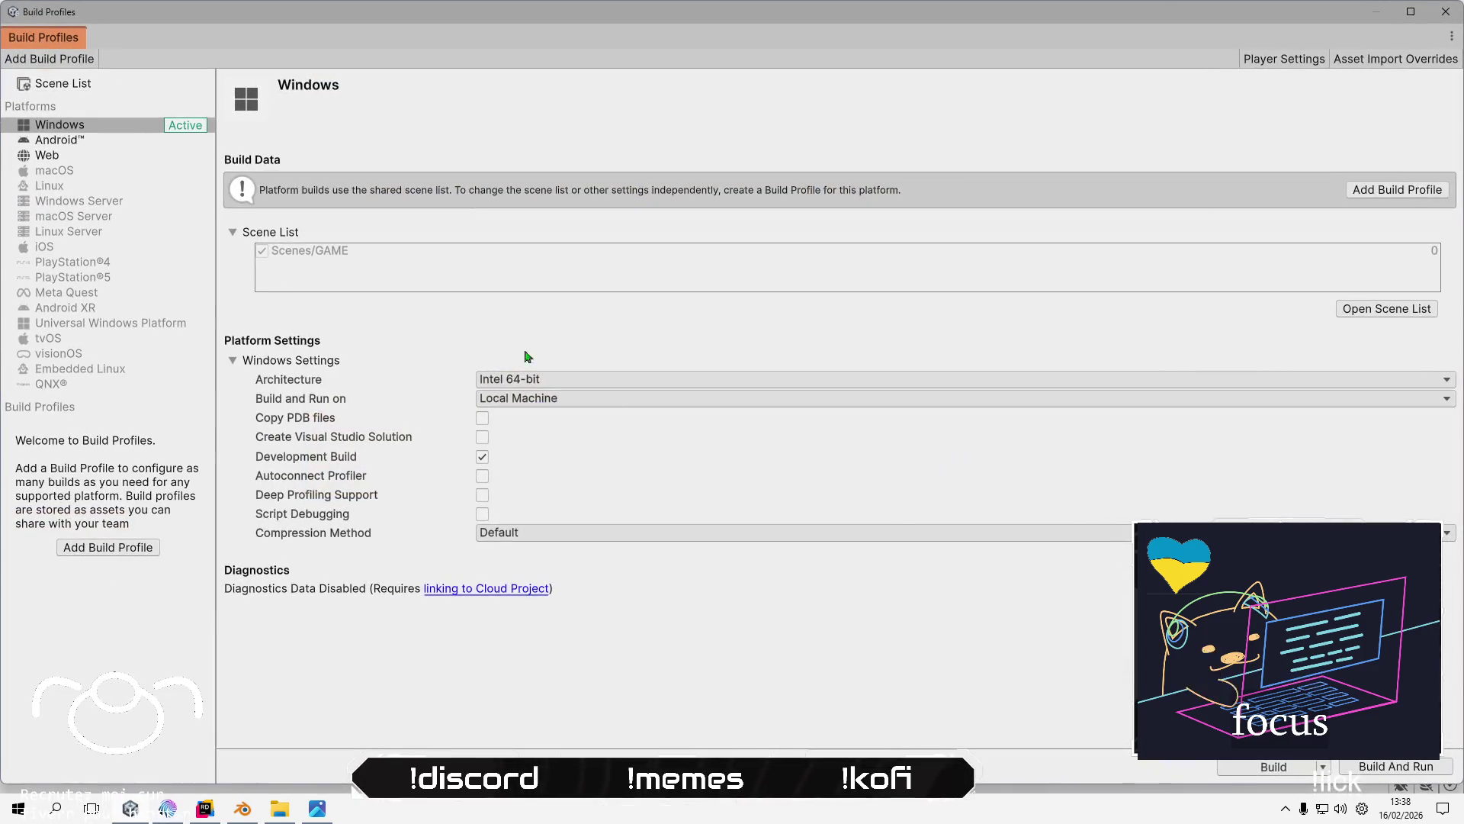
pyautogui.click(1288, 774)
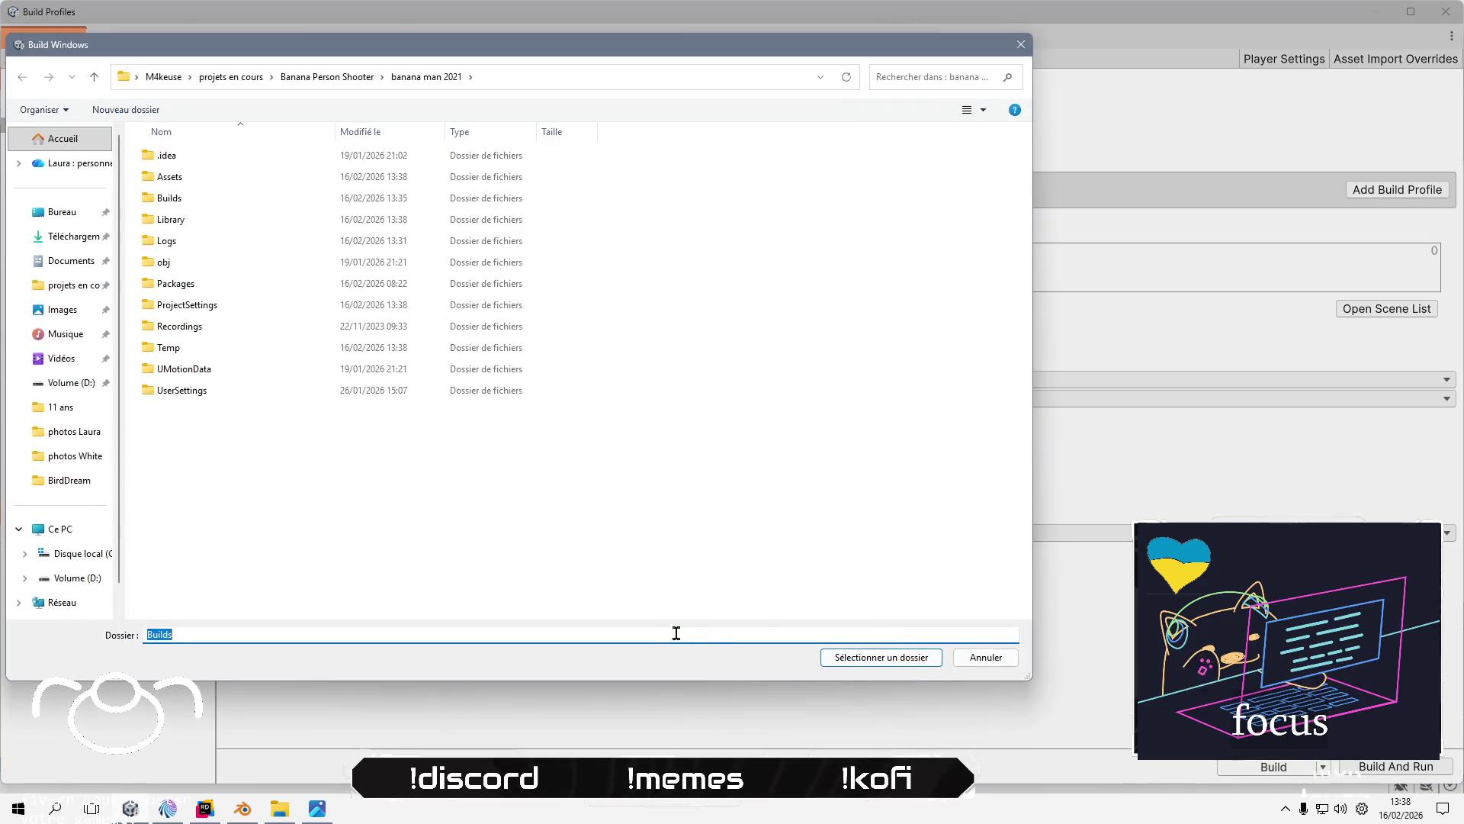
pyautogui.doubleClick(194, 198)
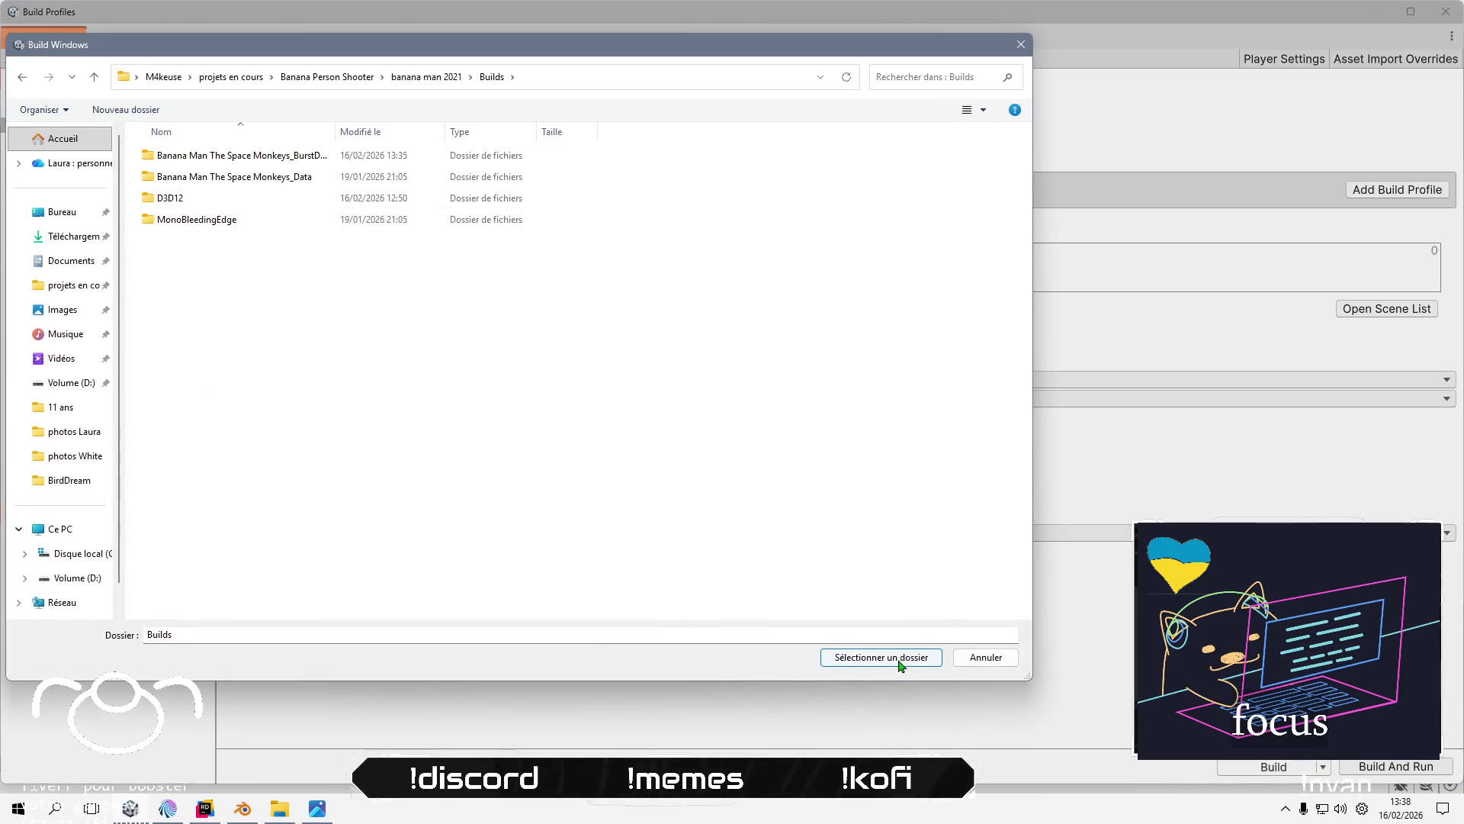
pyautogui.click(882, 656)
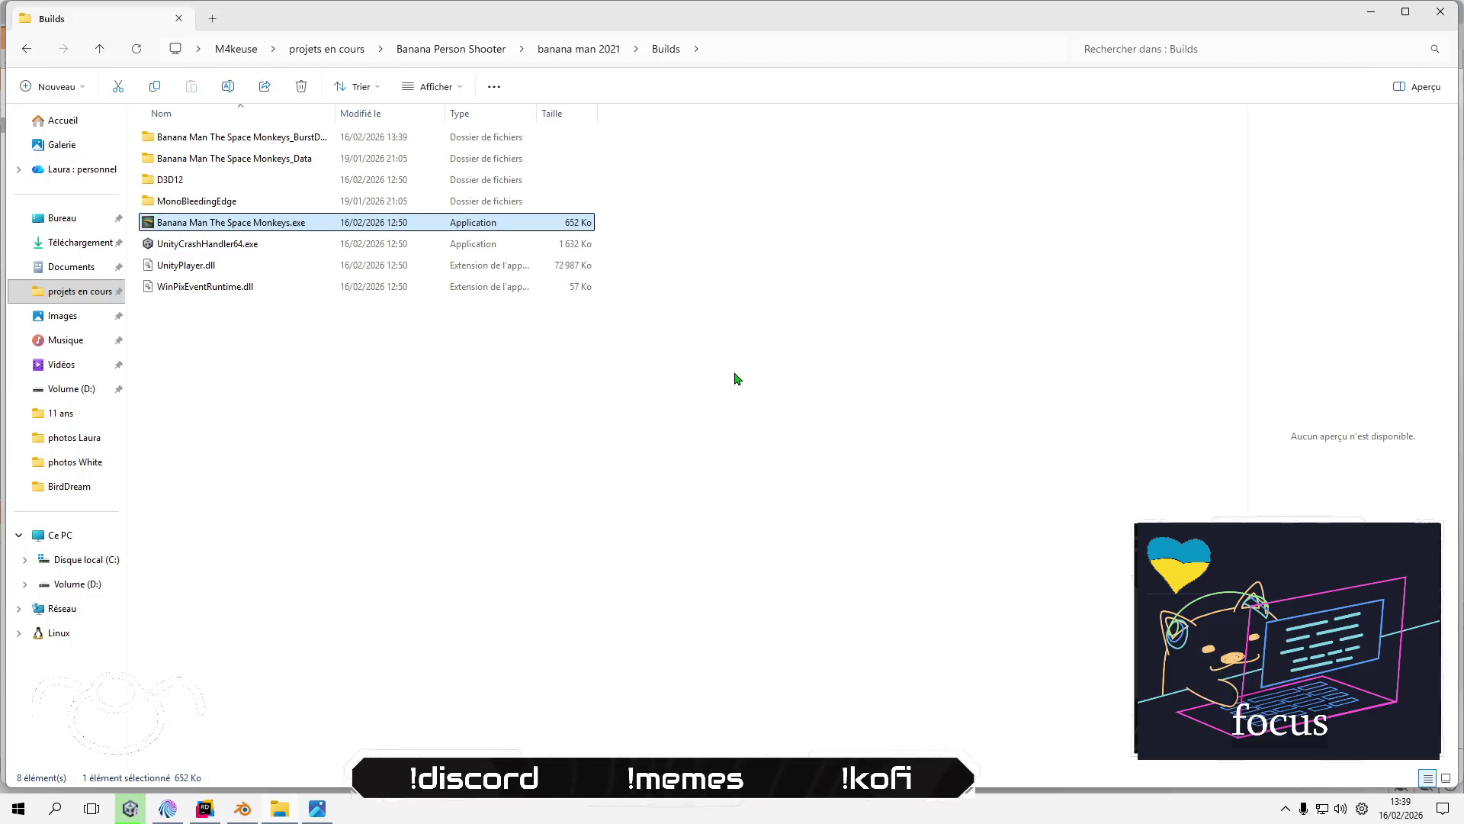
pyautogui.click(354, 481)
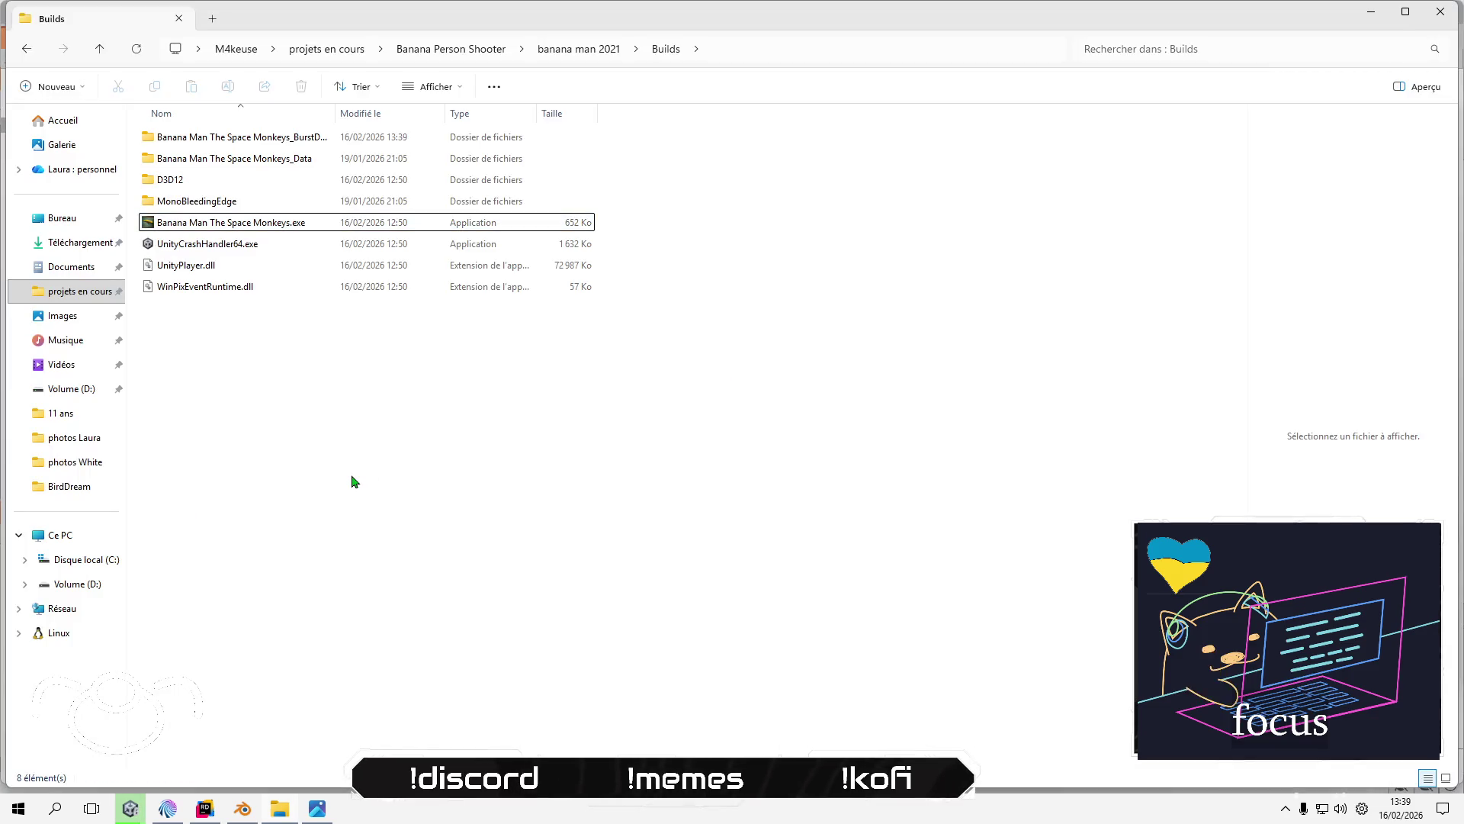
pyautogui.doubleClick(244, 222)
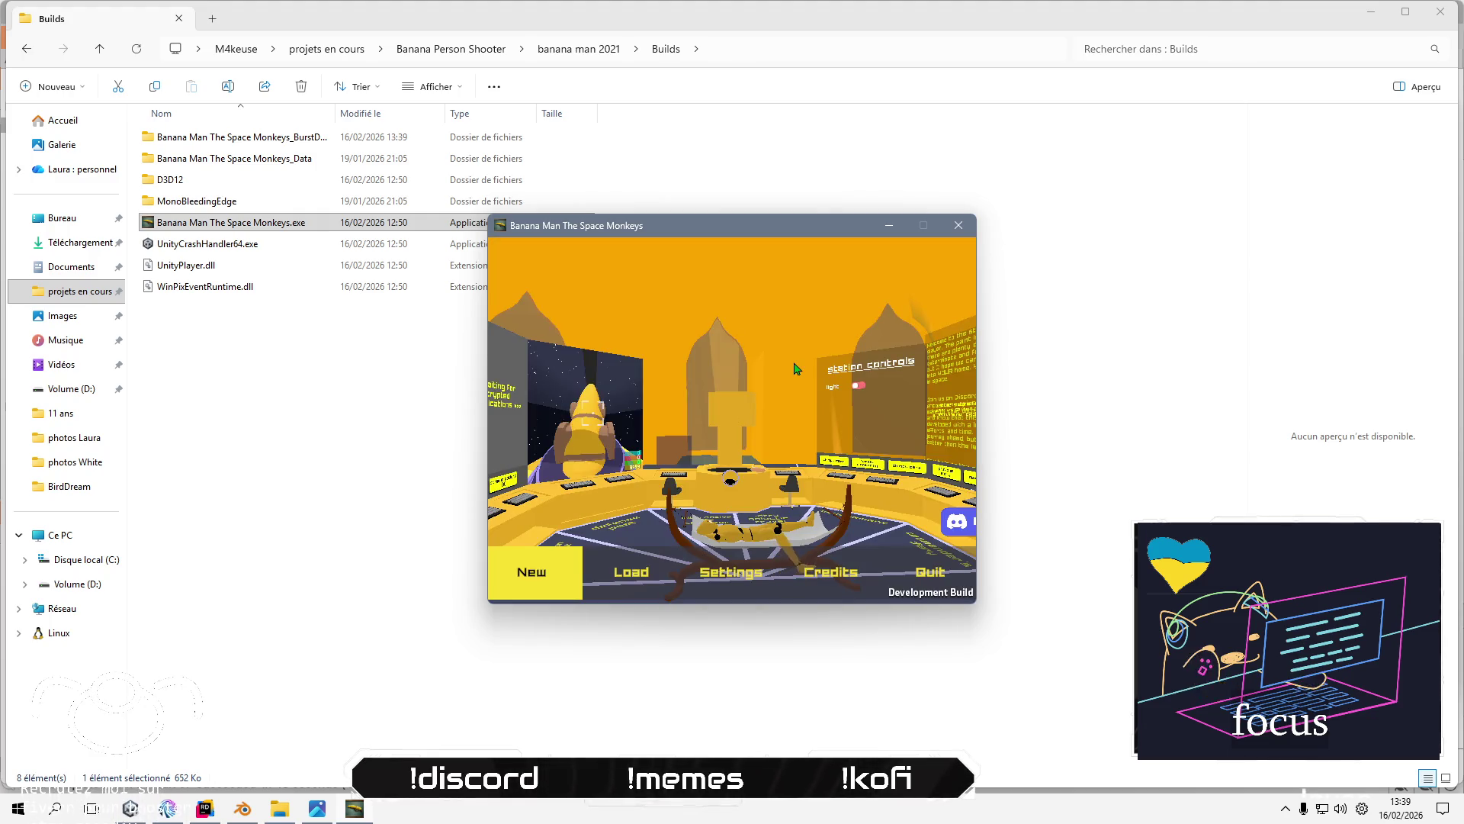
pyautogui.click(730, 581)
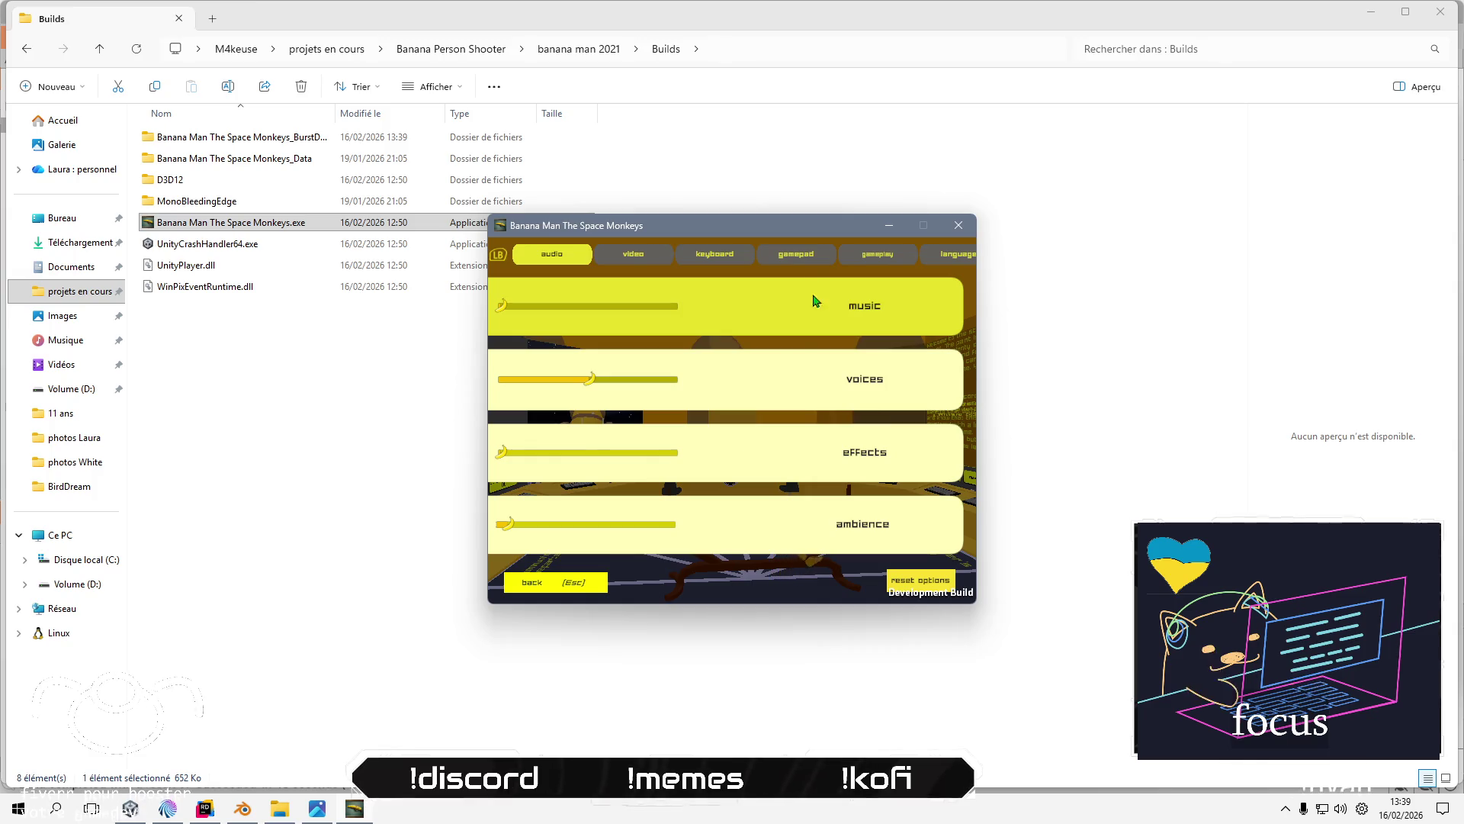
pyautogui.click(634, 255)
pyautogui.click(621, 313)
pyautogui.click(608, 343)
pyautogui.click(614, 312)
pyautogui.click(602, 326)
pyautogui.click(614, 309)
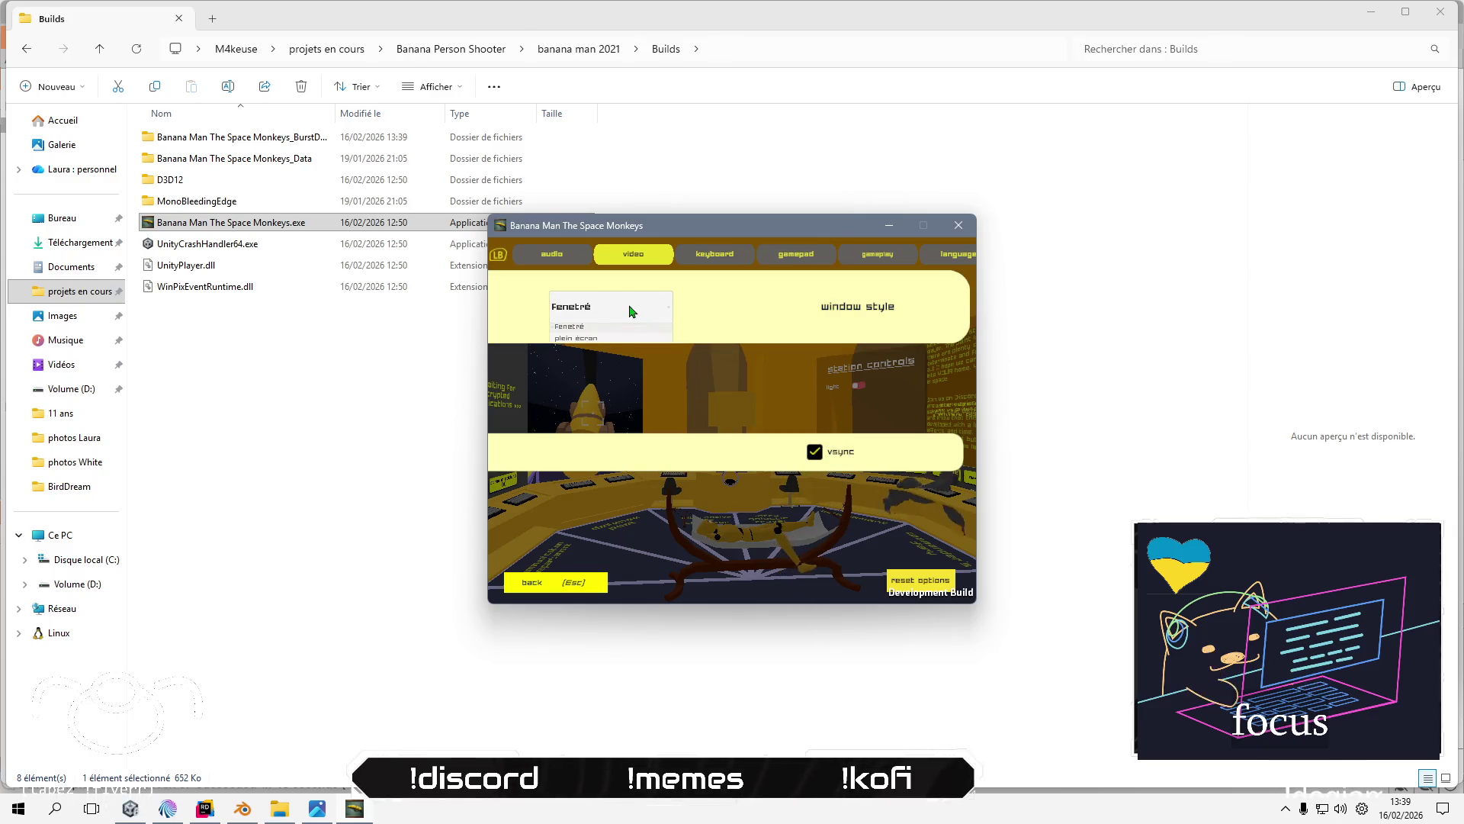
pyautogui.click(608, 339)
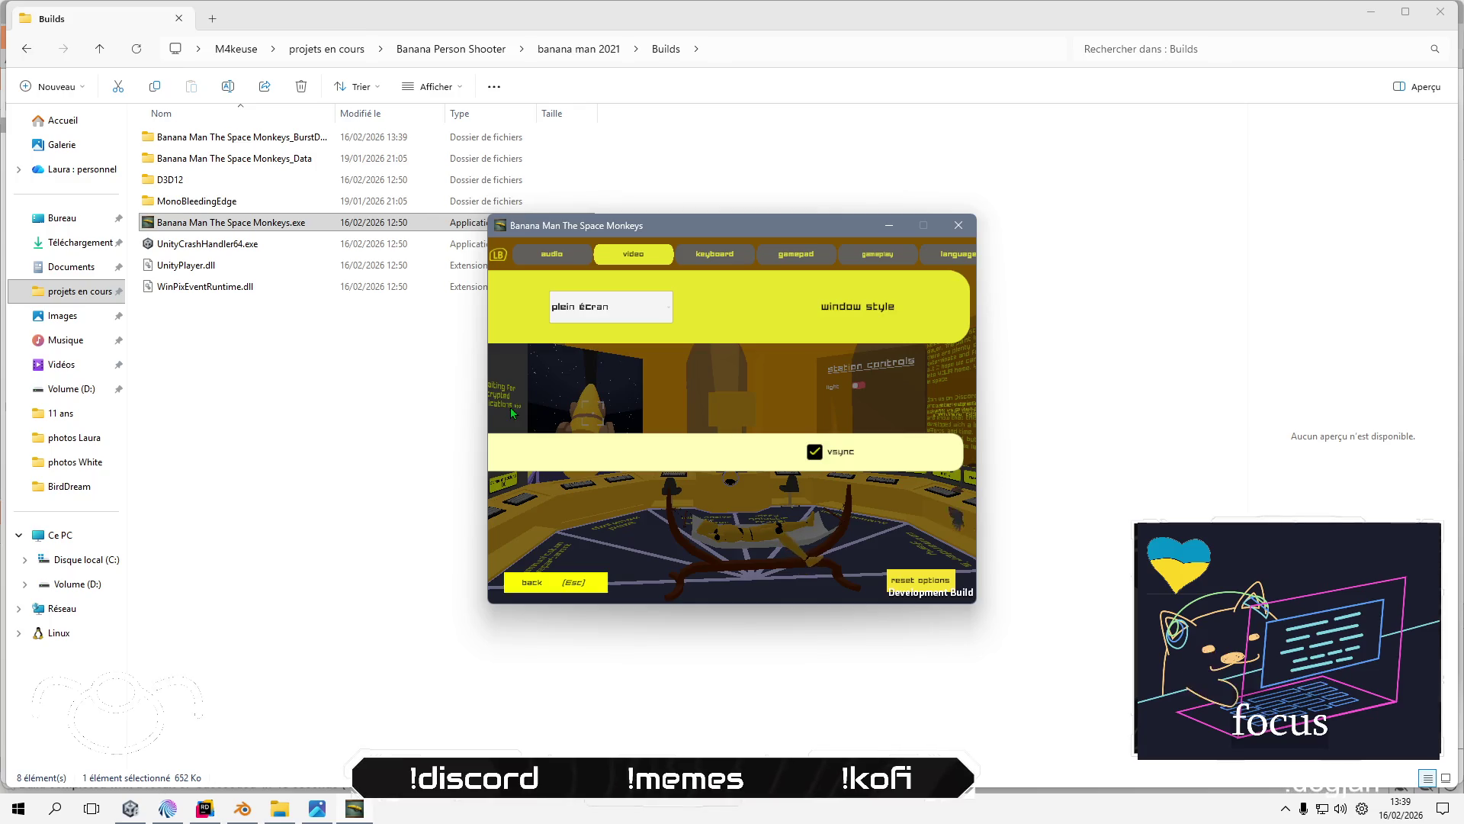
pyautogui.click(948, 227)
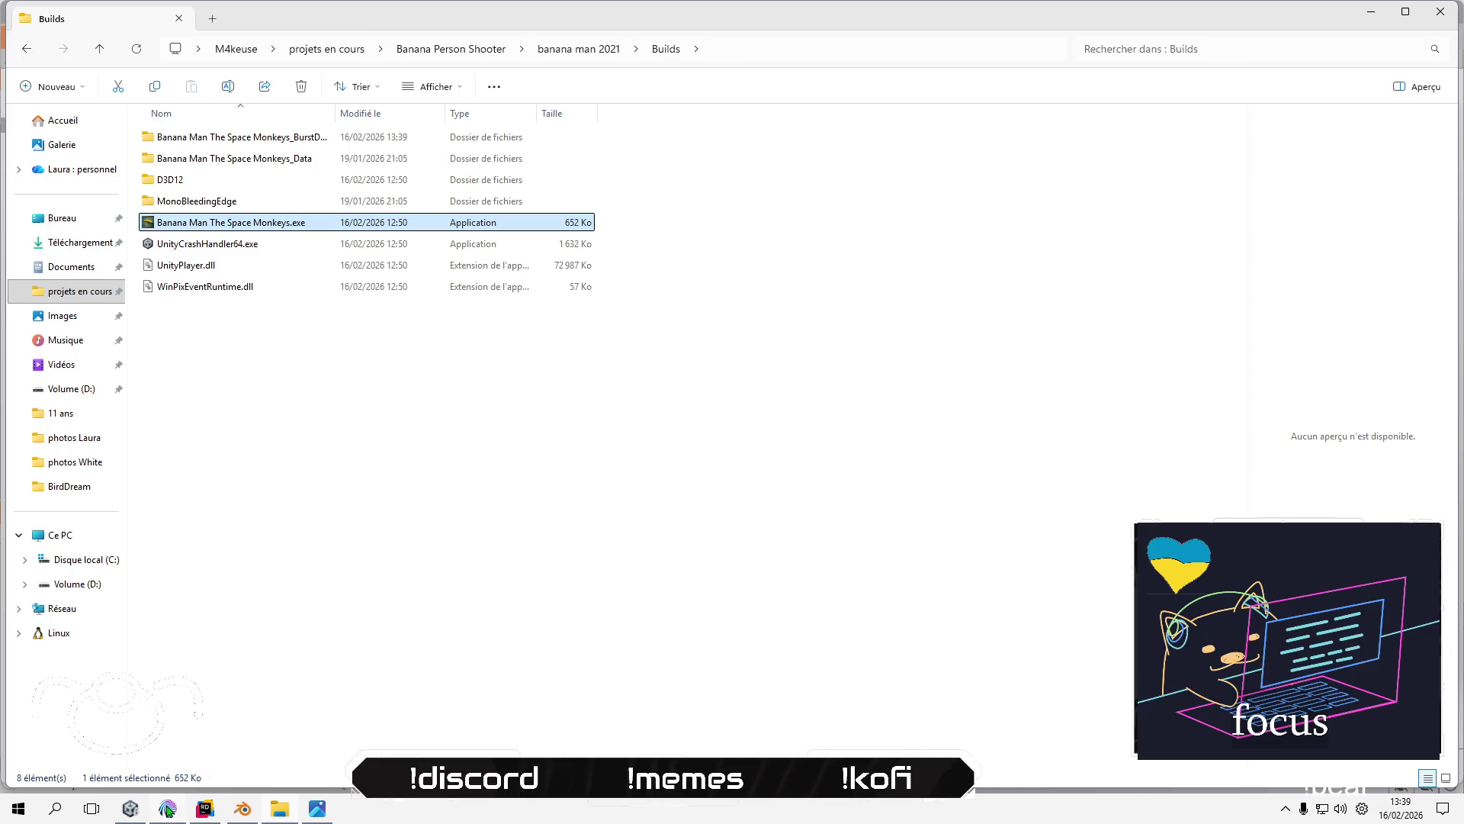
pyautogui.click(129, 810)
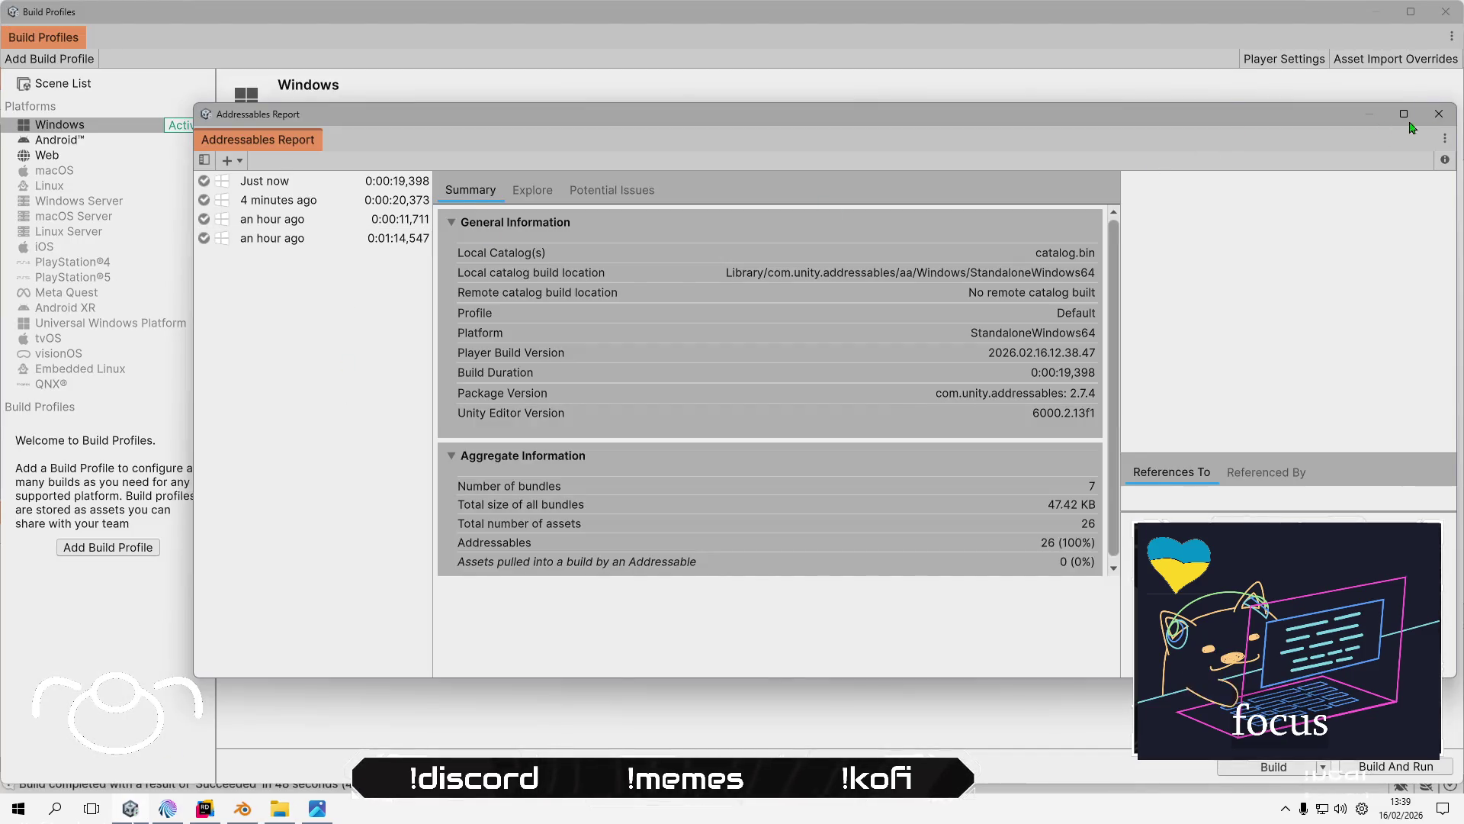
# - Close the build windows, open Project Settings, and keep Fullscreen Window as the fullscreen mode
pyautogui.click(1439, 114)
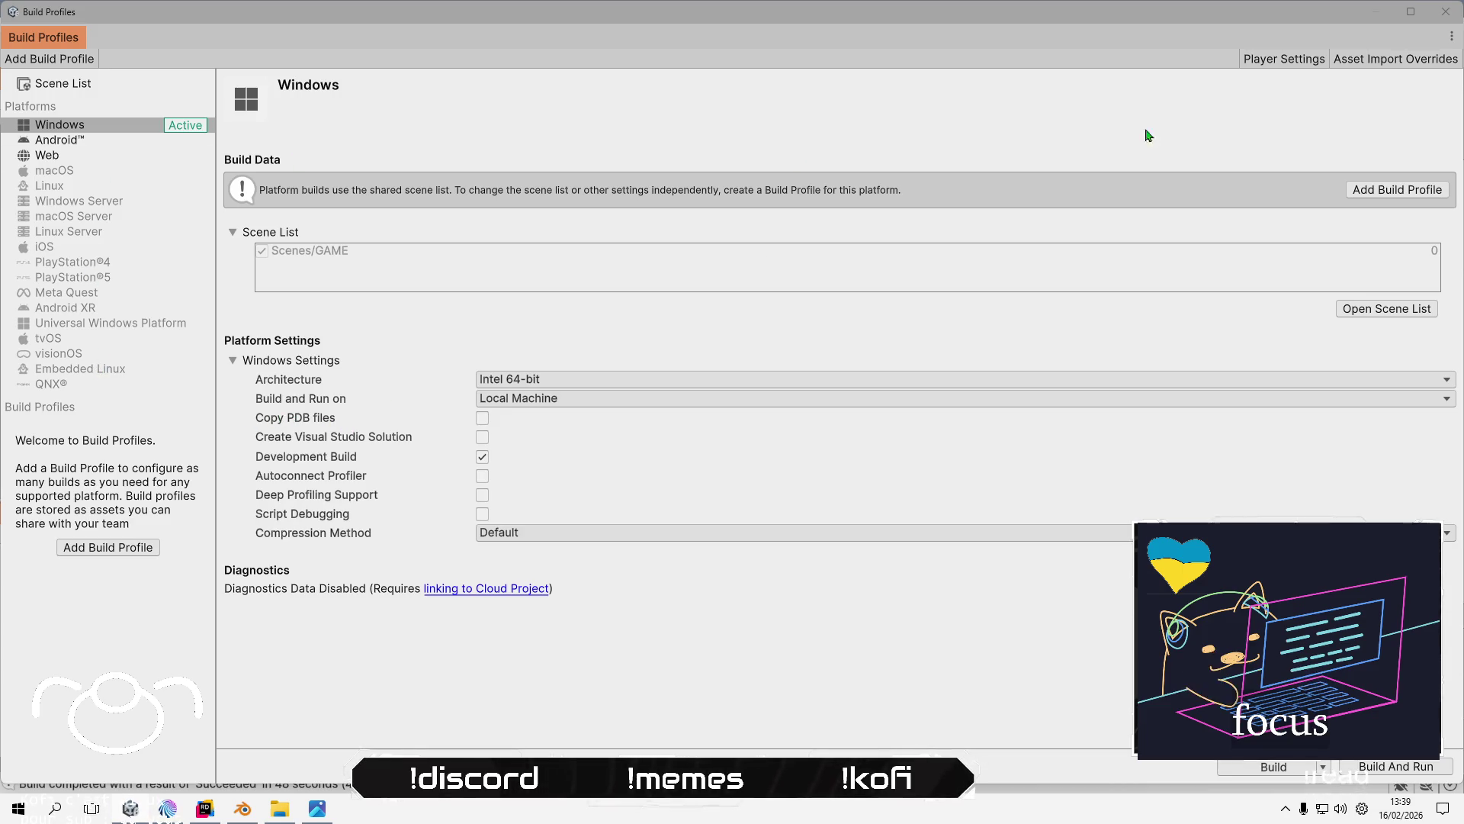
pyautogui.click(1446, 11)
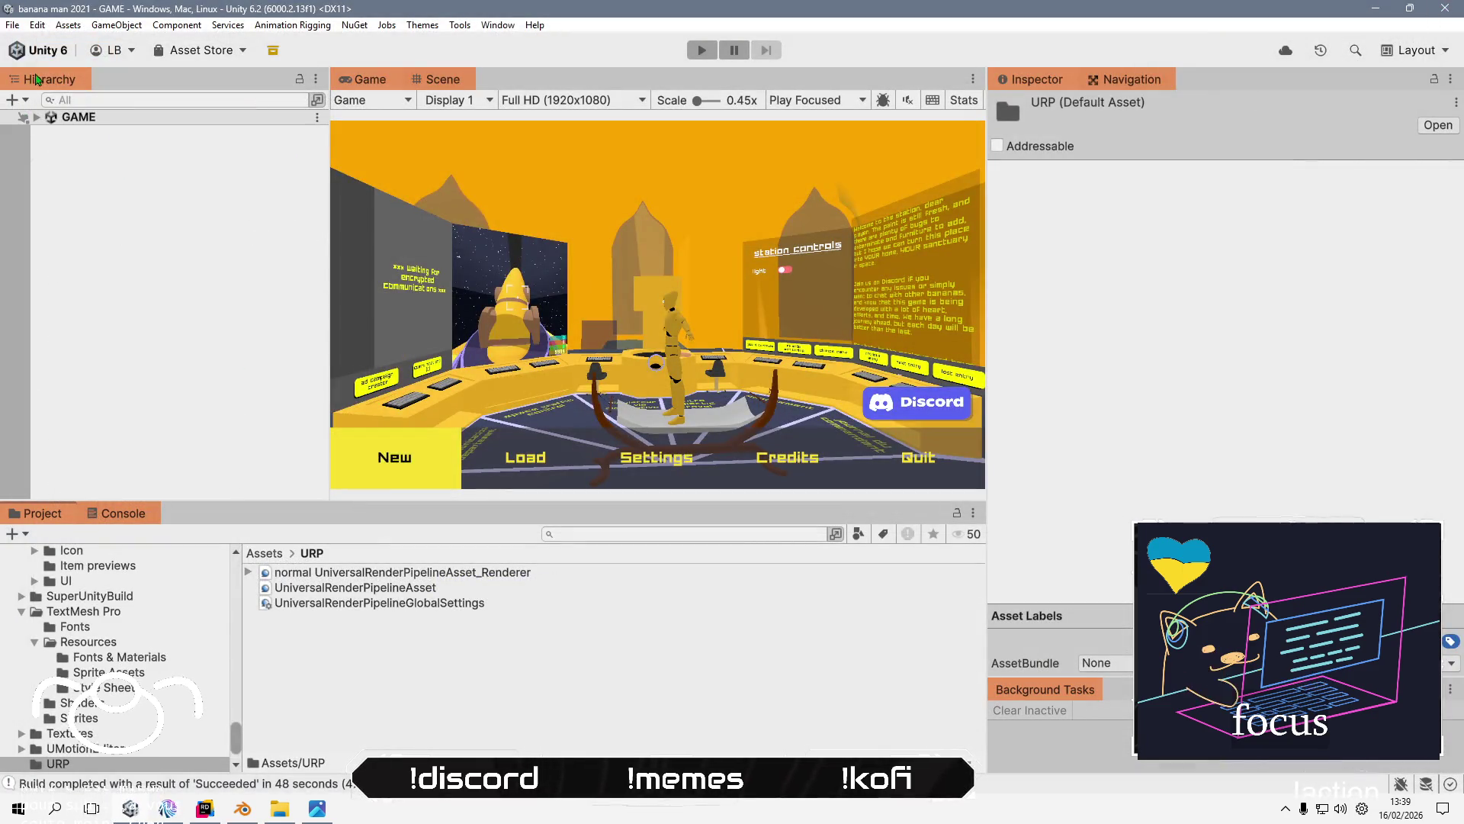
pyautogui.click(37, 25)
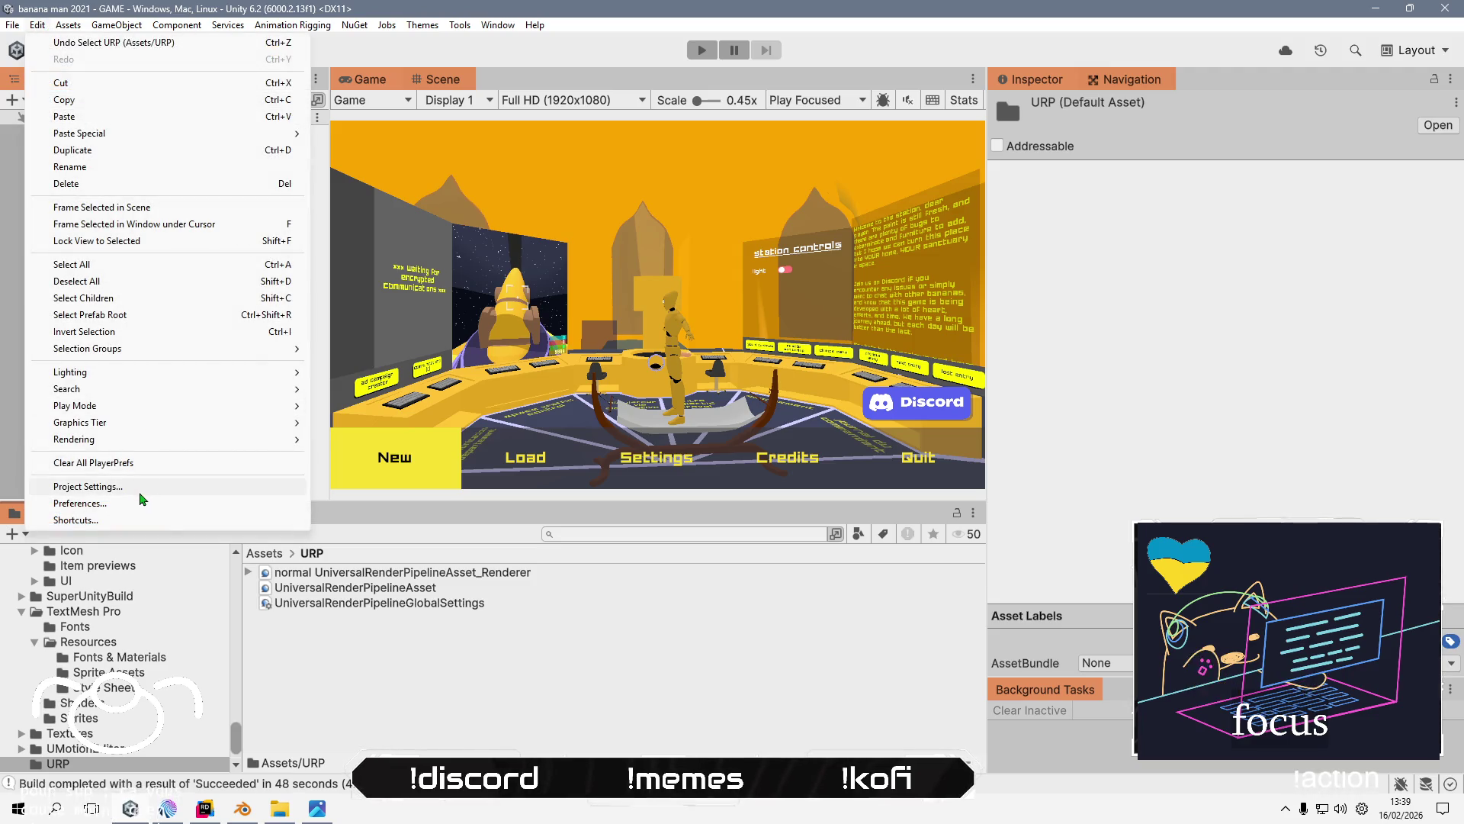
pyautogui.click(140, 492)
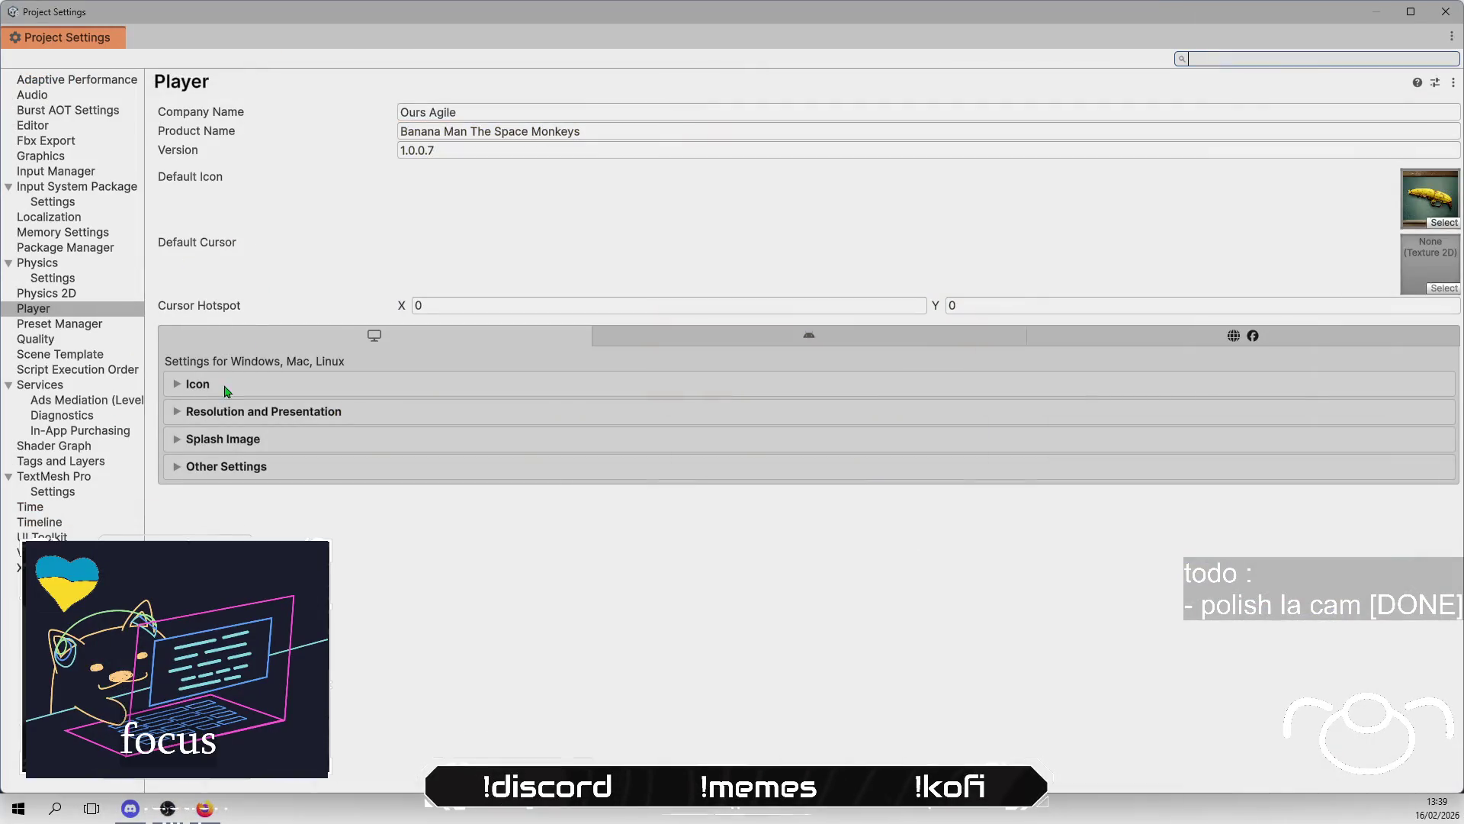
pyautogui.click(227, 412)
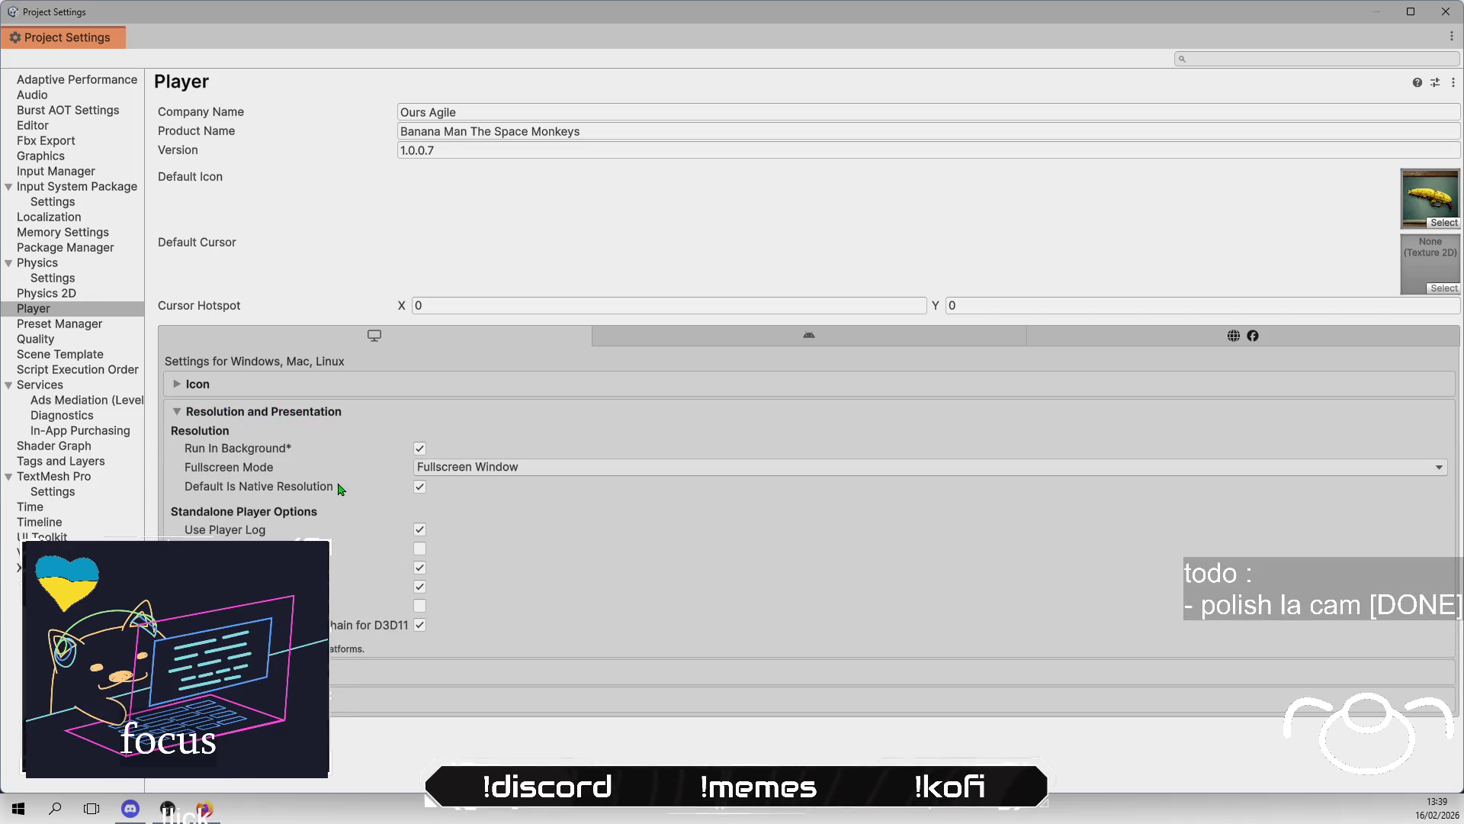
pyautogui.click(485, 471)
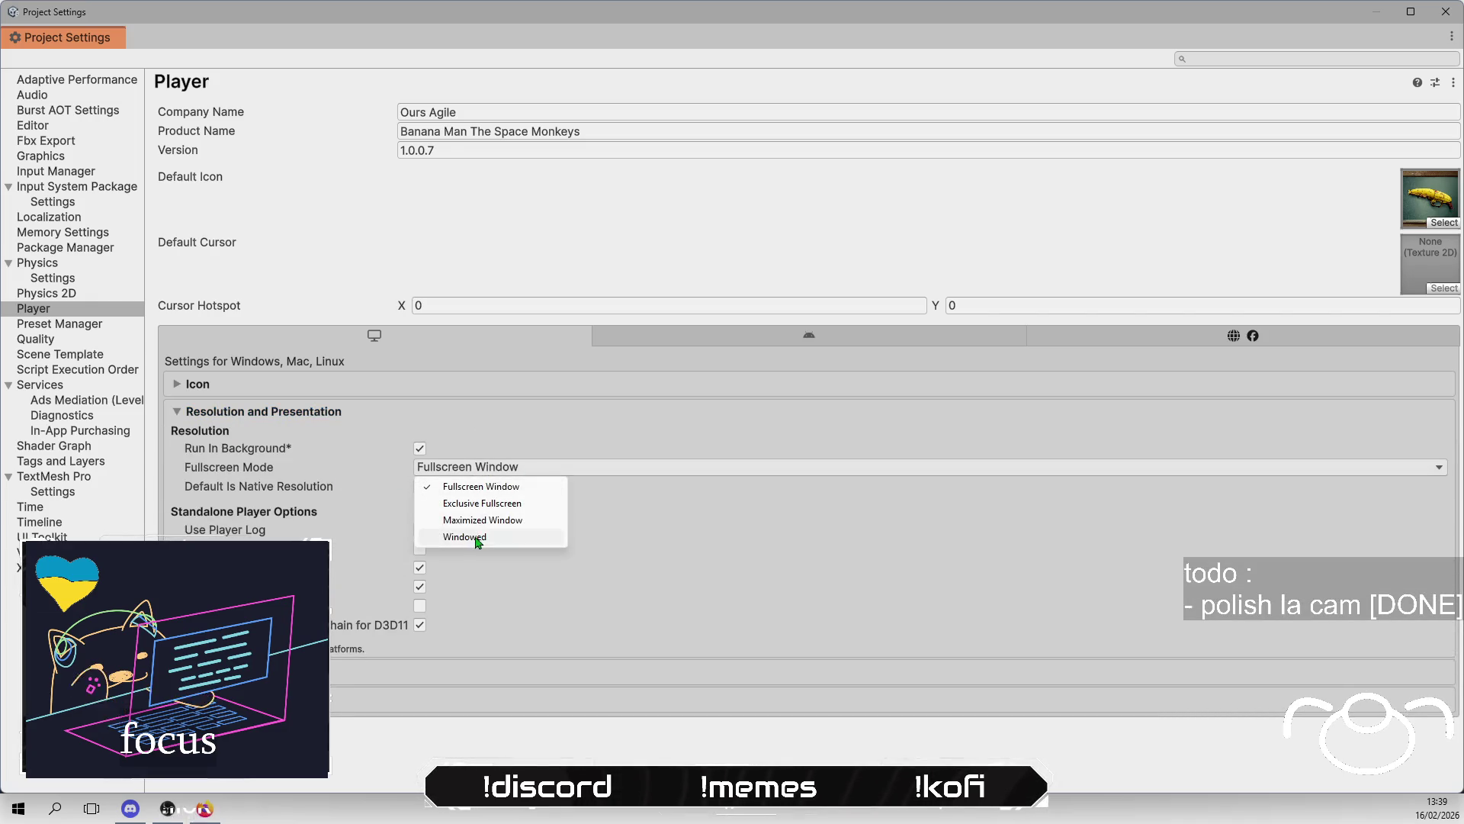
pyautogui.click(342, 755)
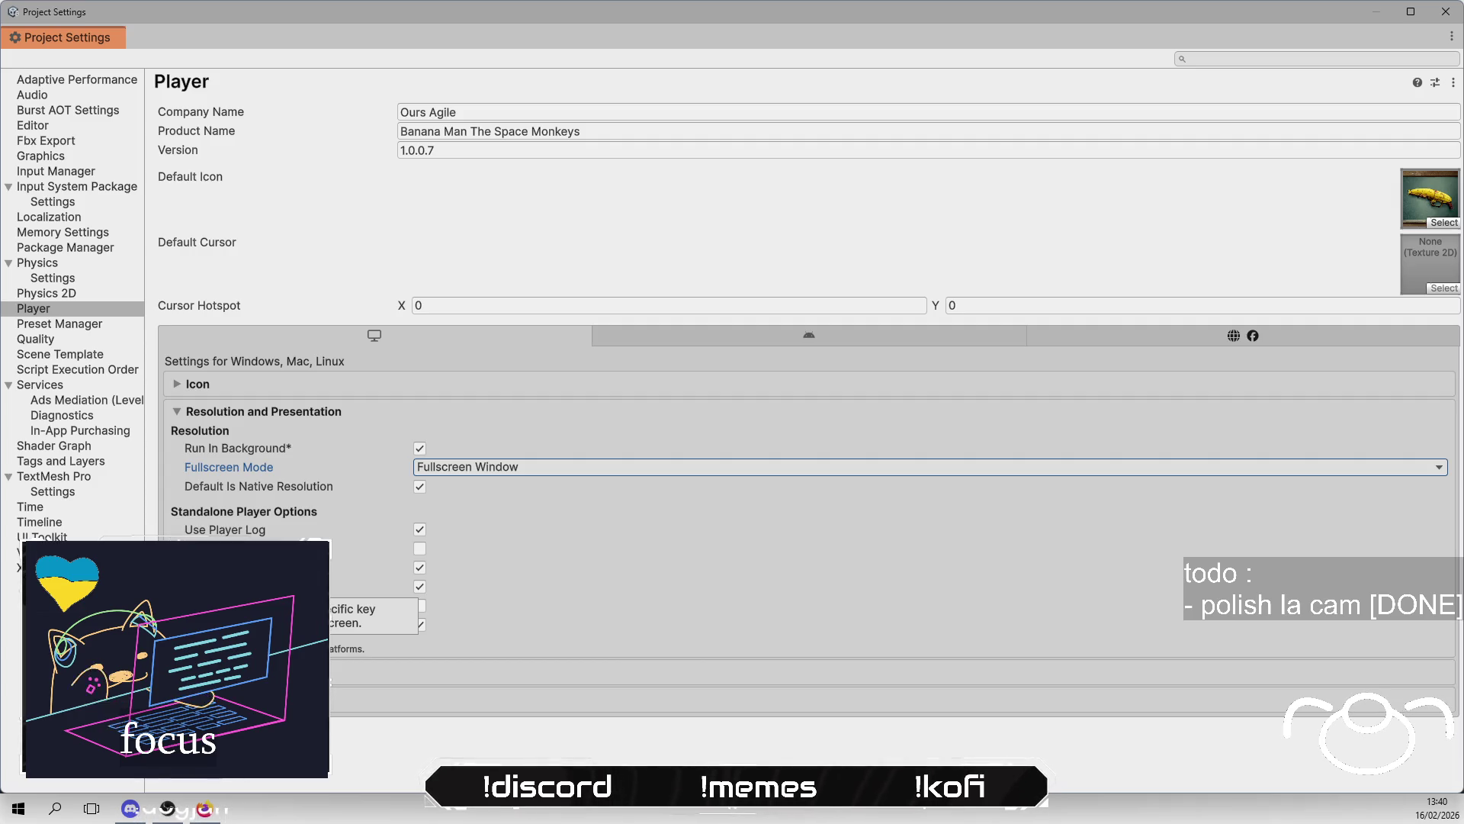
pyautogui.click(417, 554)
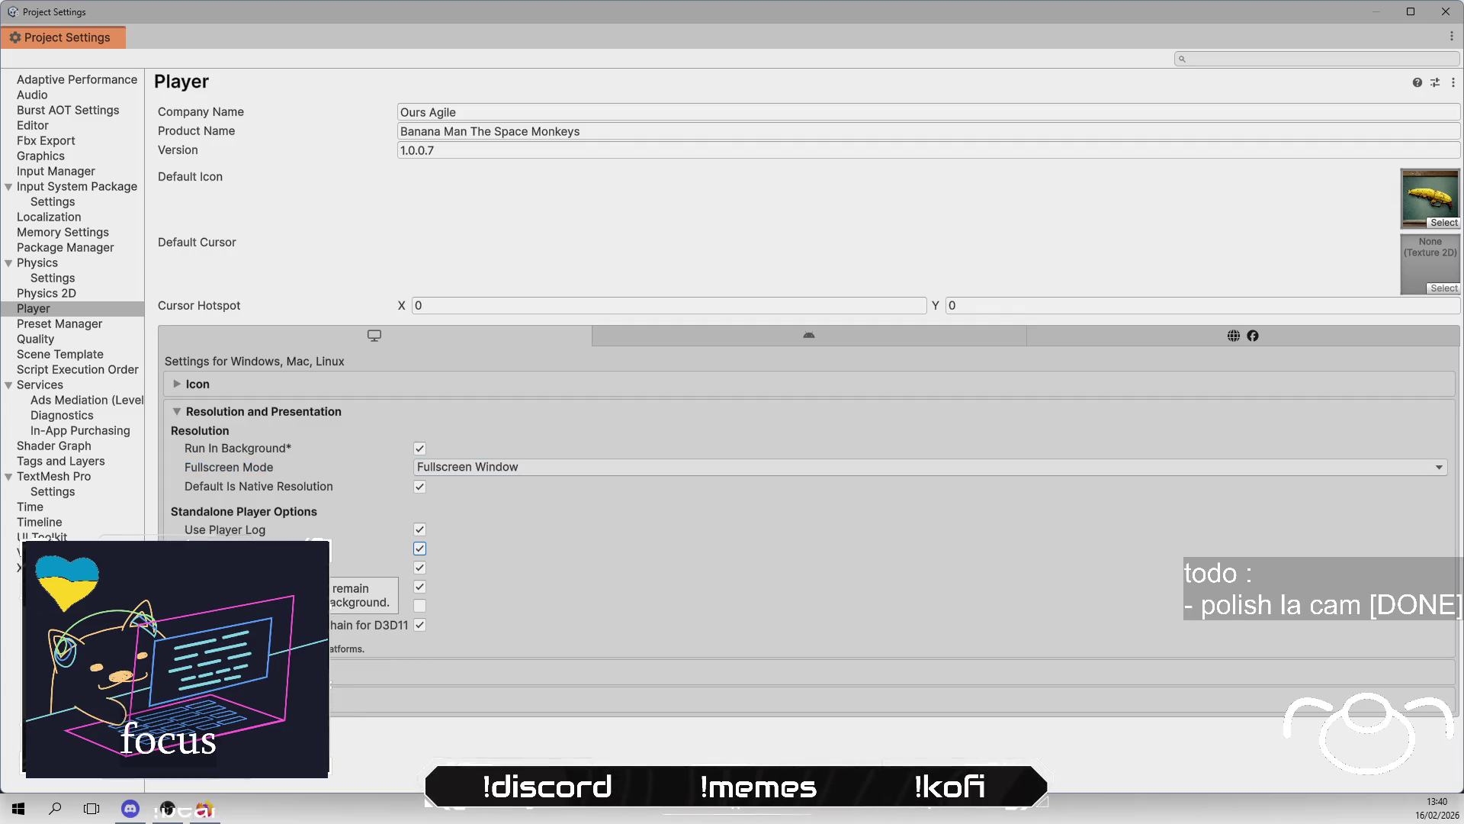
pyautogui.click(545, 469)
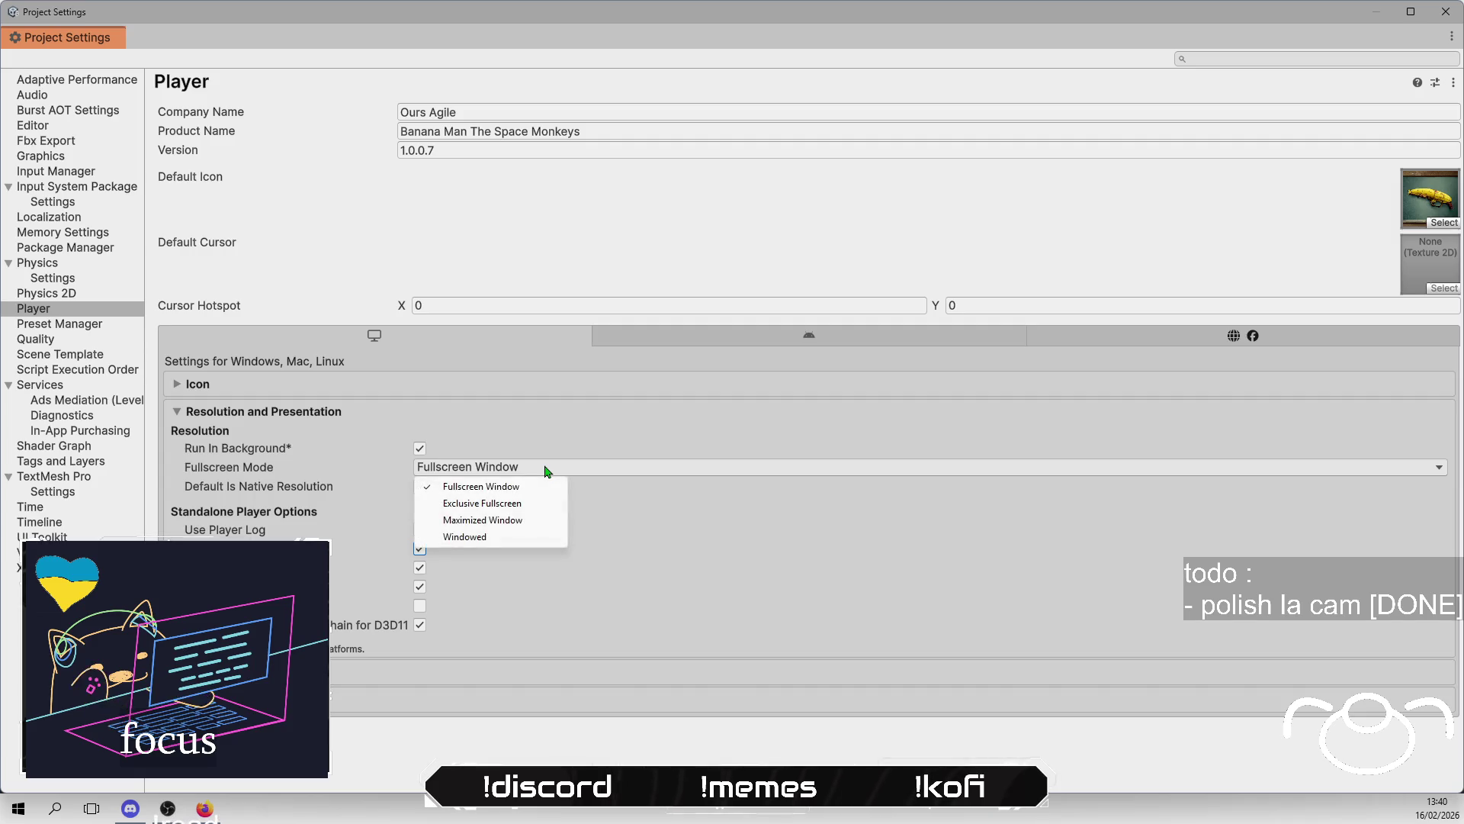
pyautogui.click(481, 486)
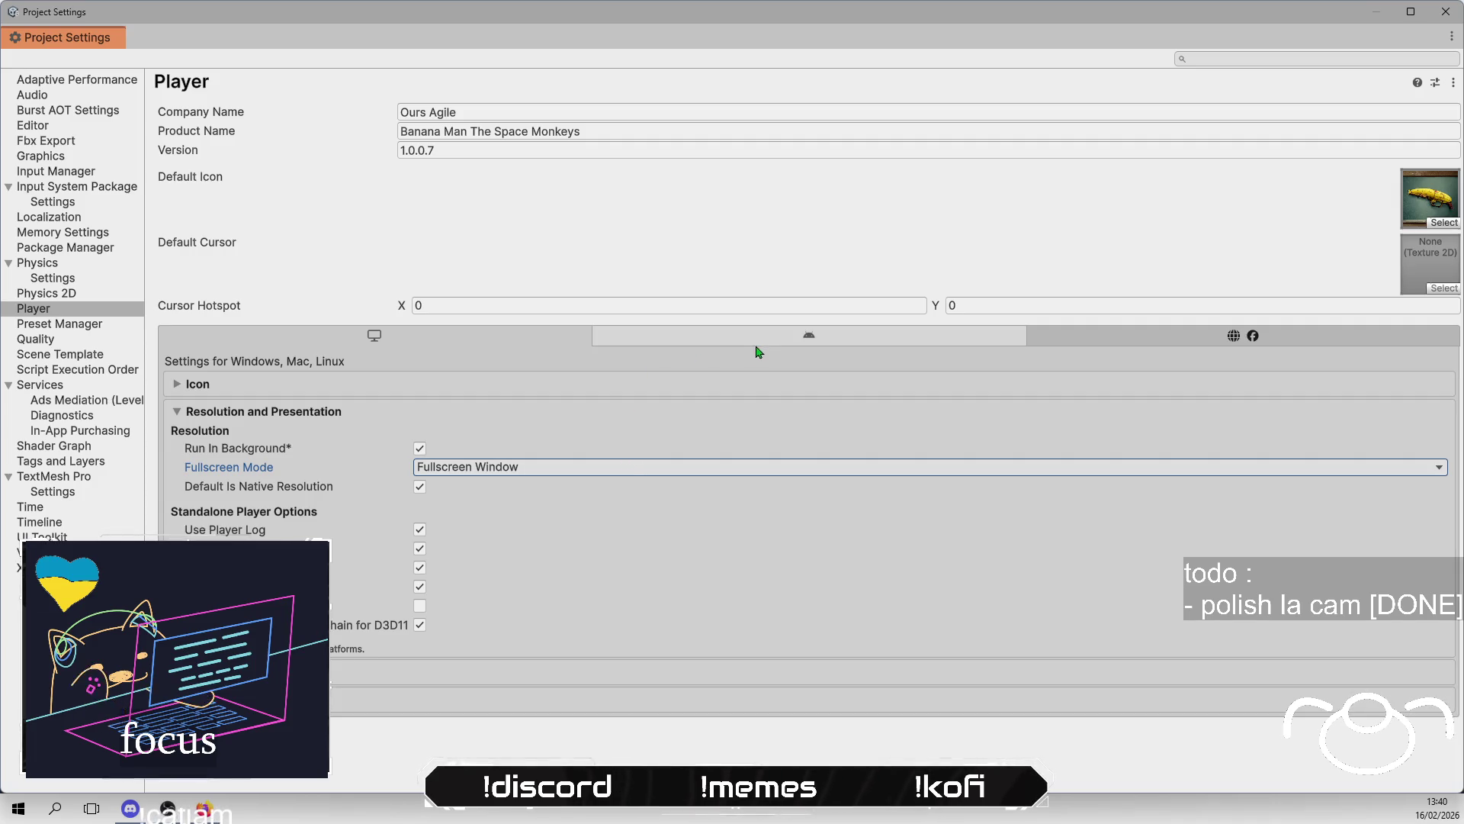
# - Set the Web player's default canvas size to 1920 by 1080
pyautogui.click(1159, 337)
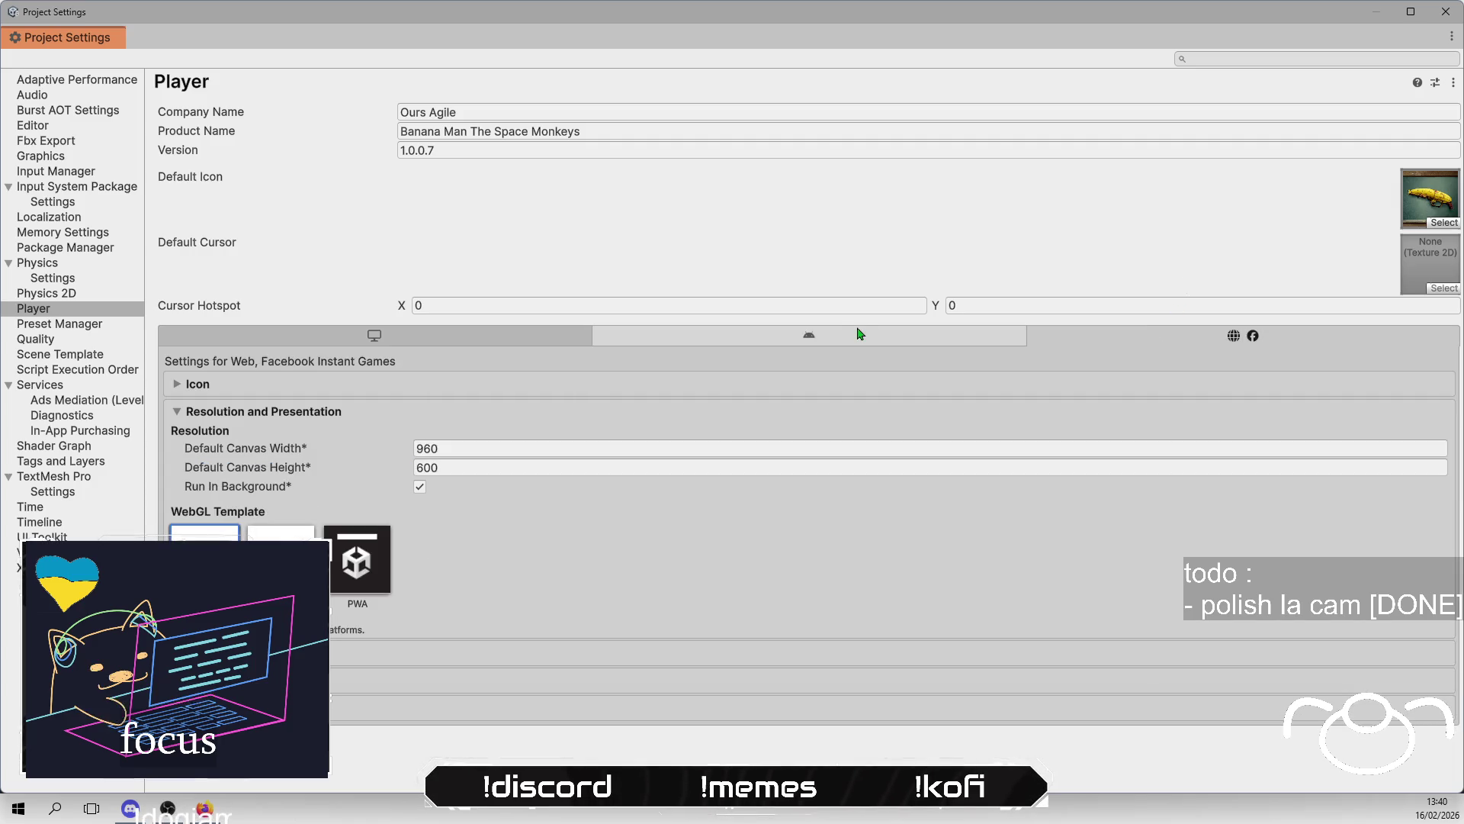
pyautogui.click(540, 451)
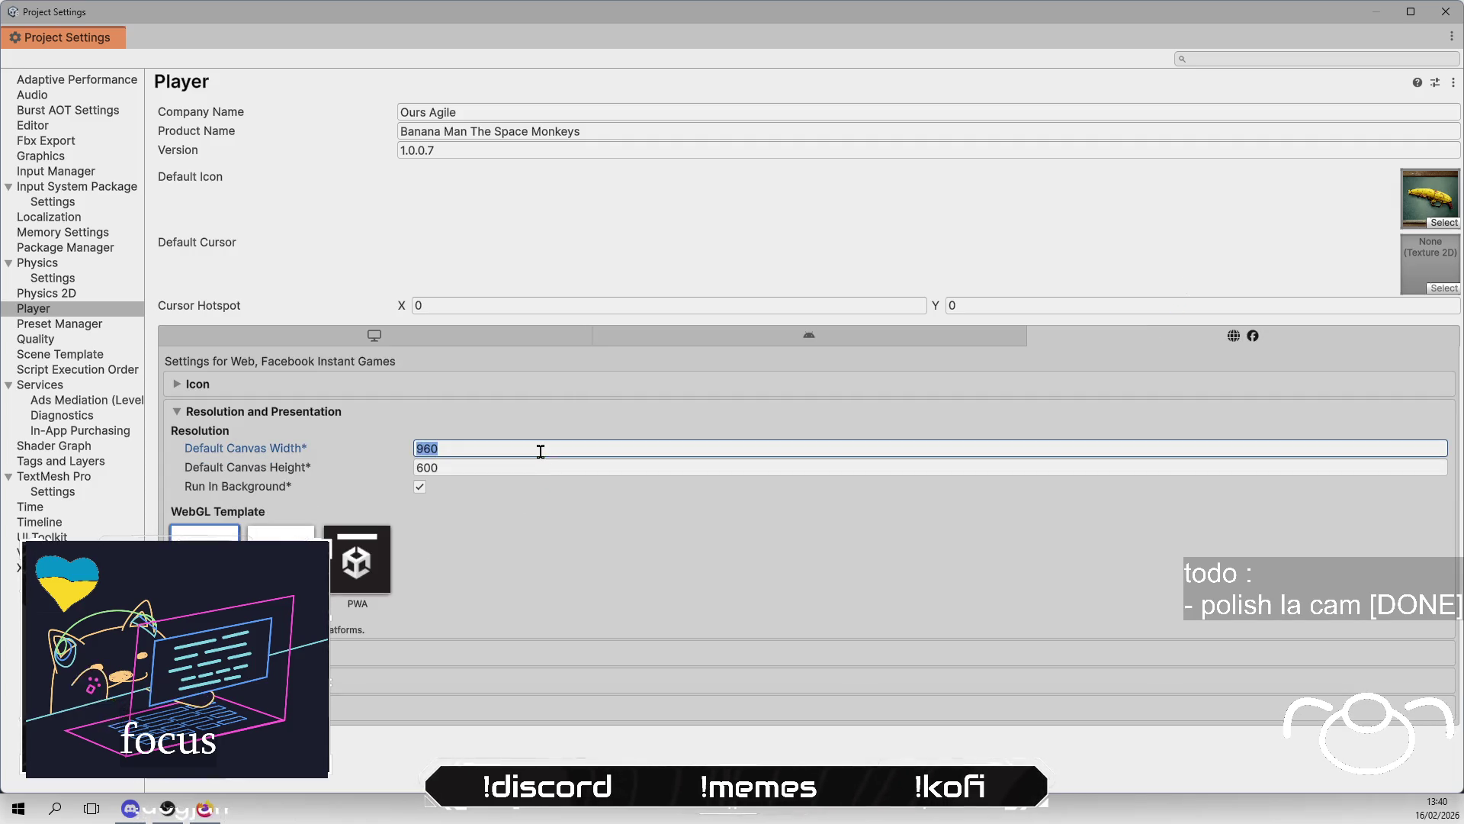
pyautogui.write('192')
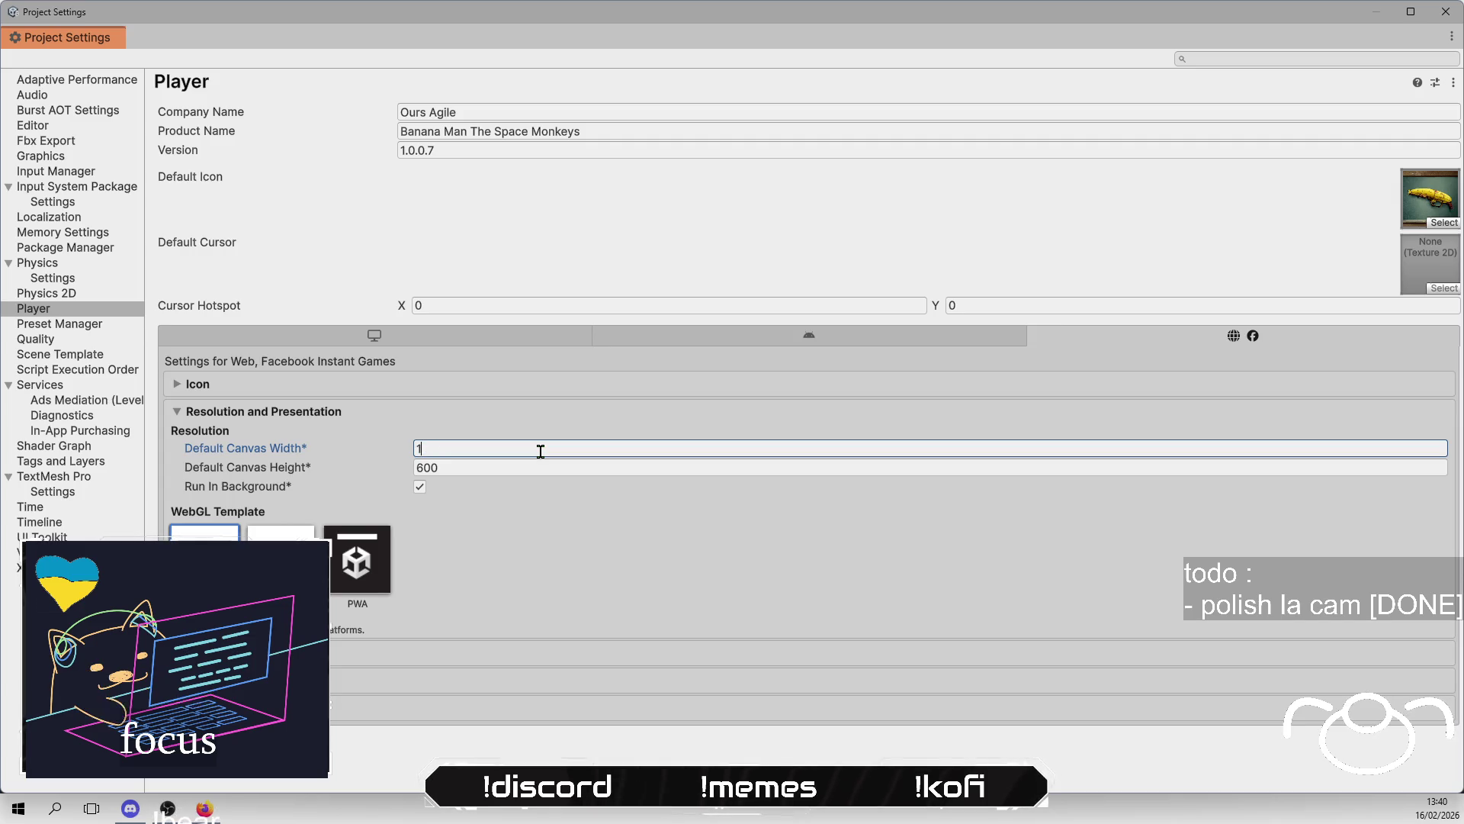
pyautogui.write('0')
pyautogui.press('Tab')
pyautogui.write('1080')
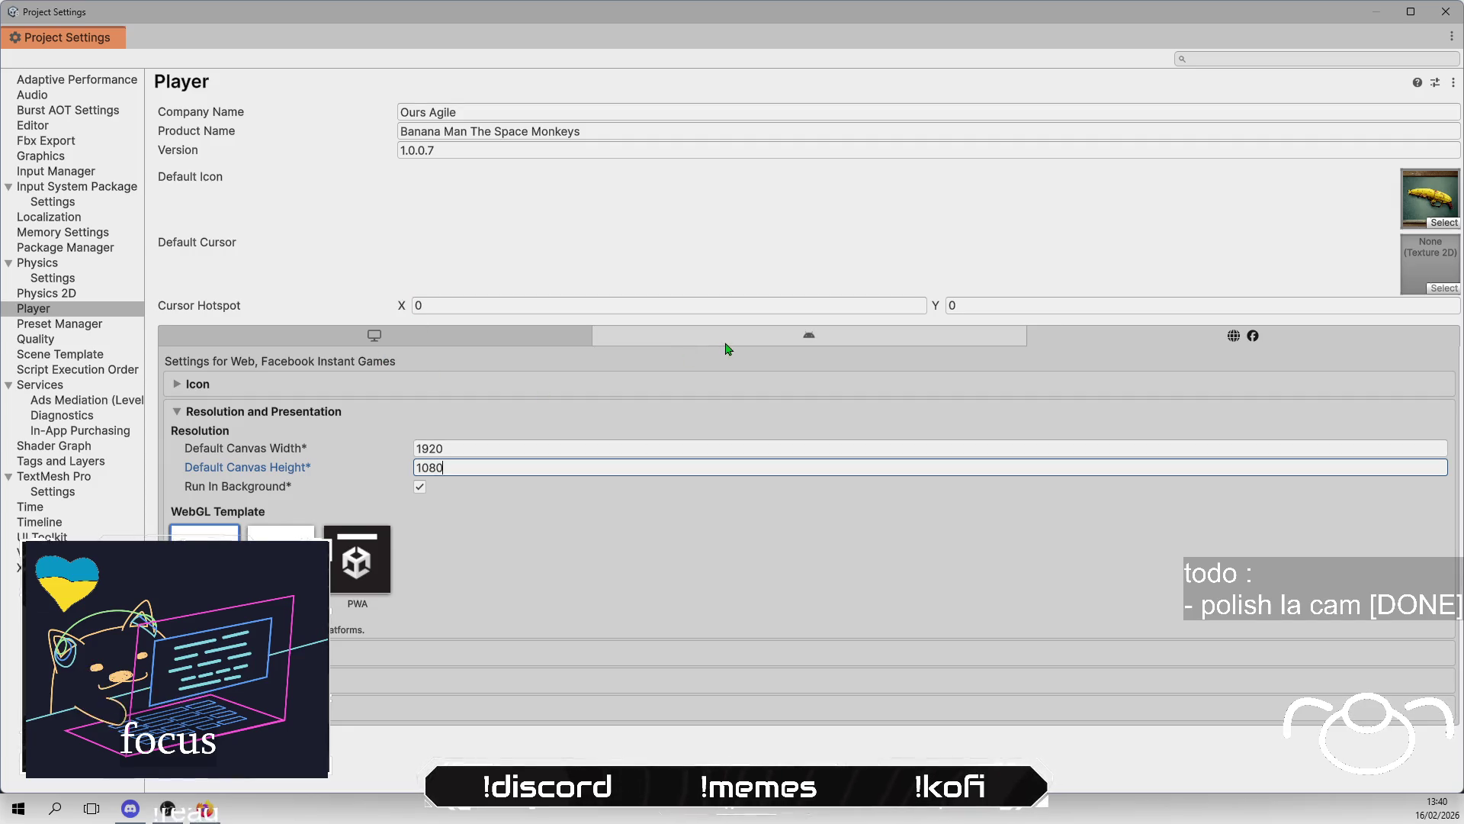
# - Review the Windows, Mac, Linux splash image styles, then close Project Settings
pyautogui.click(726, 343)
pyautogui.click(477, 336)
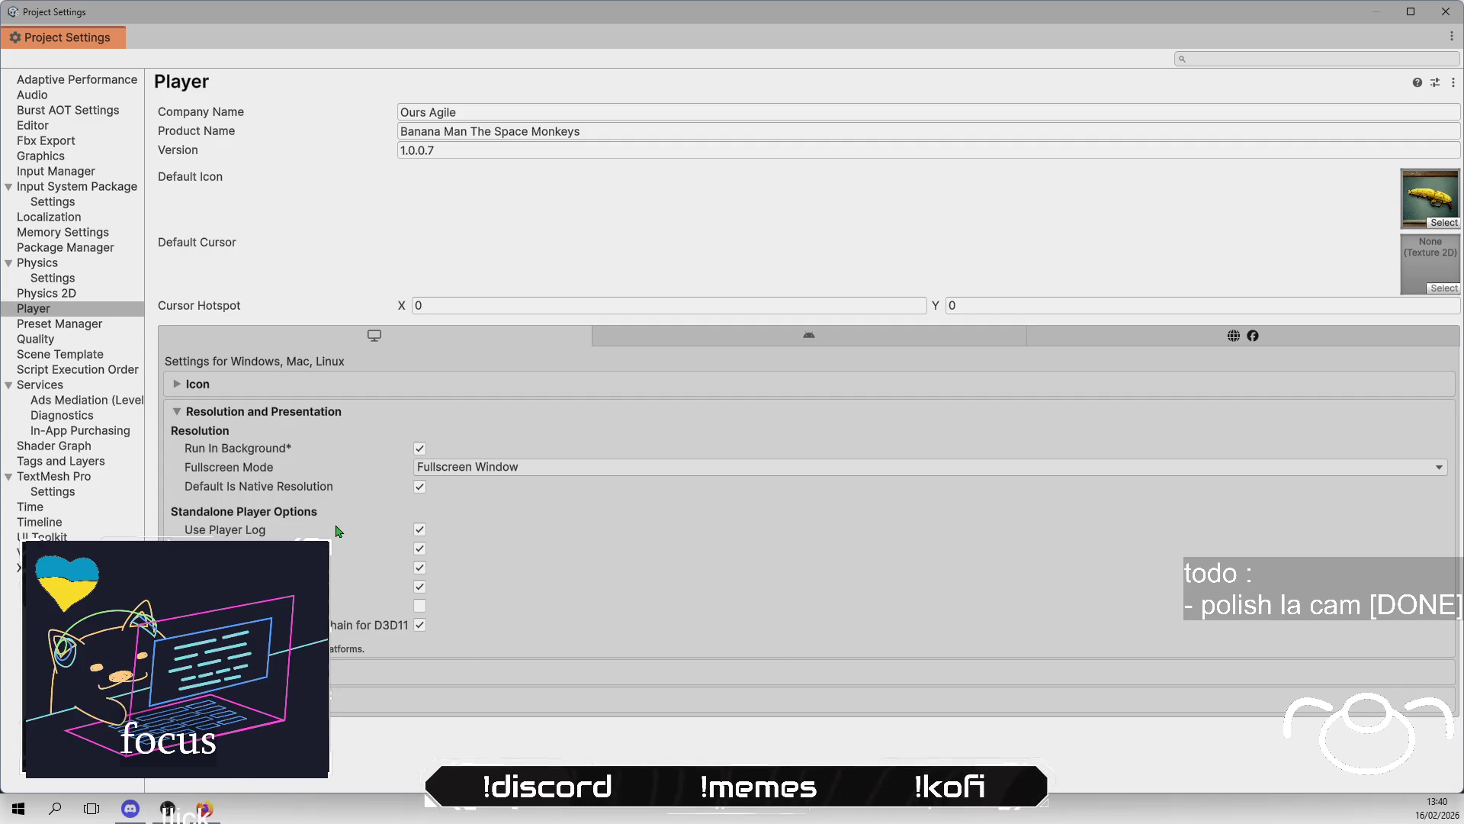
pyautogui.click(228, 671)
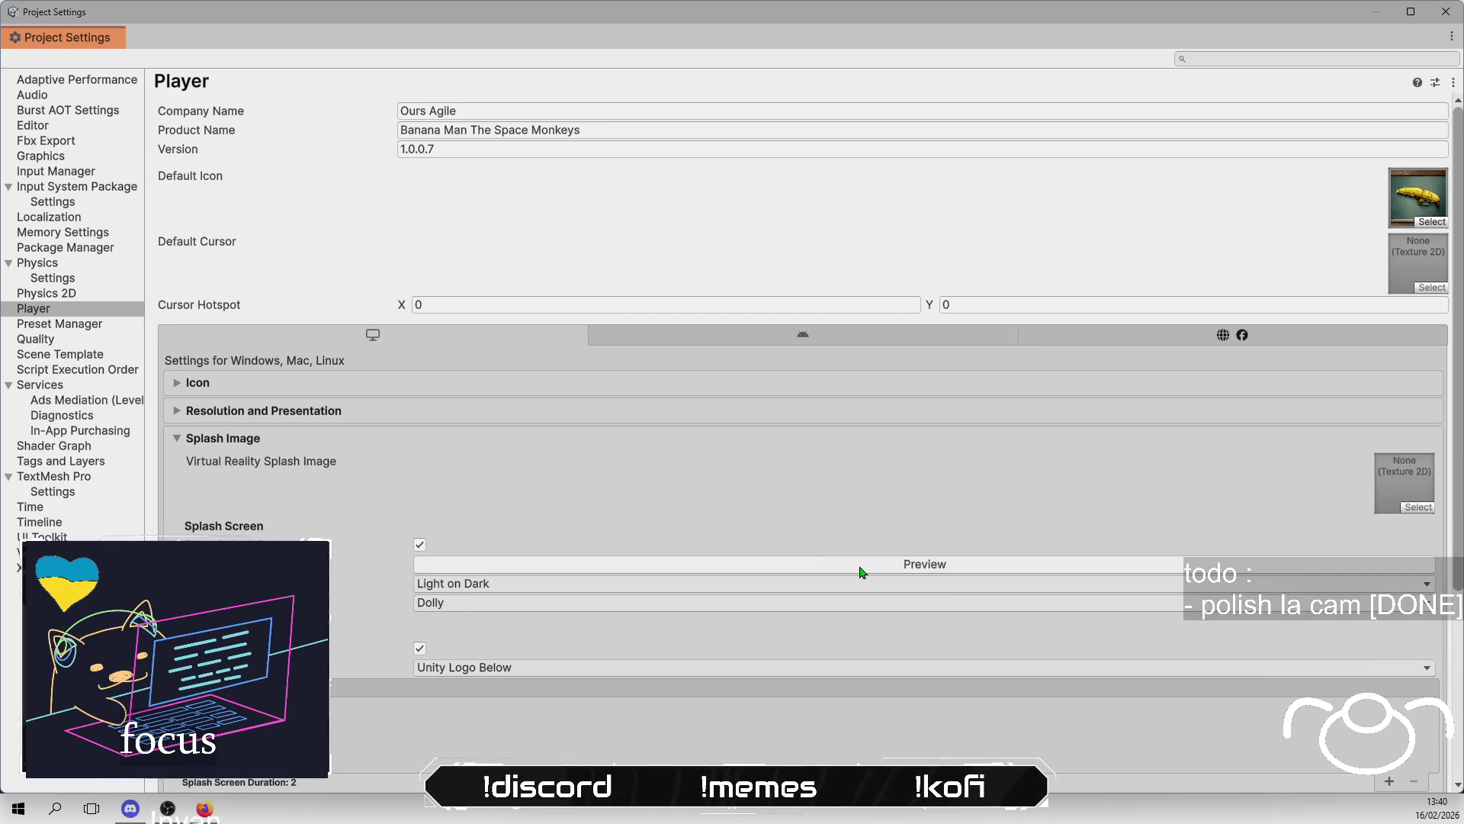
pyautogui.click(531, 586)
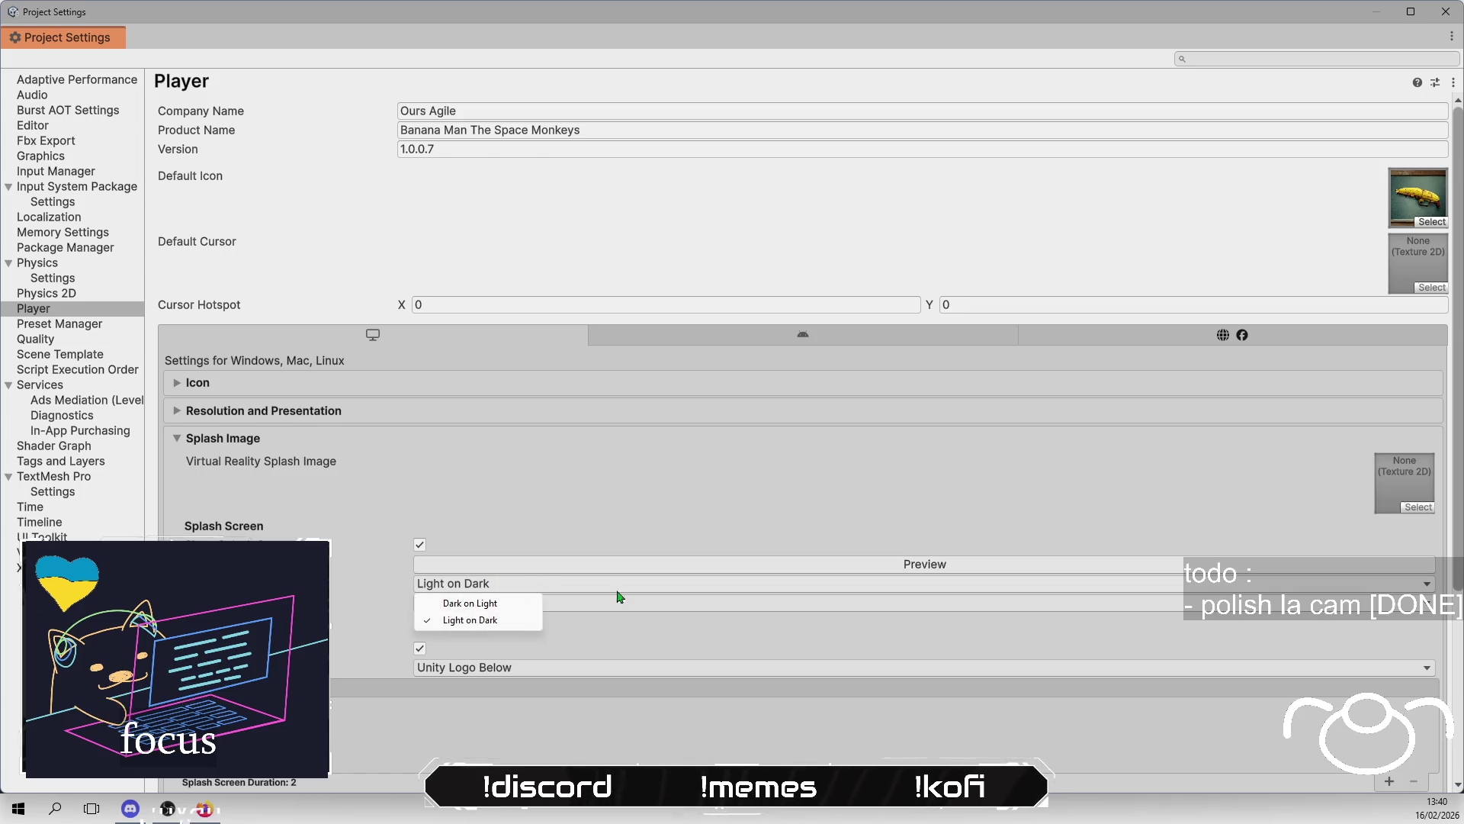
pyautogui.click(480, 743)
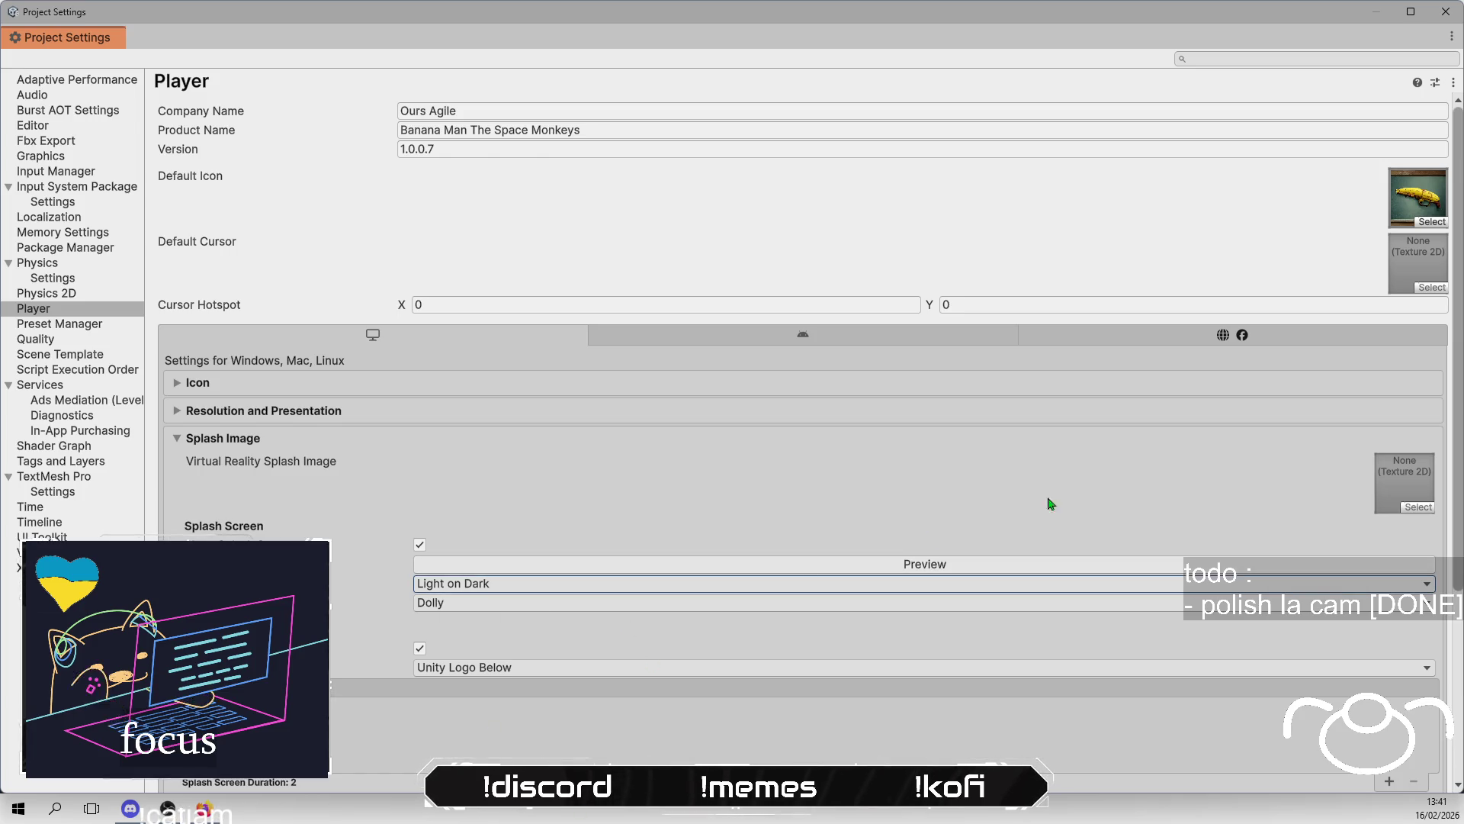
pyautogui.click(1448, 21)
pyautogui.click(1331, 455)
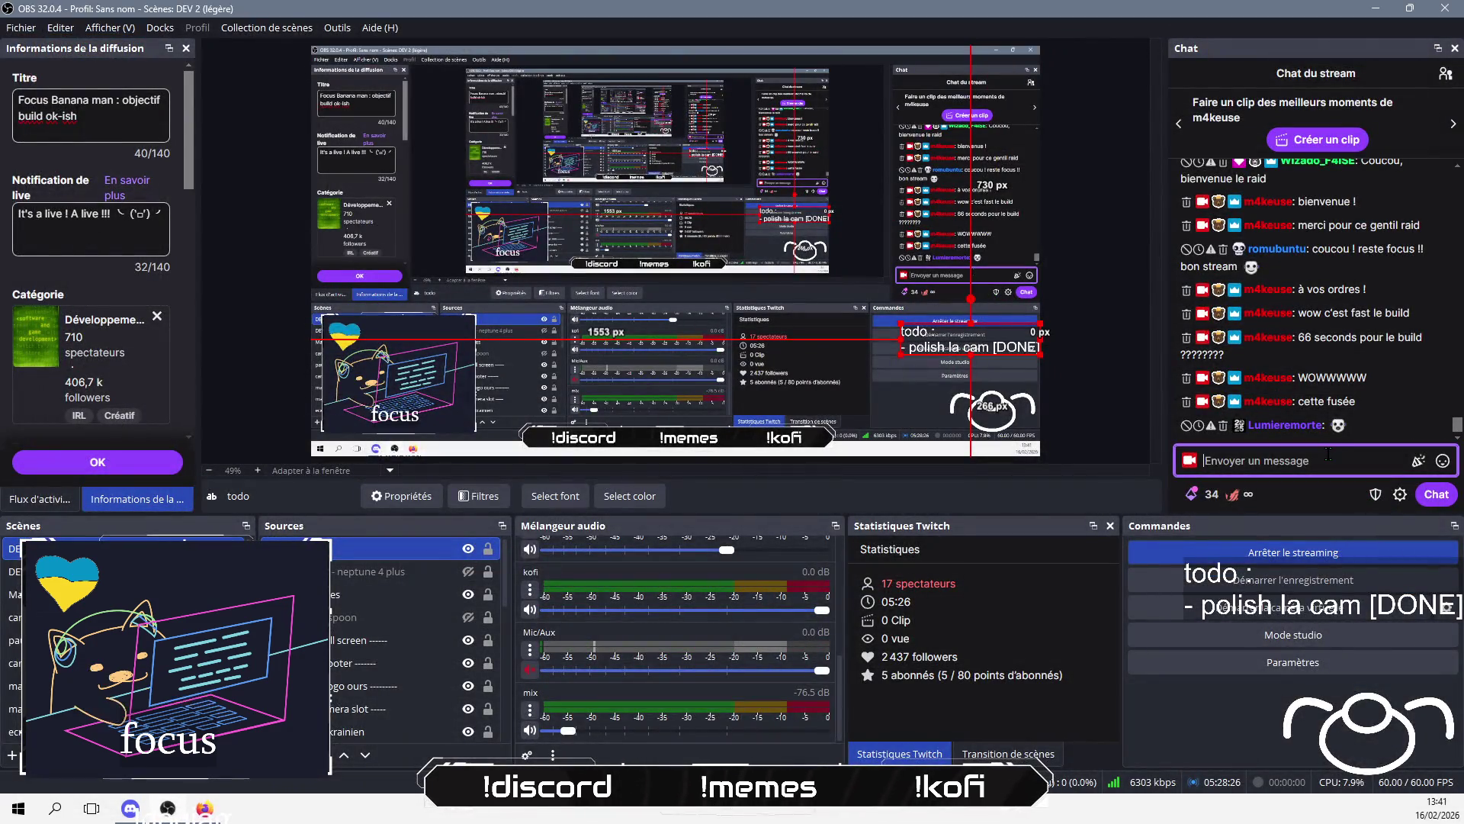
# - Send the chat message 'mince je pige pas pourquoi je peux pas toggle'
pyautogui.write('min')
pyautogui.press('BackSpace')
pyautogui.write('je pig')
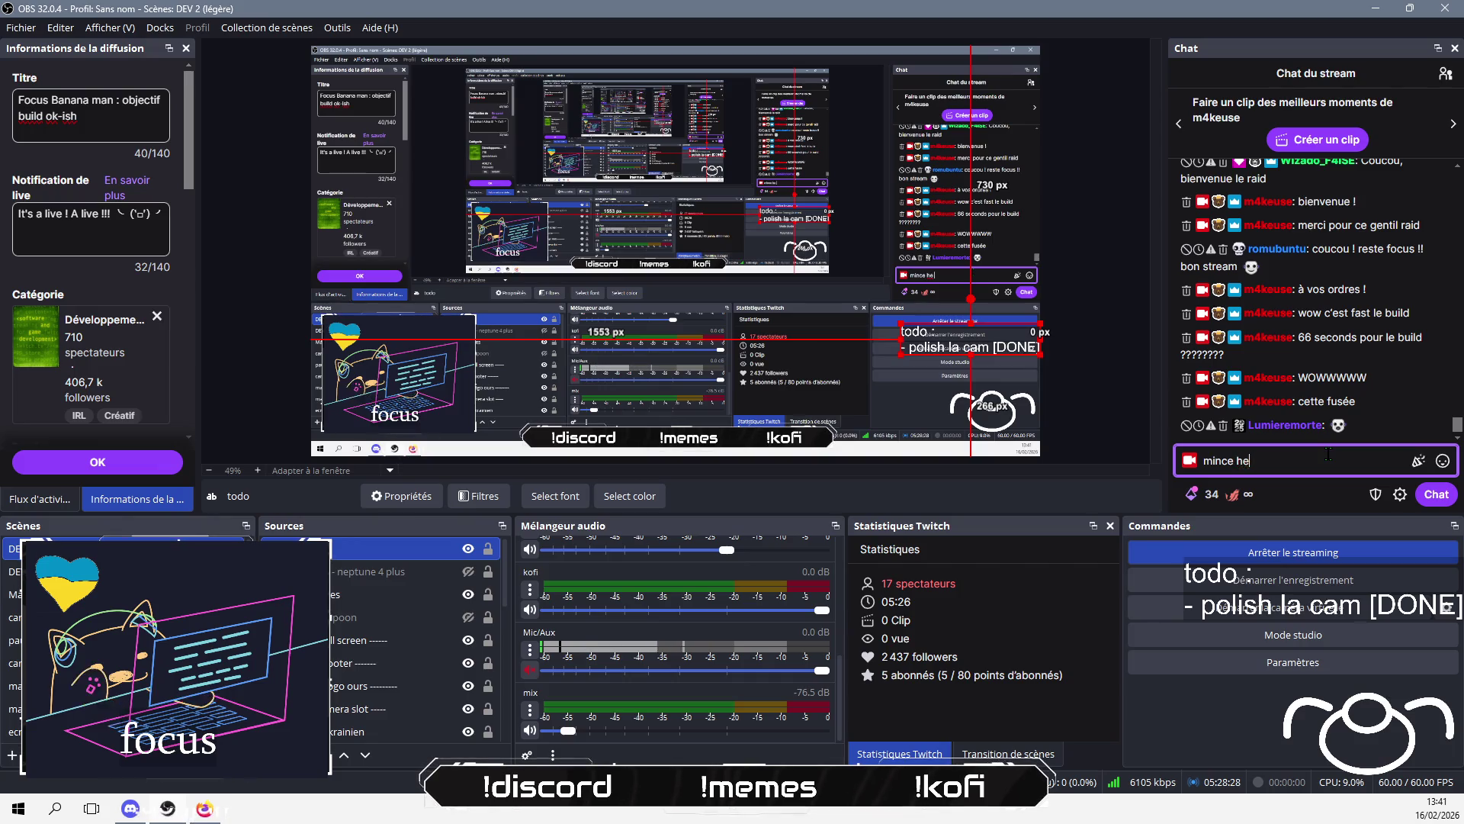
pyautogui.write('e pas po')
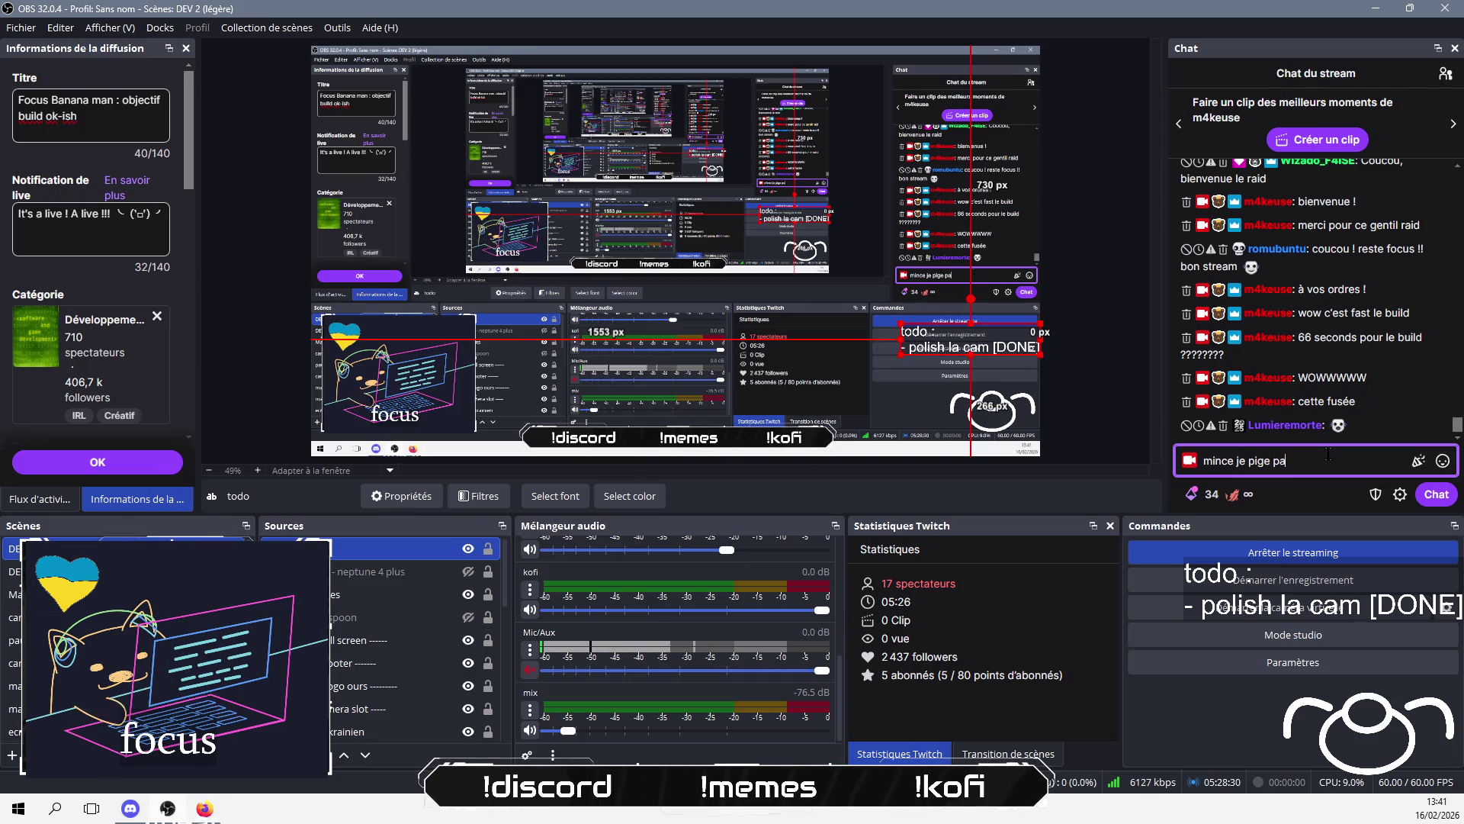
pyautogui.write('urquoi je')
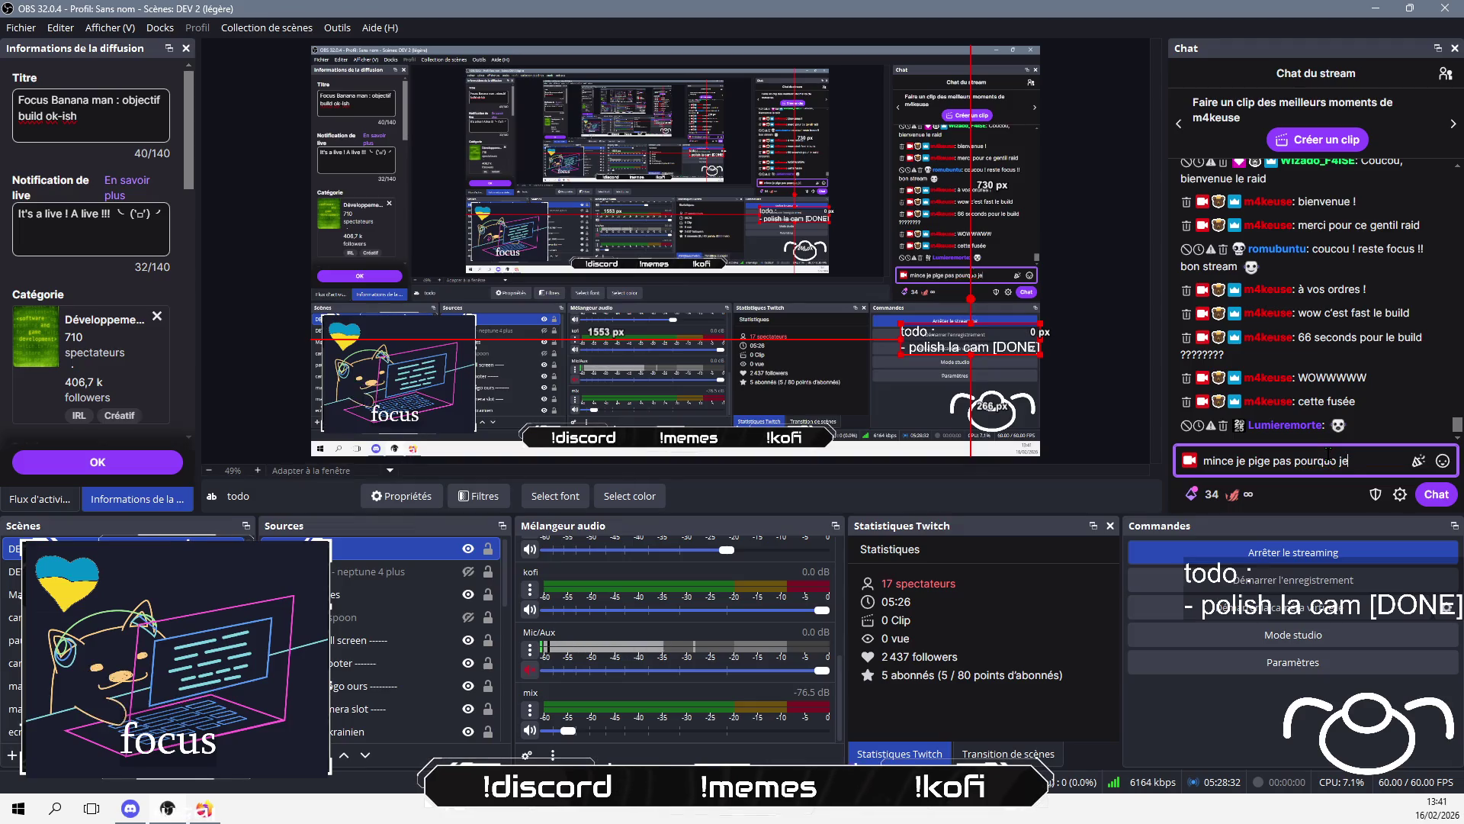
pyautogui.write(' peux t')
pyautogui.press('BackSpace')
pyautogui.write('pas togfl')
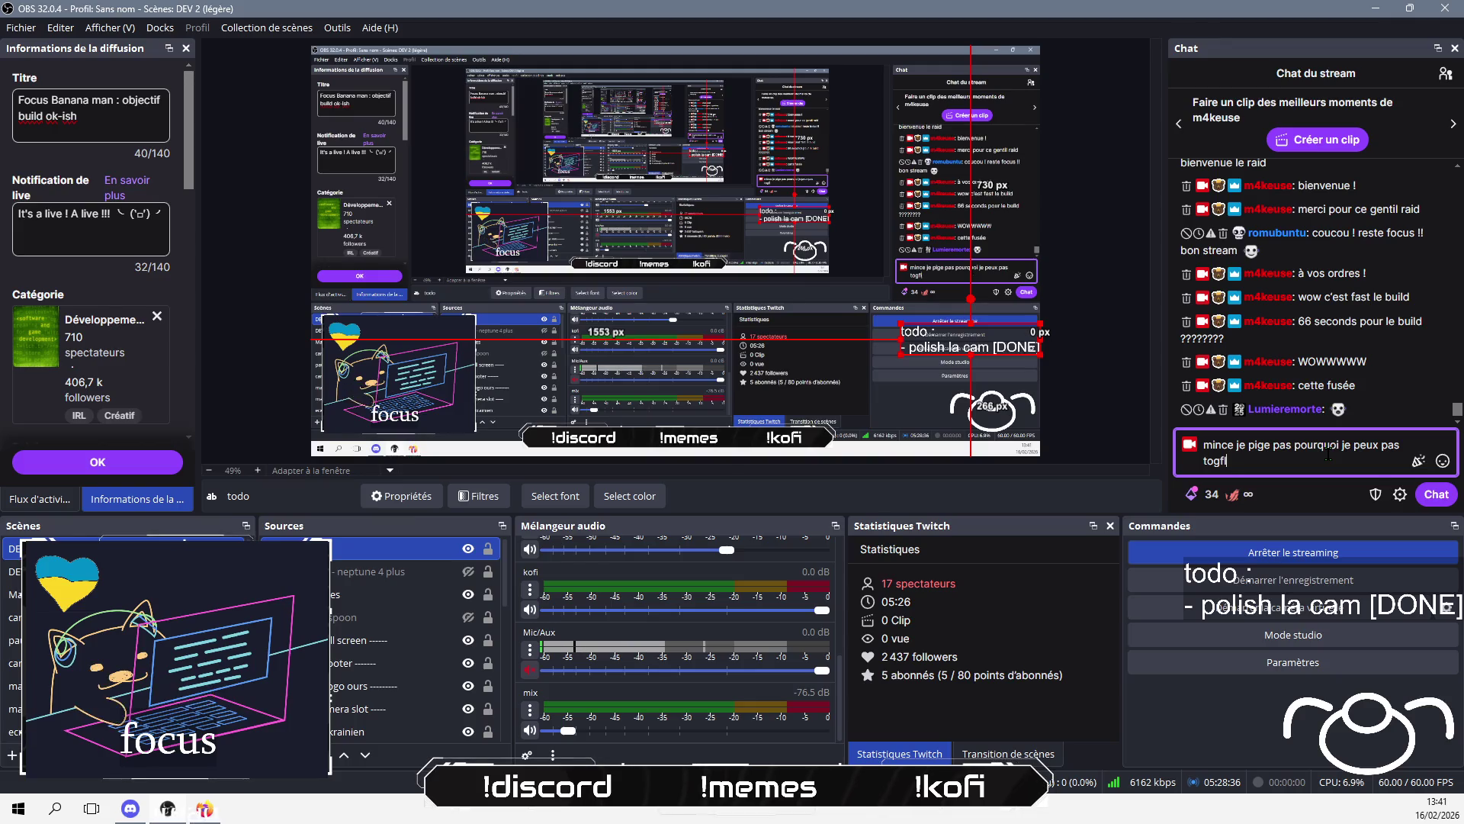
pyautogui.write('gle')
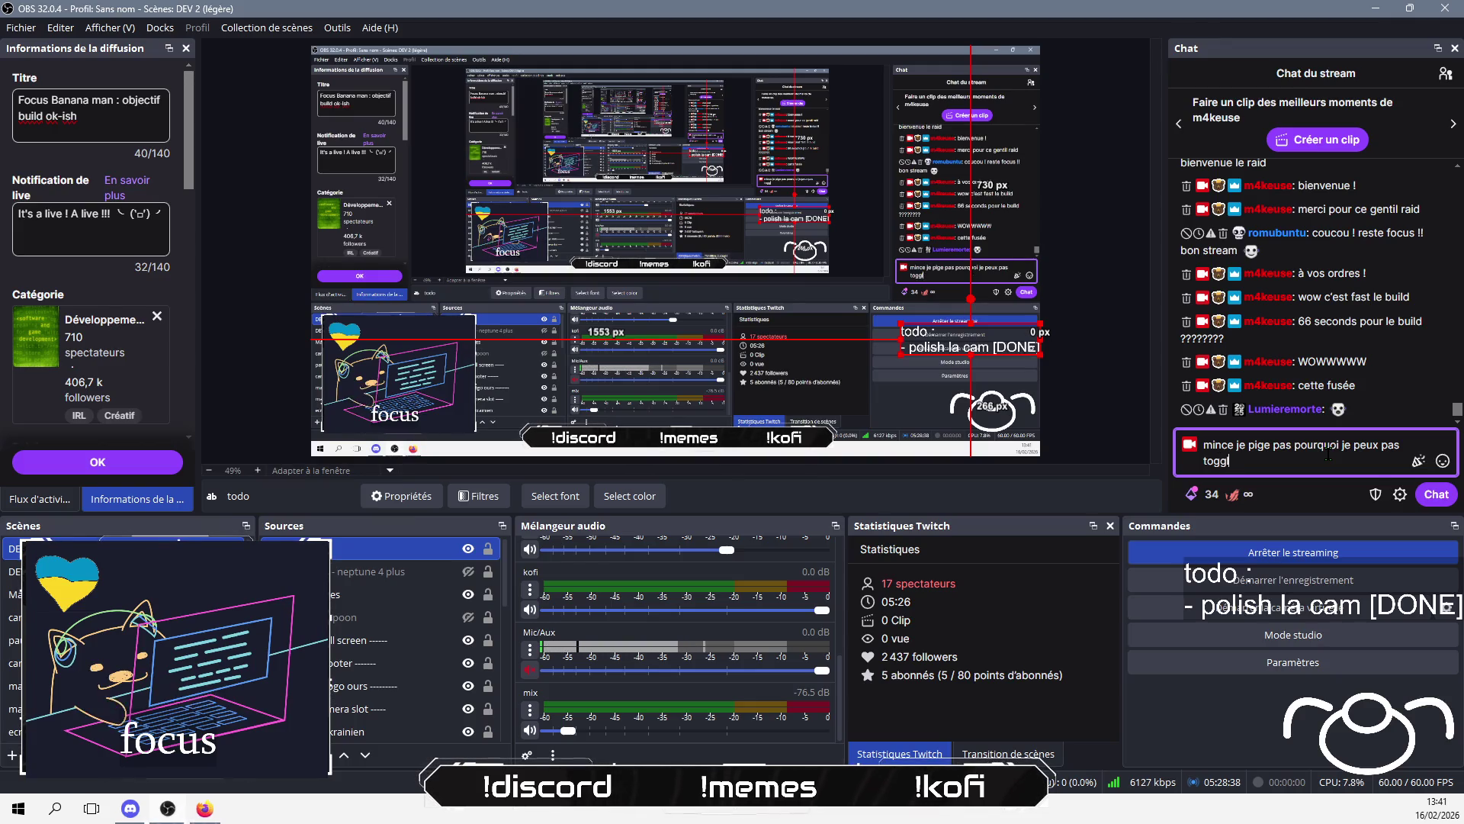
pyautogui.press('Return')
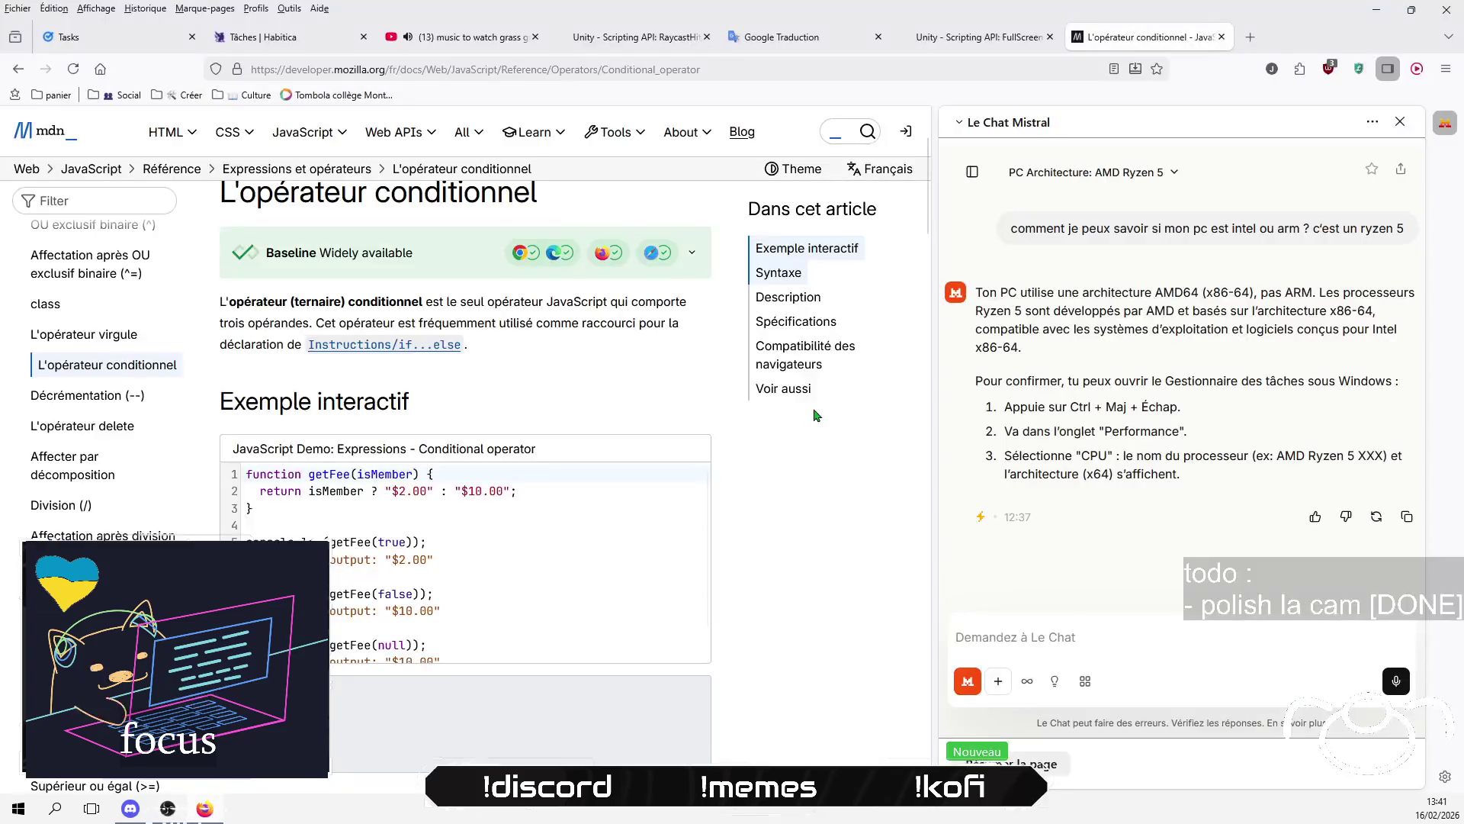
# - Open the Screen.fullScreenMode reference from the FullScreenMode docs and read its description
pyautogui.click(980, 36)
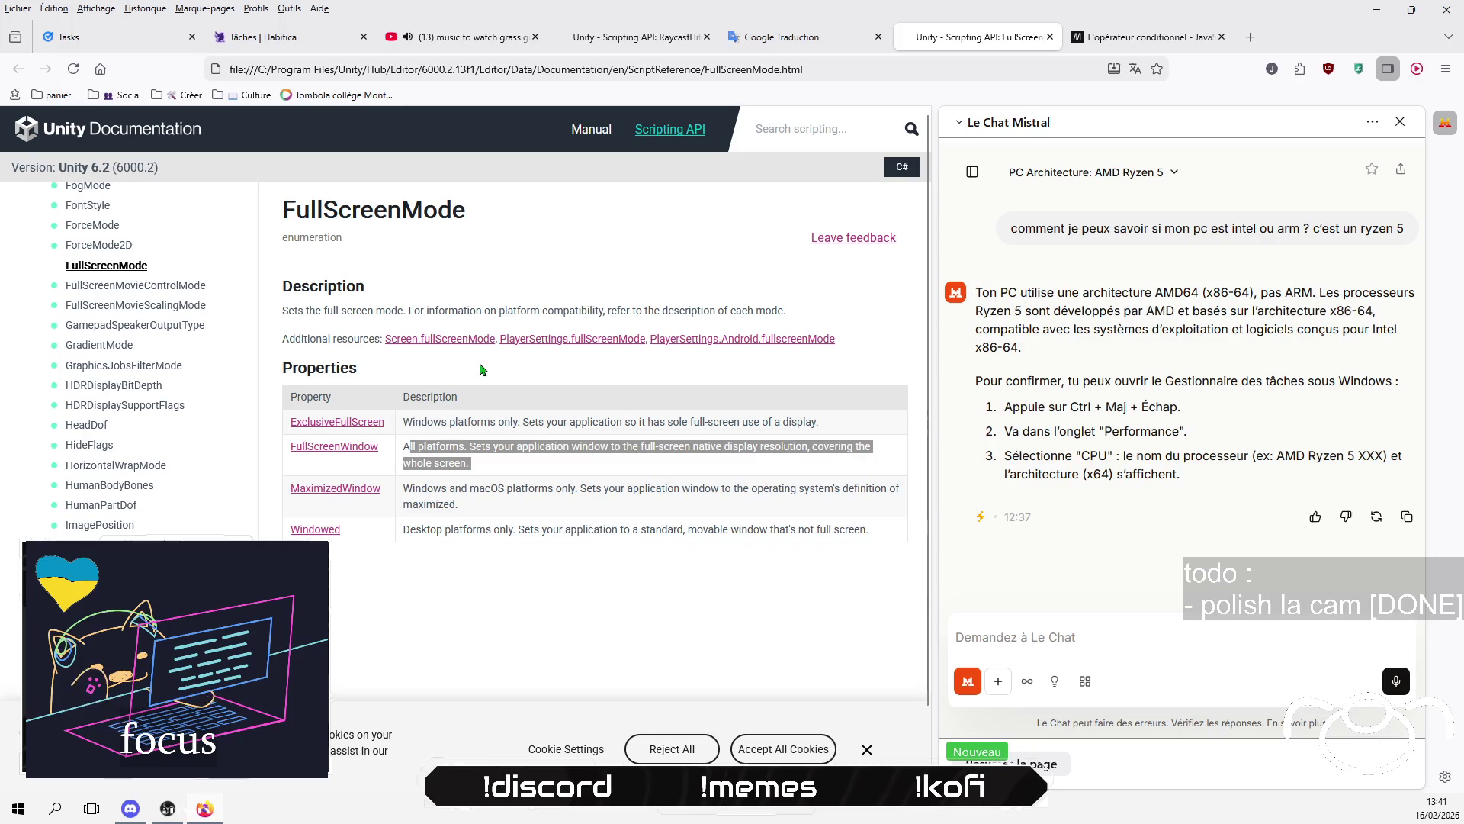
pyautogui.click(558, 366)
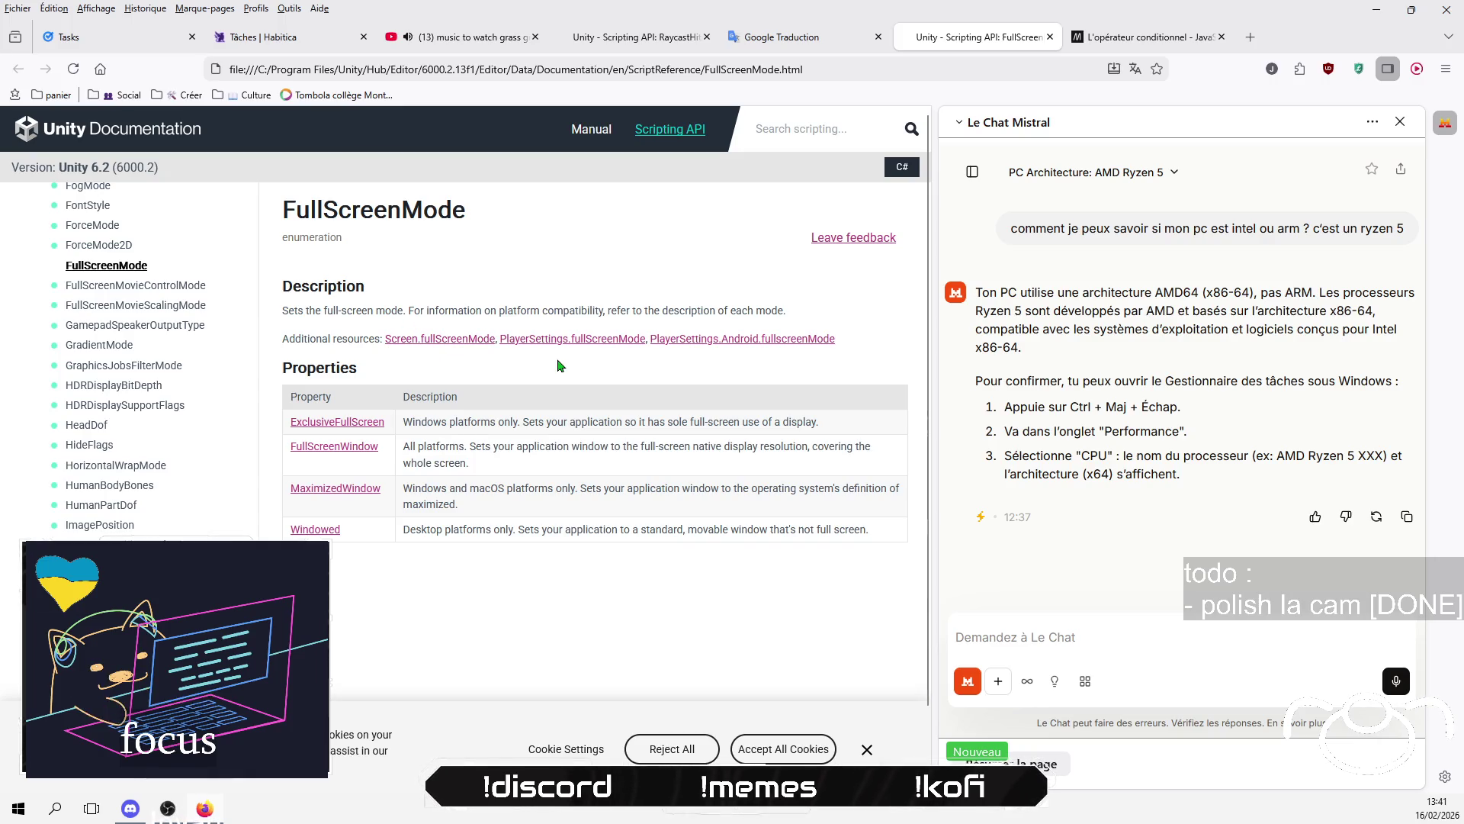
pyautogui.click(417, 340)
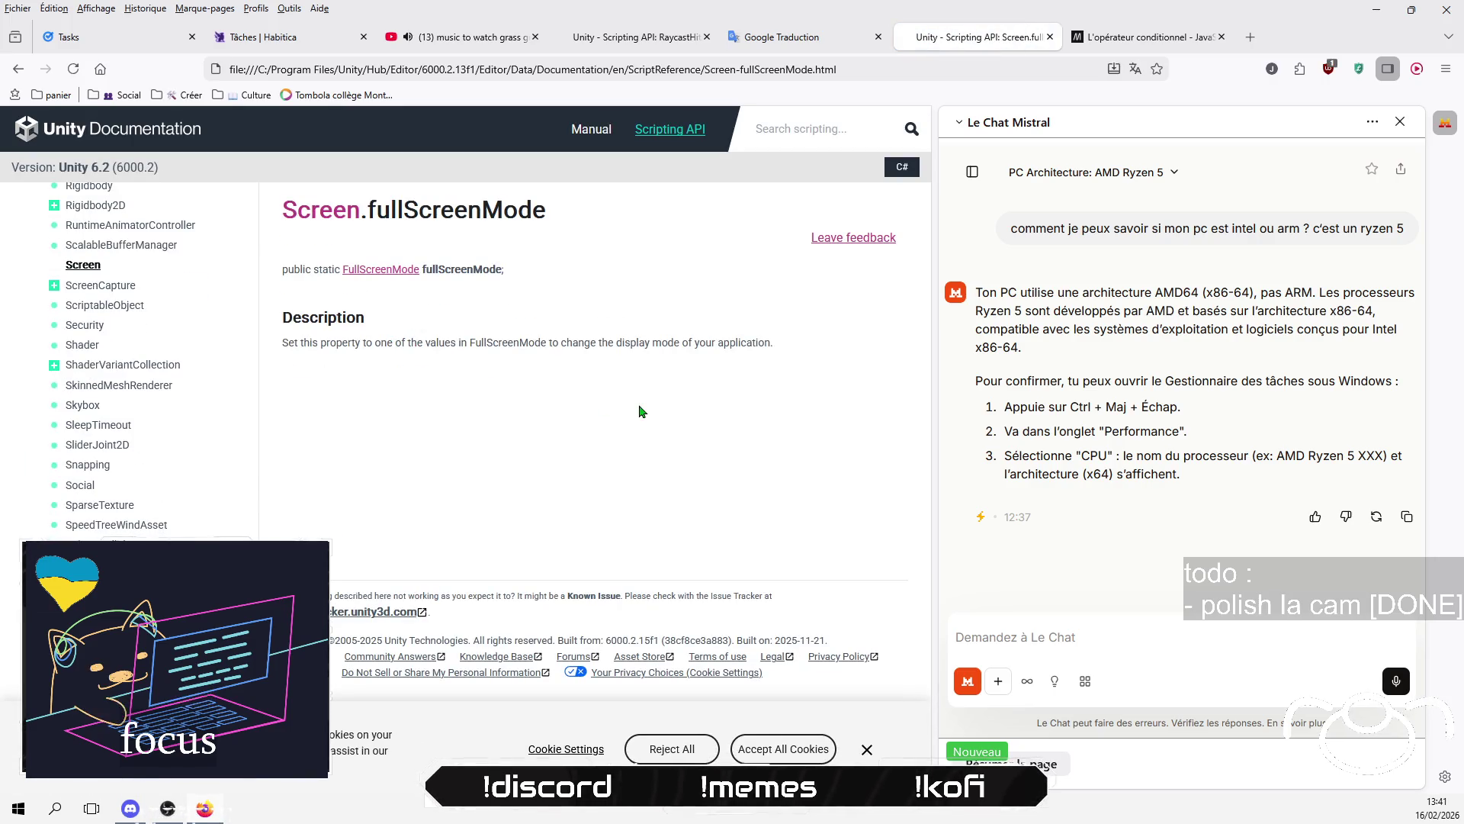
pyautogui.moveTo(639, 411); pyautogui.dragTo(332, 345)
pyautogui.click(458, 414)
# - Search the web for 'unity set fullscreen screen code'
pyautogui.click(498, 74)
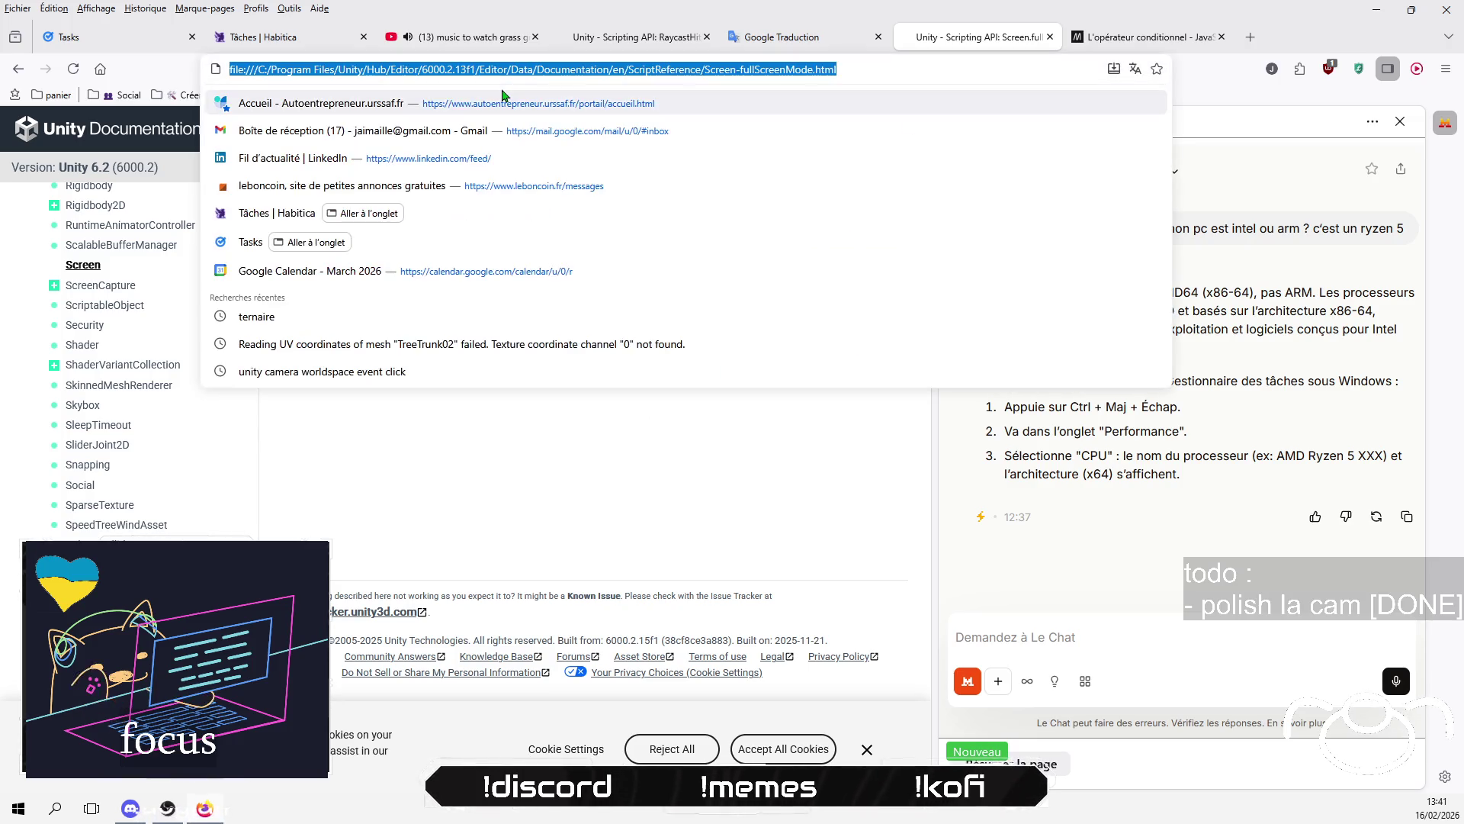
pyautogui.write('unity.com/')
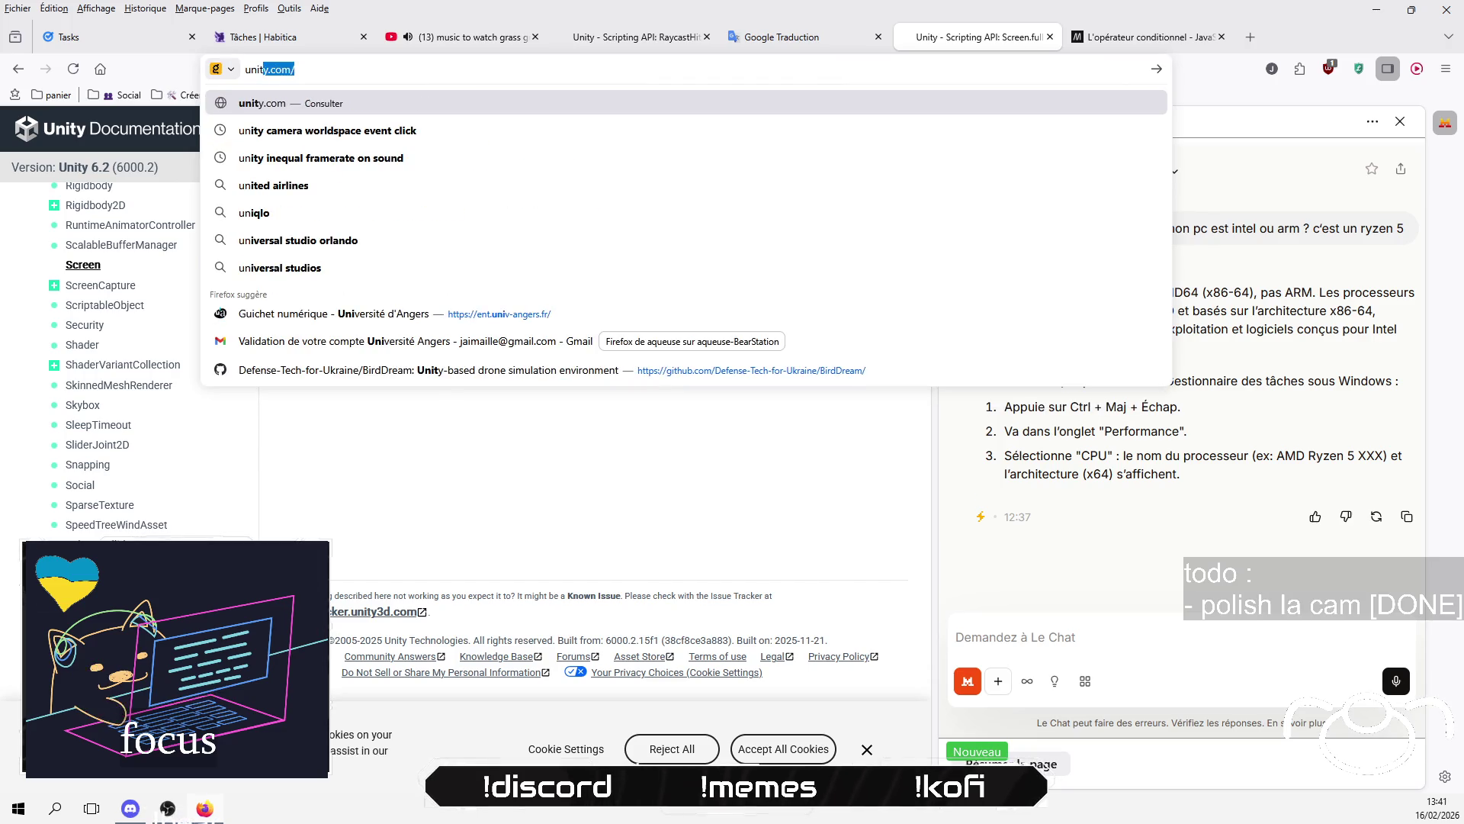
pyautogui.write(' set f')
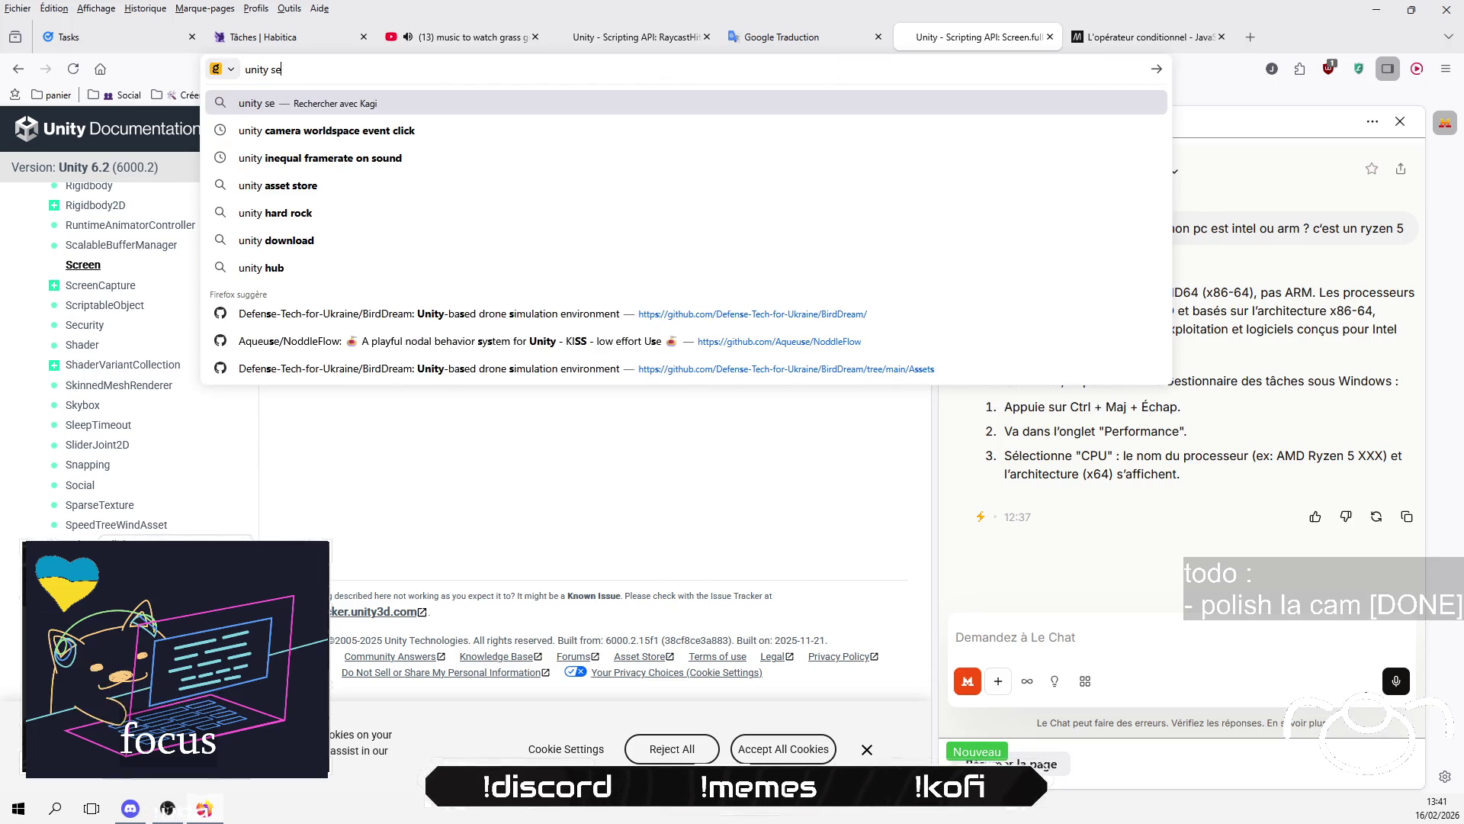
pyautogui.write('ullscee')
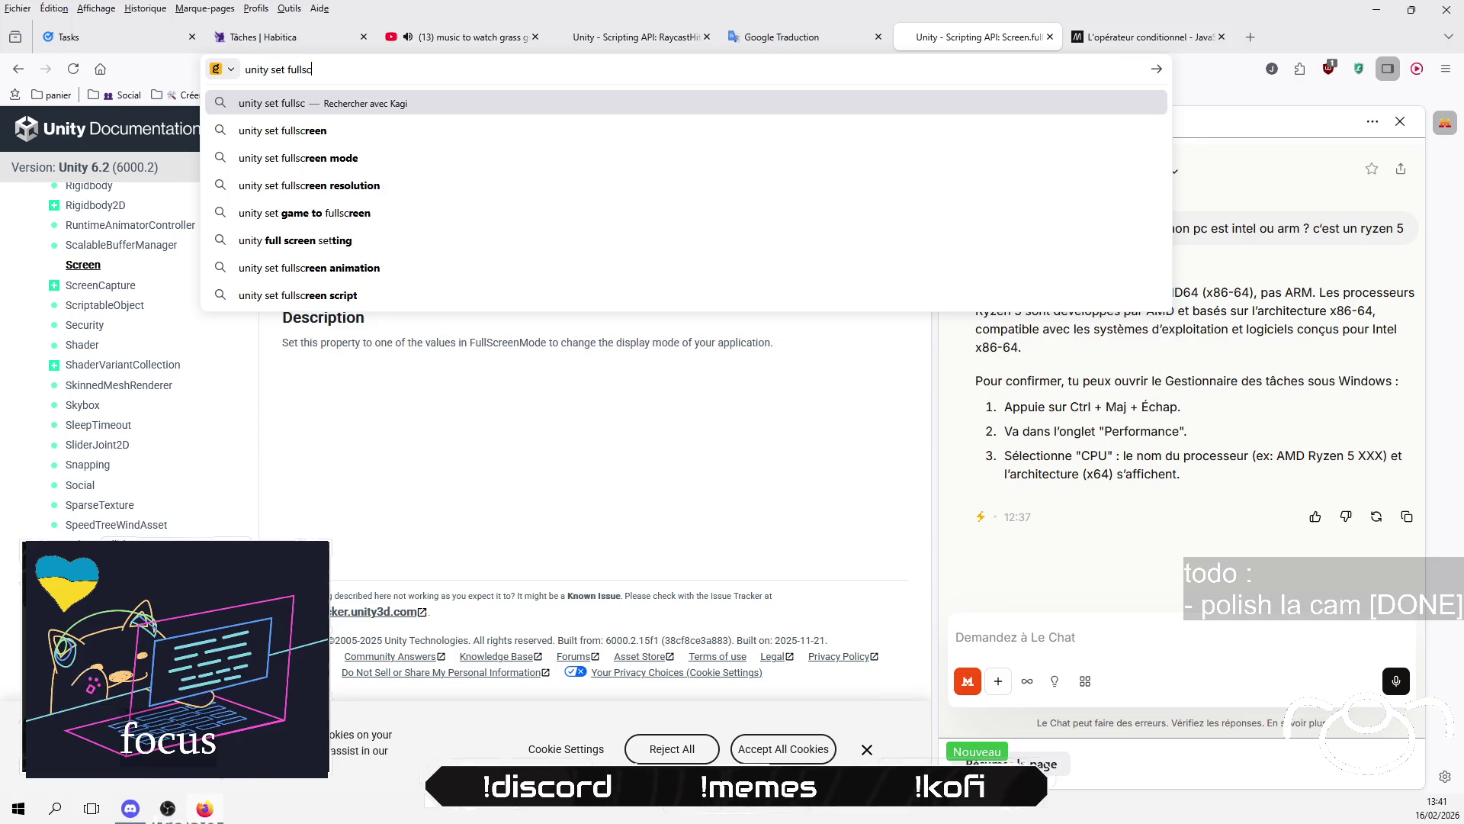
pyautogui.press('BackSpace')
pyautogui.press('BackSpace')
pyautogui.write('reen')
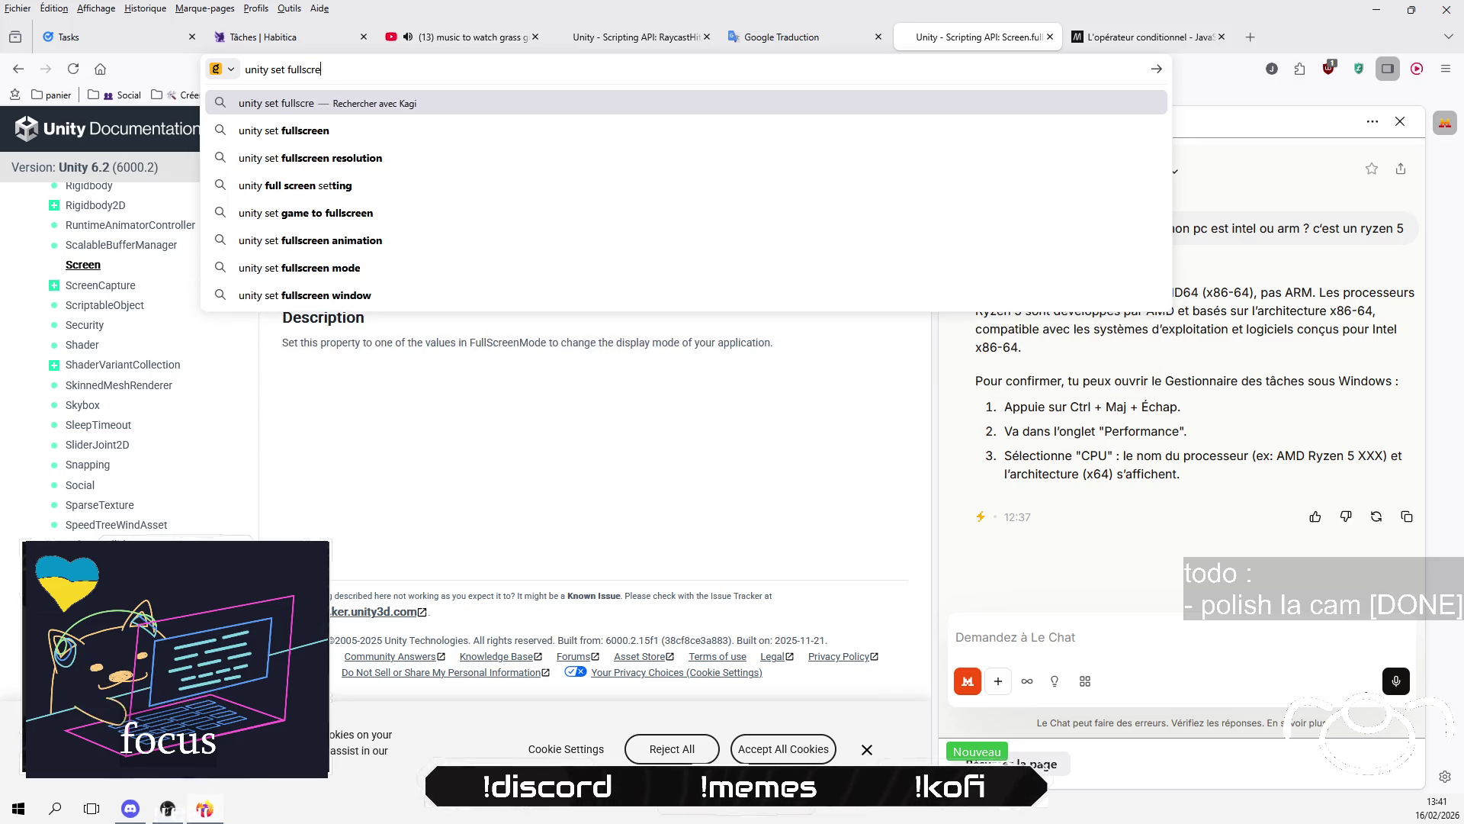
pyautogui.write(' scr')
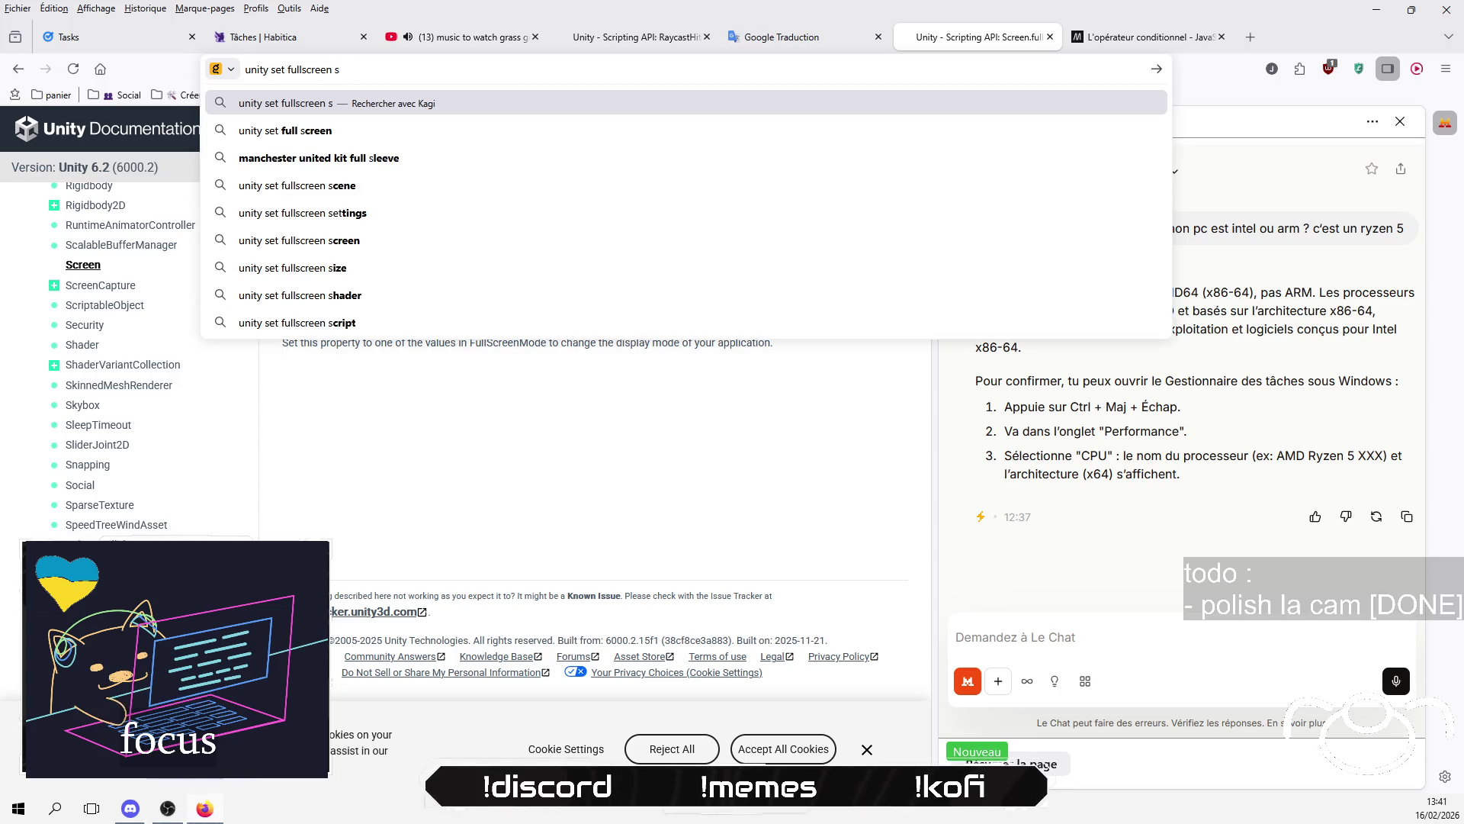
pyautogui.write('een code')
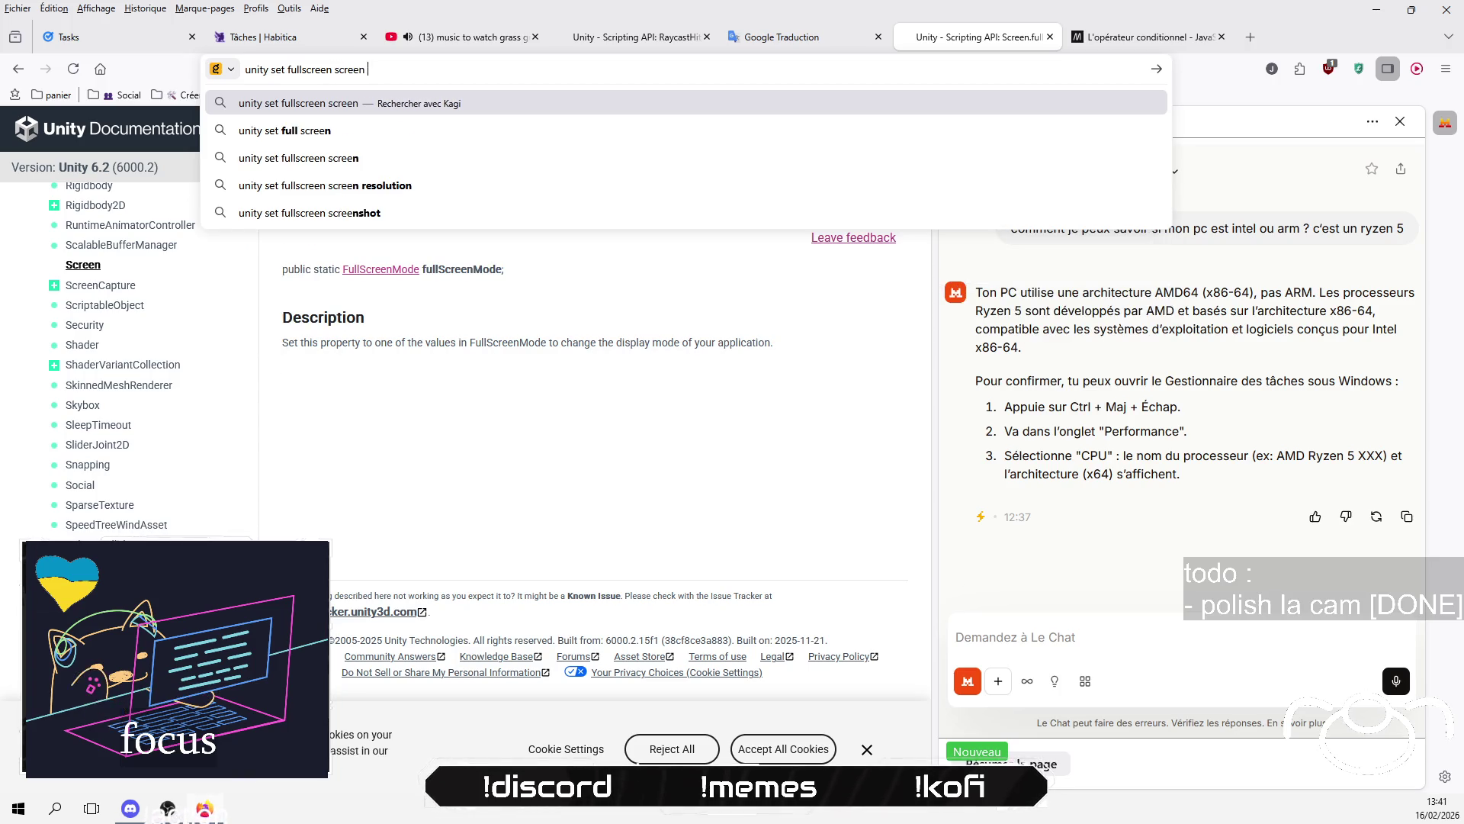
pyautogui.press('Return')
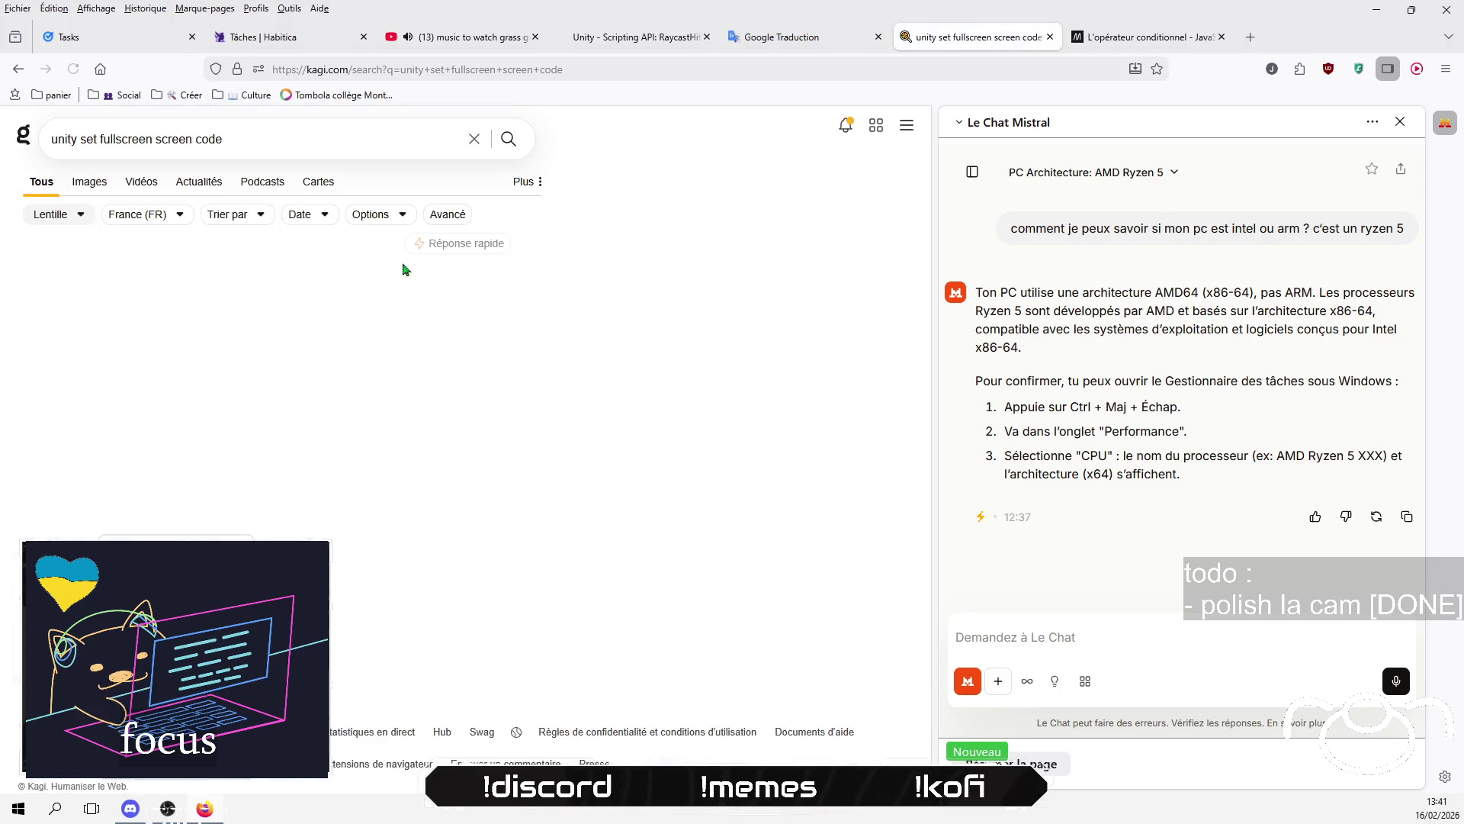
# - Open the 'Enter fullscreen mode by scripting' thread and read the Screen.fullscreen = true reply
pyautogui.click(235, 139)
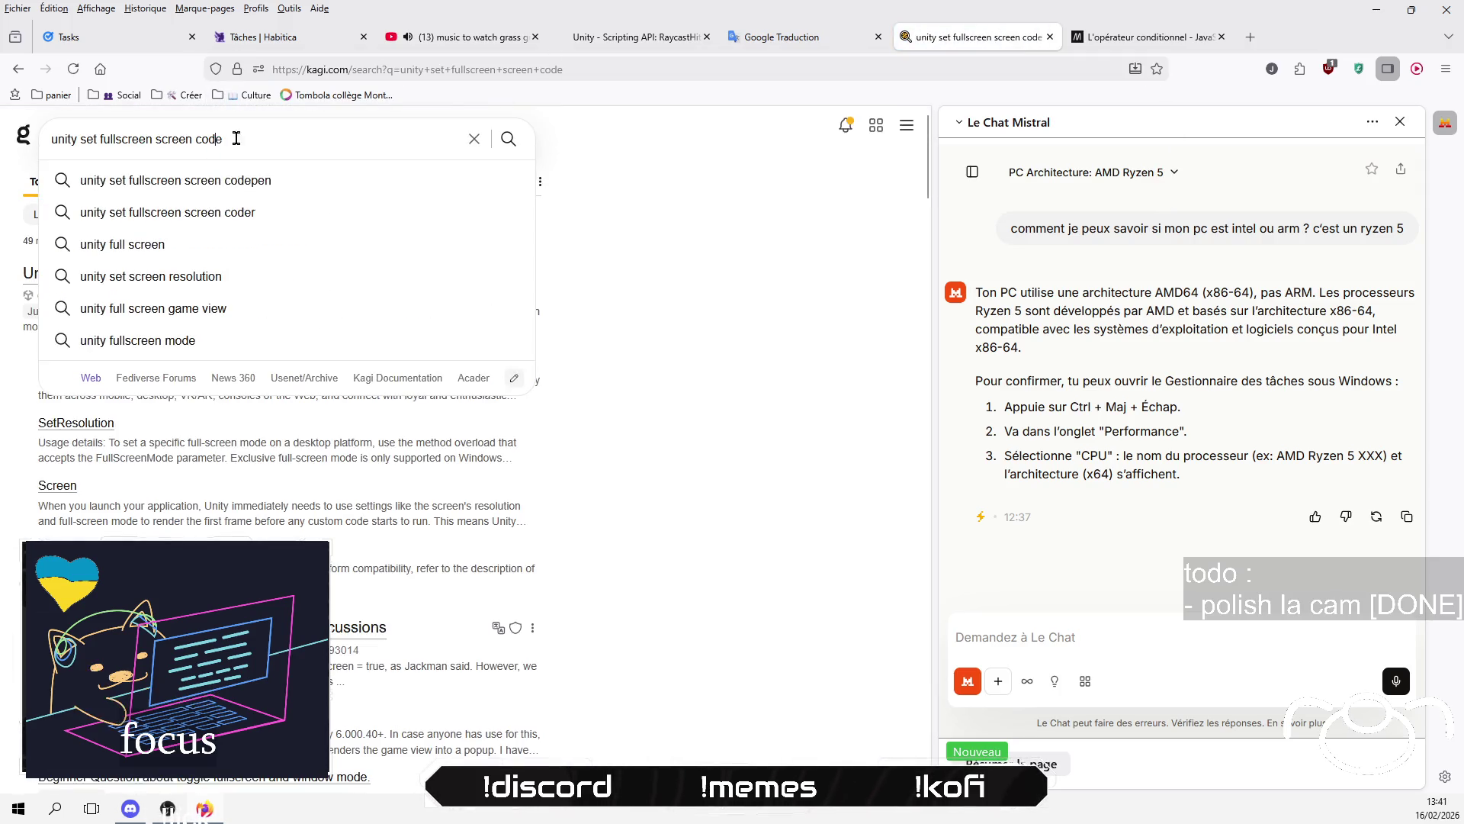
pyautogui.click(610, 373)
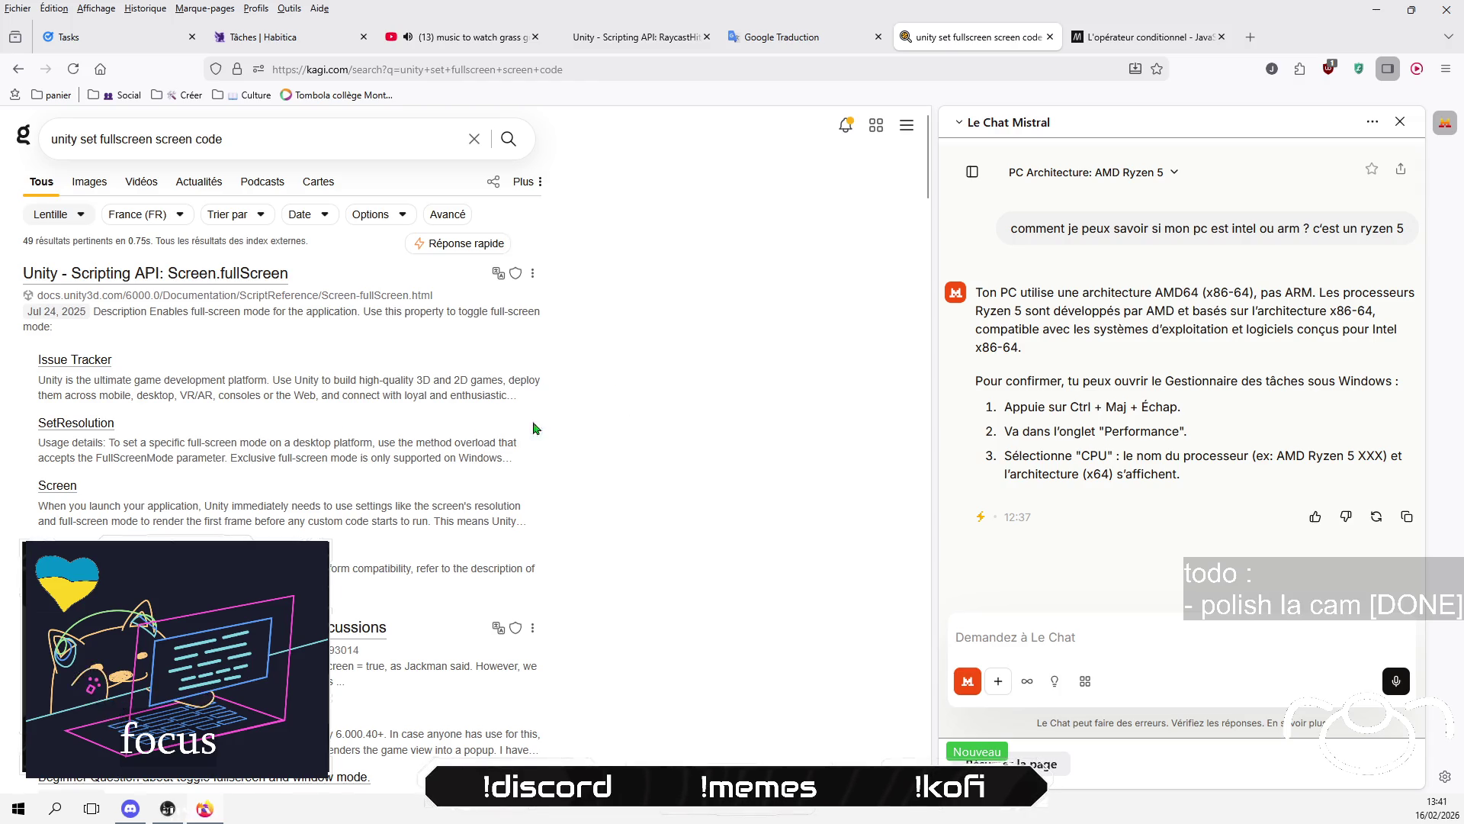
pyautogui.scroll(-1, 202, 424)
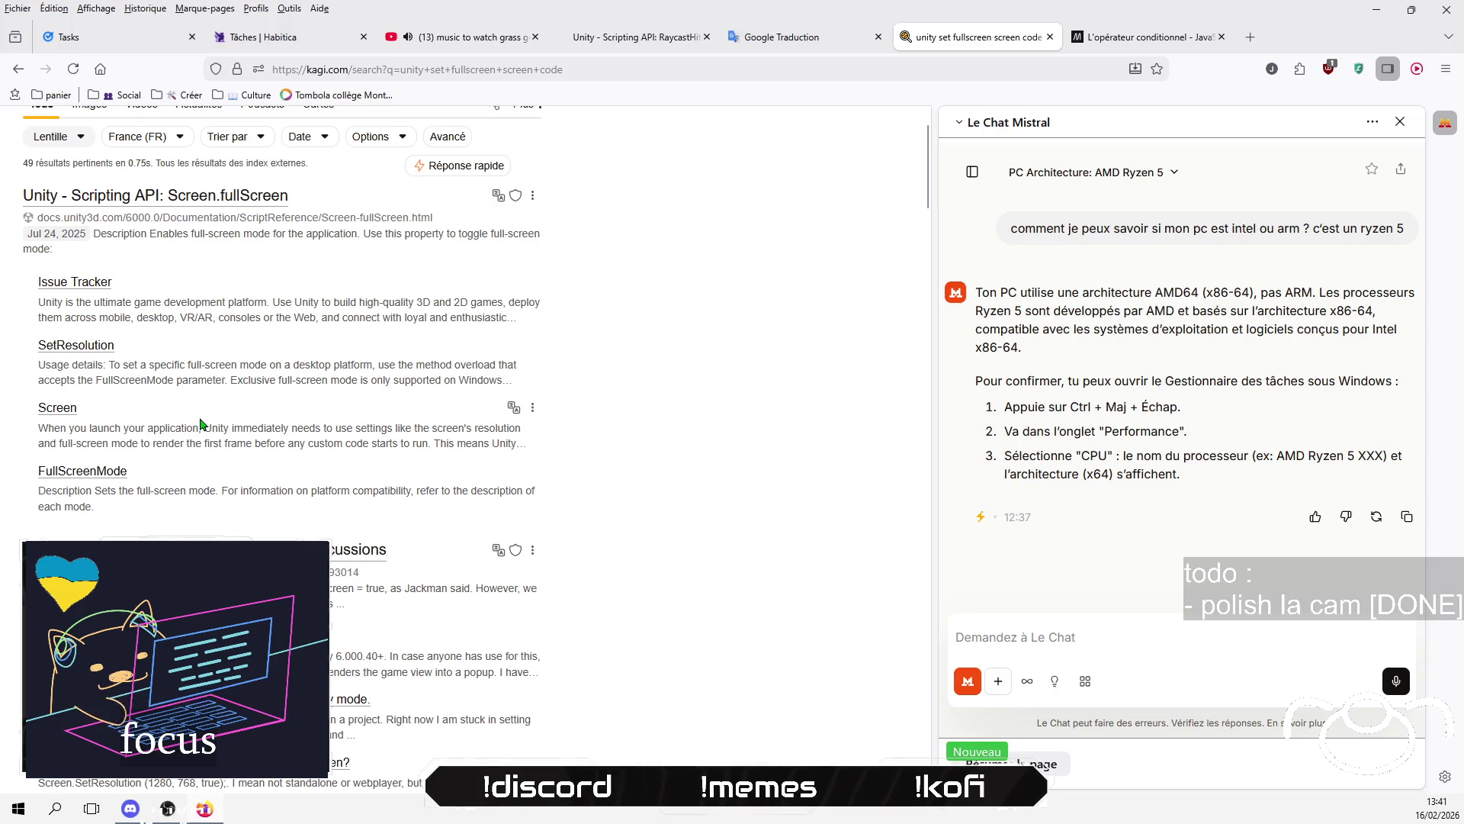
pyautogui.click(290, 550)
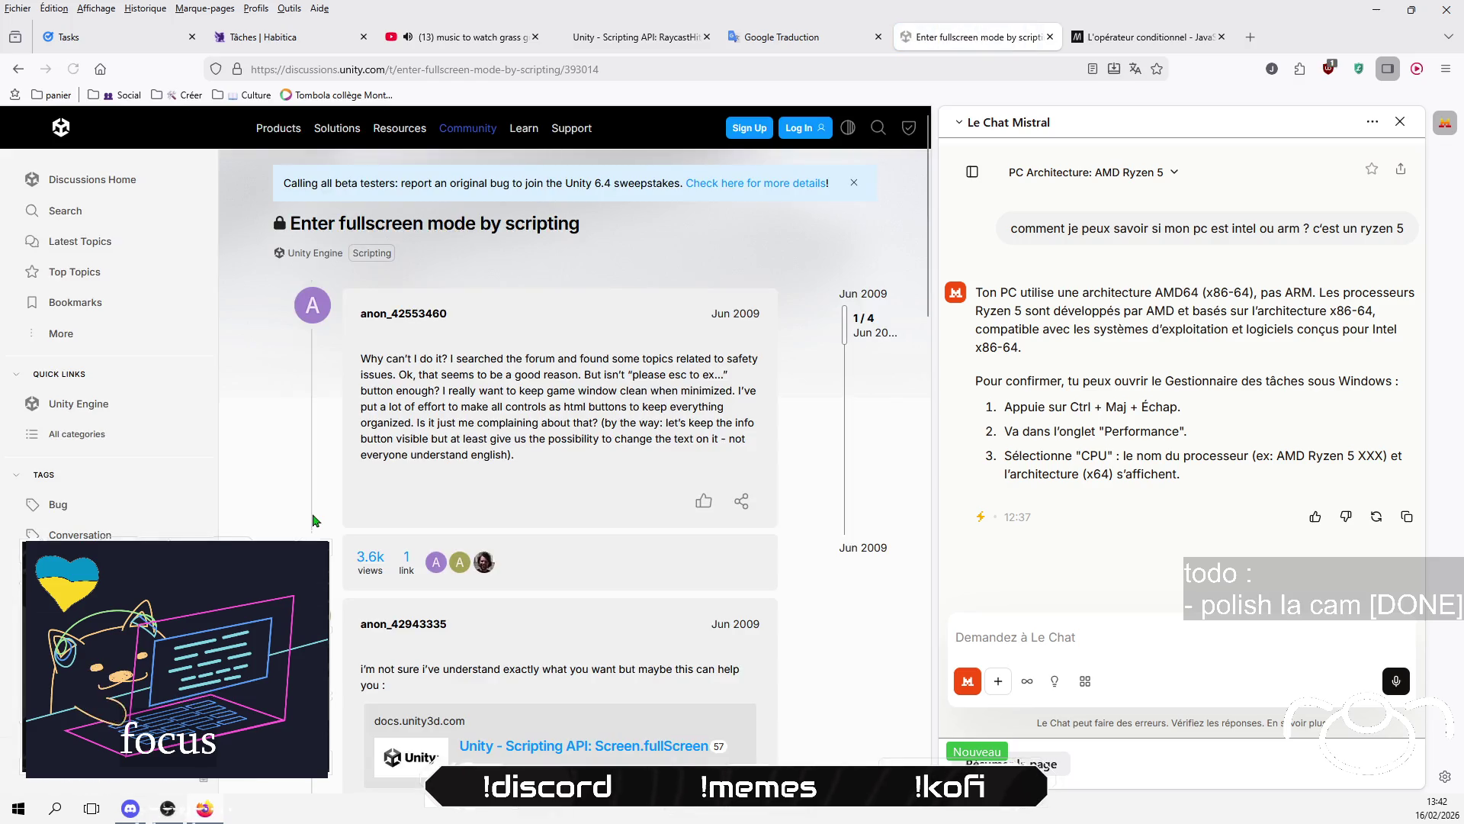
pyautogui.scroll(-3, 311, 516)
pyautogui.scroll(-2, 318, 512)
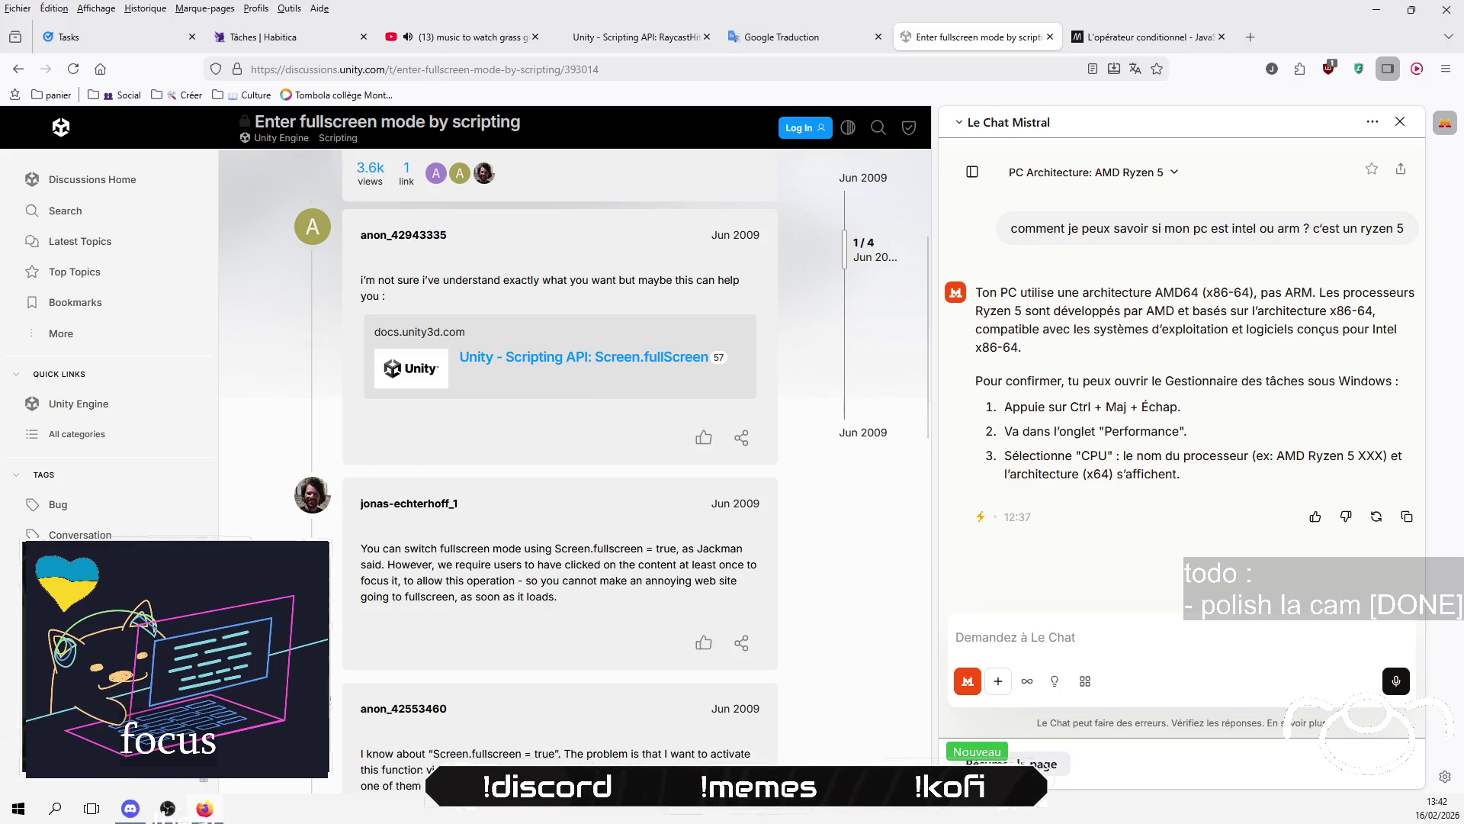
pyautogui.scroll(-3, 560, 458)
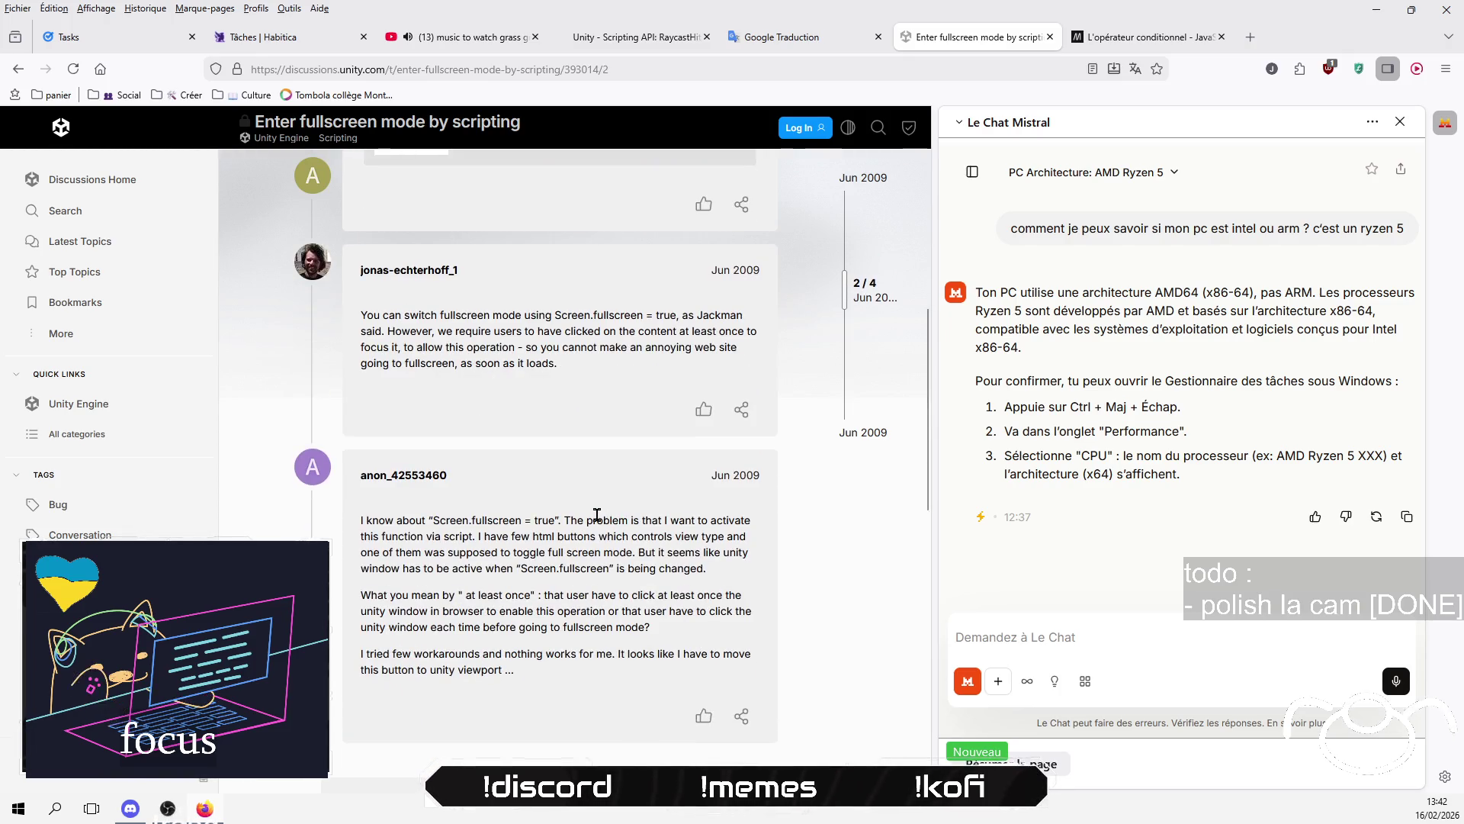
pyautogui.moveTo(597, 519); pyautogui.dragTo(388, 516)
pyautogui.scroll(-4, 361, 568)
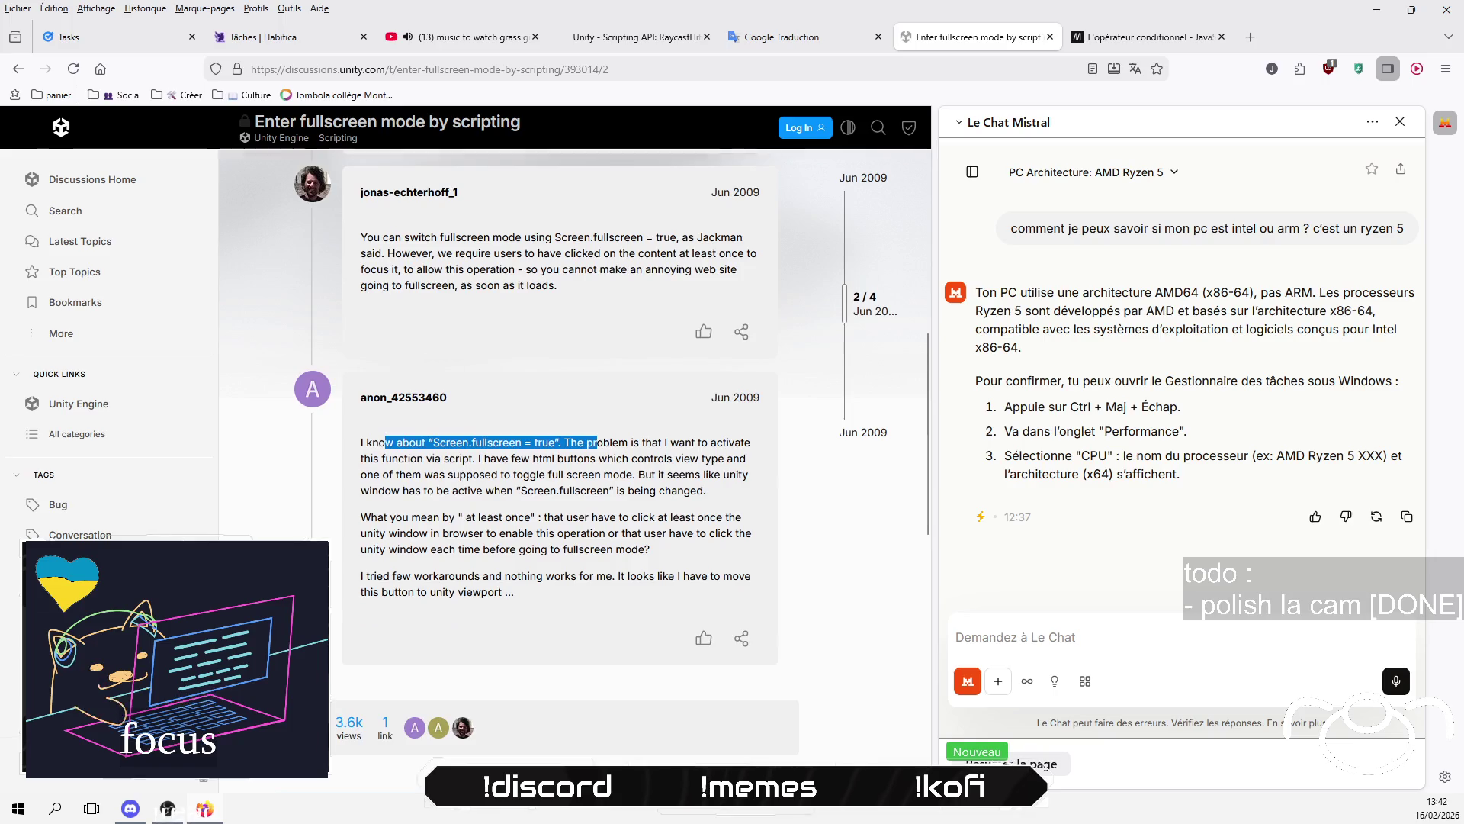
pyautogui.scroll(2, 561, 305)
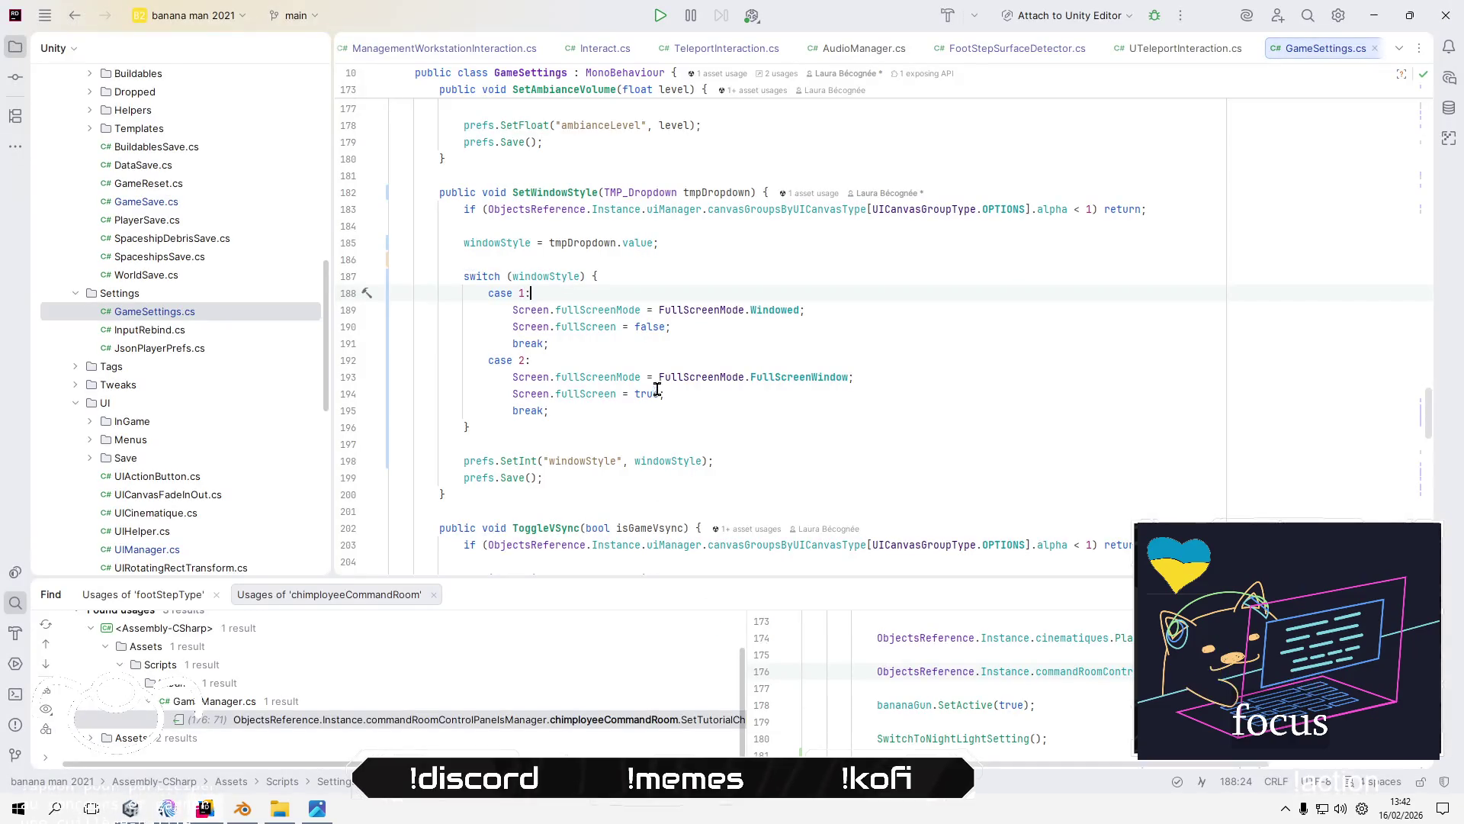
pyautogui.click(669, 376)
# - Start and delete a Debug line after the windowStyle assignment, then scroll up to the windowStyle field
pyautogui.click(768, 358)
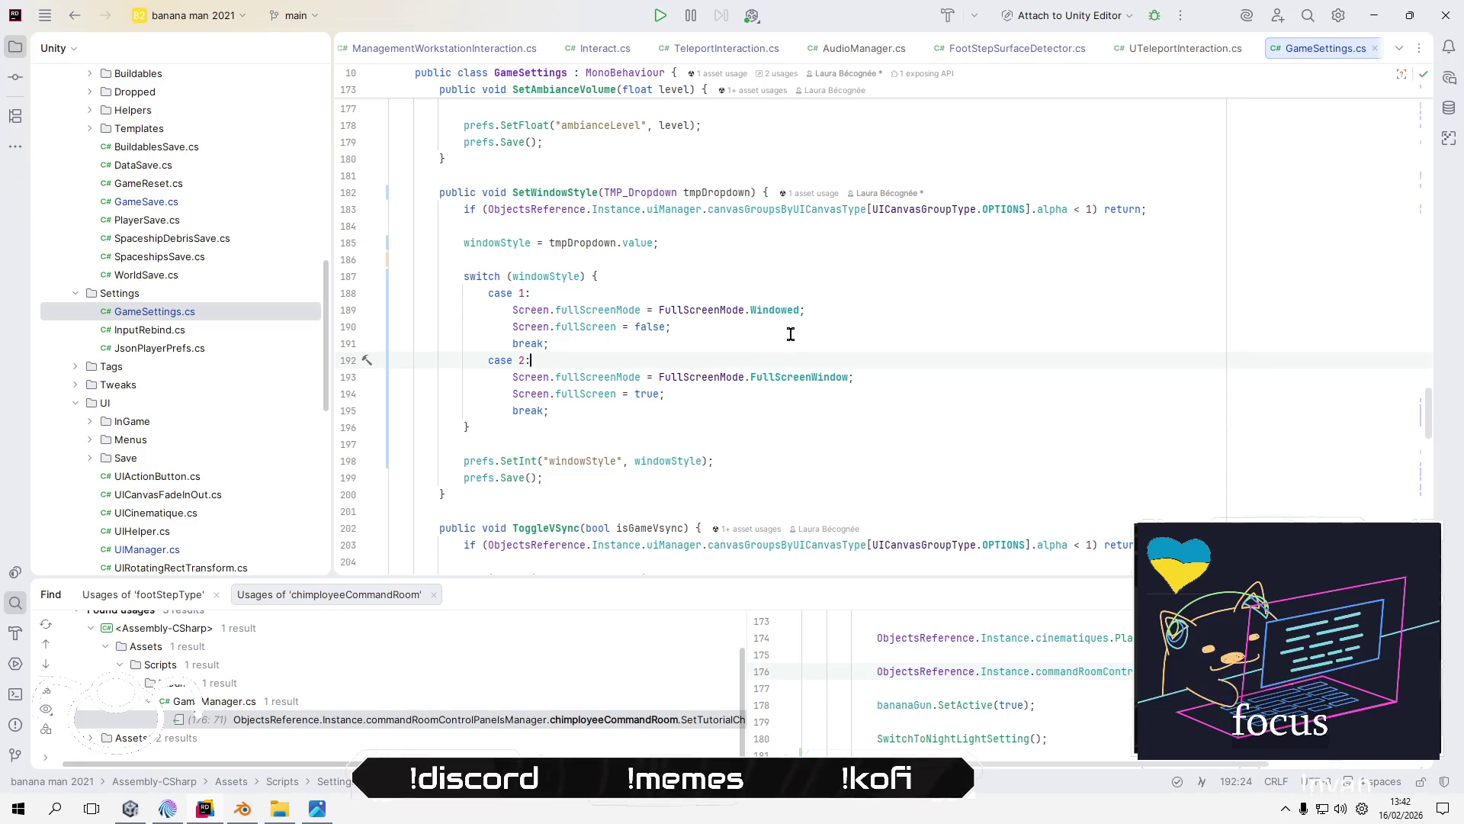
pyautogui.click(722, 261)
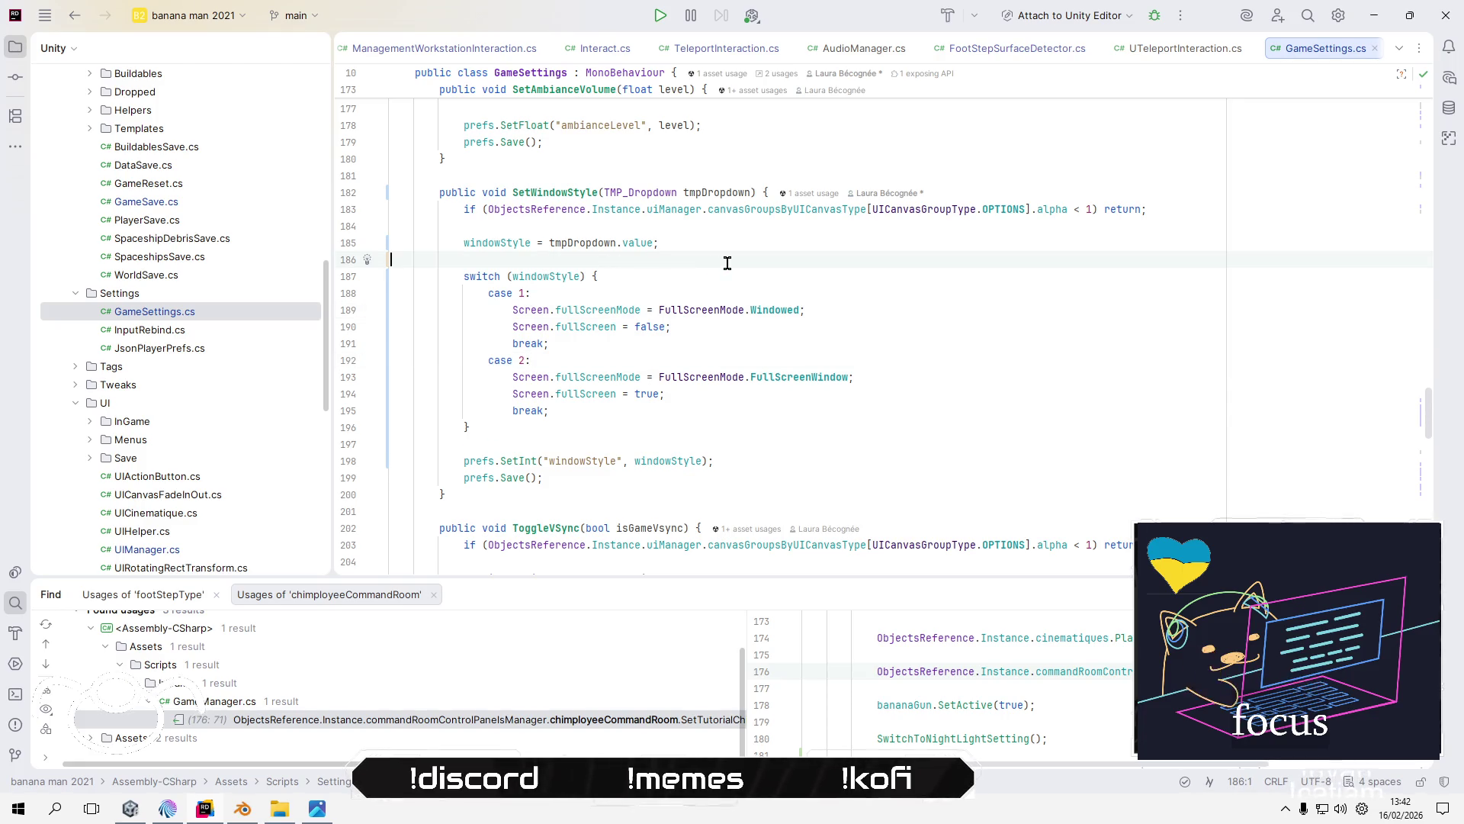
pyautogui.press('Return')
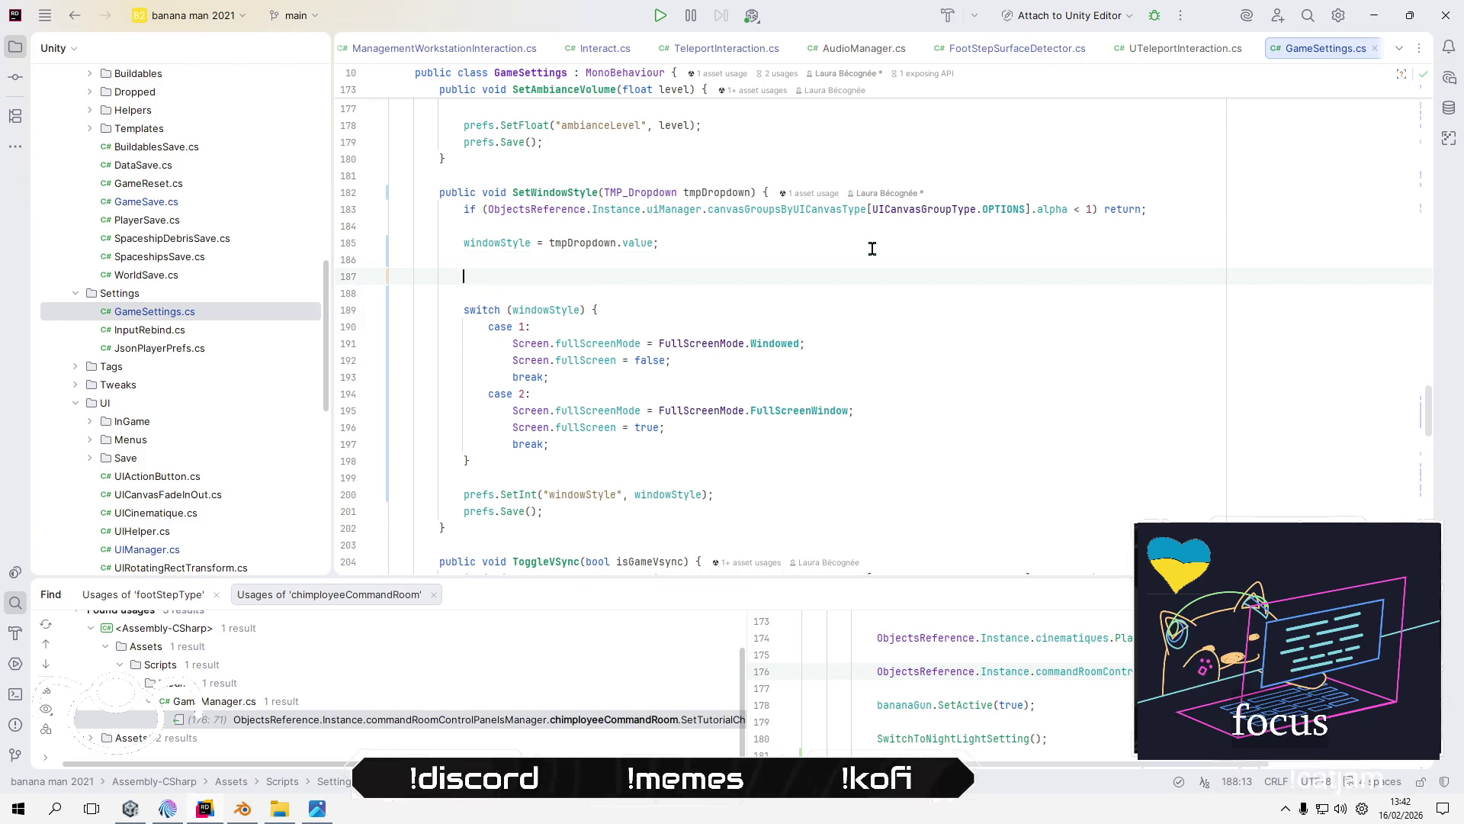
pyautogui.write('De')
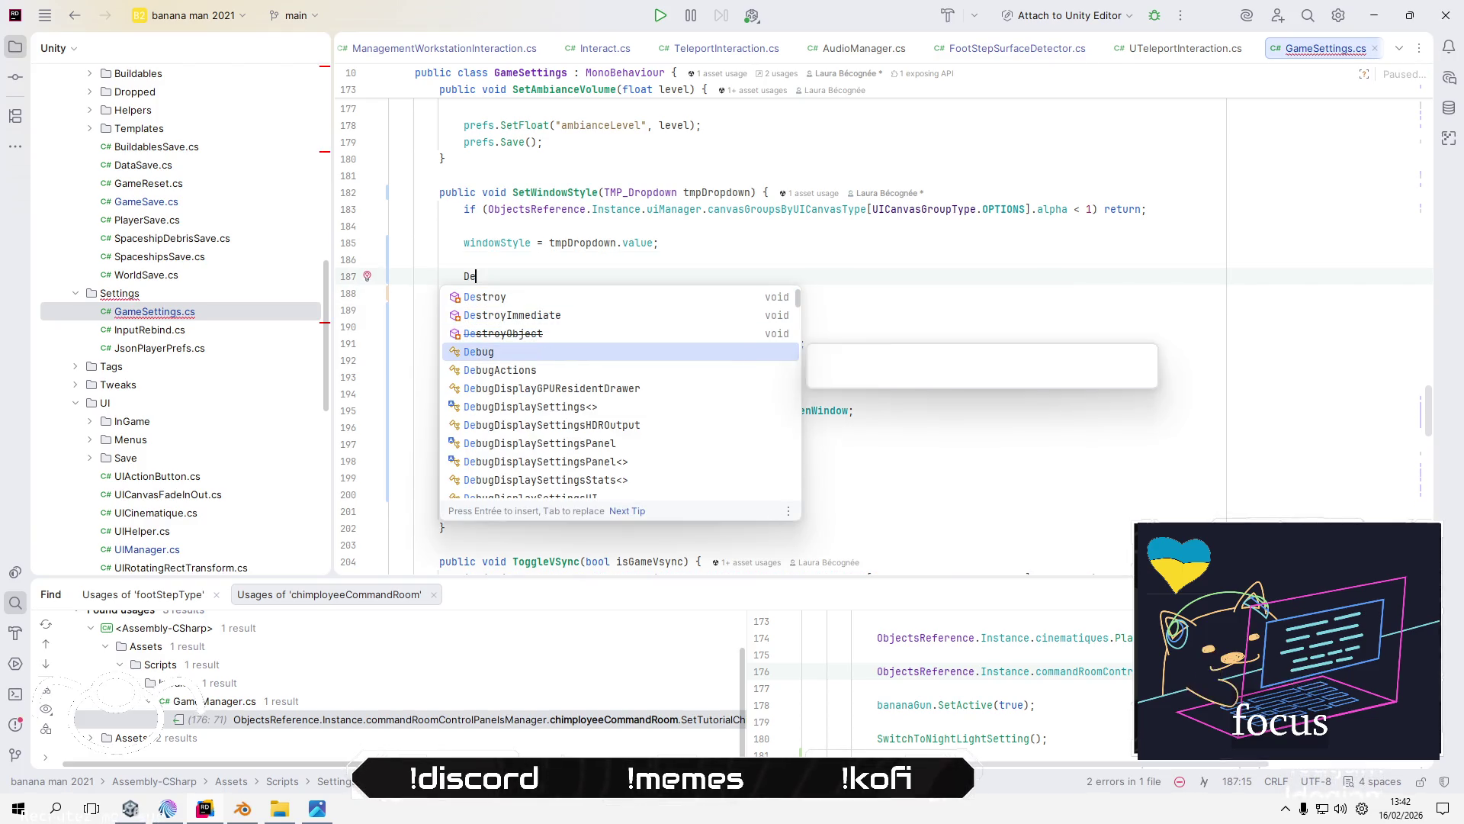
pyautogui.press('Escape')
pyautogui.press('BackSpace')
pyautogui.press('BackSpace')
pyautogui.press('BackSpace')
pyautogui.click(487, 242)
pyautogui.scroll(10, 694, 296)
pyautogui.scroll(15, 694, 296)
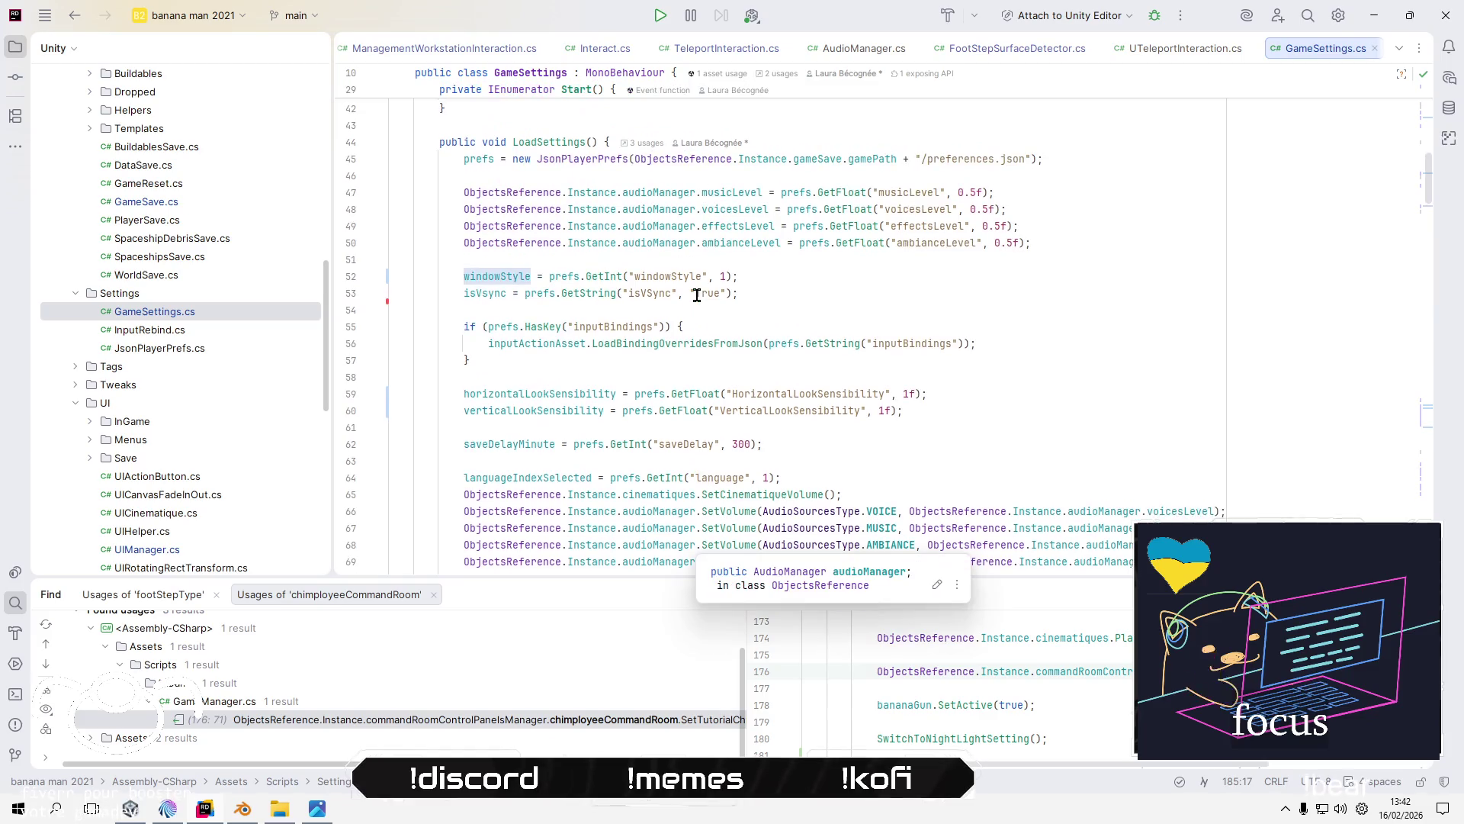
pyautogui.scroll(8, 697, 296)
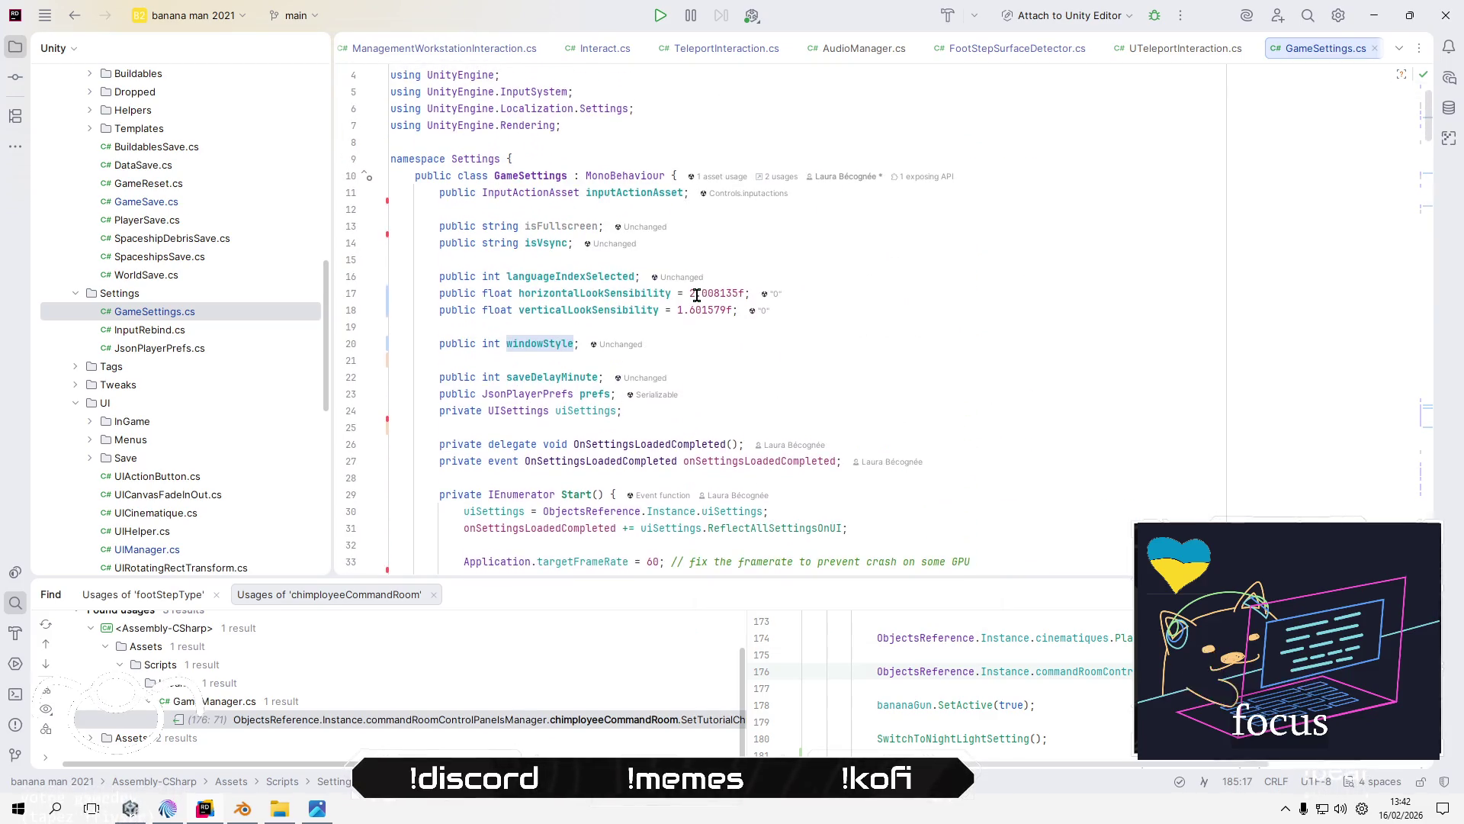
pyautogui.hotkey('alt', 'Tab')
pyautogui.hotkey('alt', 'Tab')
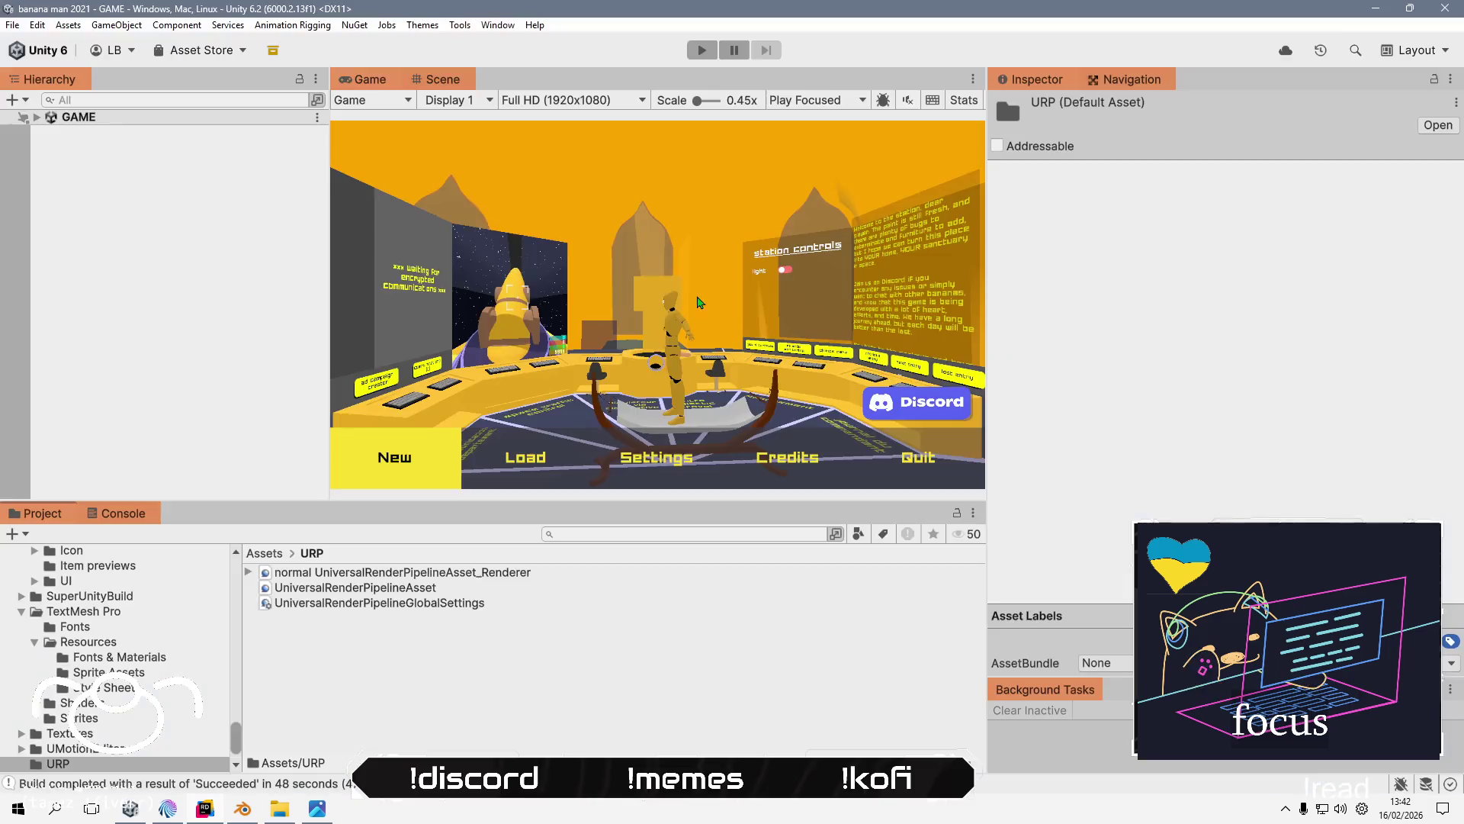
# - Select Game Manager under GAME and confirm its Game Settings Window Style reads 0
pyautogui.click(224, 308)
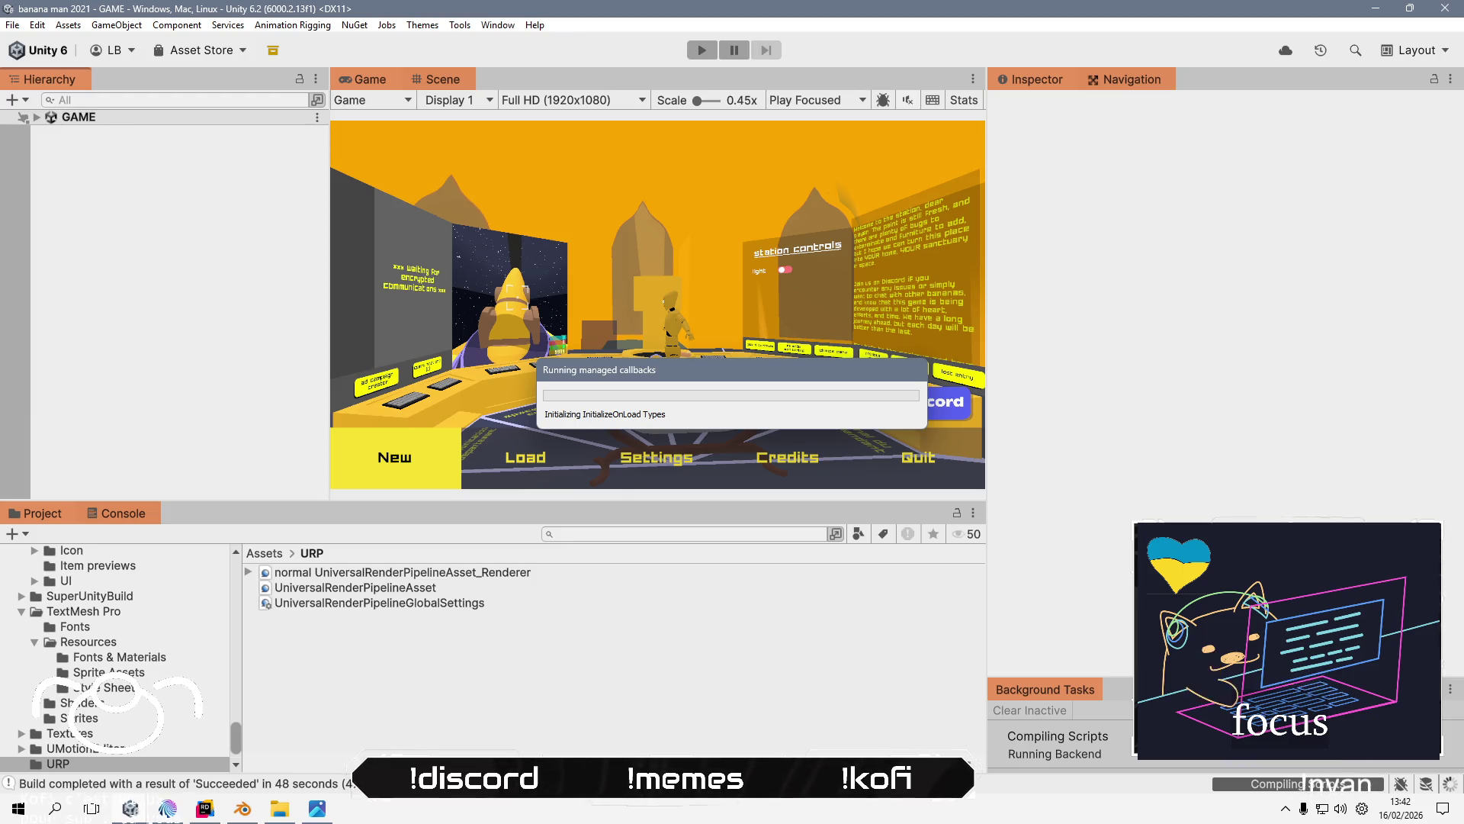
pyautogui.click(168, 808)
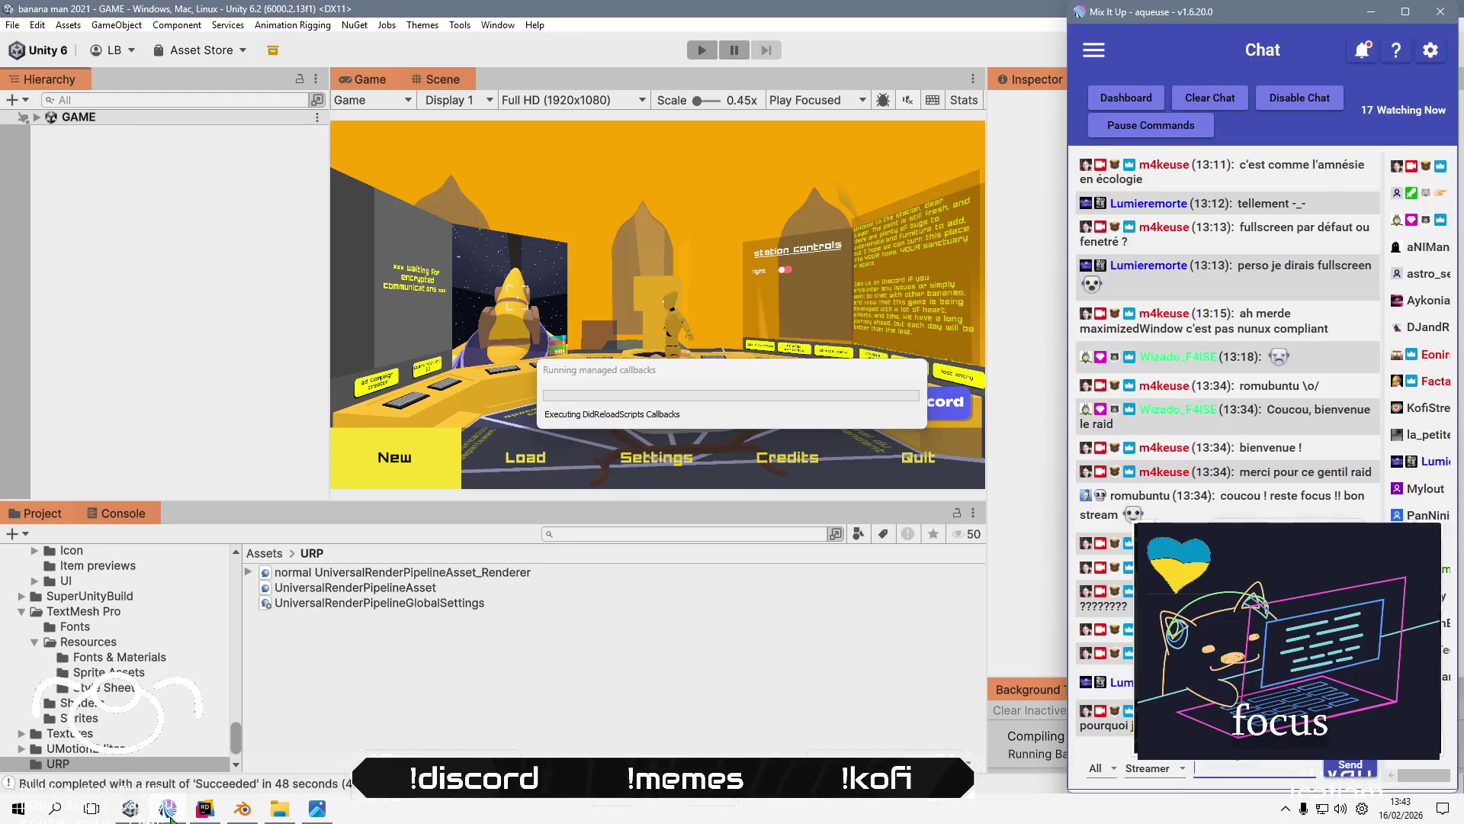
pyautogui.click(130, 808)
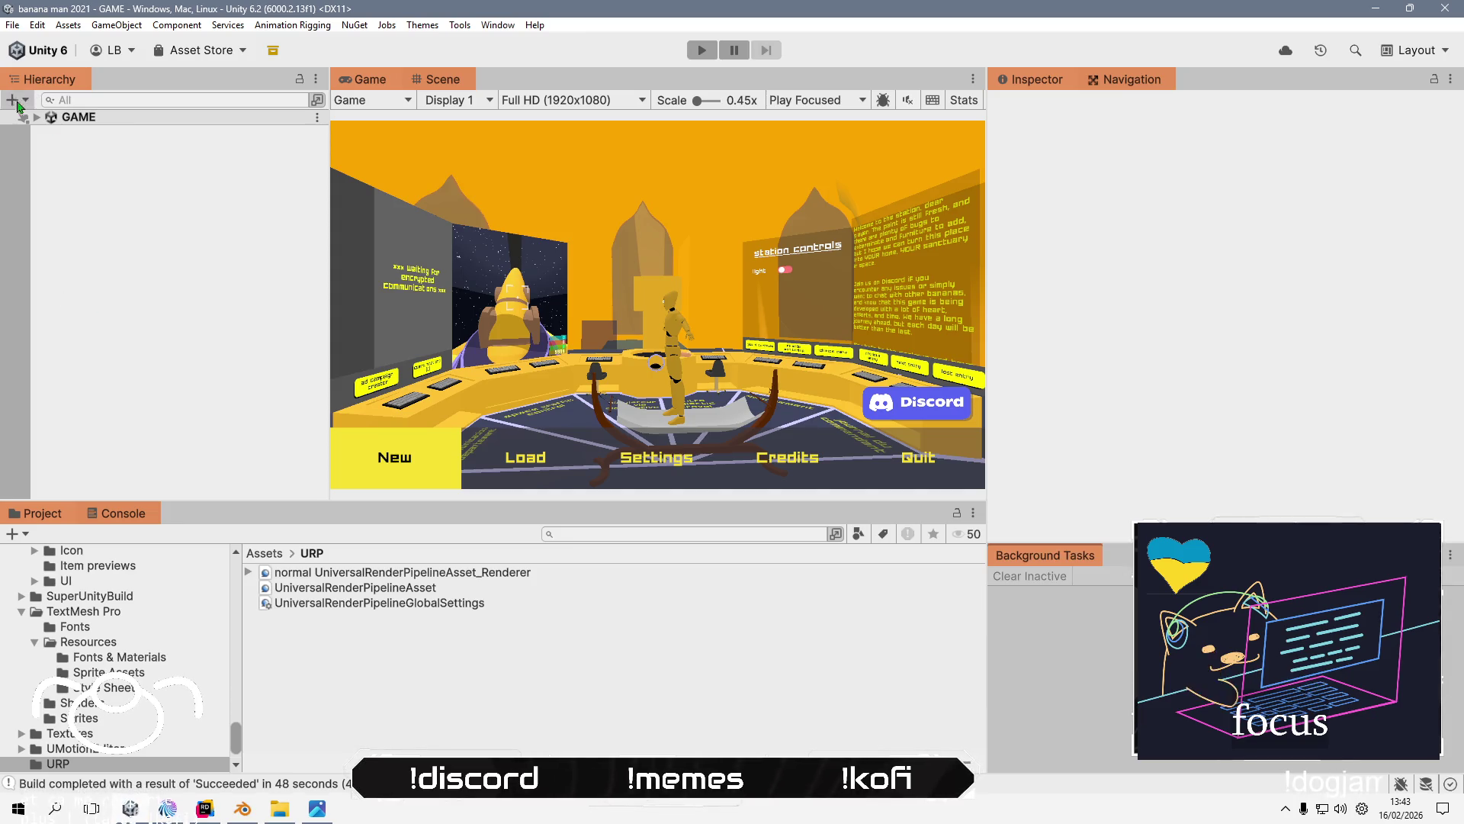
pyautogui.click(36, 116)
pyautogui.scroll(-5, 244, 437)
pyautogui.scroll(-3, 244, 437)
pyautogui.scroll(5, 182, 267)
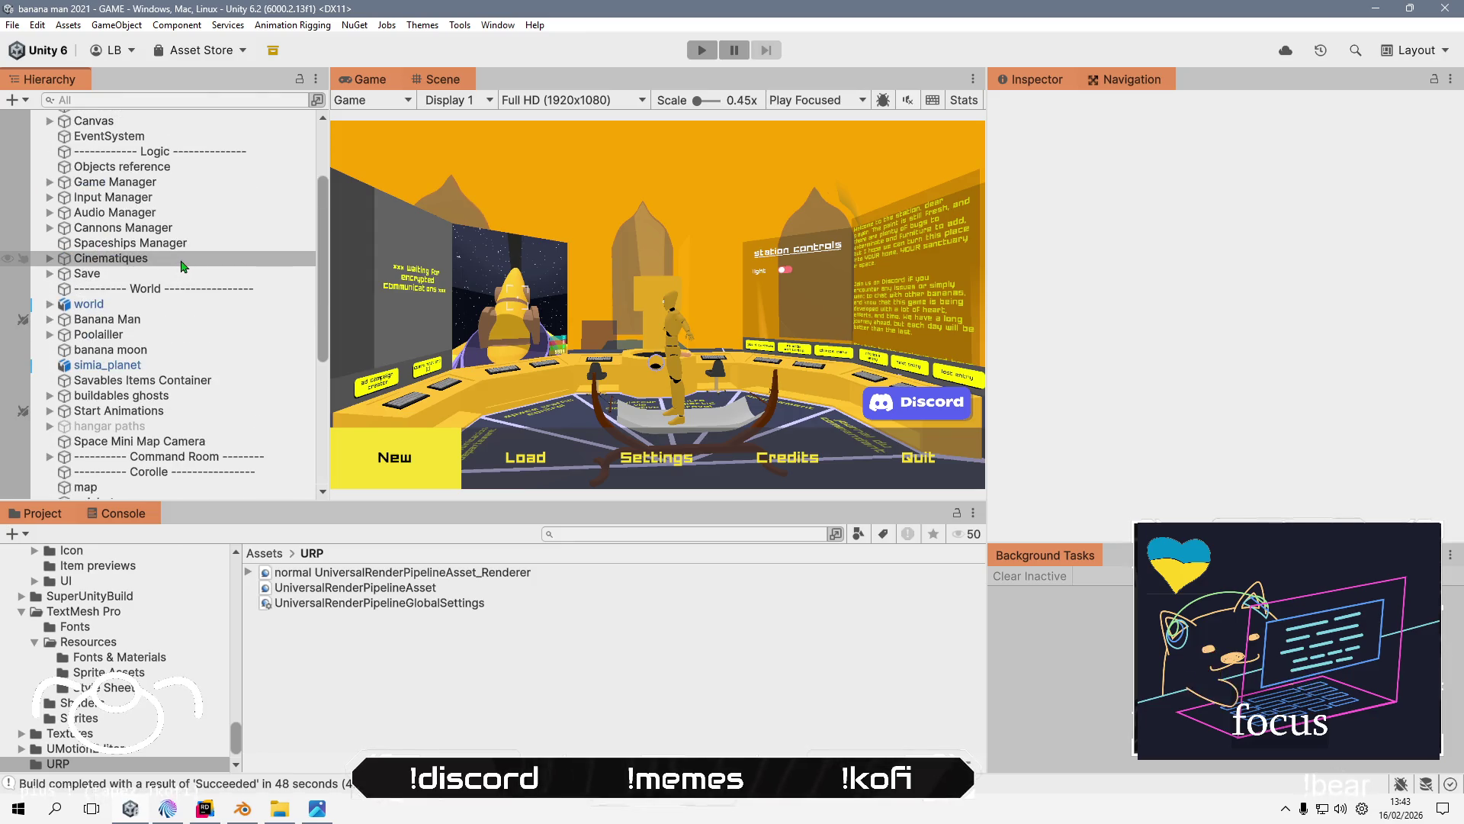
pyautogui.click(181, 183)
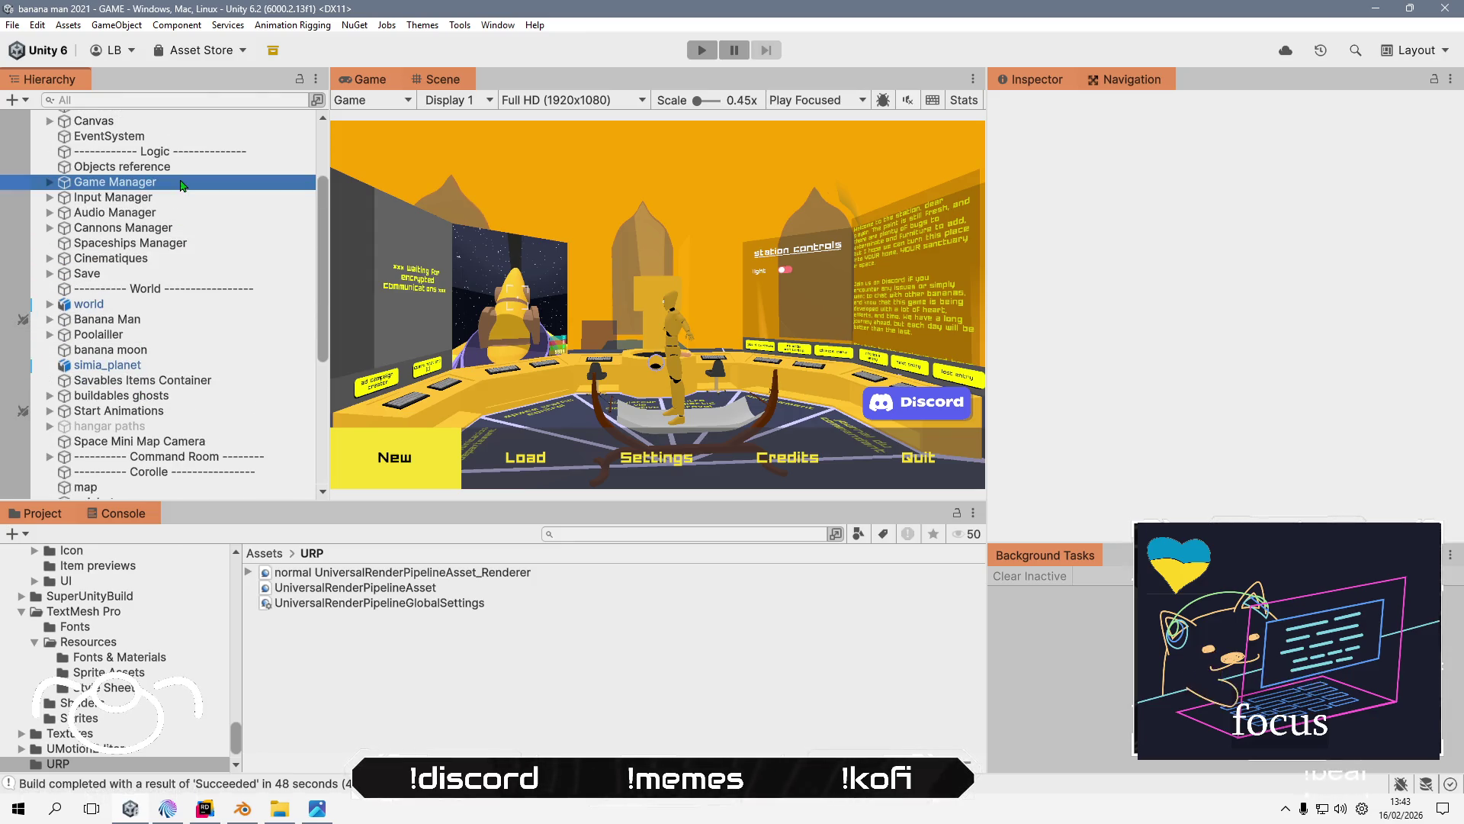
pyautogui.scroll(-10, 1062, 383)
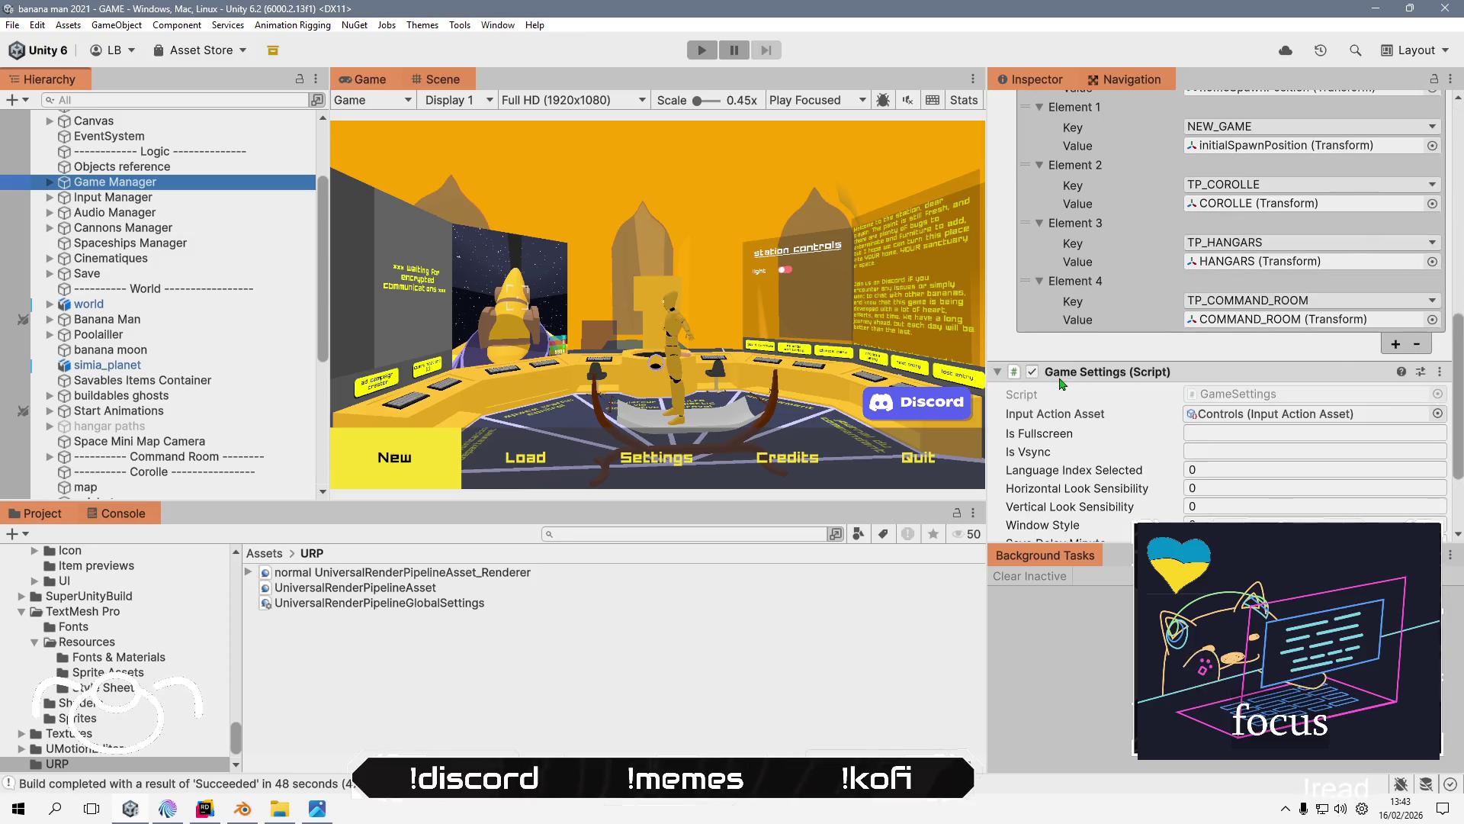
pyautogui.scroll(-4, 1068, 382)
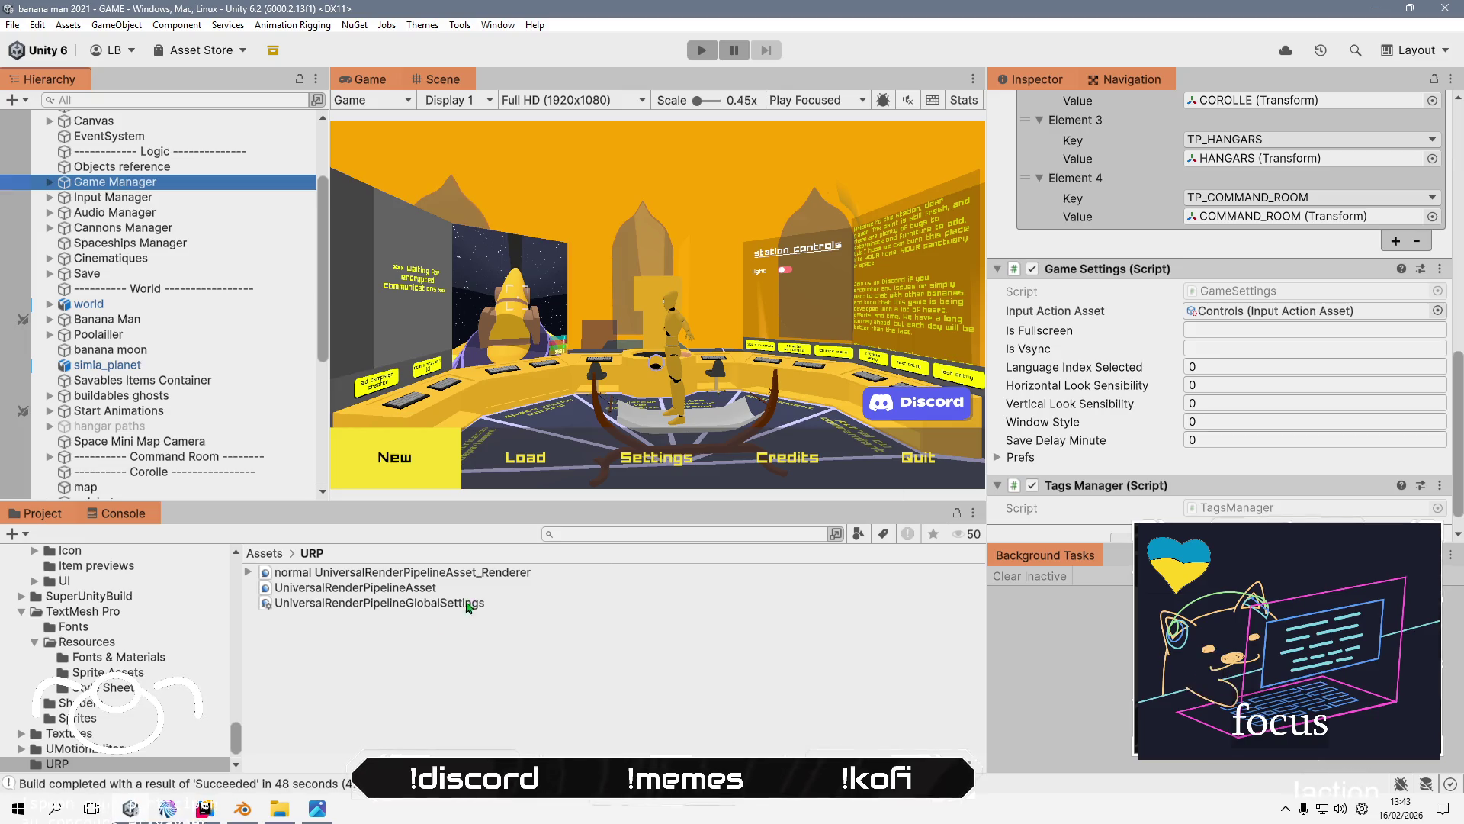
pyautogui.click(206, 809)
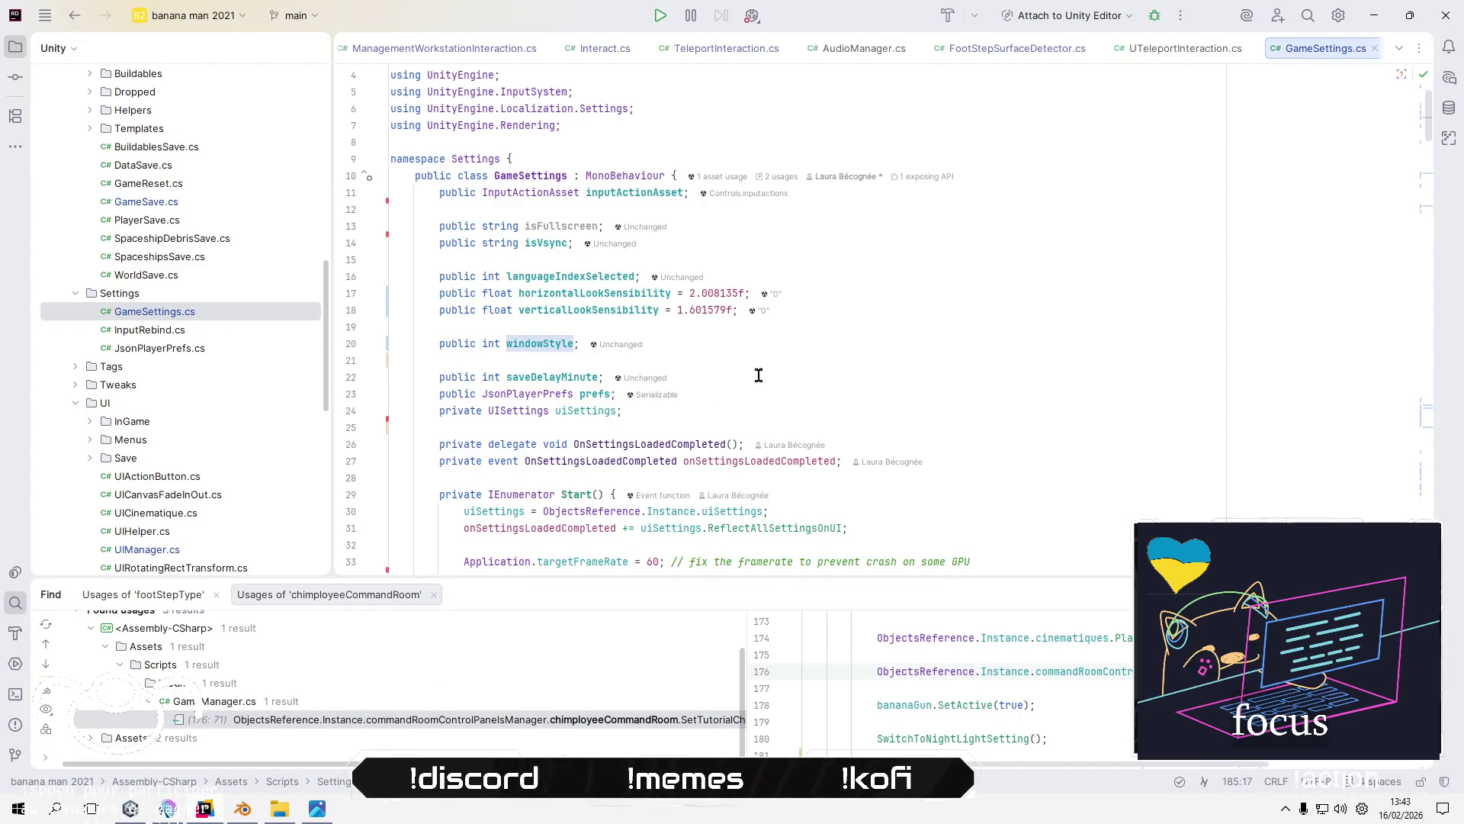
# - In Rider, highlight every usage of the windowStyle field in GameSettings.cs
pyautogui.click(831, 355)
pyautogui.click(537, 343)
pyautogui.scroll(-12, 793, 349)
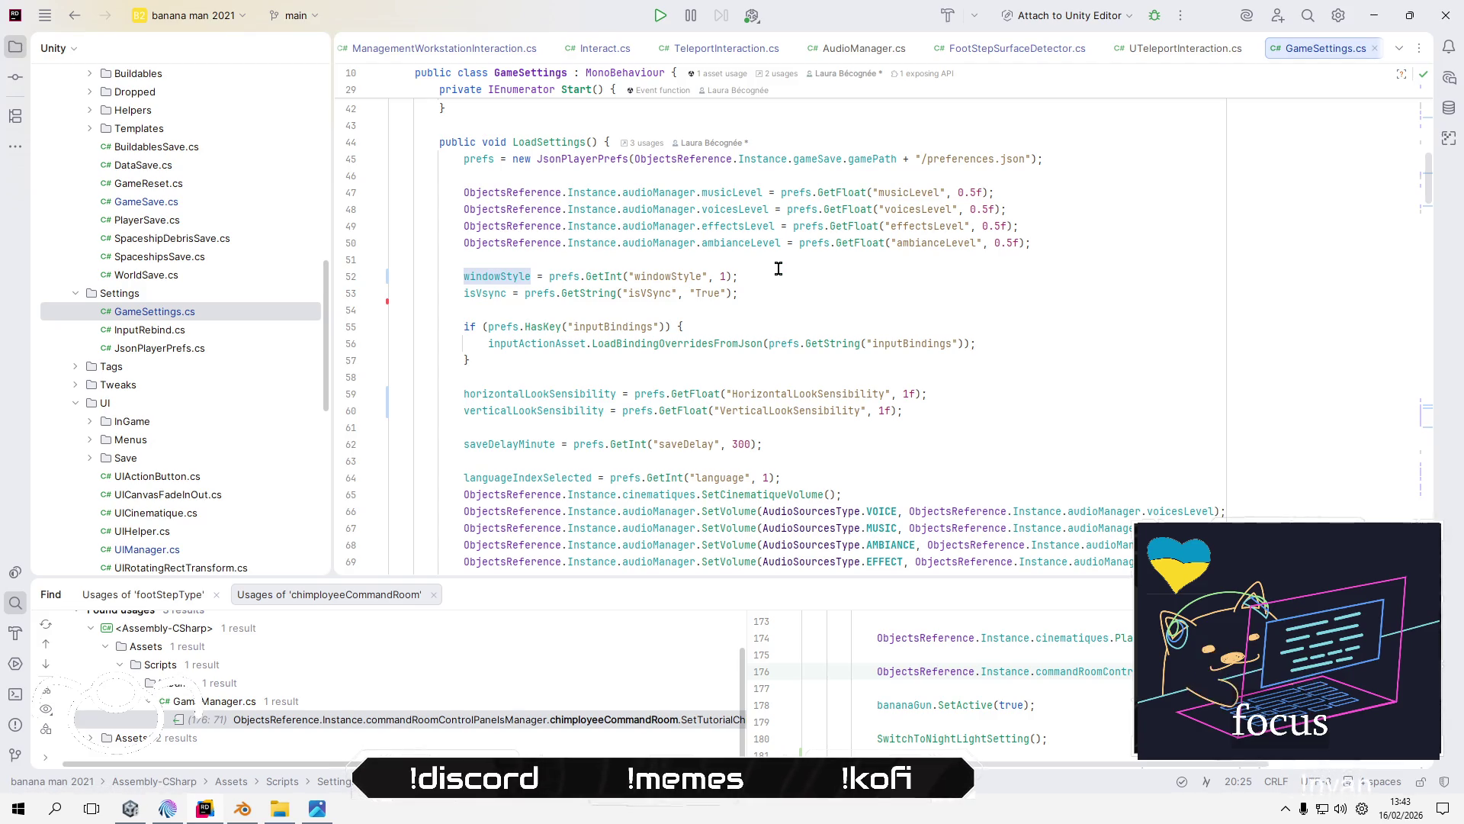
# - Select the windowStyle prefs key in LoadSettings, scroll to SetWindowStyle, and return to Unity
pyautogui.doubleClick(659, 275)
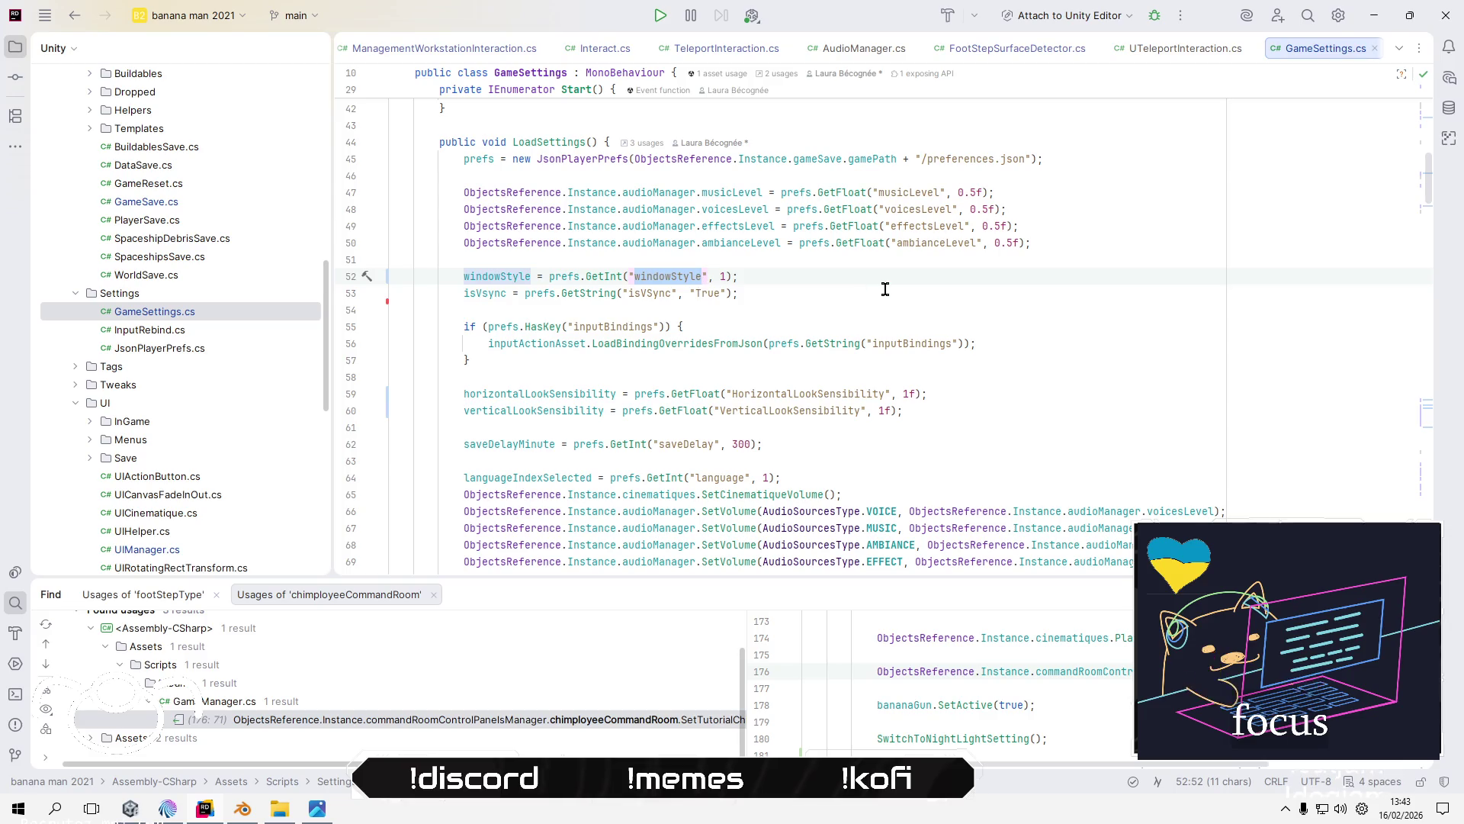
pyautogui.scroll(-5, 857, 293)
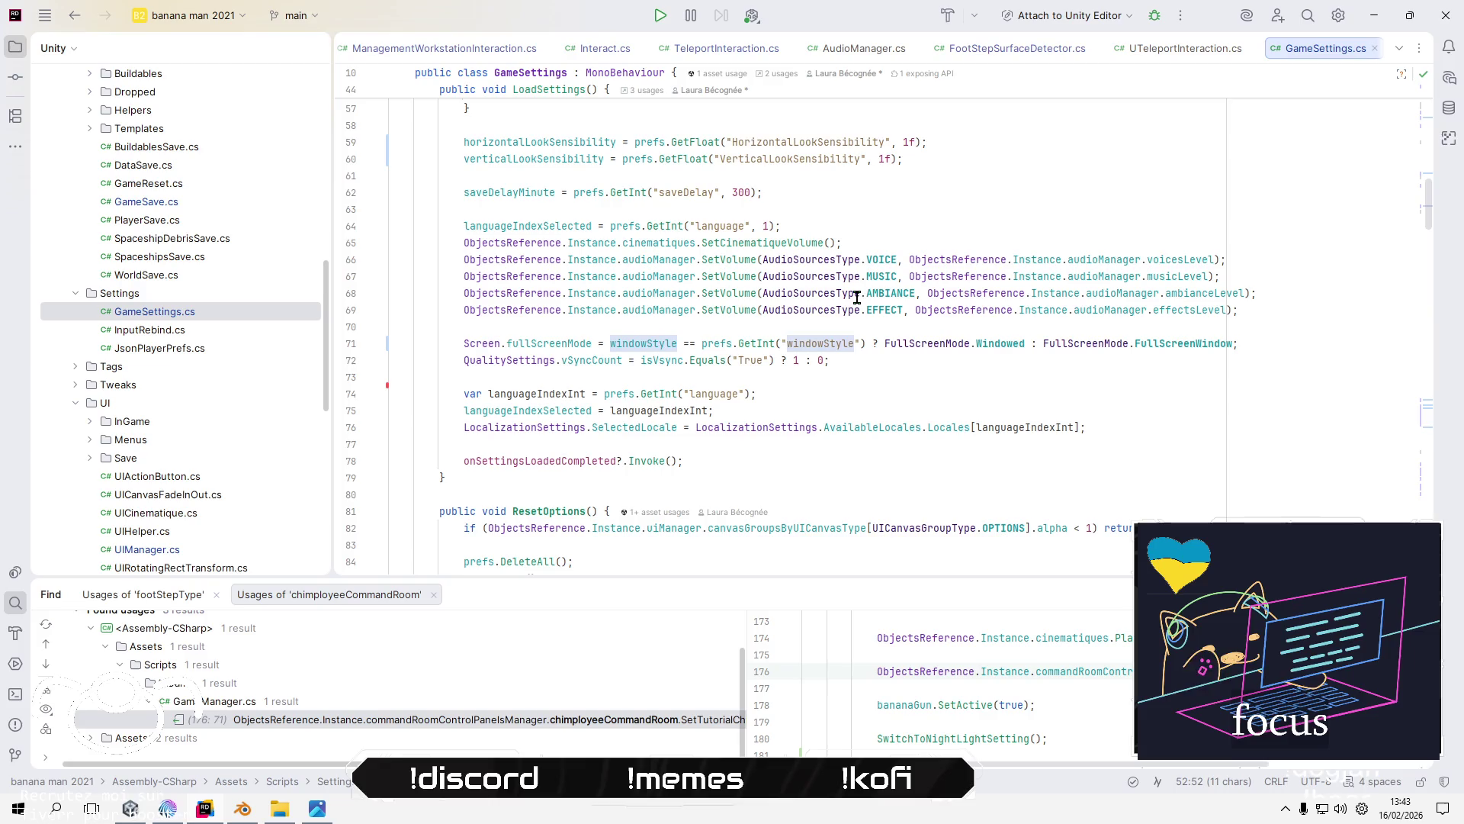
pyautogui.scroll(-10, 857, 297)
pyautogui.scroll(-20, 858, 298)
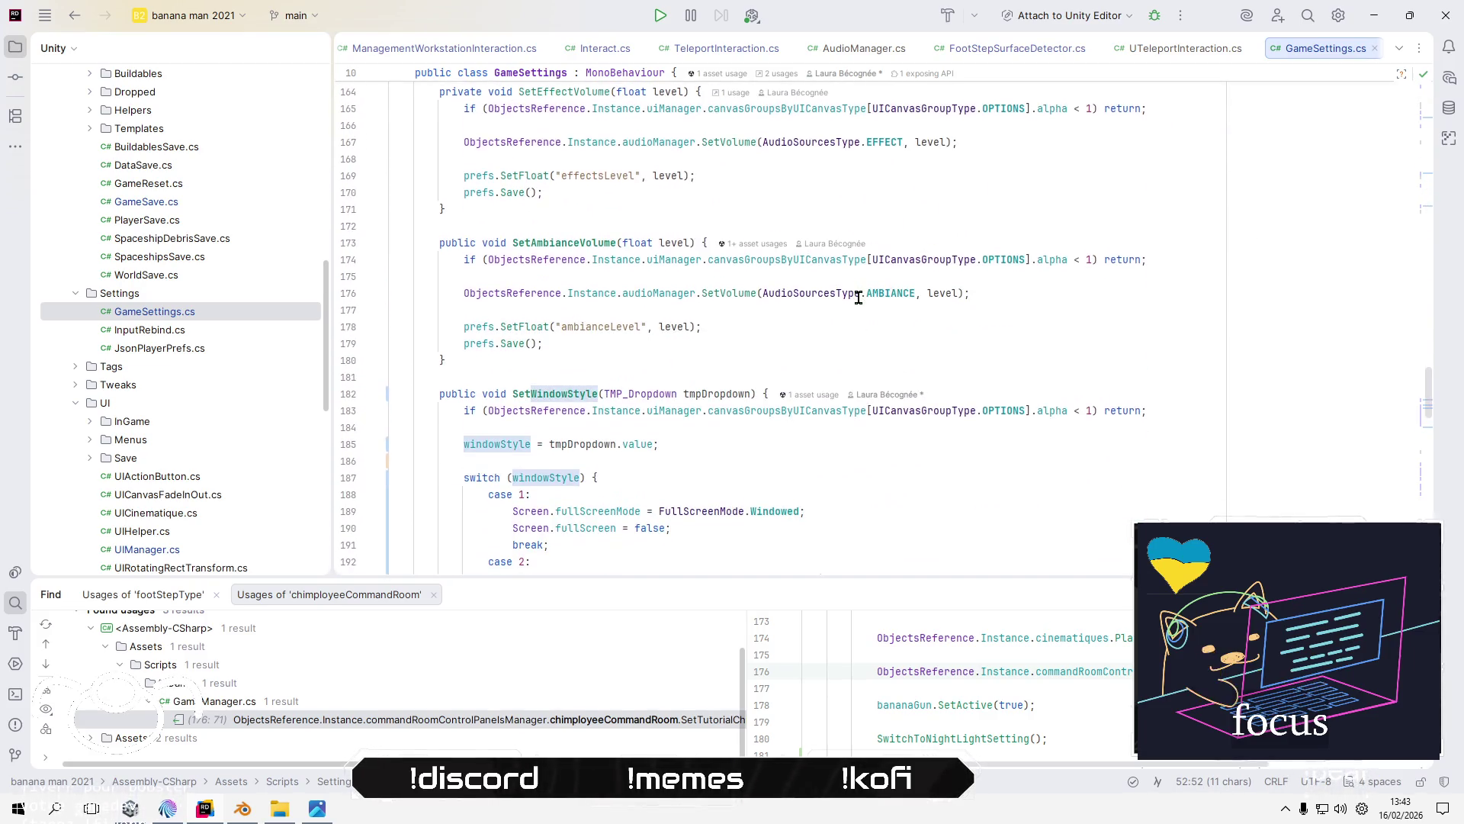
pyautogui.scroll(-3, 857, 297)
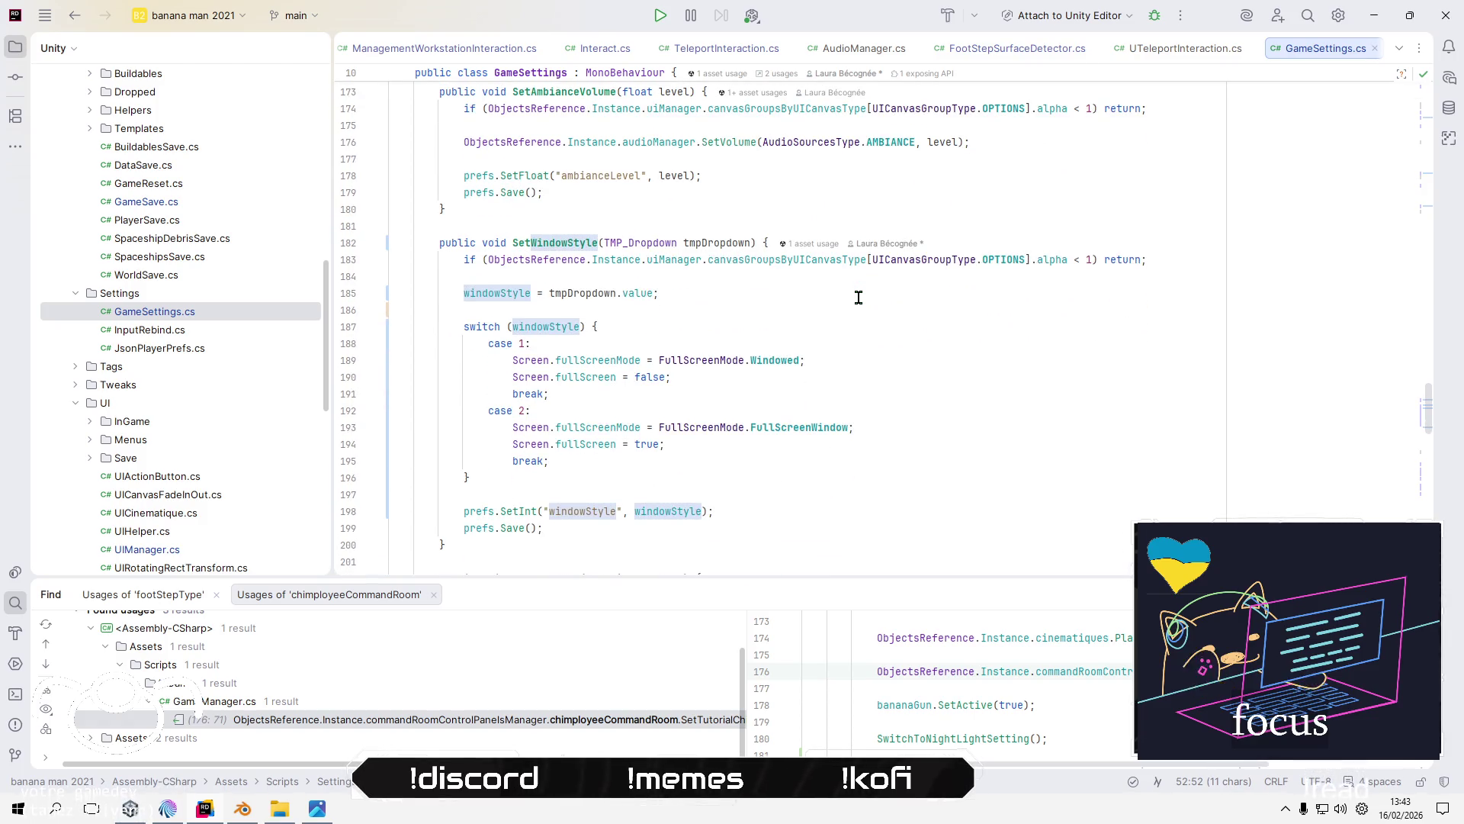
pyautogui.scroll(-1, 858, 298)
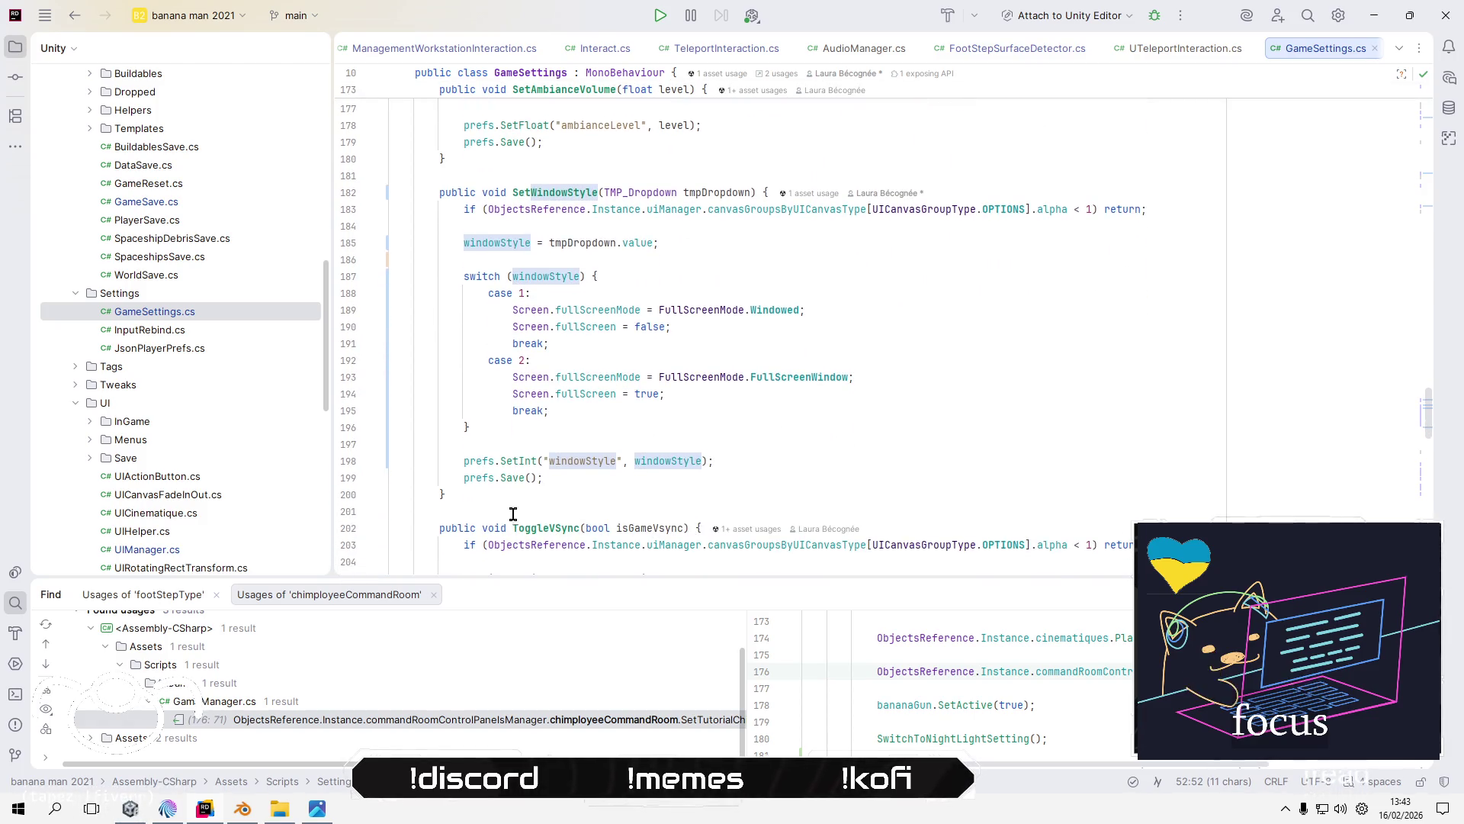
pyautogui.hotkey('alt', 'Tab')
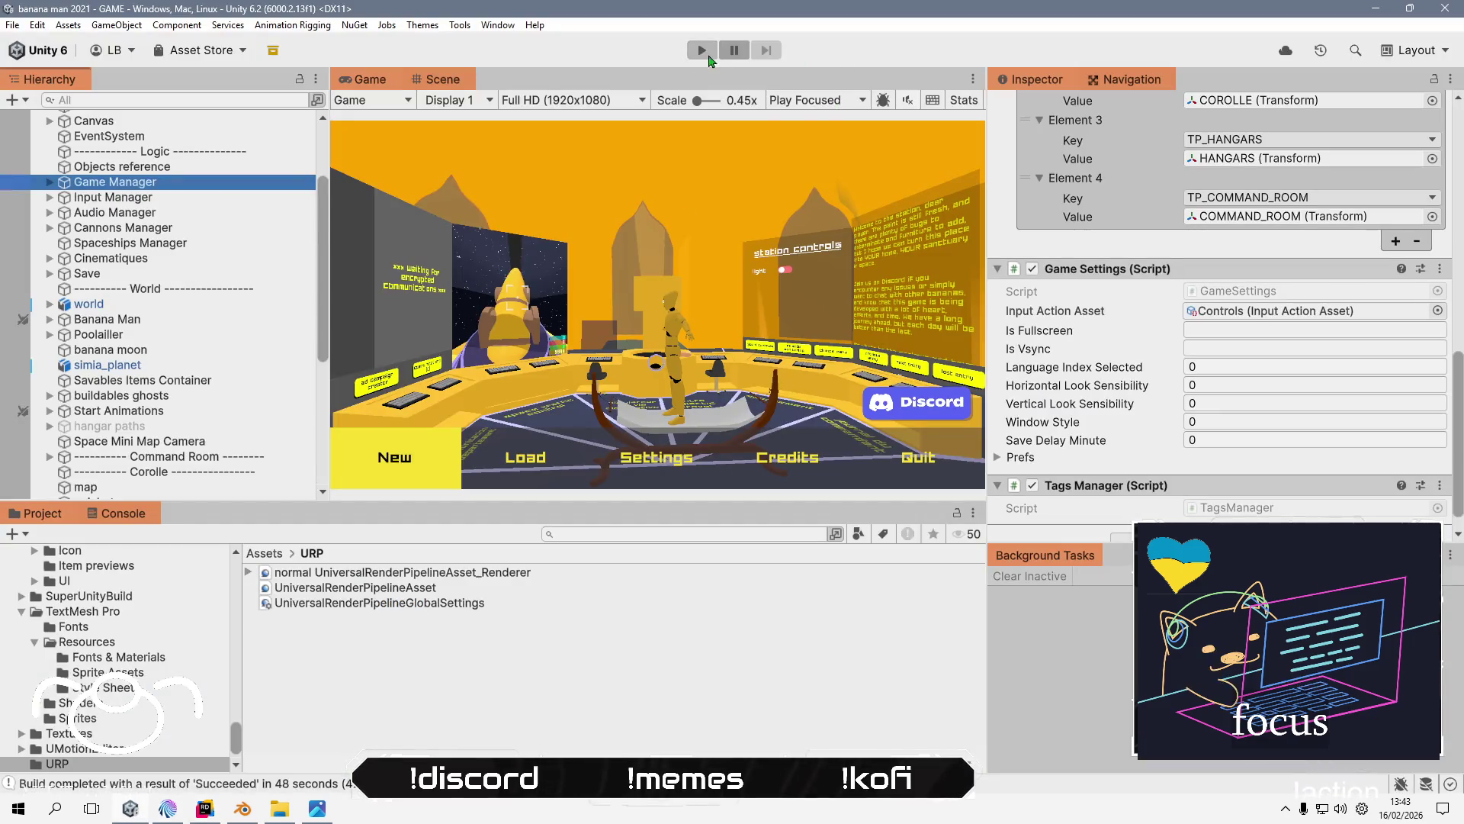
# - Enter play mode and choose fenetre as the window style in the game's video settings
pyautogui.click(702, 51)
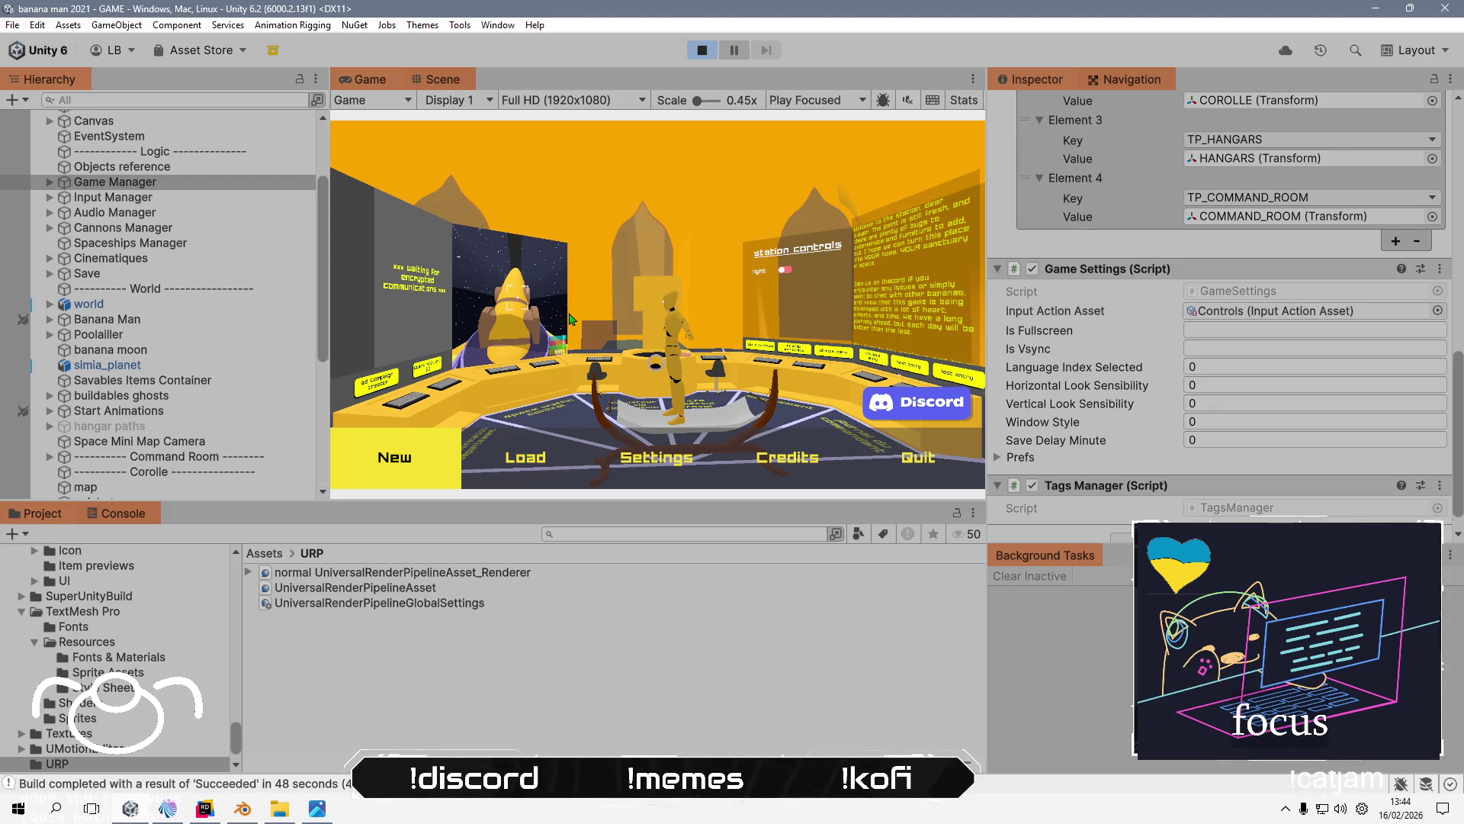
pyautogui.click(117, 185)
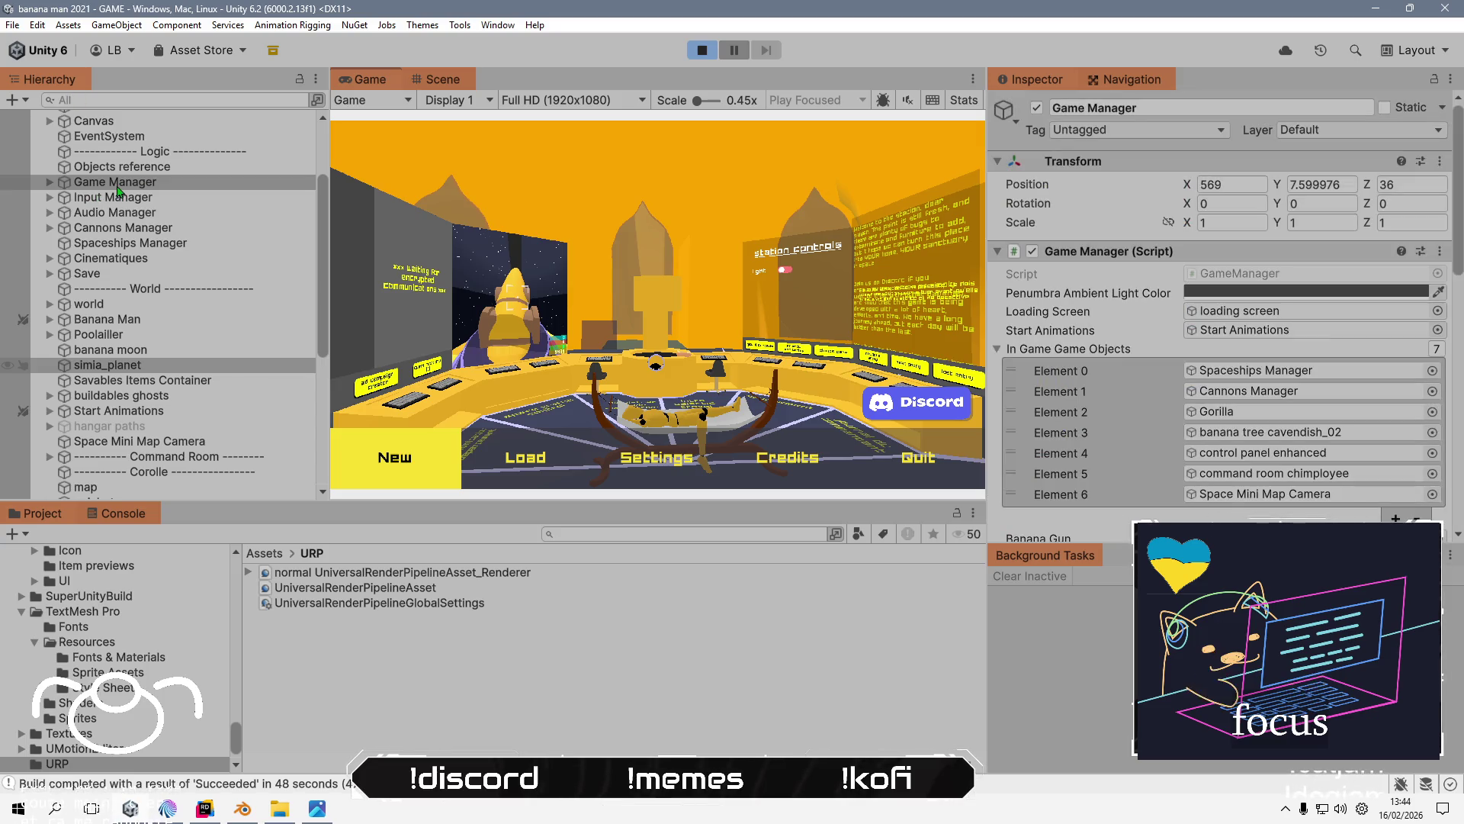
pyautogui.click(645, 438)
pyautogui.click(511, 140)
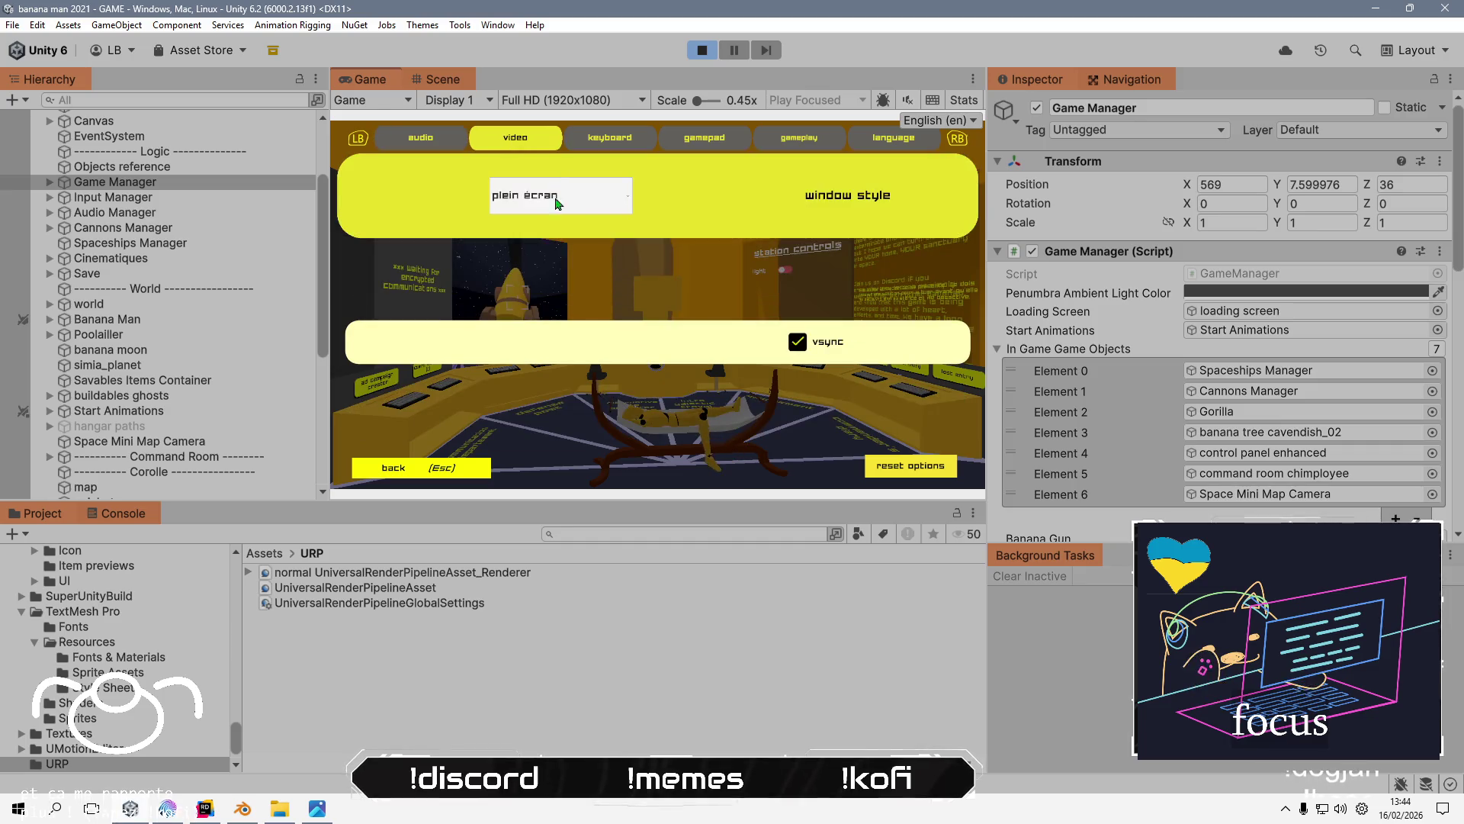
pyautogui.click(554, 204)
pyautogui.click(526, 219)
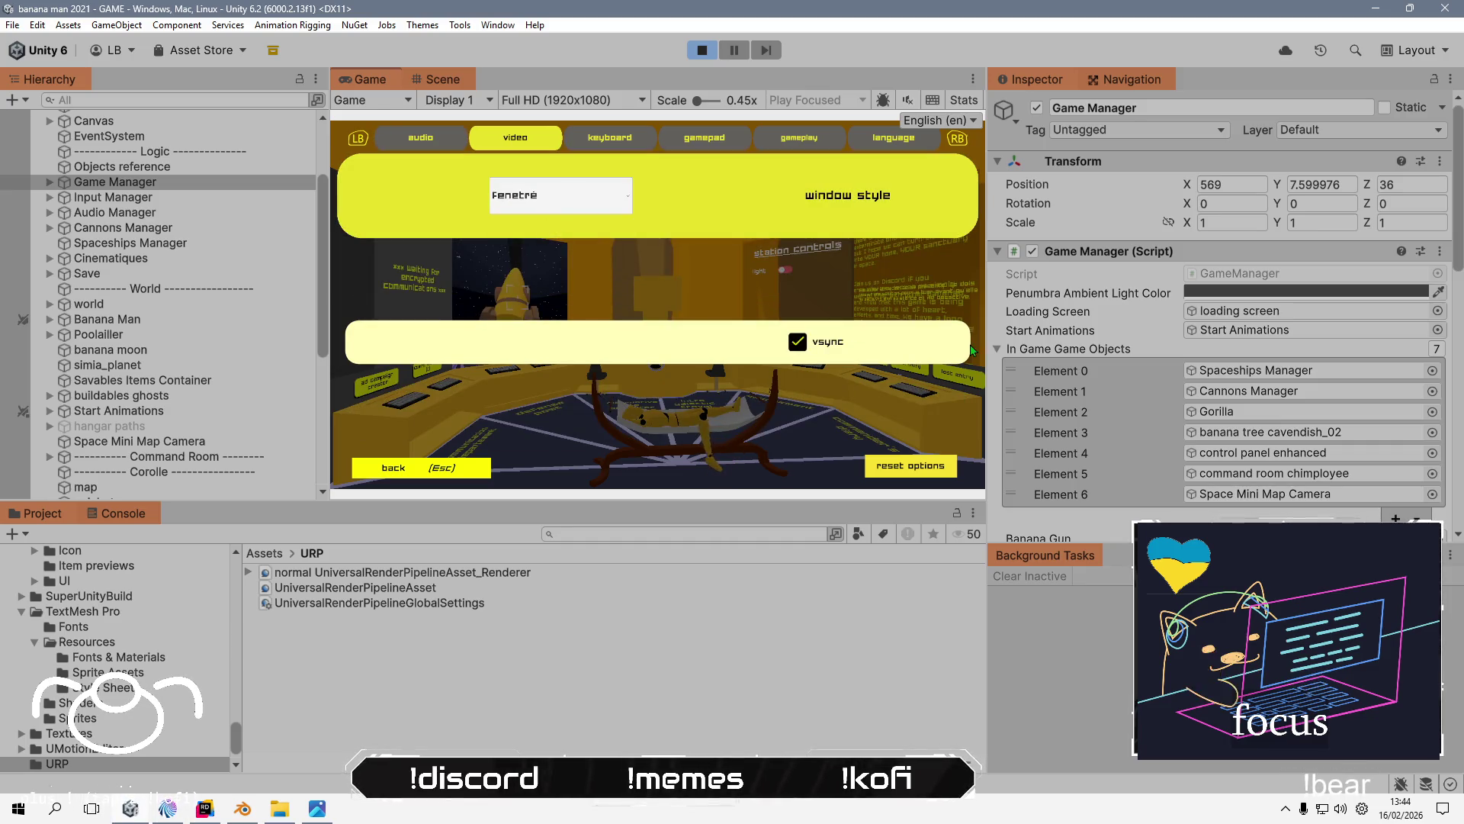
# - Check that Game Manager's Window Style still reads 0, then stop play mode
pyautogui.scroll(-3, 1064, 362)
pyautogui.scroll(-5, 1067, 366)
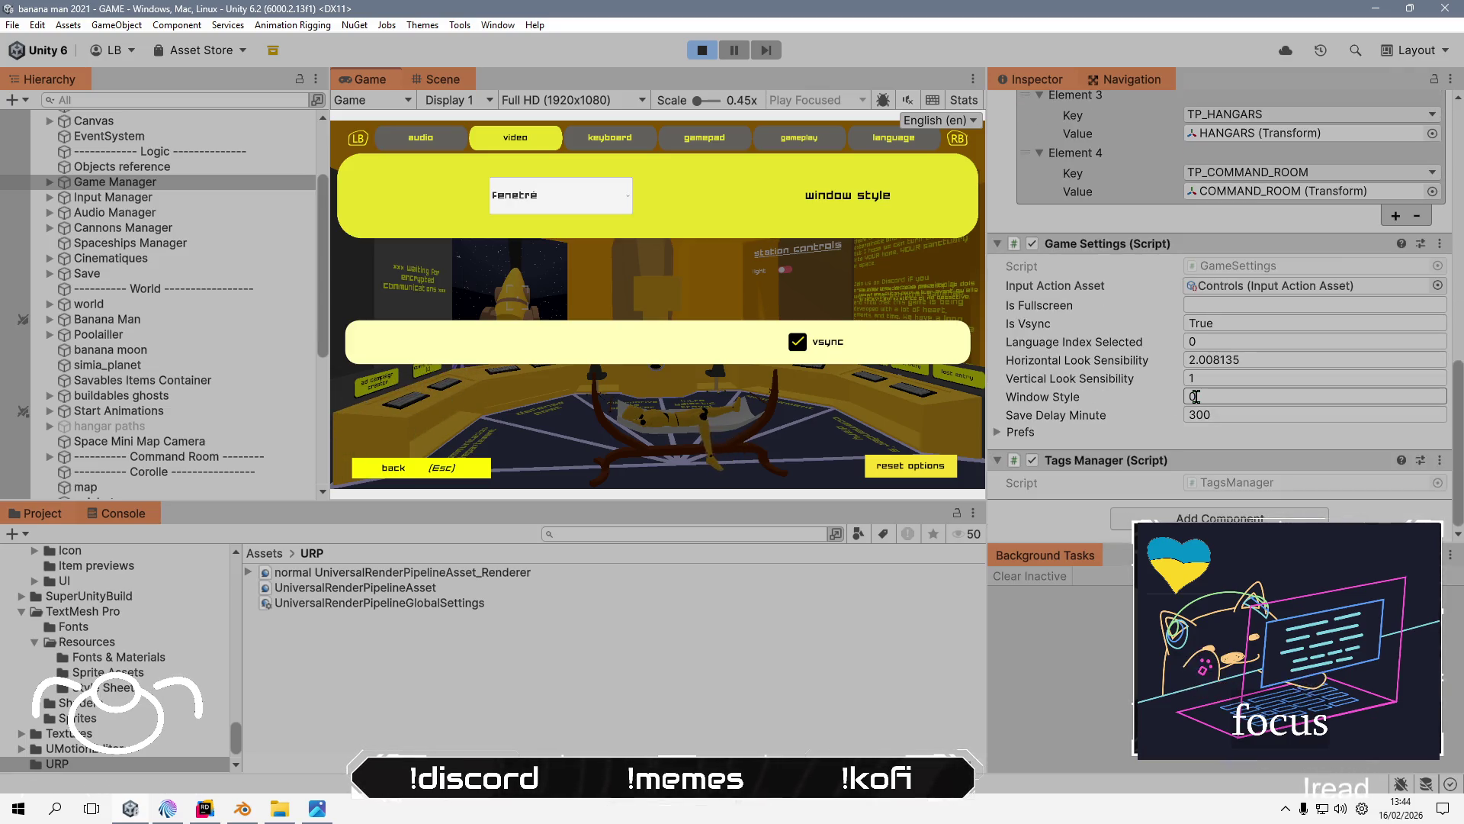
pyautogui.click(183, 197)
pyautogui.click(185, 183)
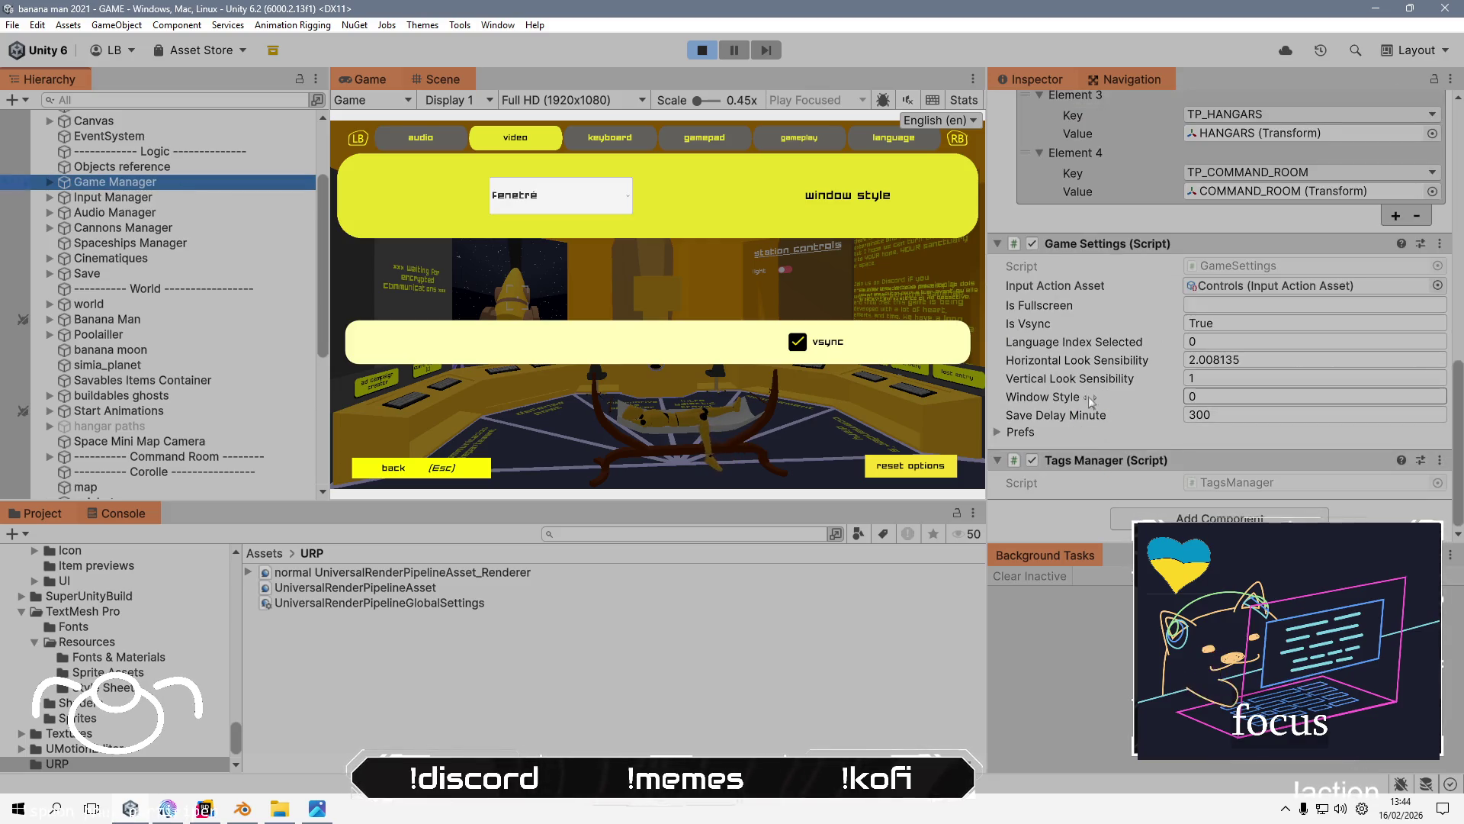
pyautogui.hotkey('ctrl', 'p')
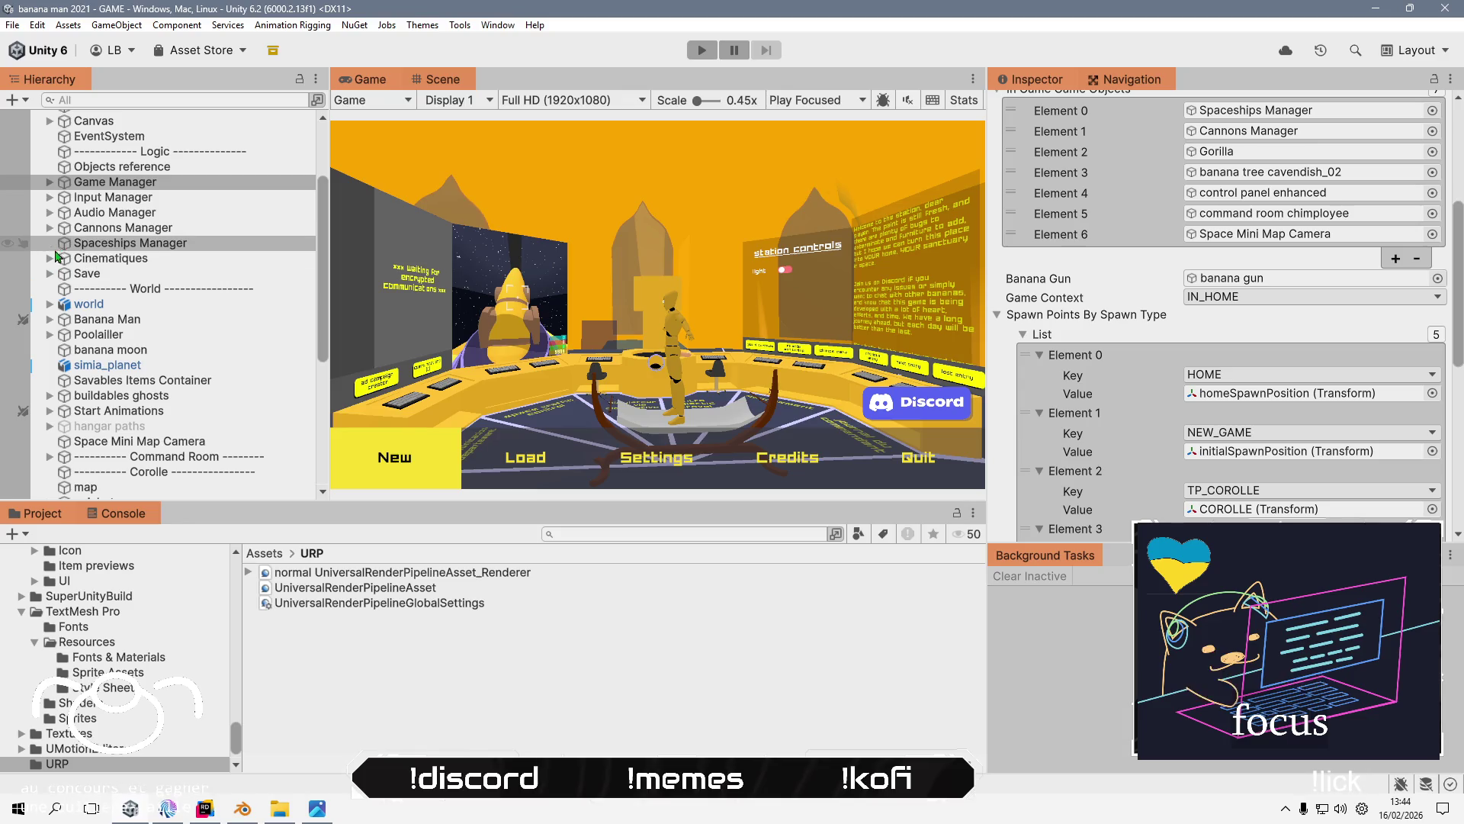
# - Expand Canvas > menu_options > VideoTab in the Hierarchy and select the window style dropdown
pyautogui.scroll(3, 66, 226)
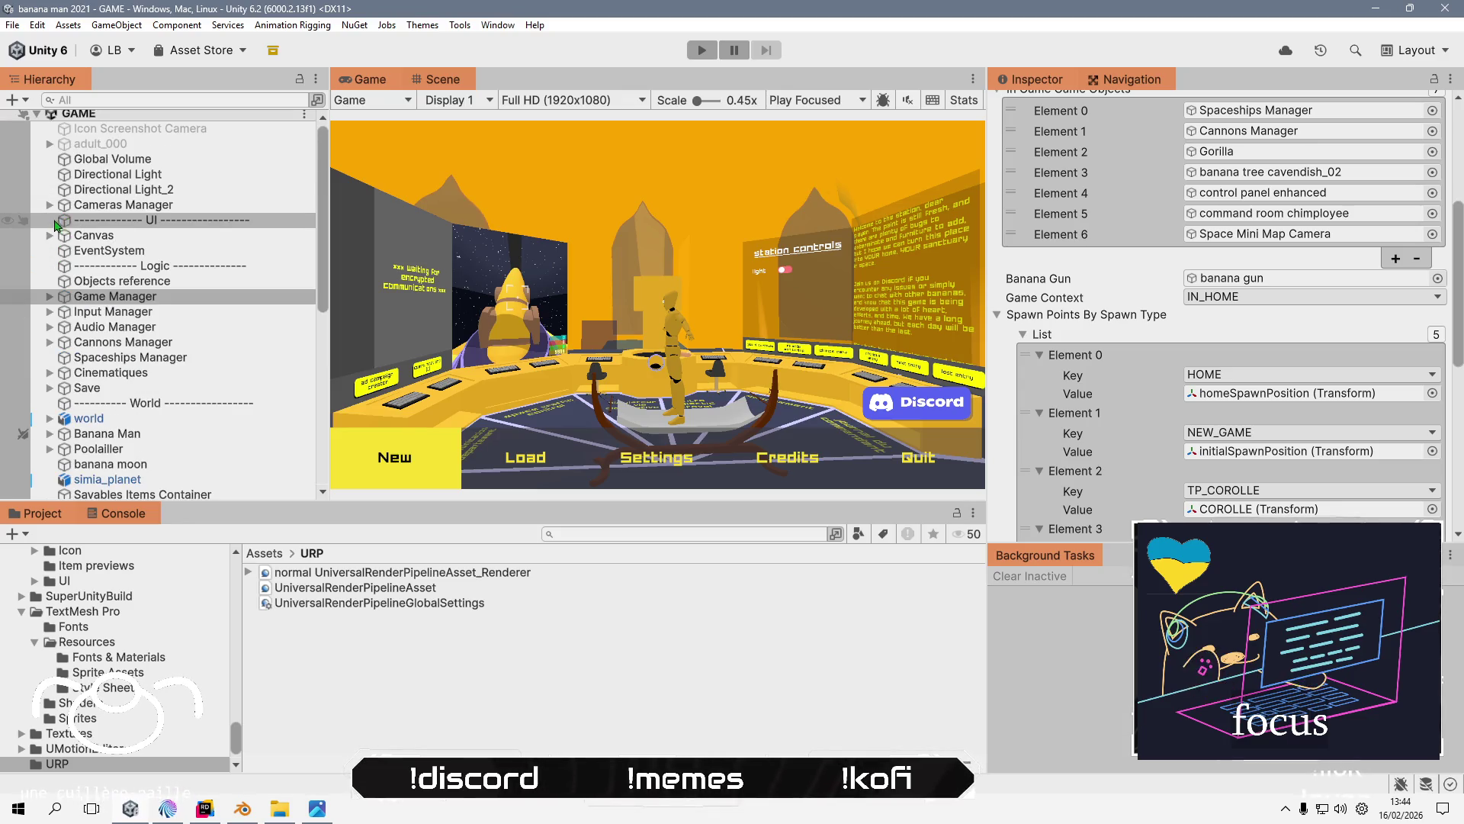
pyautogui.click(51, 236)
pyautogui.scroll(-2, 63, 347)
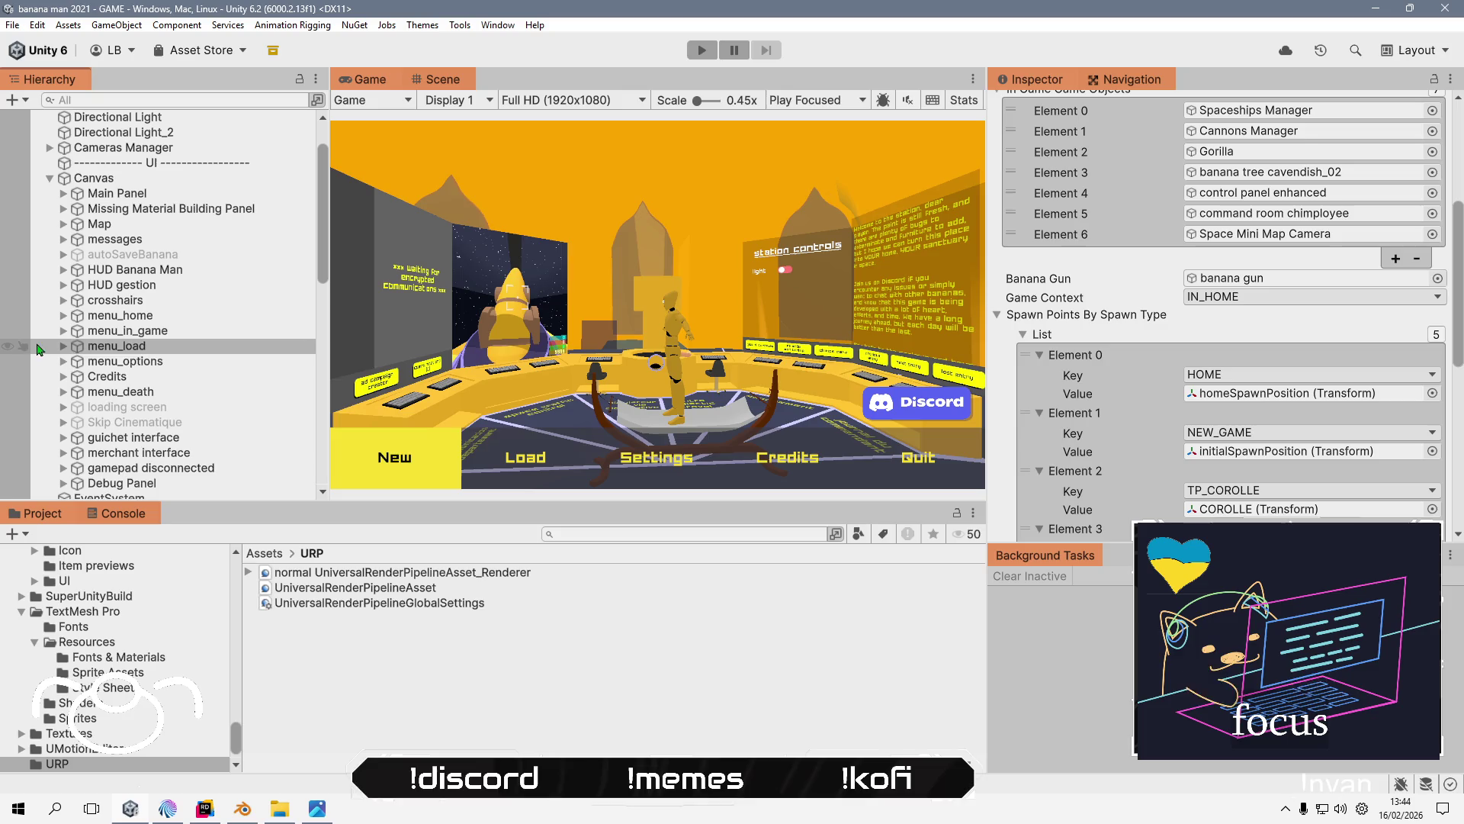
pyautogui.click(65, 364)
pyautogui.scroll(-2, 65, 368)
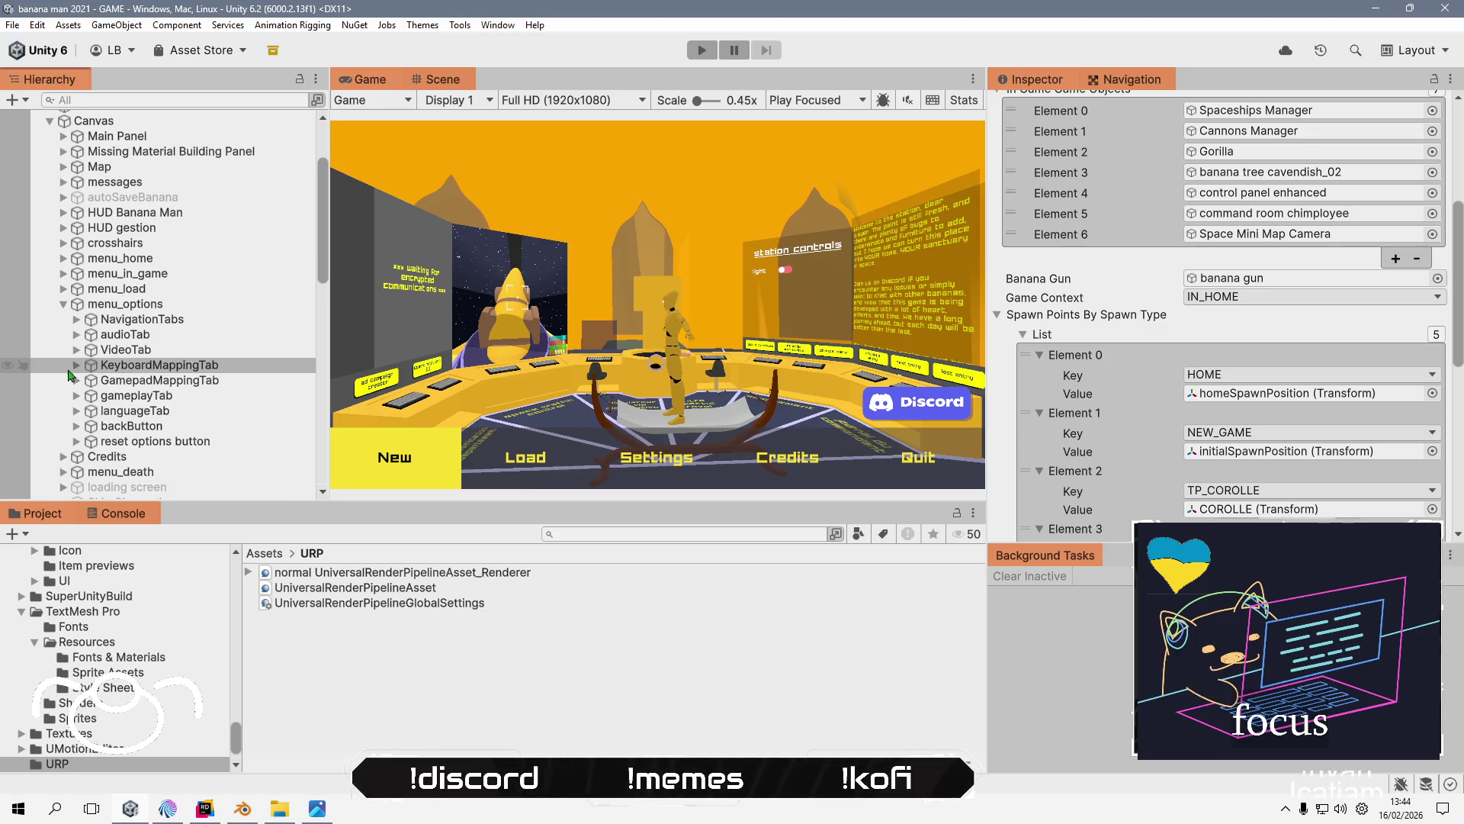
pyautogui.click(77, 350)
pyautogui.click(142, 366)
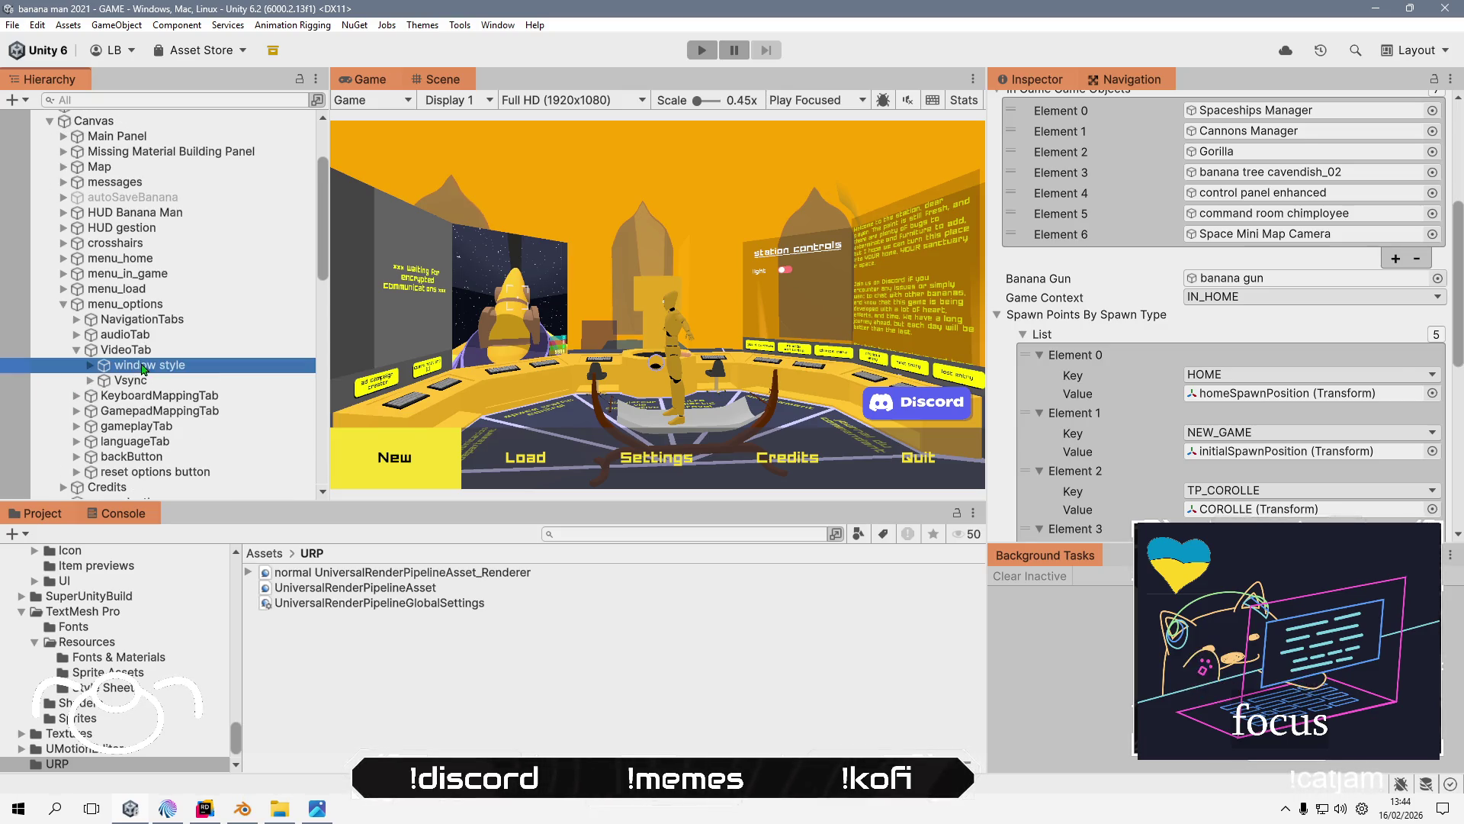
# - Scroll the Inspector to the Dropdown's On Value Changed calling GameSettings.SetWindowStyle, then switch to Rider
pyautogui.moveTo(1101, 373); pyautogui.dragTo(1101, 520)
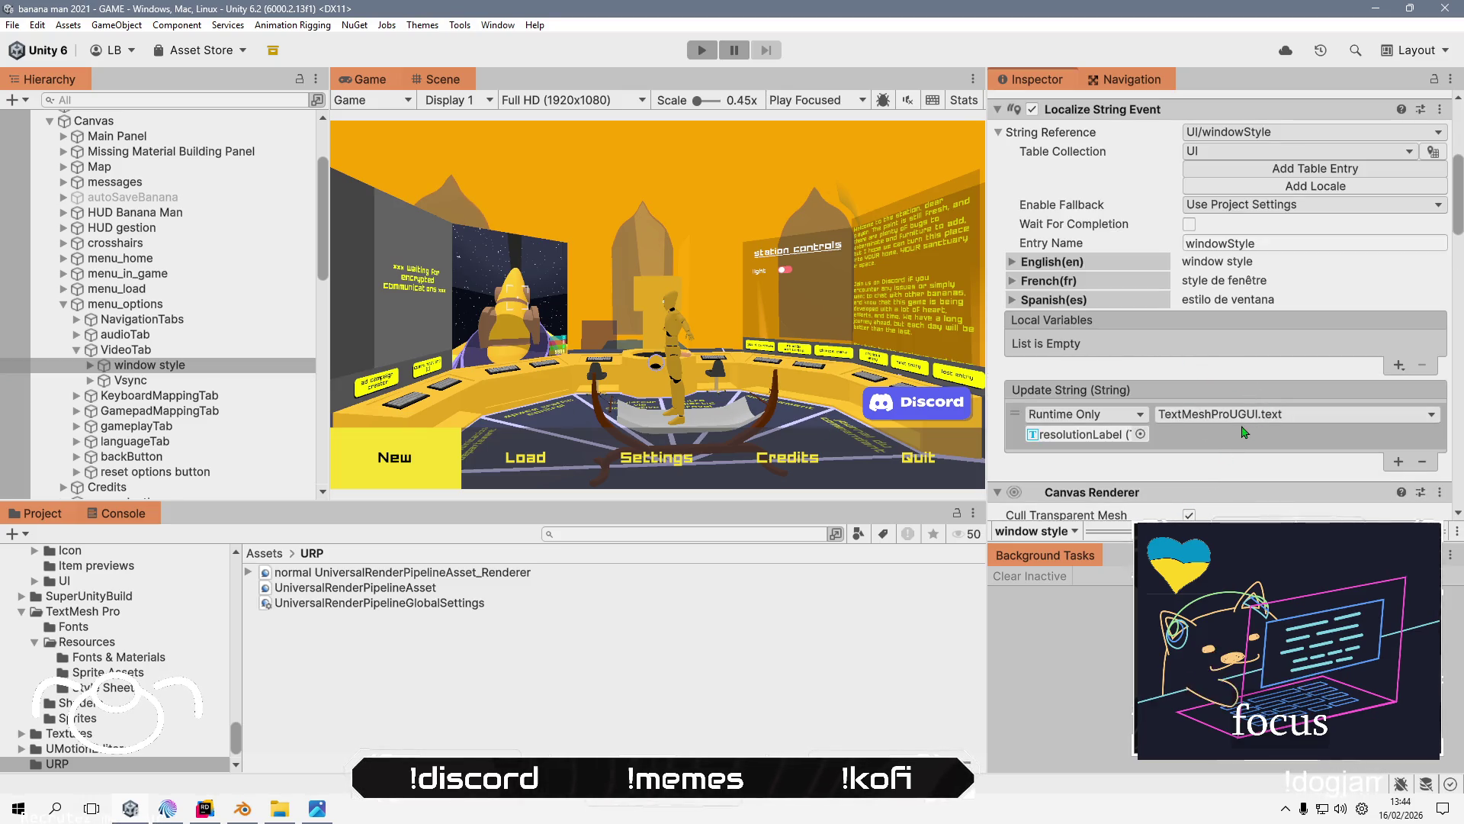
pyautogui.scroll(-2, 1243, 432)
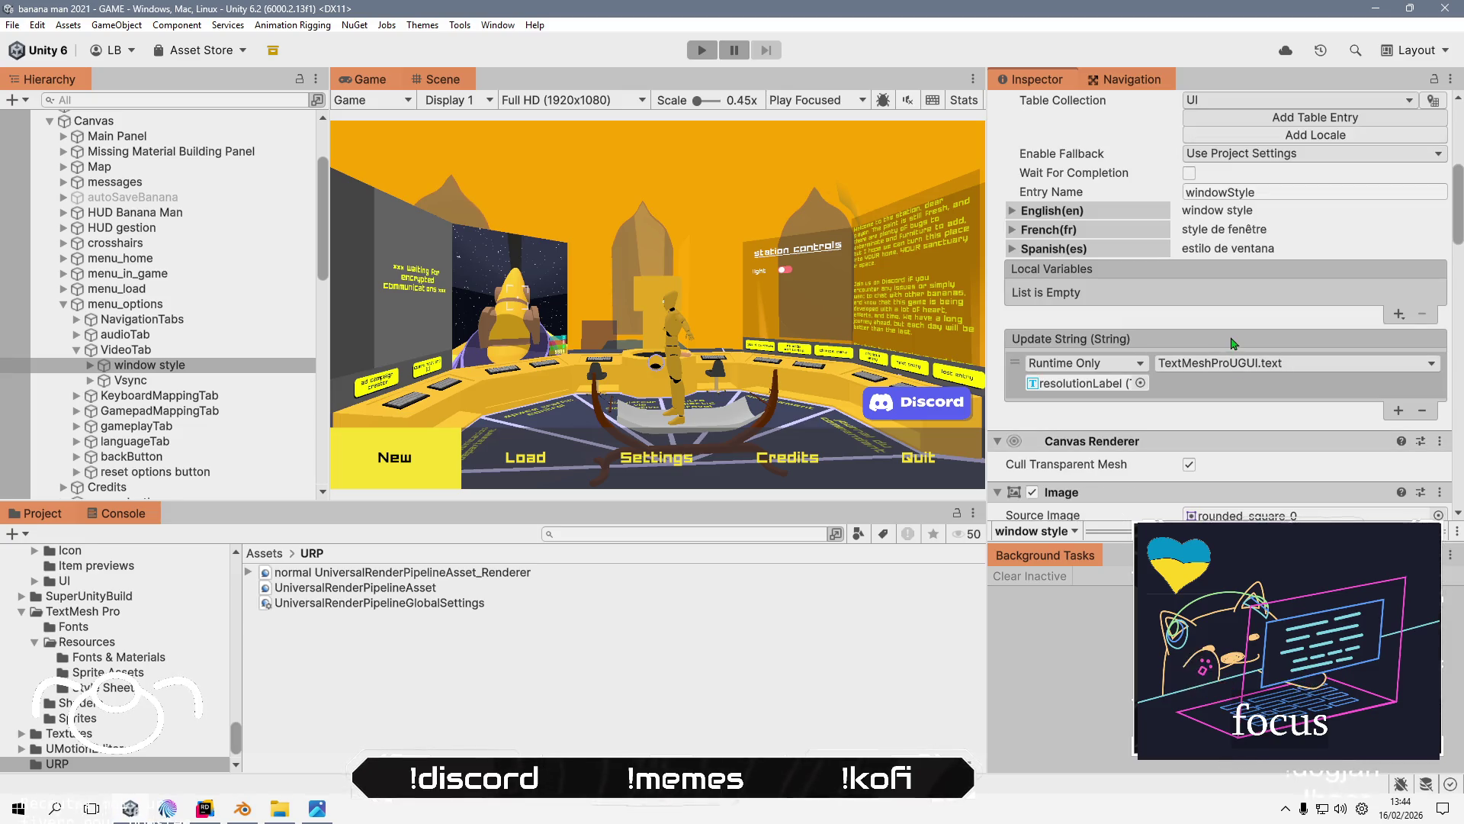
pyautogui.click(1218, 393)
pyautogui.scroll(-10, 1219, 394)
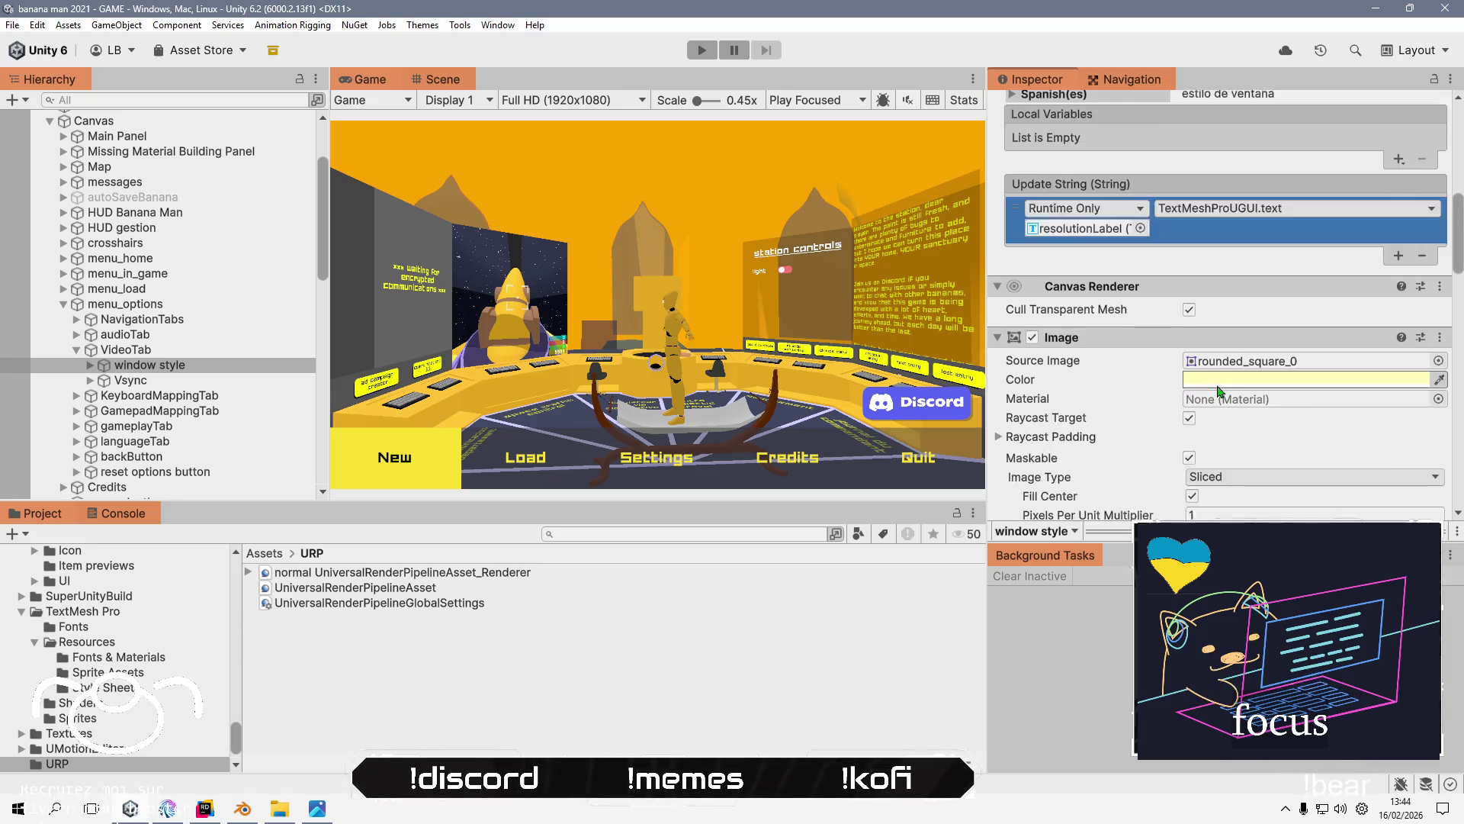
pyautogui.scroll(-6, 1219, 392)
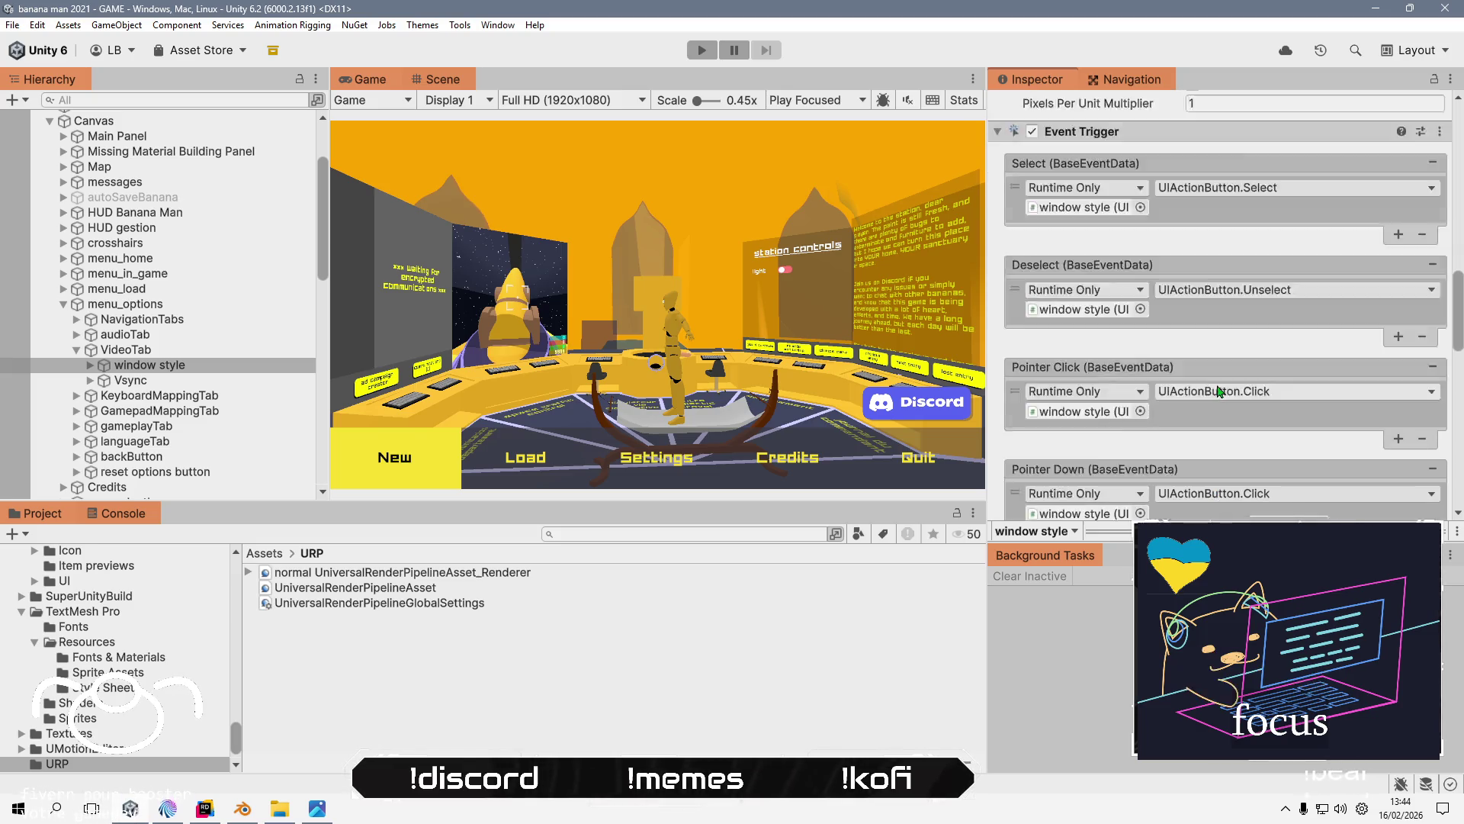
pyautogui.scroll(-7, 1218, 392)
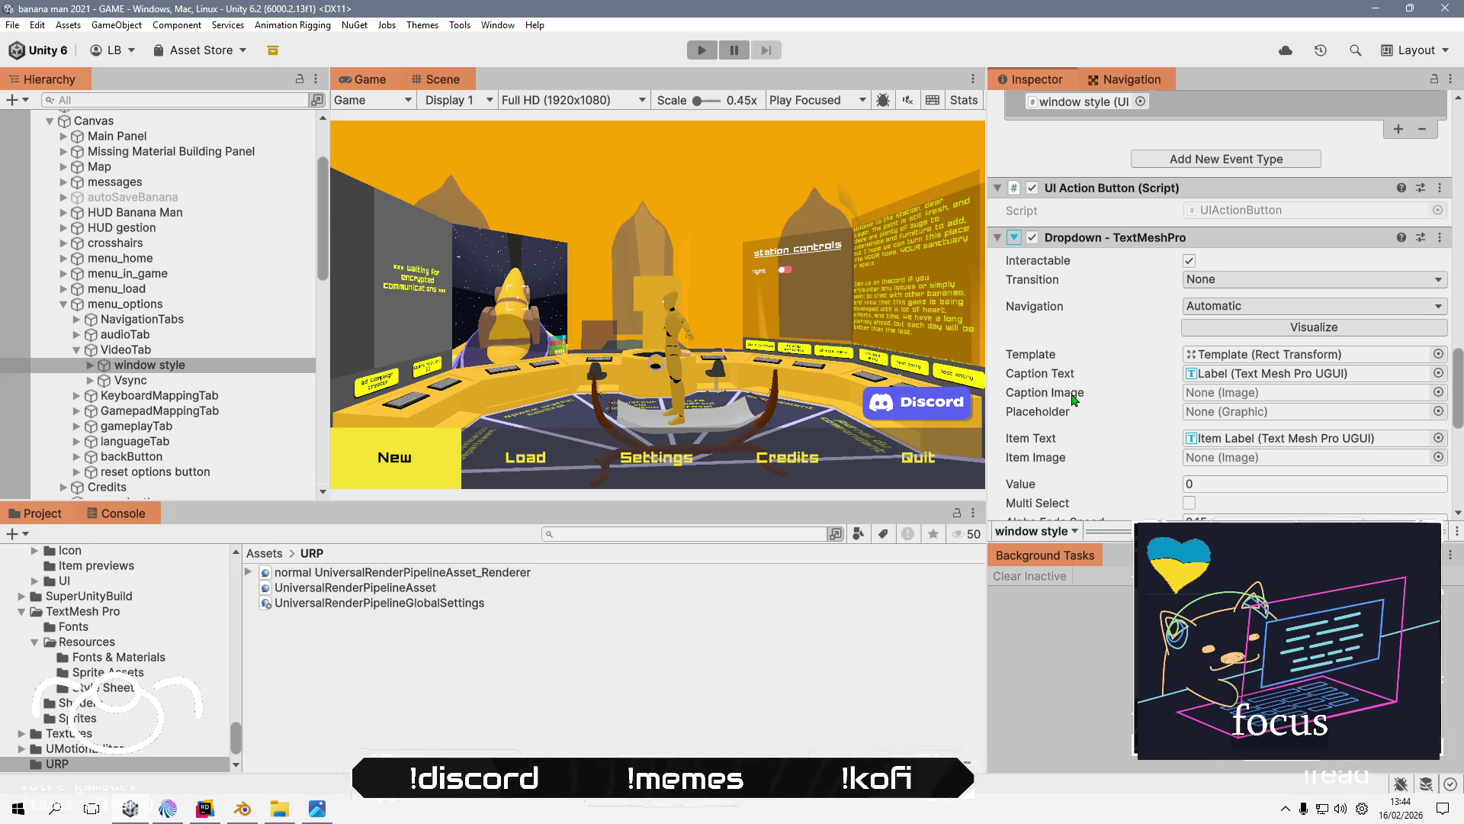
pyautogui.scroll(-7, 1074, 398)
pyautogui.scroll(-3, 1074, 398)
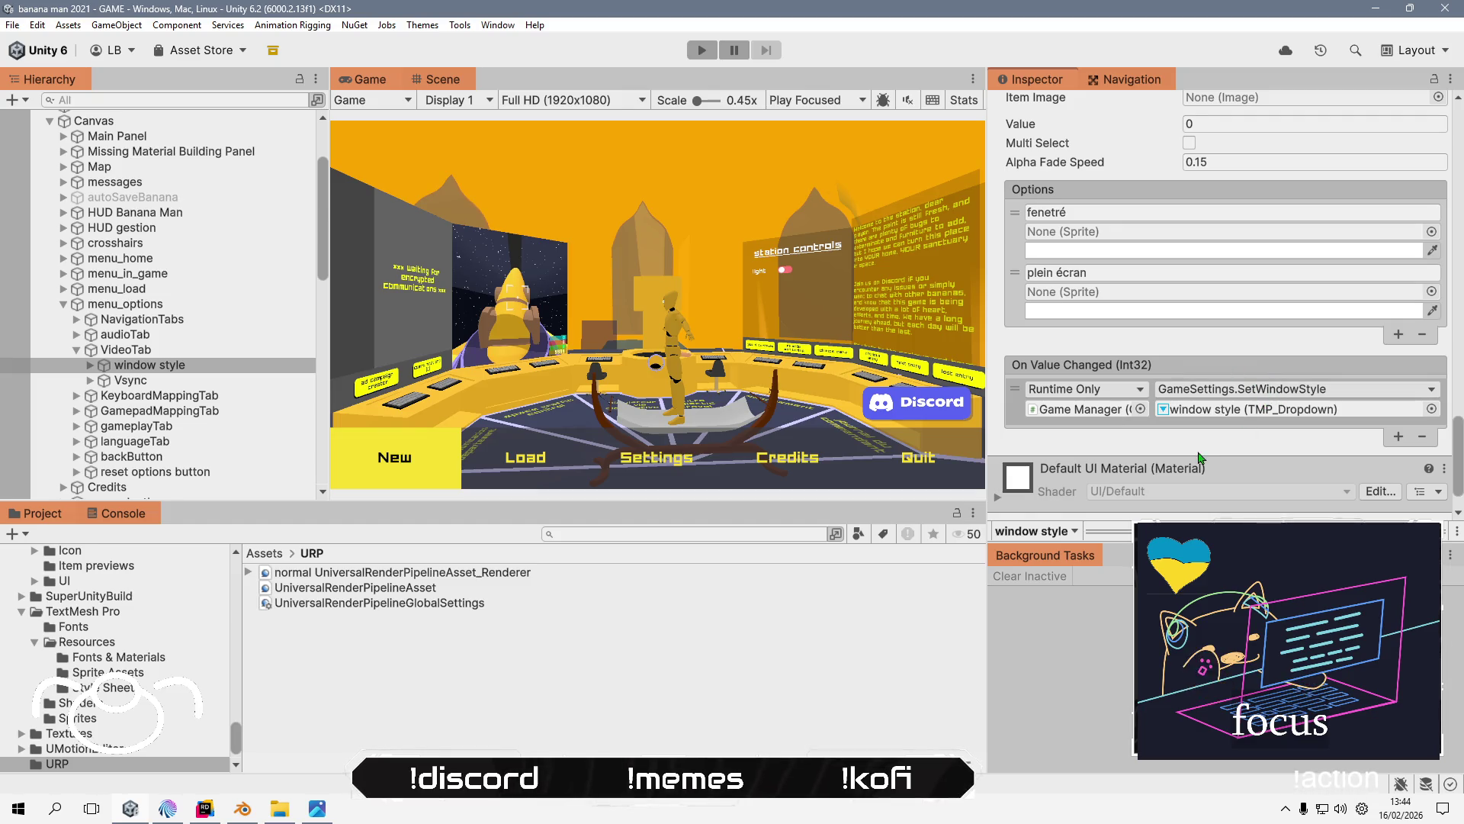
pyautogui.click(1262, 410)
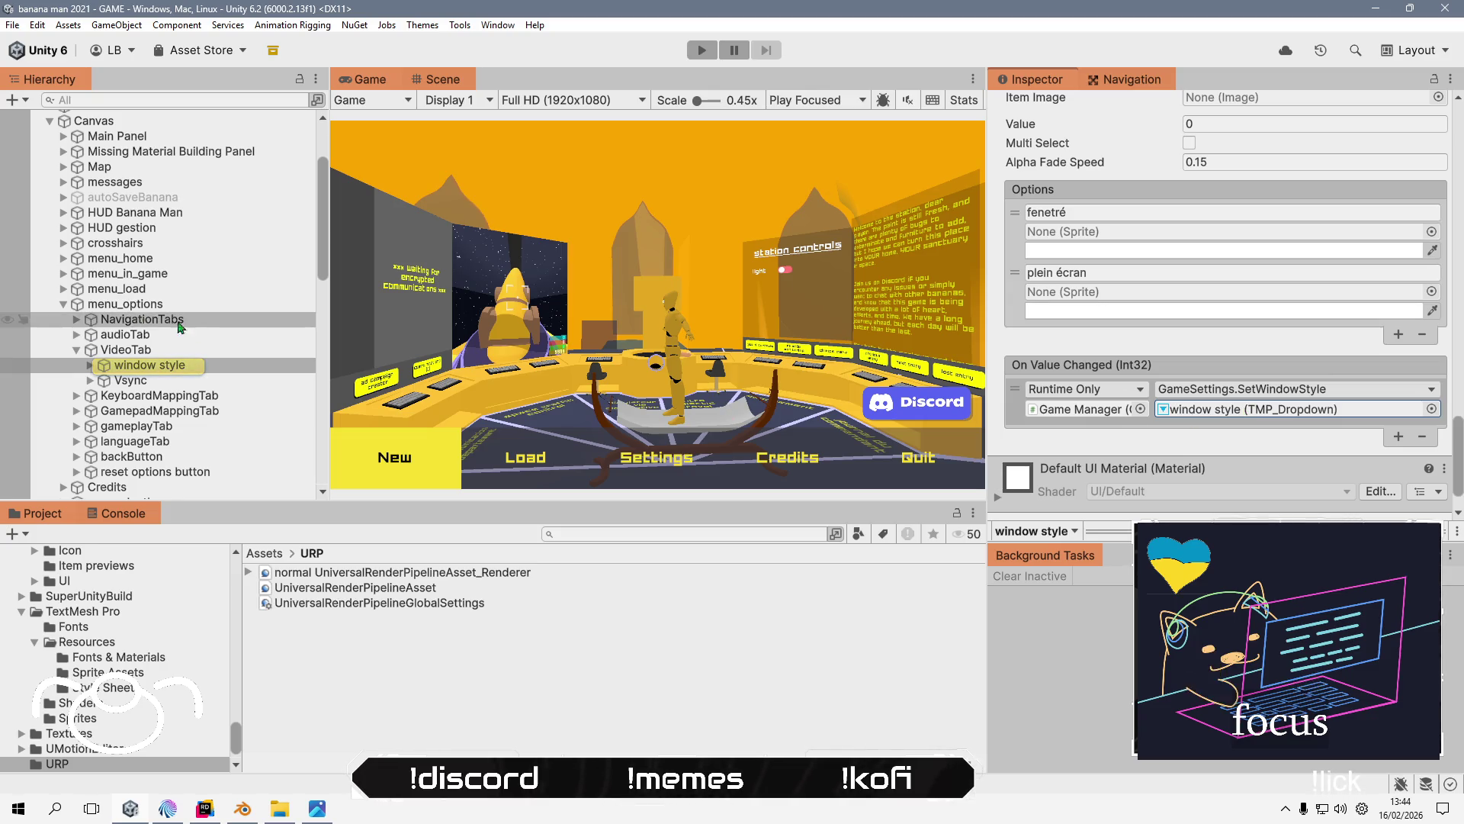
pyautogui.click(211, 817)
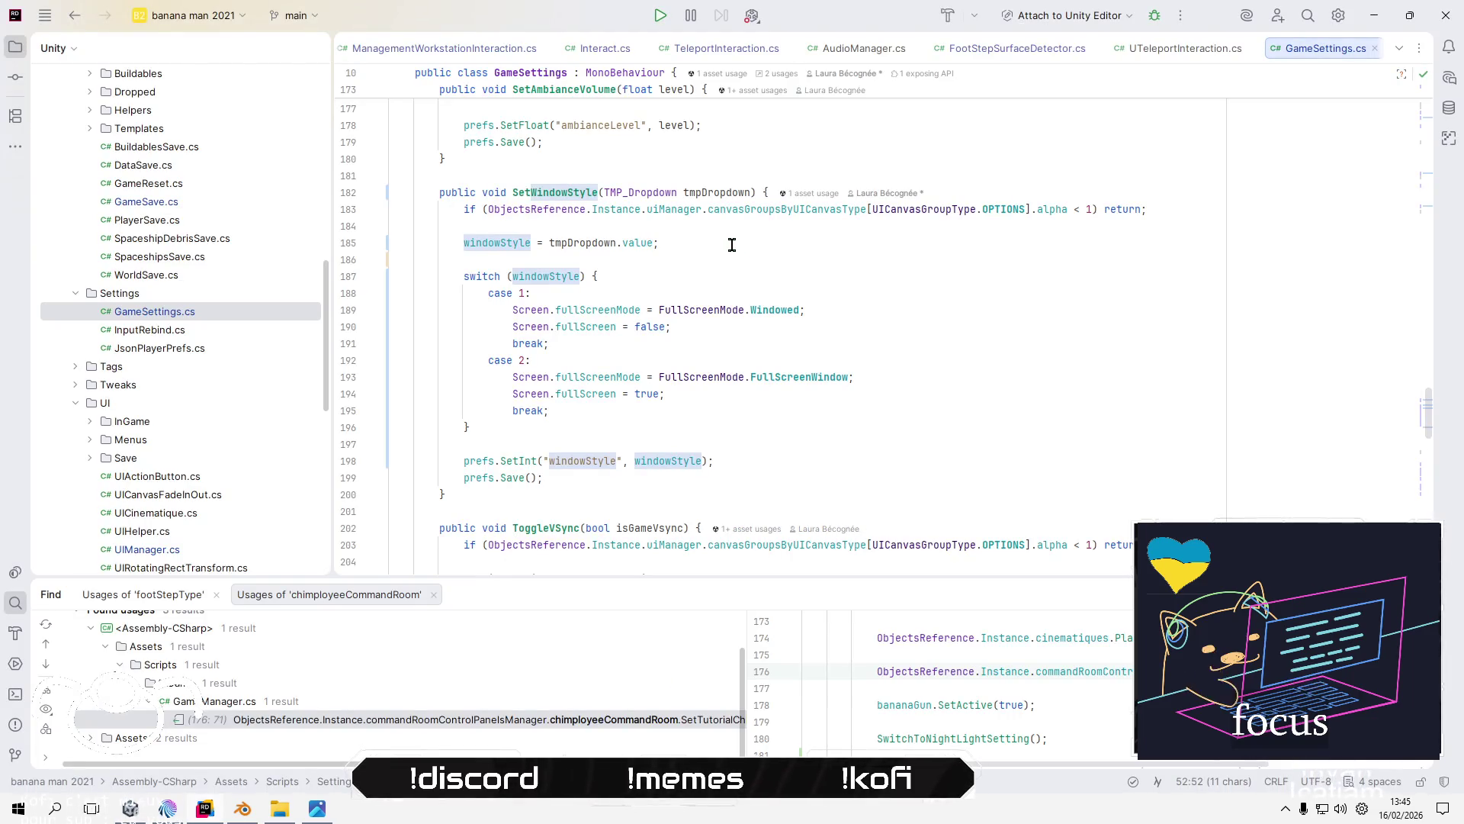
# - Read SetWindowStyle, which assigns the dropdown's value to windowStyle, then return to Unity
pyautogui.moveTo(628, 216)
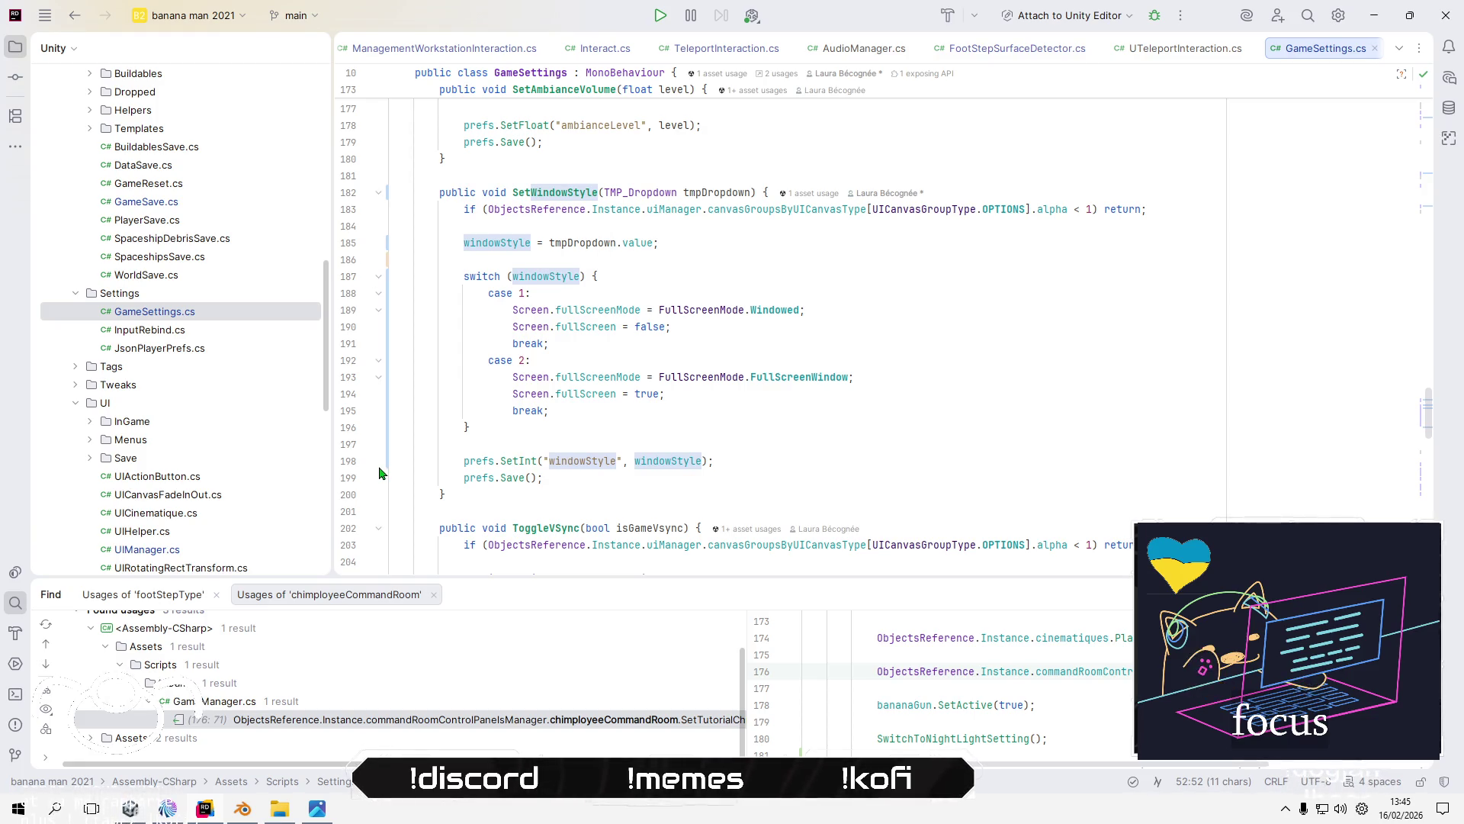
pyautogui.click(133, 812)
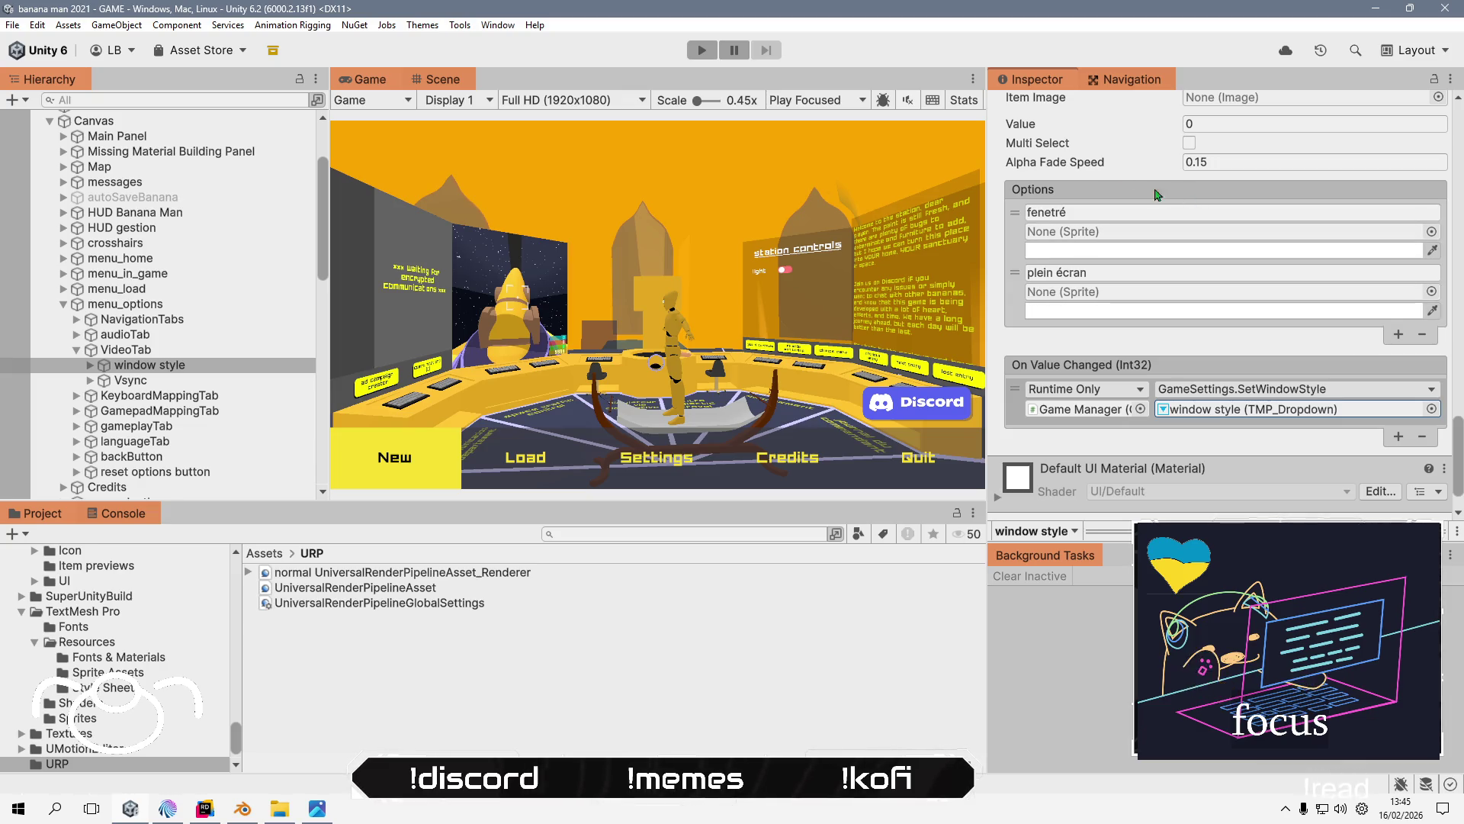
# - Review the dropdown's fenetré and plein écran options and its Int32 On Value Changed event
pyautogui.scroll(8, 1156, 195)
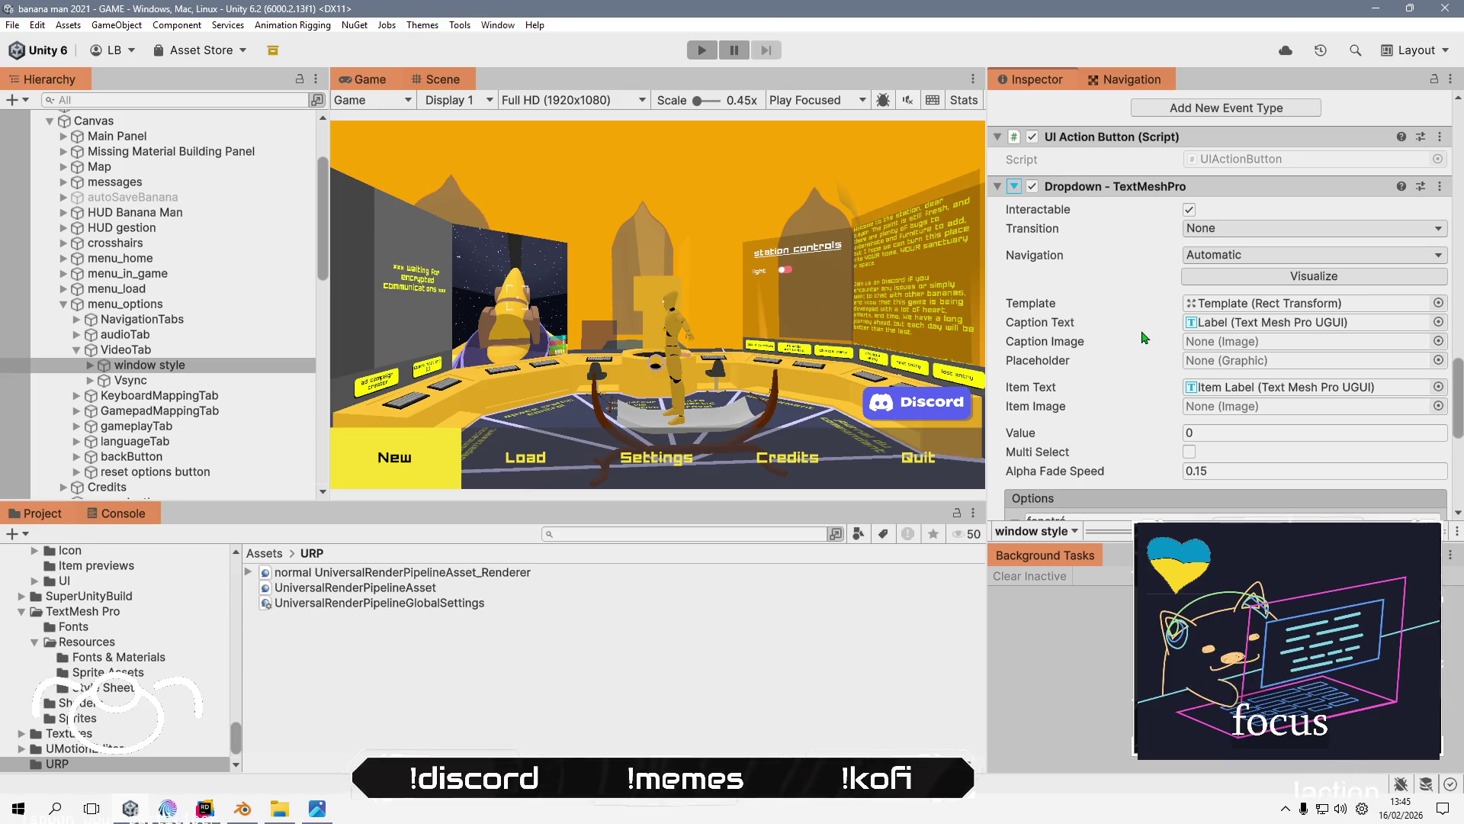
pyautogui.scroll(-5, 1144, 336)
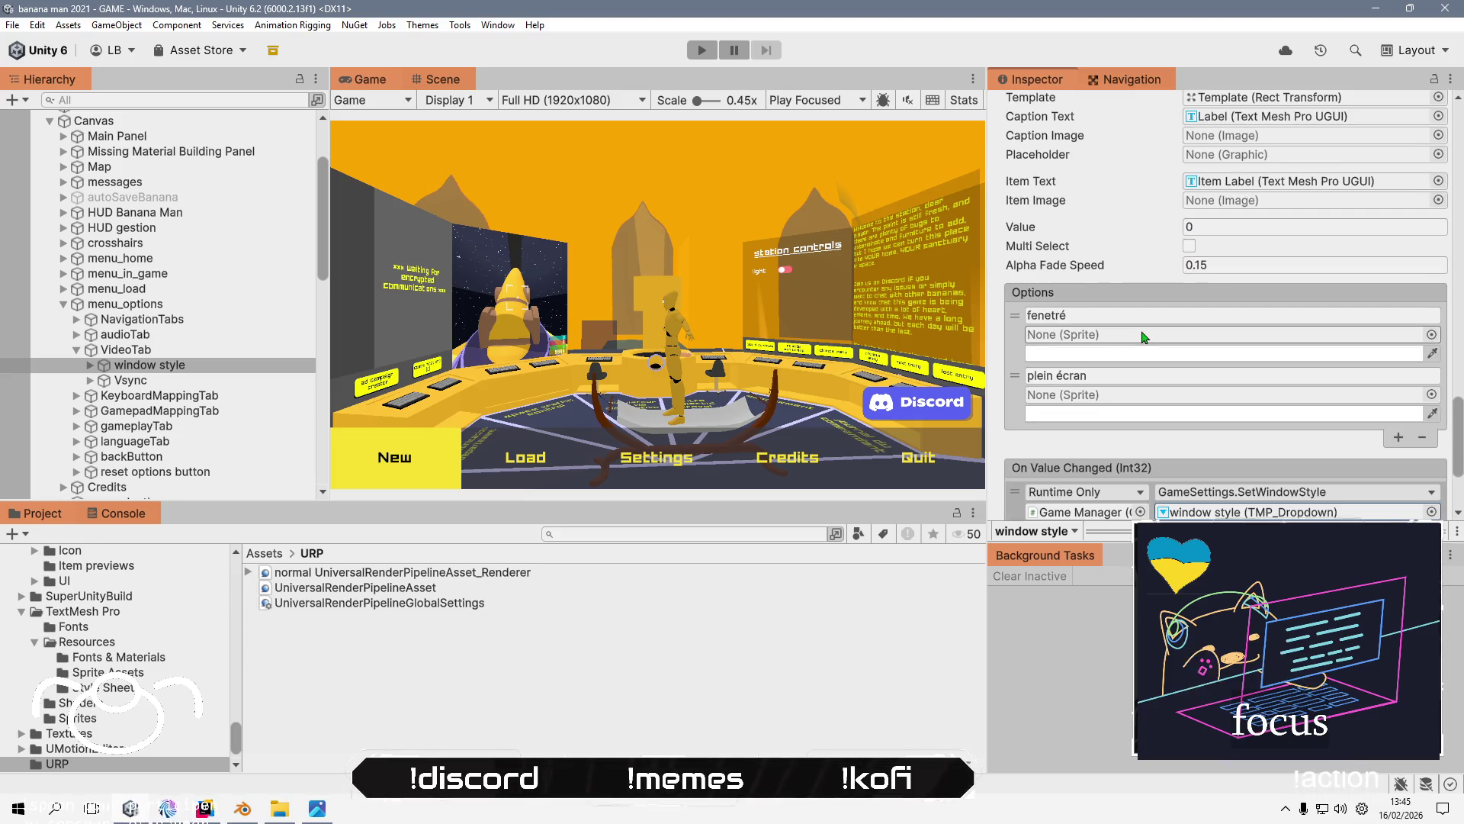
pyautogui.scroll(-4, 1144, 336)
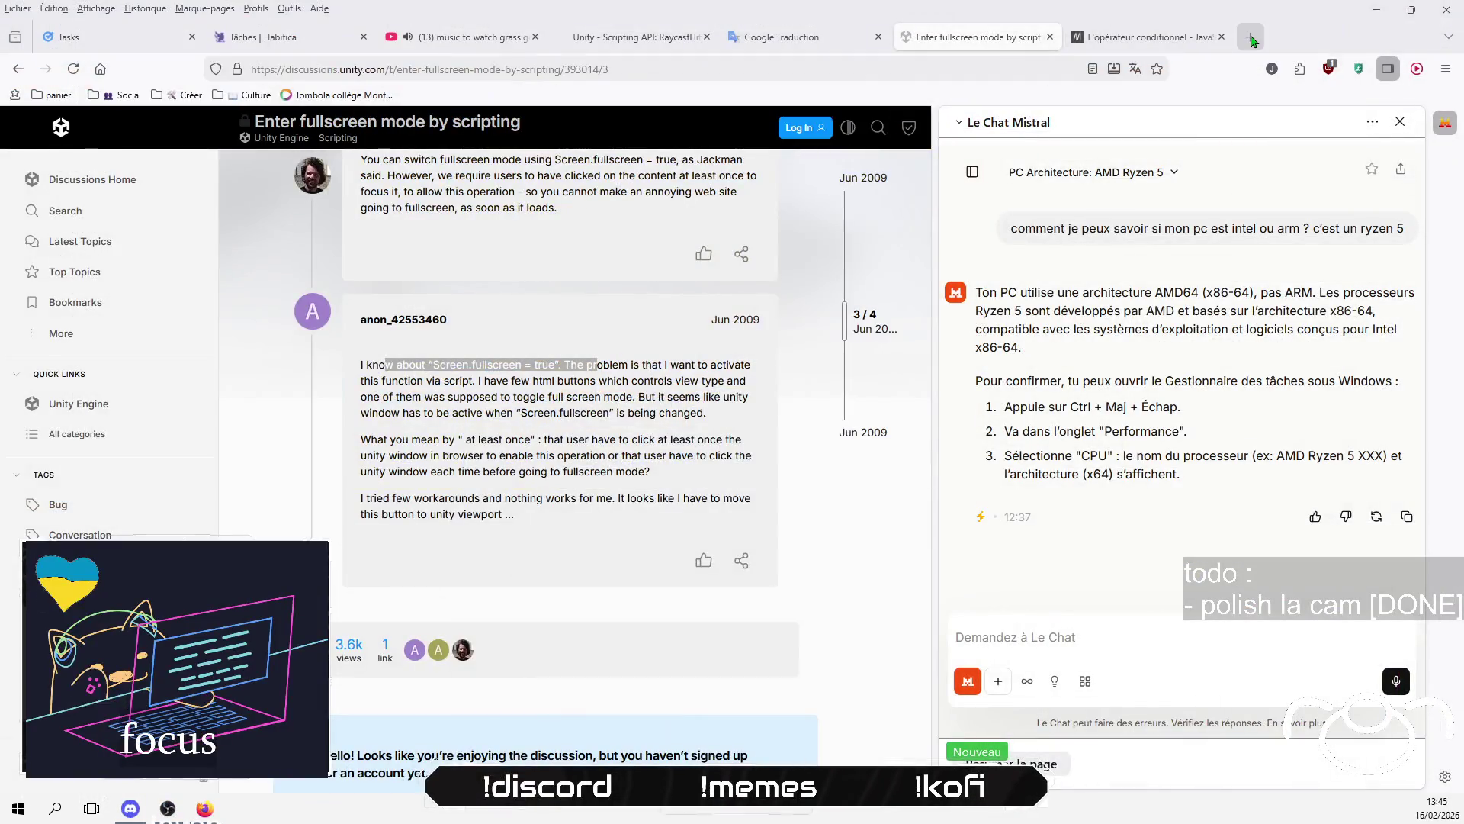
pyautogui.click(1251, 40)
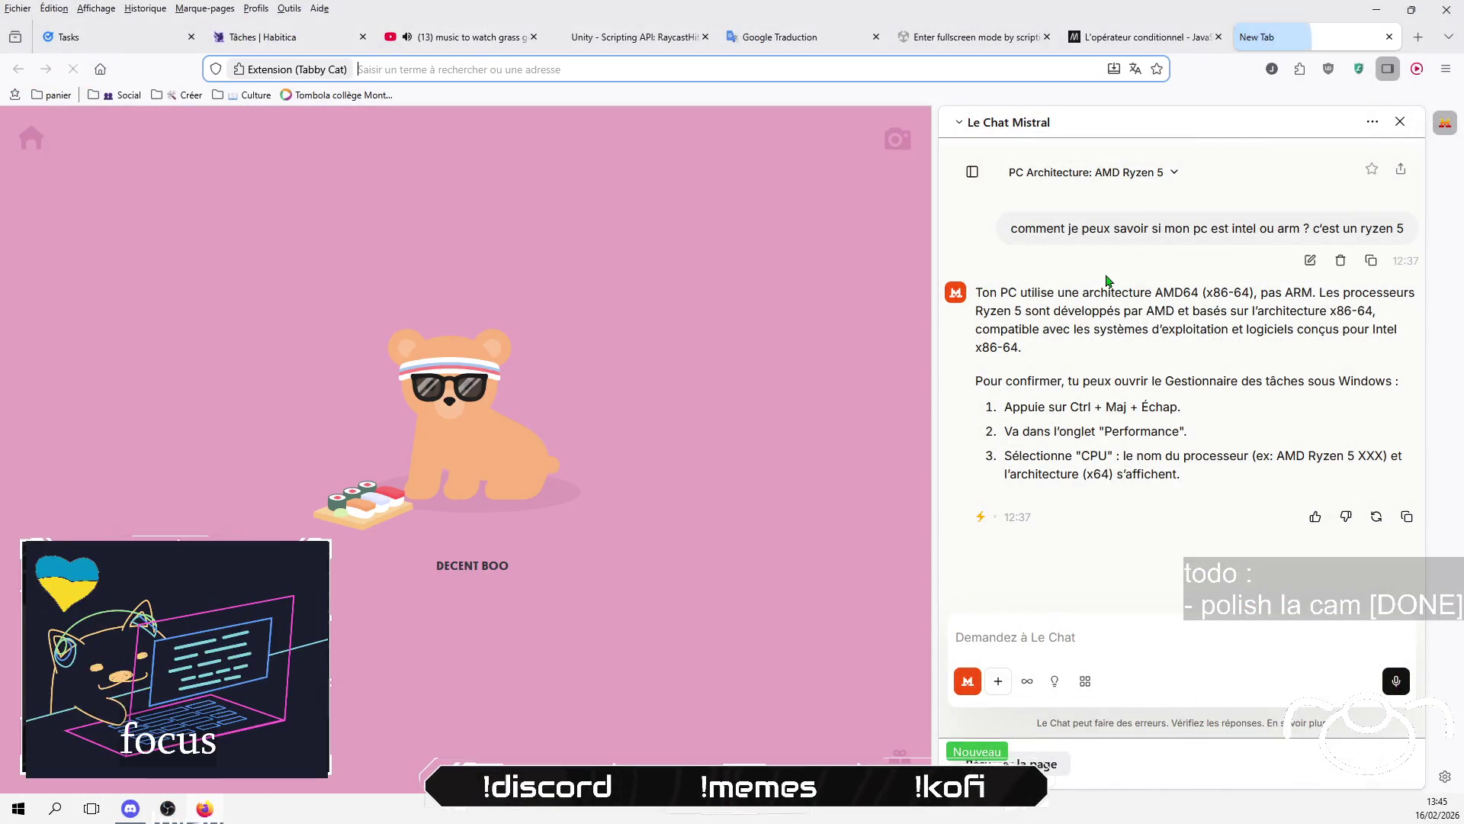
# - Search 'unity on value changed dynamic dropdown' and read the Unity Discussions thread on missing Dynamic methods
pyautogui.write('unity')
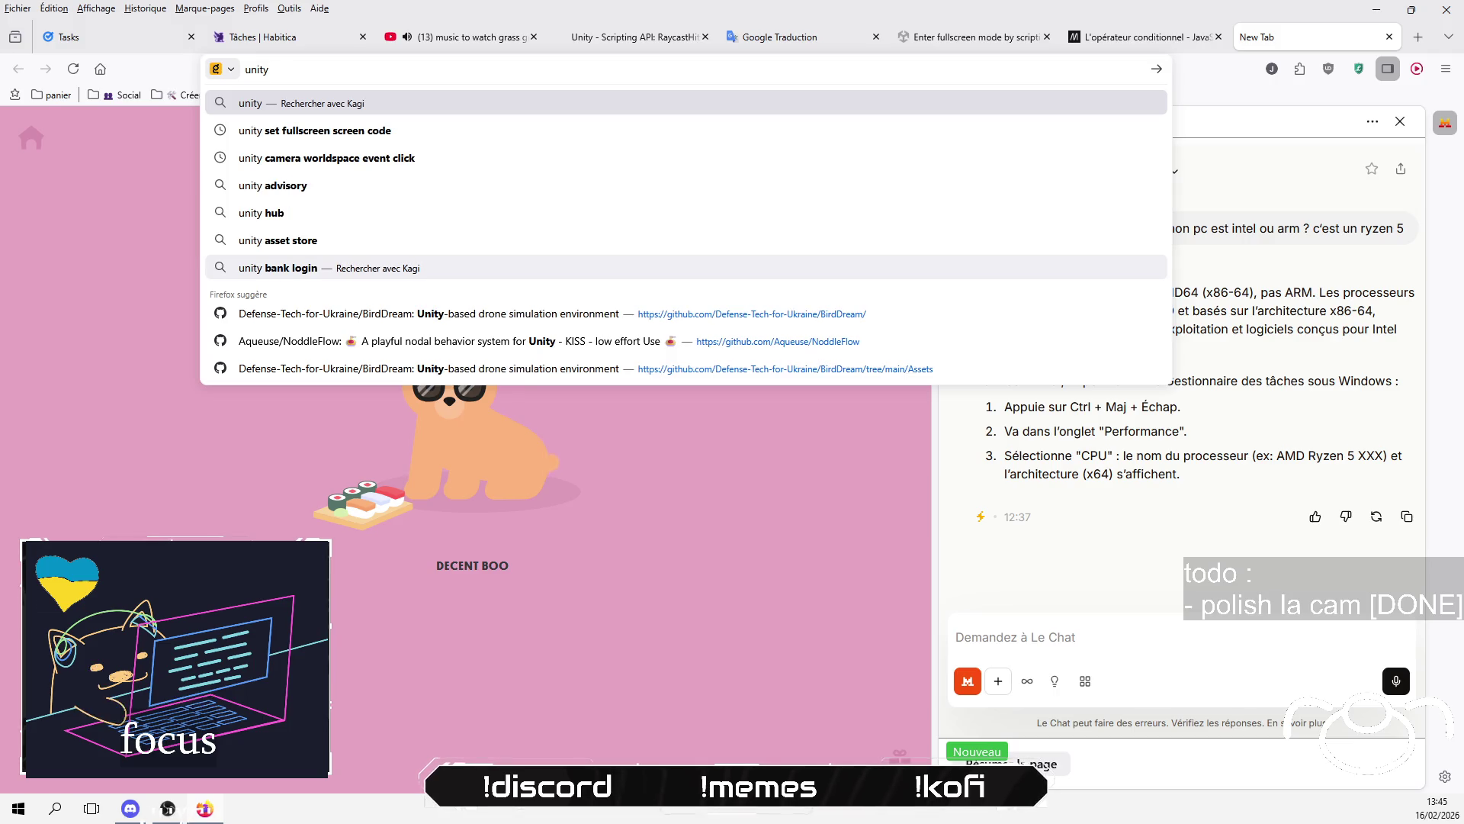
pyautogui.write(' on value changed')
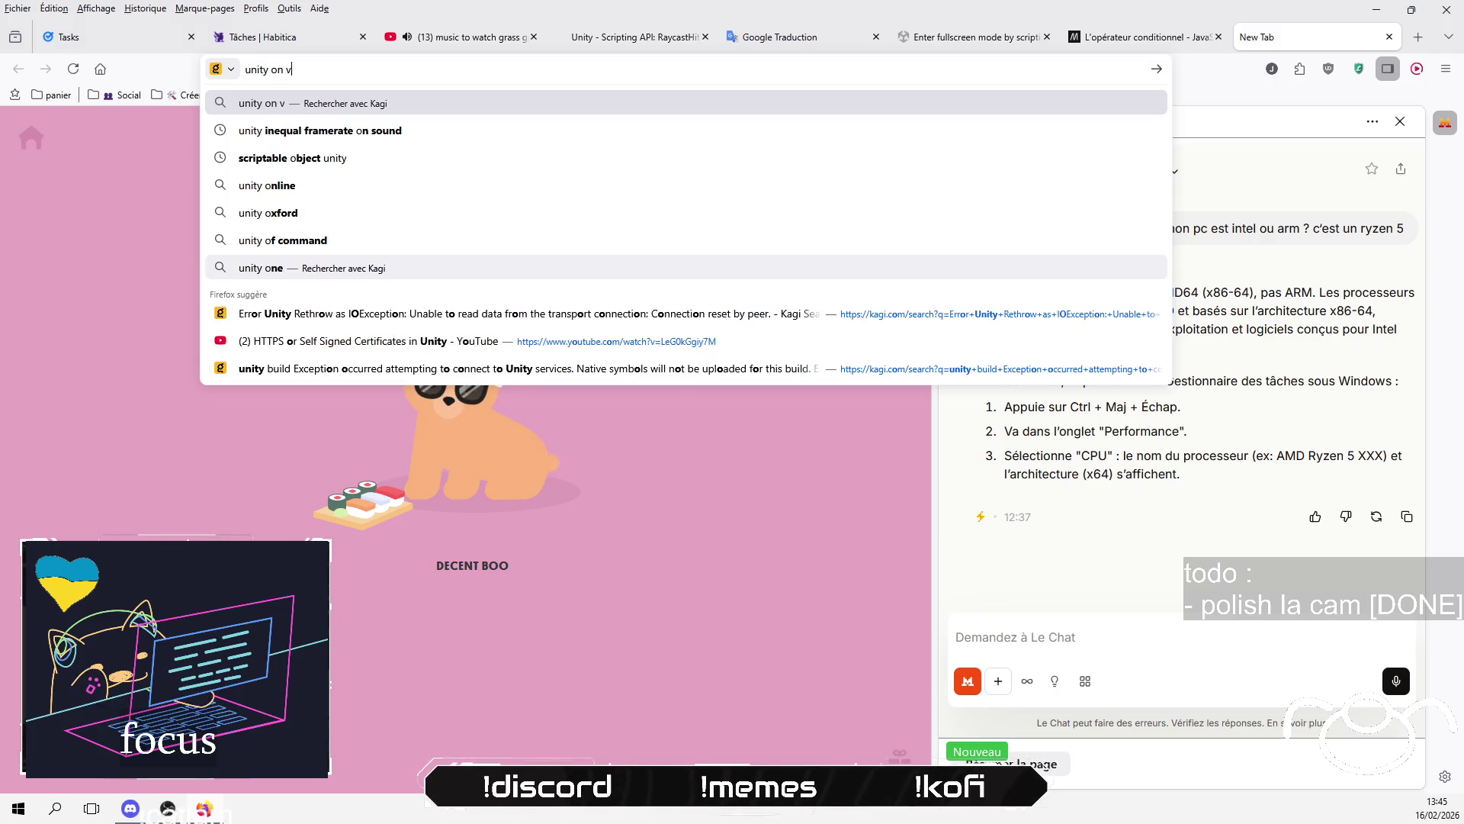
pyautogui.write(' dynalic')
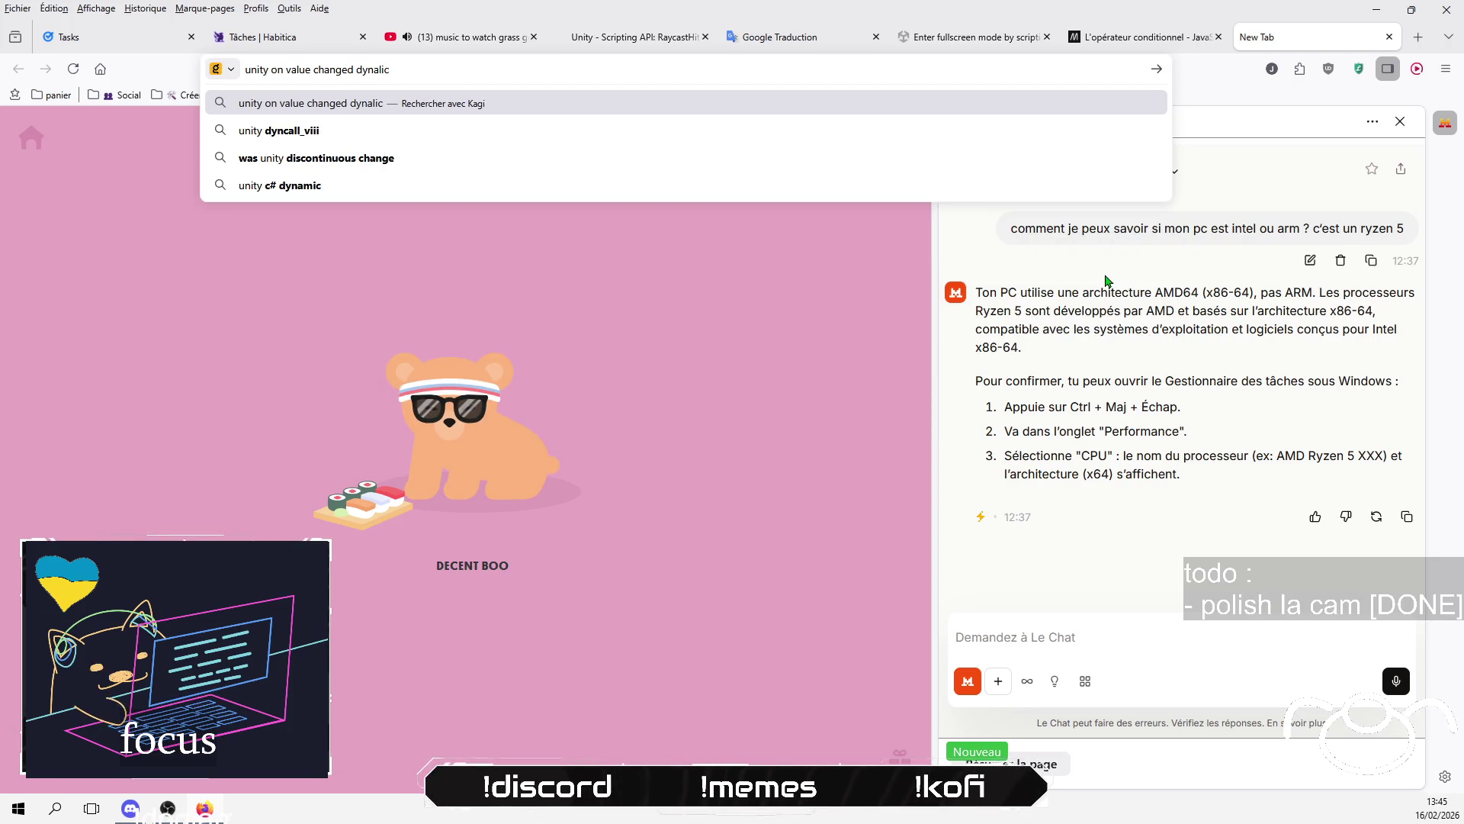
pyautogui.press('BackSpace')
pyautogui.press('BackSpace')
pyautogui.press('BackSpace')
pyautogui.write('mic')
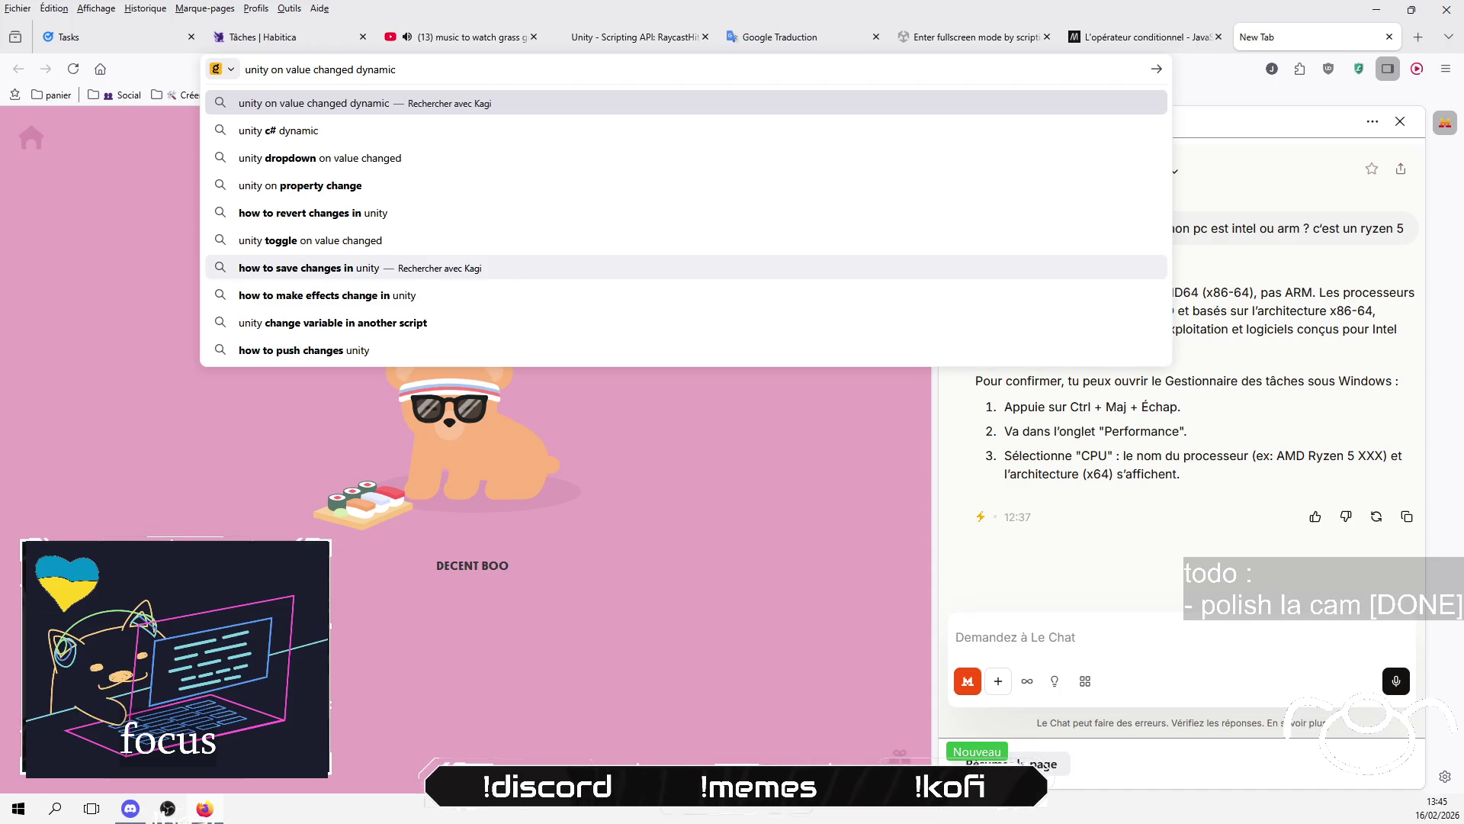
pyautogui.write(' dropdown')
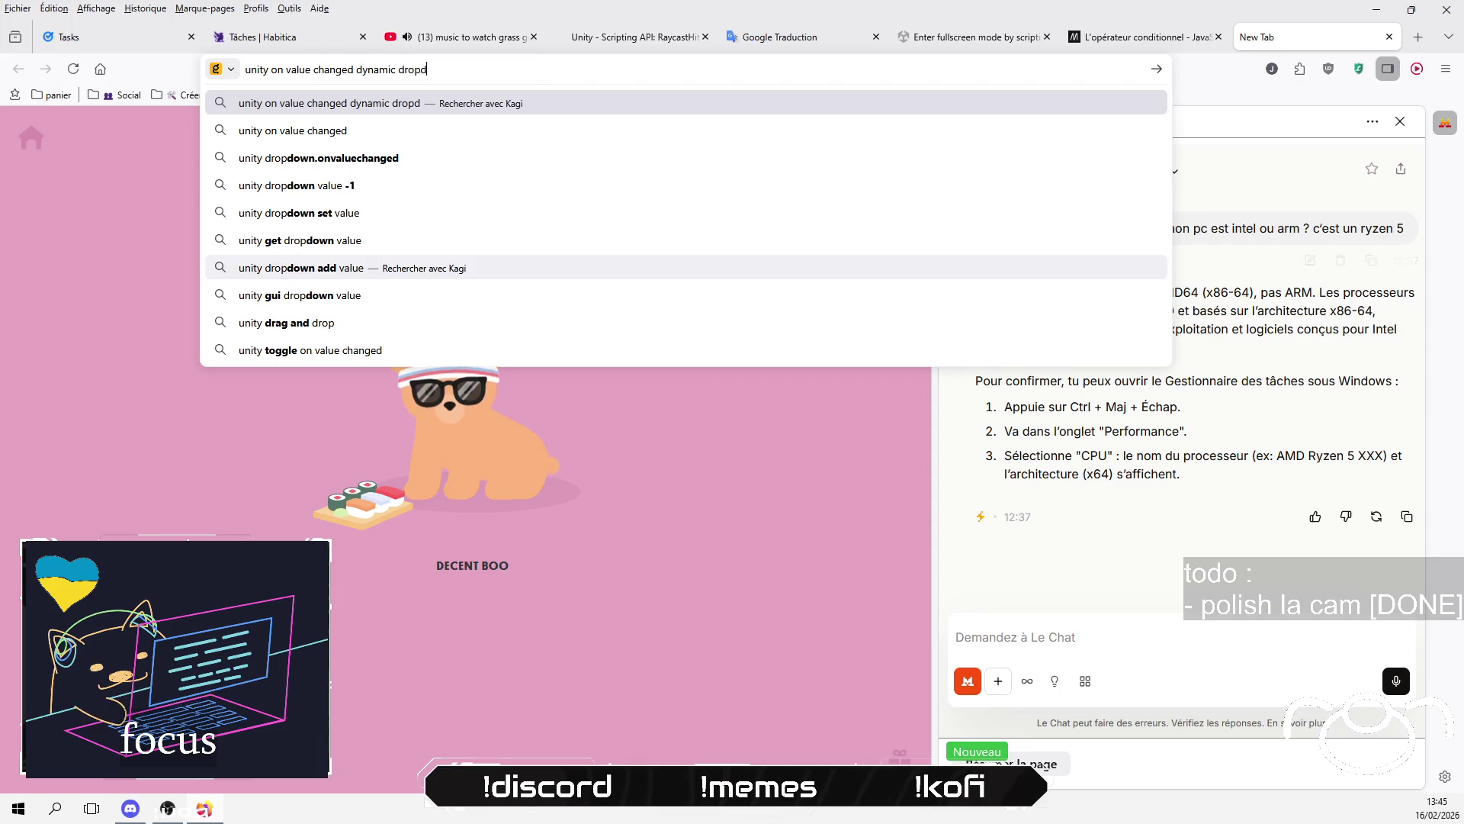
pyautogui.press('Return')
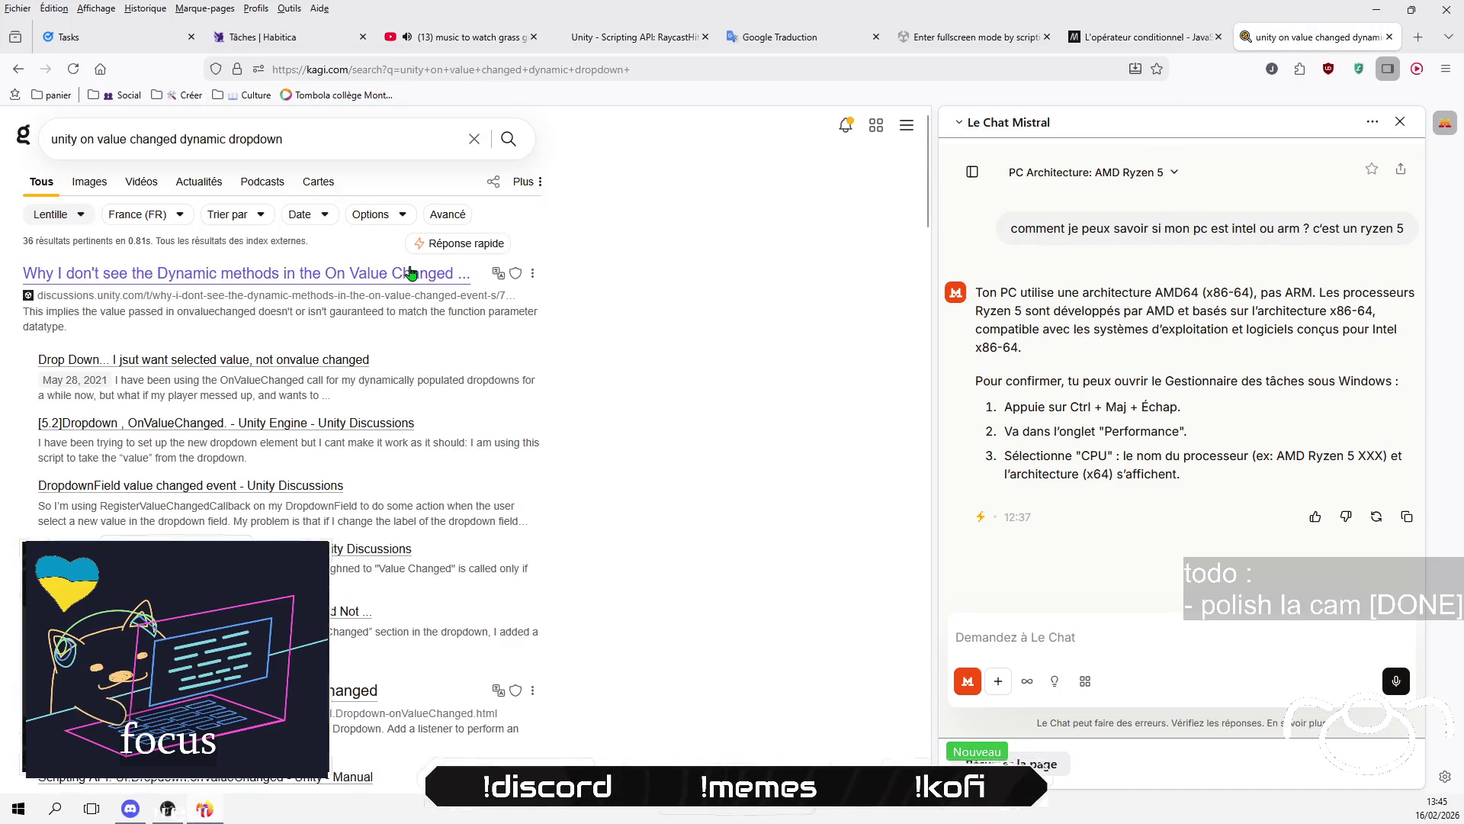
pyautogui.click(321, 279)
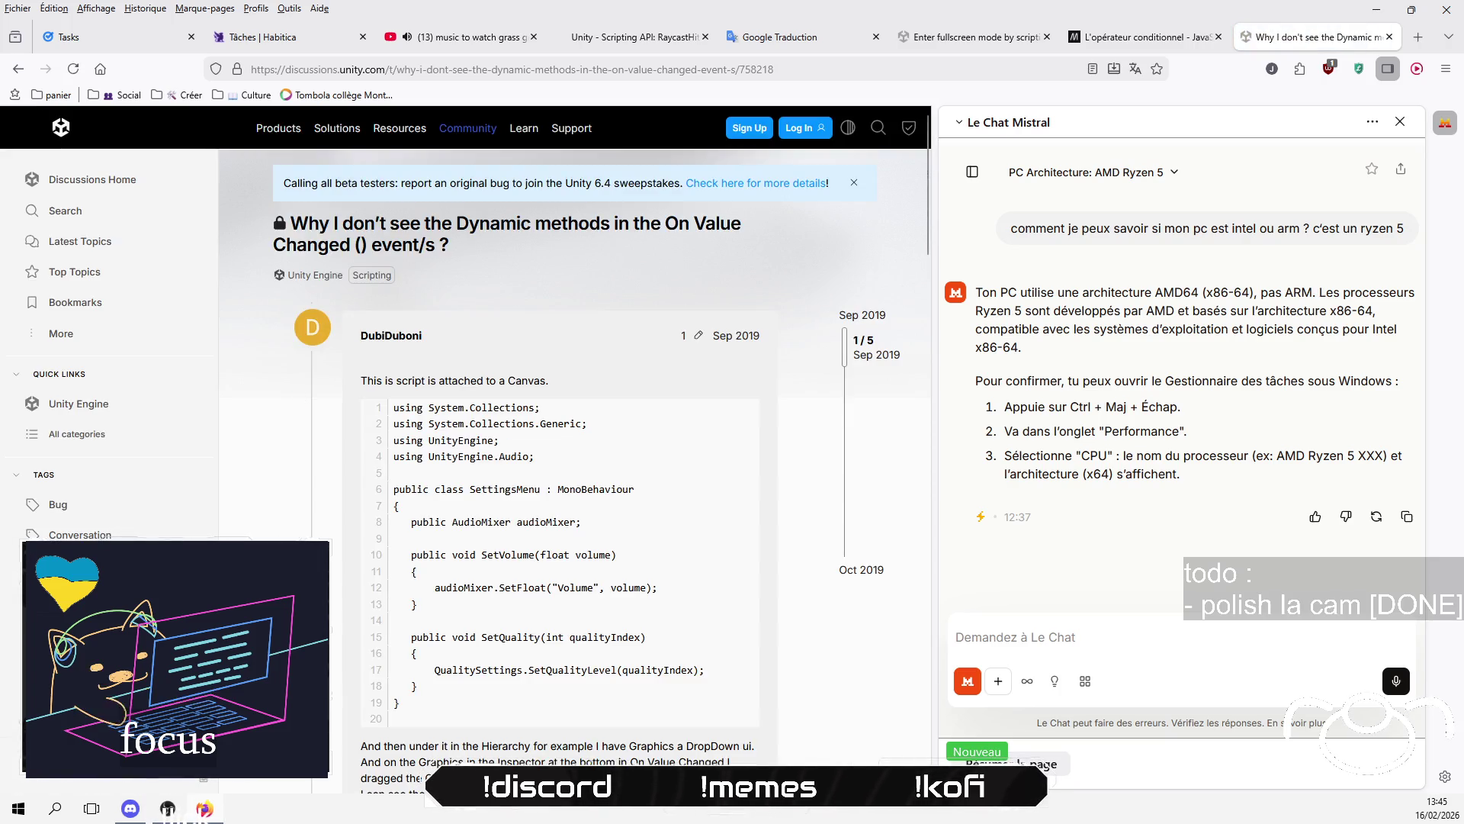
pyautogui.scroll(-5, 572, 457)
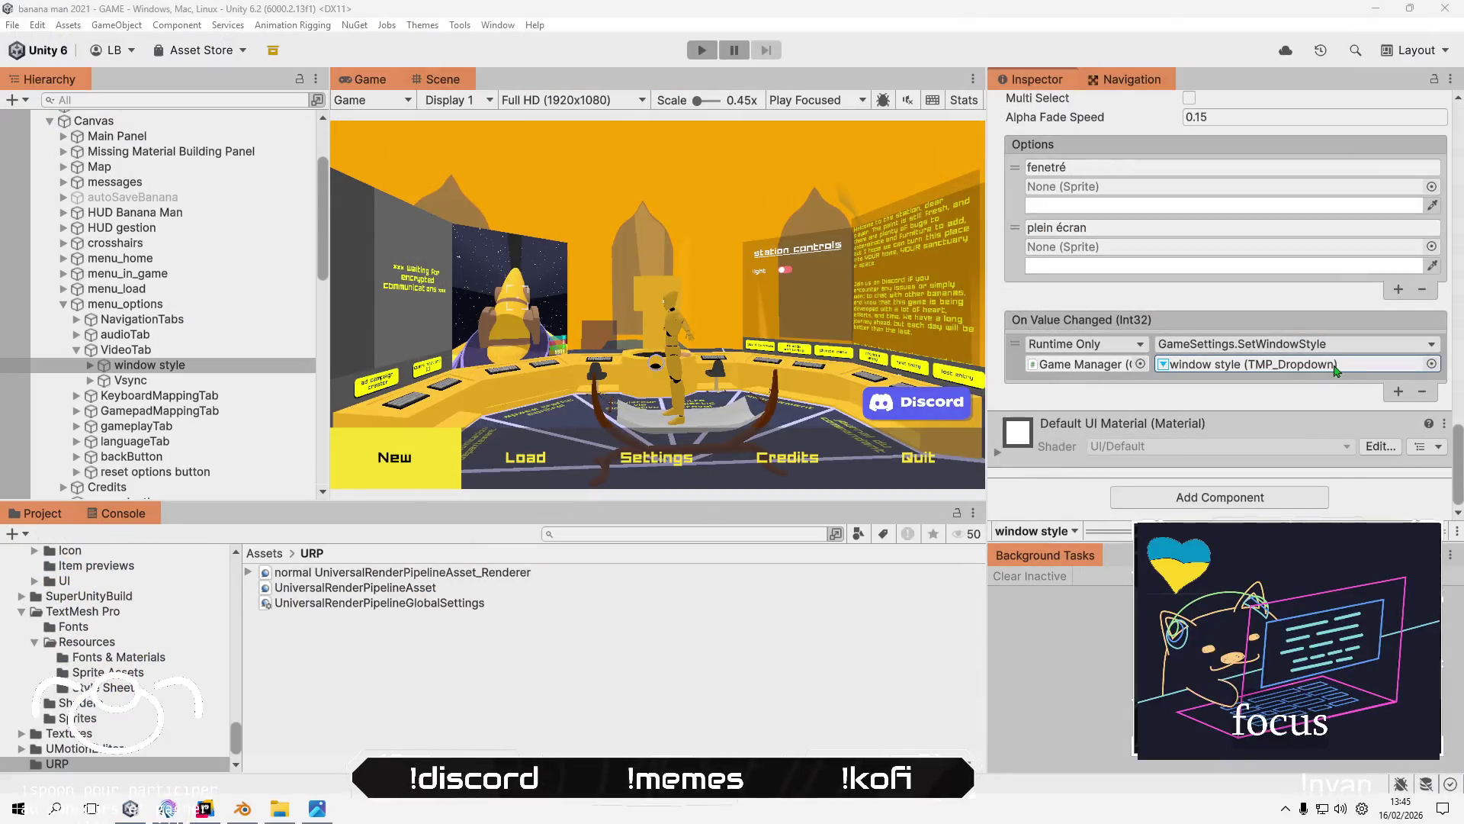
# - In Rider, change SetWindowStyle's parameter from the TMP_Dropdown to int windowStyleIndex
pyautogui.hotkey('alt', 'Tab')
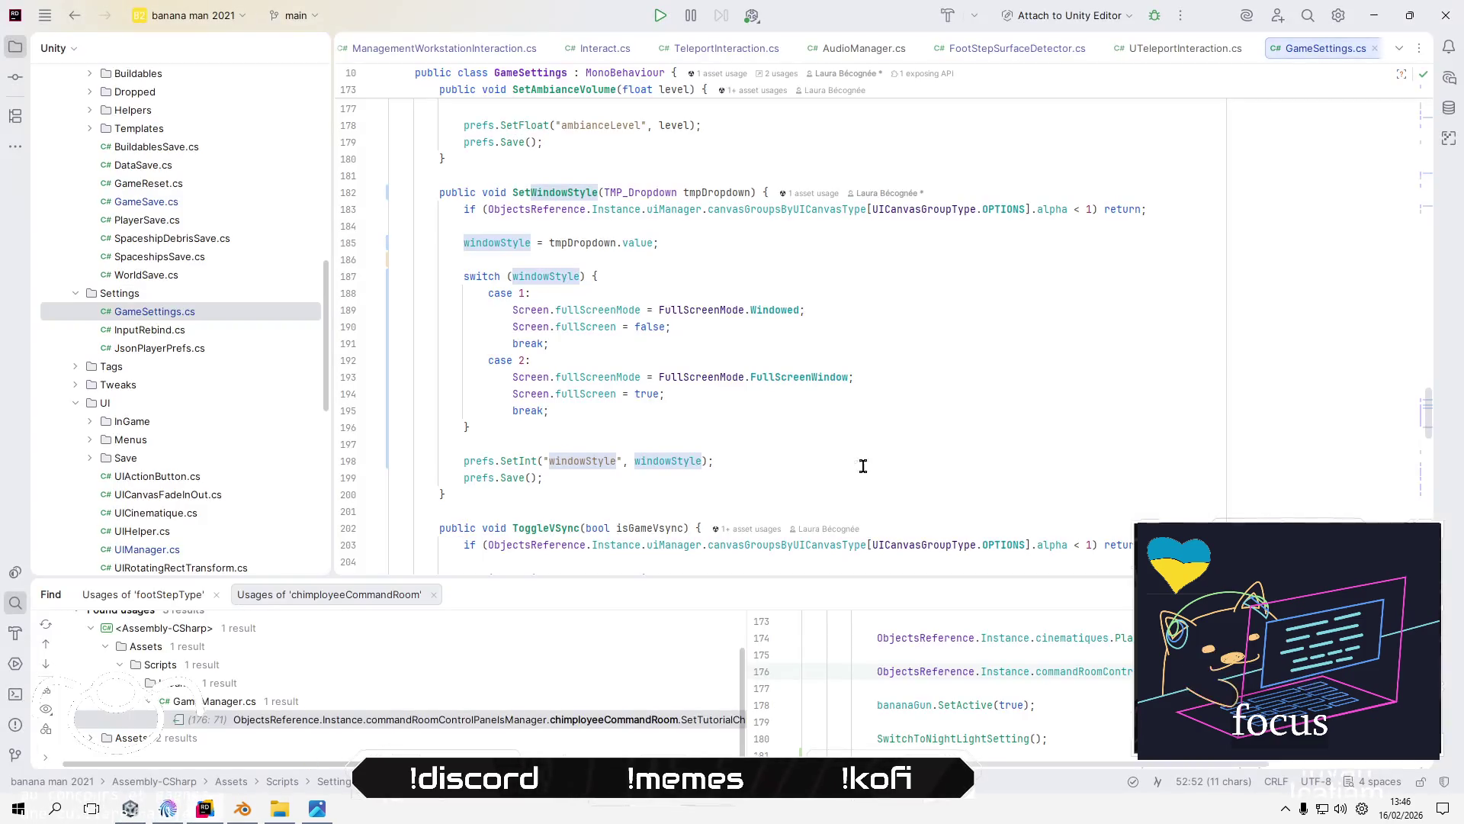
pyautogui.click(622, 193)
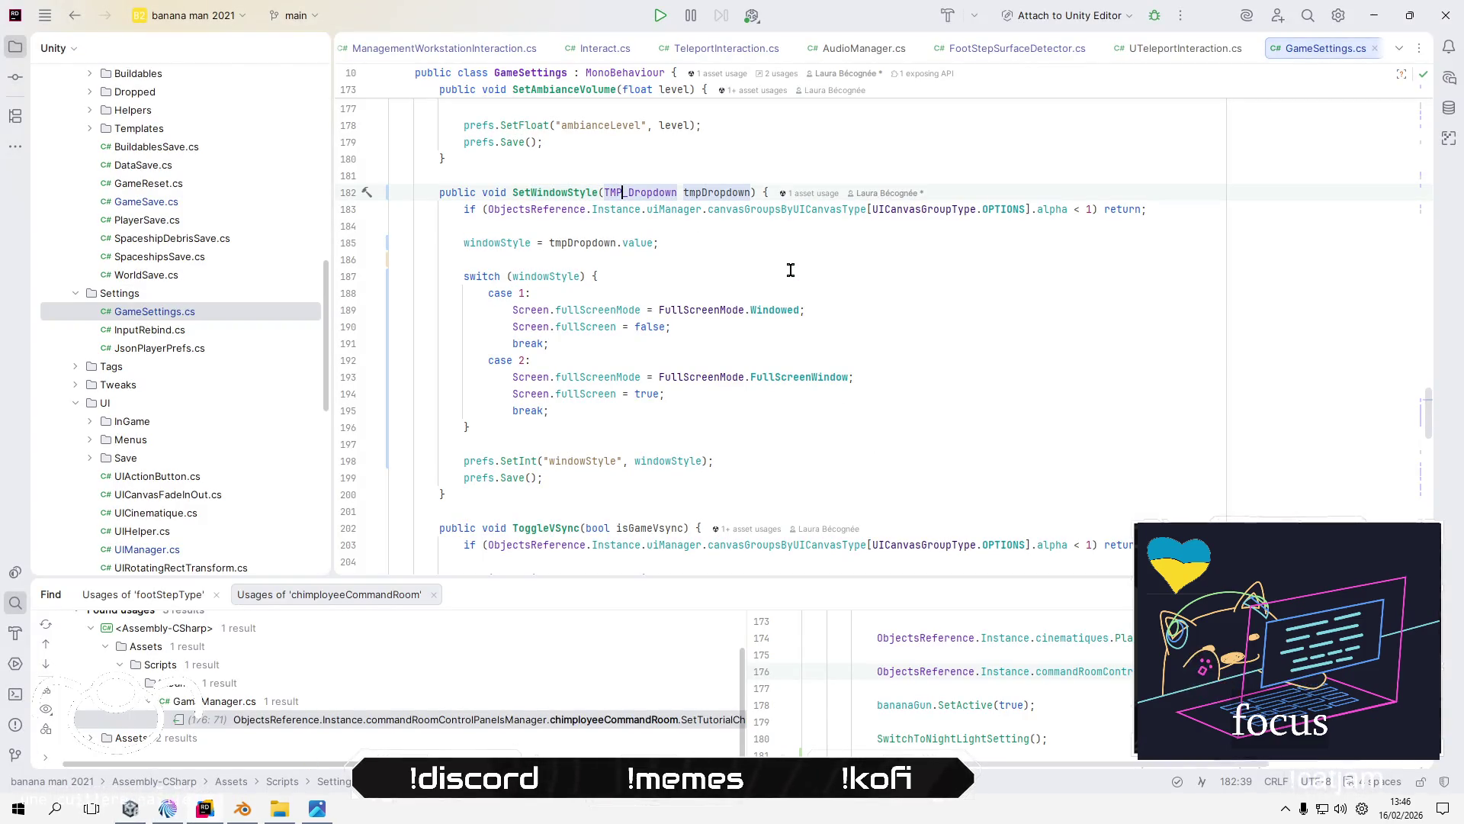
pyautogui.hotkey('ctrl', 'w')
pyautogui.hotkey('ctrl', 'w')
pyautogui.write('i')
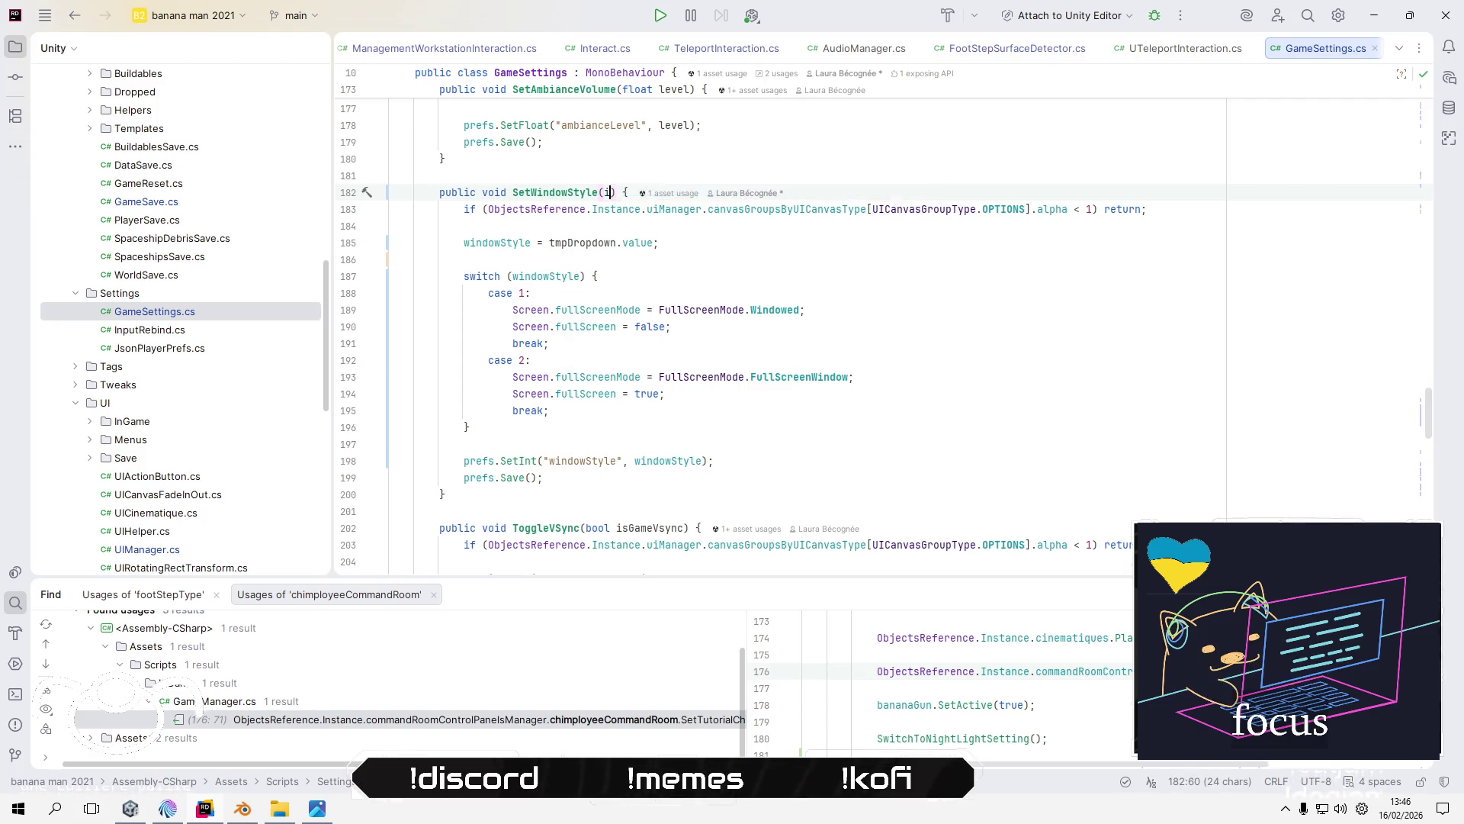
pyautogui.write('nt windowStyleIndex')
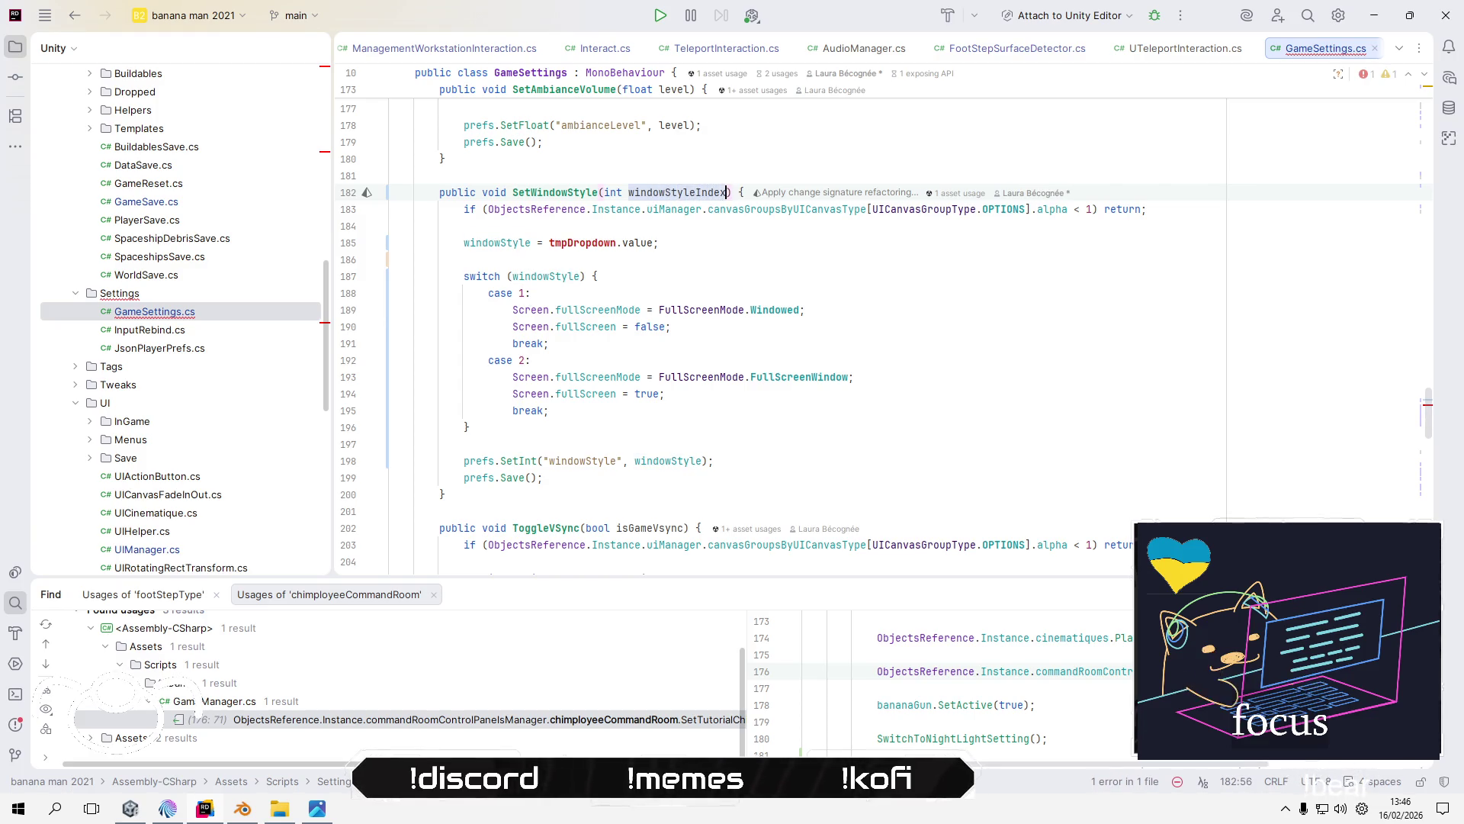
# - Replace tmpDropdown.value with windowStyleIndex on line 185 and return to Unity
pyautogui.press('Down')
pyautogui.press('Down')
pyautogui.press('Down')
pyautogui.press('Left')
pyautogui.hotkey('ctrl', 'shift', 'Left')
pyautogui.hotkey('ctrl', 'shift', 'Left')
pyautogui.hotkey('ctrl', 'shift', 'Left')
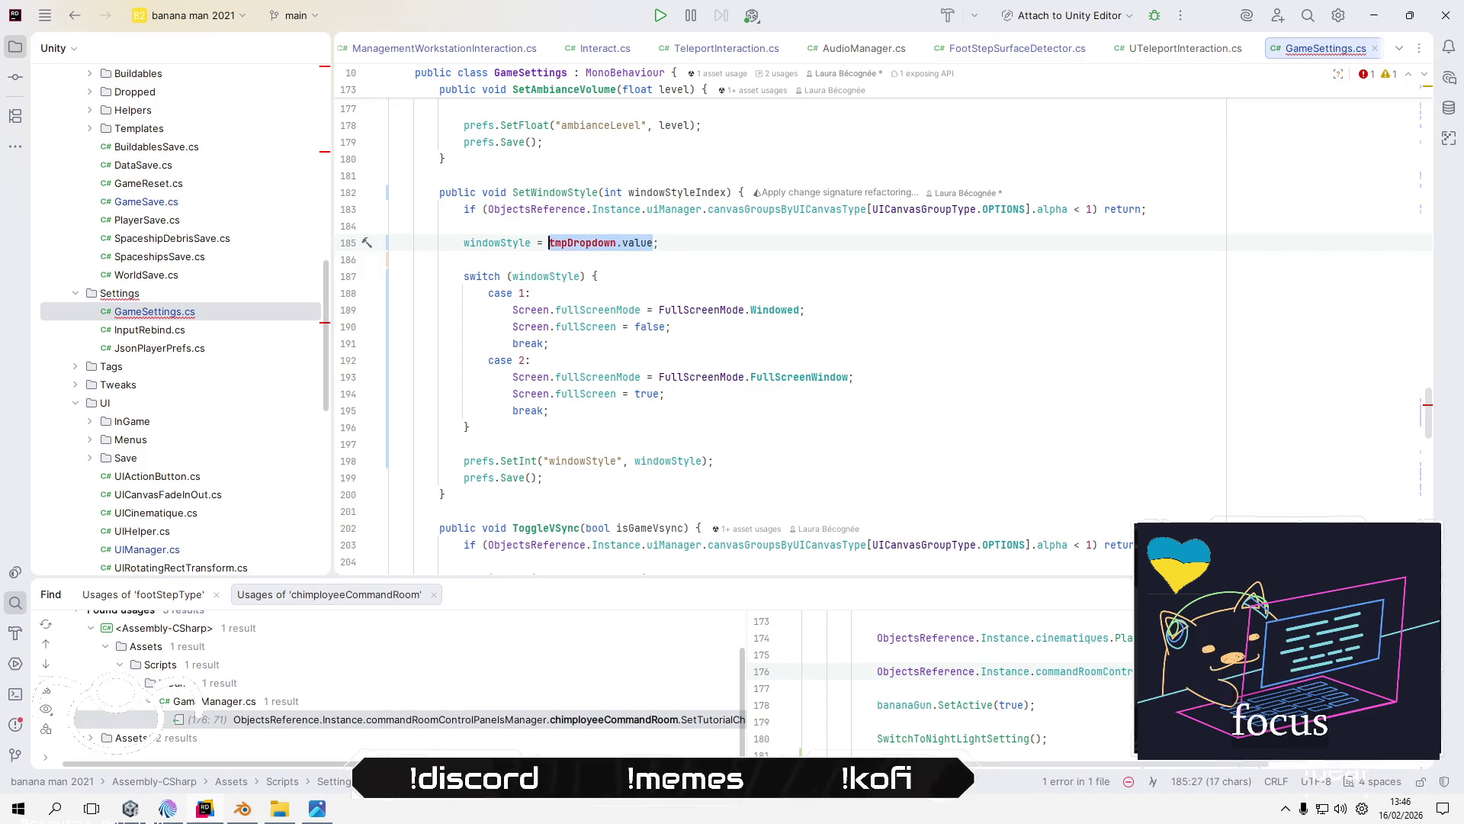
pyautogui.write('wi')
pyautogui.press('Return')
pyautogui.press('Down')
pyautogui.hotkey('alt', 'Tab')
pyautogui.press('Escape')
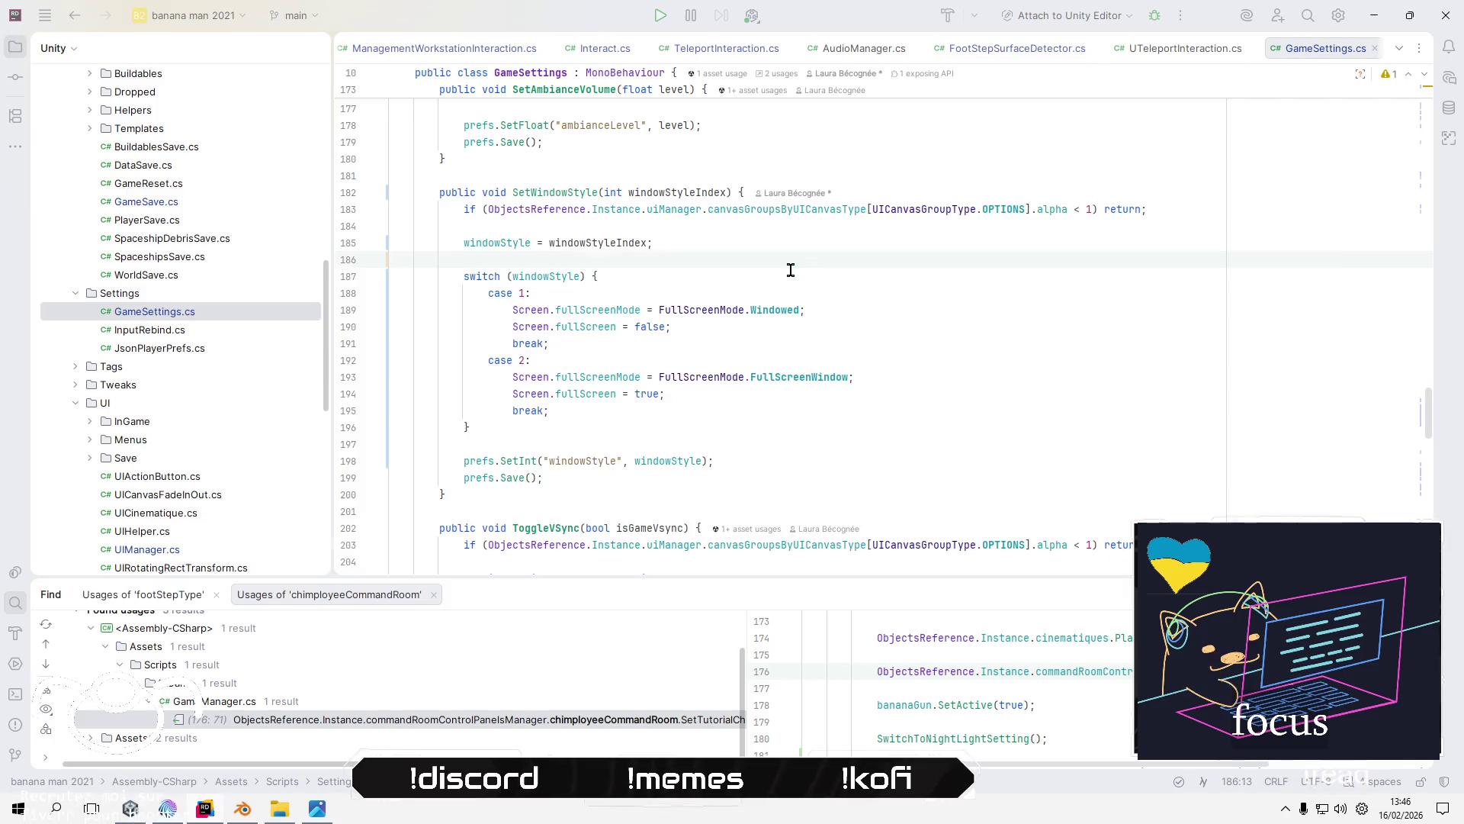
pyautogui.hotkey('alt', 'Tab')
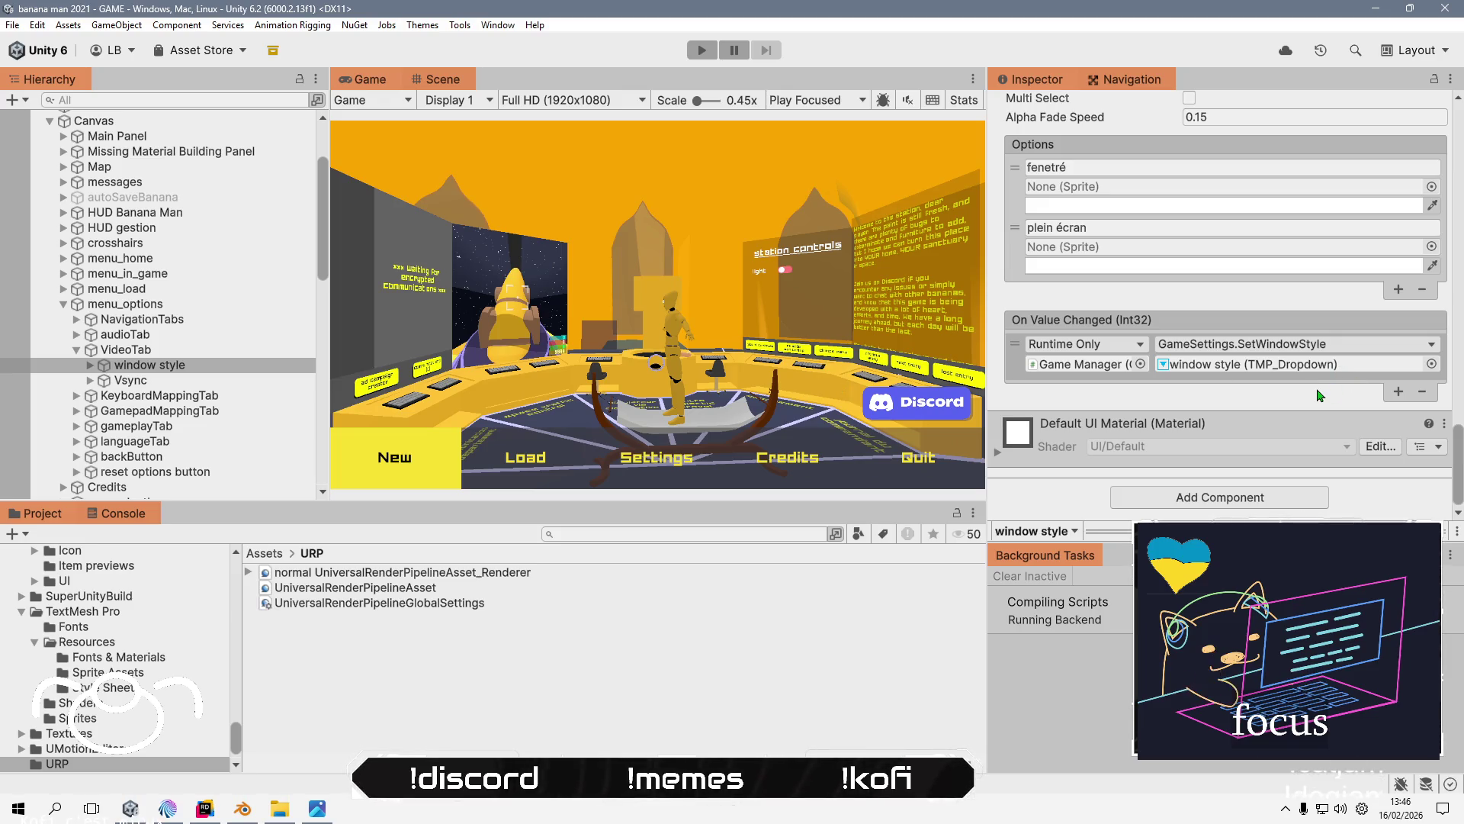
# - Assign GameSettings.SetWindowStyle as the dropdown's On Value Changed callback
pyautogui.scroll(-10, 1092, 400)
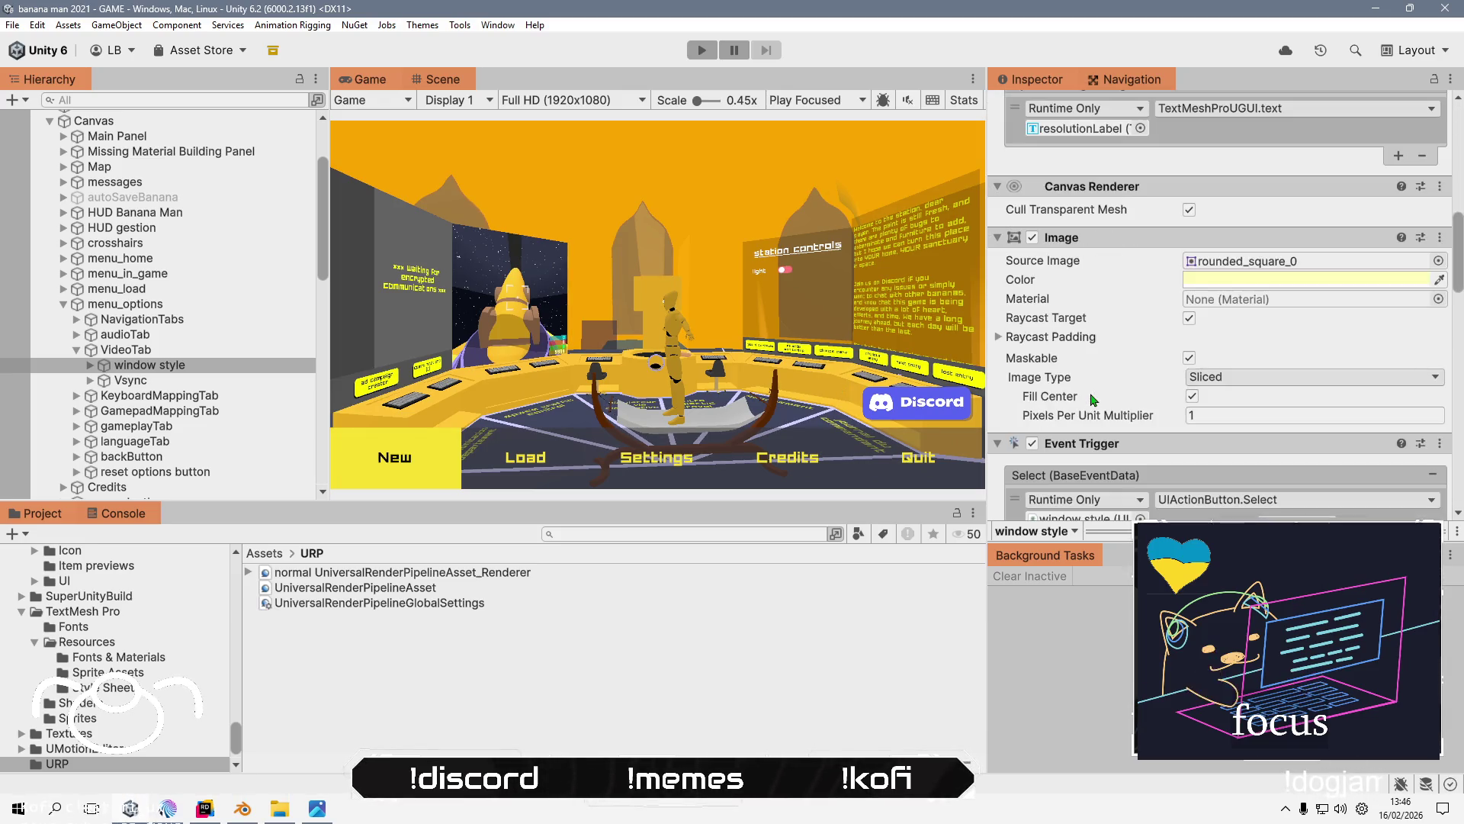
pyautogui.scroll(-10, 1092, 400)
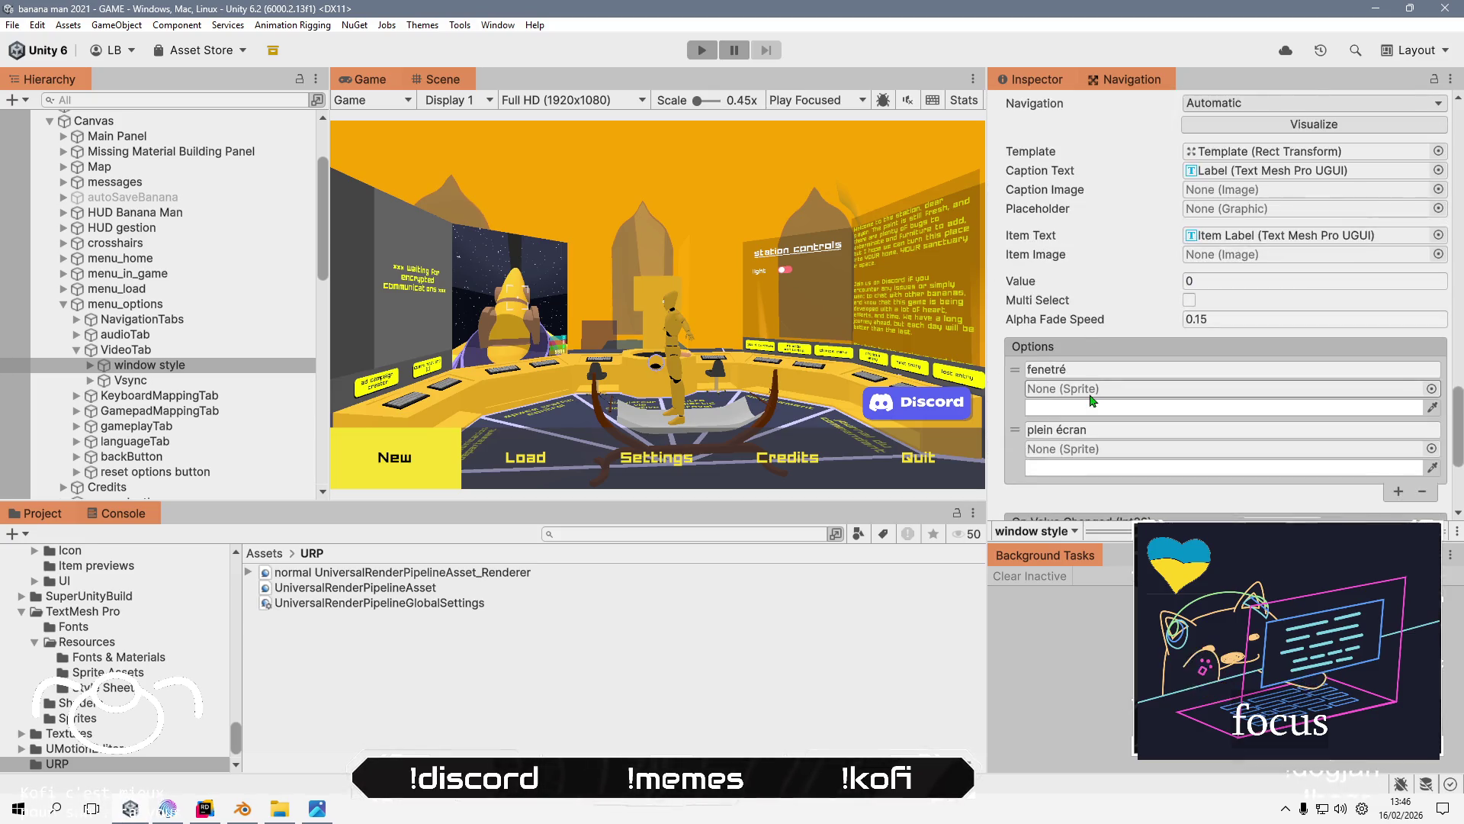
pyautogui.click(1289, 344)
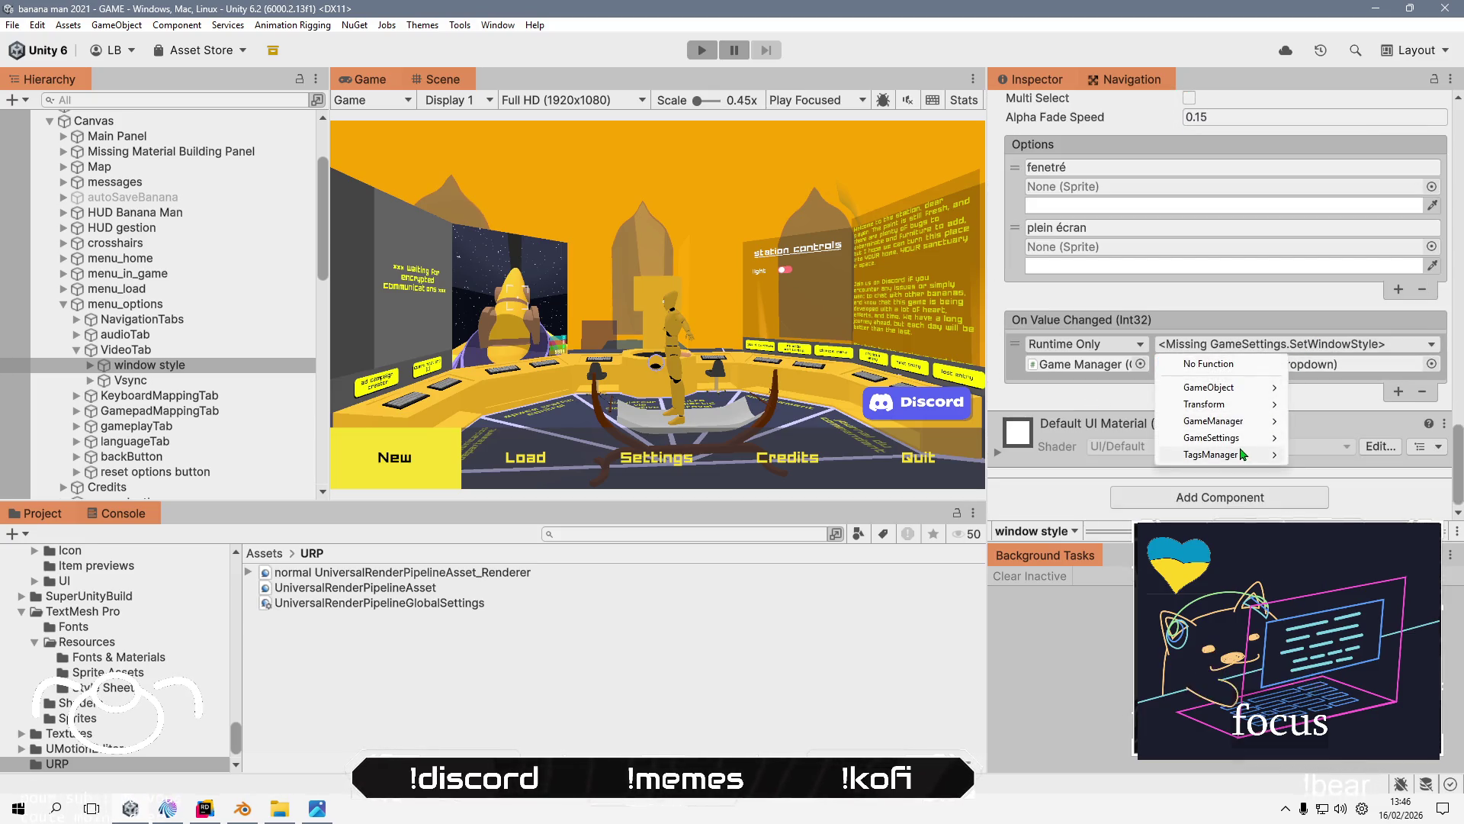
pyautogui.moveTo(1244, 447)
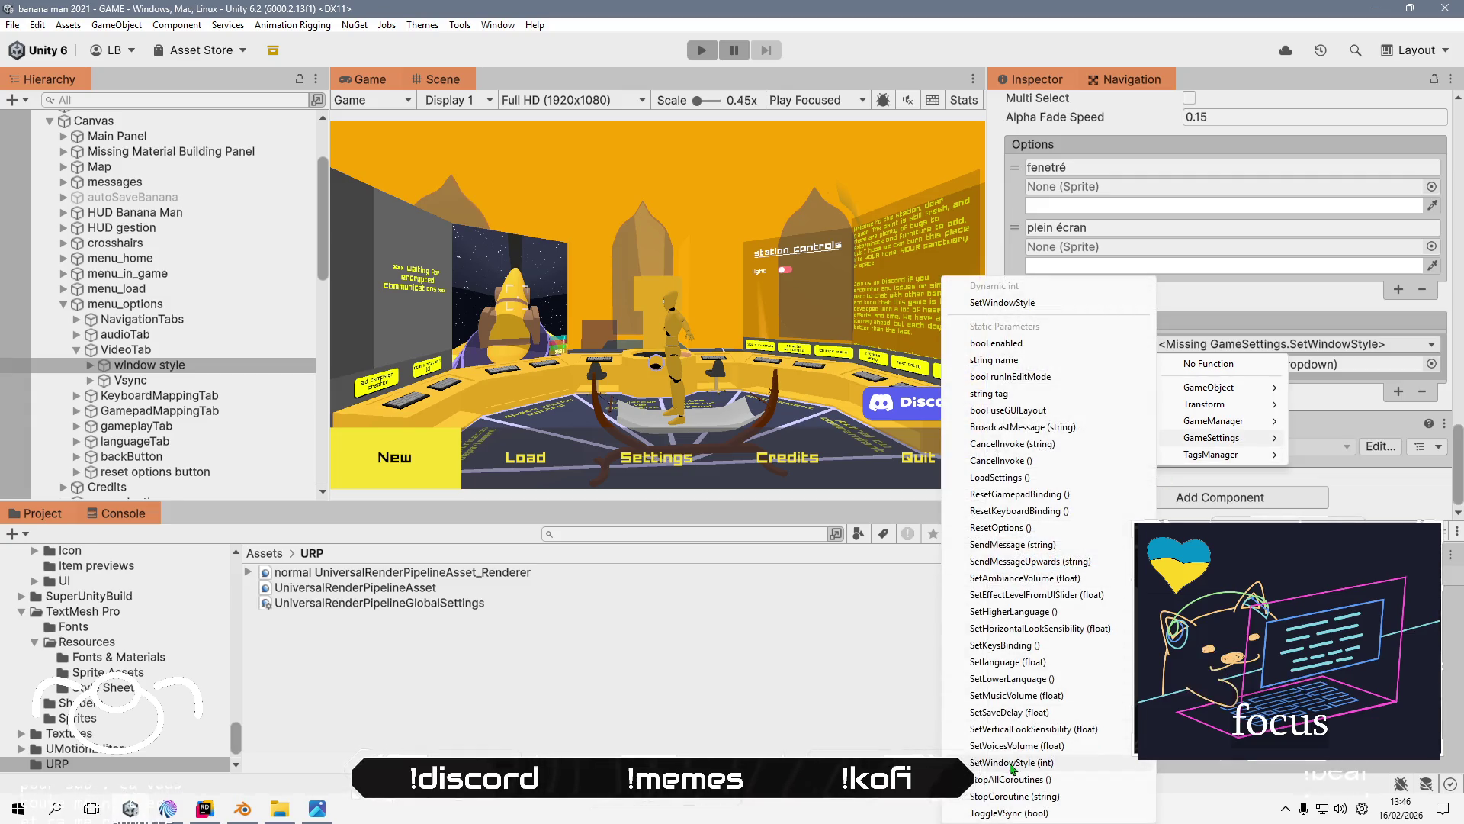
pyautogui.click(1014, 762)
# - Switch the callback to the Dynamic int SetWindowStyle, deselect, and start play mode
pyautogui.click(1344, 347)
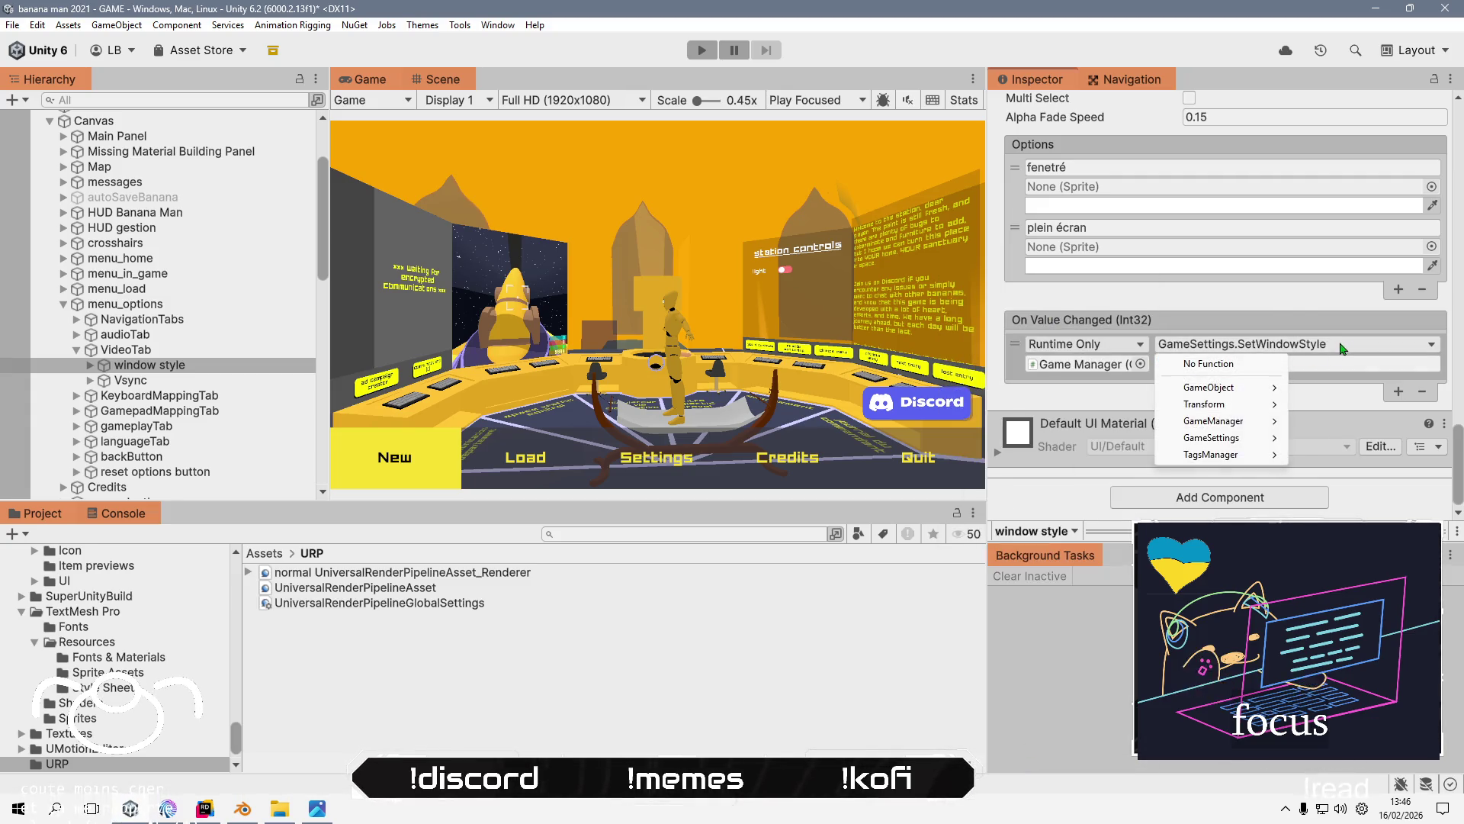
pyautogui.moveTo(1230, 440)
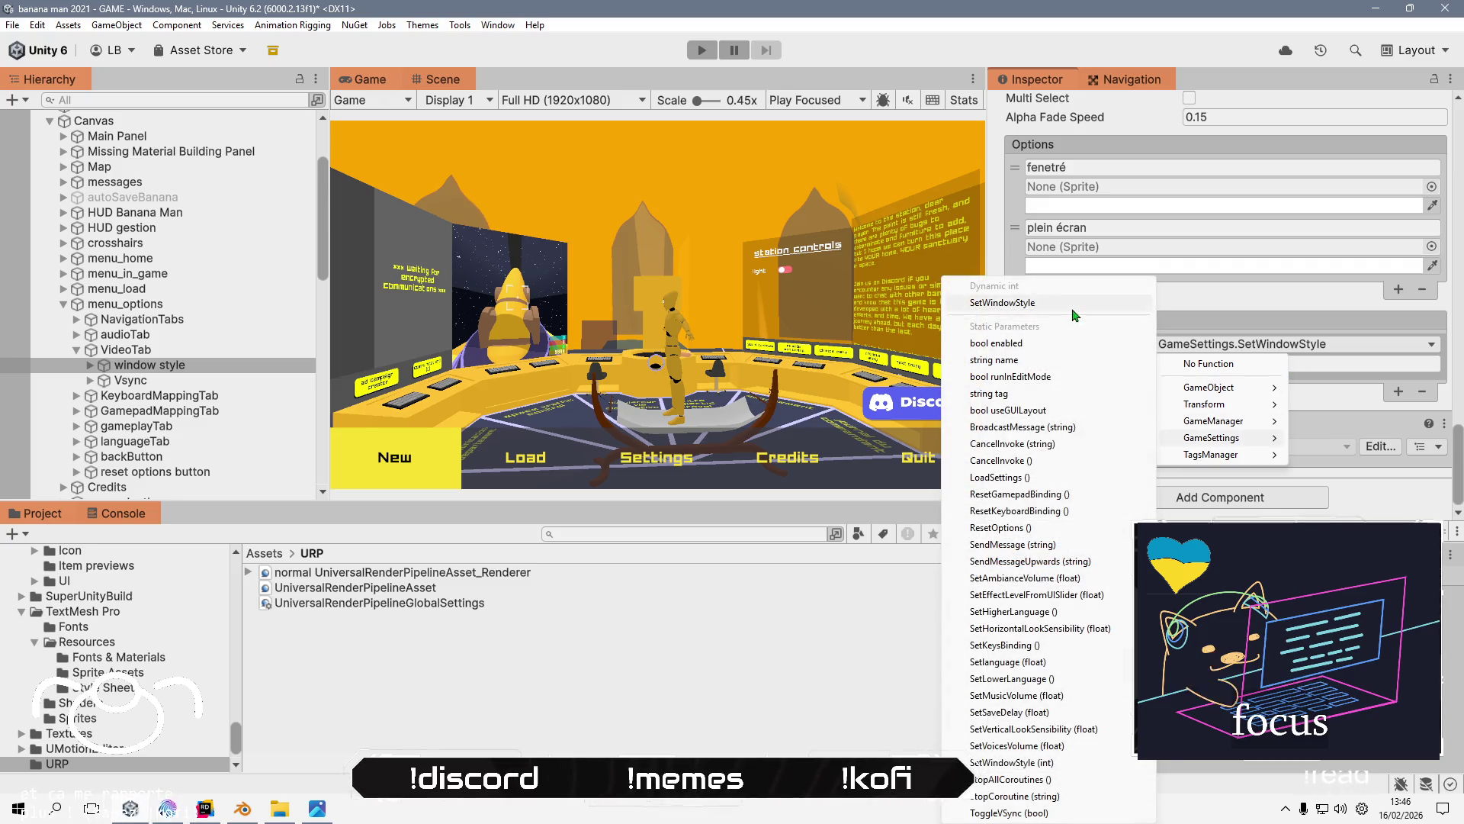
pyautogui.click(1002, 302)
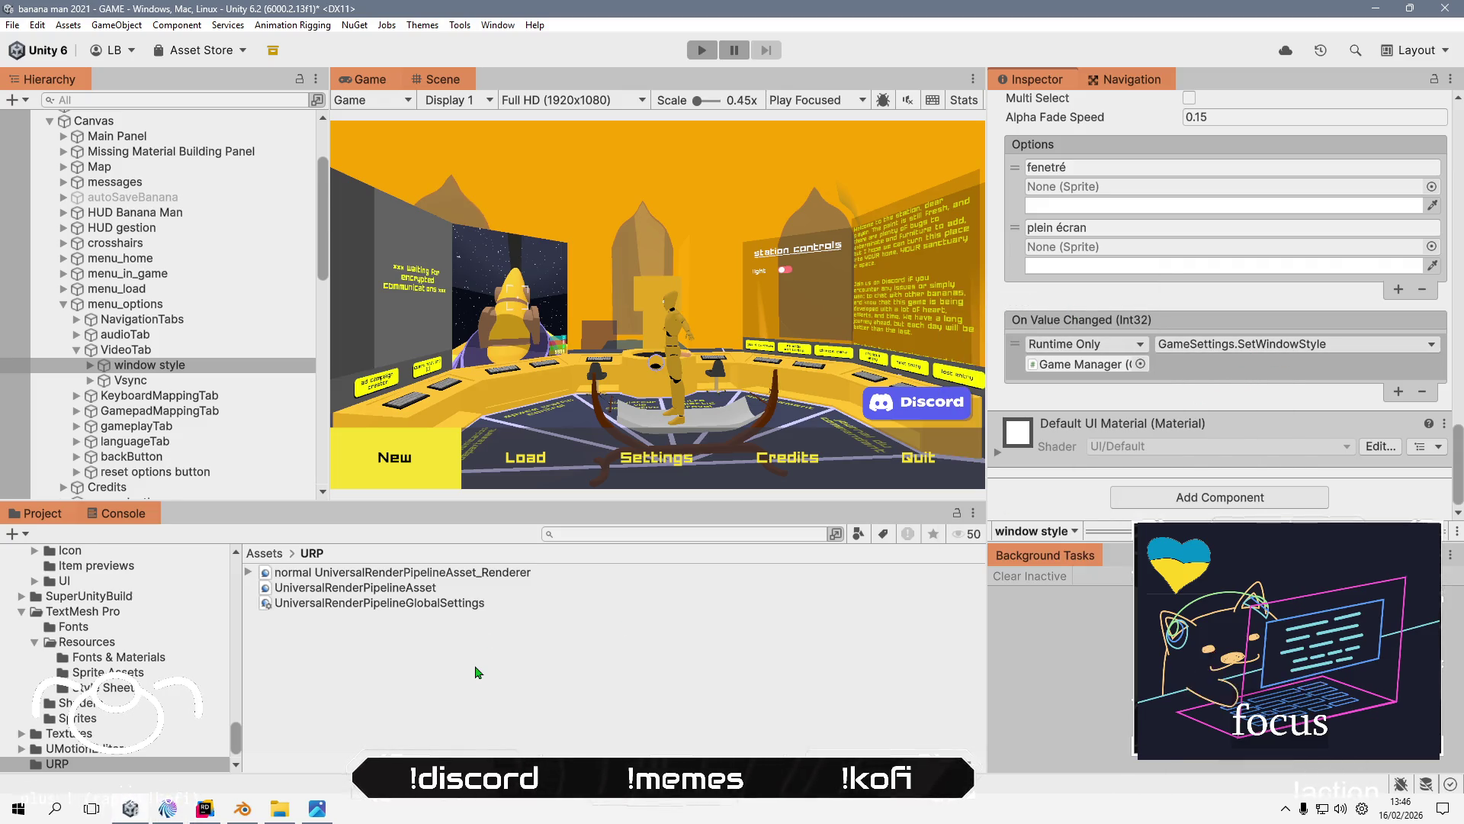
pyautogui.click(477, 671)
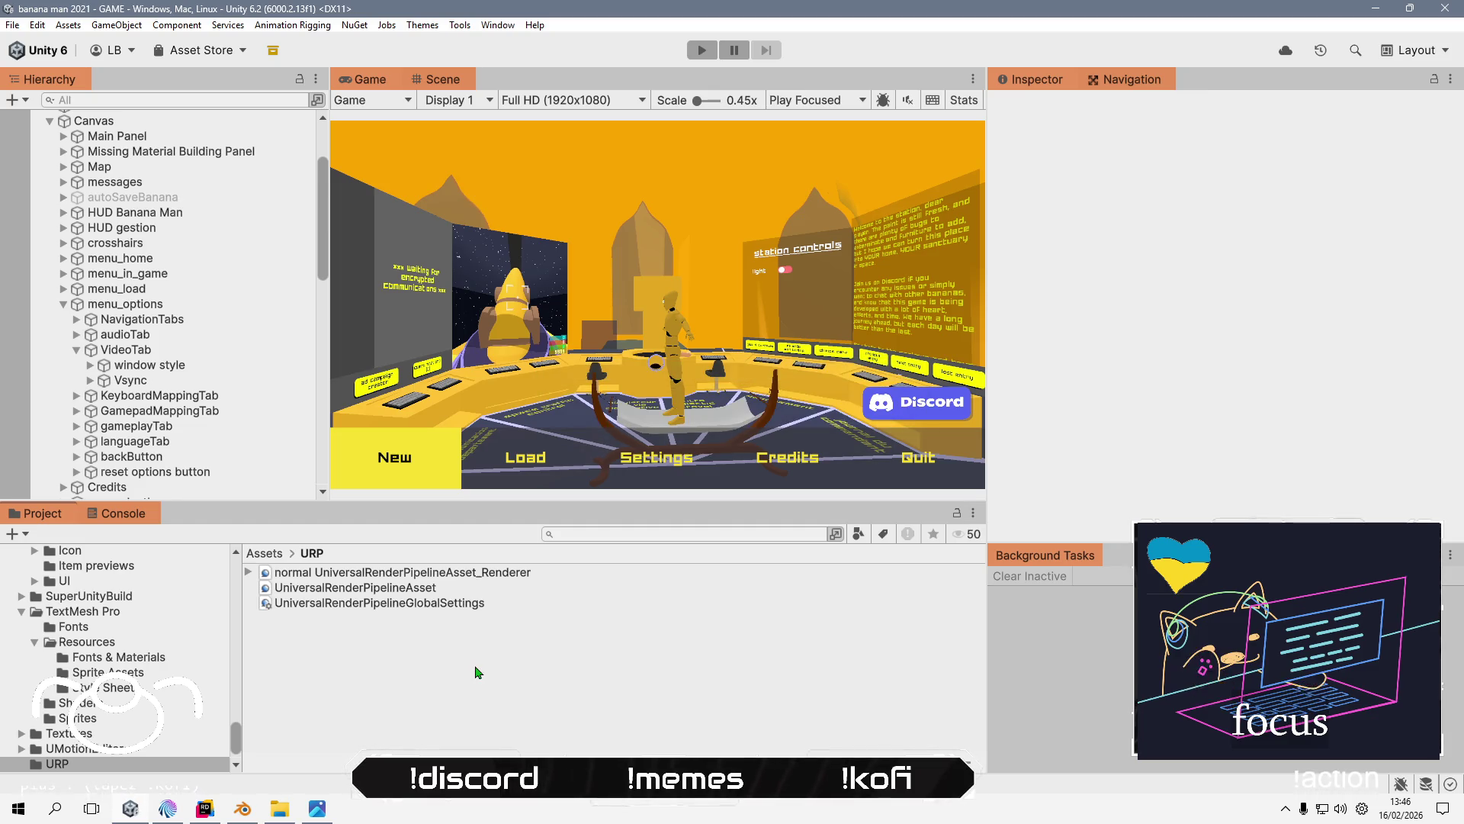
pyautogui.click(706, 53)
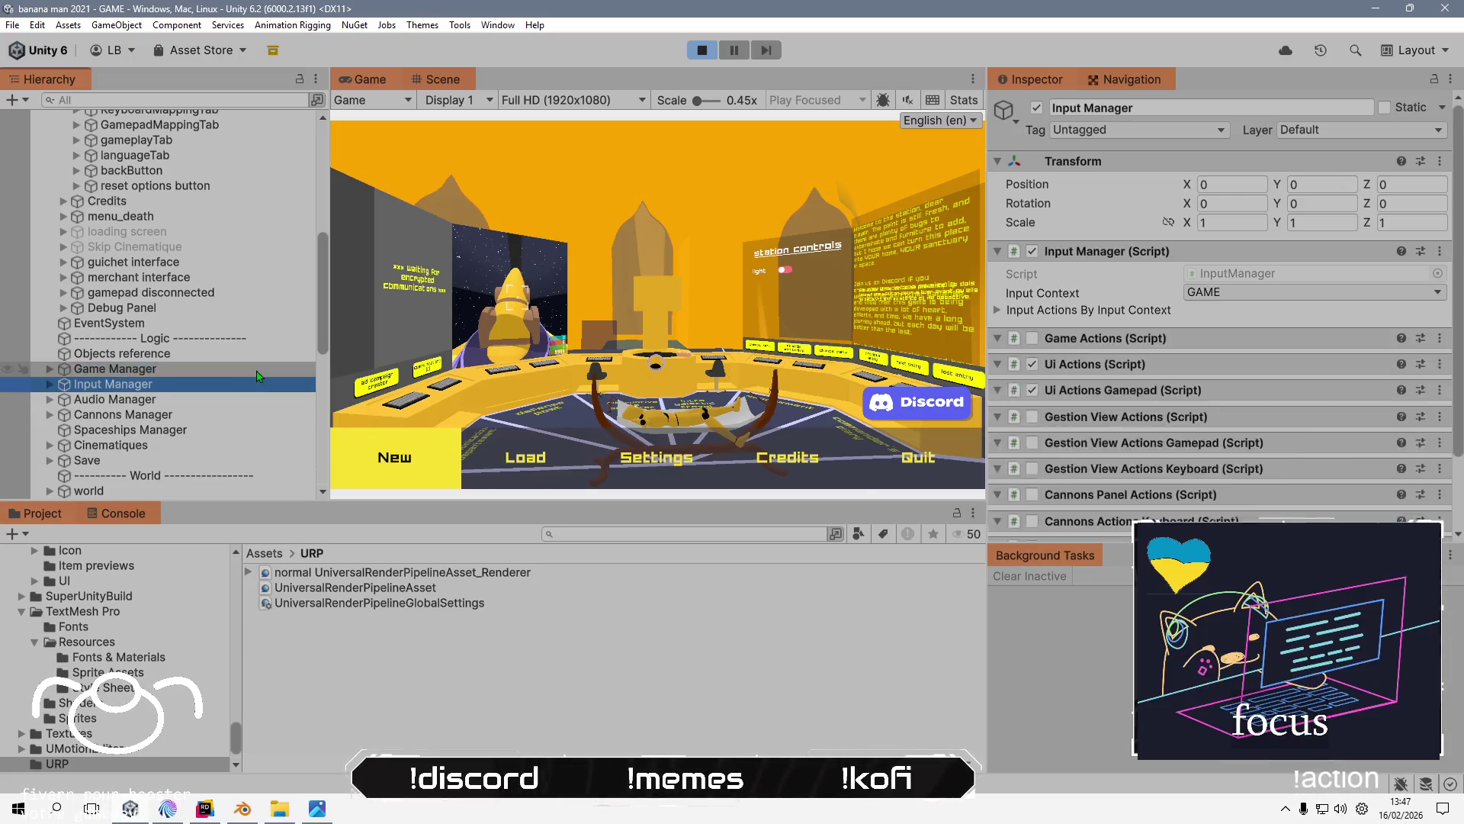
# - In the running game, pick plein écran under video settings, confirm Window Style becomes 1, then stop
pyautogui.scroll(-3, 1158, 400)
pyautogui.scroll(-6, 1159, 400)
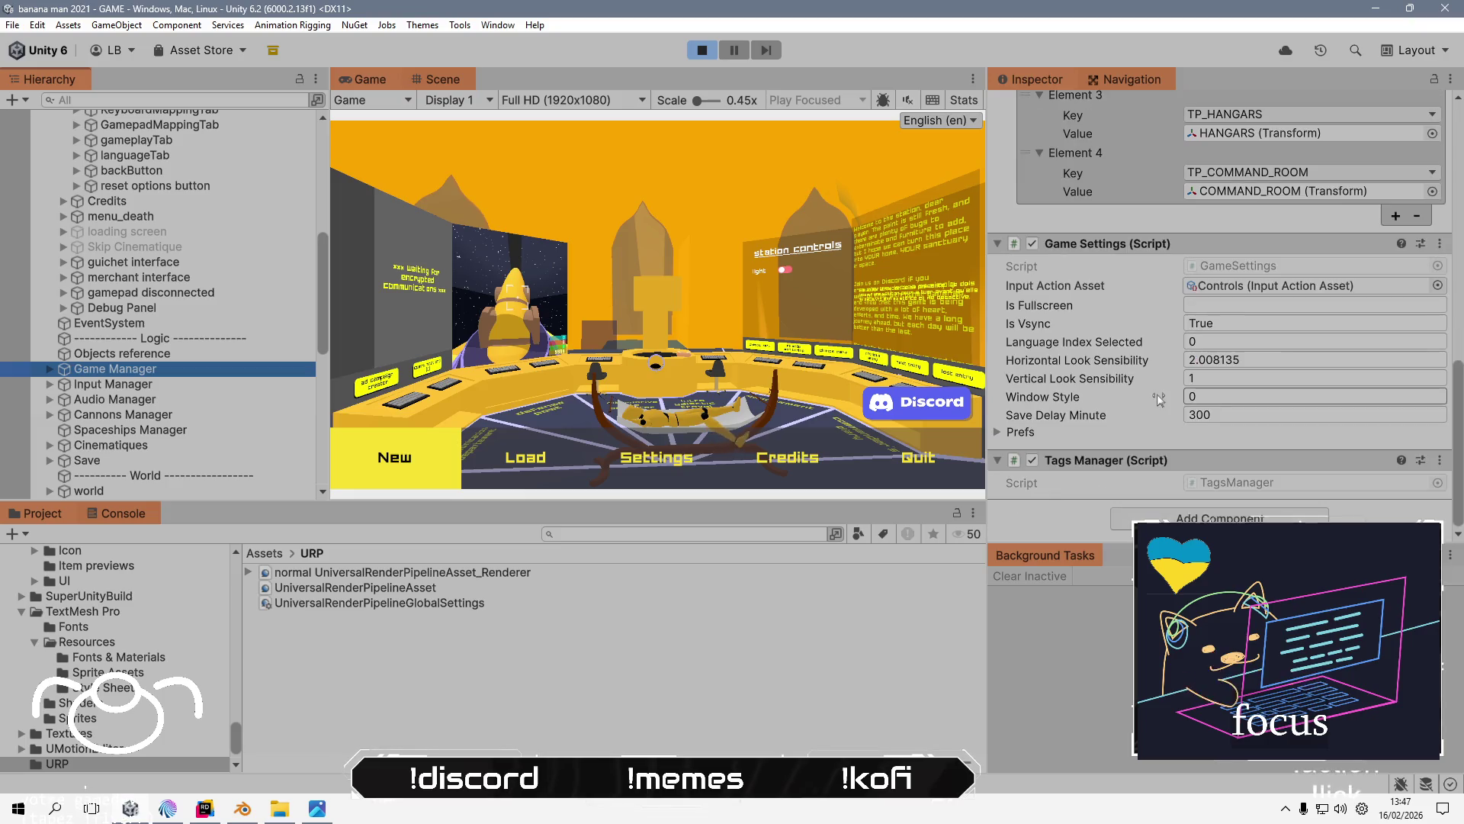
pyautogui.click(656, 456)
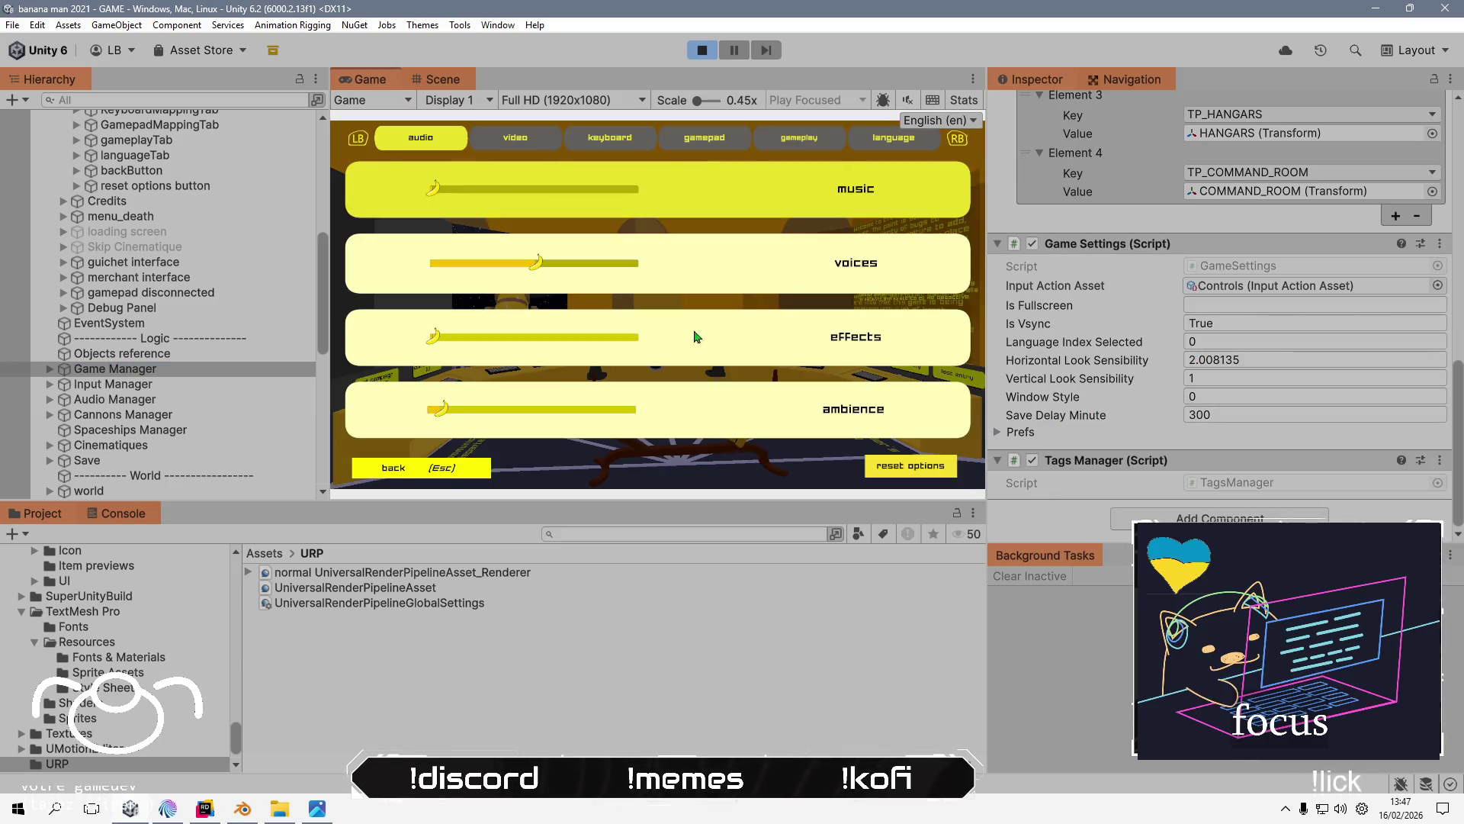
pyautogui.click(523, 141)
pyautogui.click(568, 196)
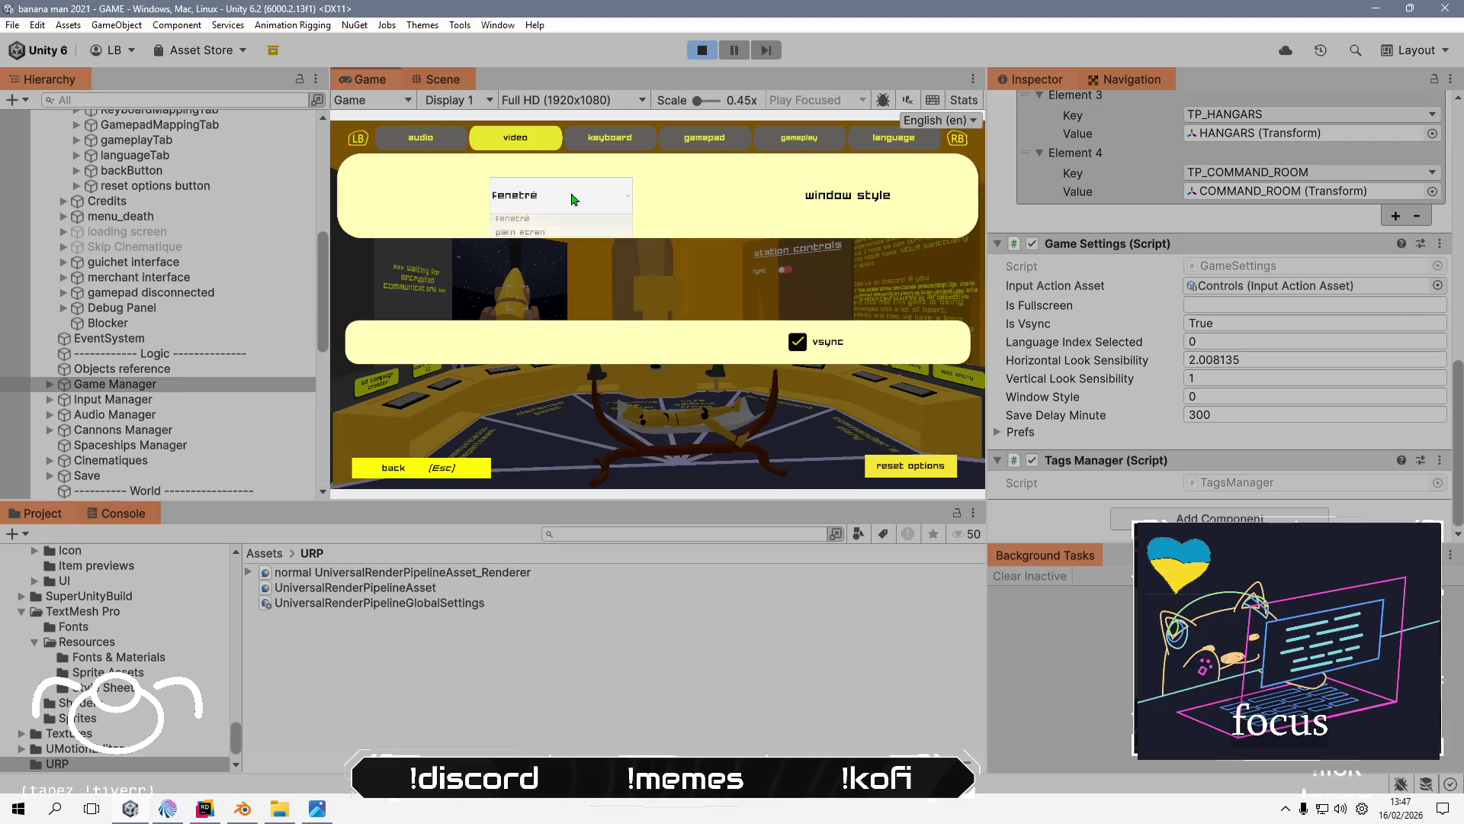
pyautogui.click(550, 233)
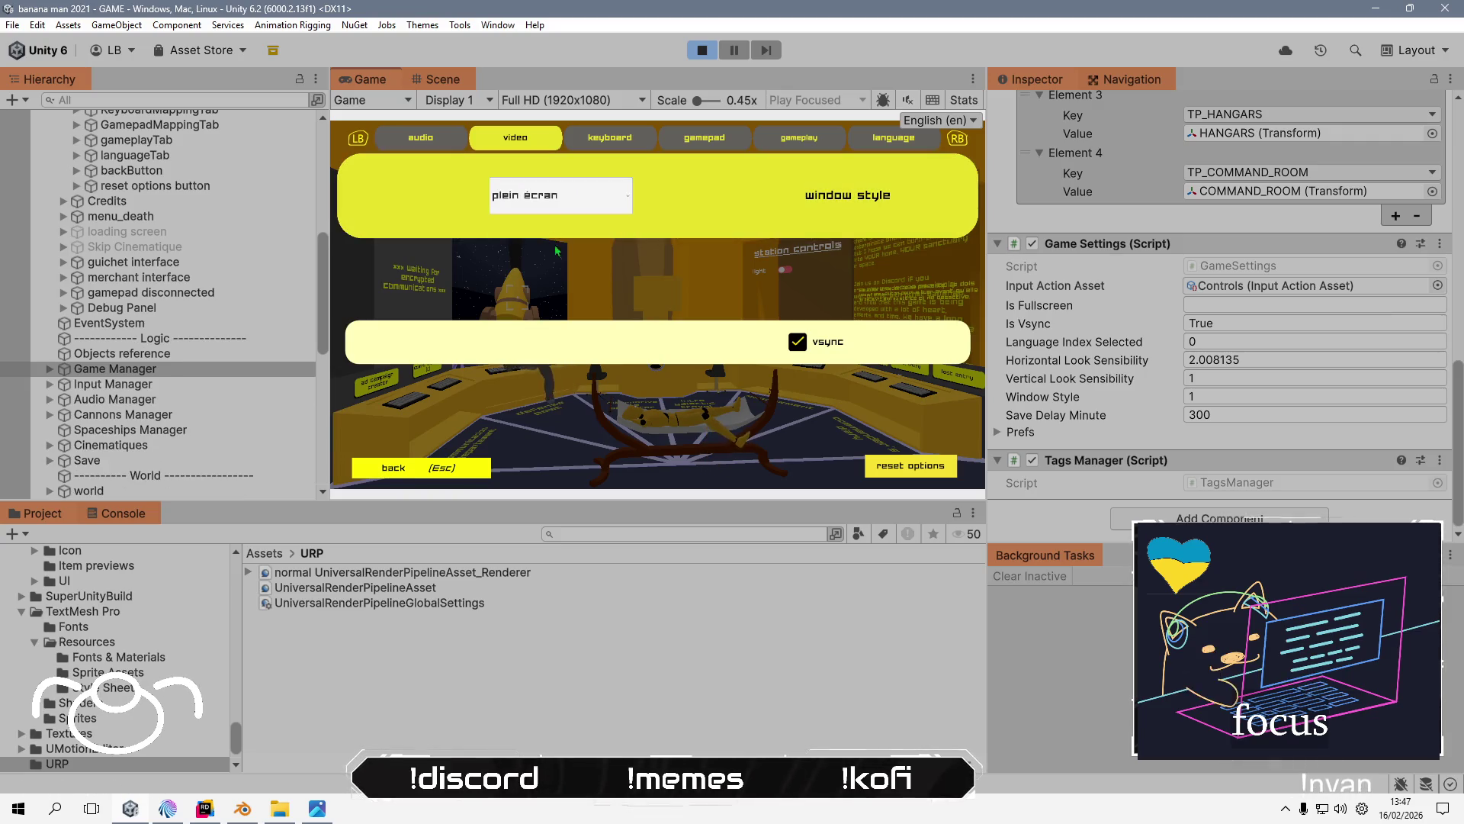
pyautogui.click(706, 51)
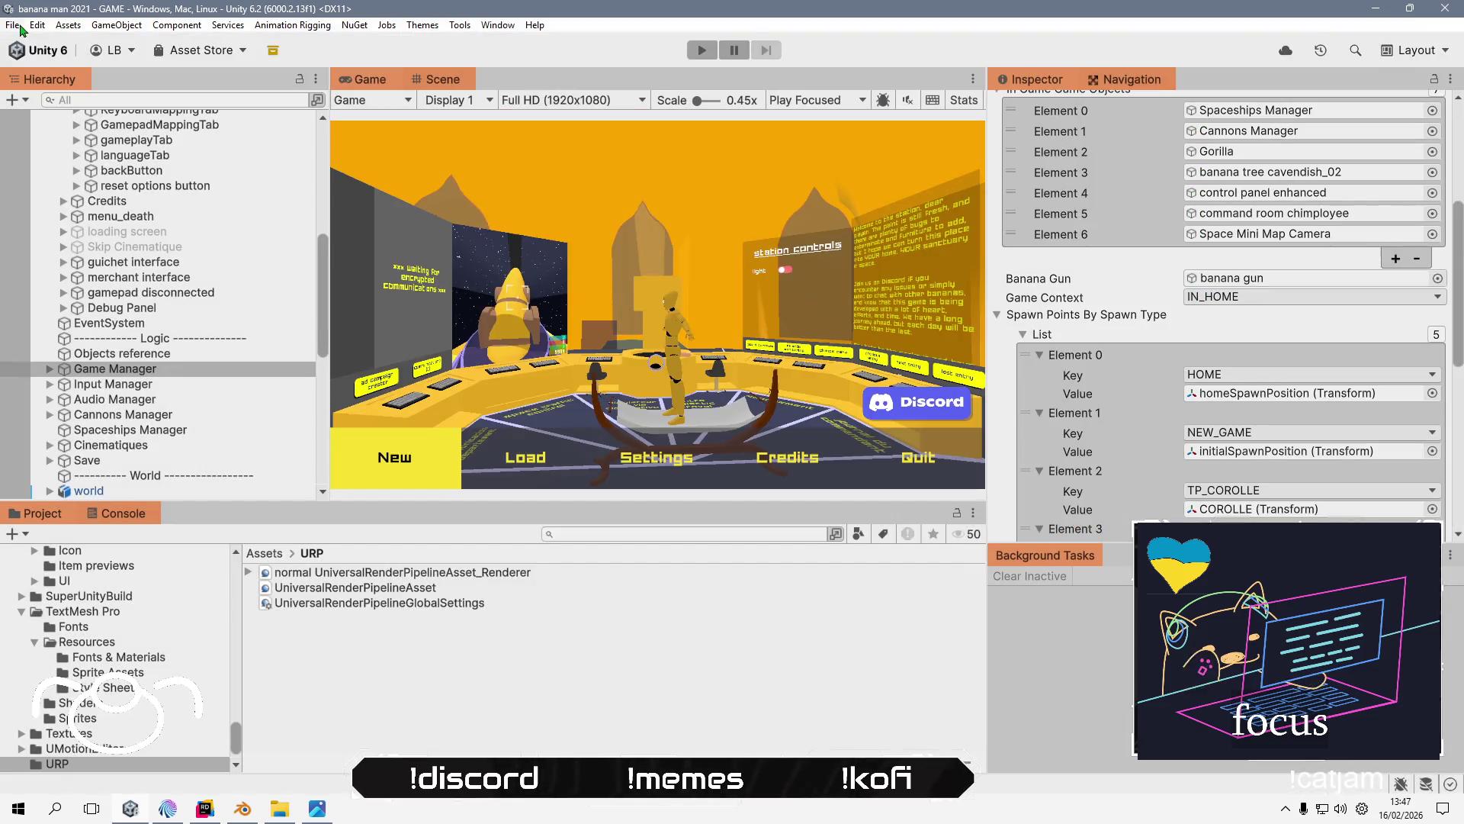
# - Open the Build Profiles window from the File menu, then close it
pyautogui.click(13, 25)
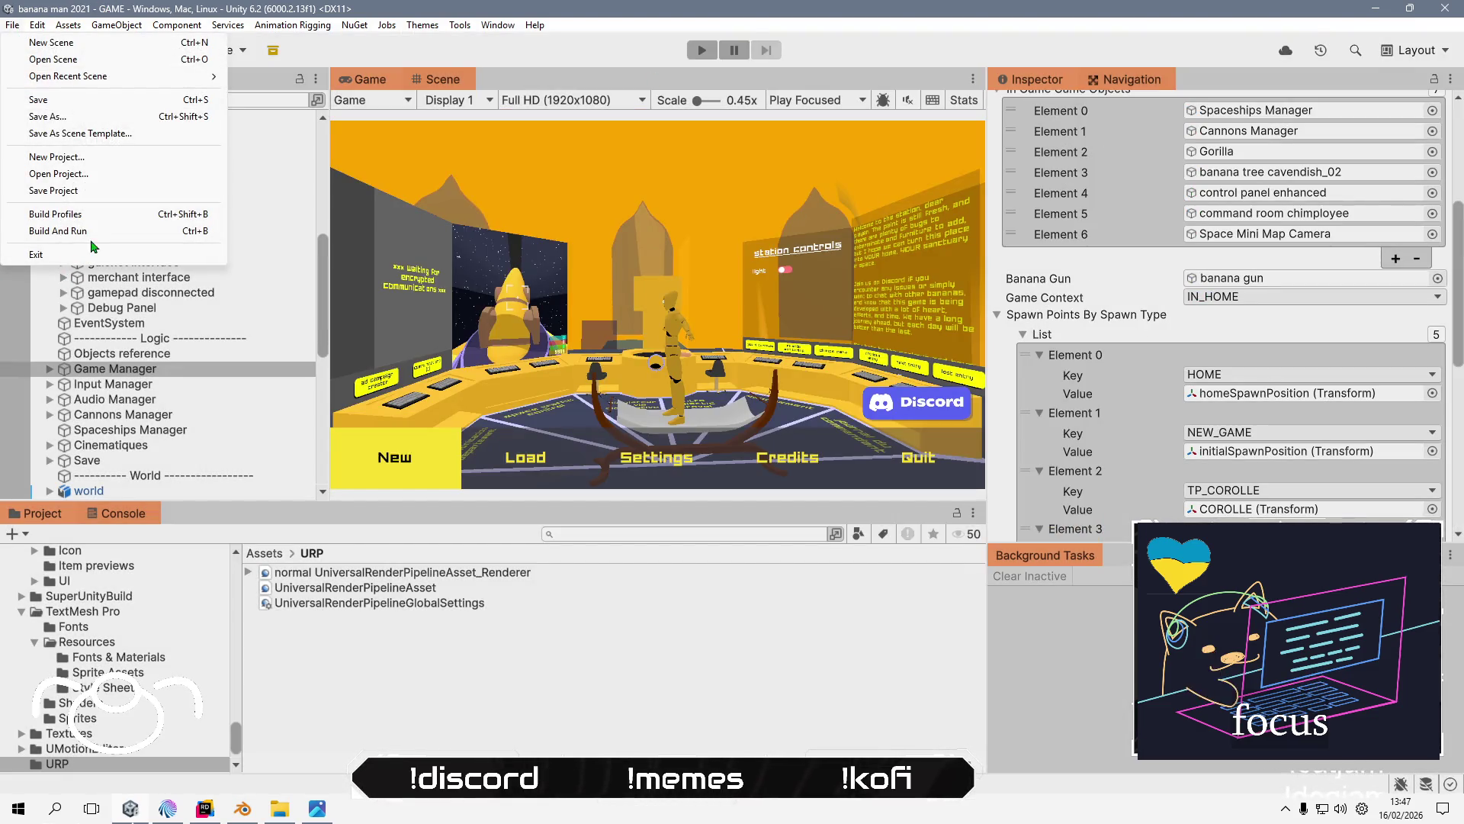
pyautogui.click(57, 214)
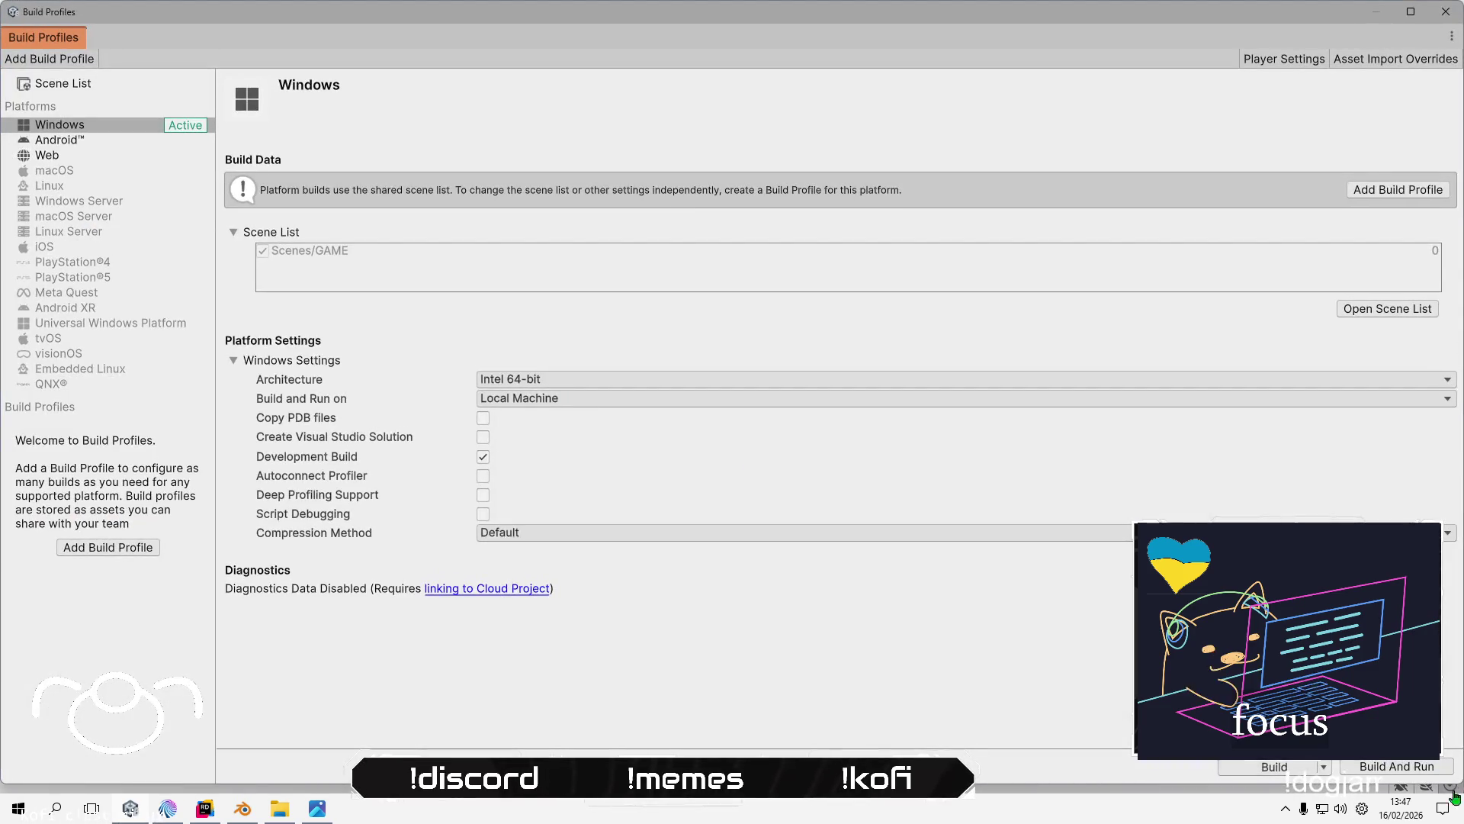
pyautogui.click(1445, 12)
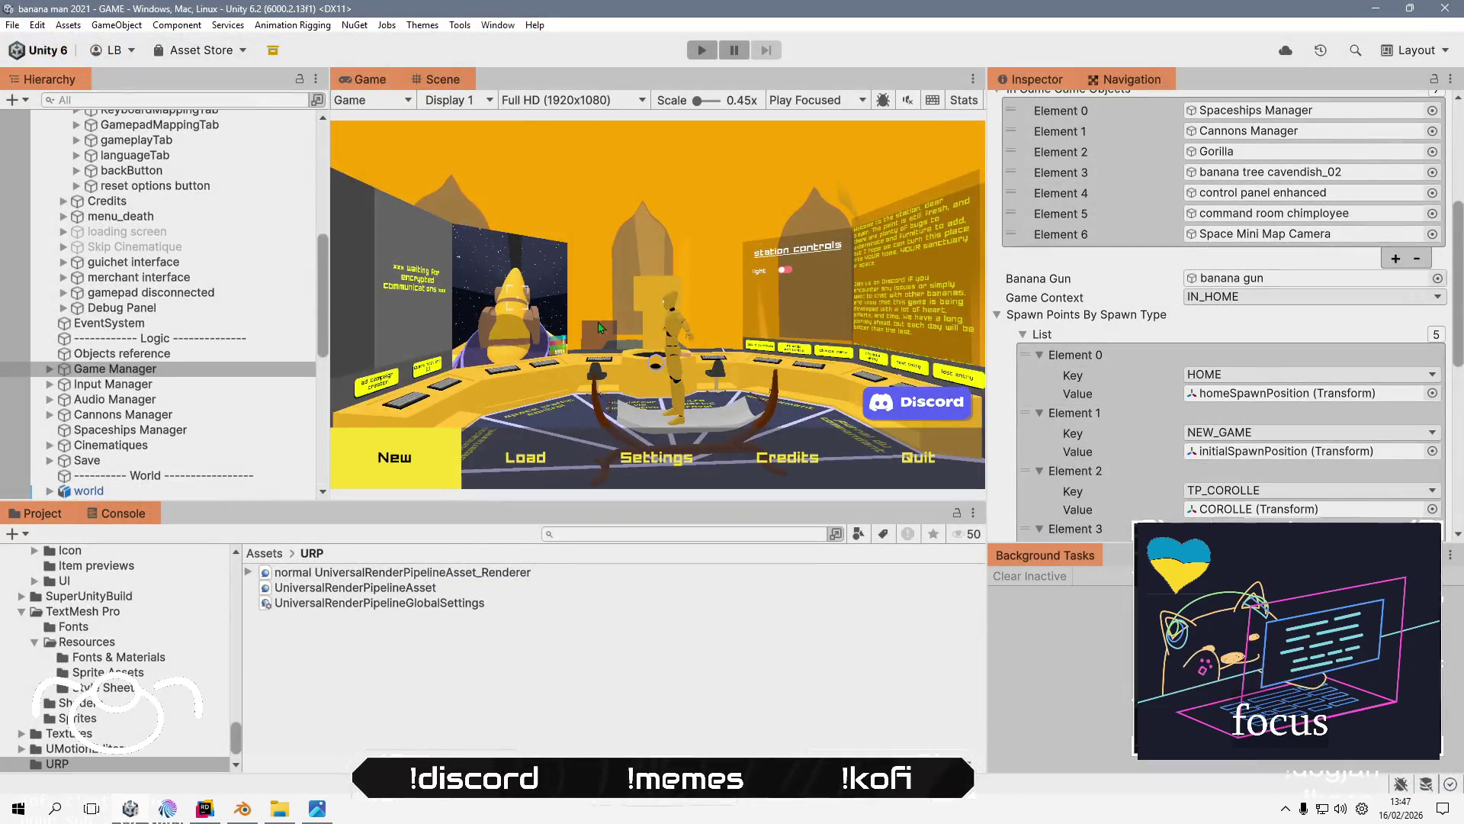
# - Select the window style object and scroll to its On Value Changed calling GameSettings.SetWindowStyle
pyautogui.scroll(5, 145, 263)
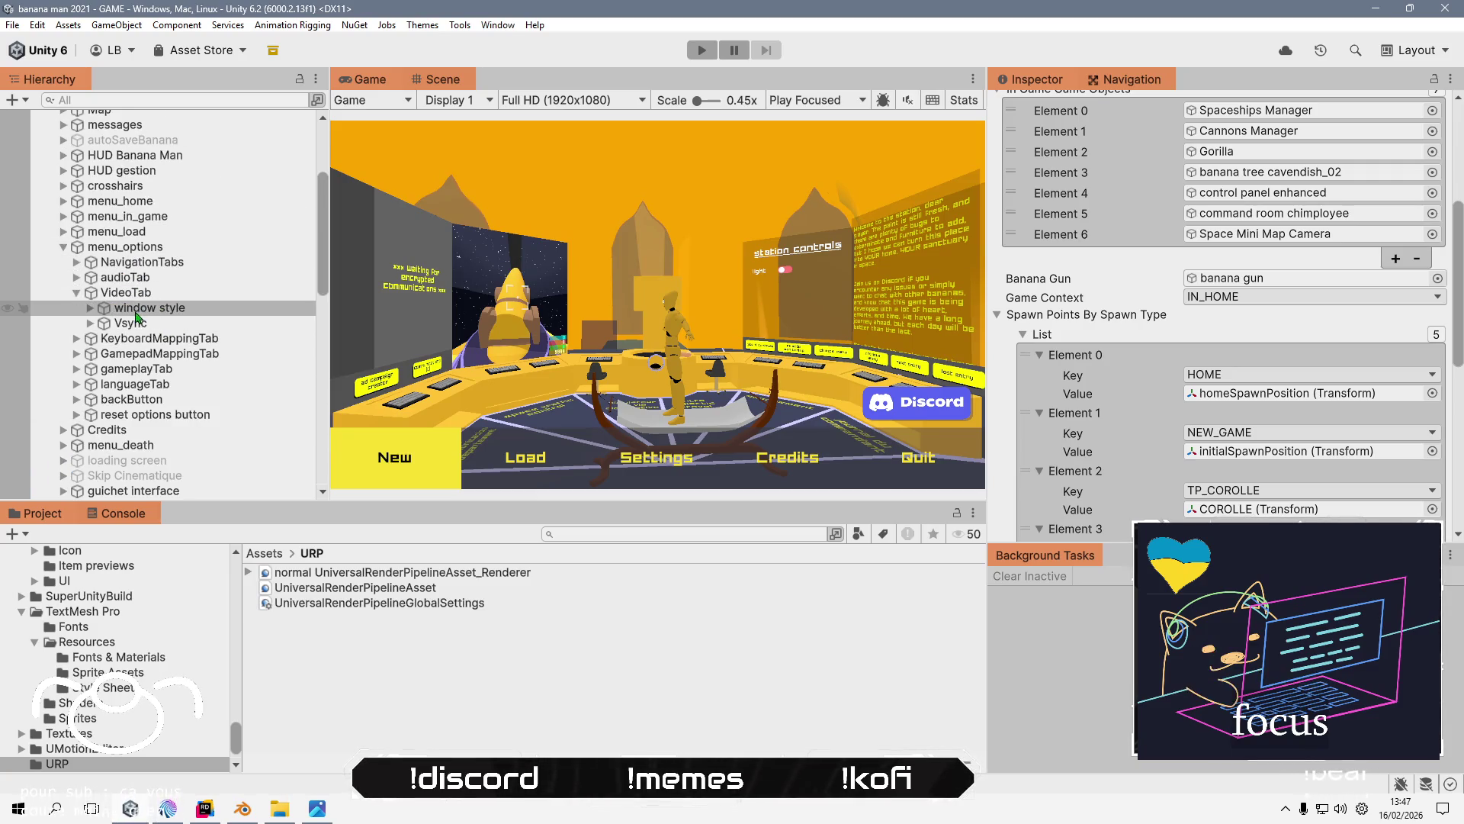
pyautogui.click(90, 307)
pyautogui.click(191, 308)
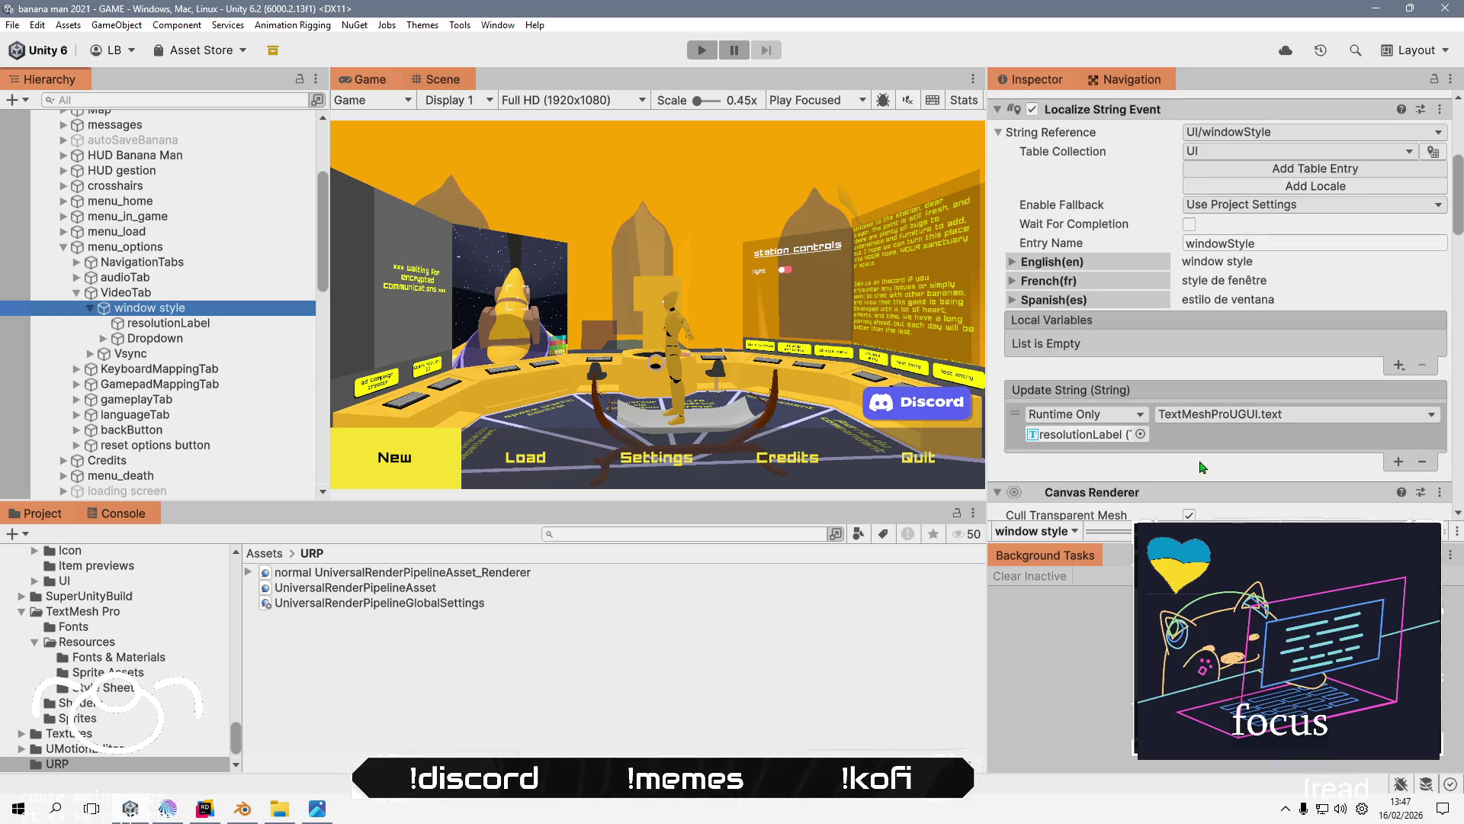
pyautogui.scroll(-8, 1142, 472)
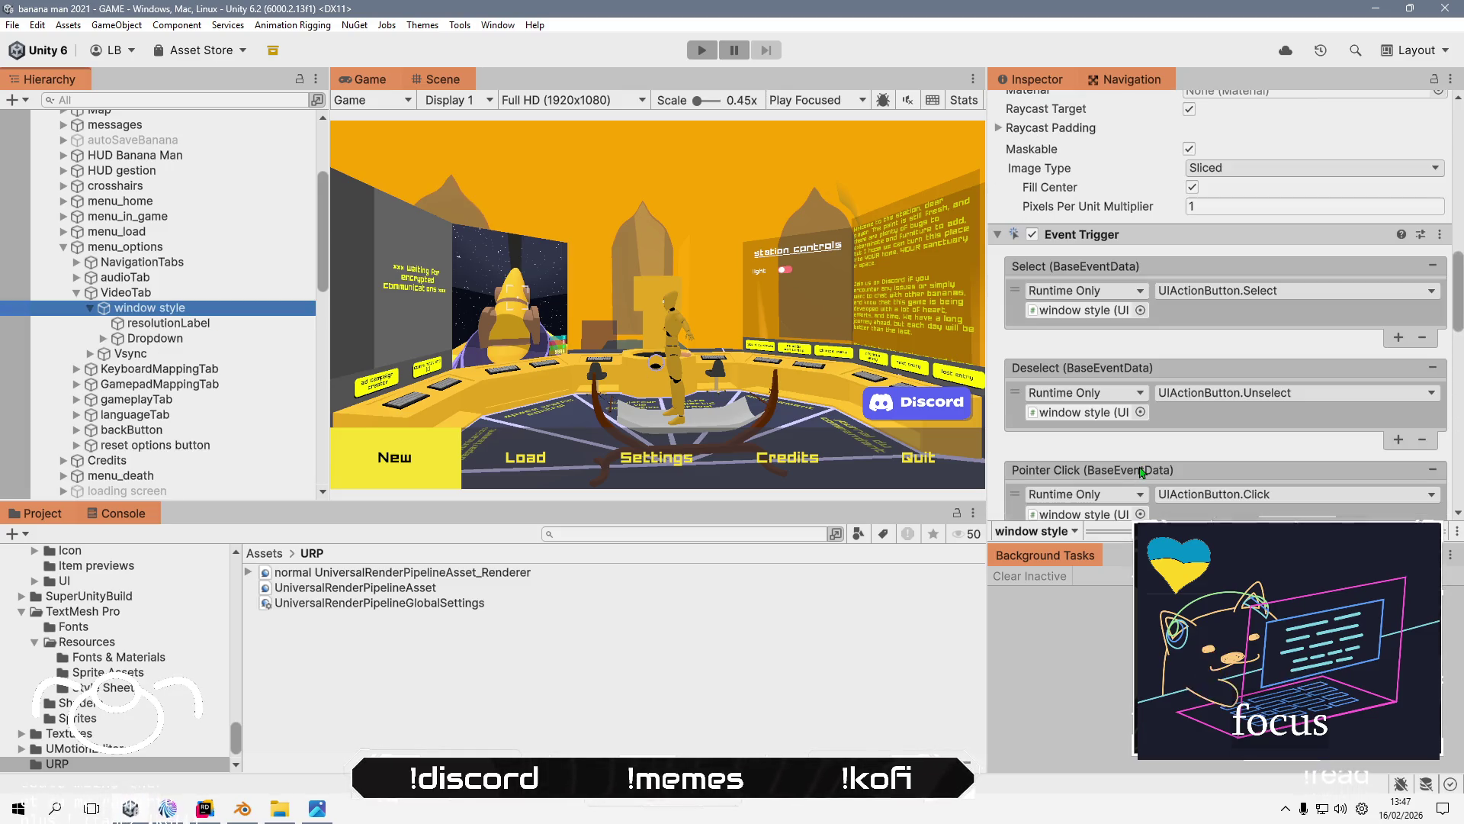
pyautogui.scroll(-10, 1137, 472)
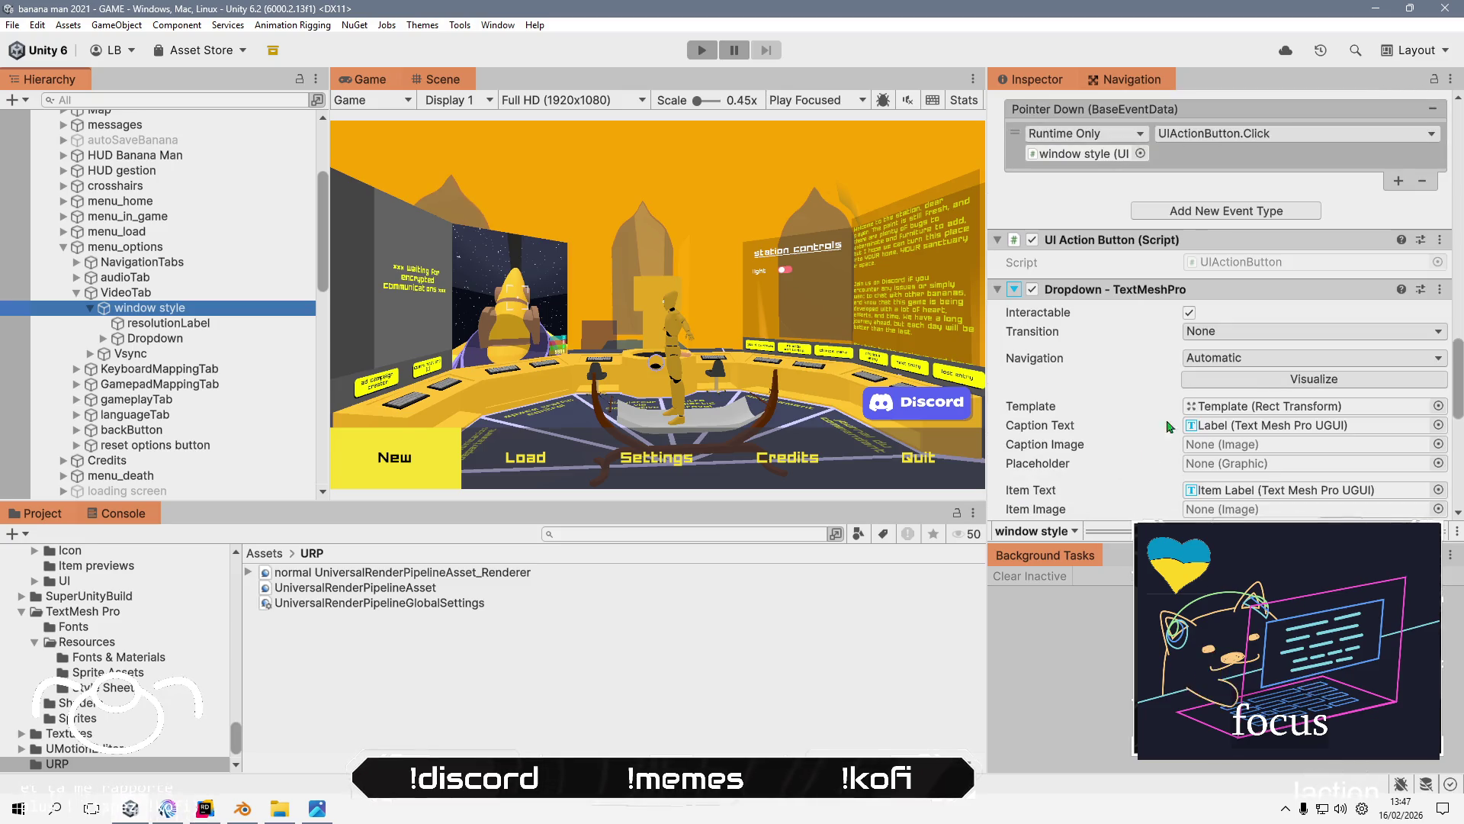
pyautogui.scroll(-5, 1124, 393)
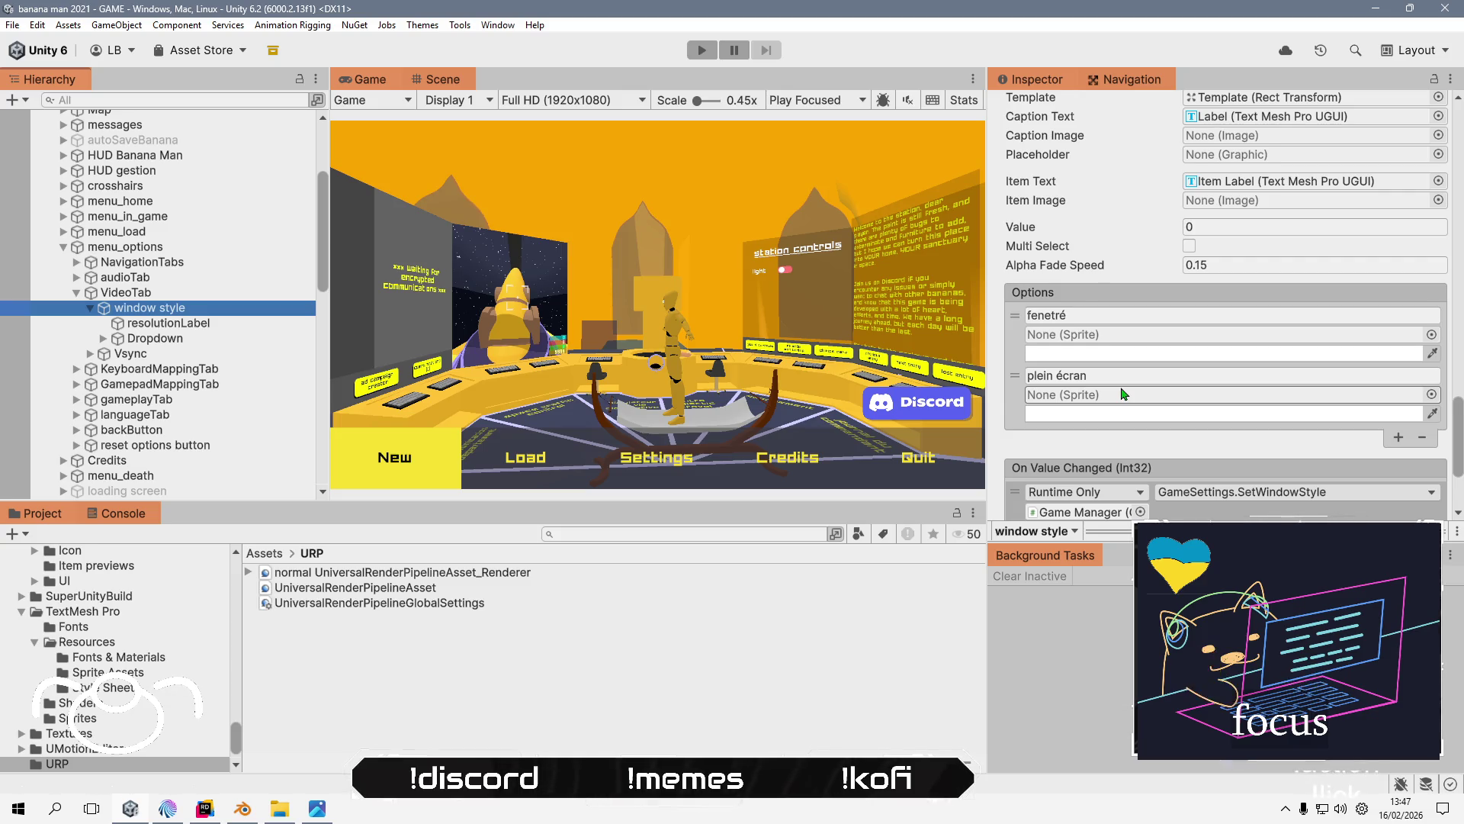
pyautogui.scroll(-1, 1122, 393)
pyautogui.scroll(-2, 1122, 393)
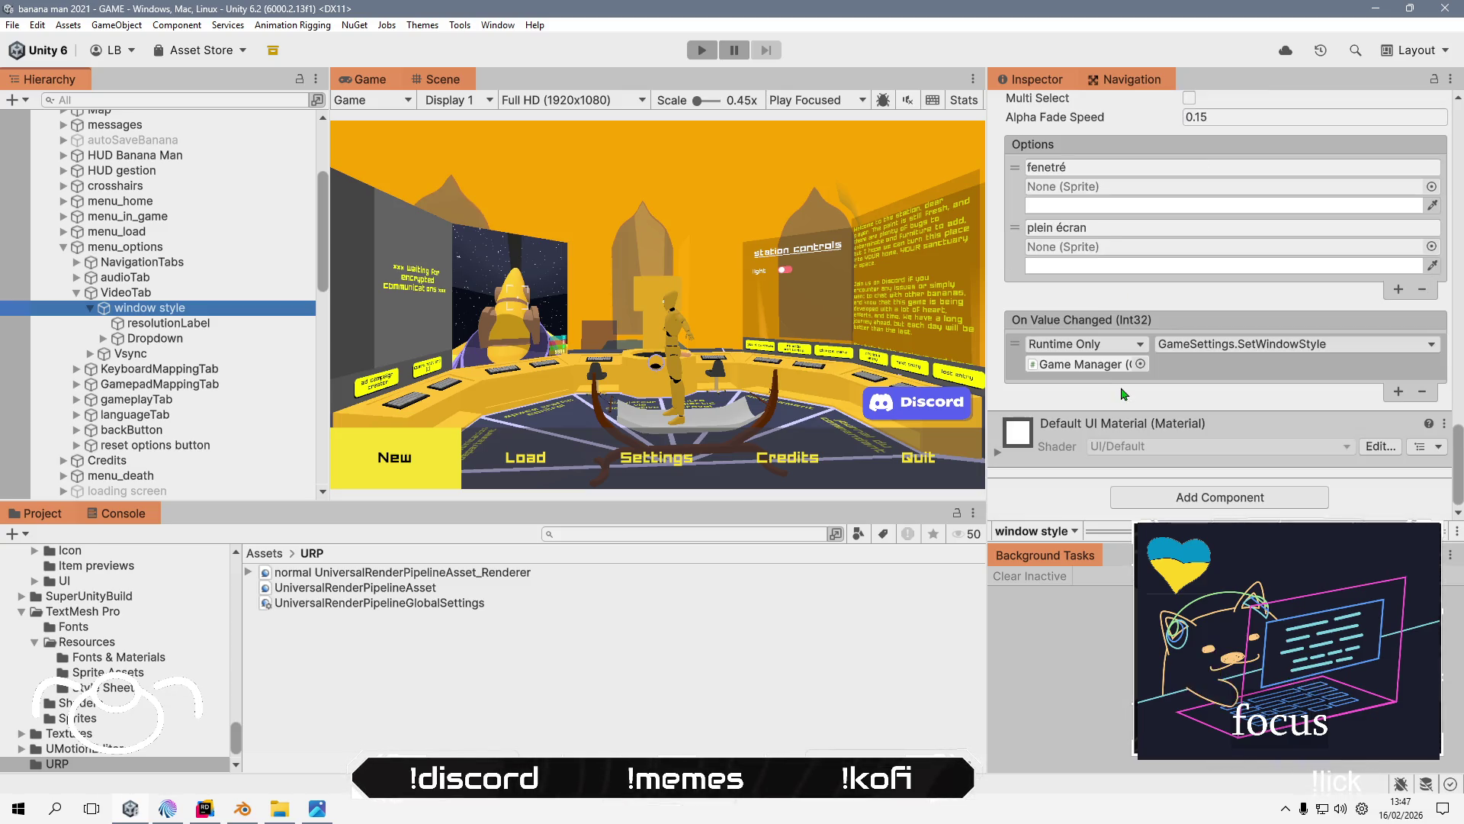
pyautogui.click(12, 24)
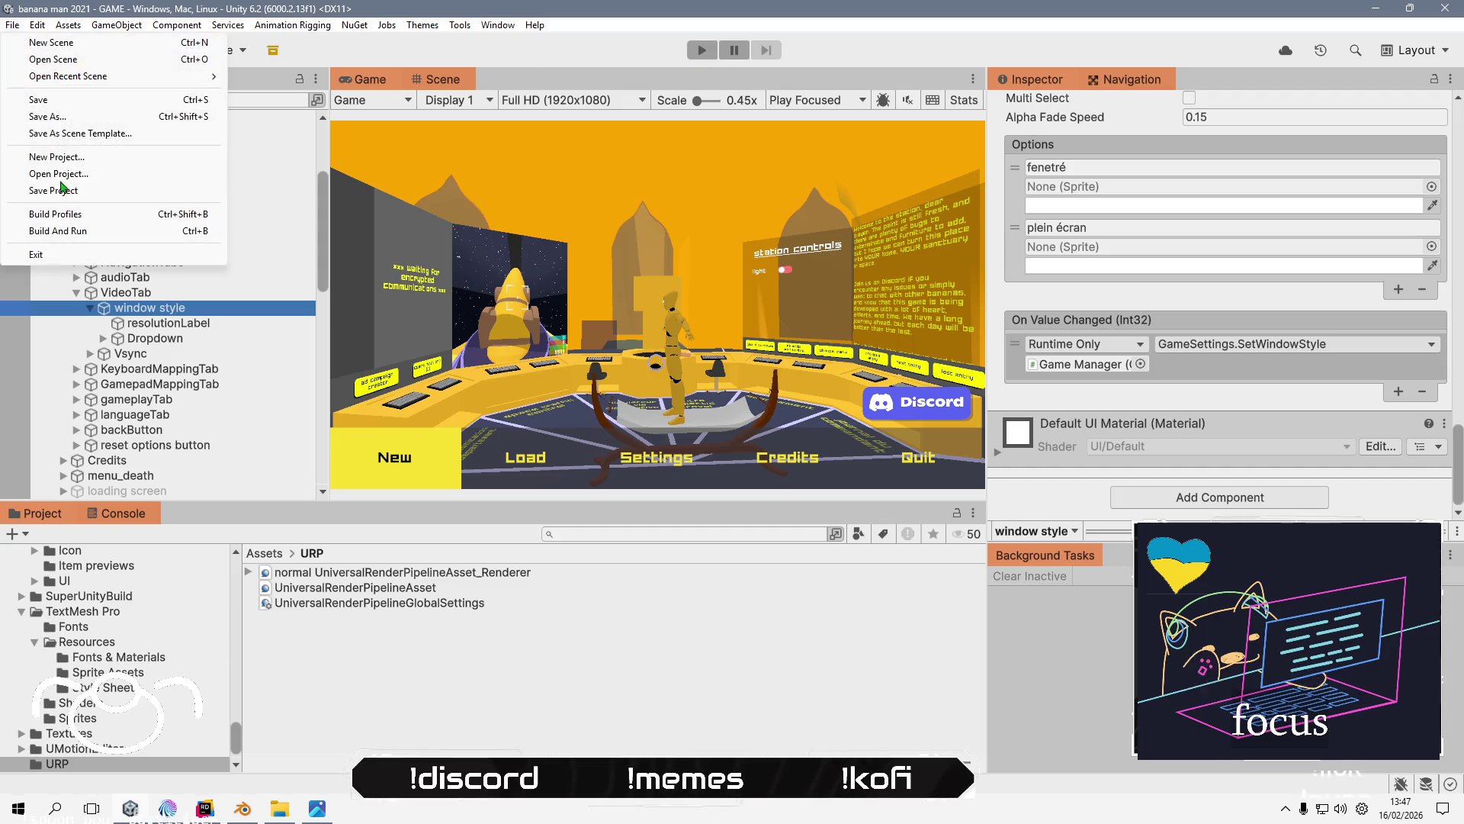
# - Build the Windows player from Build Profiles, choosing the project's Builds folder as output
pyautogui.click(54, 214)
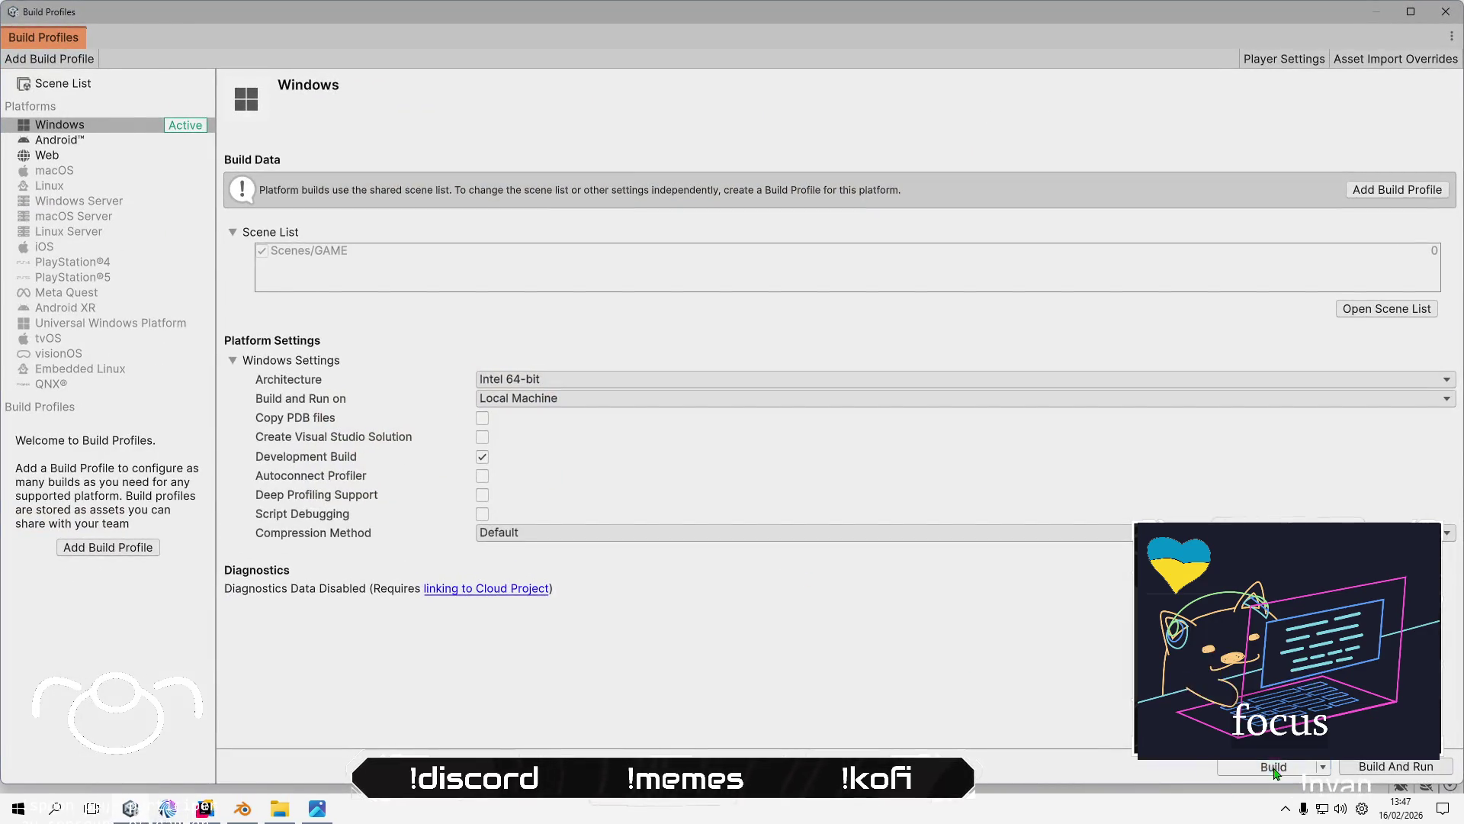
pyautogui.click(1271, 766)
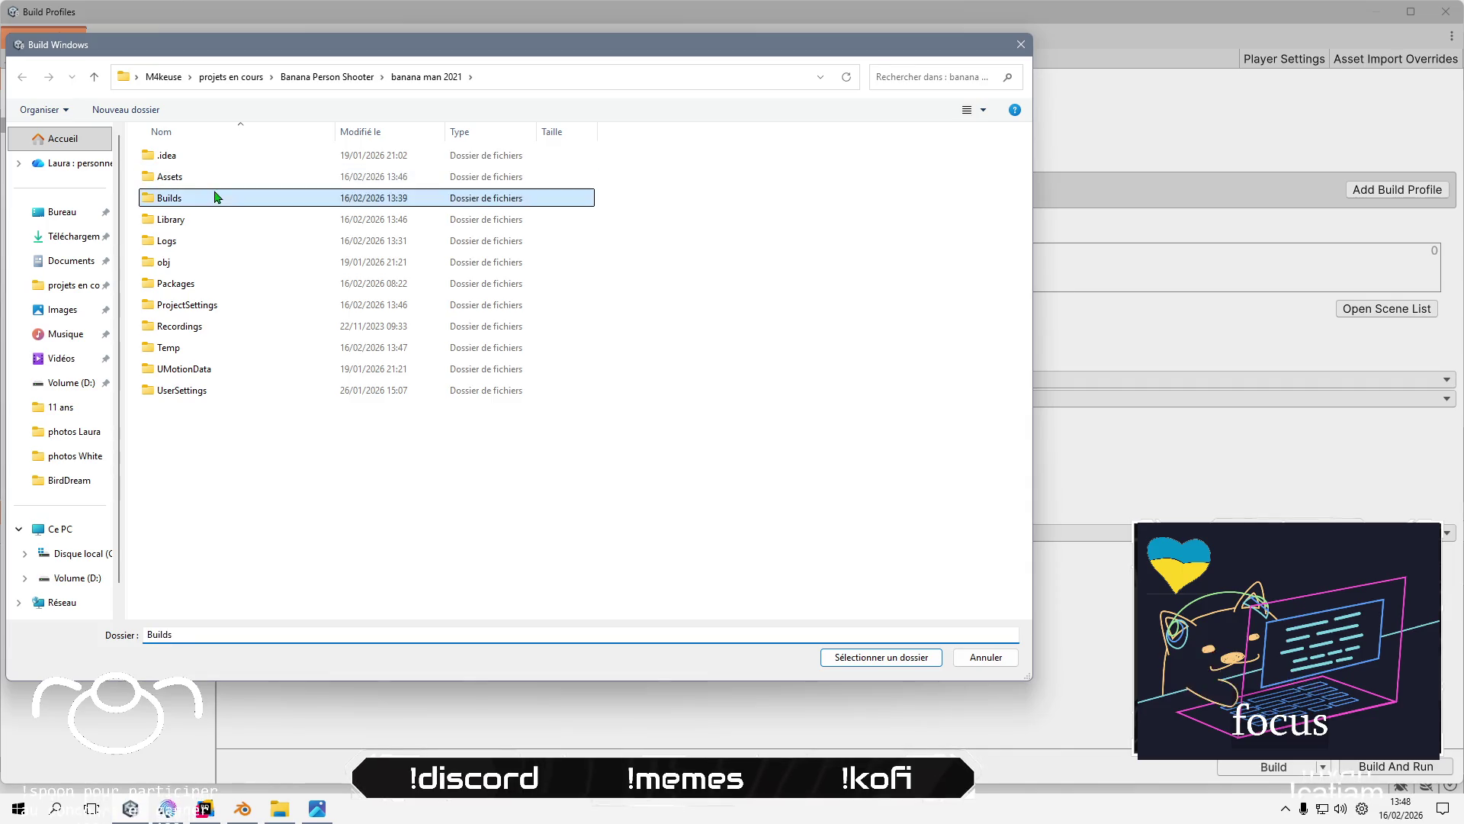
pyautogui.doubleClick(215, 195)
pyautogui.click(881, 656)
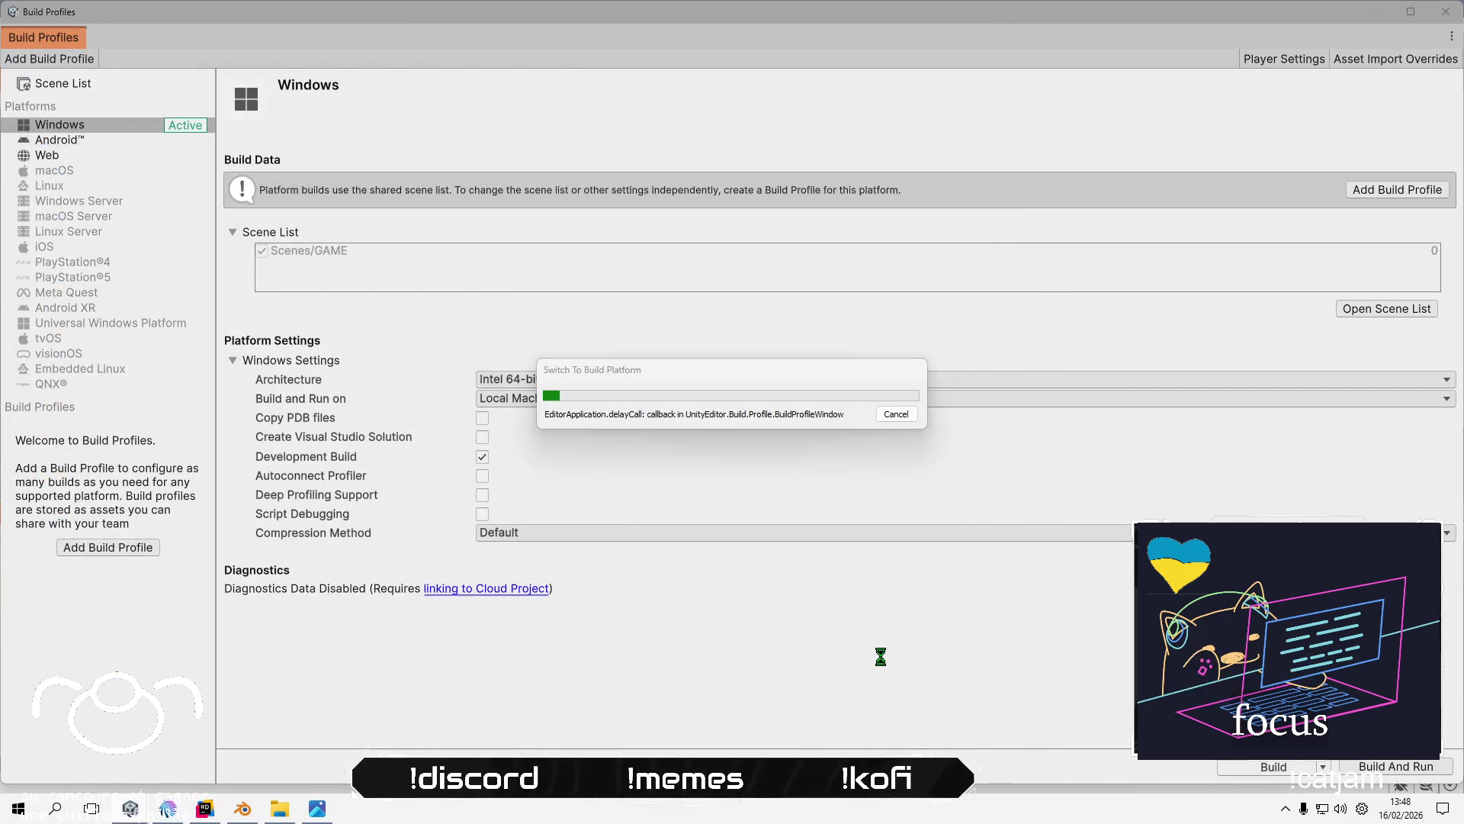
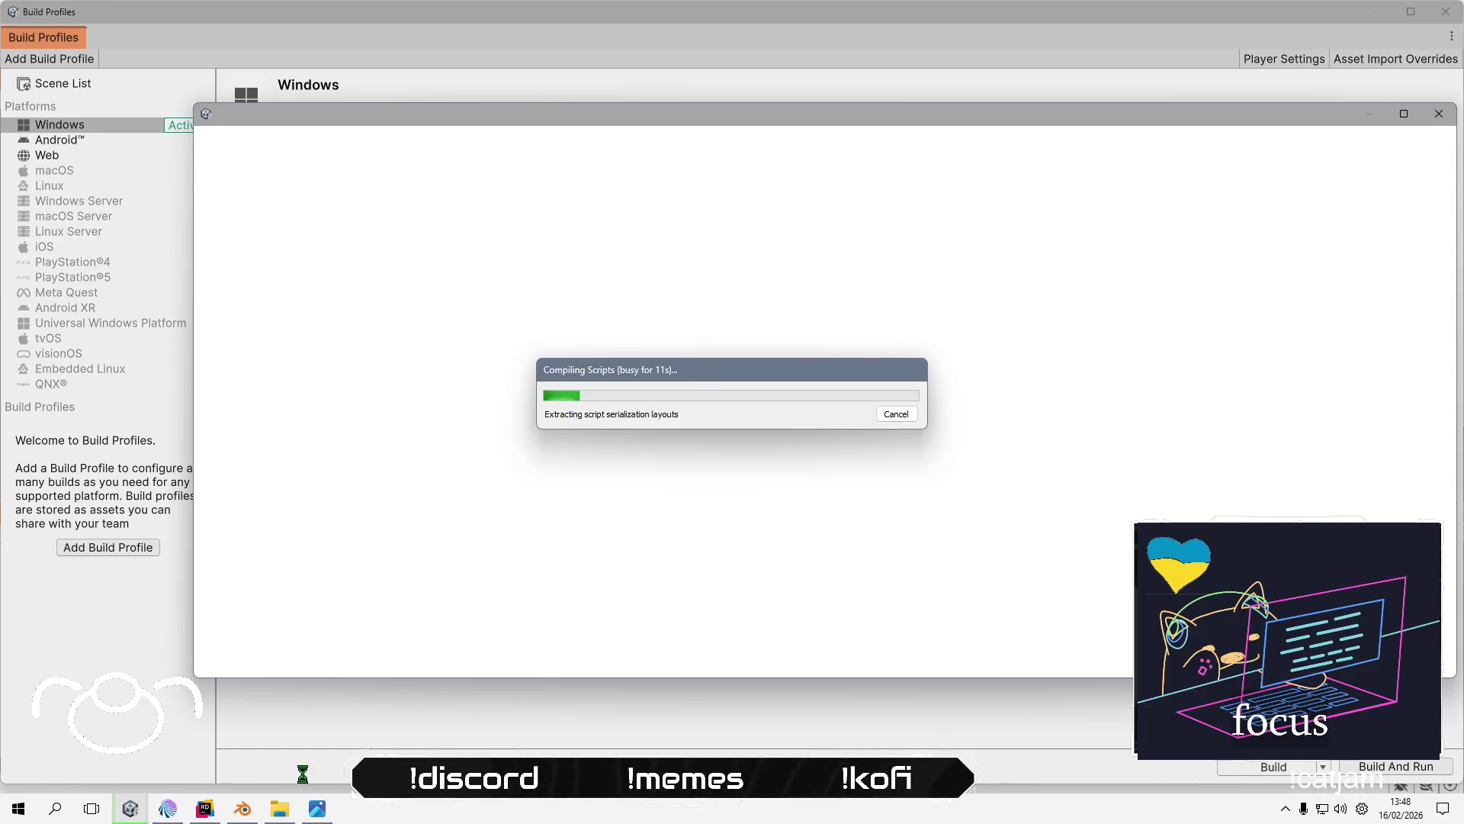
# - Send three French chat messages to the stream about Banana Man's progress
pyautogui.click(167, 808)
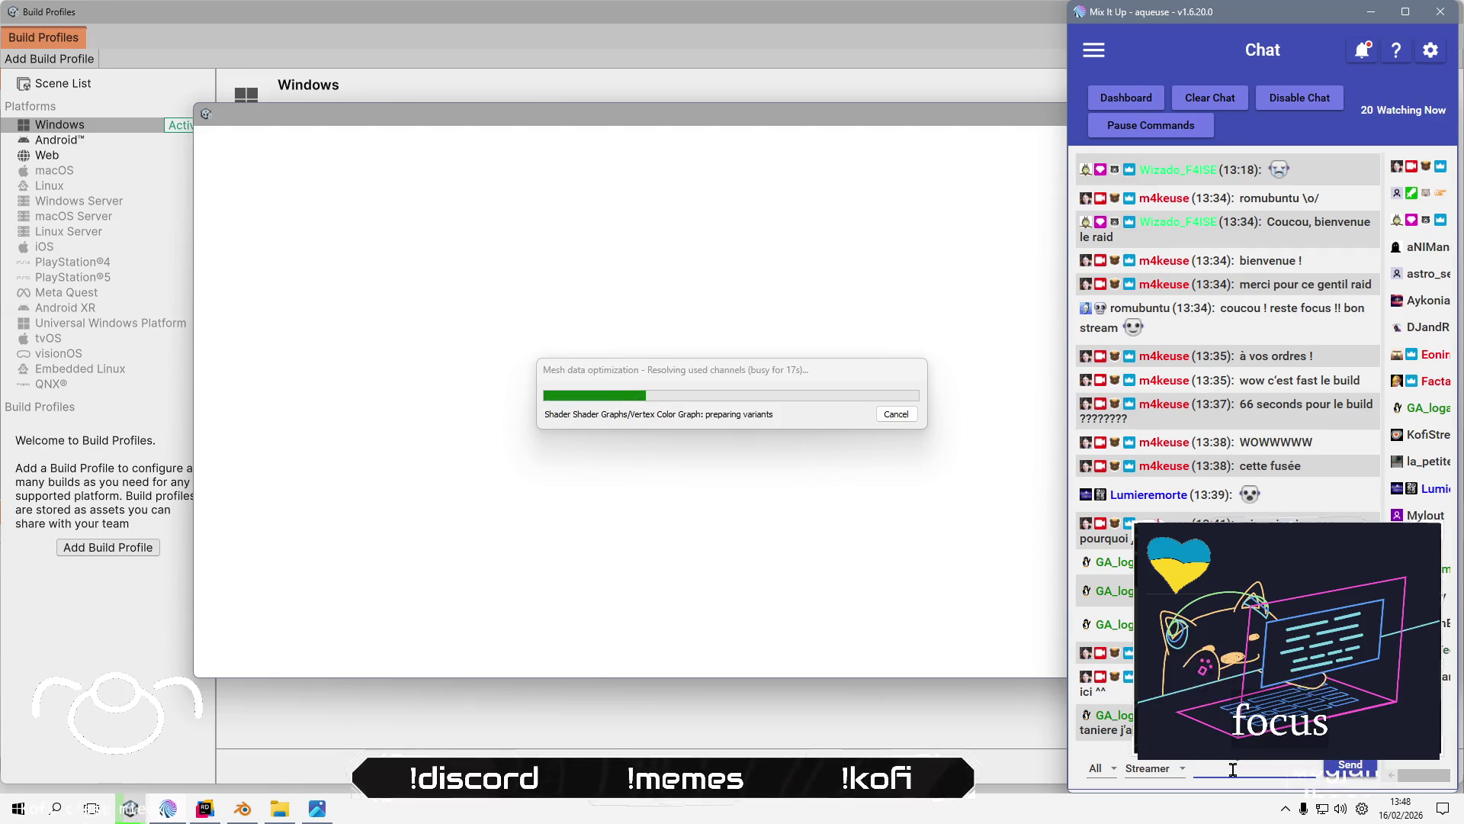
pyautogui.write('onne idé')
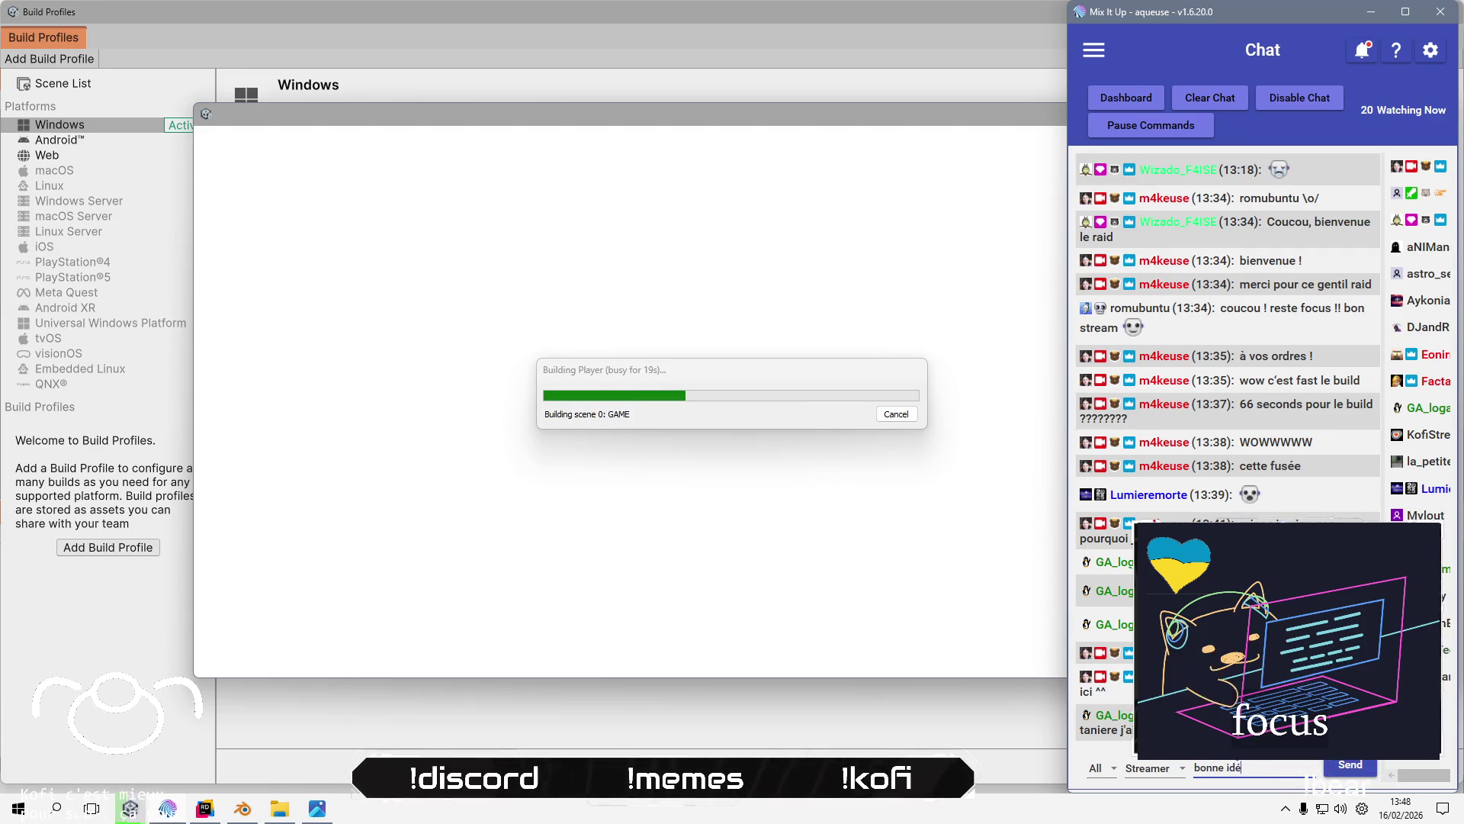
pyautogui.write('mme ca tu peux c')
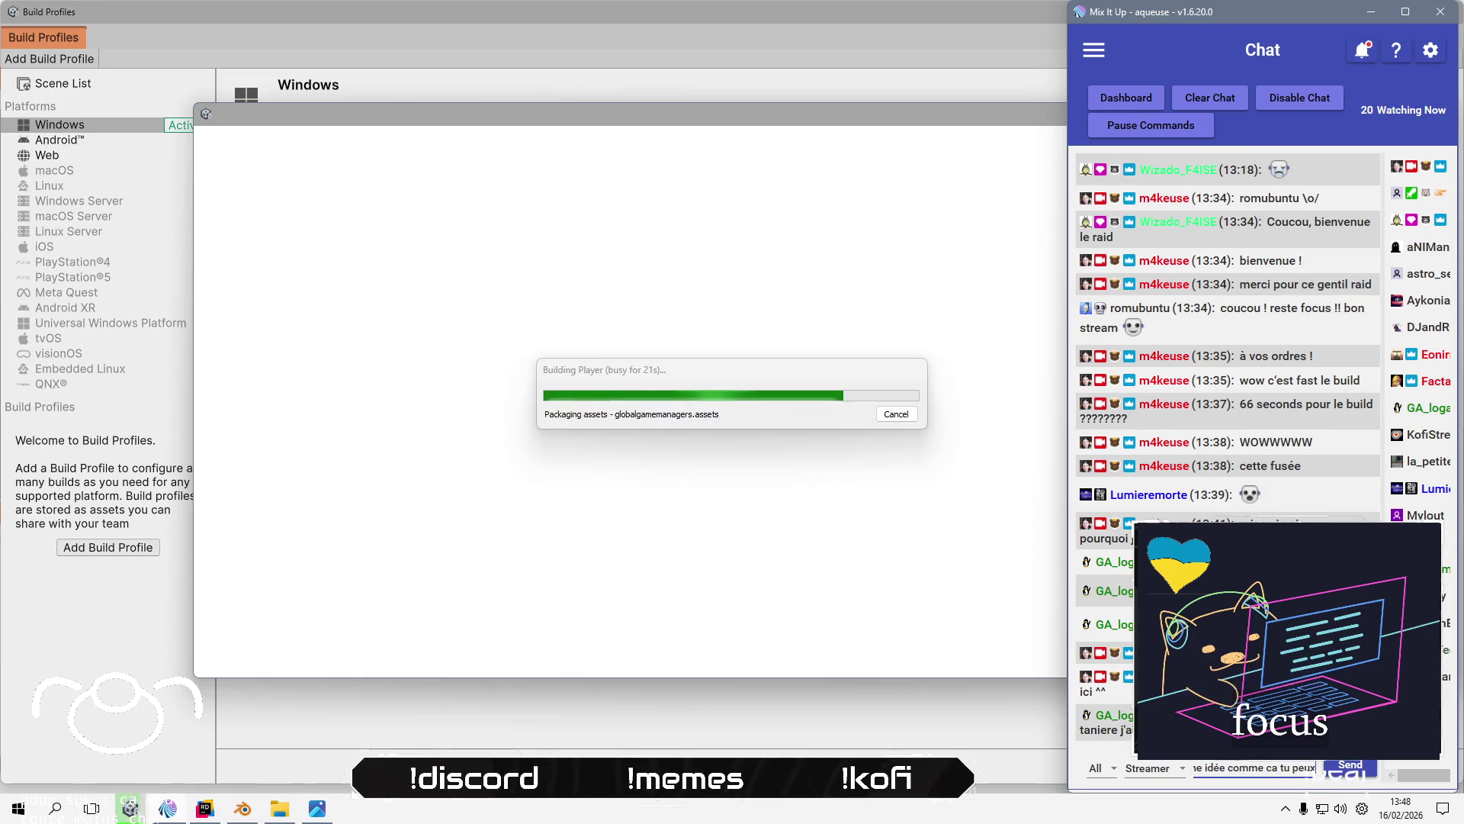
pyautogui.write('onst')
pyautogui.write('ter q')
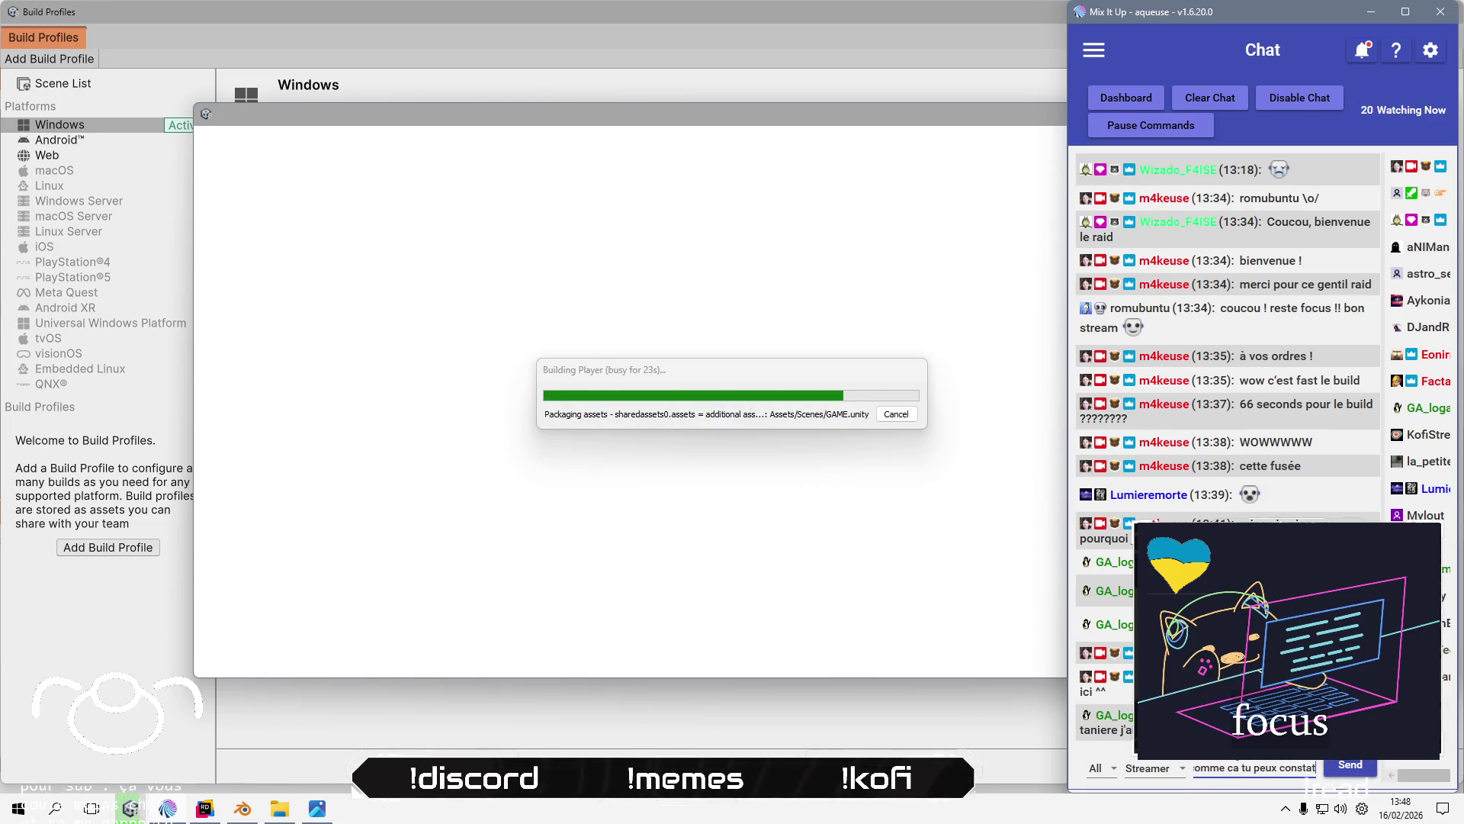
pyautogui.write("'avance à nouveau")
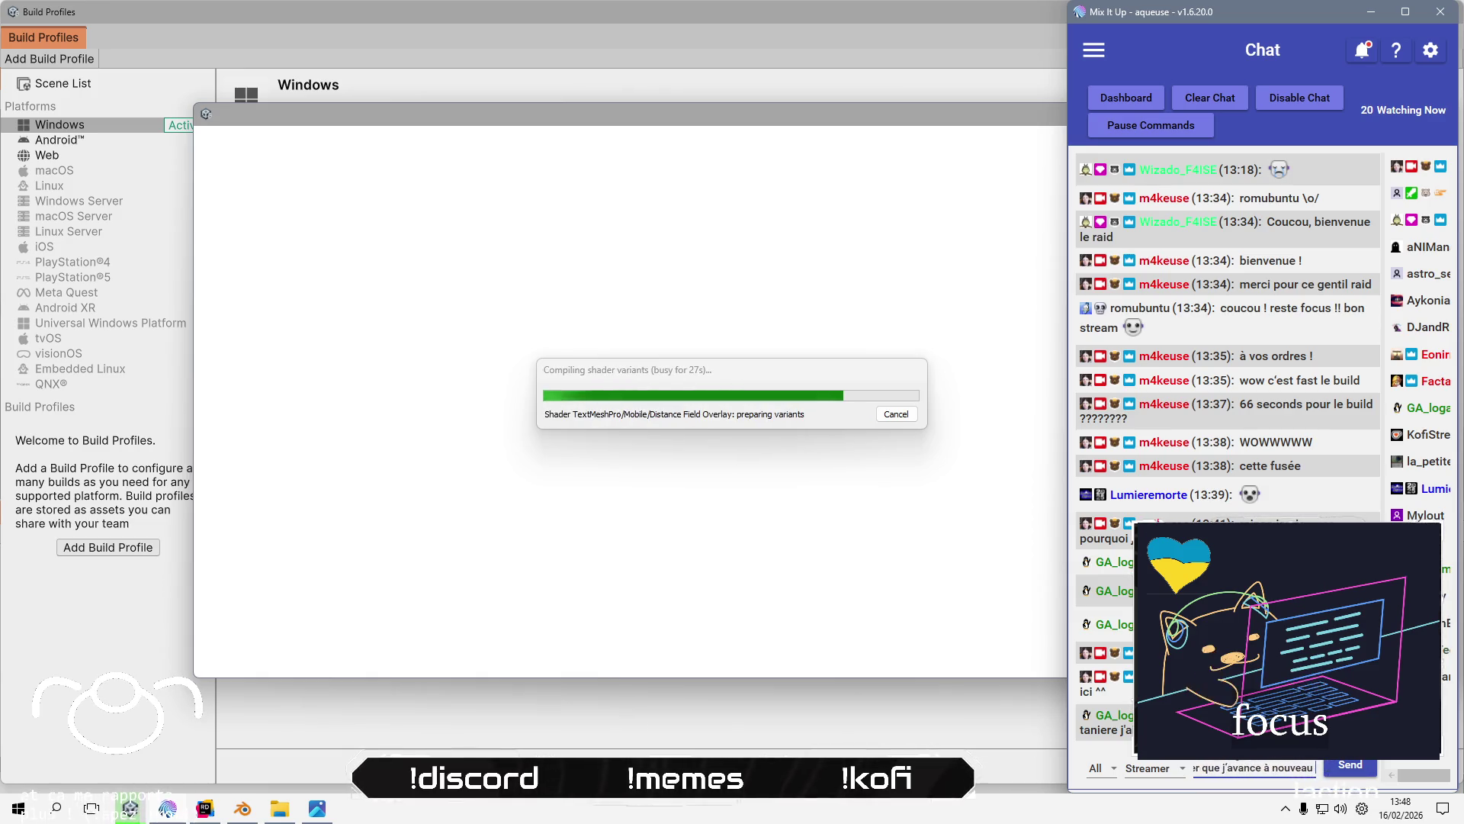
pyautogui.write(' banana man')
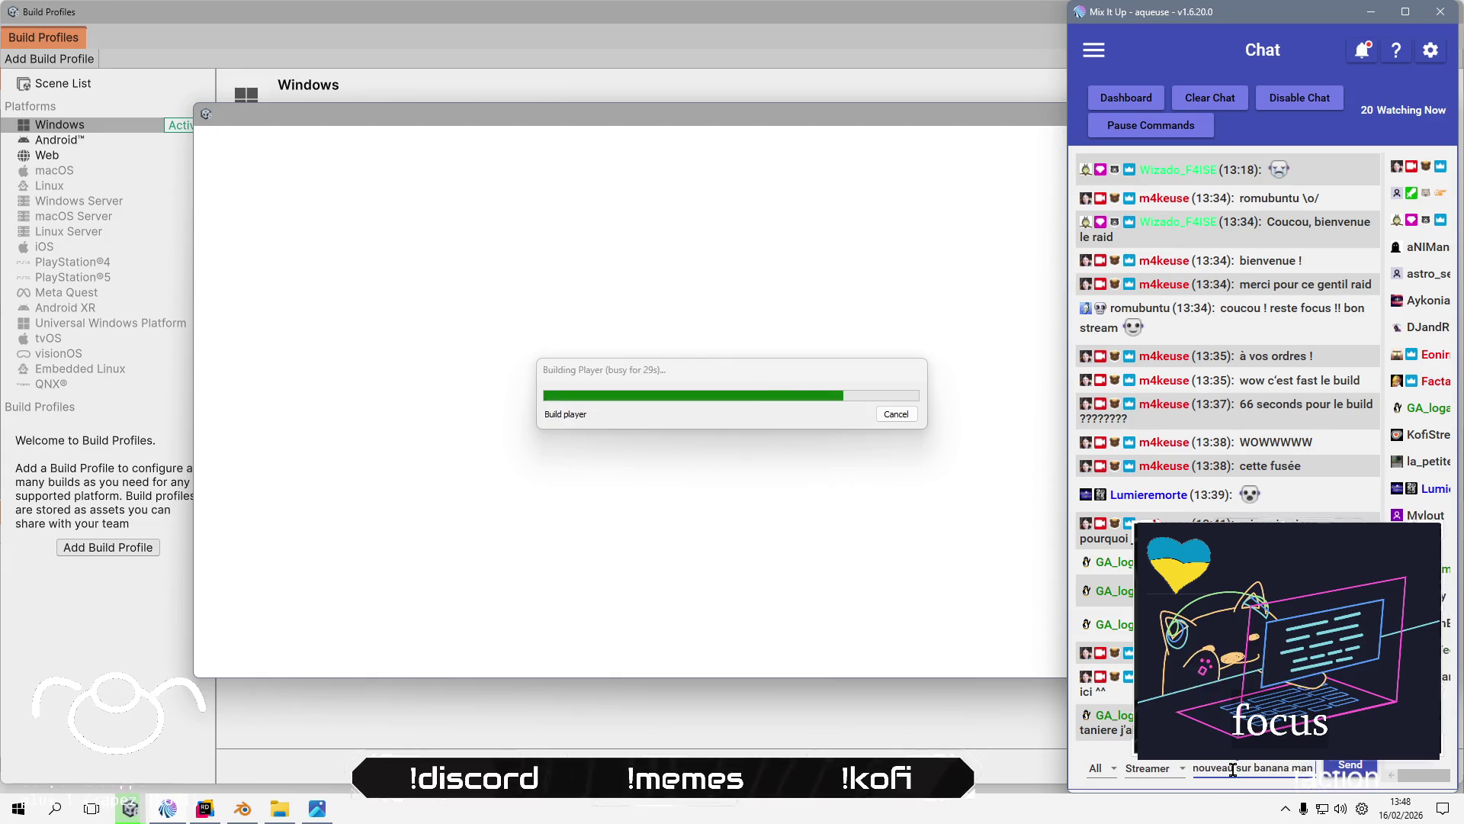
pyautogui.press('BackSpace')
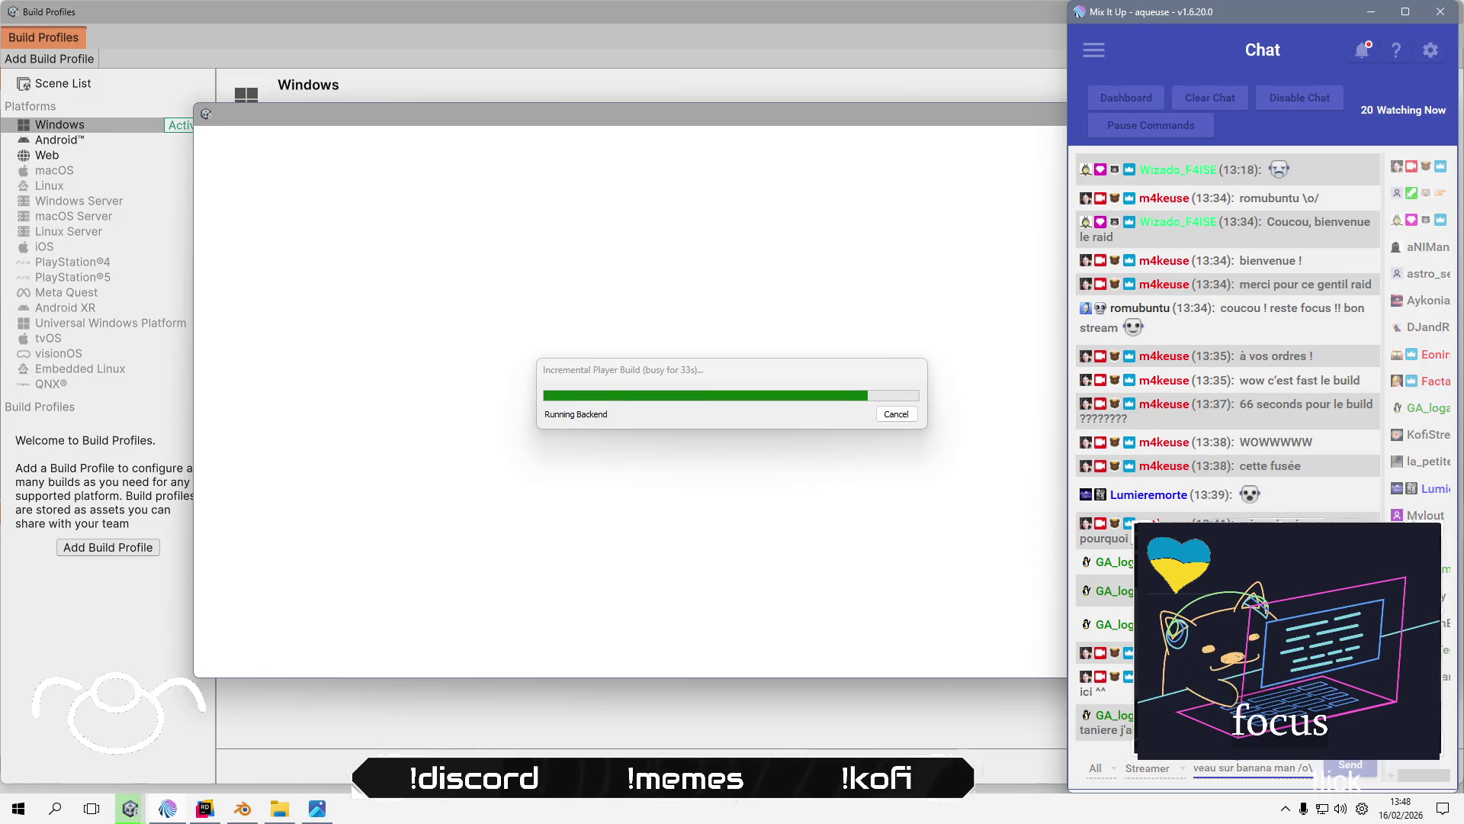
pyautogui.press('Return')
pyautogui.write('il faut ')
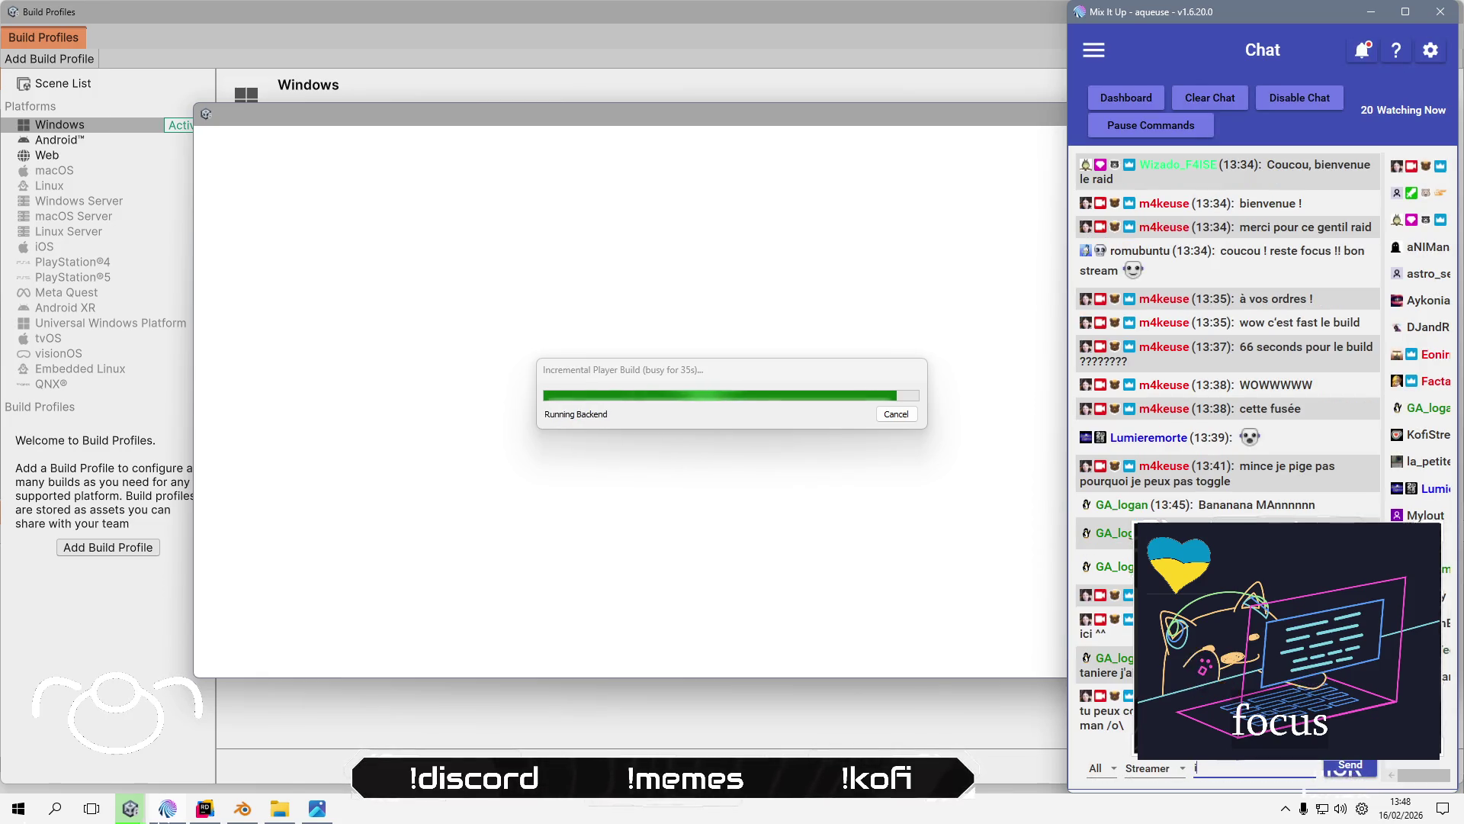
pyautogui.write('remm')
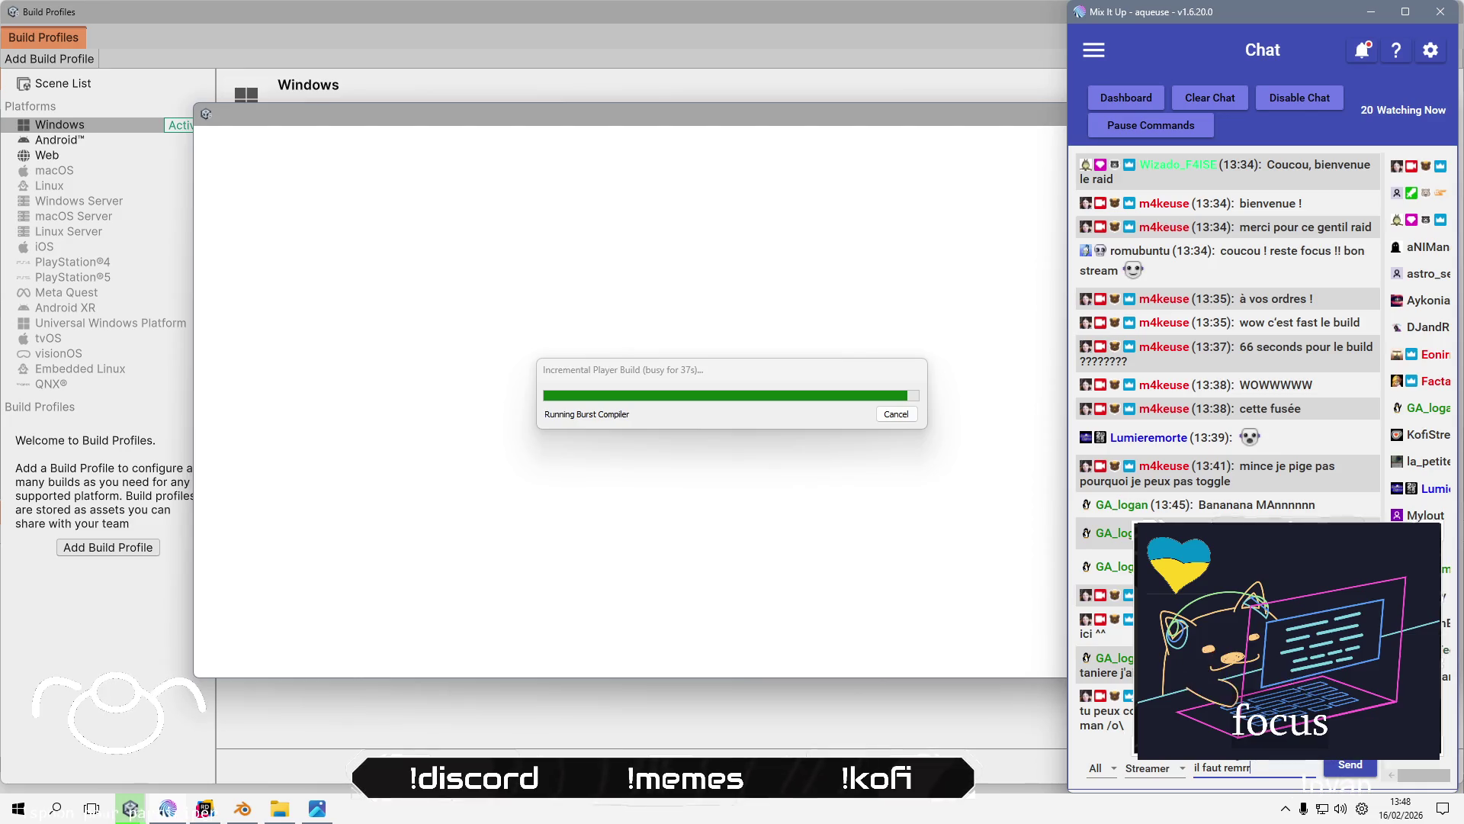
pyautogui.press('BackSpace')
pyautogui.press('BackSpace')
pyautogui.write('er le palaon')
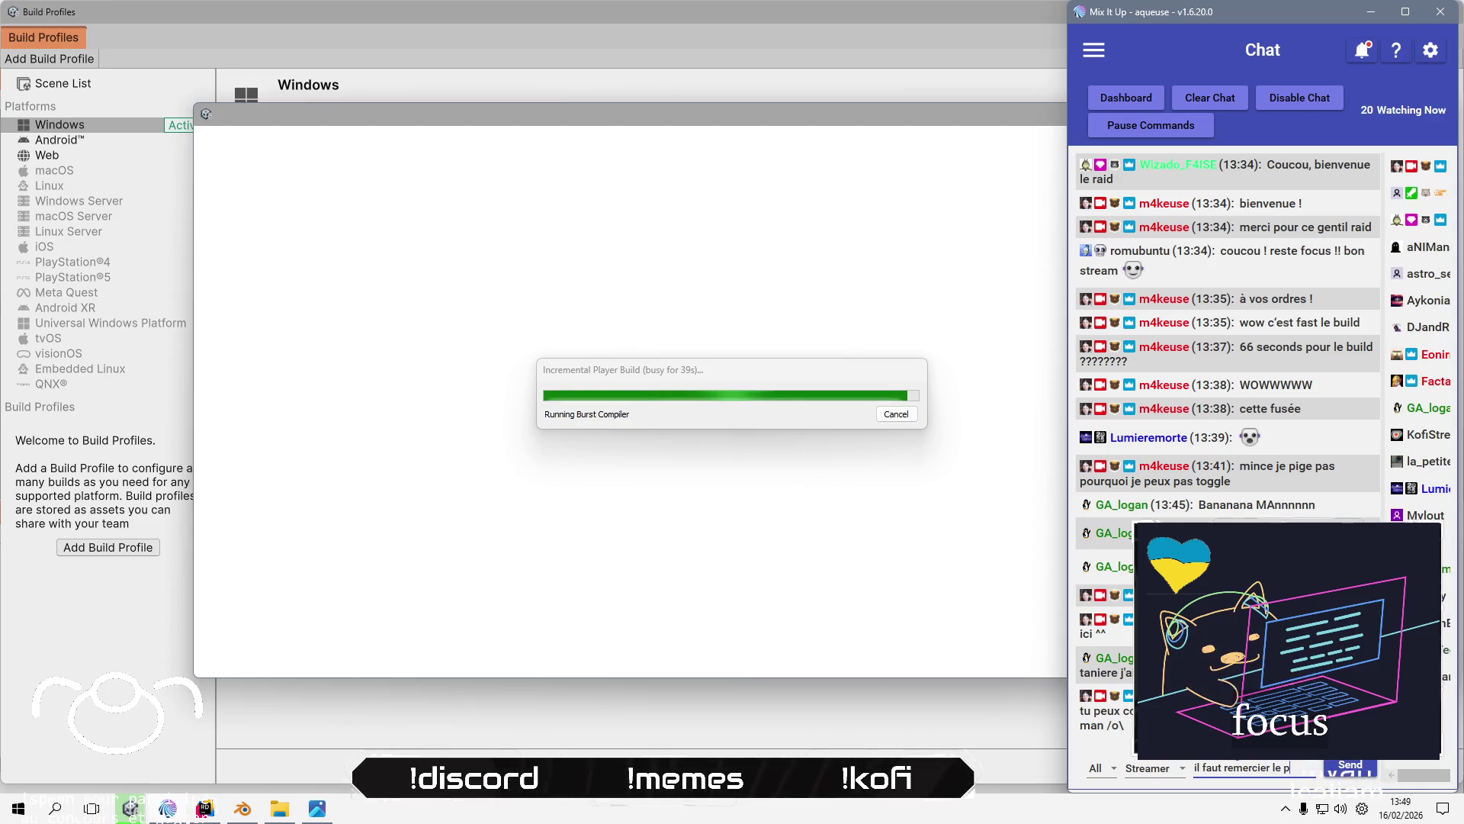
pyautogui.press('BackSpace')
pyautogui.press('BackSpace')
pyautogui.press('BackSpace')
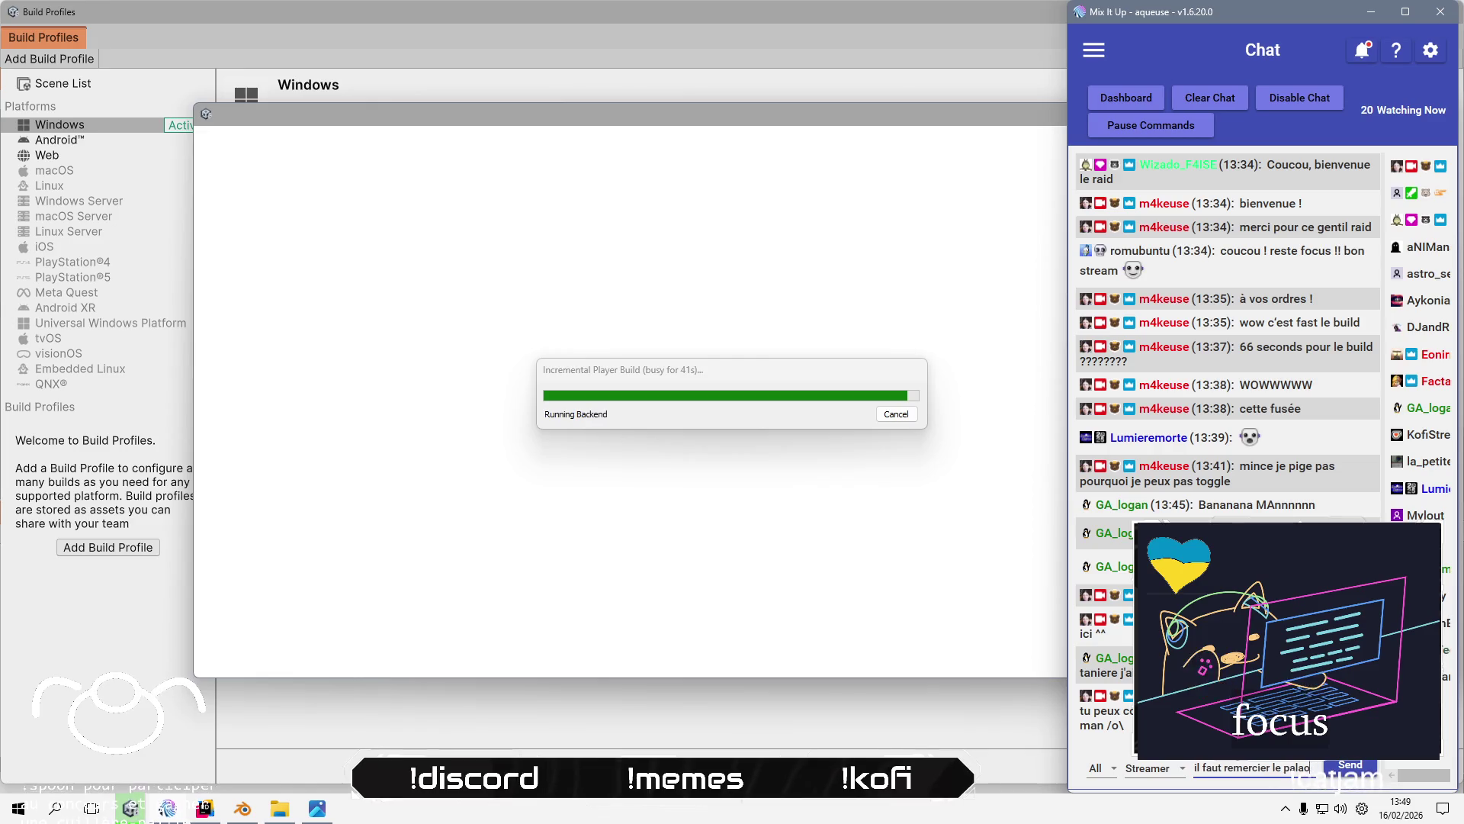
pyautogui.write('din breton pour ca')
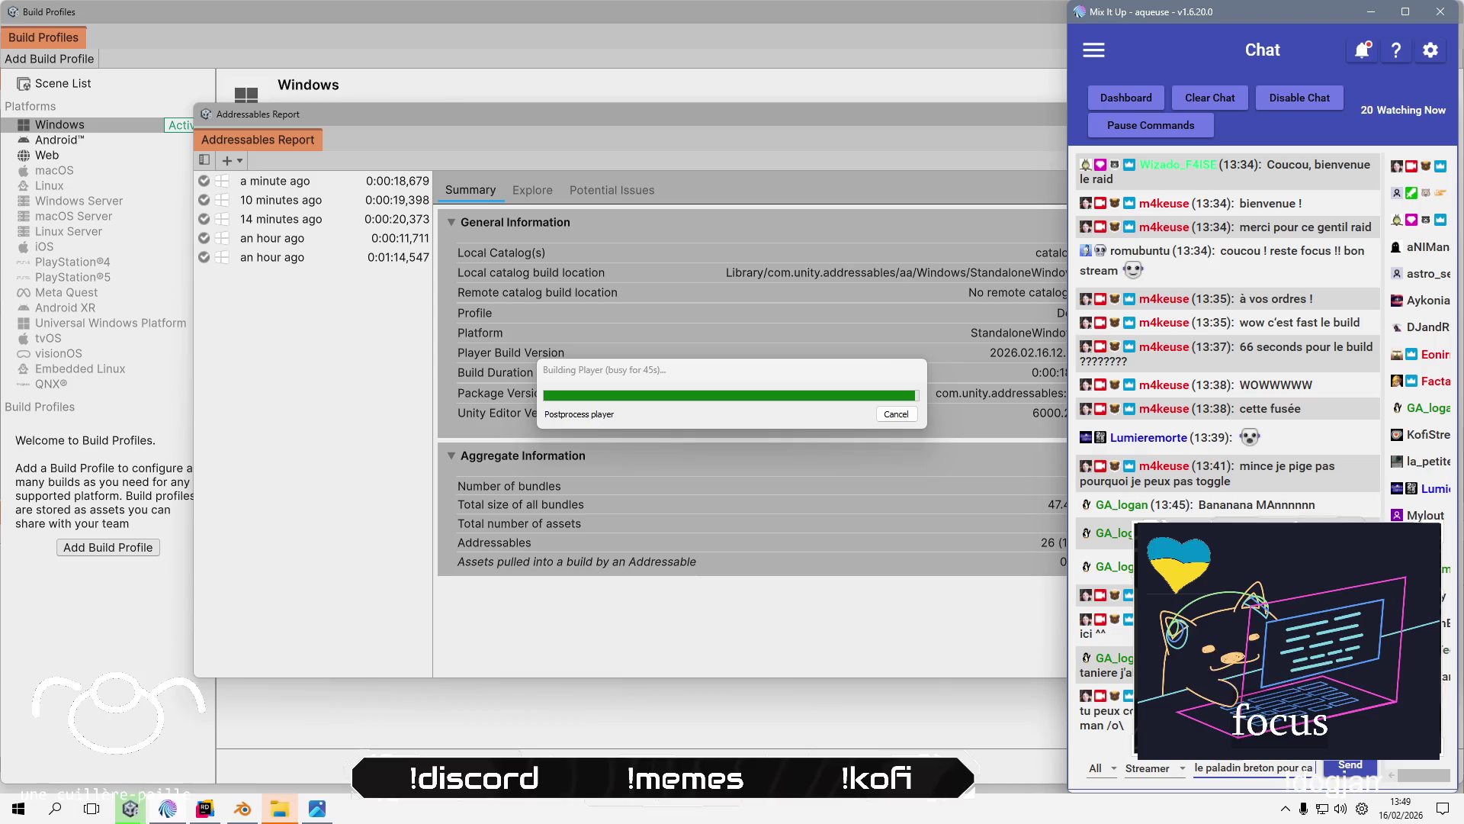
pyautogui.press('Return')
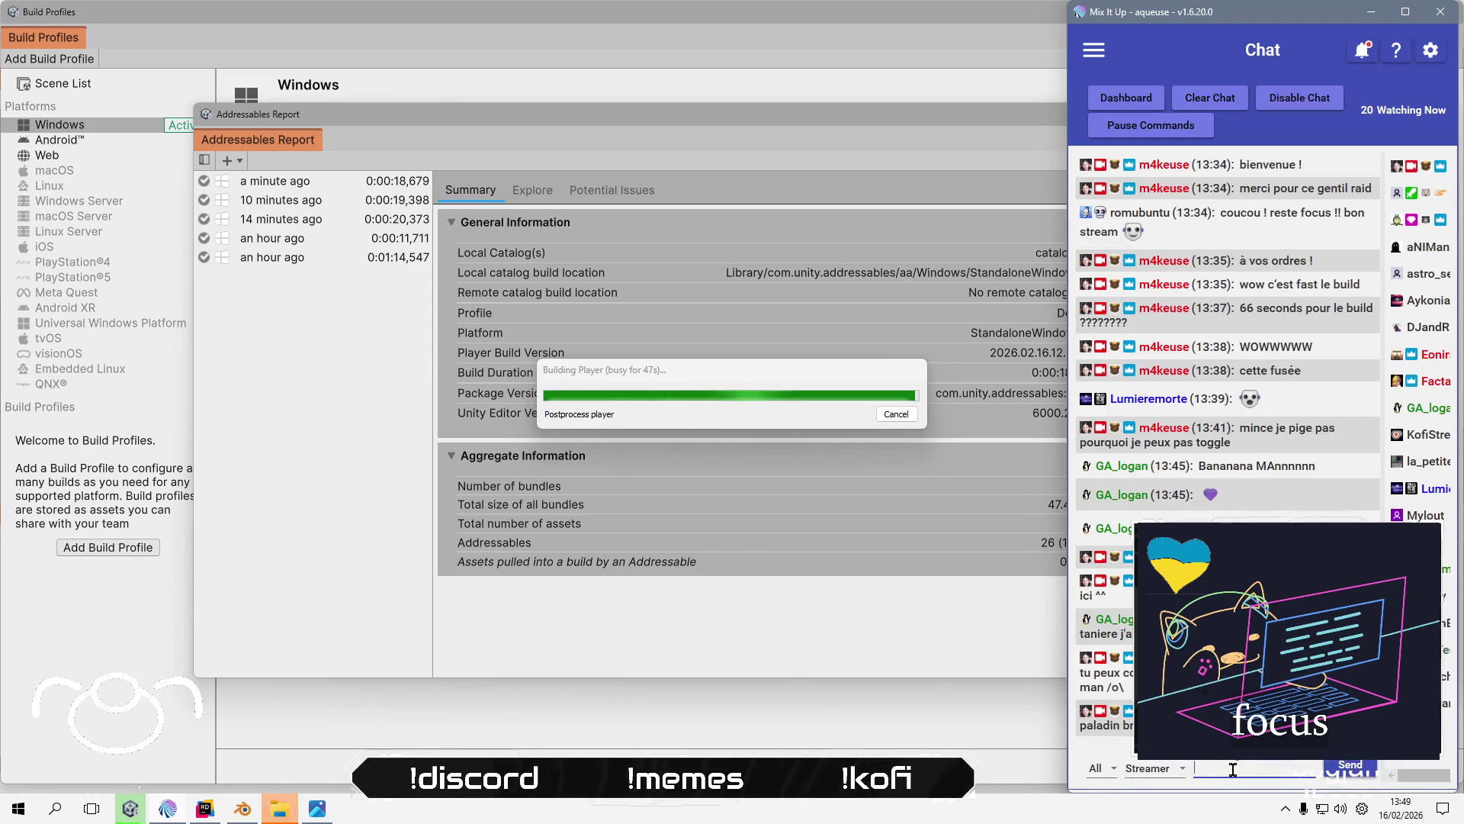
pyautogui.write('il m"a motivé à')
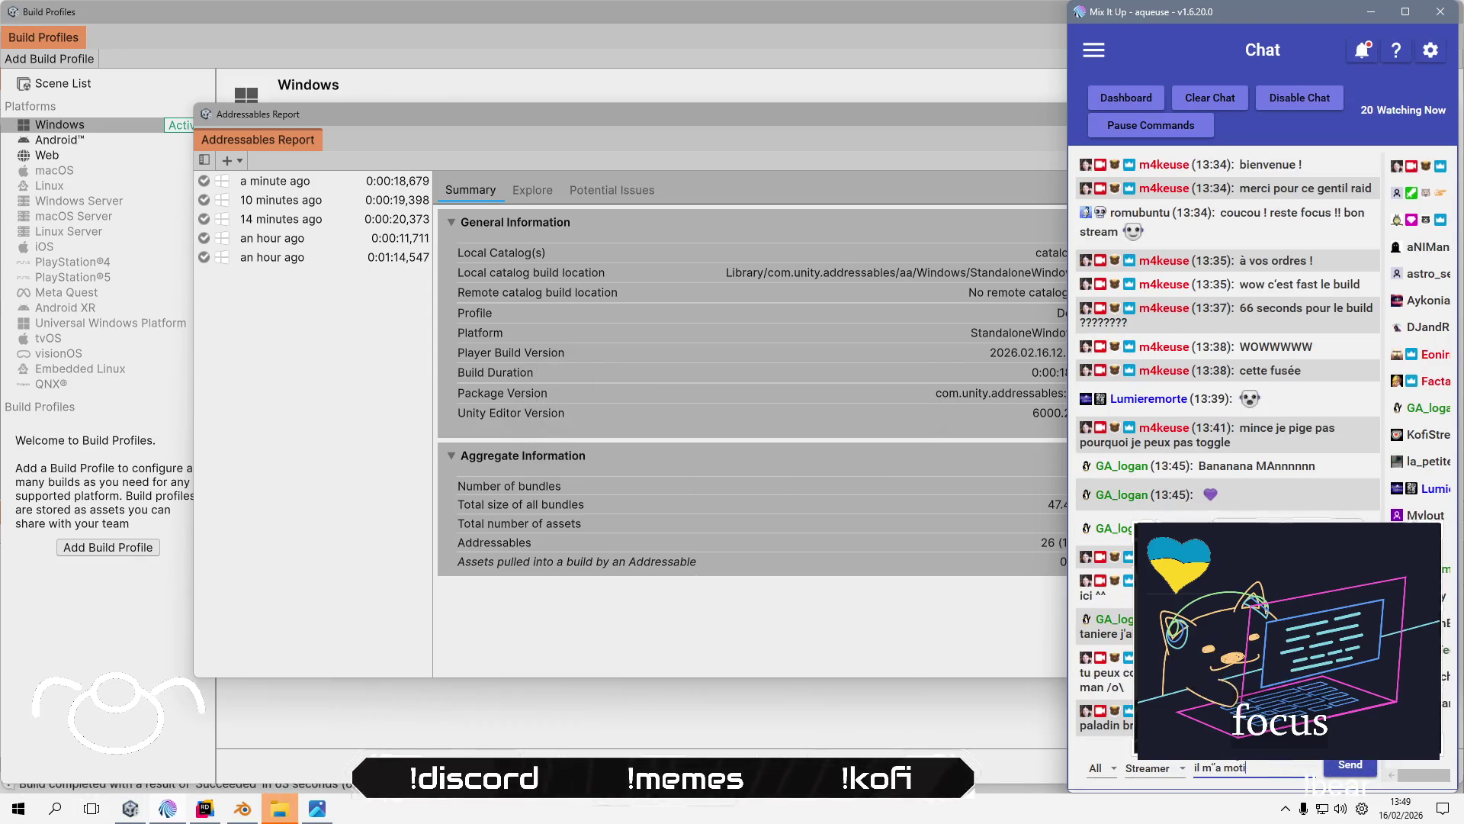
pyautogui.write(' m')
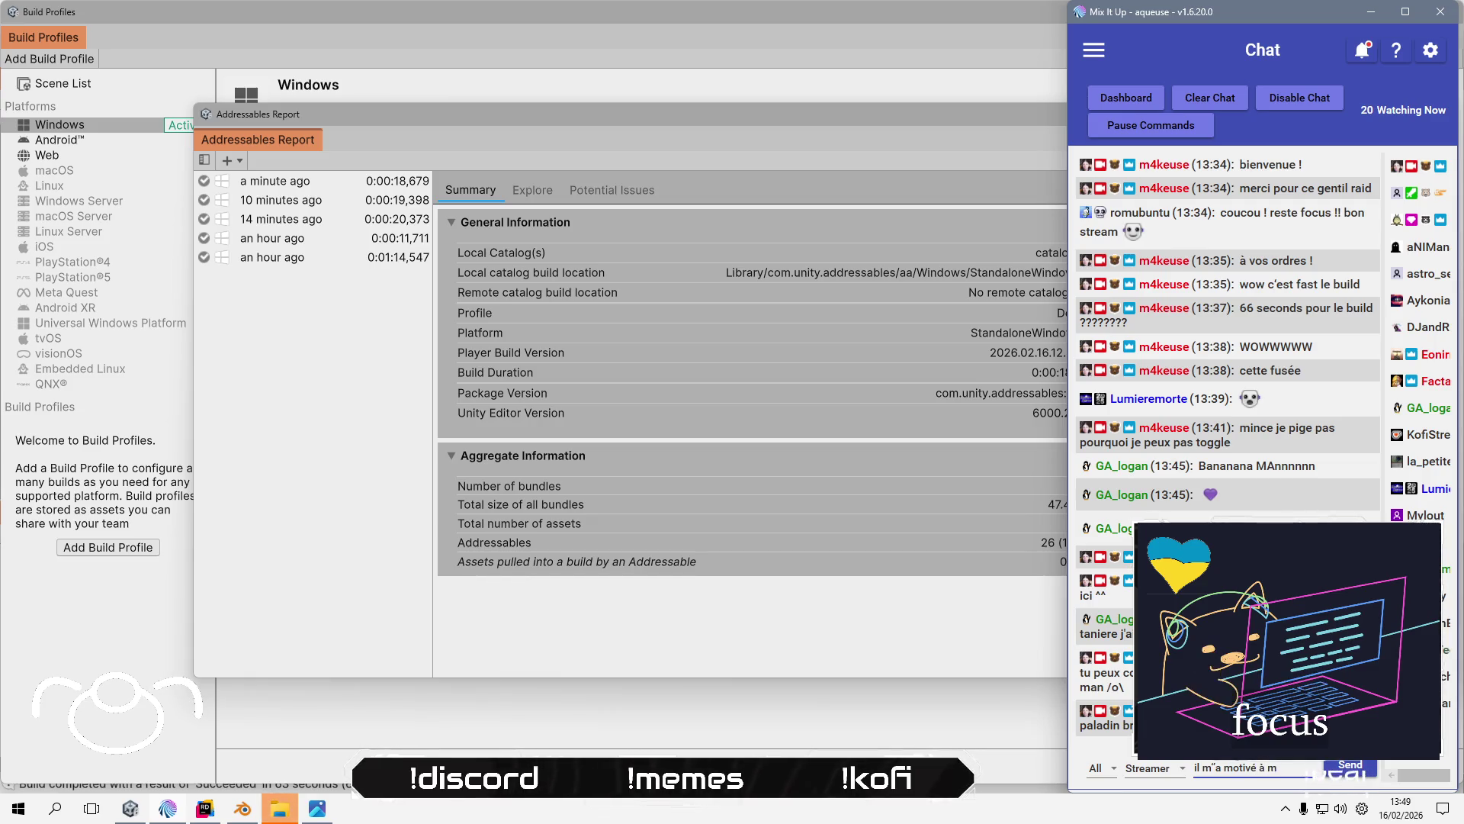
pyautogui.write(' remettre séri')
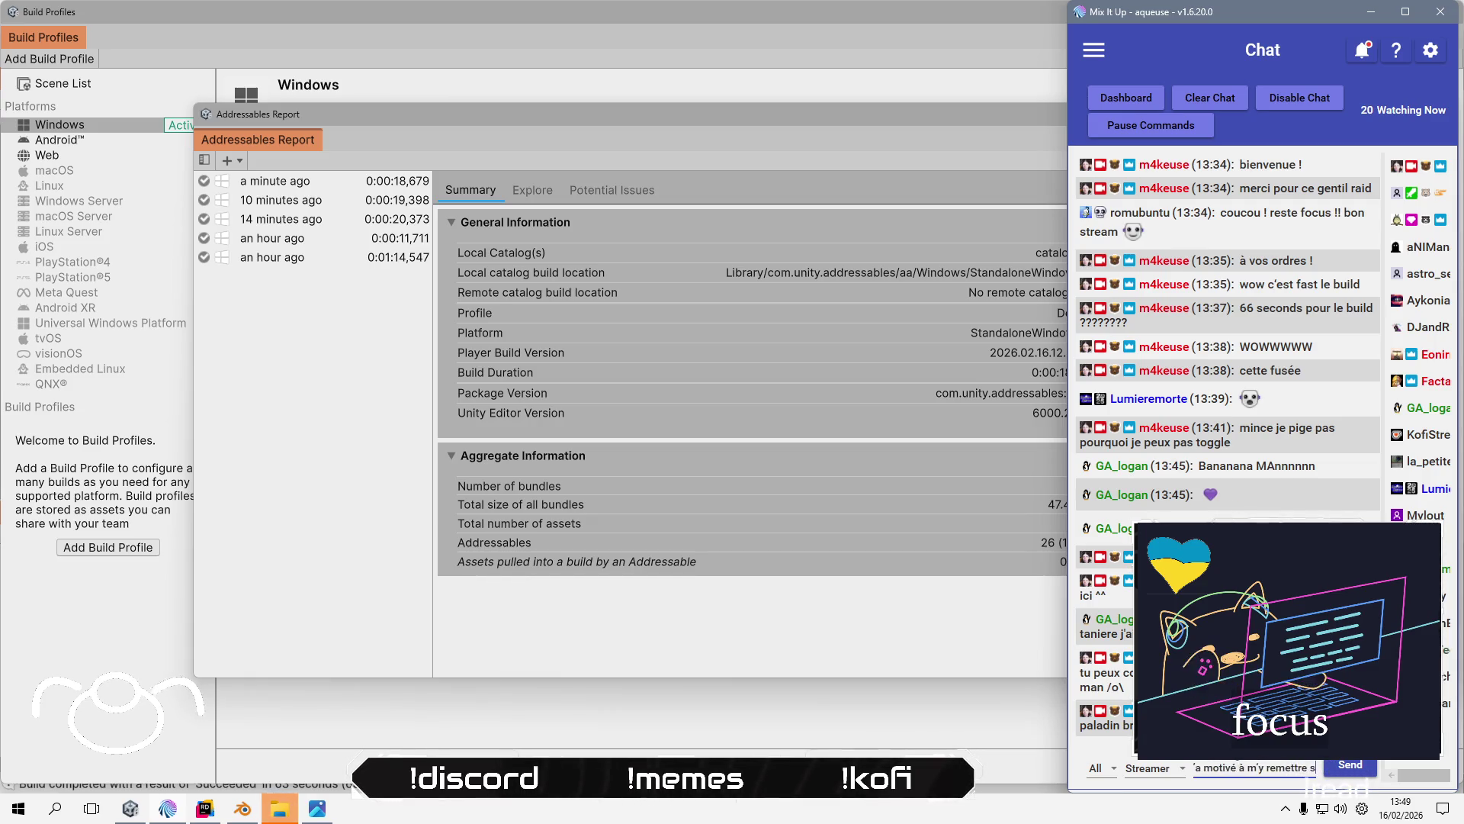
pyautogui.write('eusement')
pyautogui.press('Return')
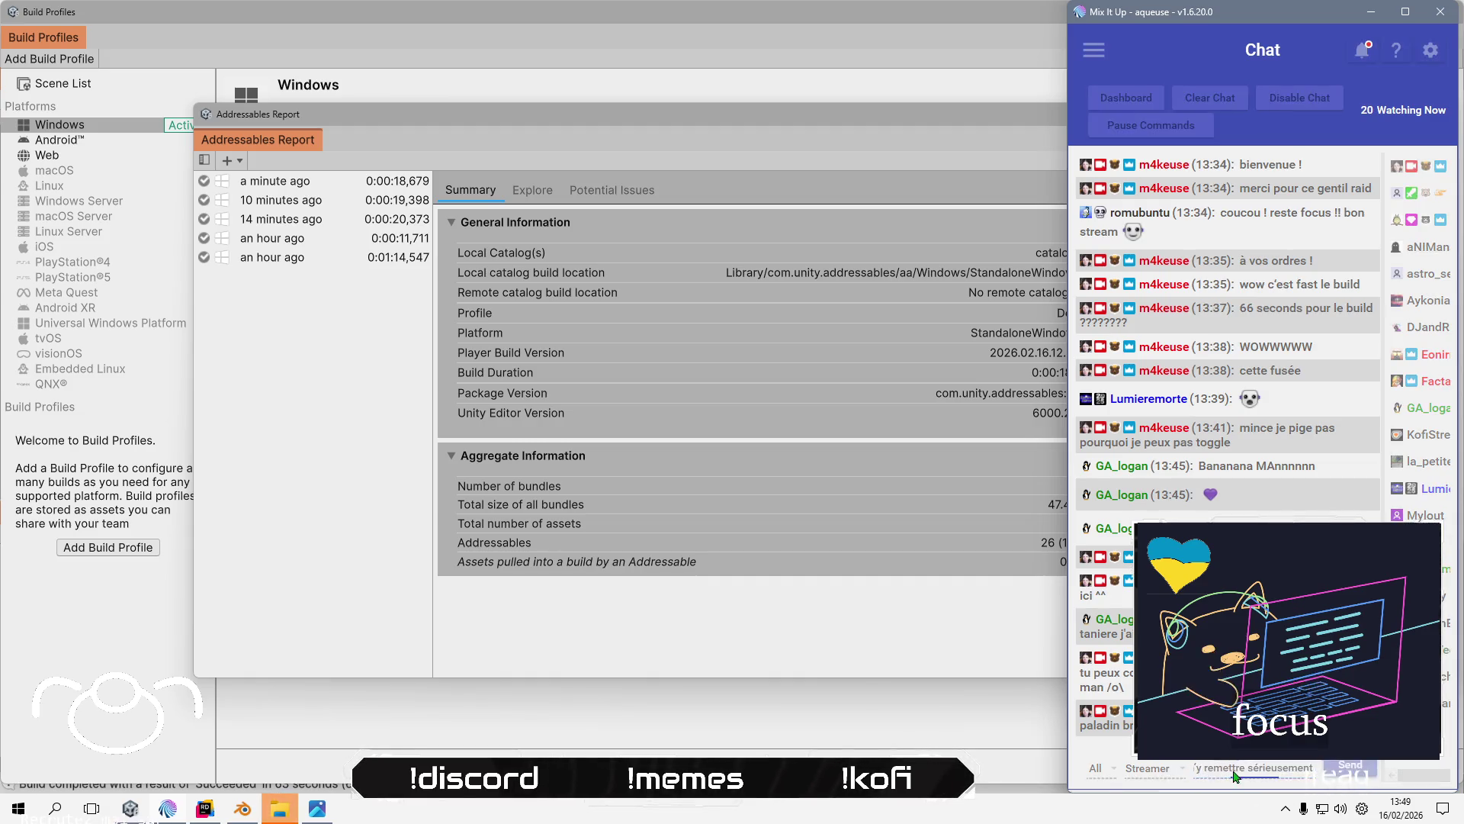
# - Close the Build Profiles window and the remaining Addressables build report
pyautogui.click(875, 98)
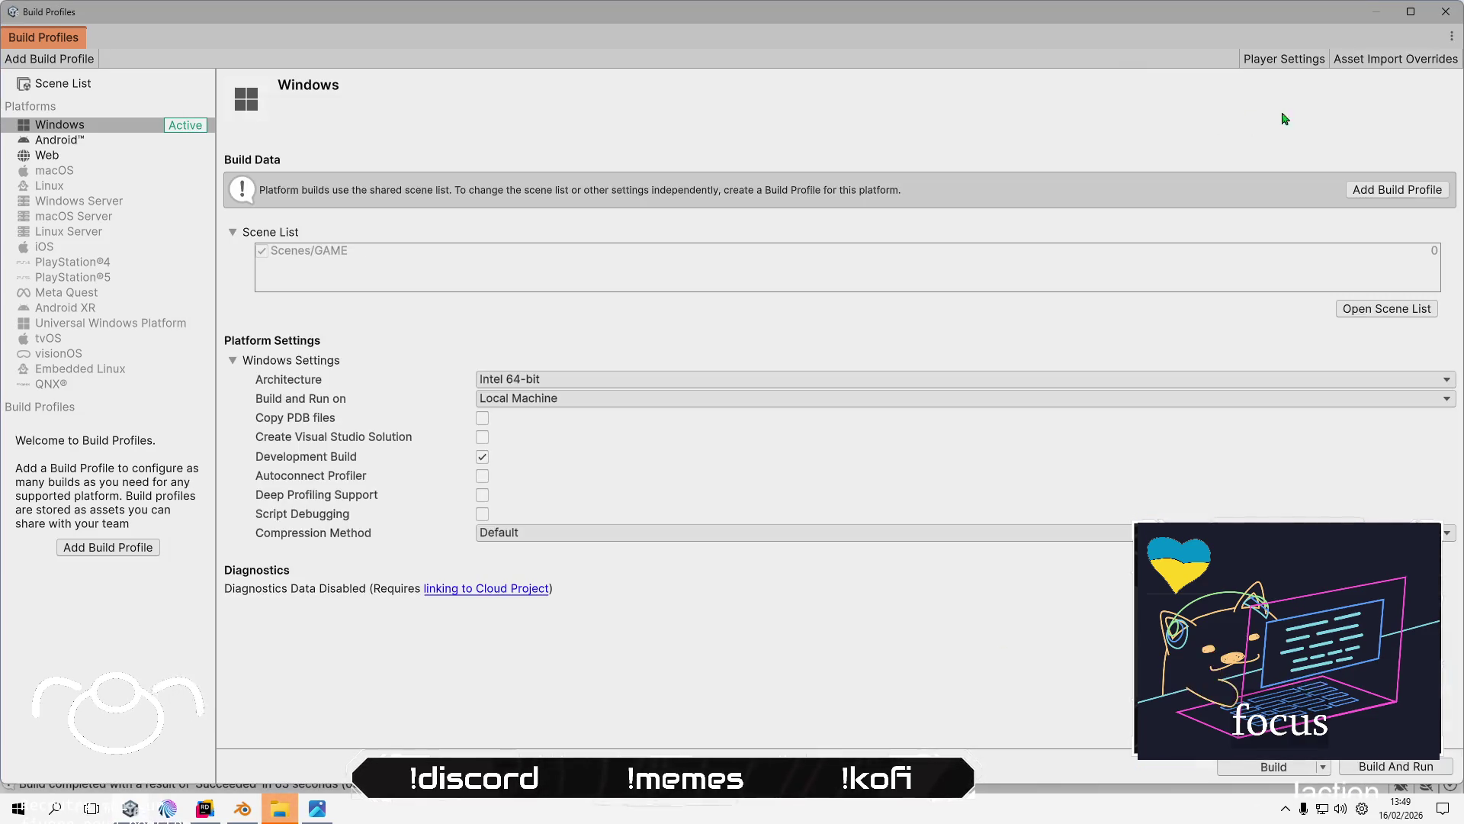
pyautogui.click(1437, 12)
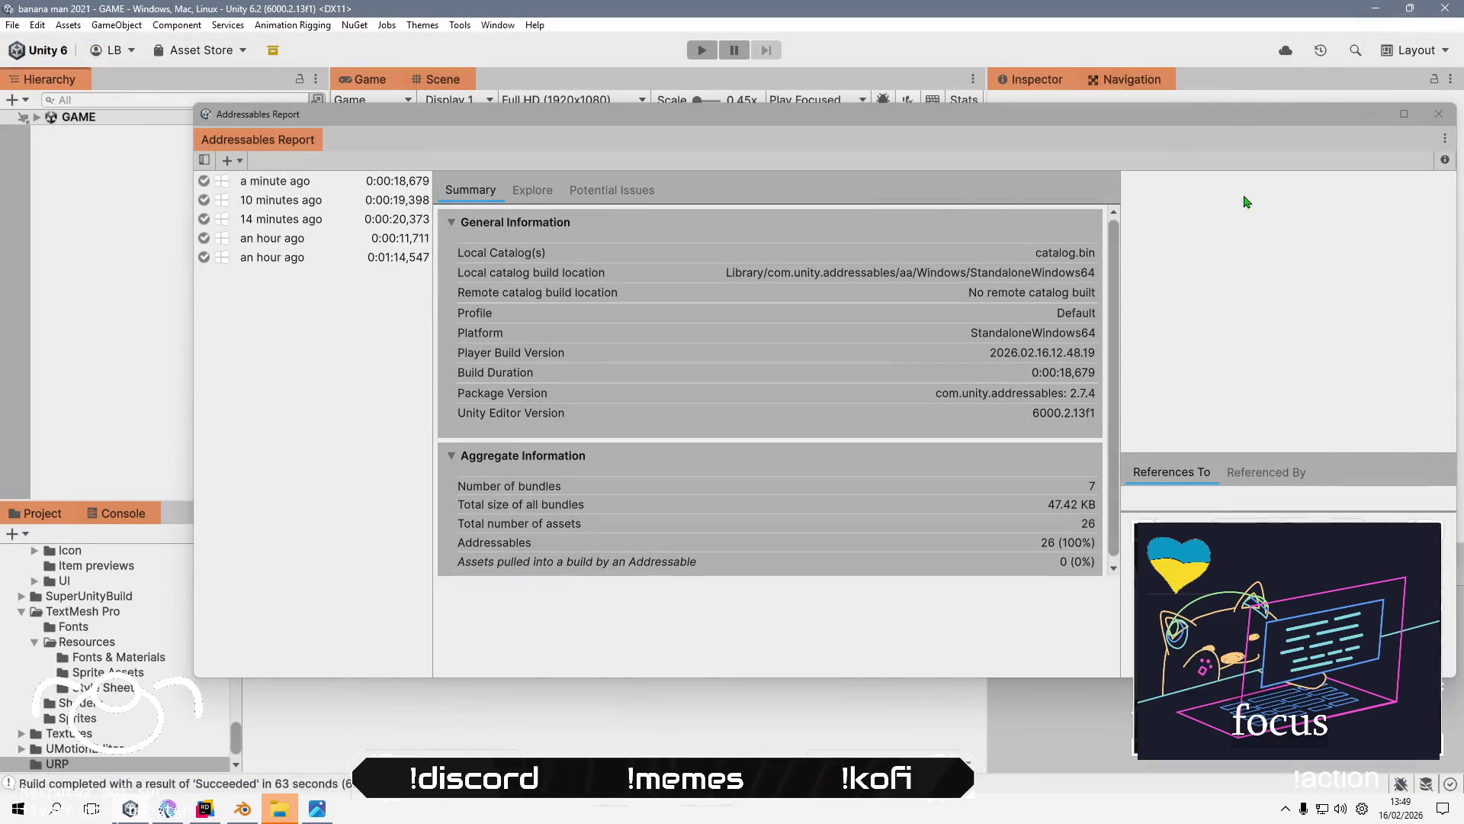
pyautogui.click(1342, 100)
# - Launch the built game from the Builds folder and go to its video settings
pyautogui.click(279, 809)
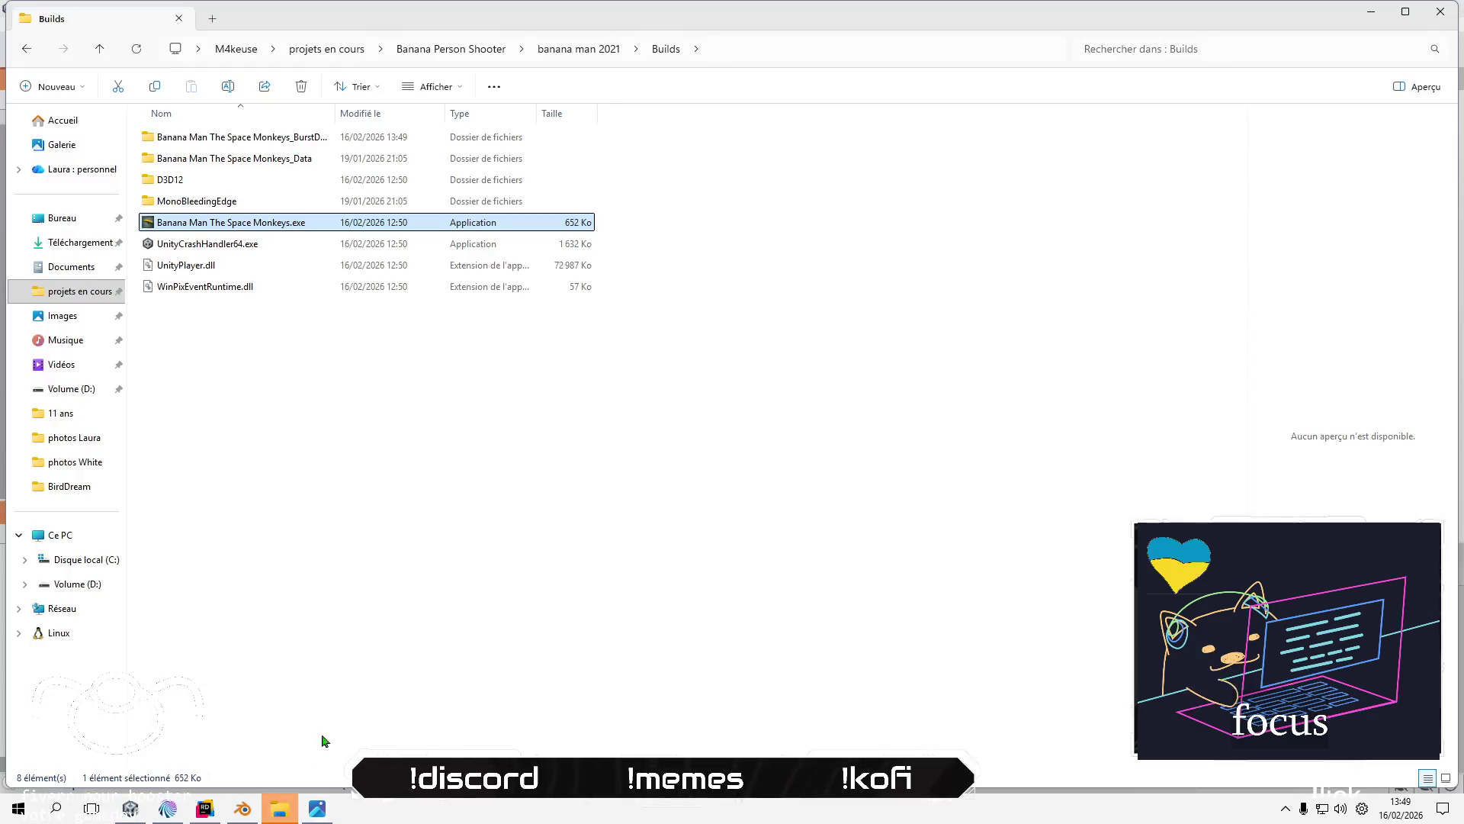
pyautogui.click(205, 228)
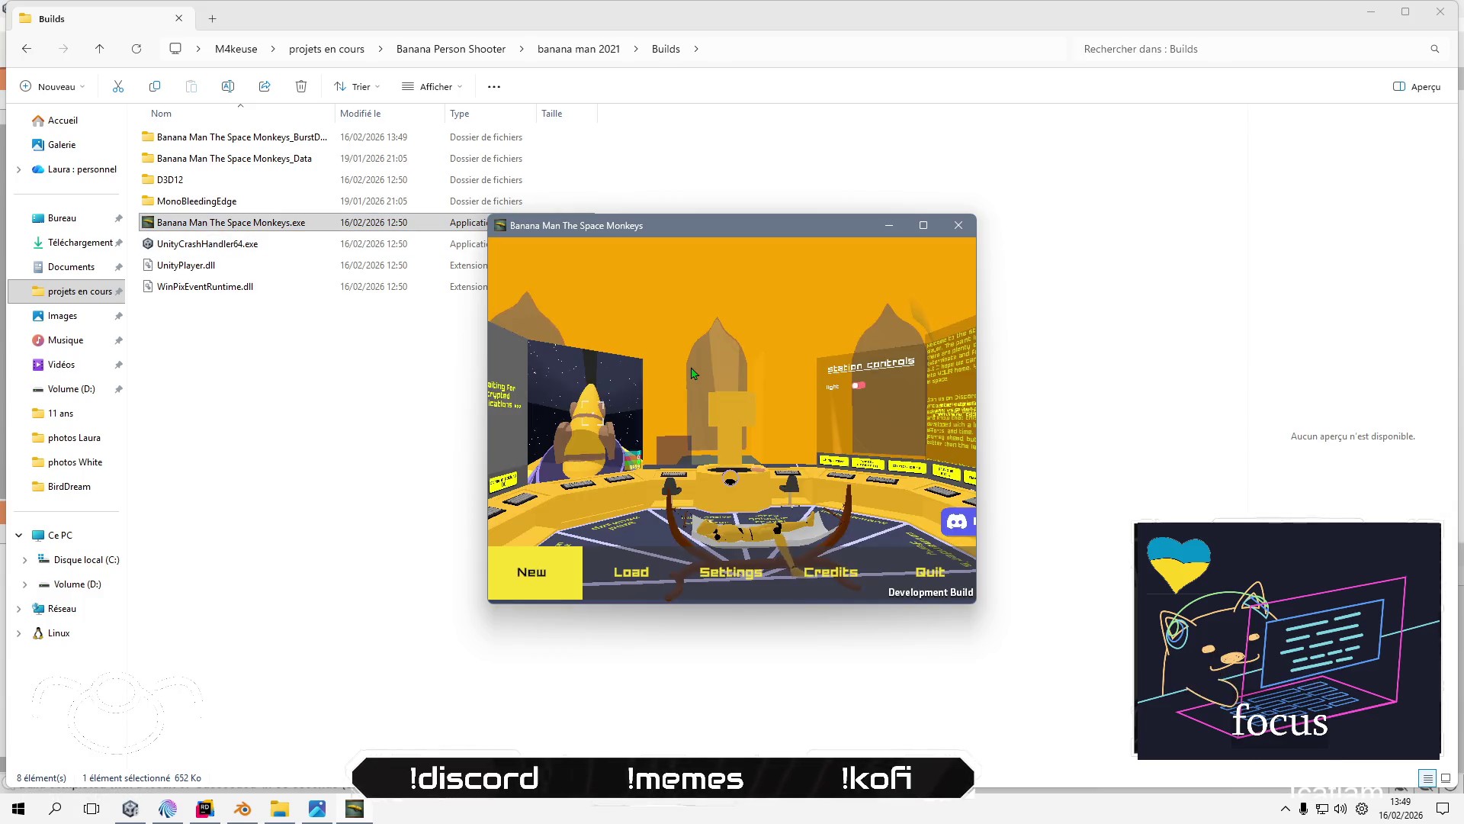
pyautogui.click(744, 579)
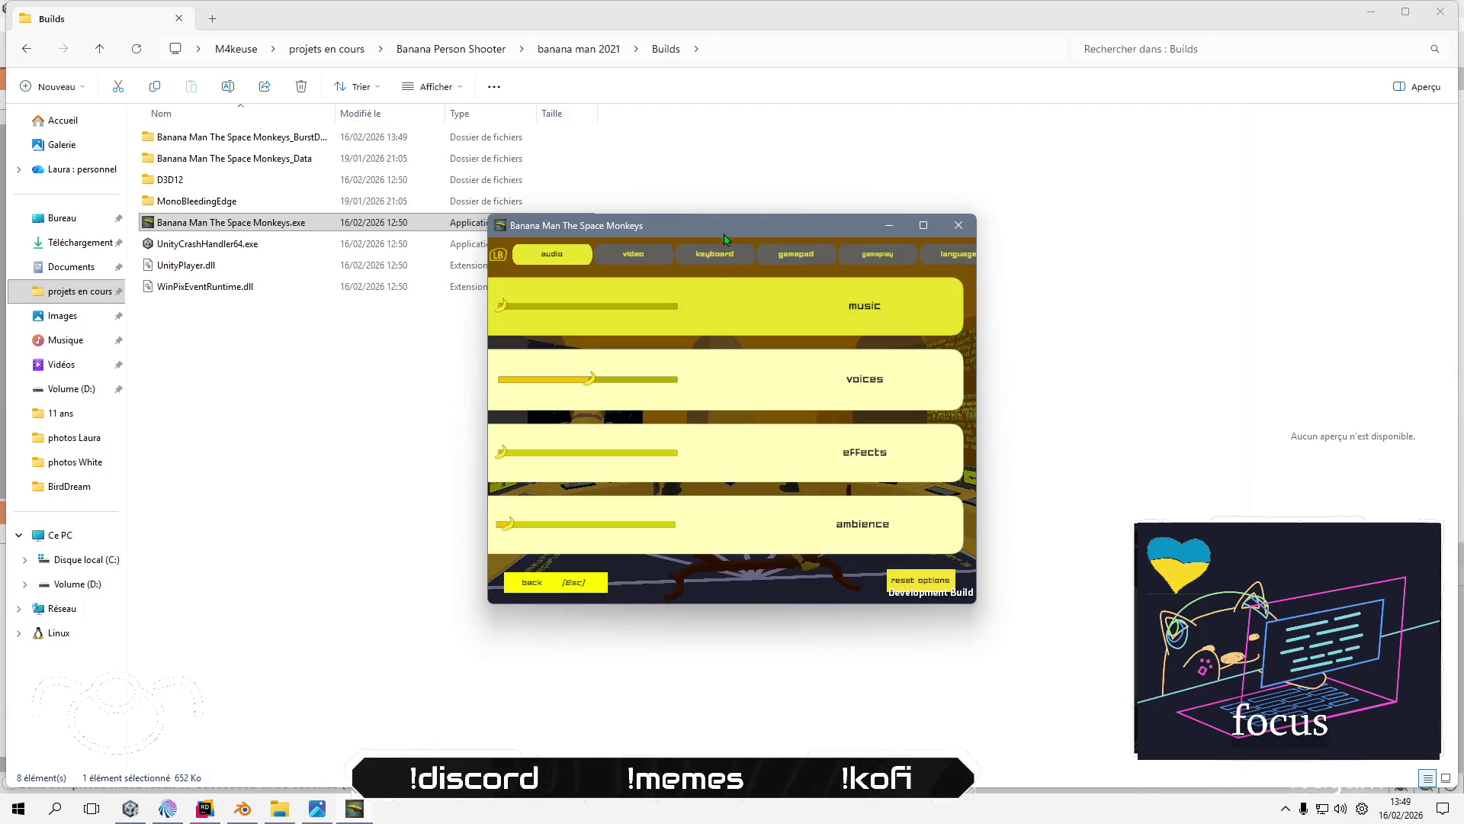
pyautogui.click(621, 255)
# - Switch the window style to Fenetré, then back to plein écran
pyautogui.click(627, 308)
pyautogui.click(601, 333)
pyautogui.click(614, 317)
pyautogui.click(599, 326)
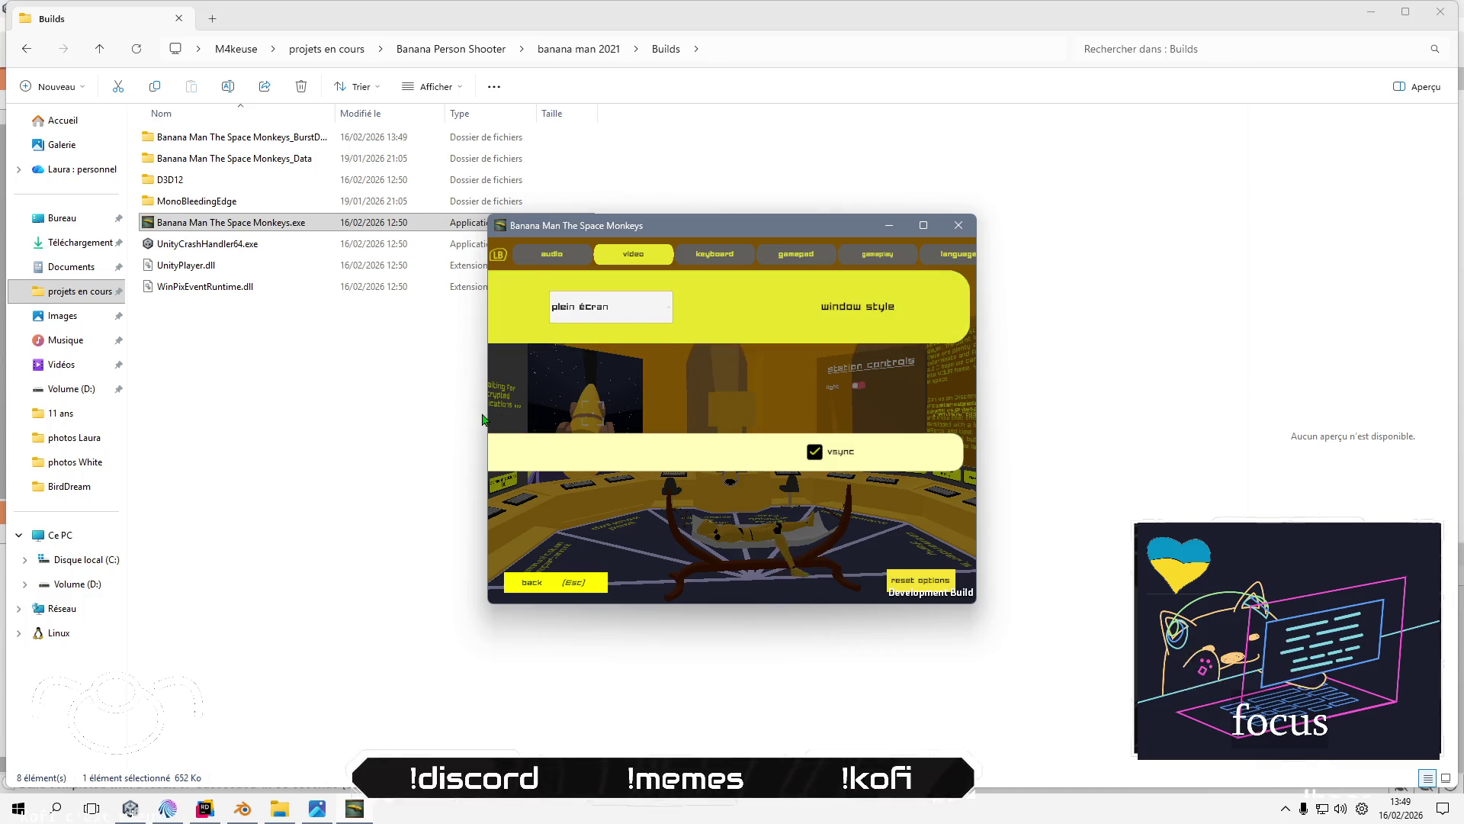
pyautogui.click(608, 331)
pyautogui.click(608, 319)
pyautogui.click(609, 338)
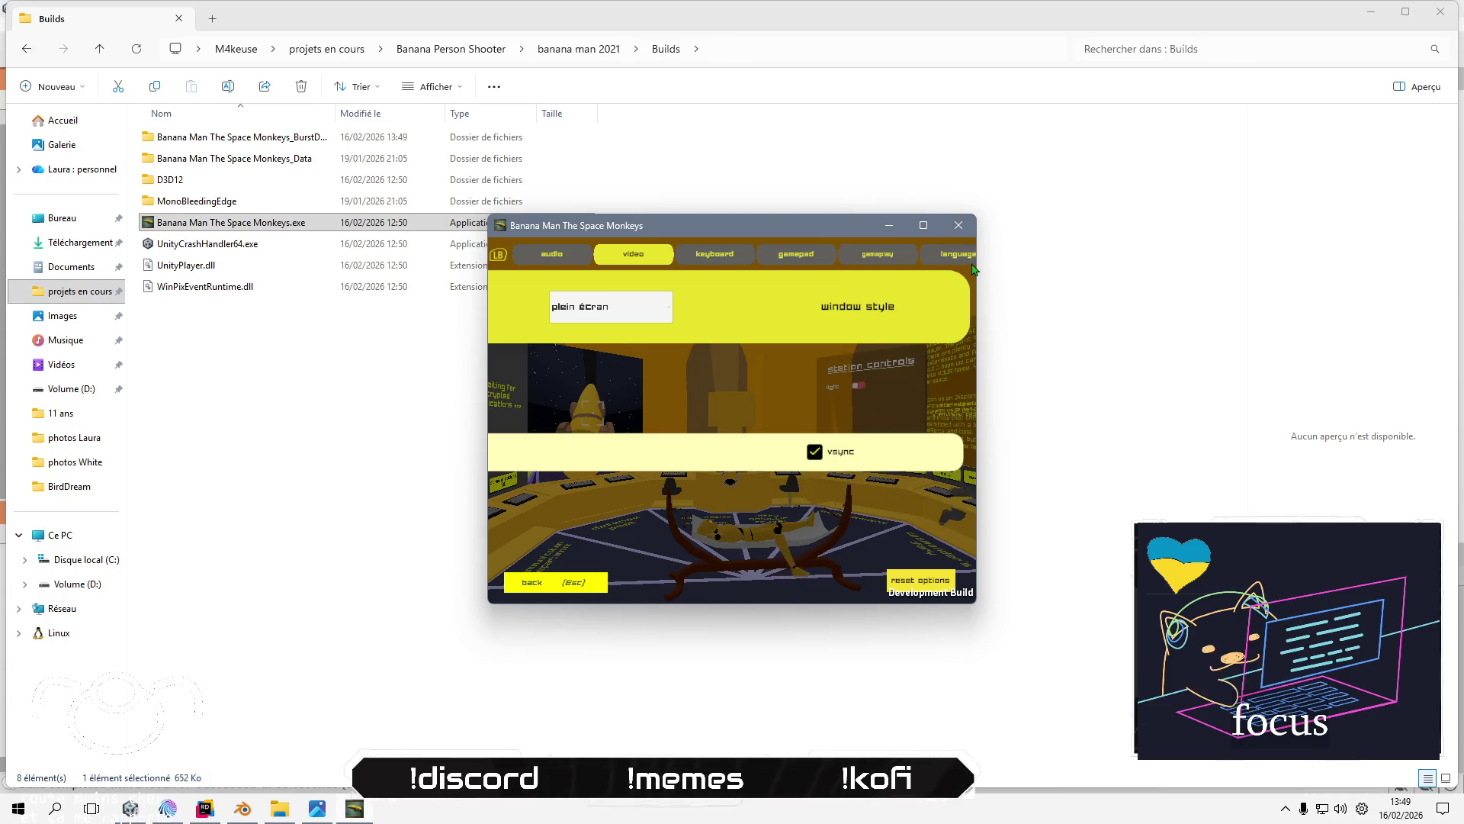
# - Quit the game and go to the fullscreen case in SetWindowStyle's code
pyautogui.click(969, 229)
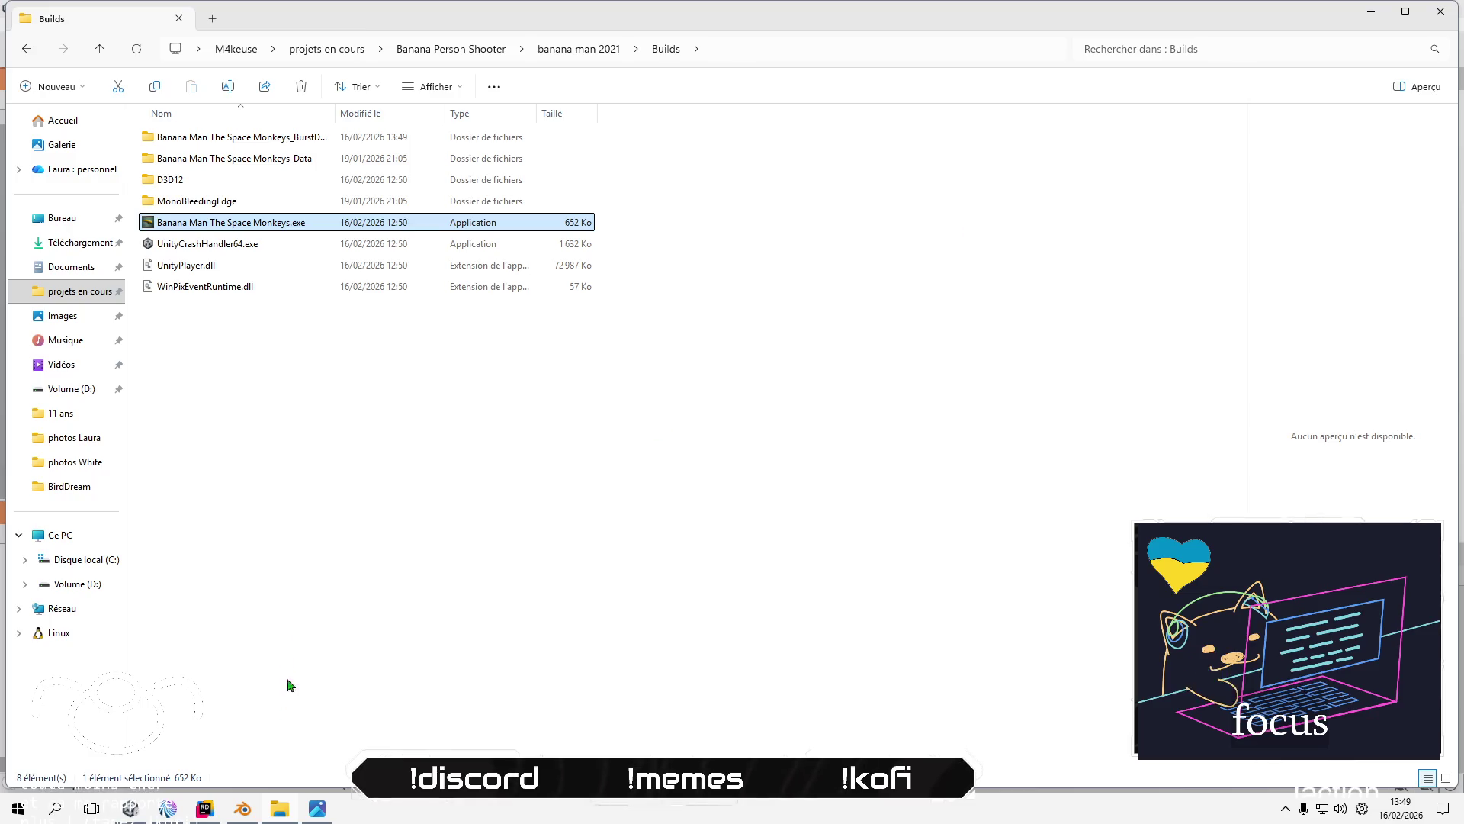
pyautogui.click(206, 809)
pyautogui.click(725, 408)
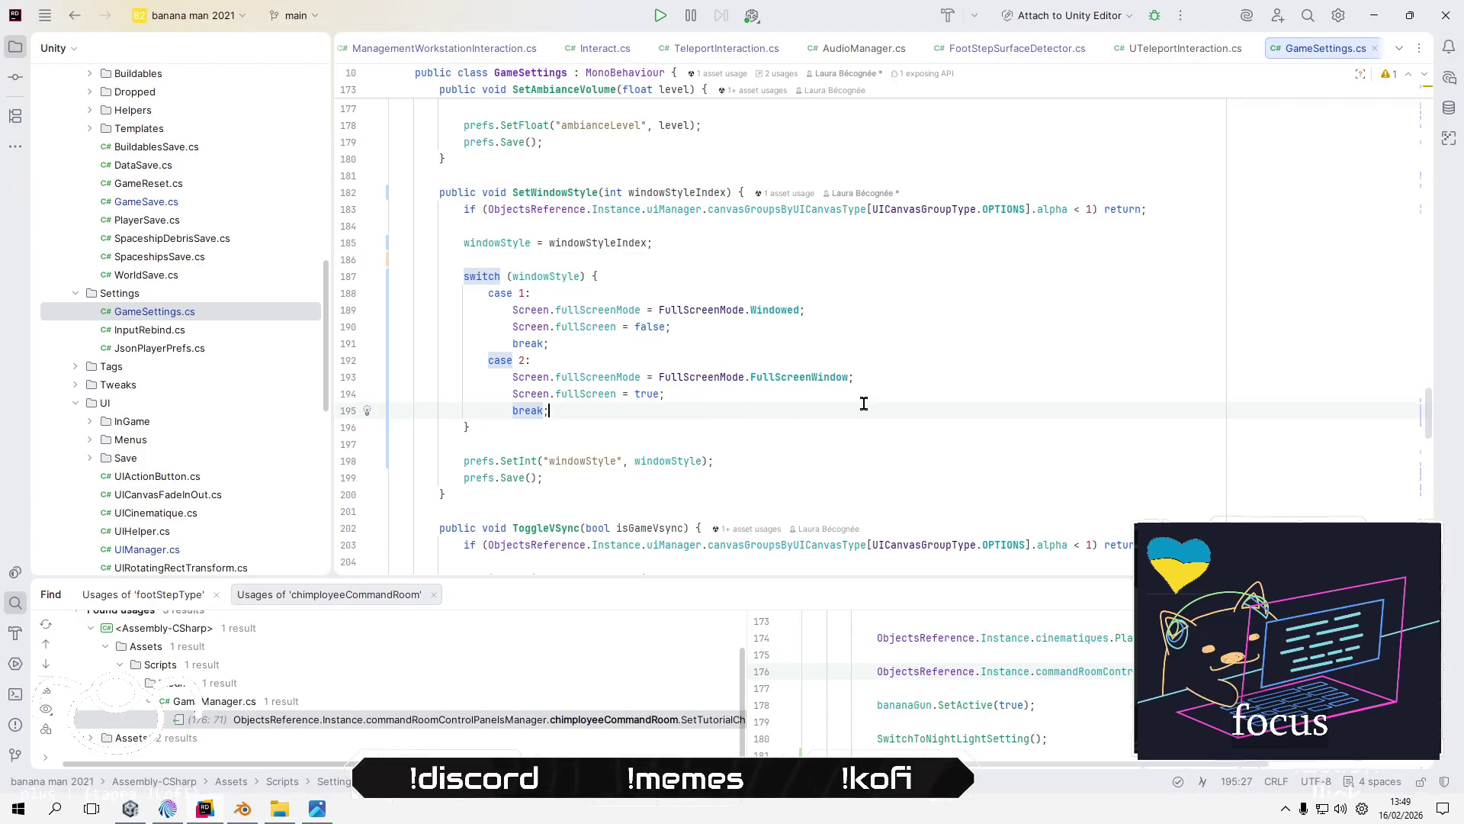
# - Change 'case 1:' to 'case 0:' in GameSettings.cs SetWindowStyle, then return to Unity
pyautogui.click(866, 327)
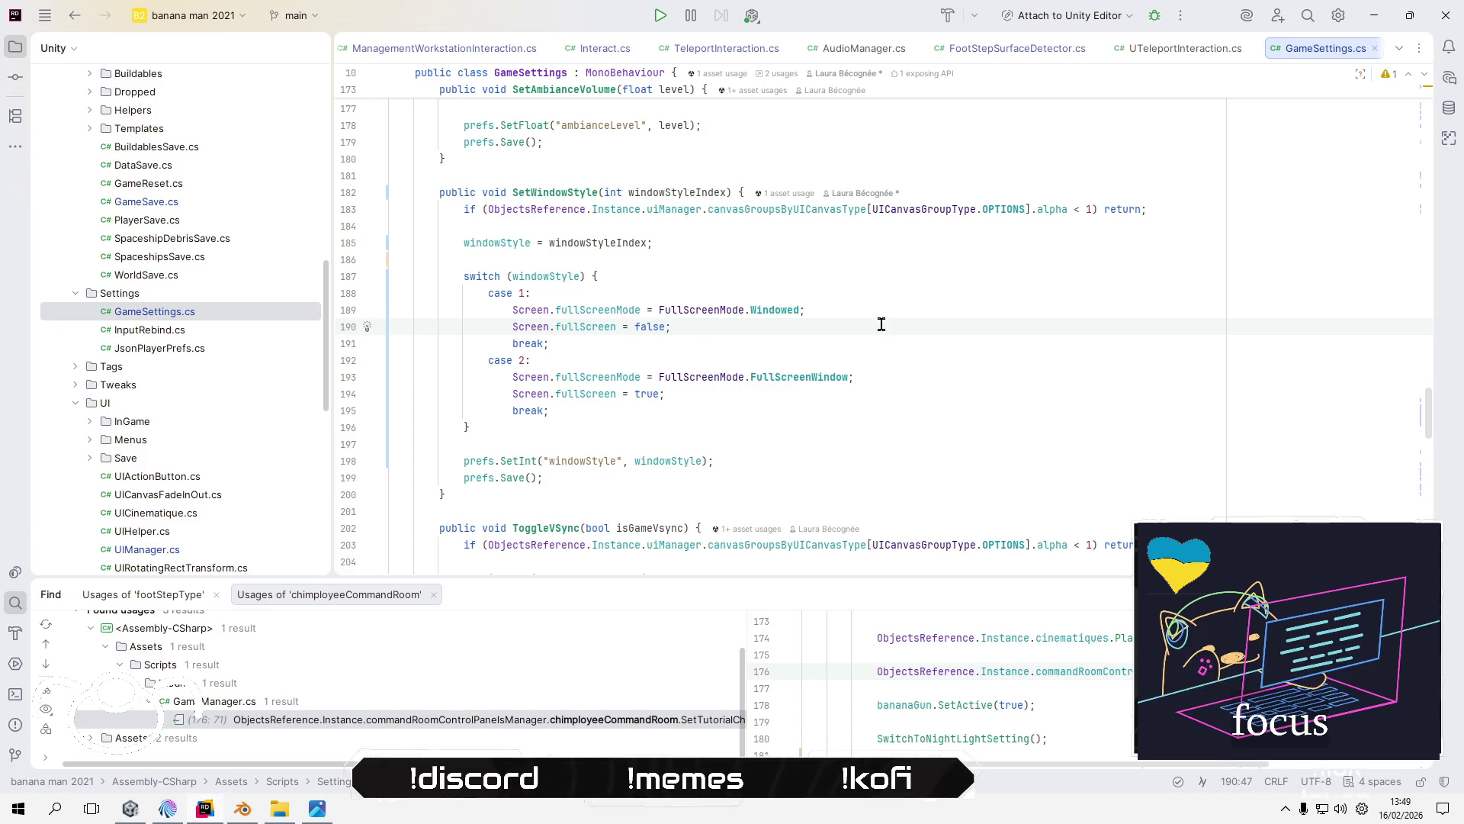
pyautogui.click(517, 293)
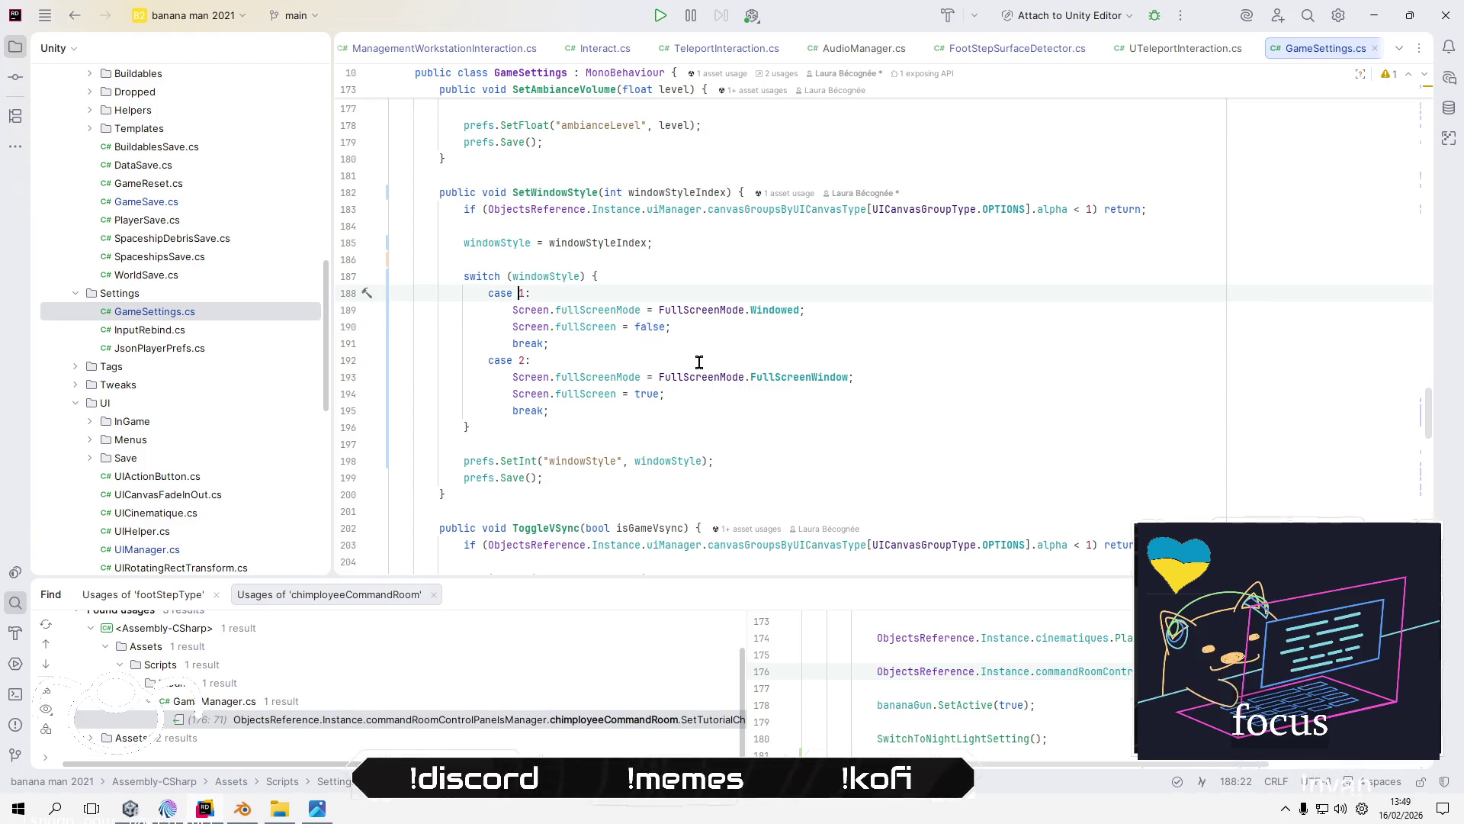
pyautogui.hotkey('shift', 'Right')
pyautogui.write('0')
pyautogui.press('Down')
pyautogui.press('Down')
pyautogui.press('Down')
pyautogui.press('Down')
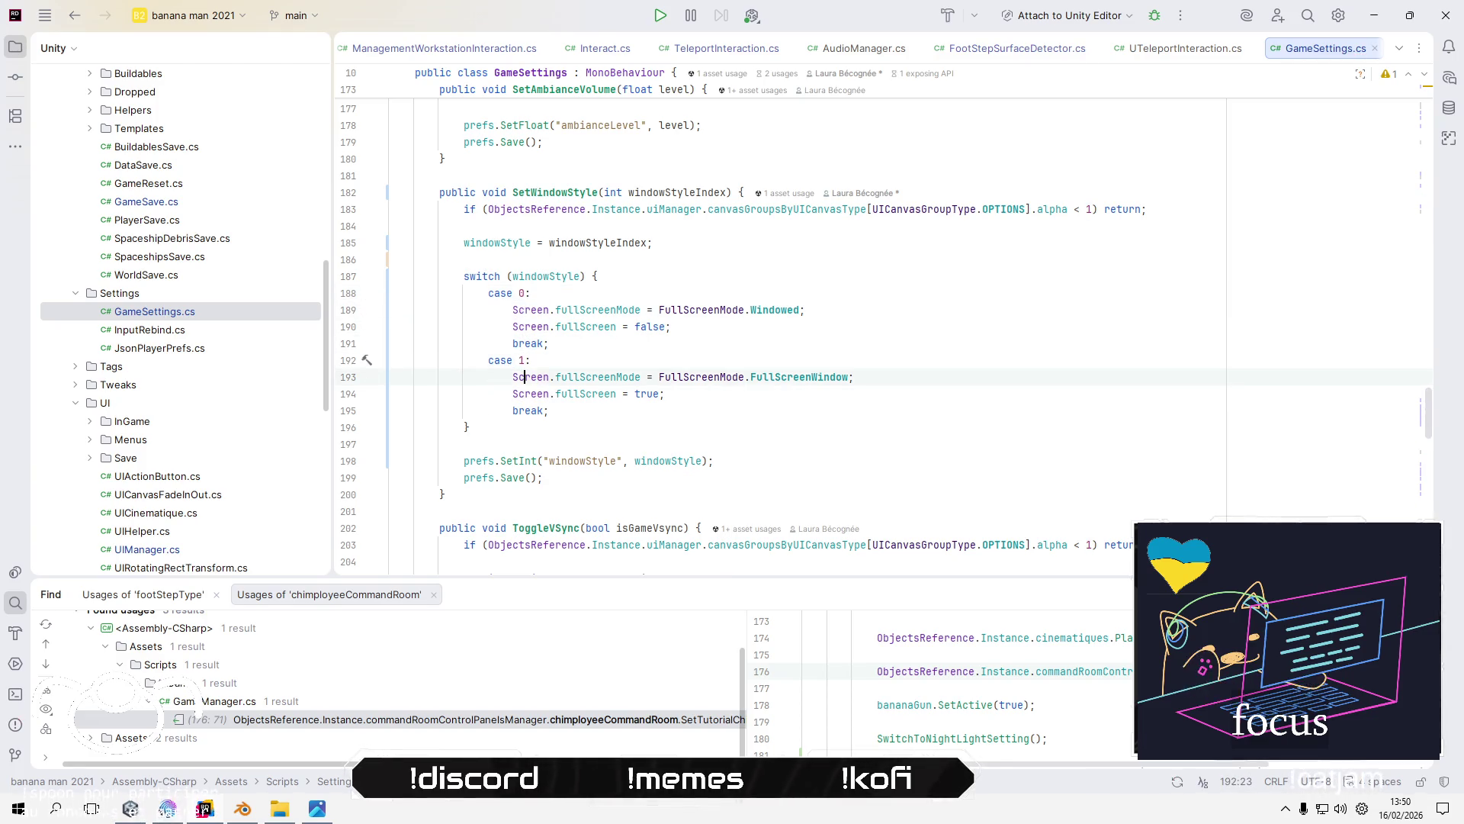
pyautogui.hotkey('alt', 'Tab')
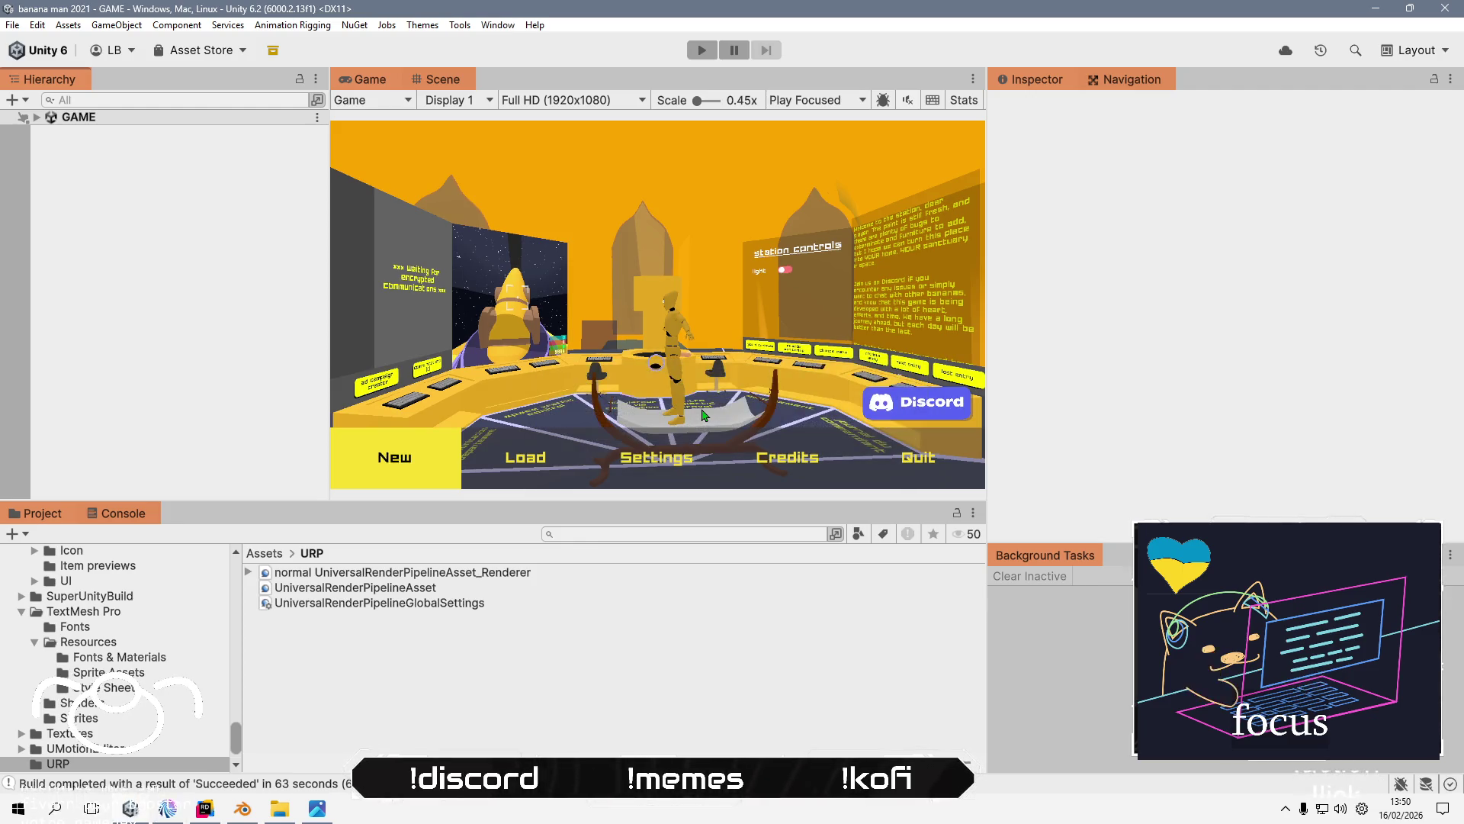
# - Start a Windows build from Build Profiles with the Builds folder as output
pyautogui.click(13, 25)
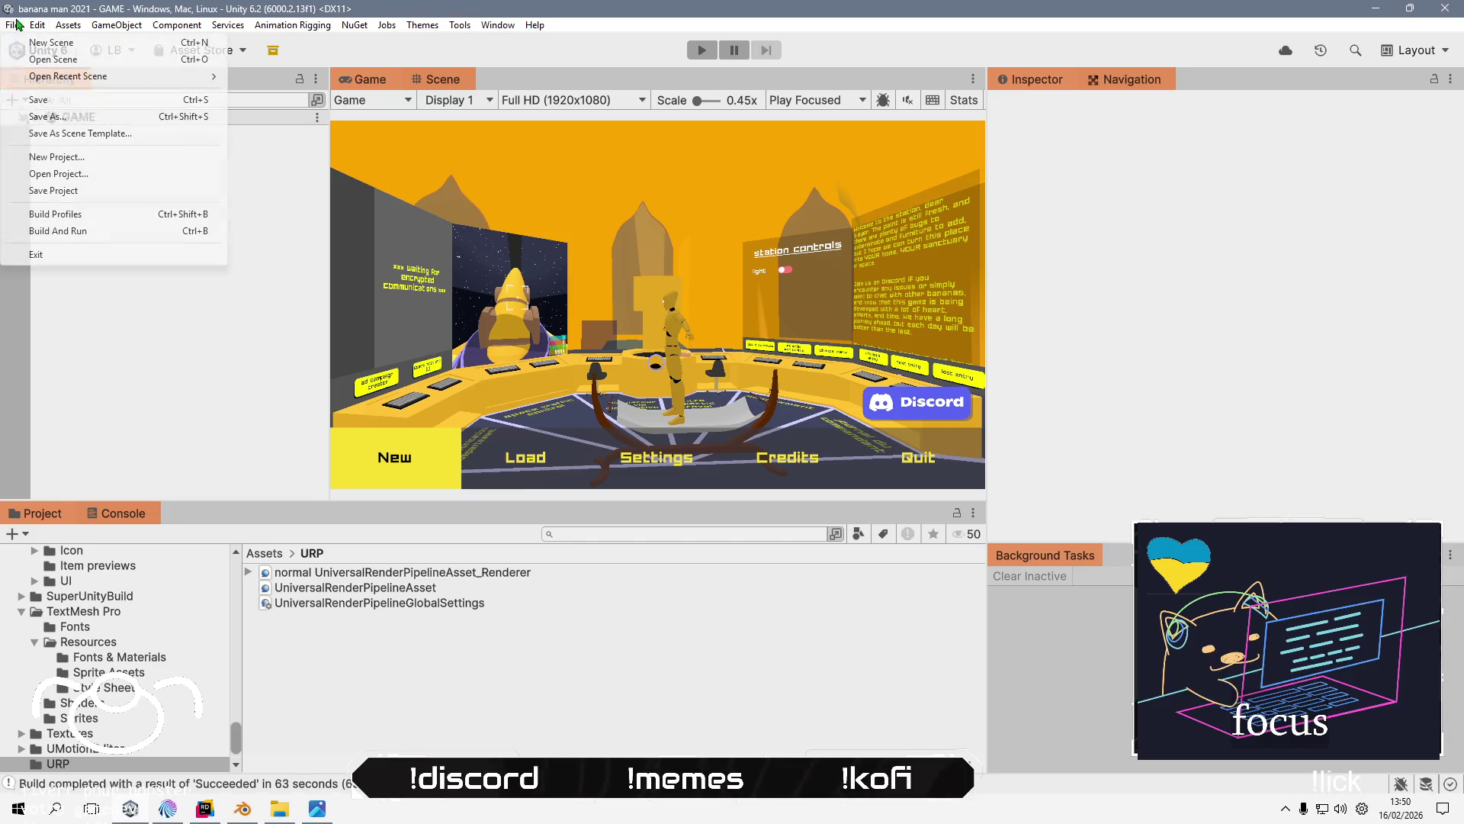
pyautogui.click(145, 214)
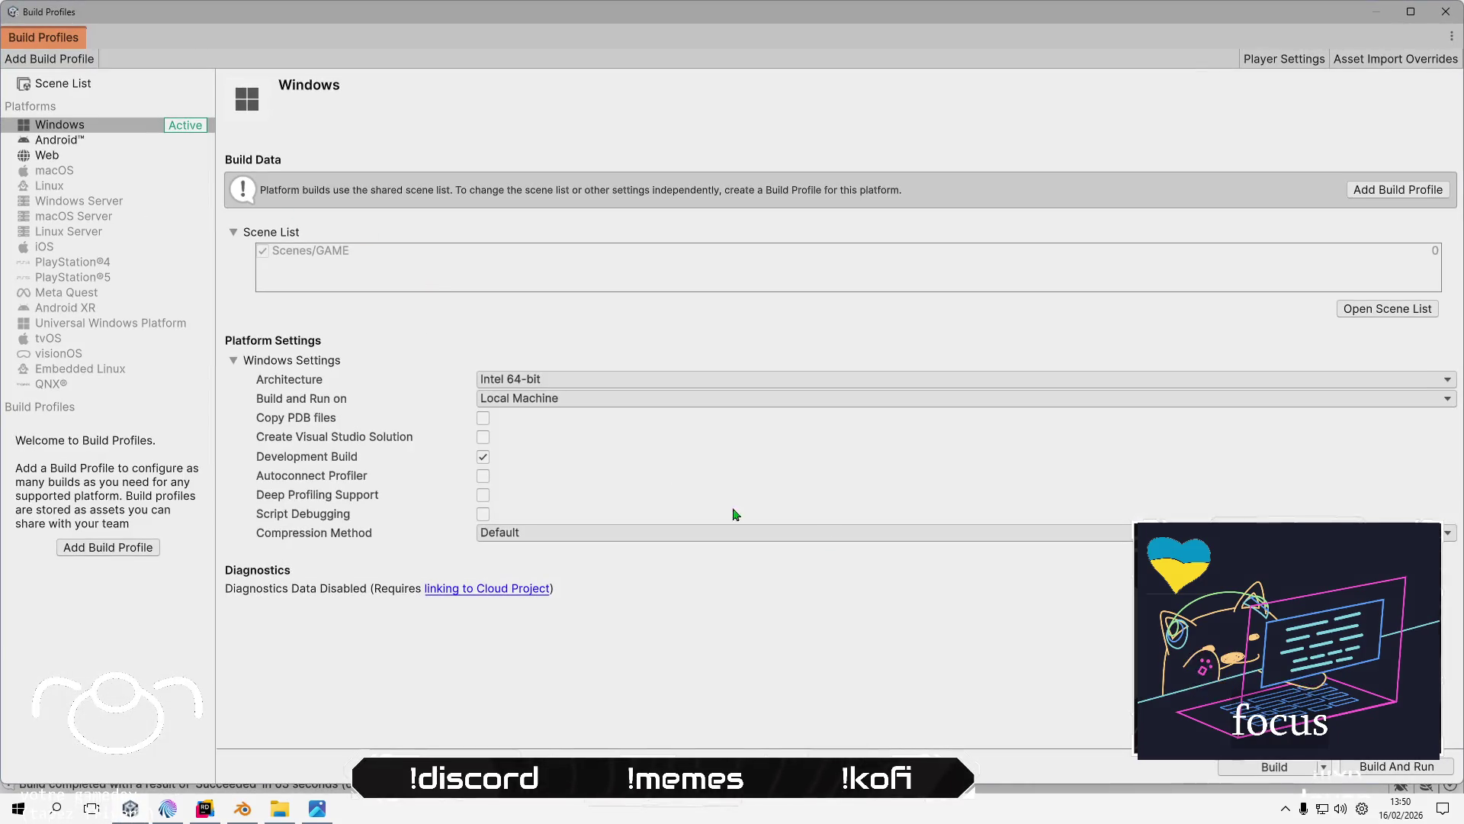
pyautogui.click(1293, 768)
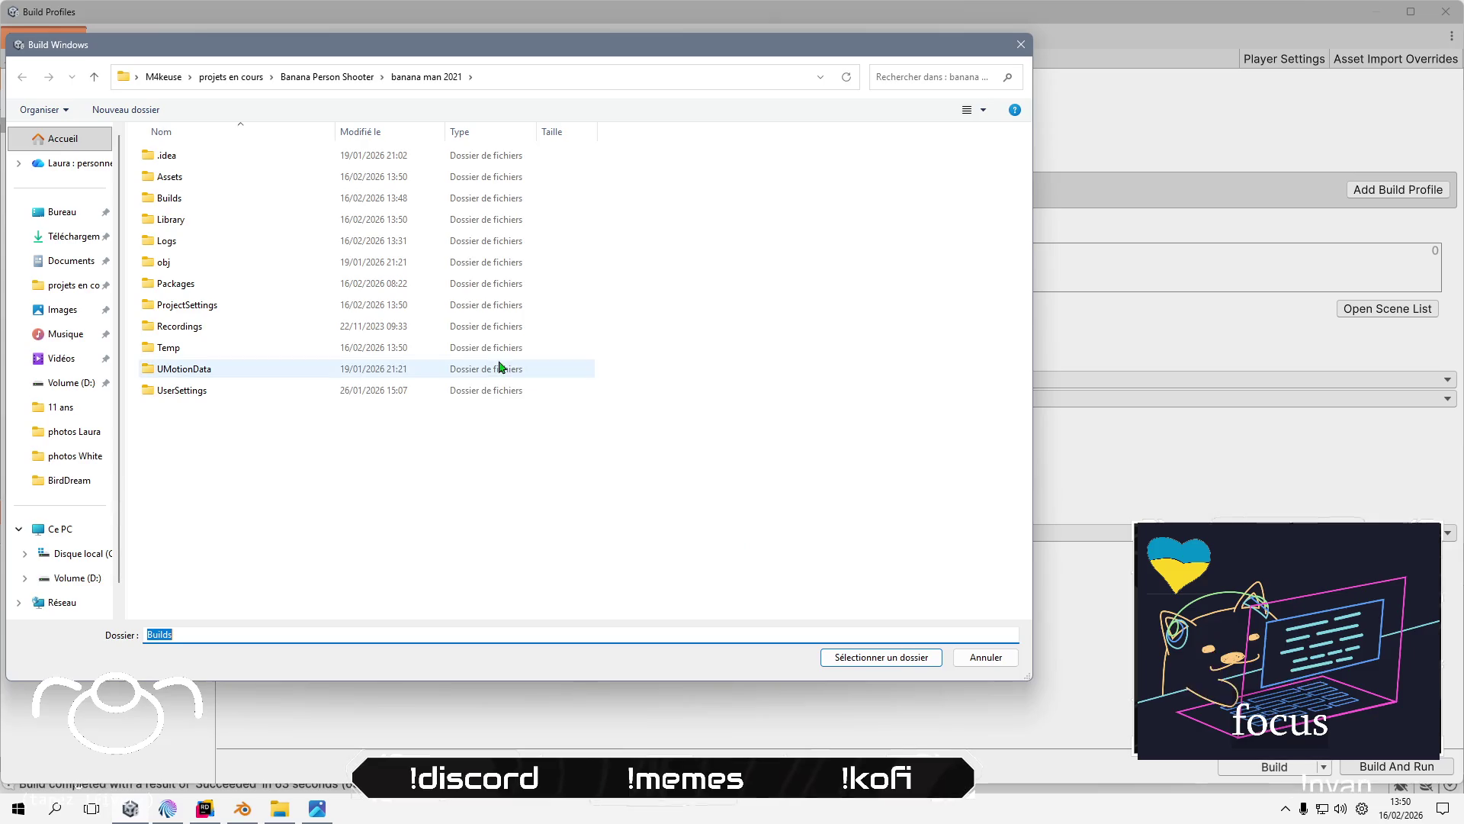
pyautogui.doubleClick(238, 201)
pyautogui.click(837, 656)
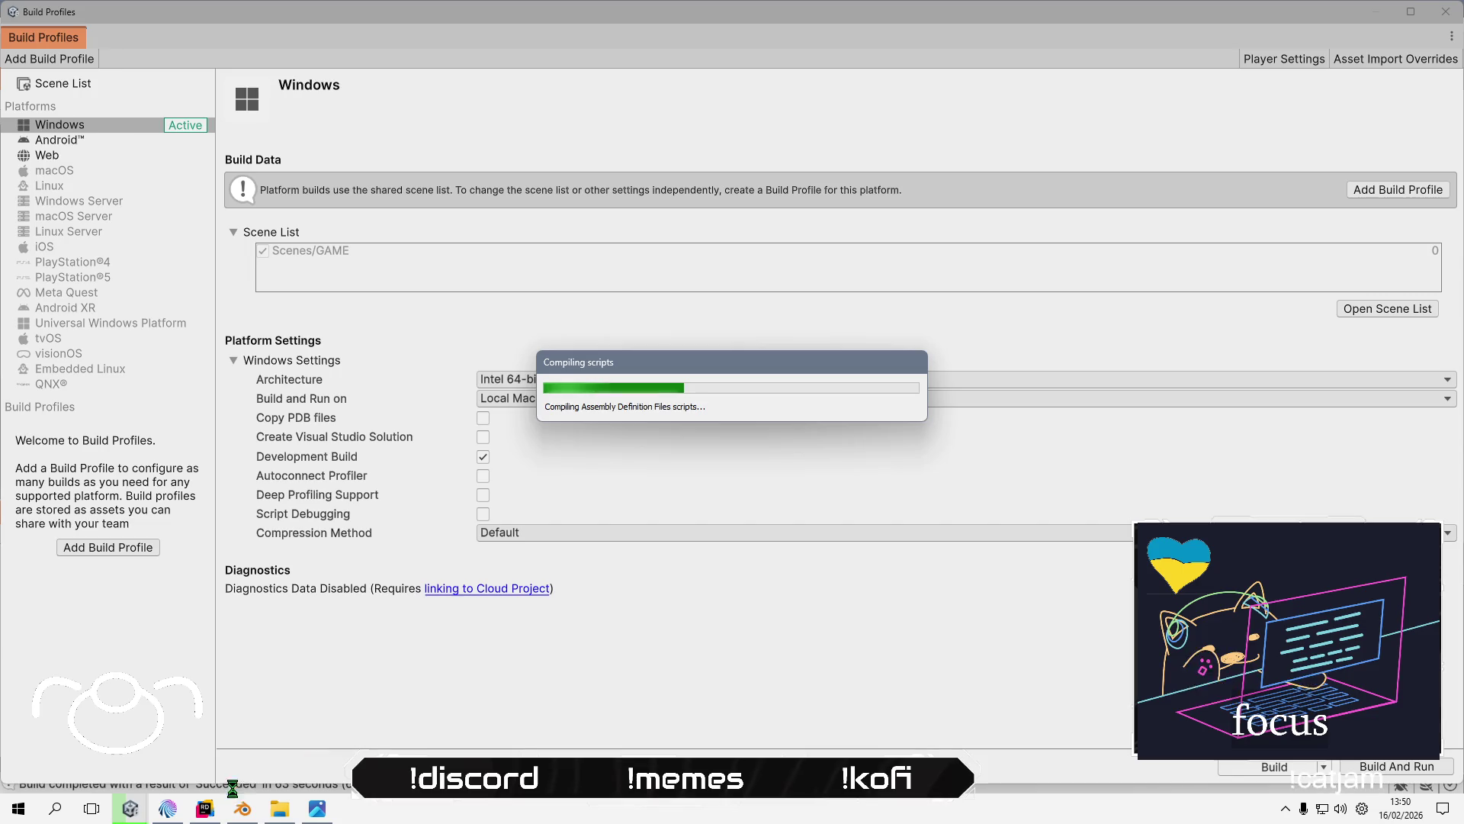
# - Reply in the stream chat while the build runs
pyautogui.click(182, 813)
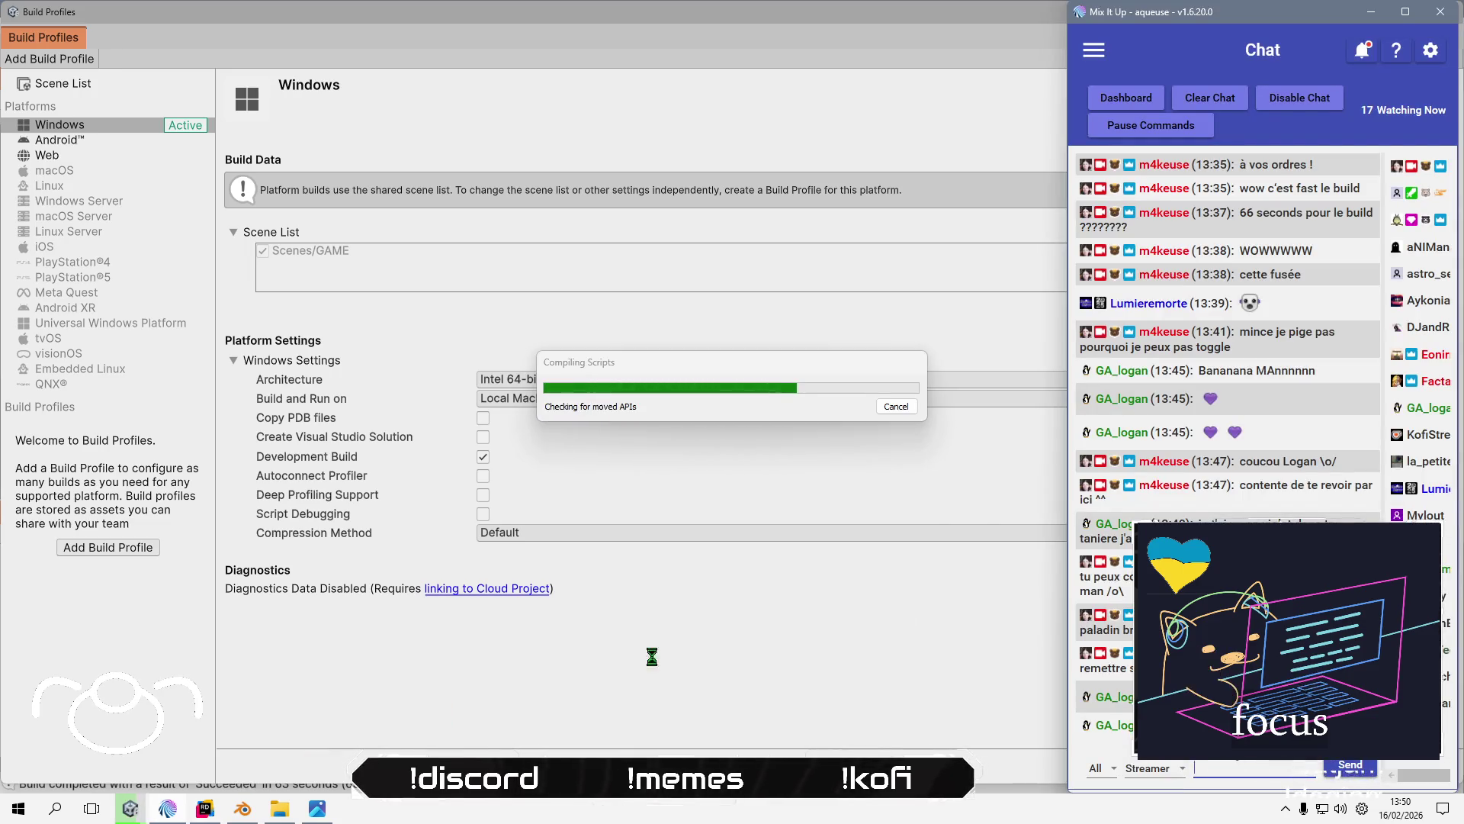
pyautogui.click(793, 397)
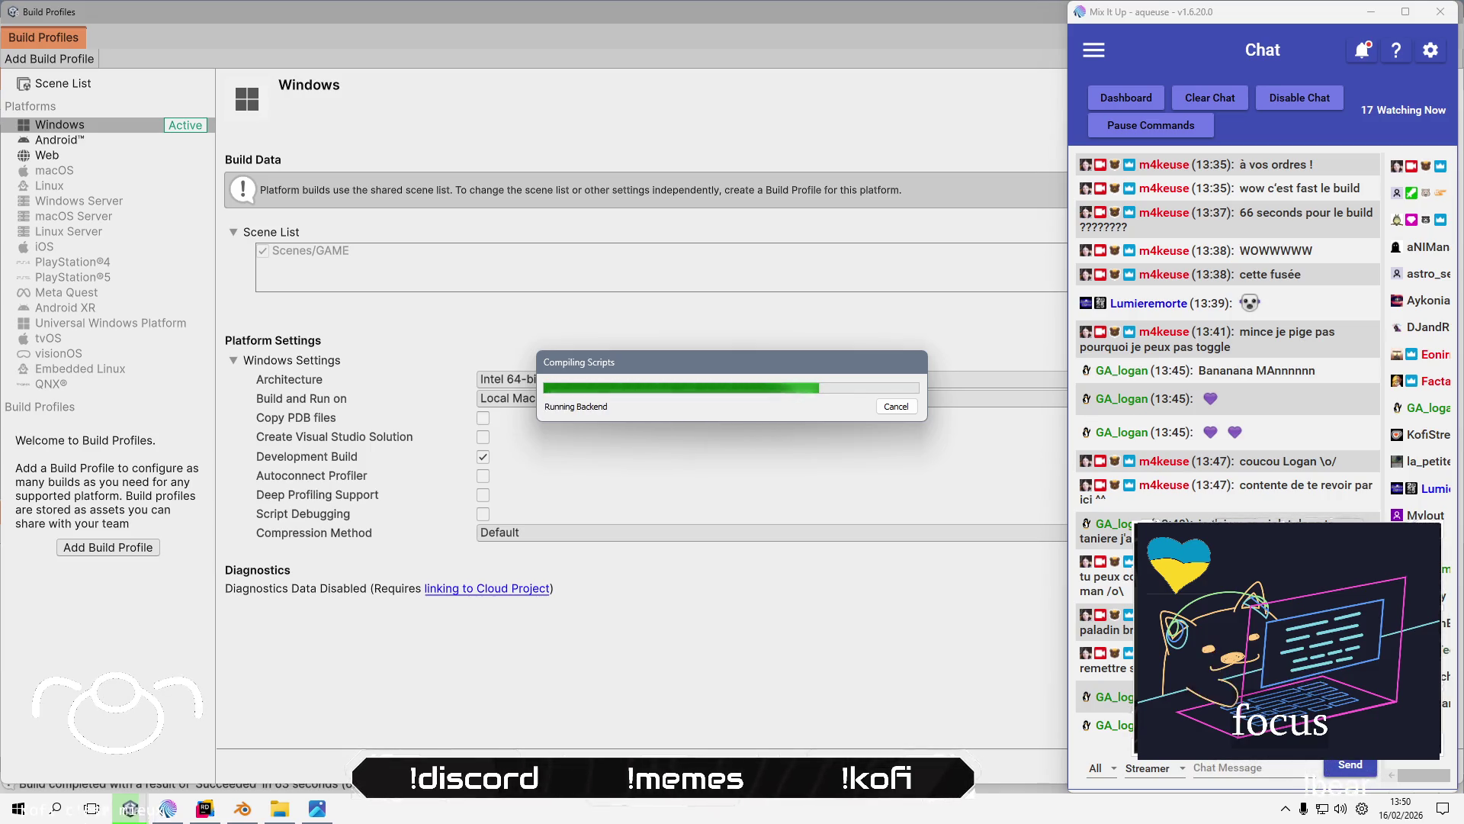
pyautogui.click(1233, 770)
pyautogui.write("ça change tout d'a")
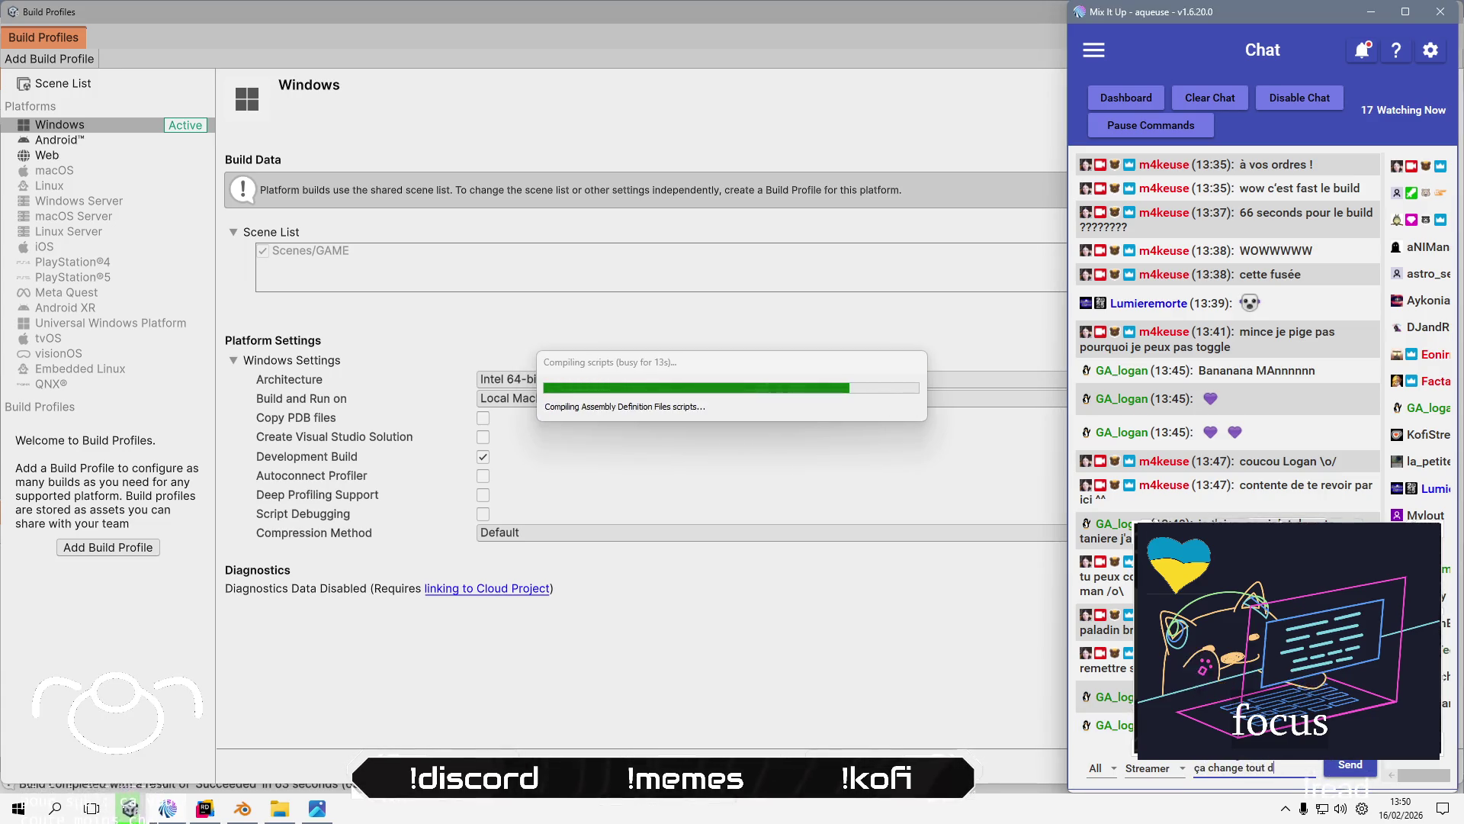
pyautogui.write(' des gens qui')
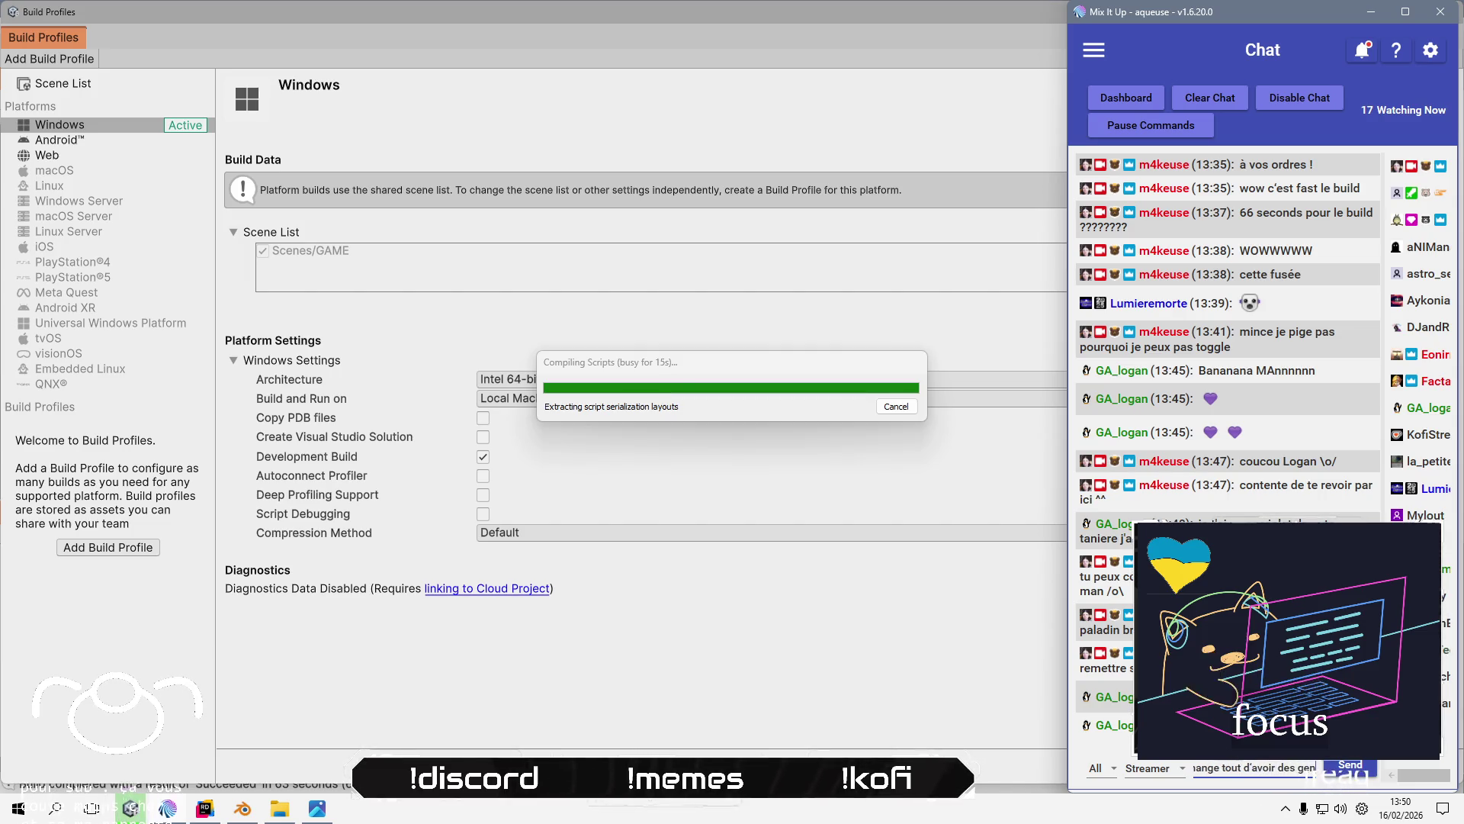
pyautogui.write(' attendent u')
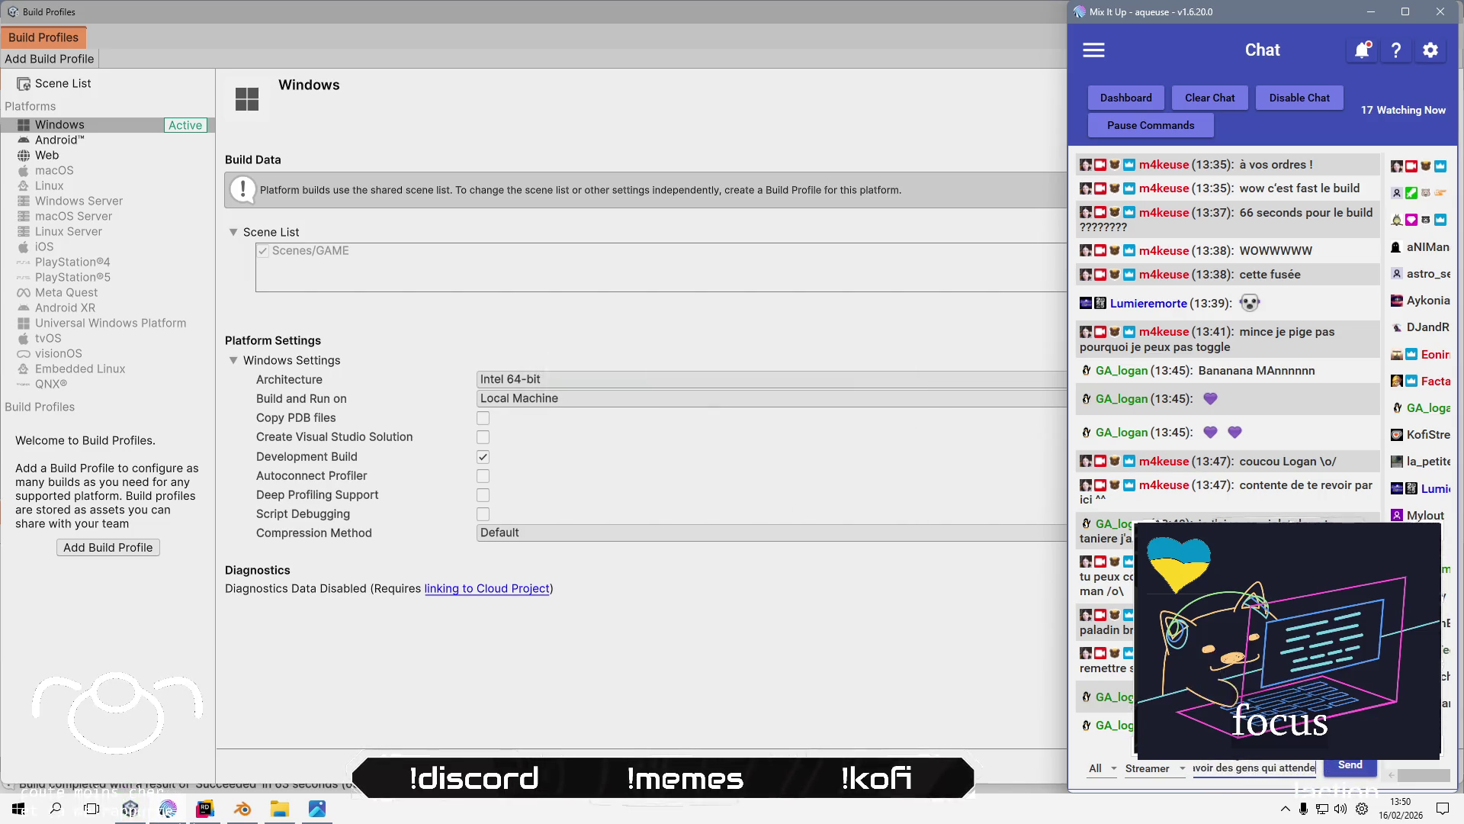
pyautogui.write('n prohe')
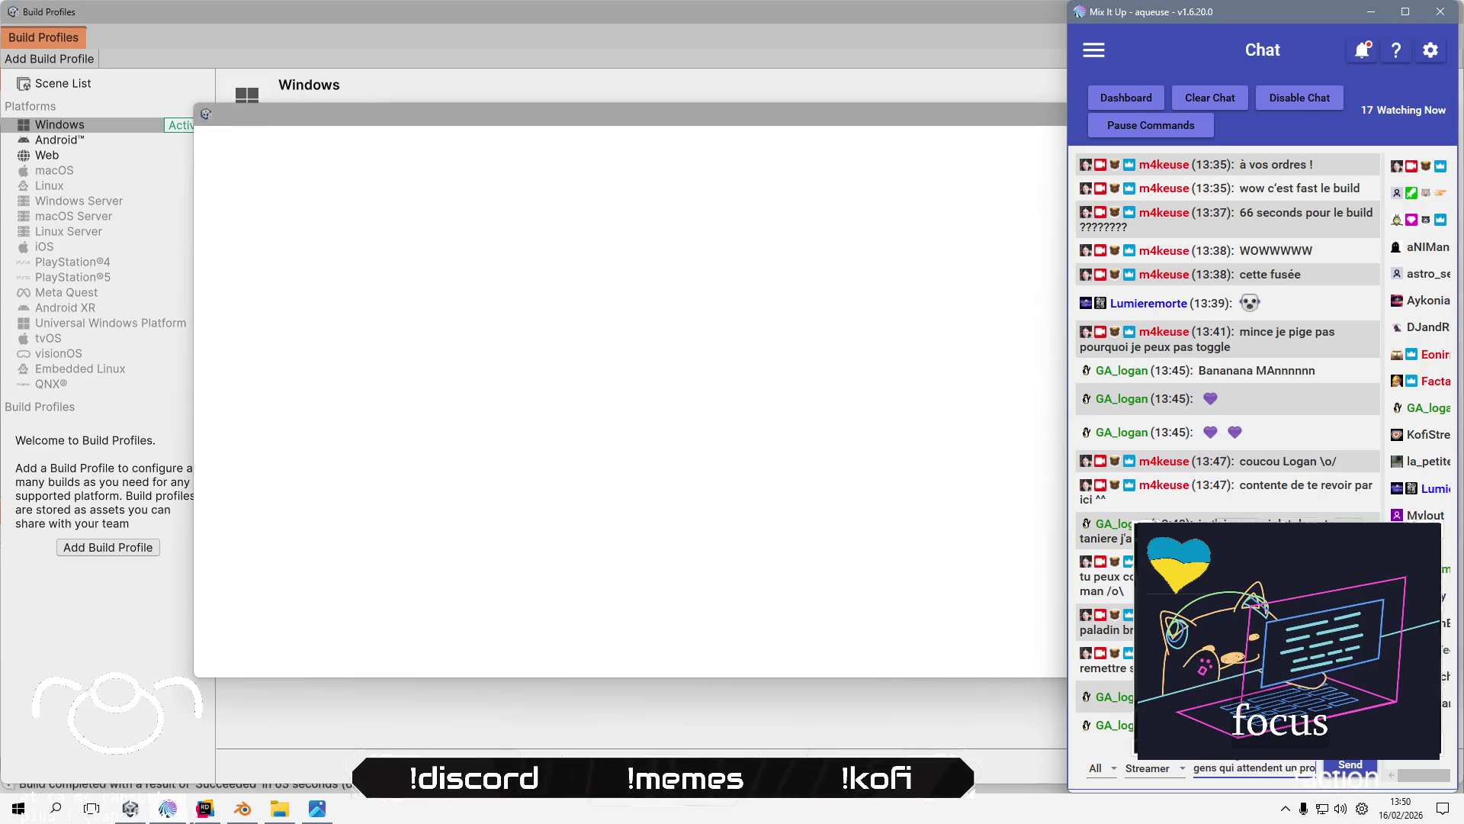
pyautogui.press('BackSpace')
pyautogui.press('BackSpace')
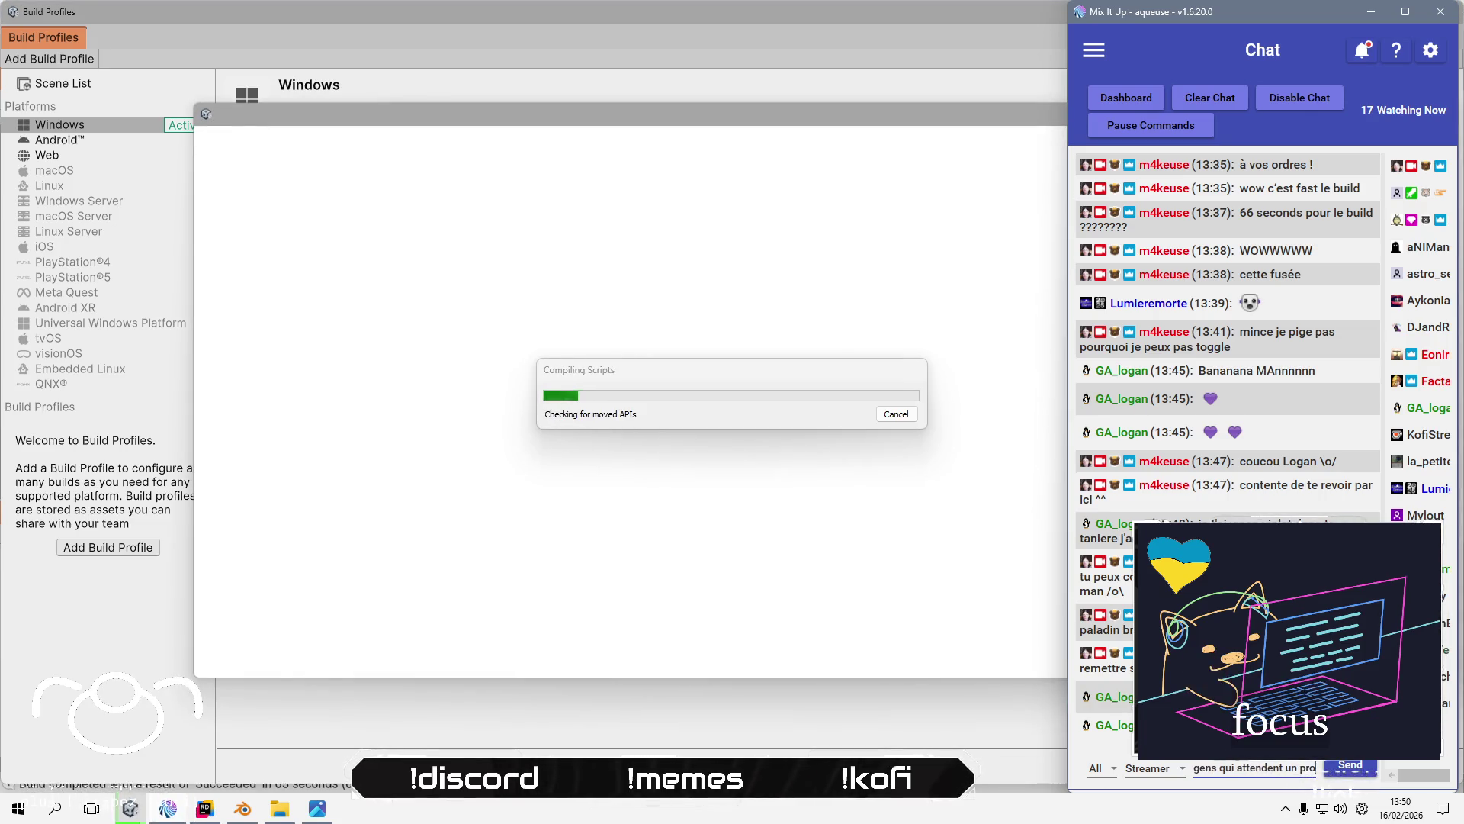
pyautogui.write('... enfin pour')
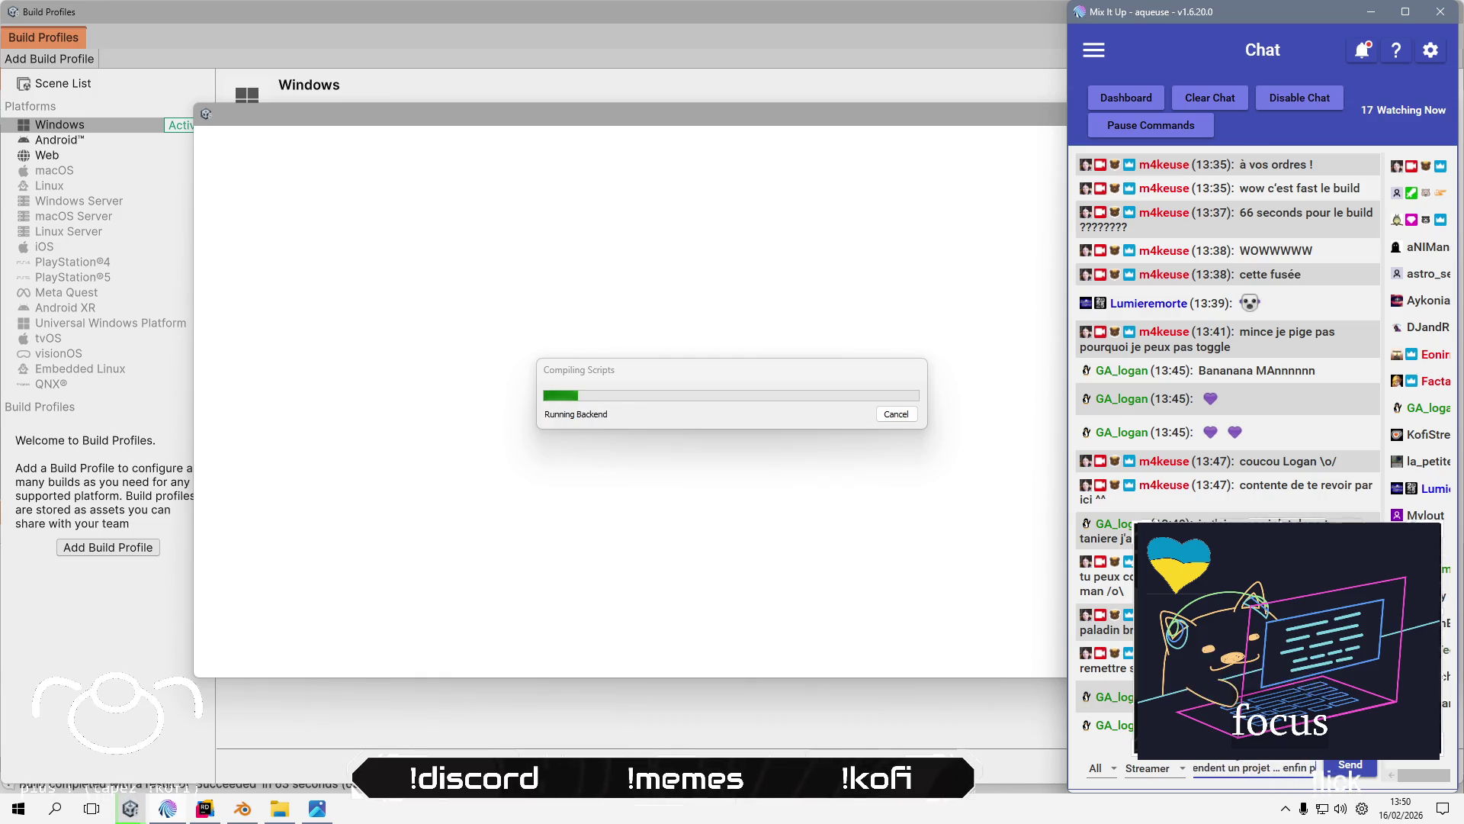
pyautogui.write(' moi en tout cas oui')
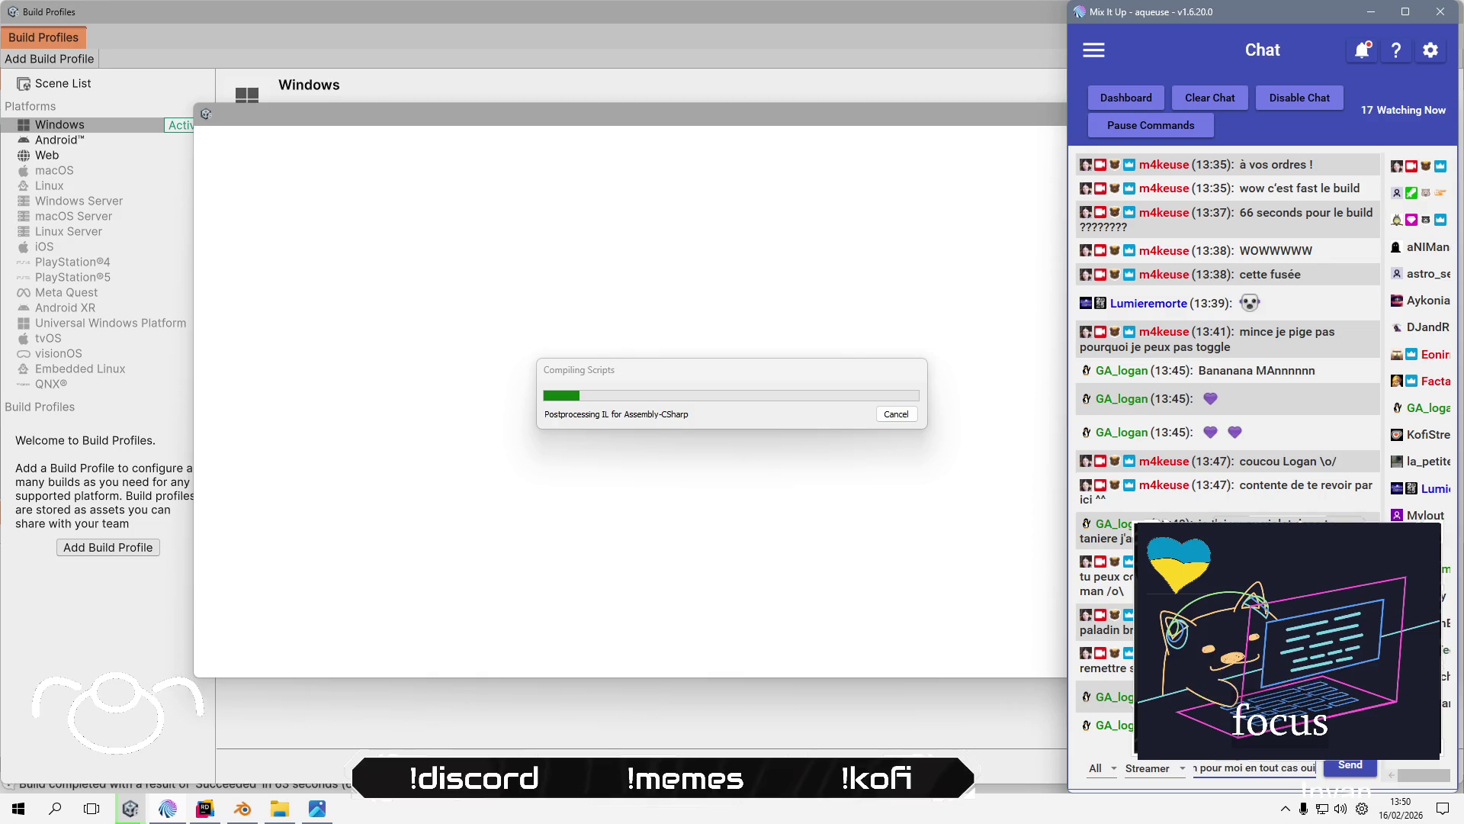
pyautogui.press('Return')
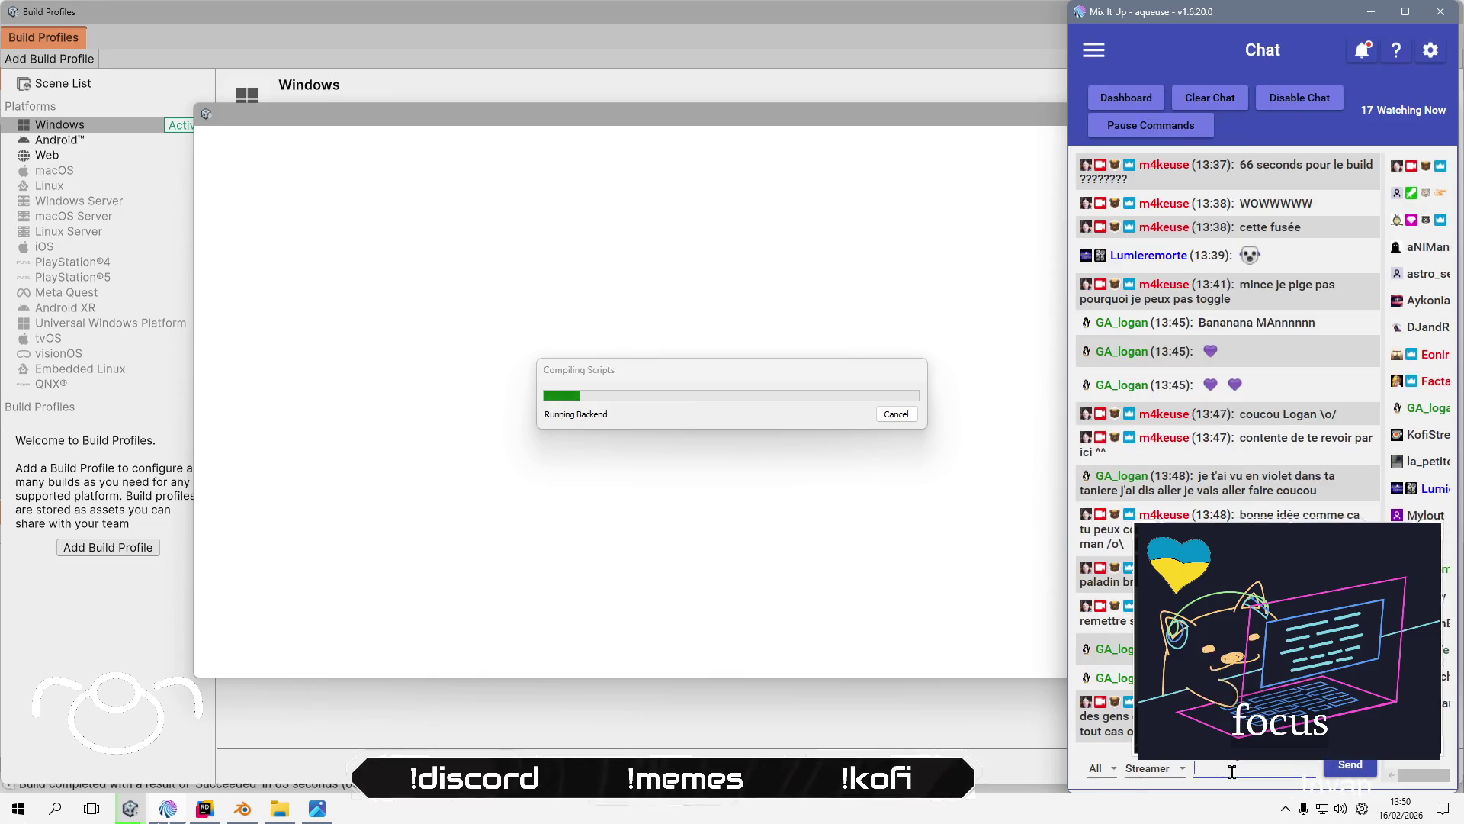
# - Wait for the build to finish and launch the new executable from Builds
pyautogui.click(693, 414)
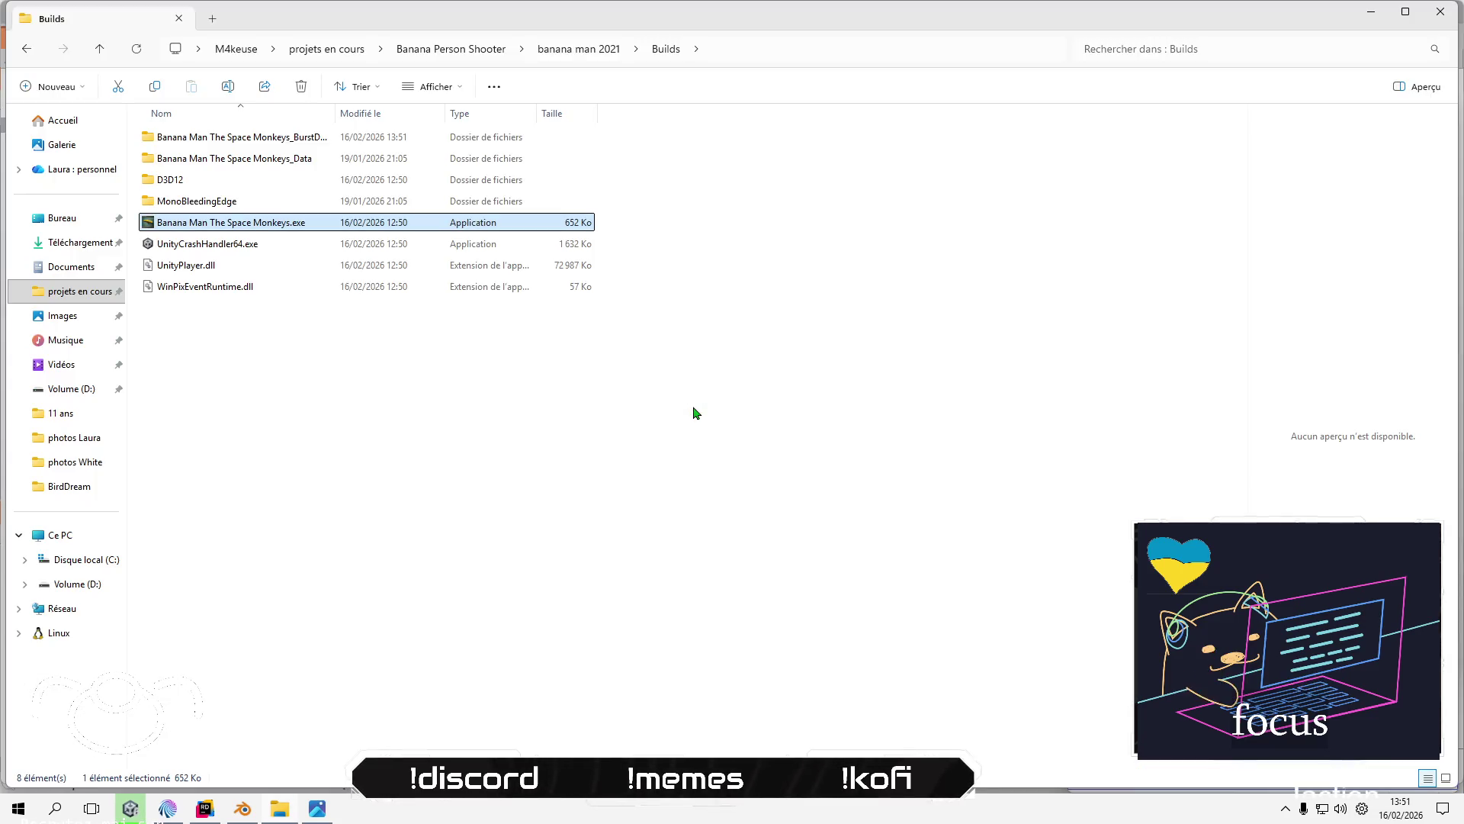
pyautogui.click(496, 494)
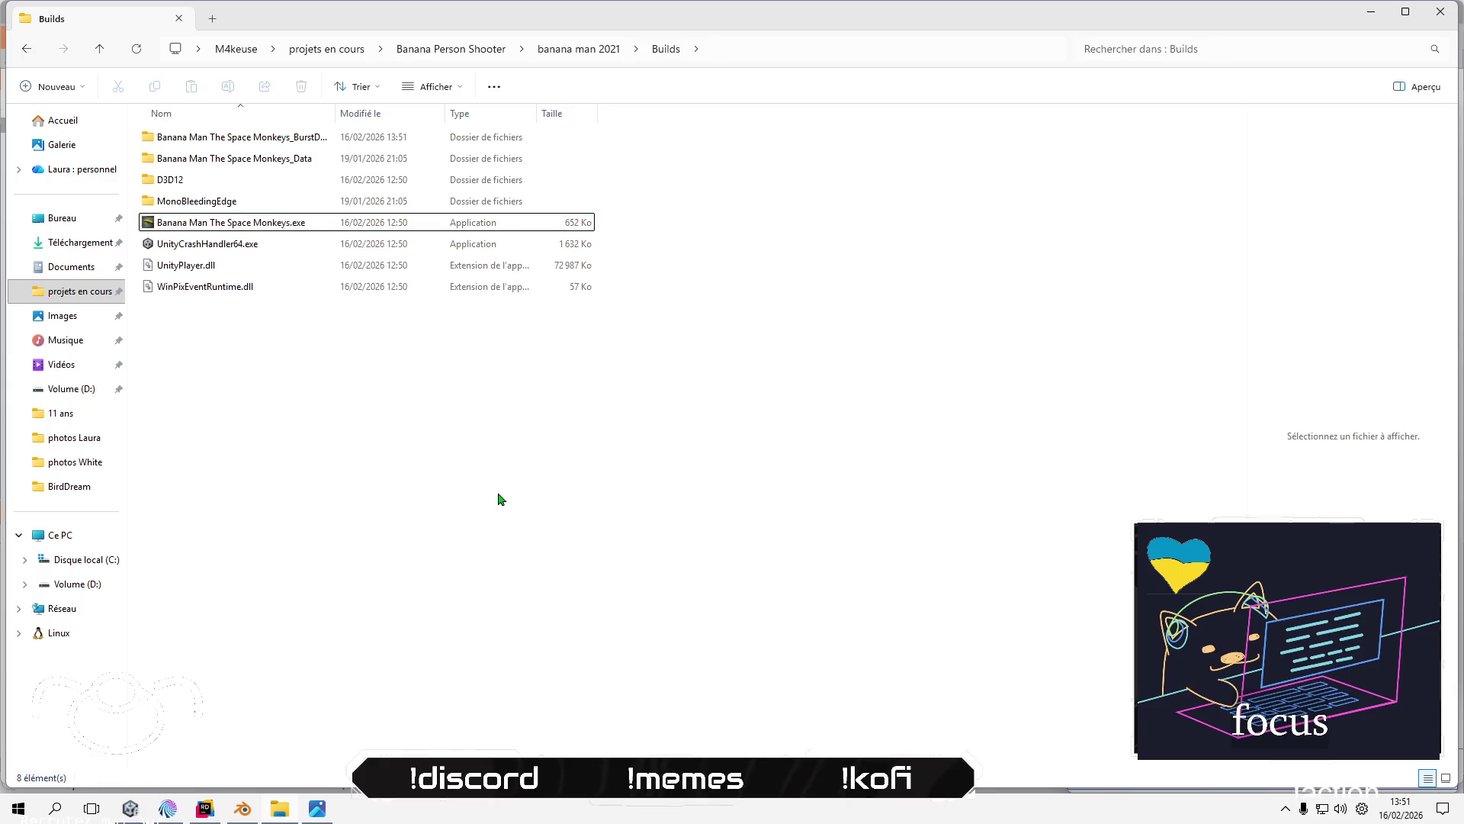
pyautogui.doubleClick(300, 229)
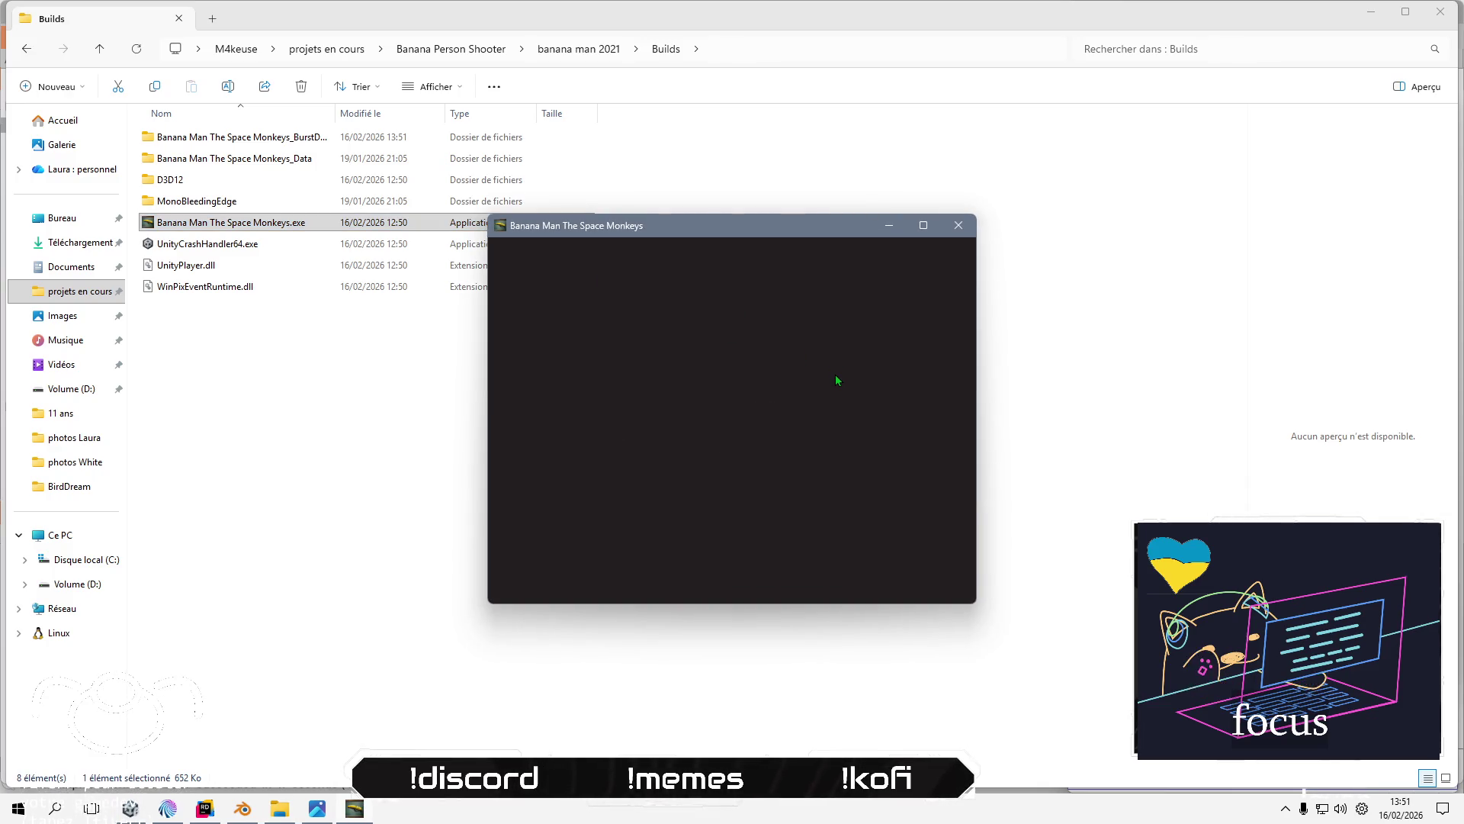
# - Open the game's video settings and set the window style to plein écran
pyautogui.click(747, 580)
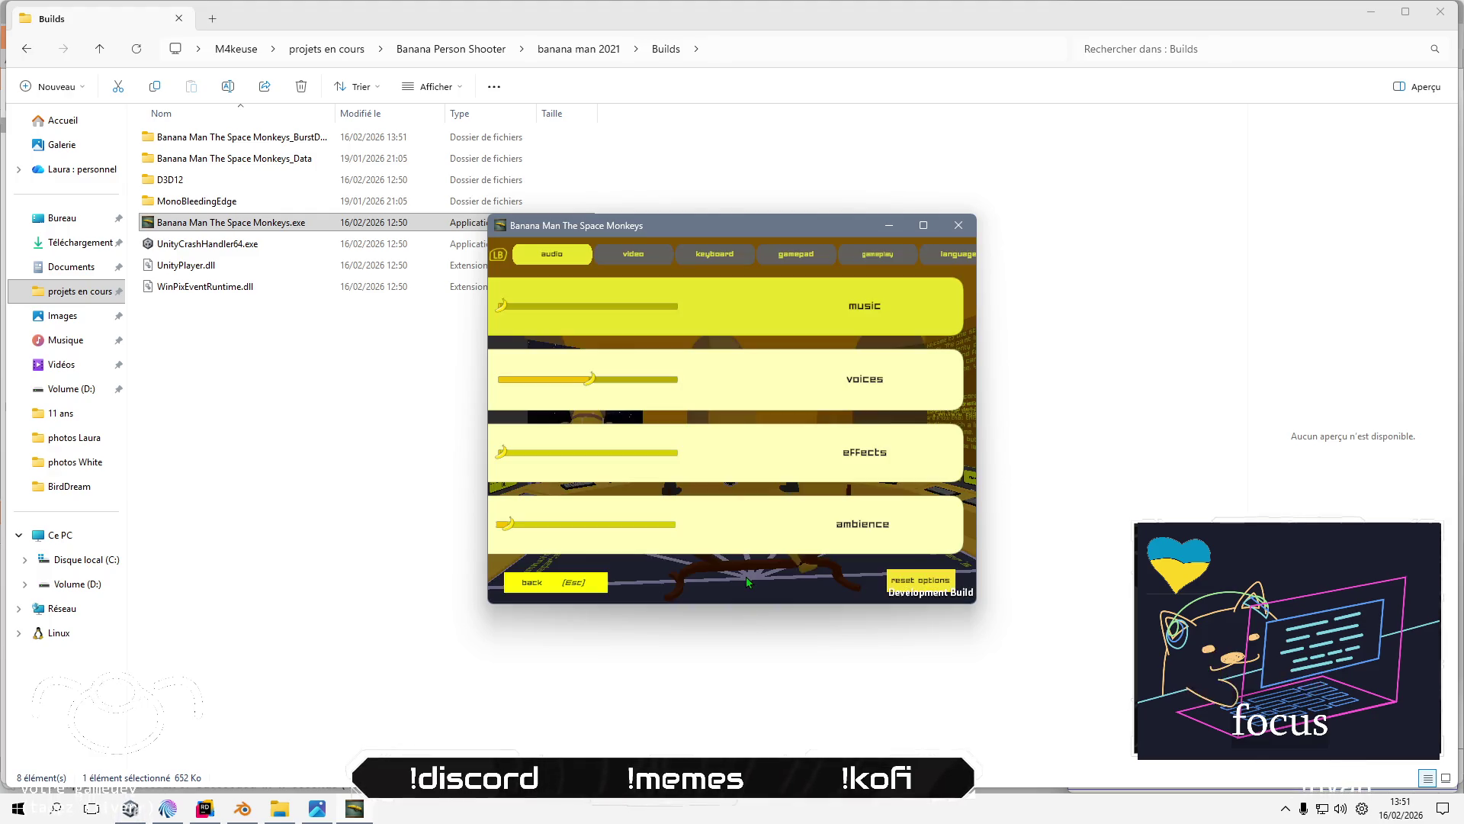
pyautogui.click(633, 253)
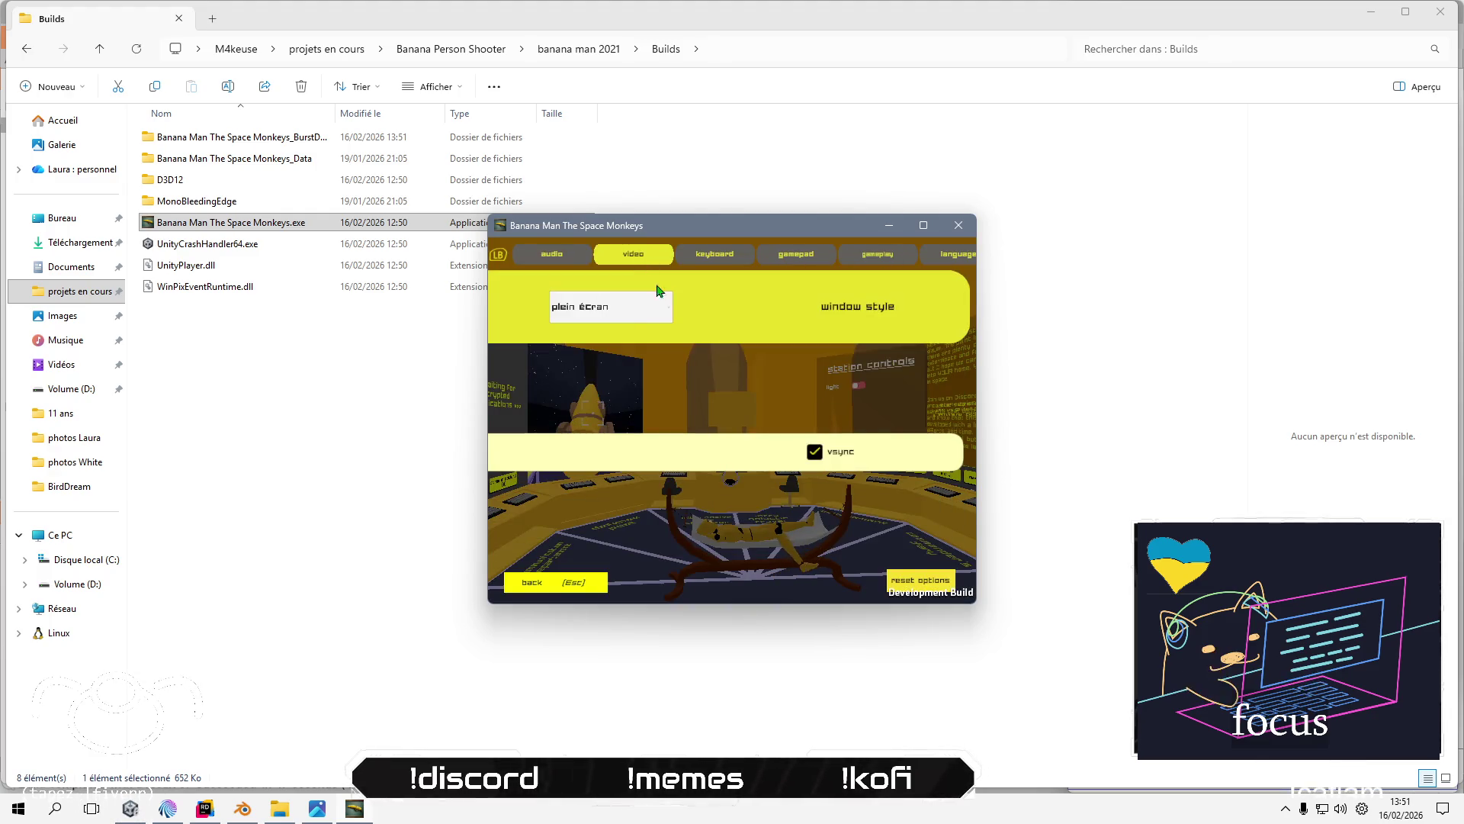
pyautogui.click(630, 309)
pyautogui.click(593, 335)
pyautogui.click(599, 320)
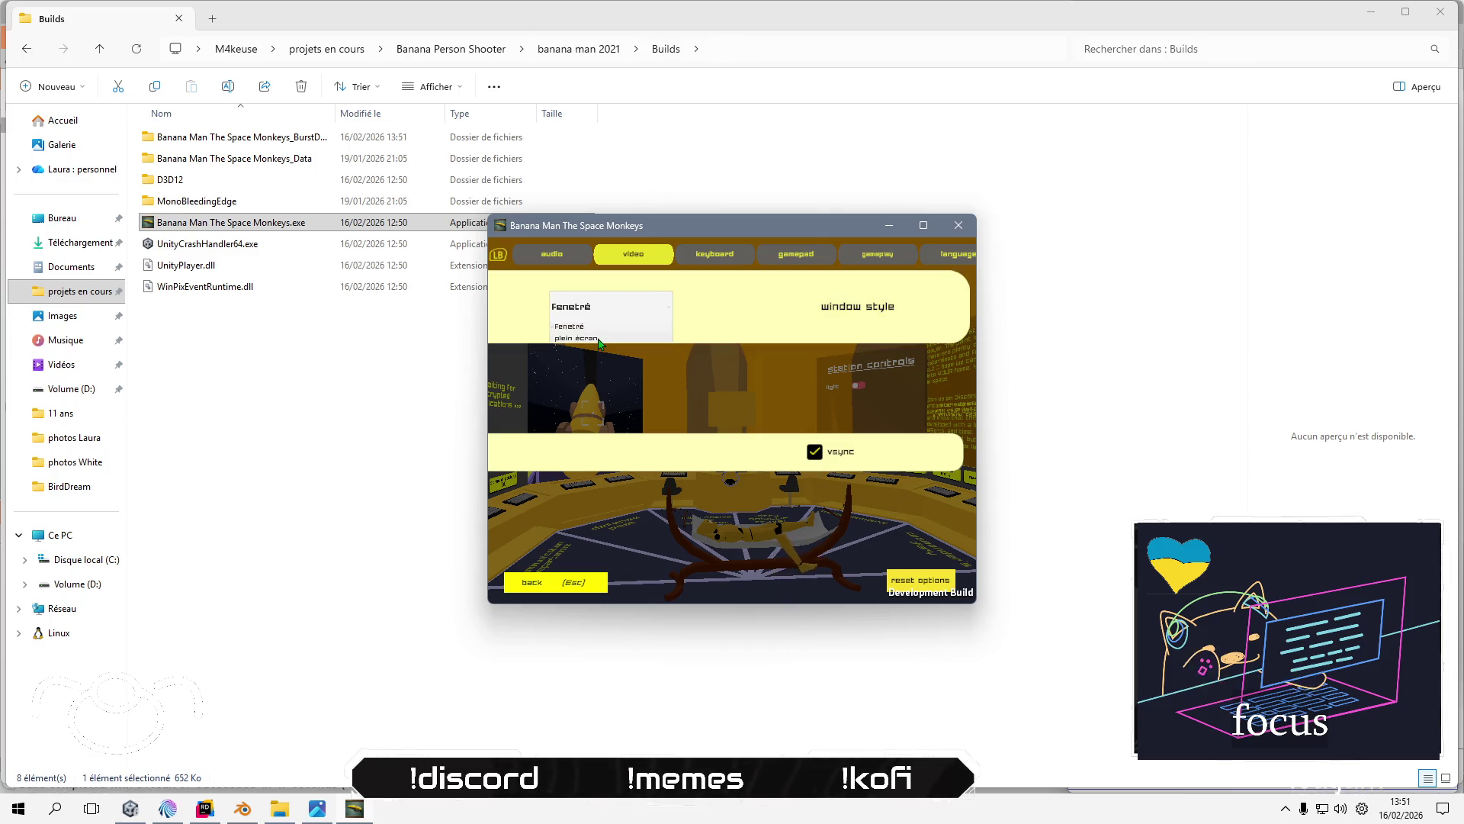
pyautogui.click(600, 339)
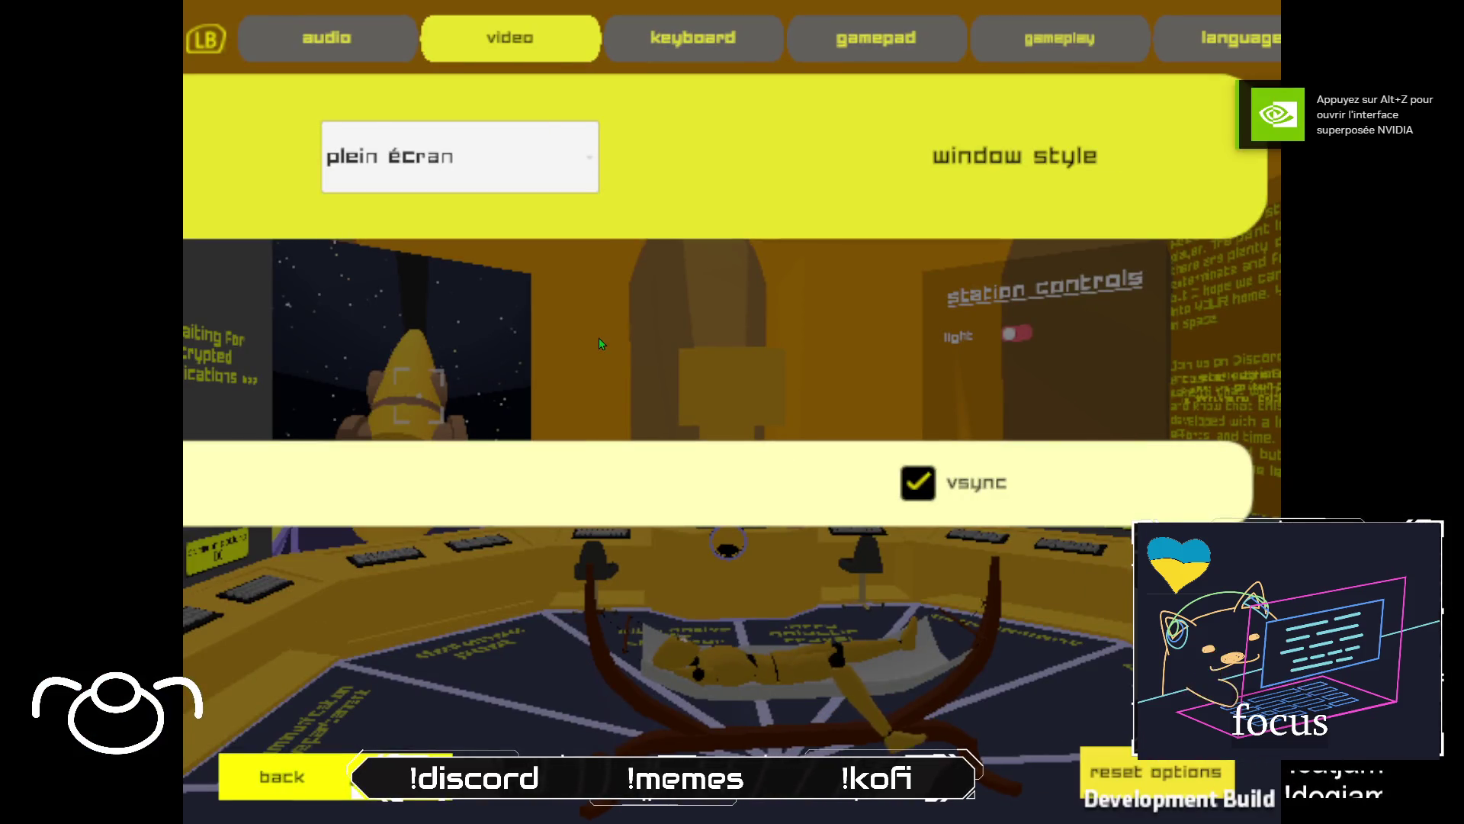
# - Switch the window style to Fenetré and back to plein écran
pyautogui.click(435, 171)
pyautogui.click(426, 202)
pyautogui.click(610, 314)
pyautogui.click(610, 337)
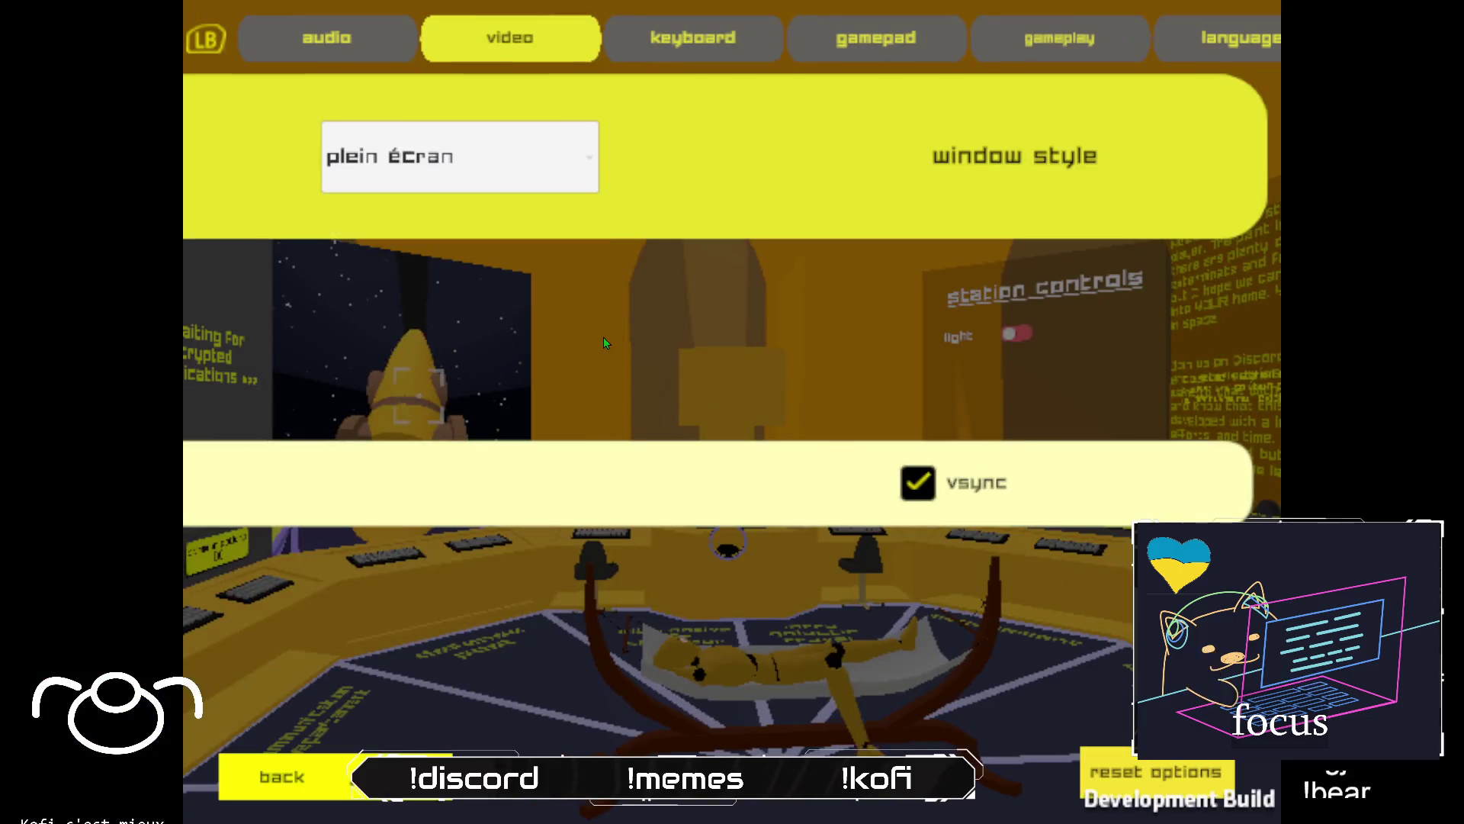
# - Exit to the game's main menu and return to the Builds folder
pyautogui.click(725, 377)
pyautogui.press('Escape')
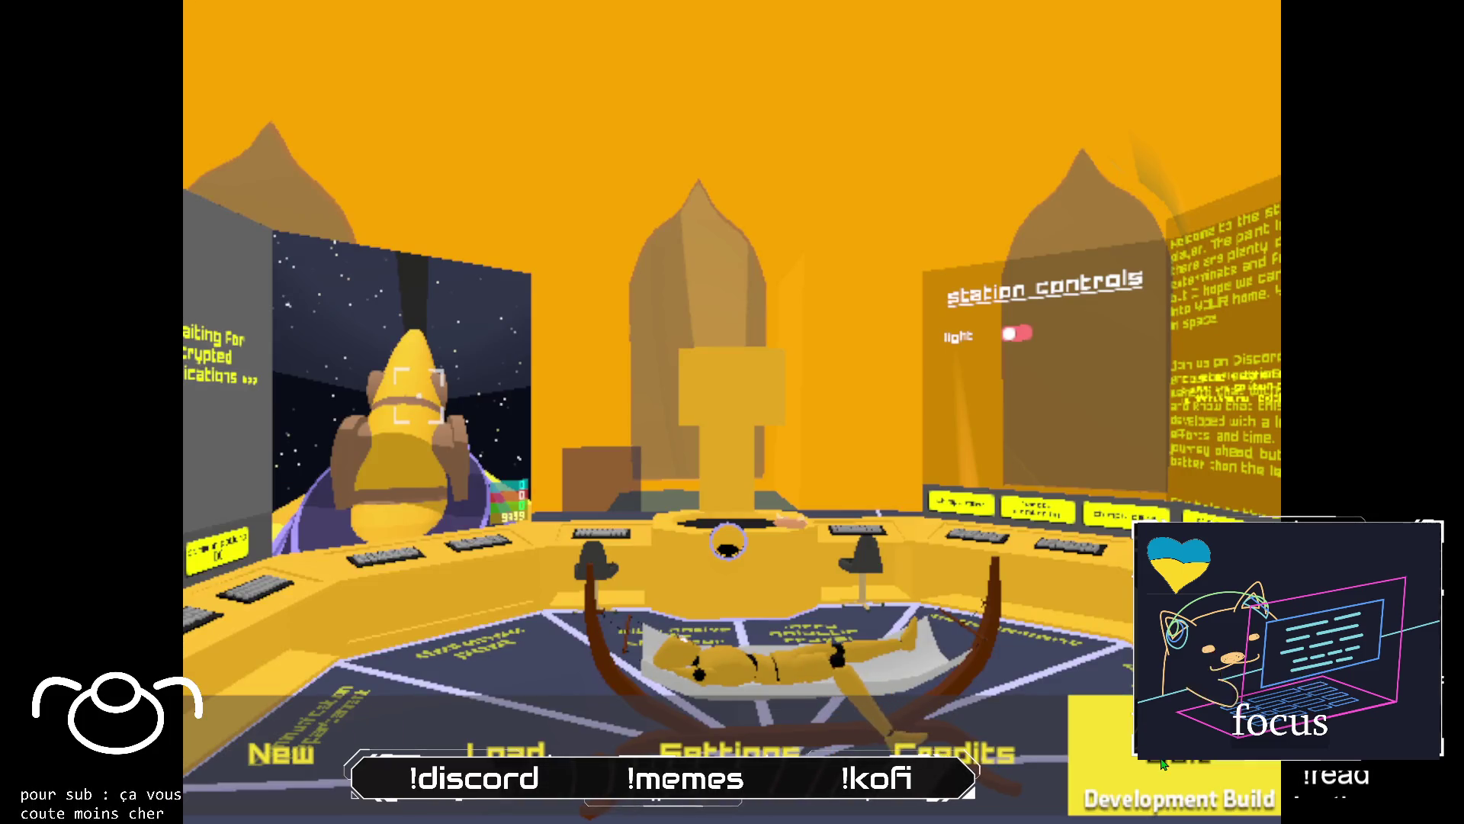
pyautogui.hotkey('alt', 'Tab')
pyautogui.click(327, 379)
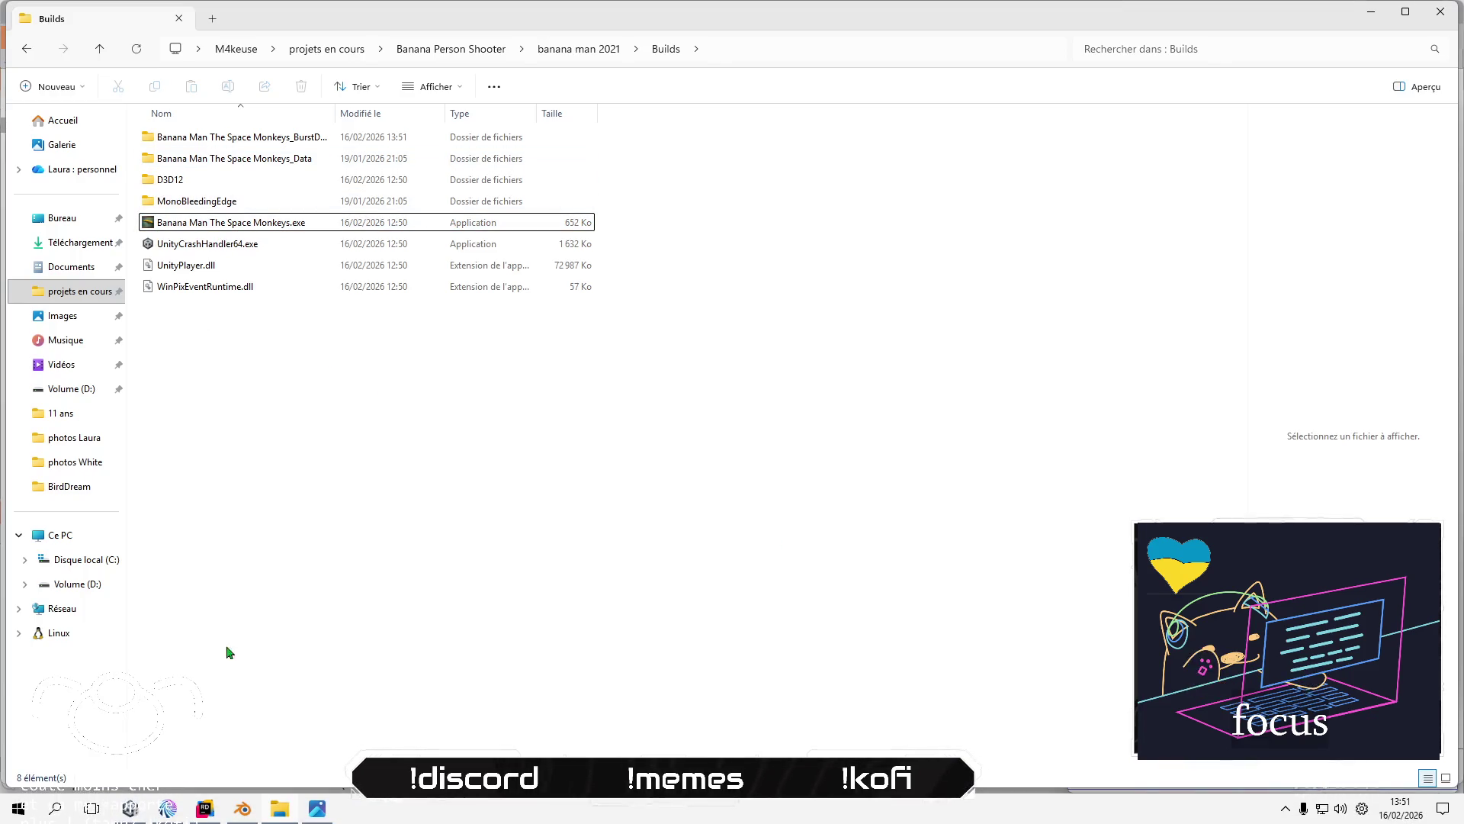
# - Return to the Unity editor and close the Addressables report and Build Profiles
pyautogui.click(216, 814)
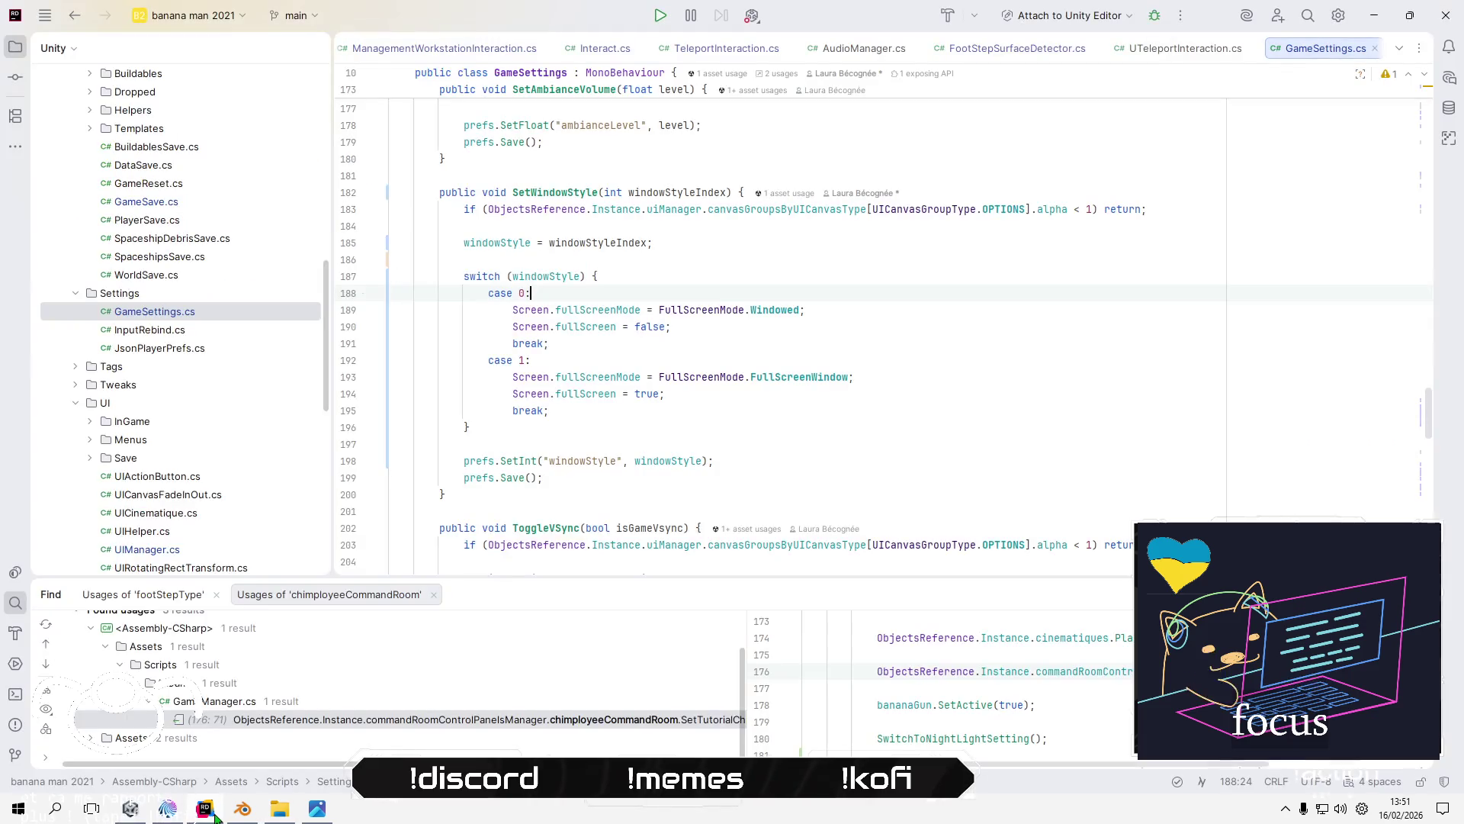
pyautogui.click(128, 813)
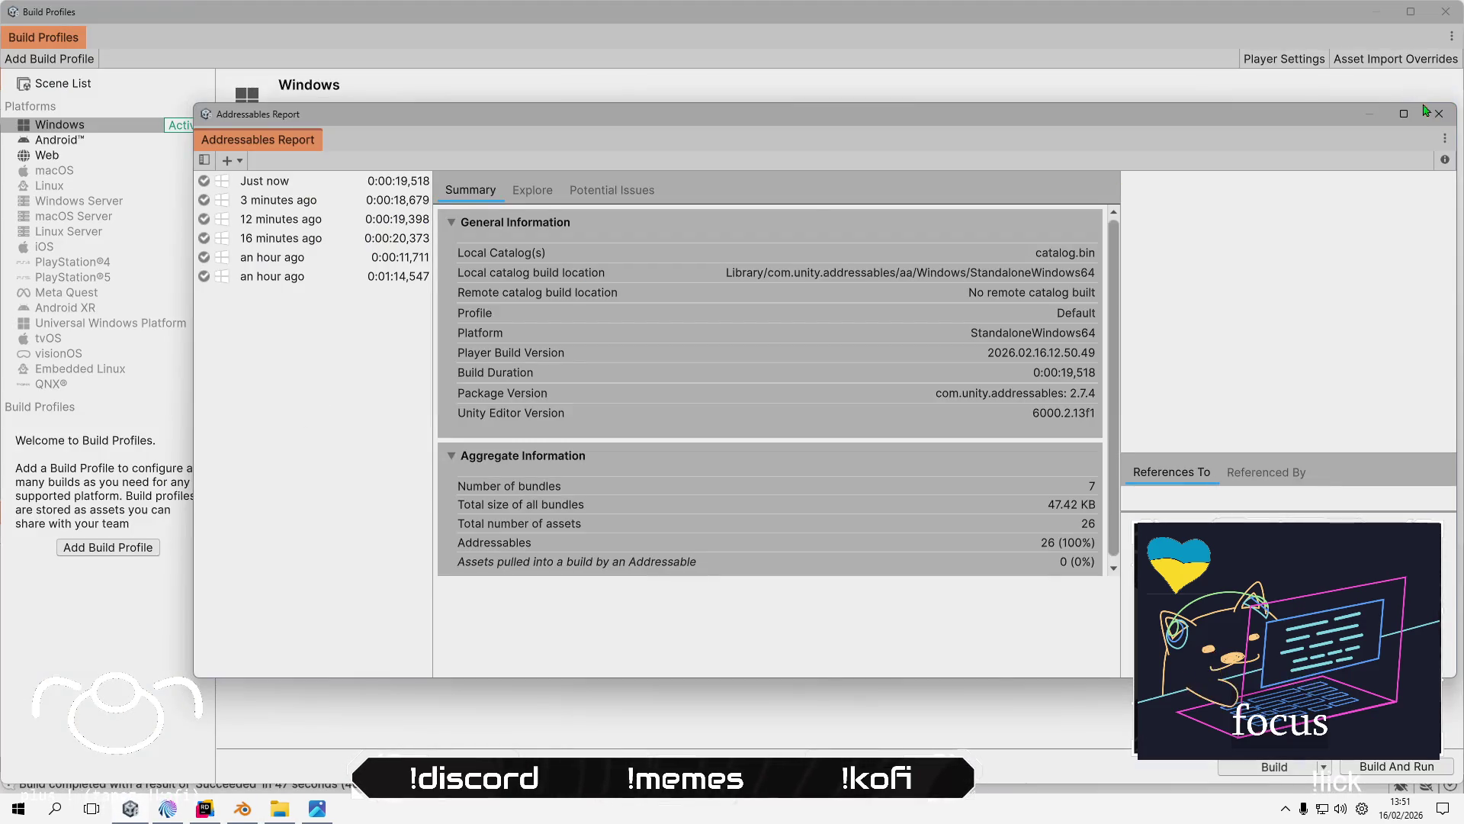
pyautogui.click(1436, 112)
pyautogui.click(1452, 17)
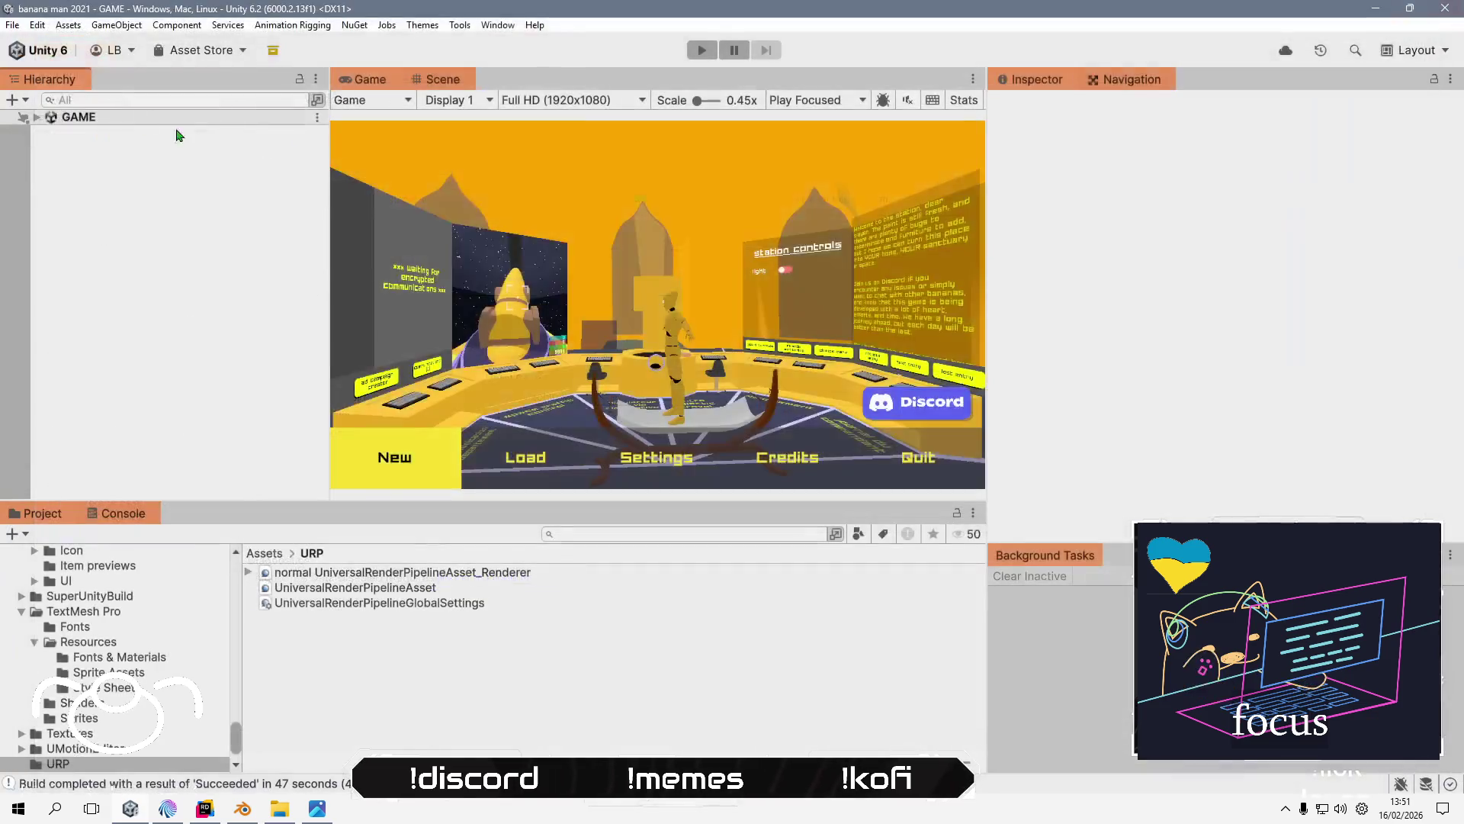
# - Open Project Settings and show the Player's Resolution and Presentation section
pyautogui.click(13, 25)
pyautogui.click(13, 25)
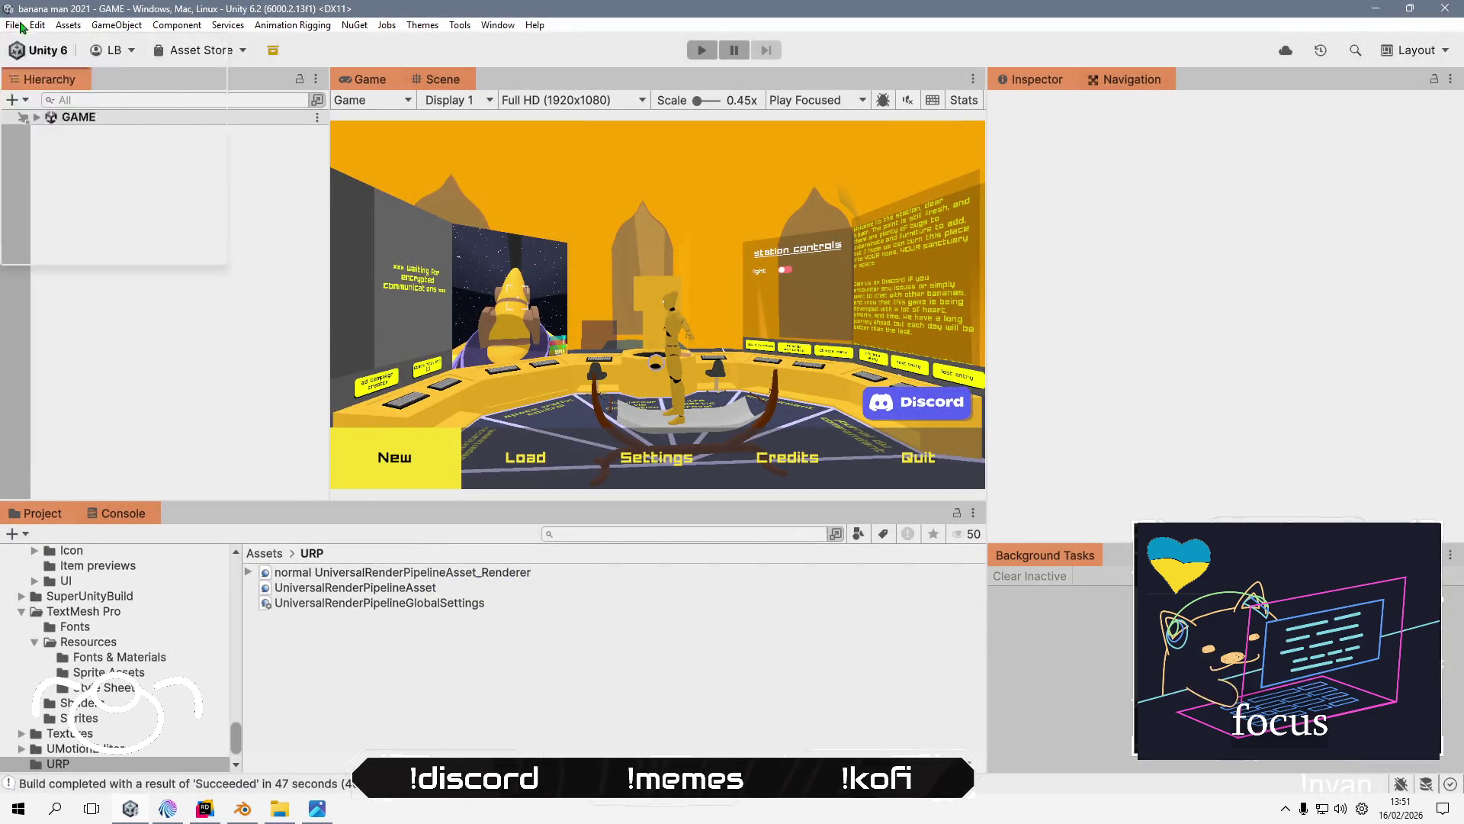
pyautogui.click(36, 24)
pyautogui.click(89, 488)
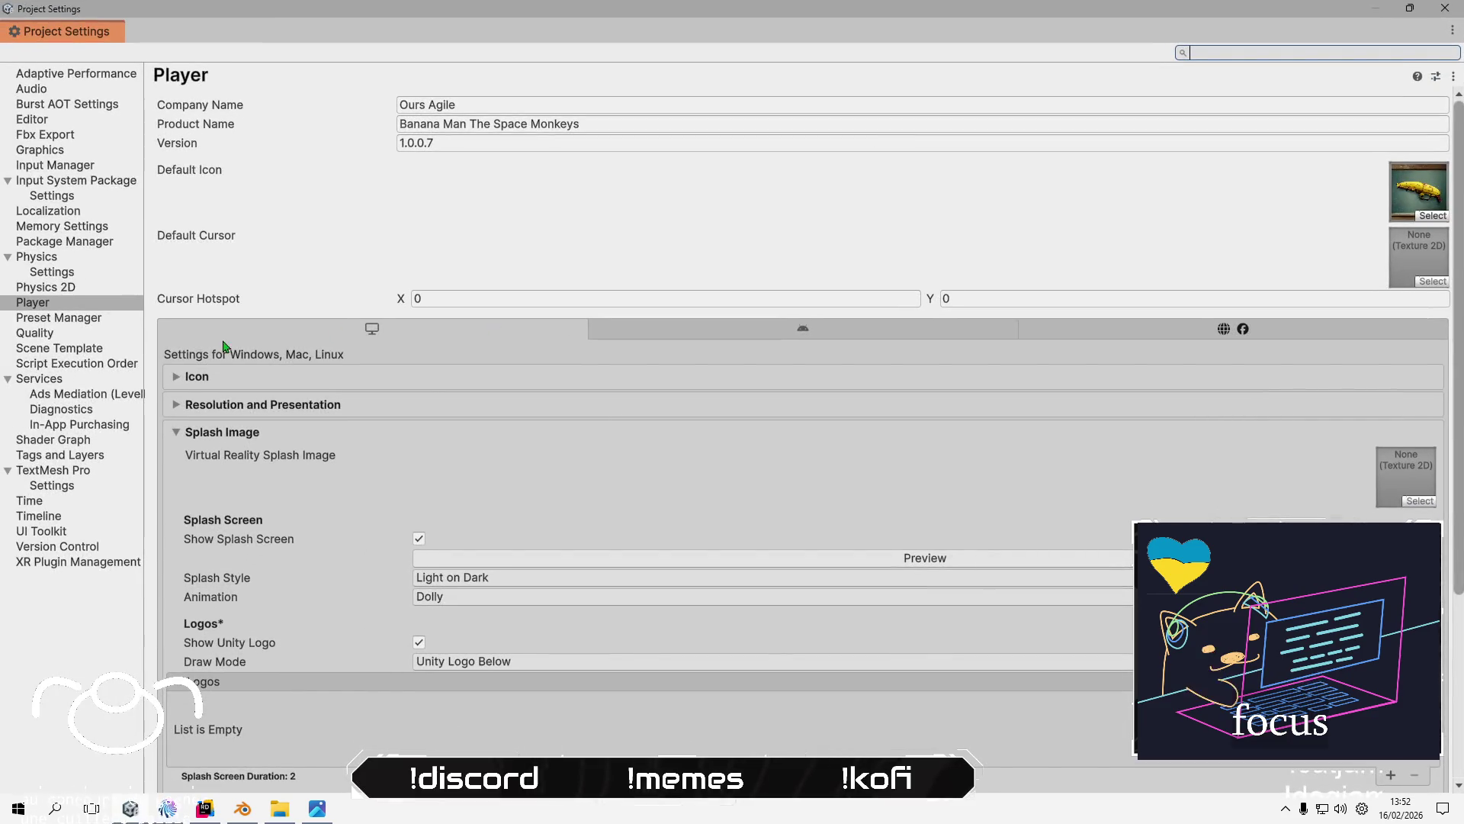
pyautogui.click(275, 405)
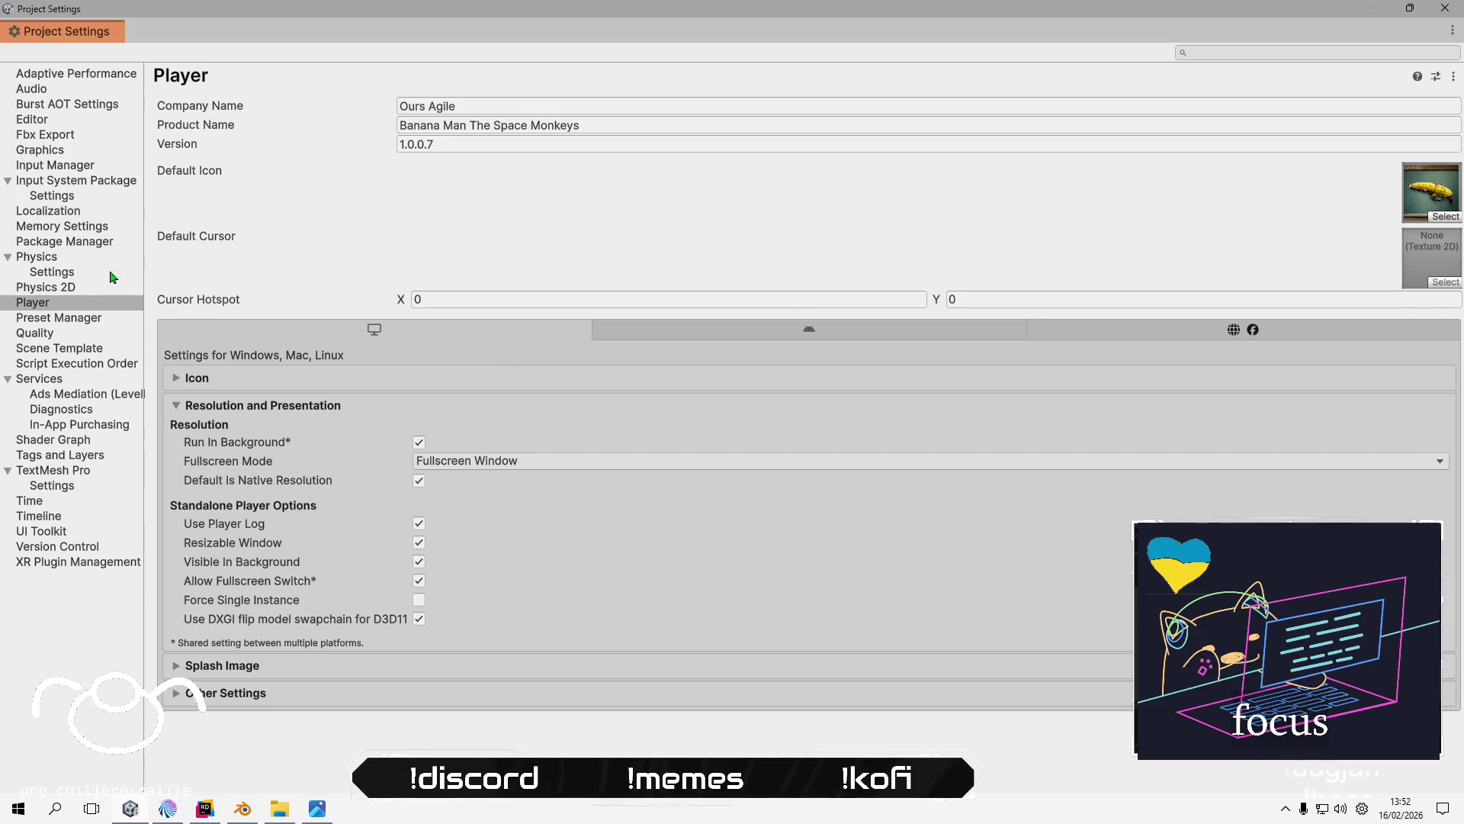
# - Browse the Quality settings, then go back to the Player page
pyautogui.click(63, 332)
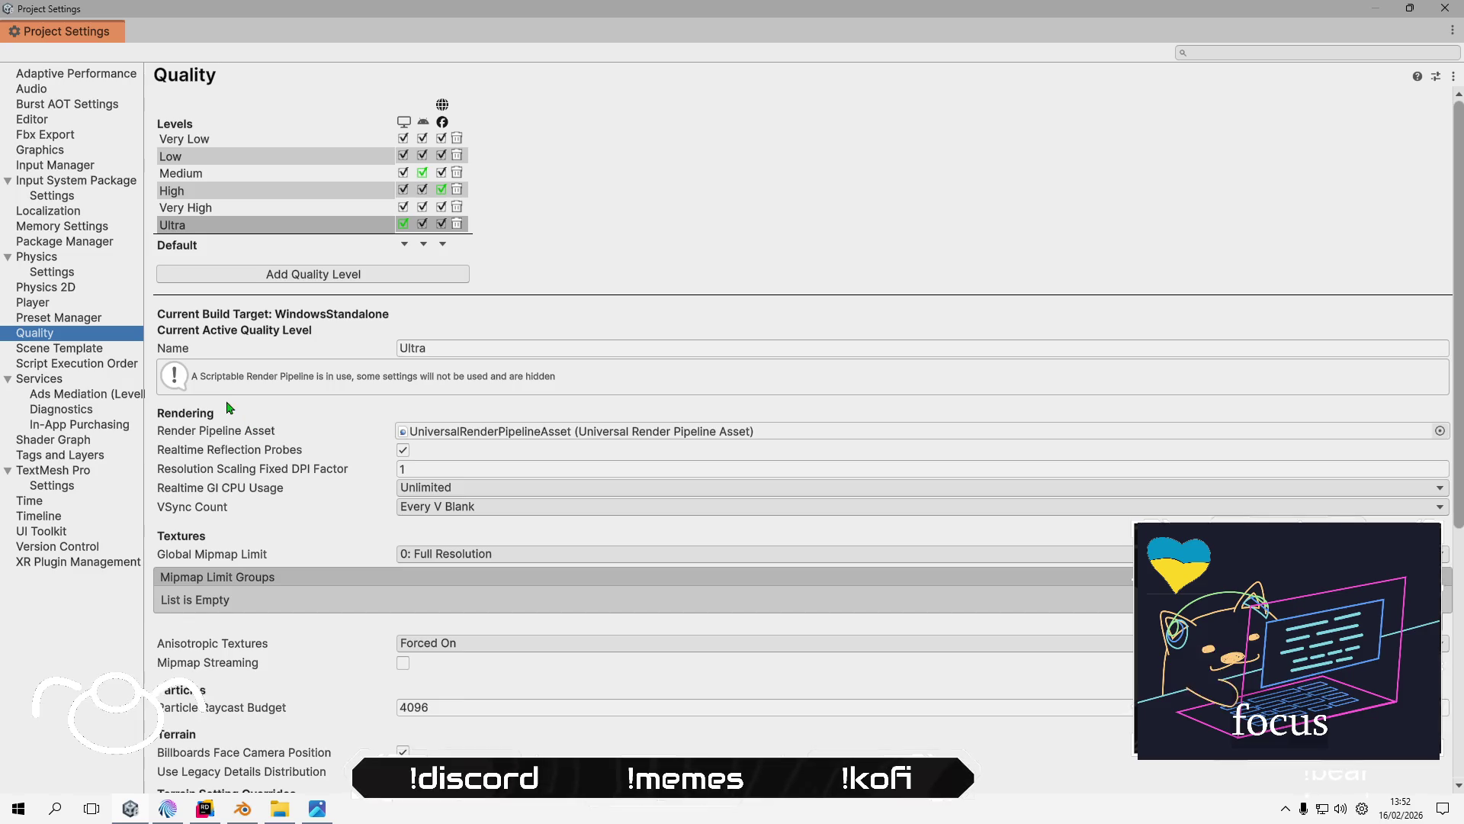
pyautogui.scroll(-10, 260, 388)
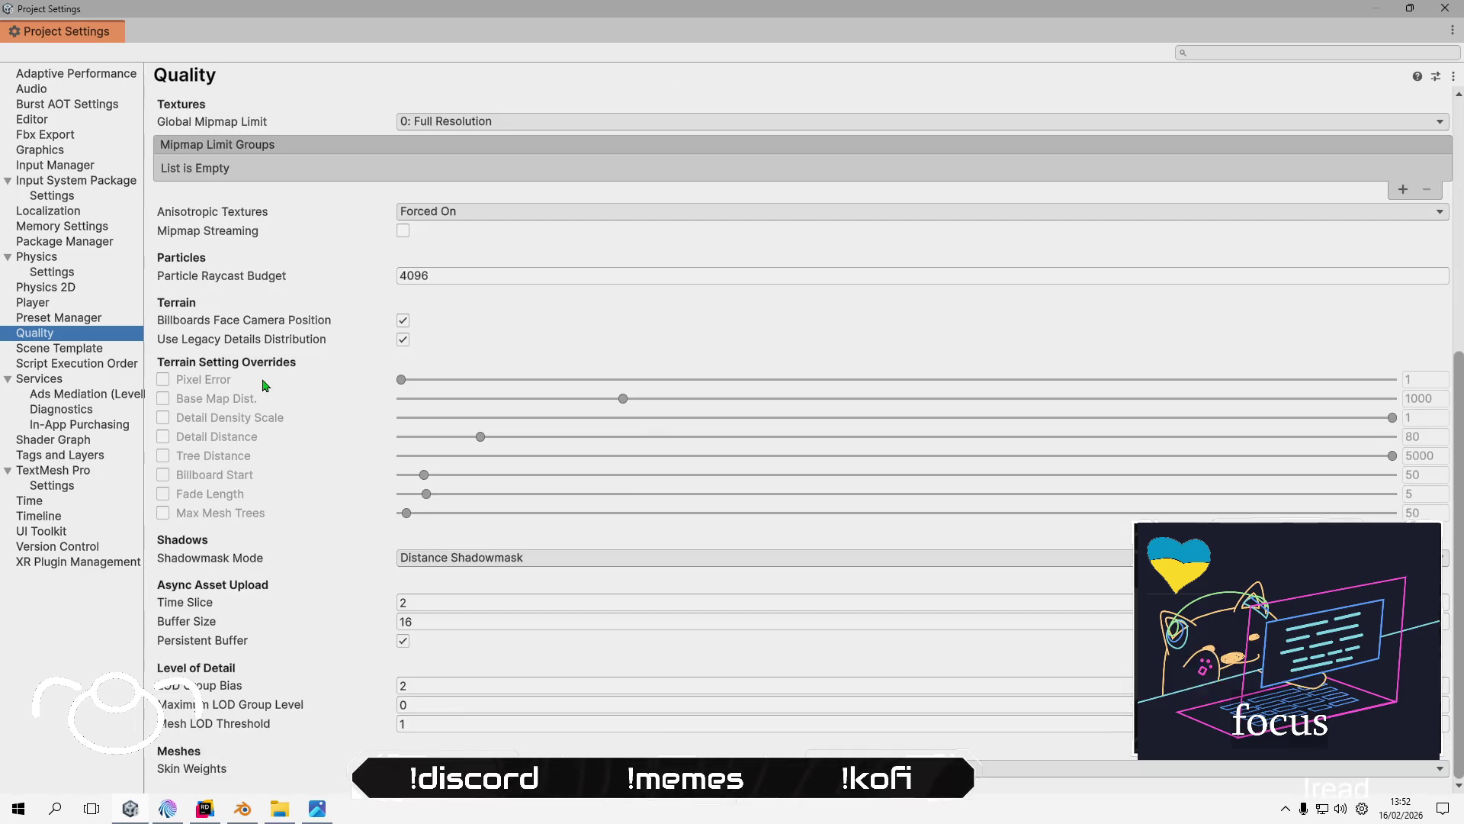
pyautogui.scroll(10, 265, 385)
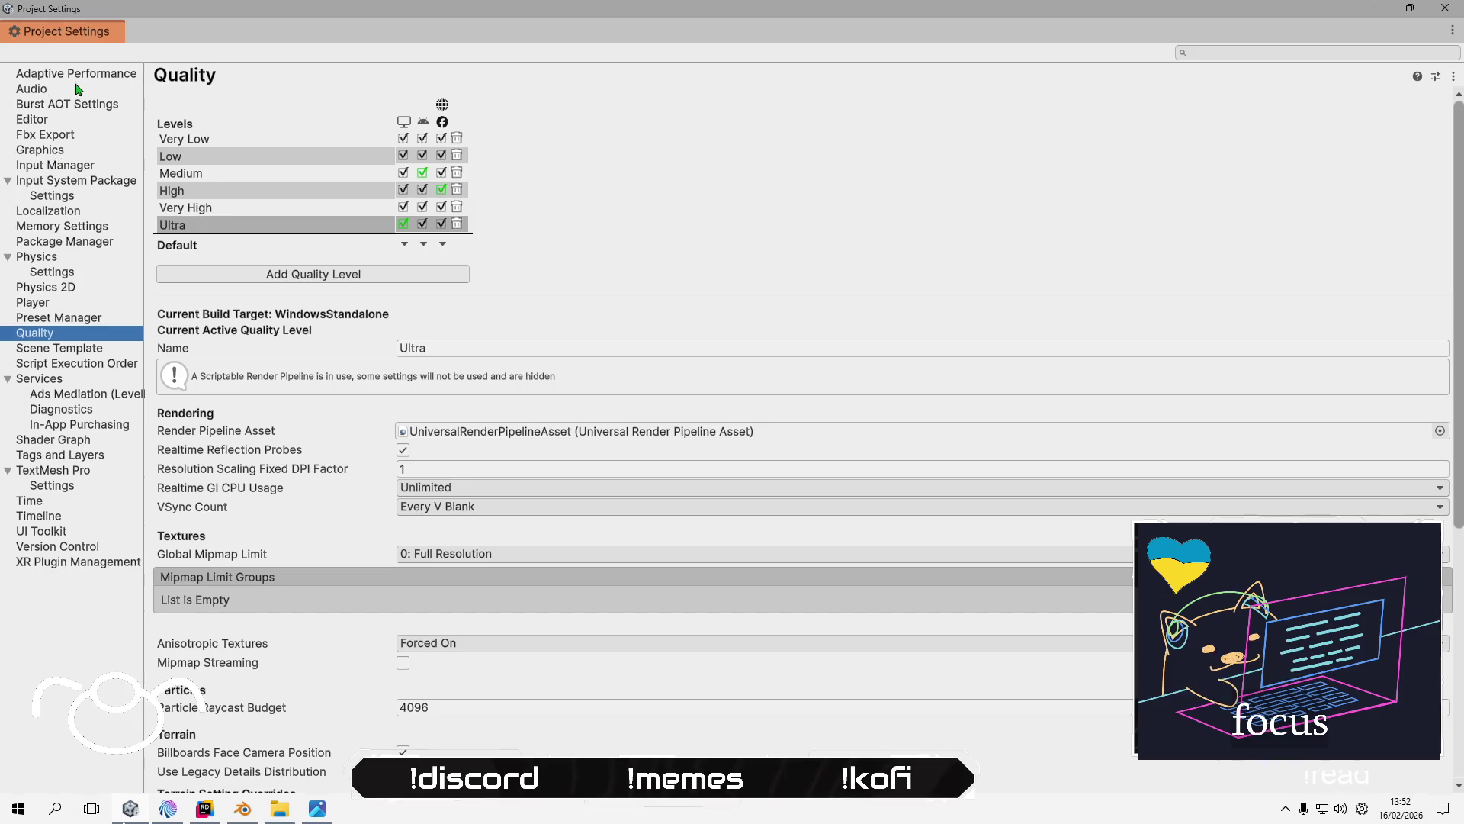
pyautogui.click(74, 305)
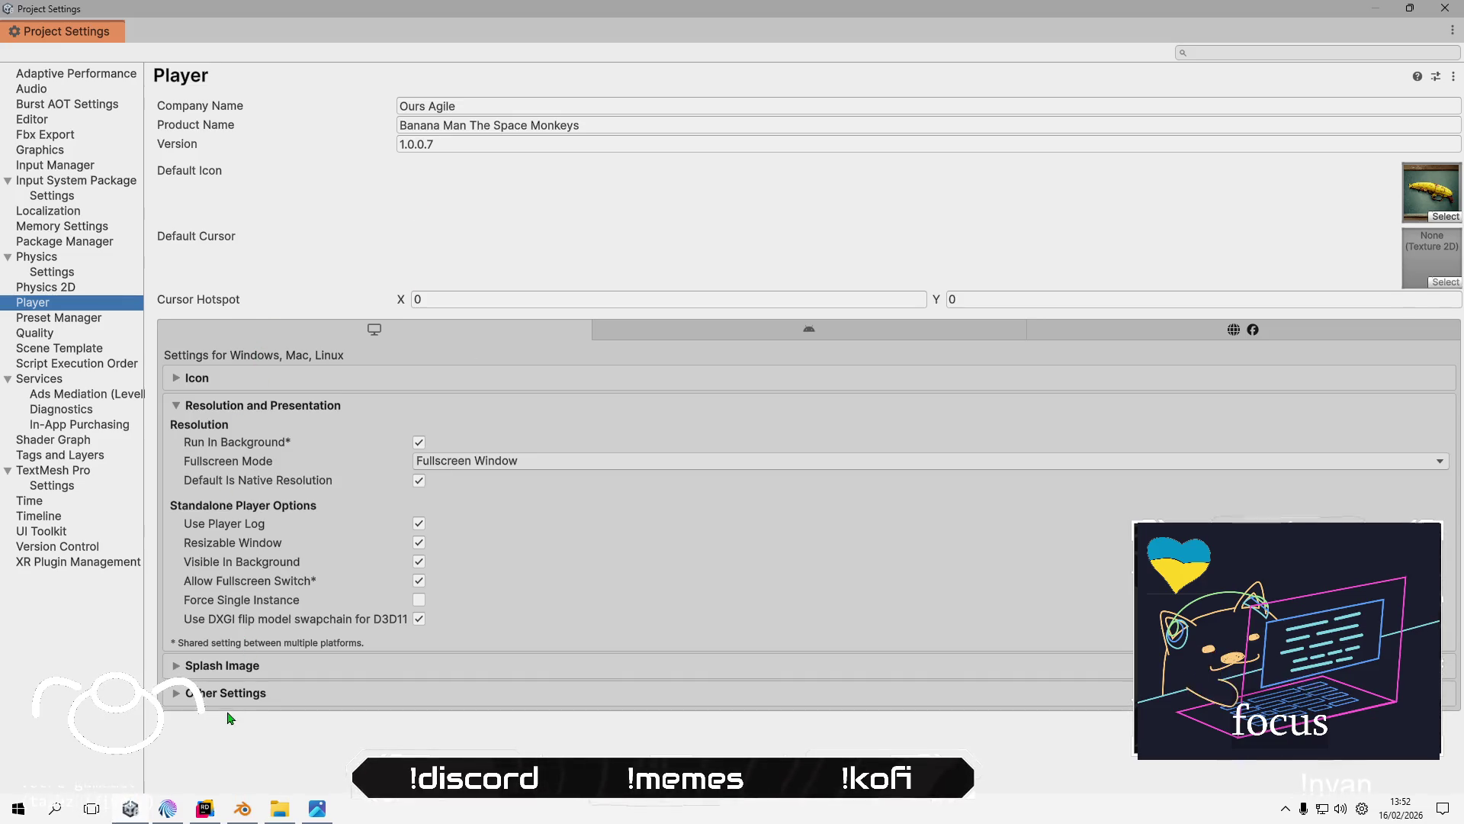
# - Expand Other Settings, scroll through it, and close Project Settings
pyautogui.click(195, 692)
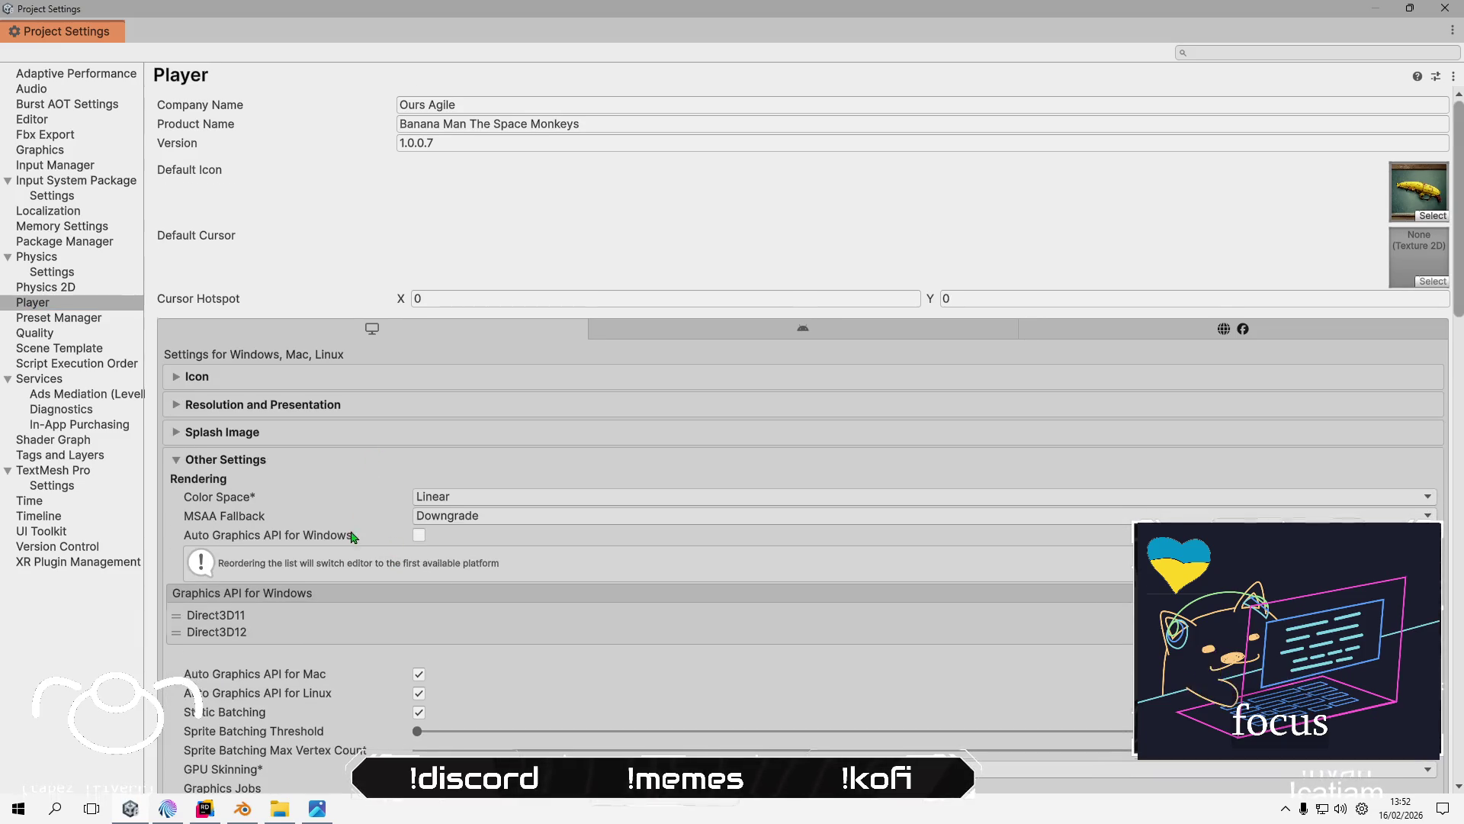
pyautogui.scroll(-15, 353, 536)
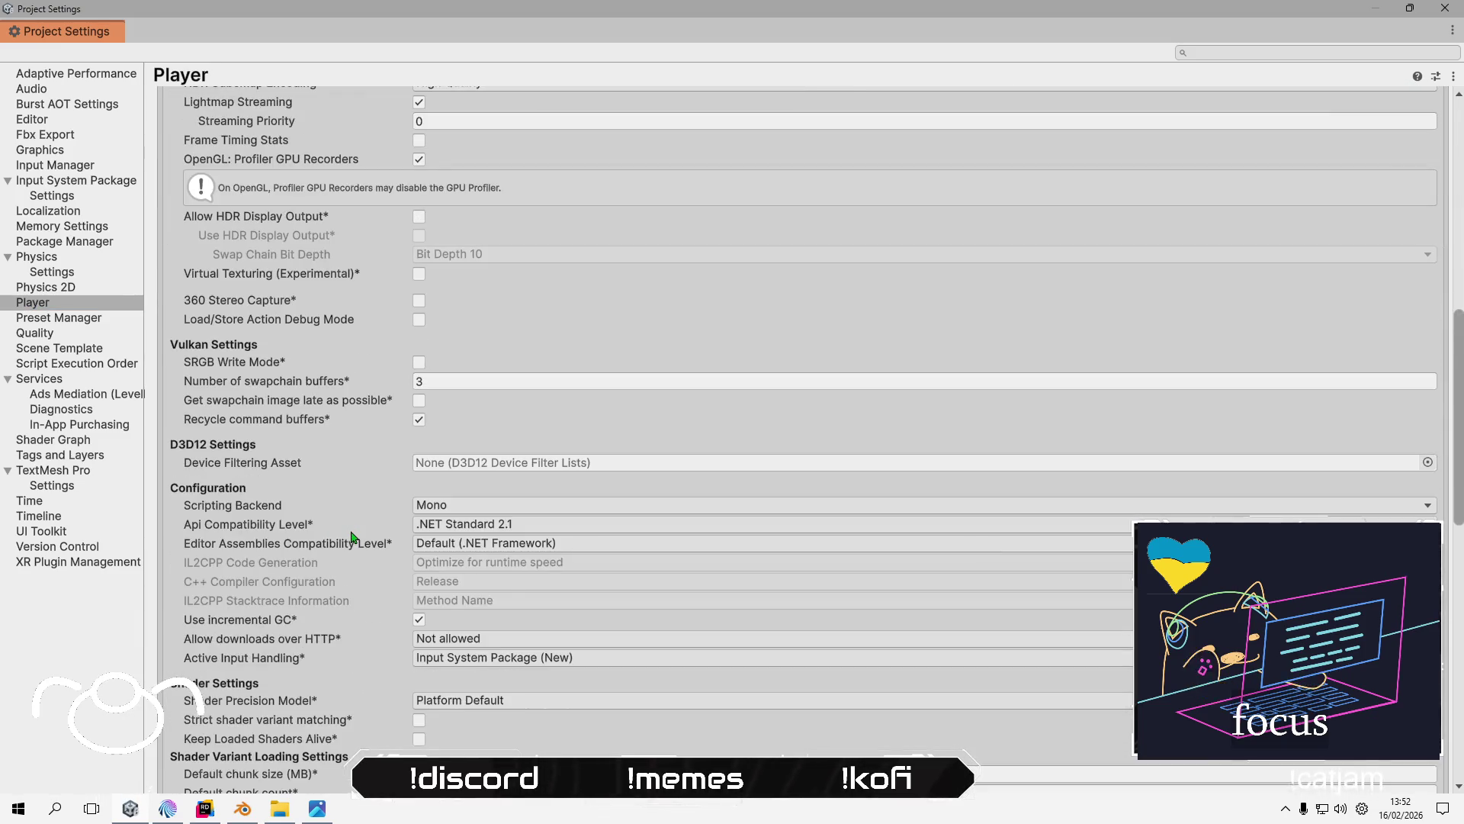
pyautogui.scroll(-5, 353, 536)
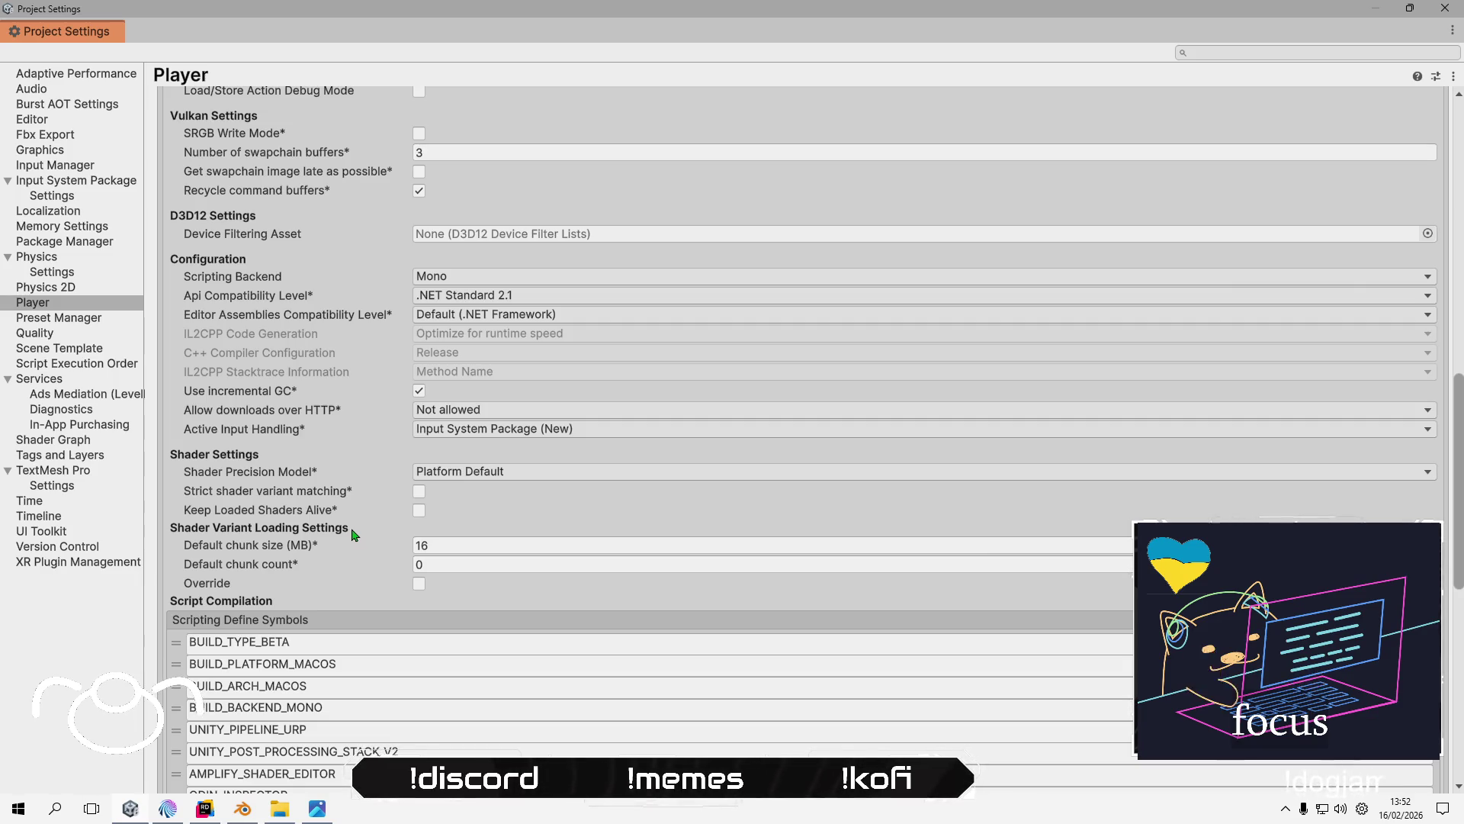
pyautogui.scroll(-15, 353, 536)
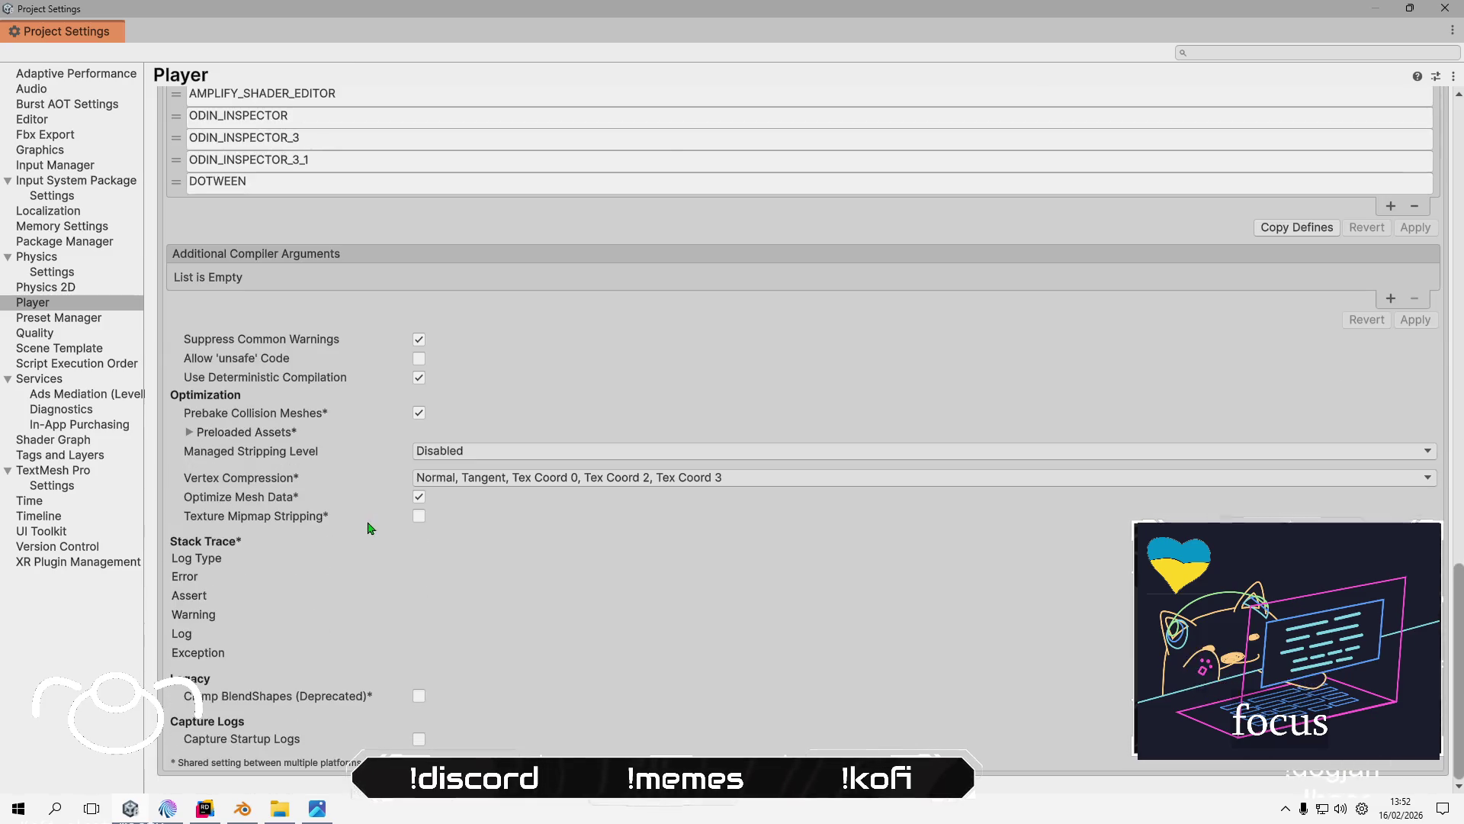
pyautogui.click(1439, 8)
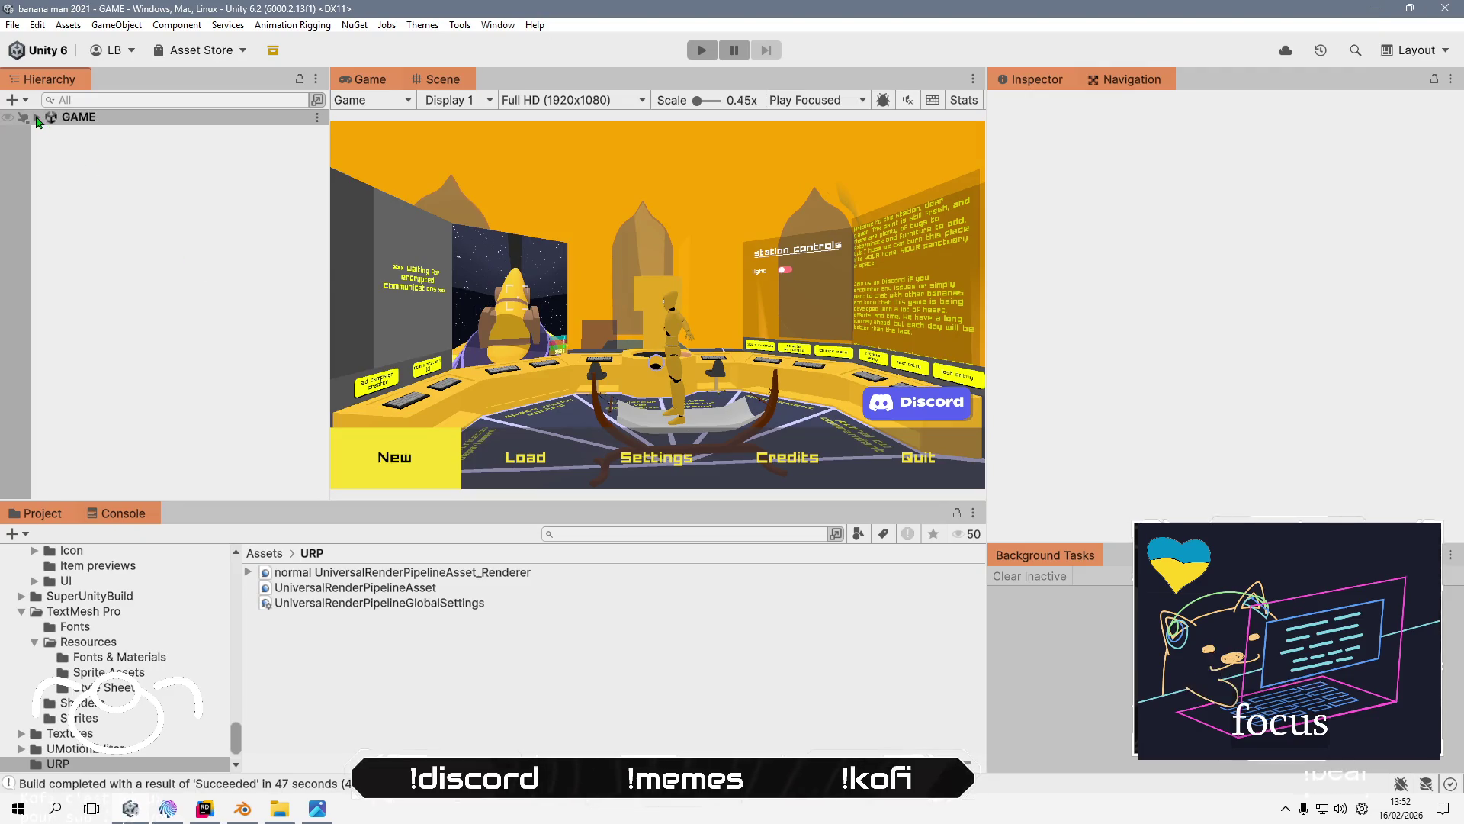
# - Select the Canvas and drag the Canvas Scaler's Match slider fully toward height
pyautogui.click(35, 117)
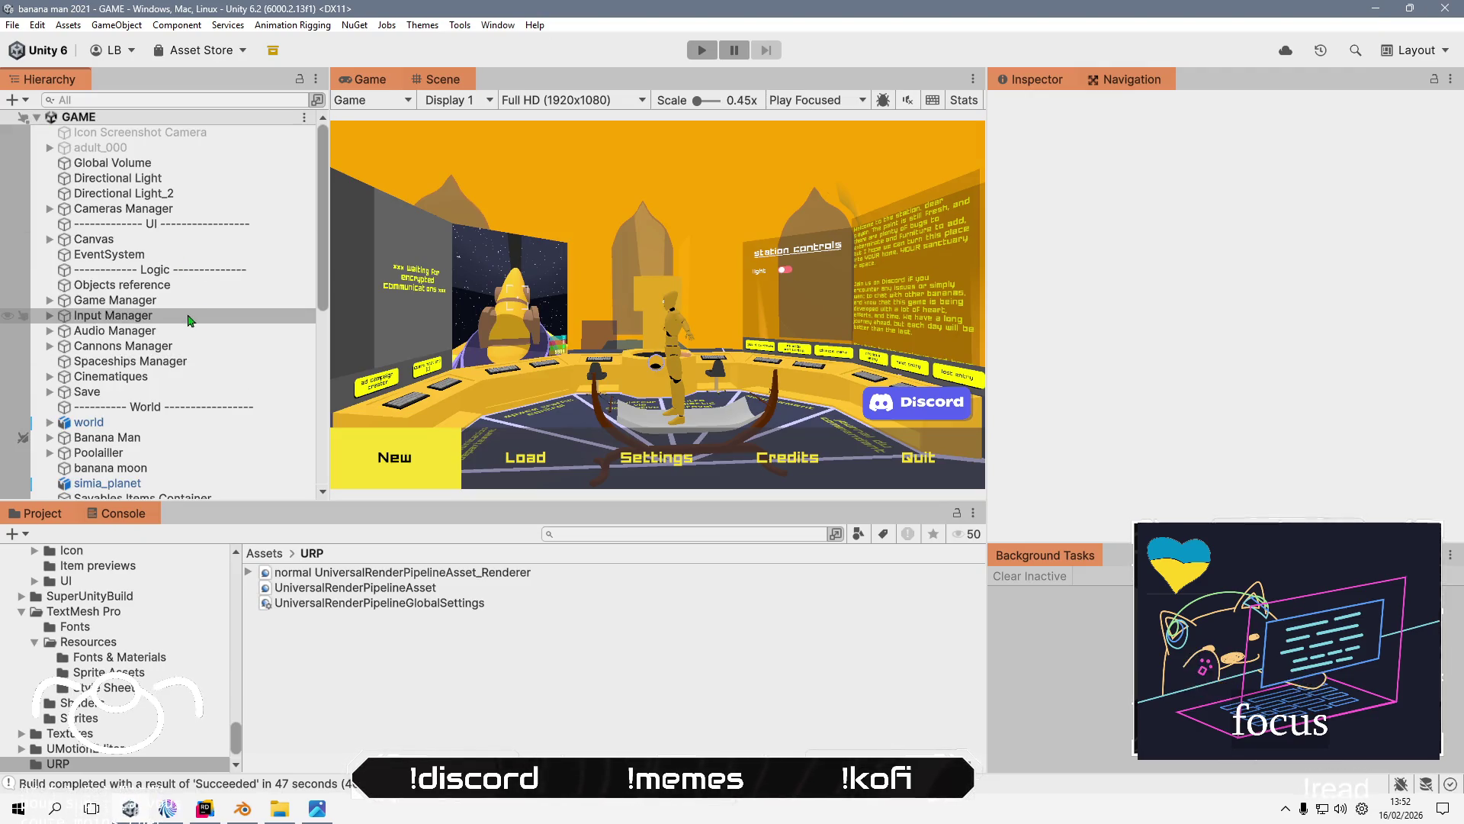
pyautogui.click(204, 243)
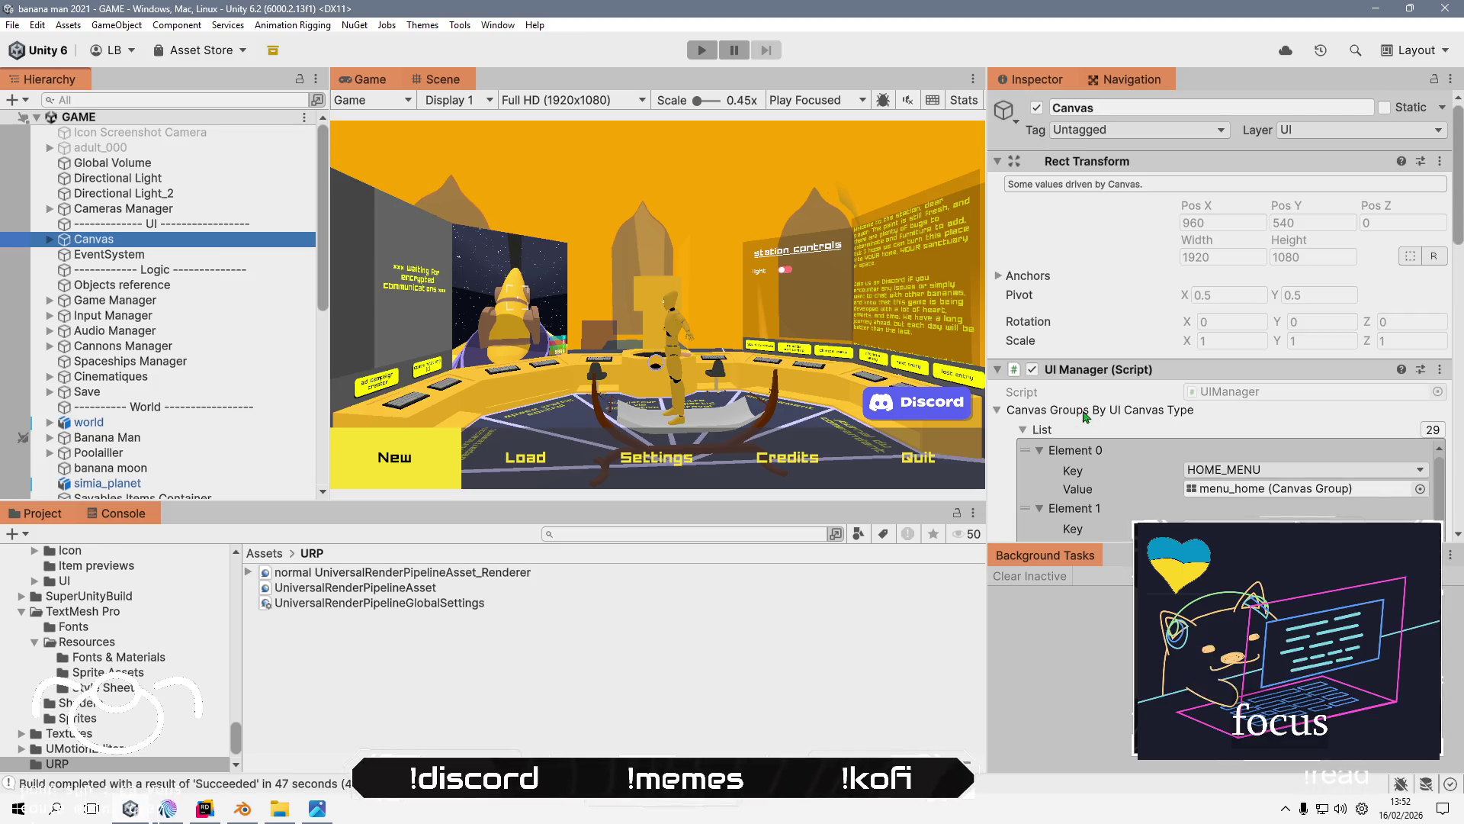
pyautogui.click(996, 369)
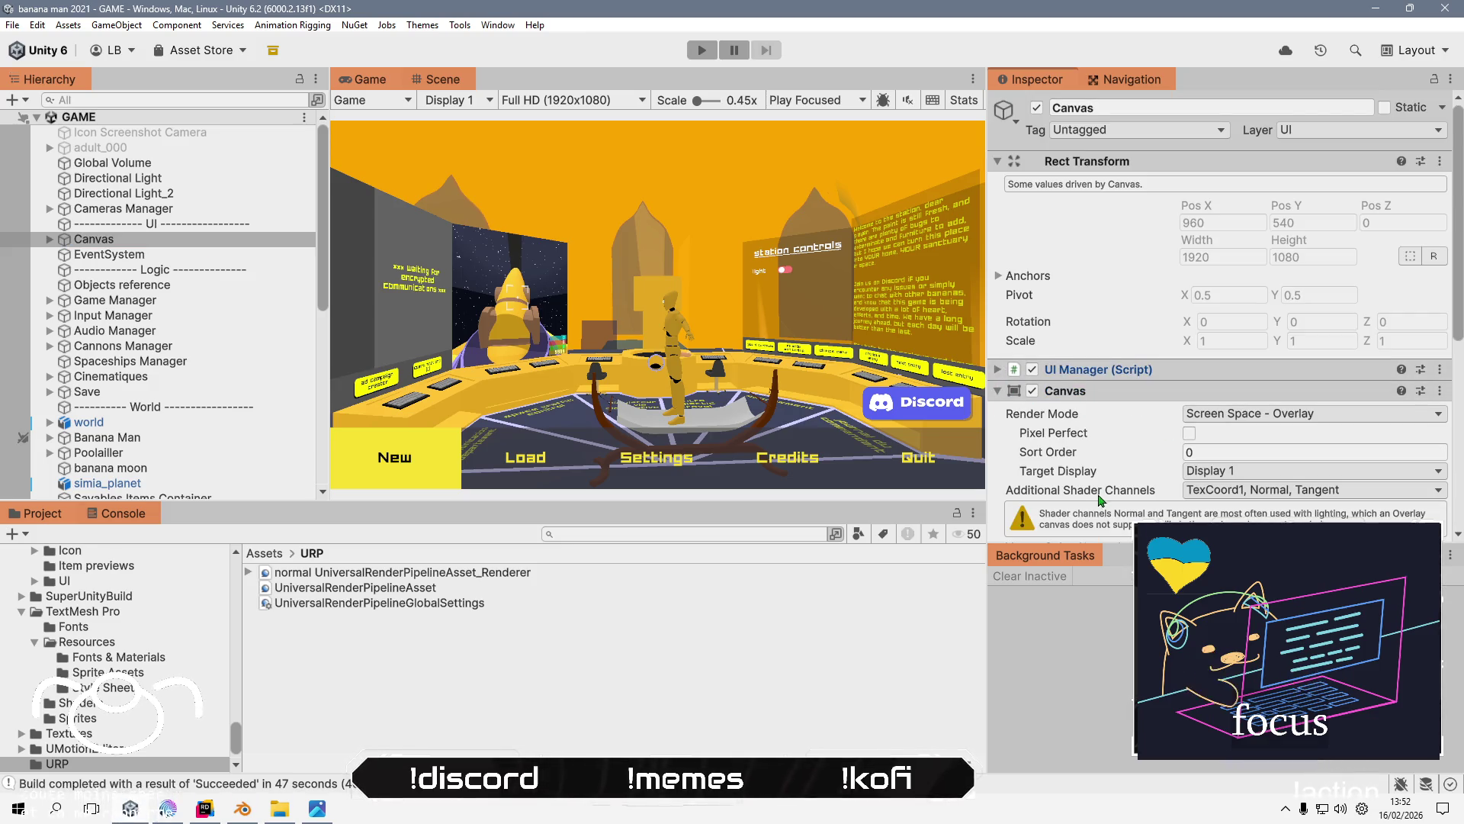
pyautogui.scroll(-4, 1124, 492)
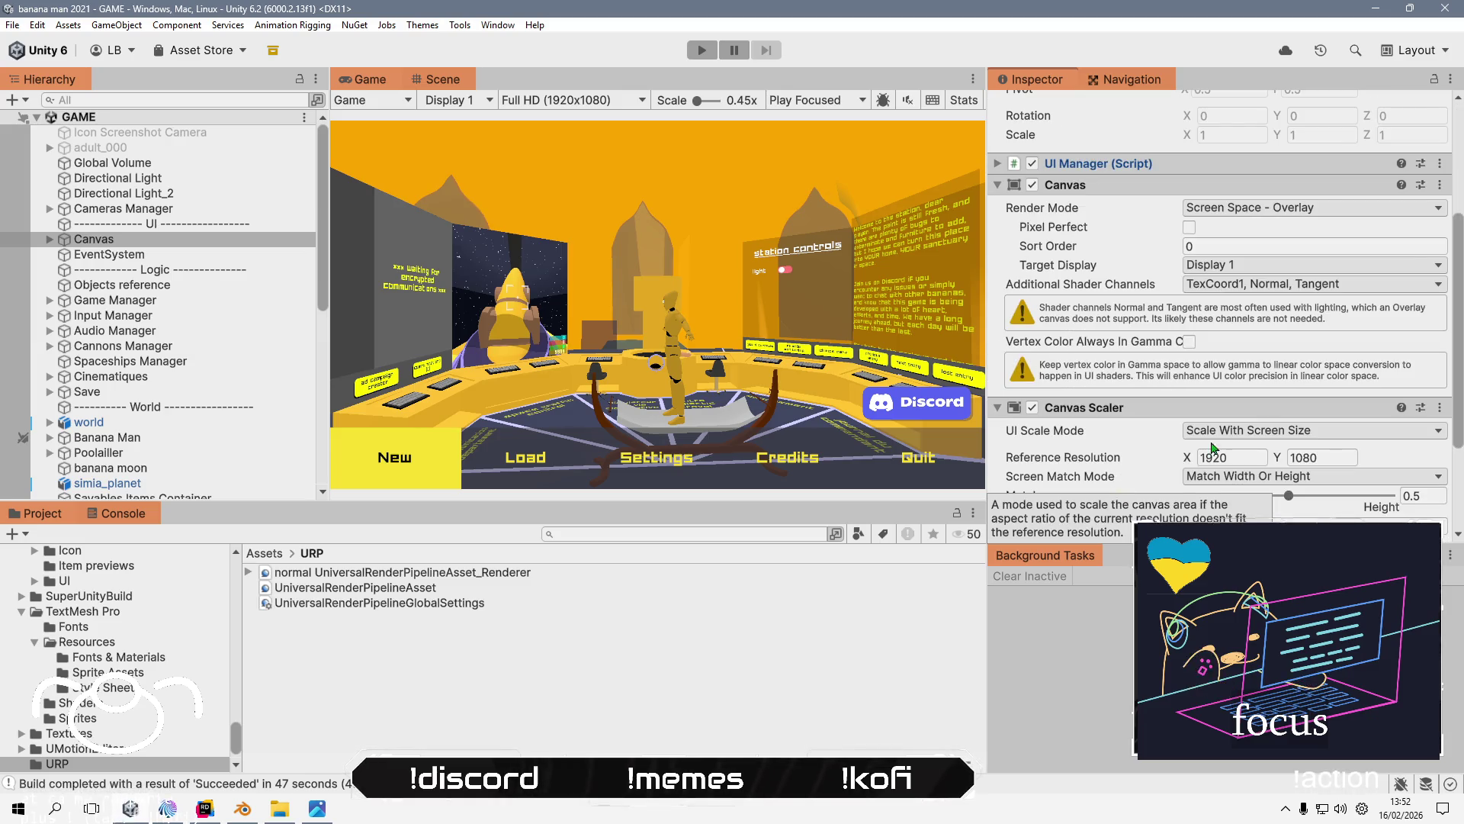
pyautogui.scroll(-2, 1060, 452)
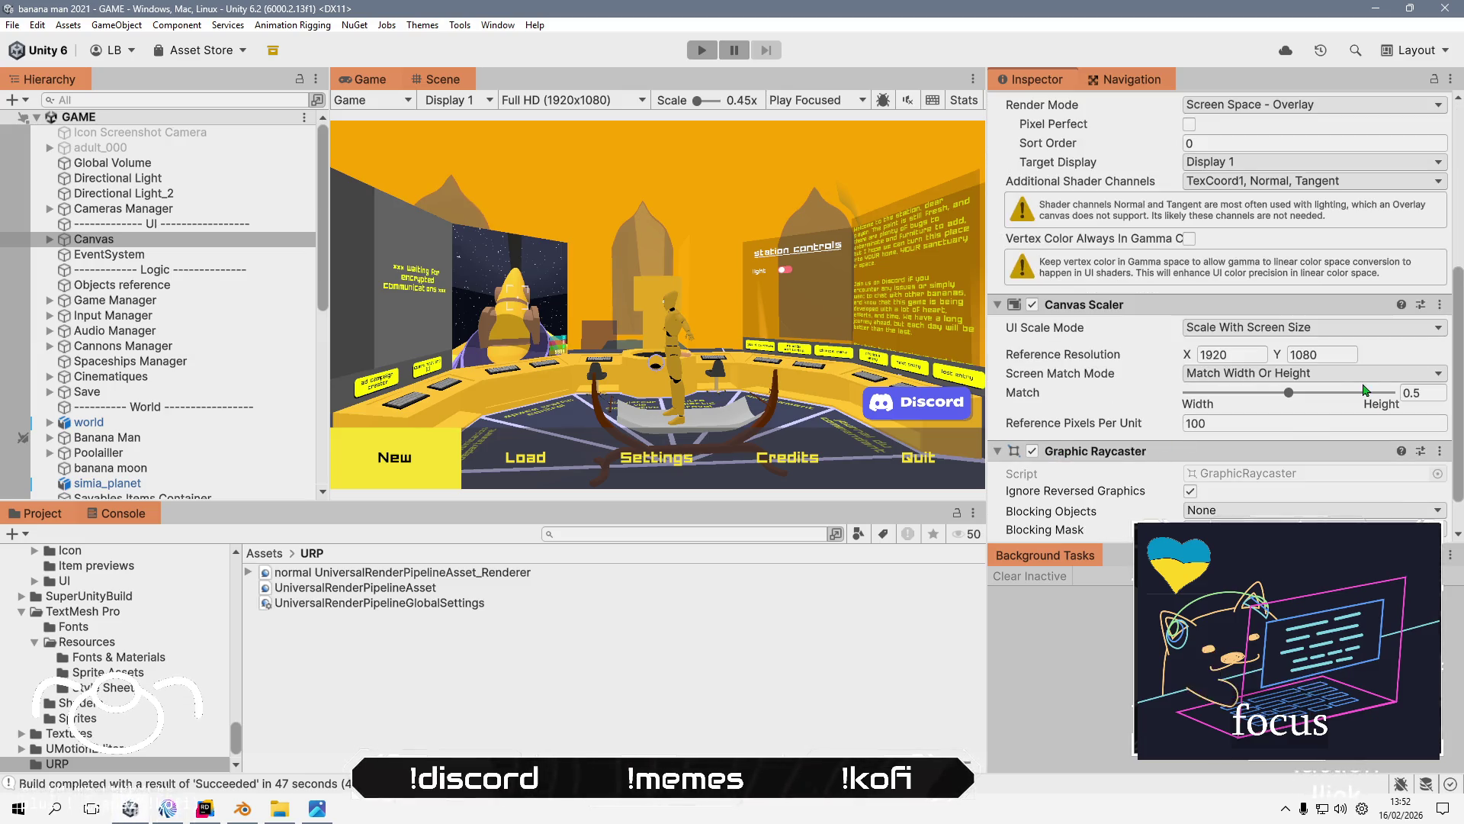
pyautogui.moveTo(1288, 395); pyautogui.dragTo(1394, 394)
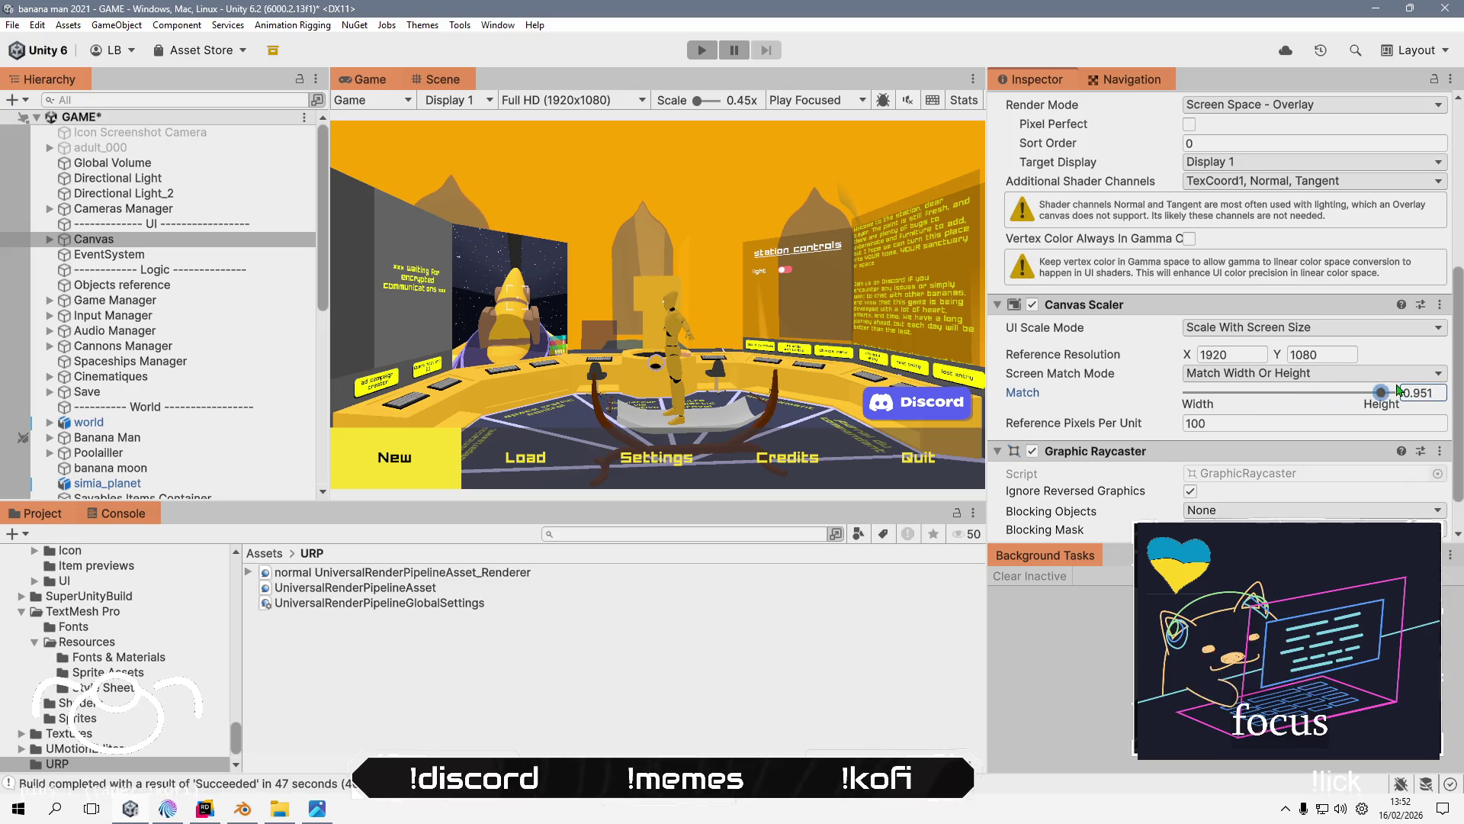
pyautogui.write('1')
# - Keep UI Scale Mode on Scale With Screen Size and Screen Match Mode on Match Width Or Height
pyautogui.click(1281, 375)
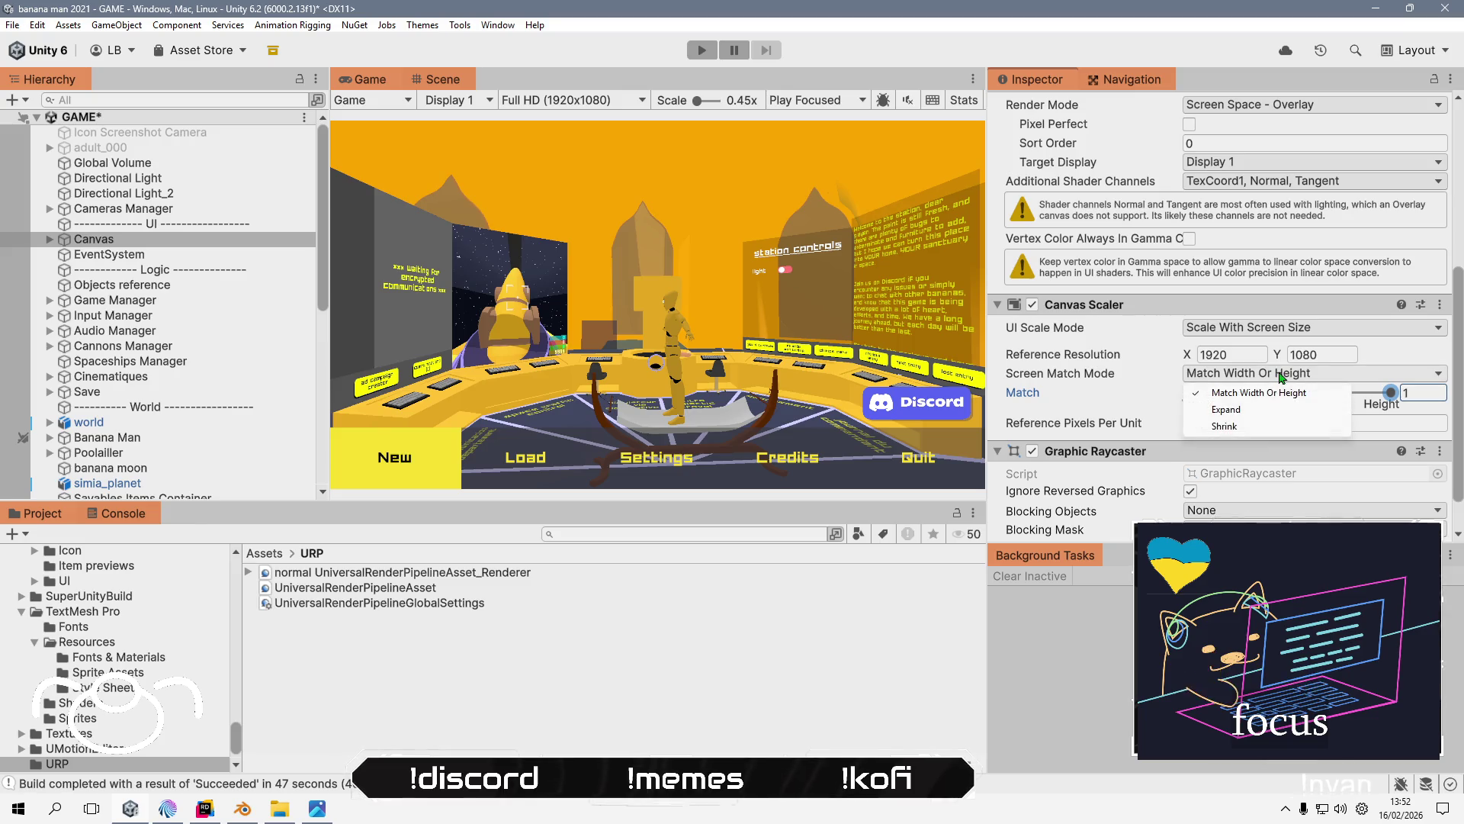
pyautogui.click(1288, 333)
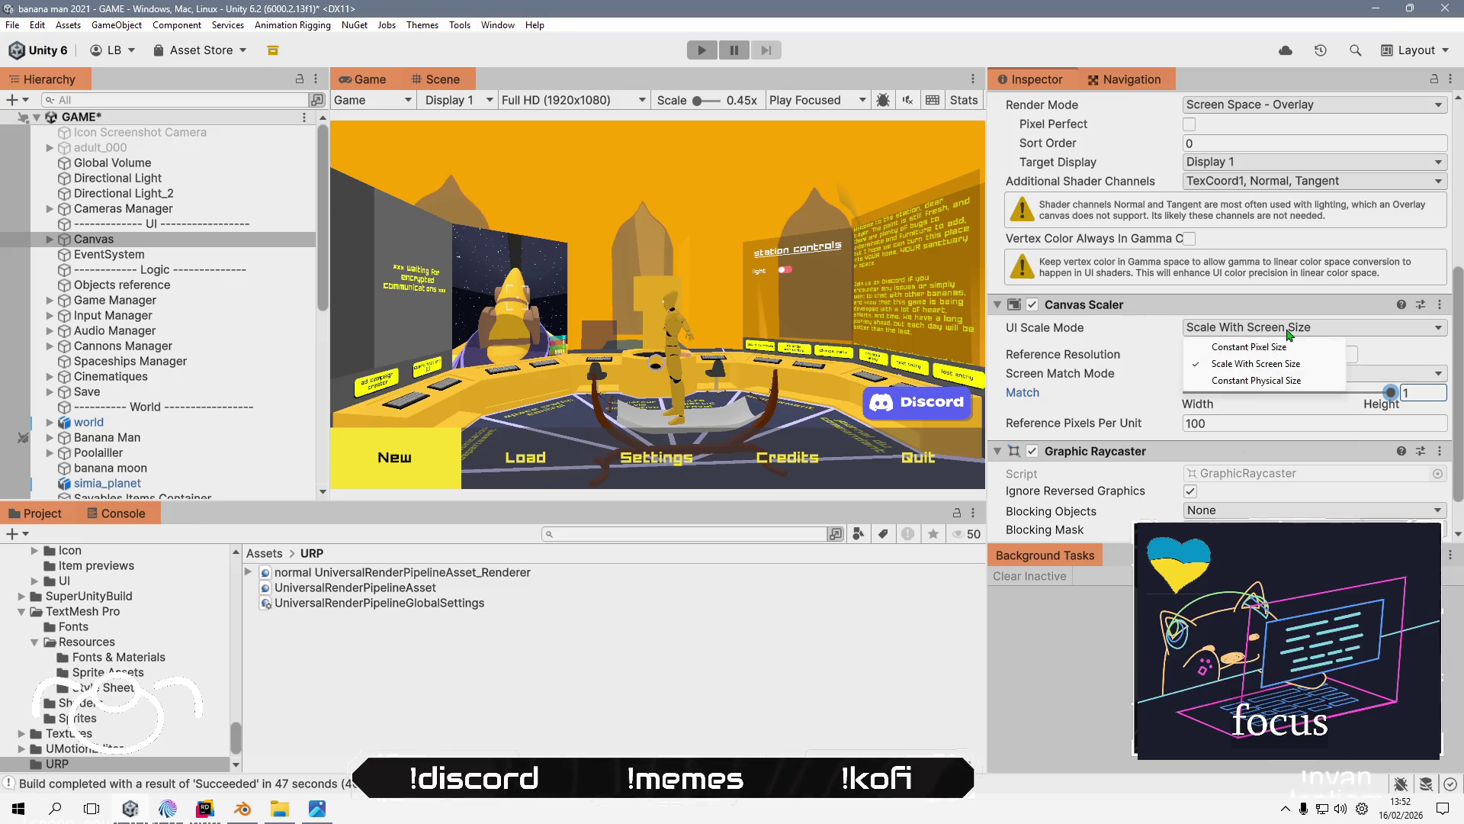
pyautogui.click(1256, 364)
pyautogui.click(1258, 373)
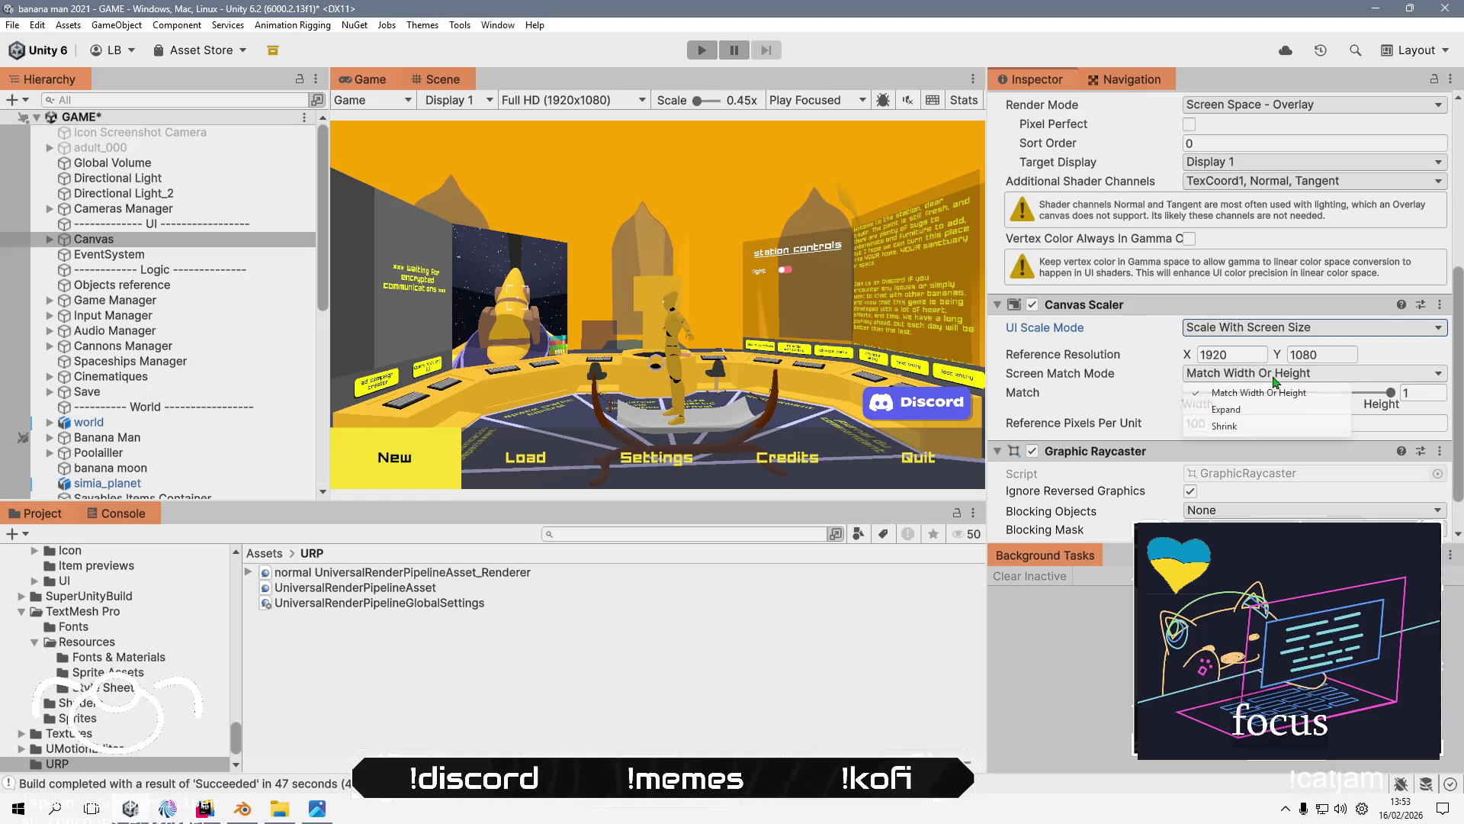
pyautogui.click(1308, 393)
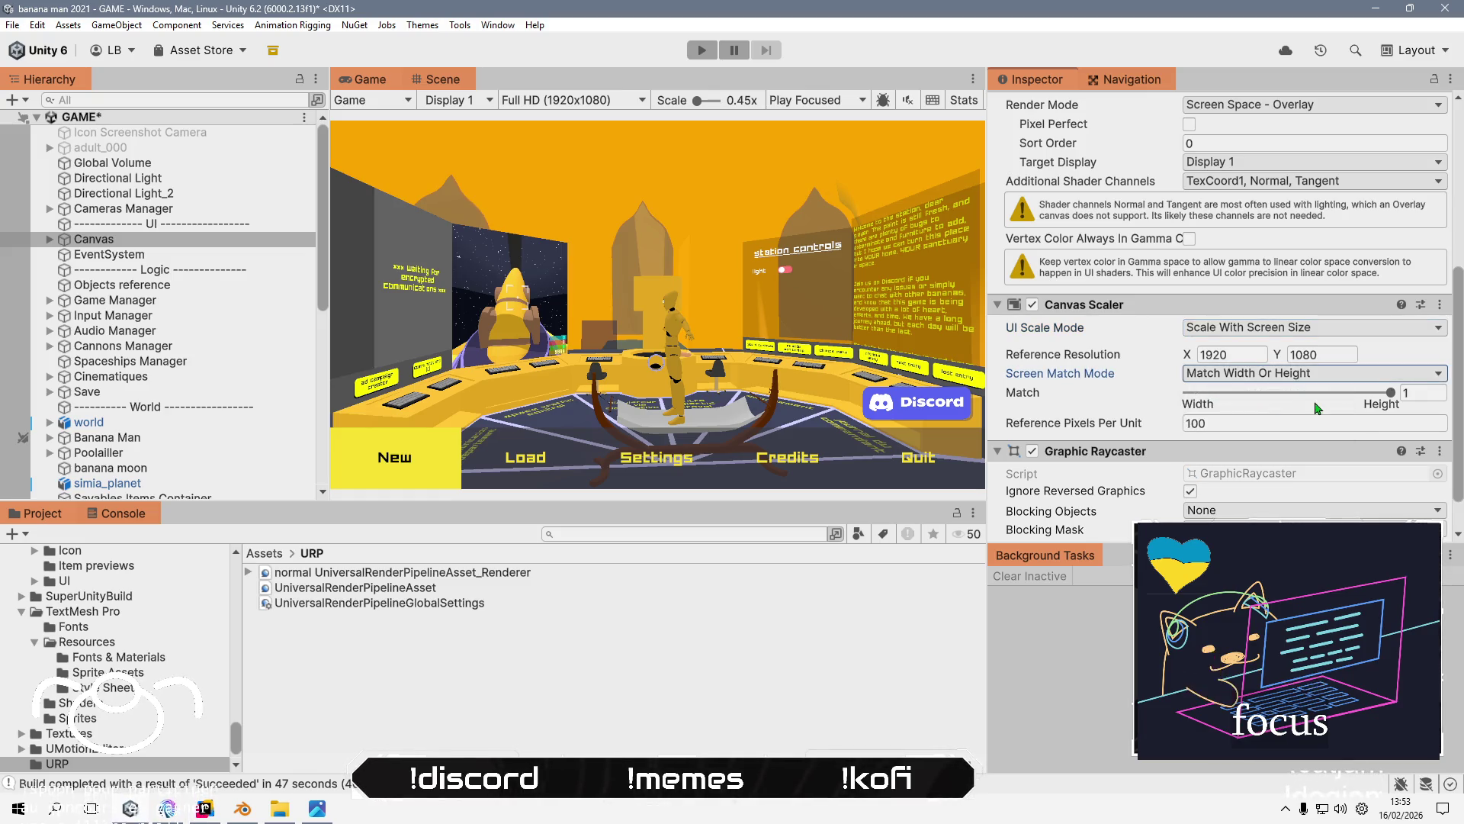
# - Set Match back to 0.5 and Reference Pixels Per Unit to 1
pyautogui.click(1327, 393)
pyautogui.moveTo(1296, 395); pyautogui.dragTo(1287, 396)
pyautogui.click(1439, 392)
pyautogui.press('Right')
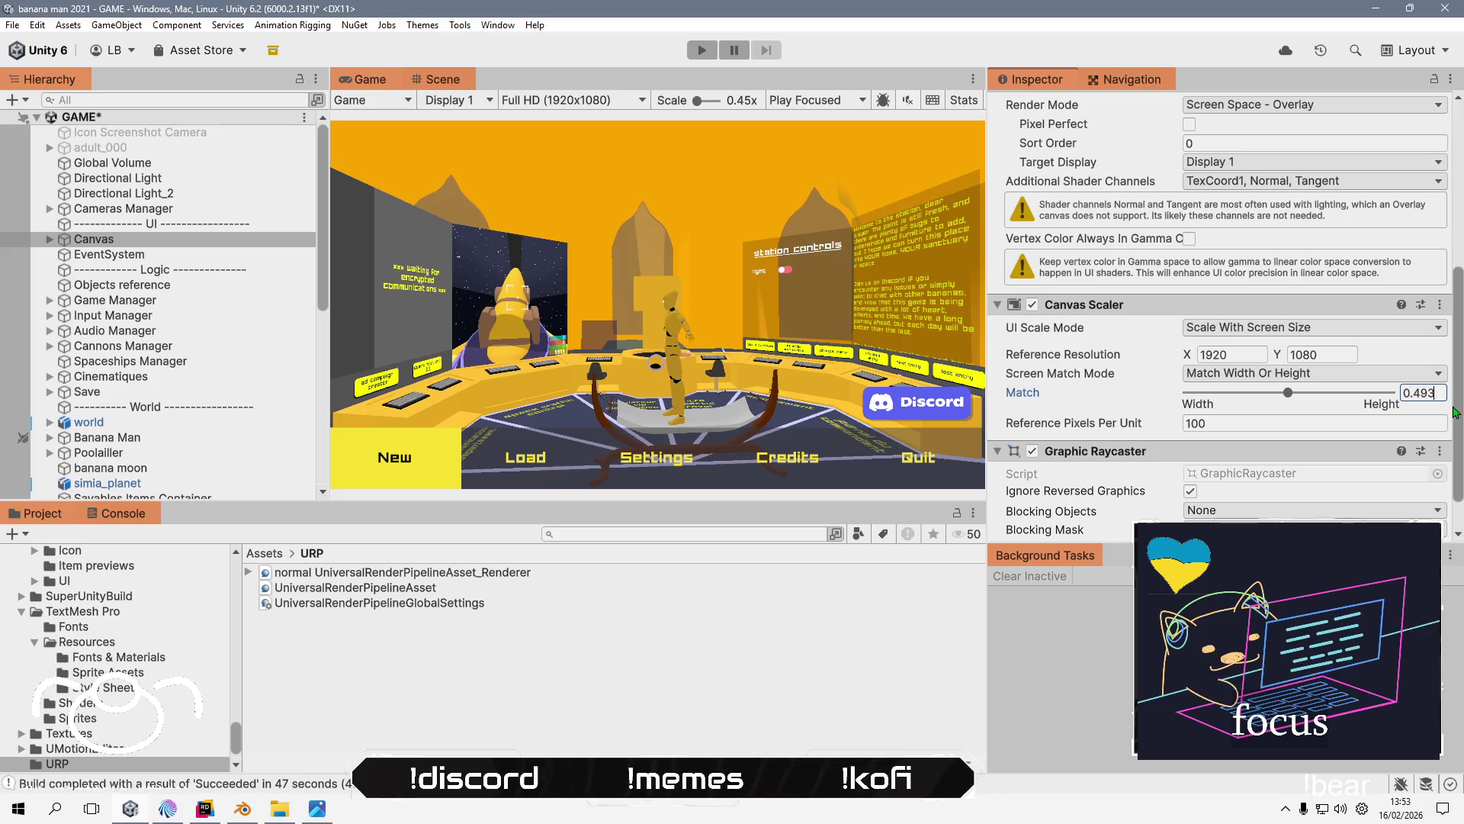
pyautogui.hotkey('shift', 'Left')
pyautogui.hotkey('shift', 'Left')
pyautogui.press('Tab')
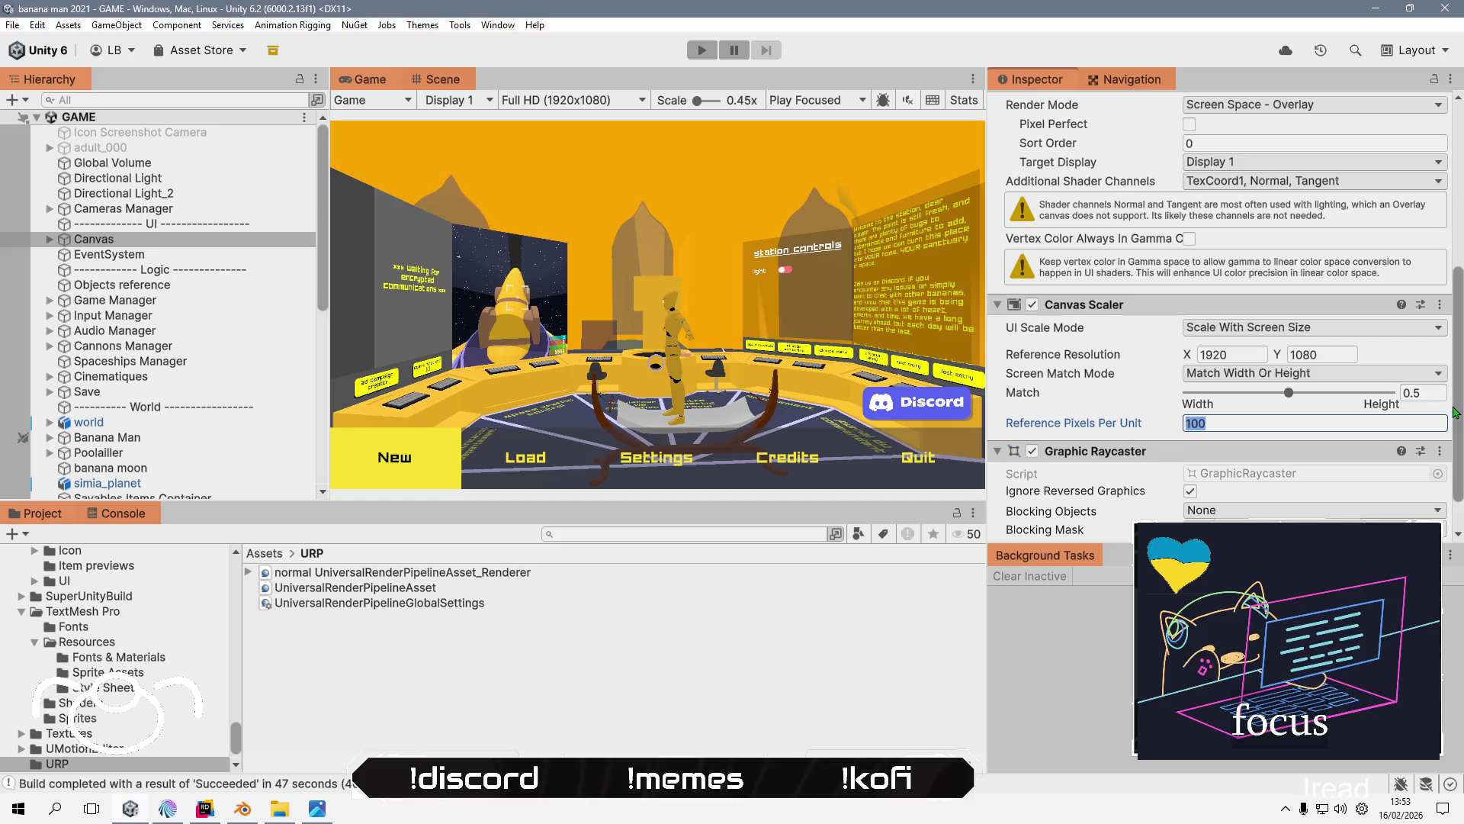
pyautogui.write('1')
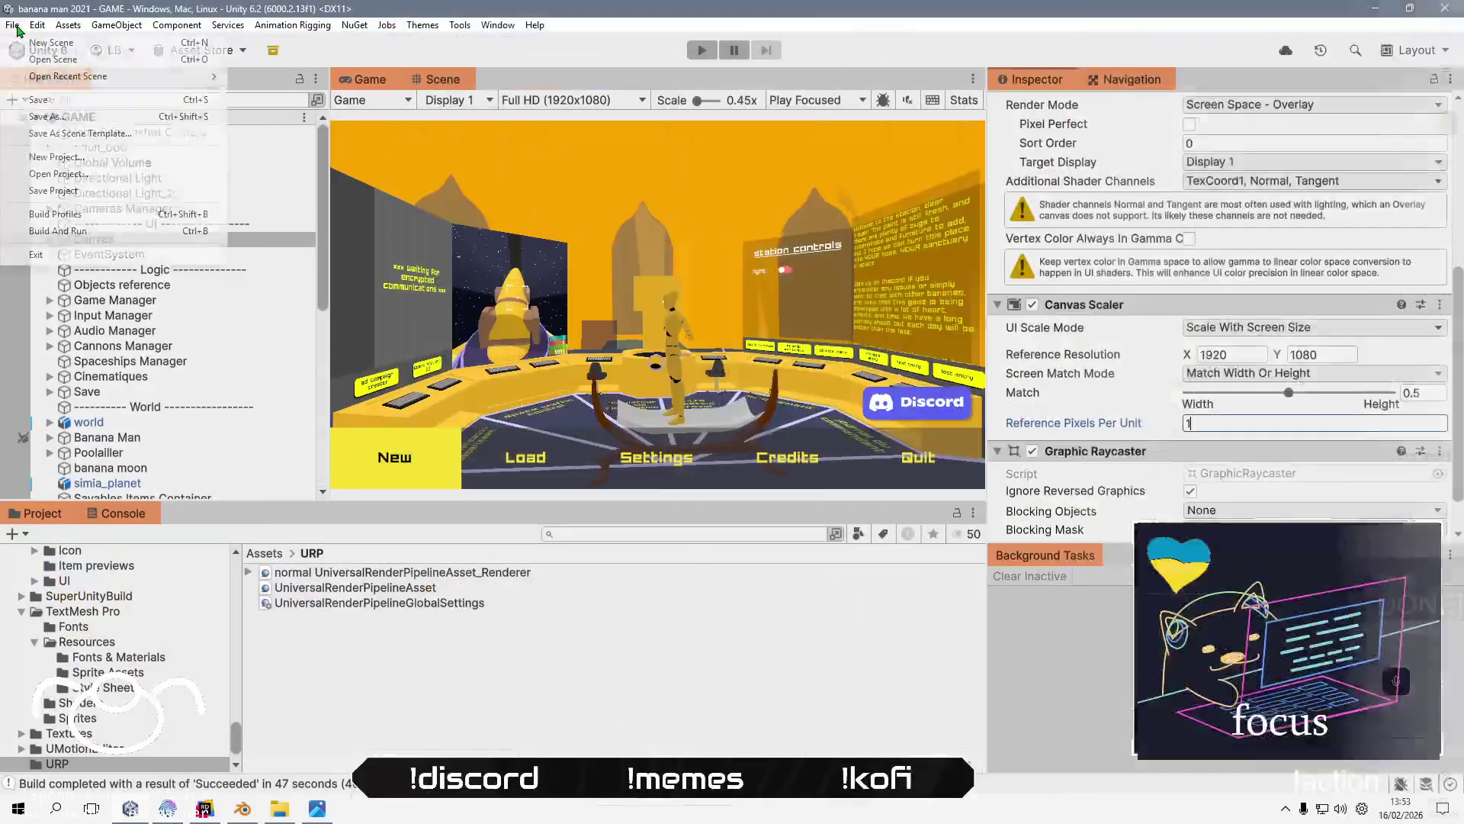
pyautogui.click(13, 24)
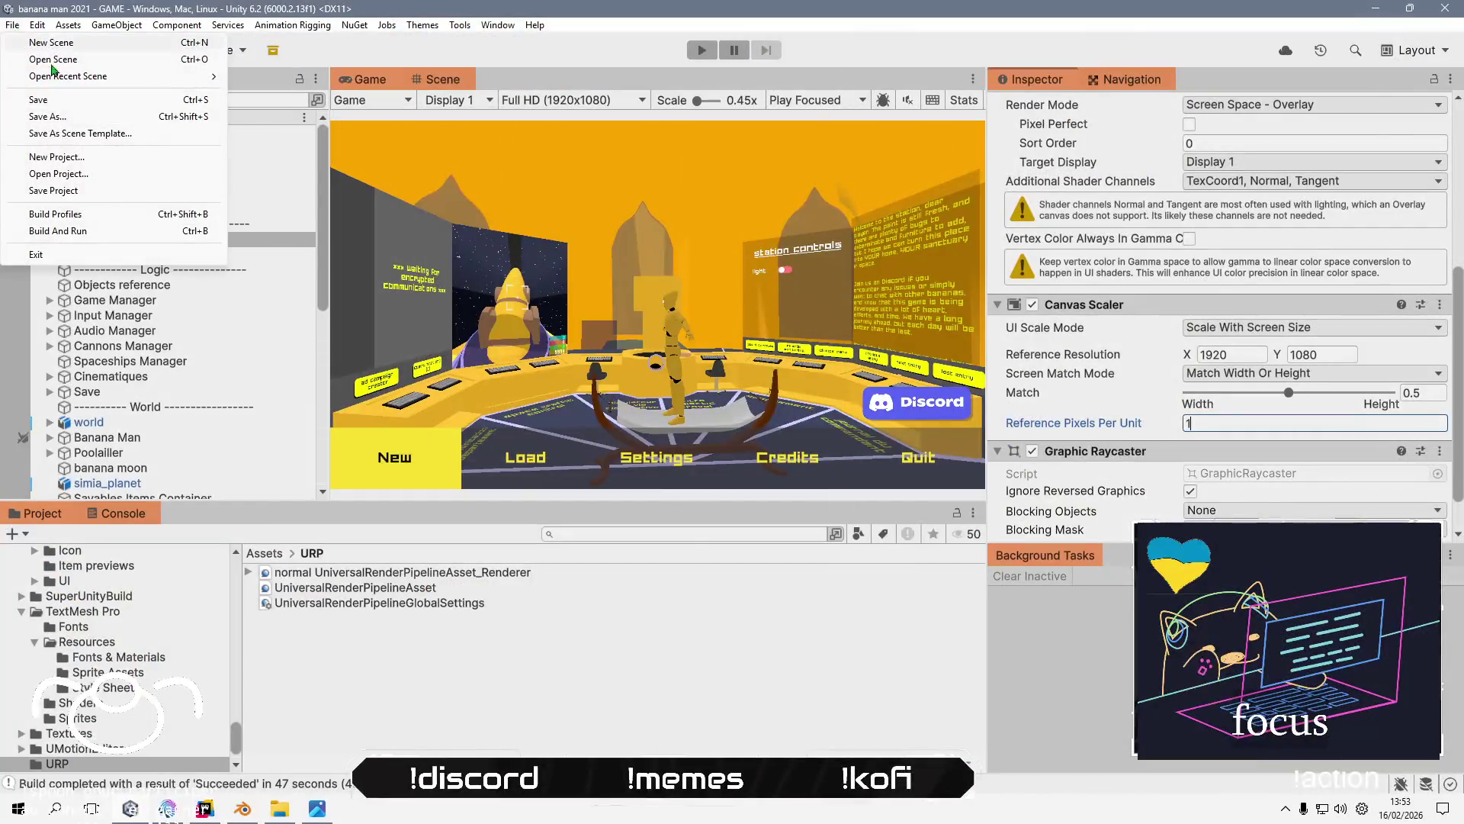
# - Start a Windows Build And Run with the Builds folder as output
pyautogui.click(63, 214)
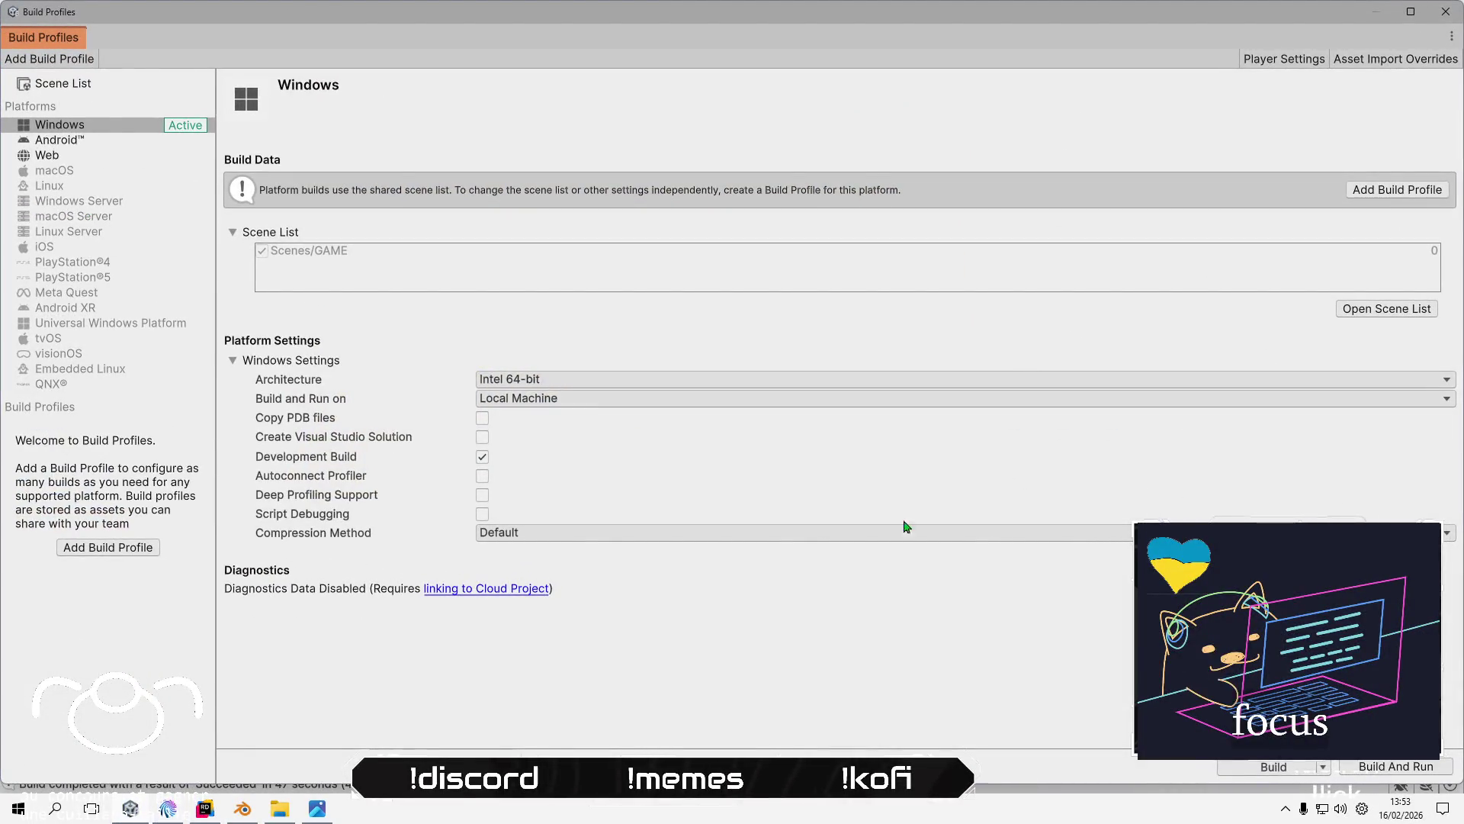
pyautogui.click(1403, 767)
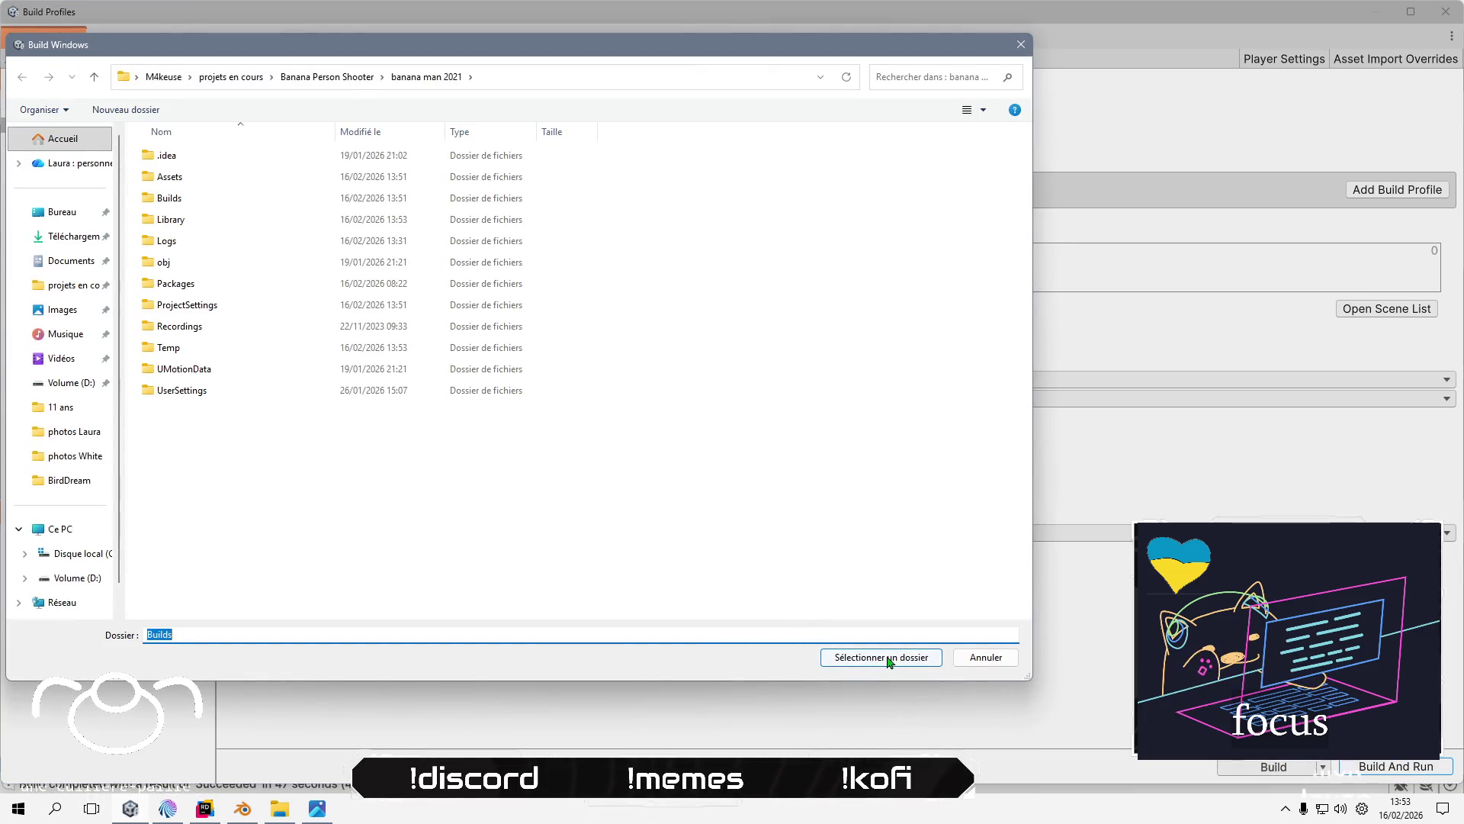
pyautogui.click(852, 660)
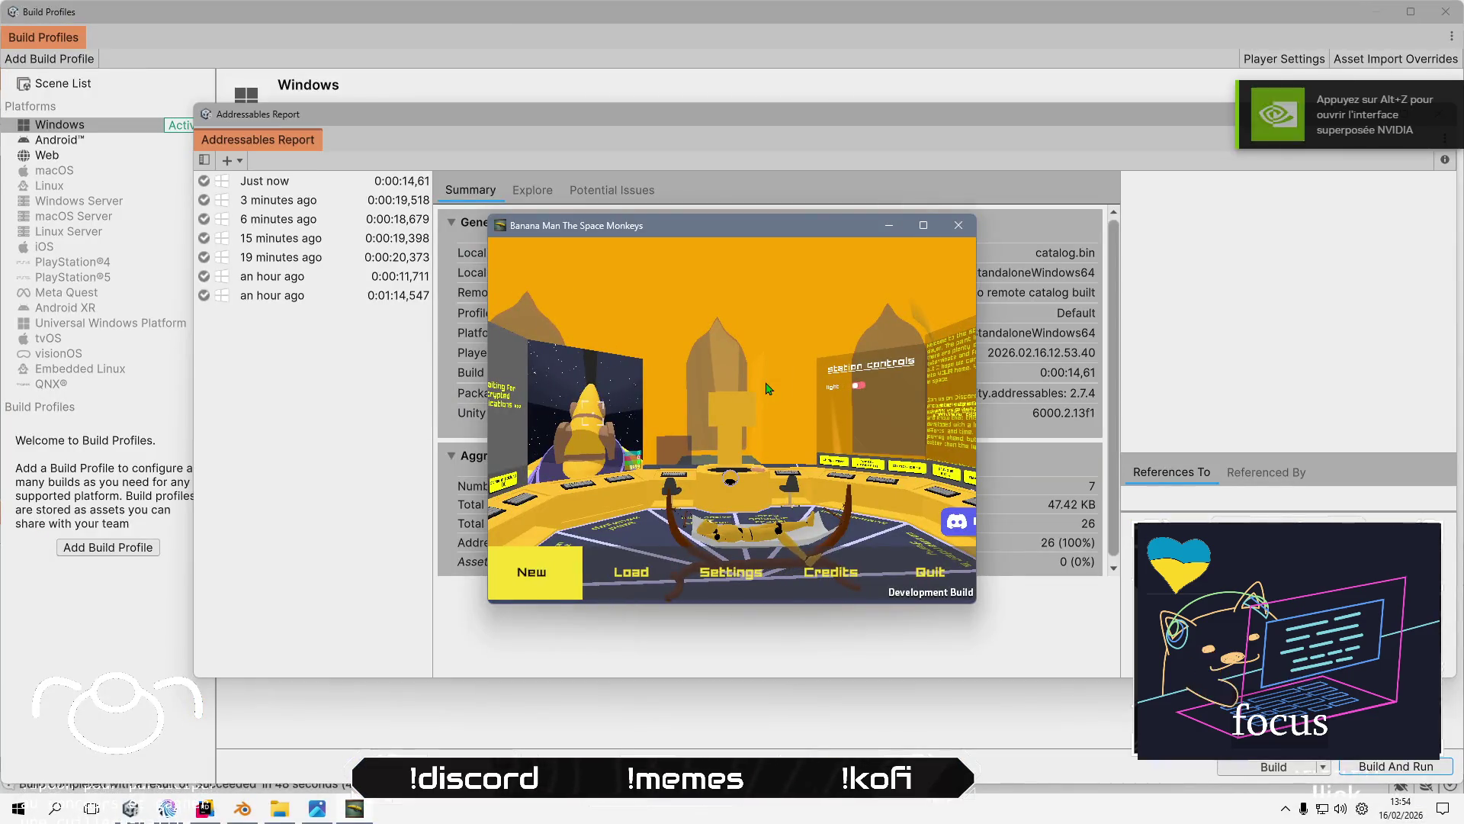
# - In the game's video settings, switch window style to Fenetré, then to plein écran
pyautogui.click(750, 569)
pyautogui.click(638, 254)
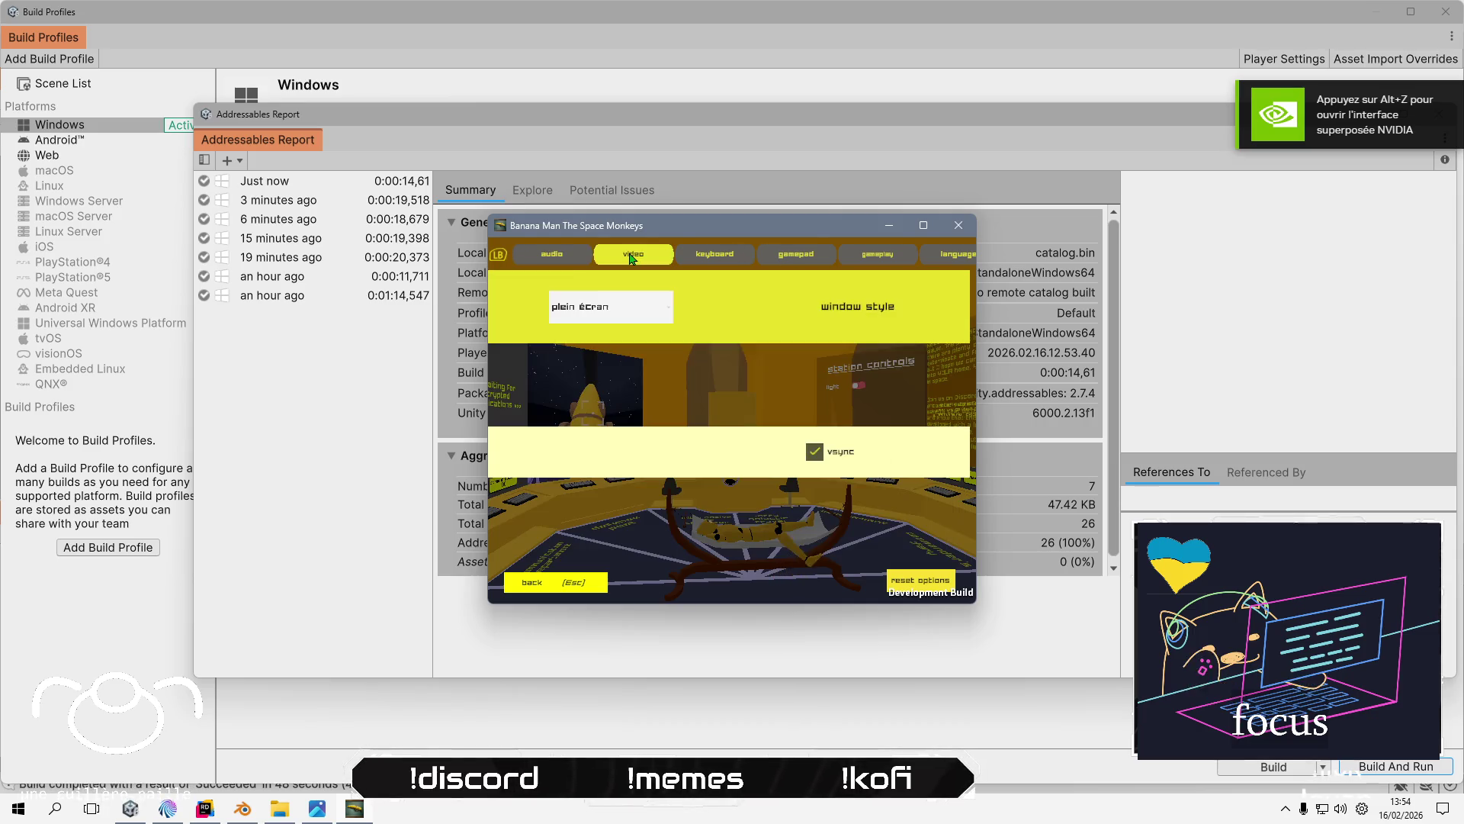
pyautogui.click(610, 306)
pyautogui.click(625, 338)
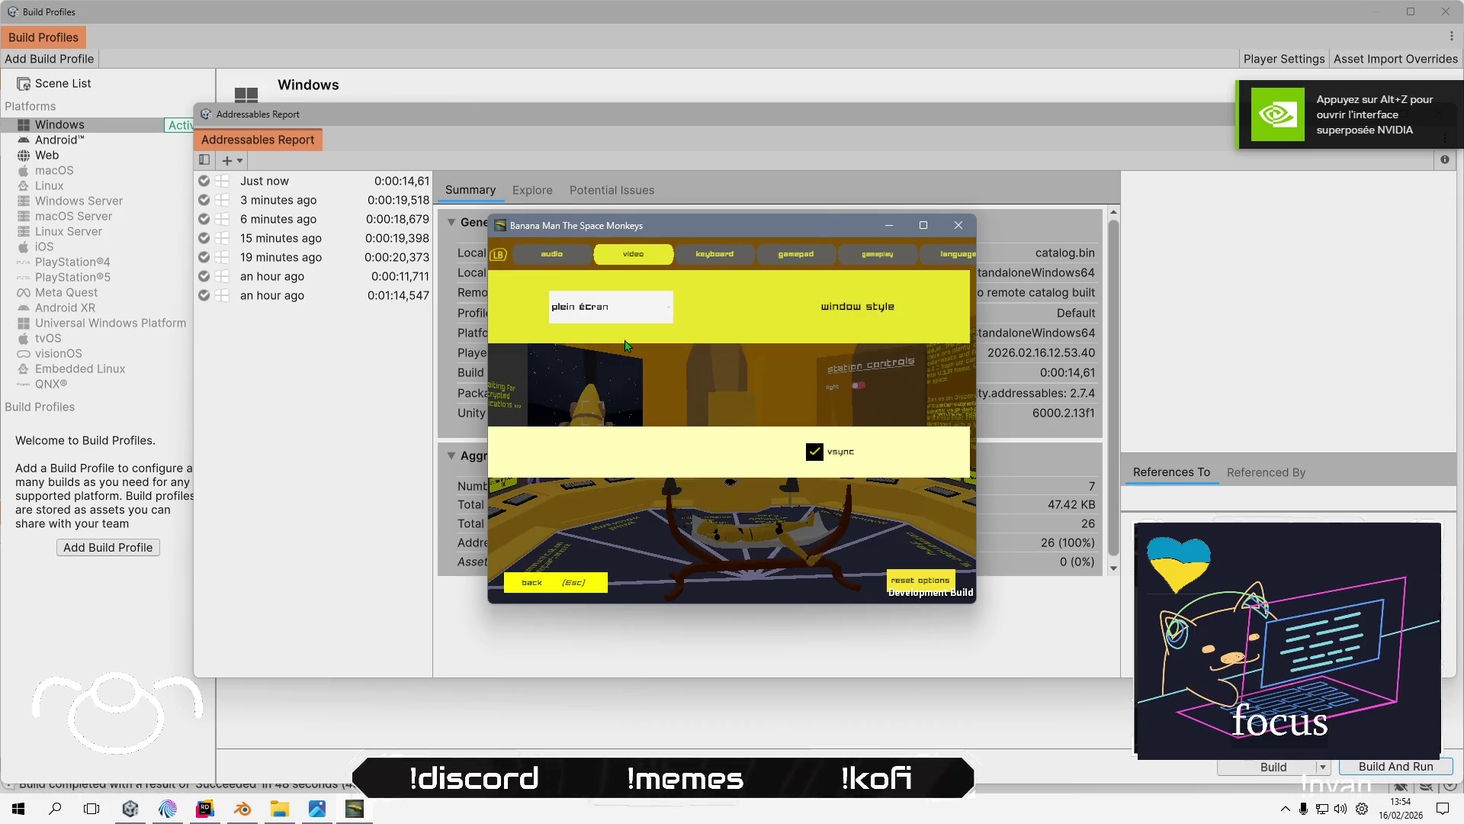
pyautogui.click(621, 313)
pyautogui.click(625, 327)
pyautogui.click(624, 313)
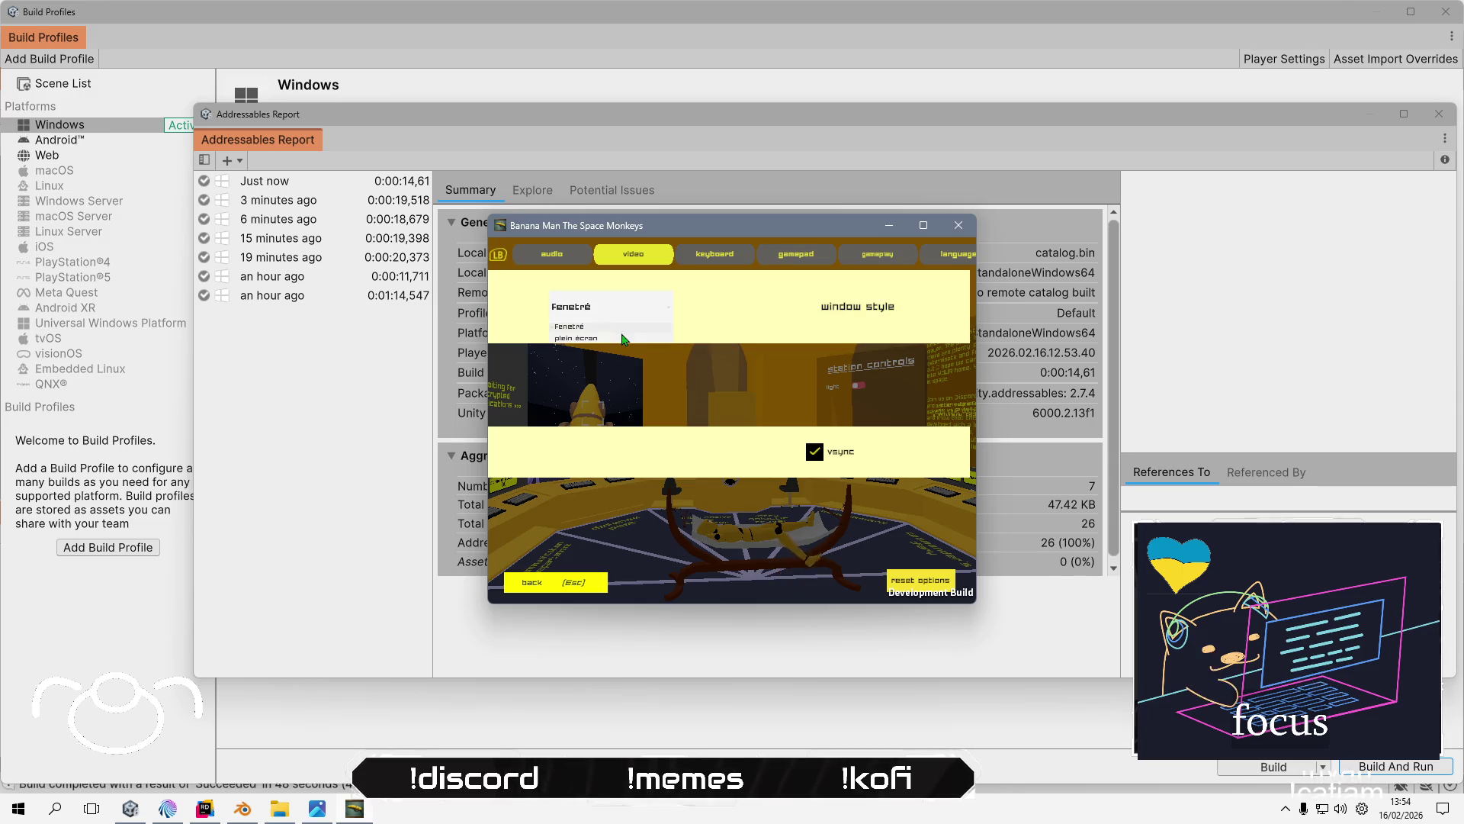
pyautogui.click(624, 338)
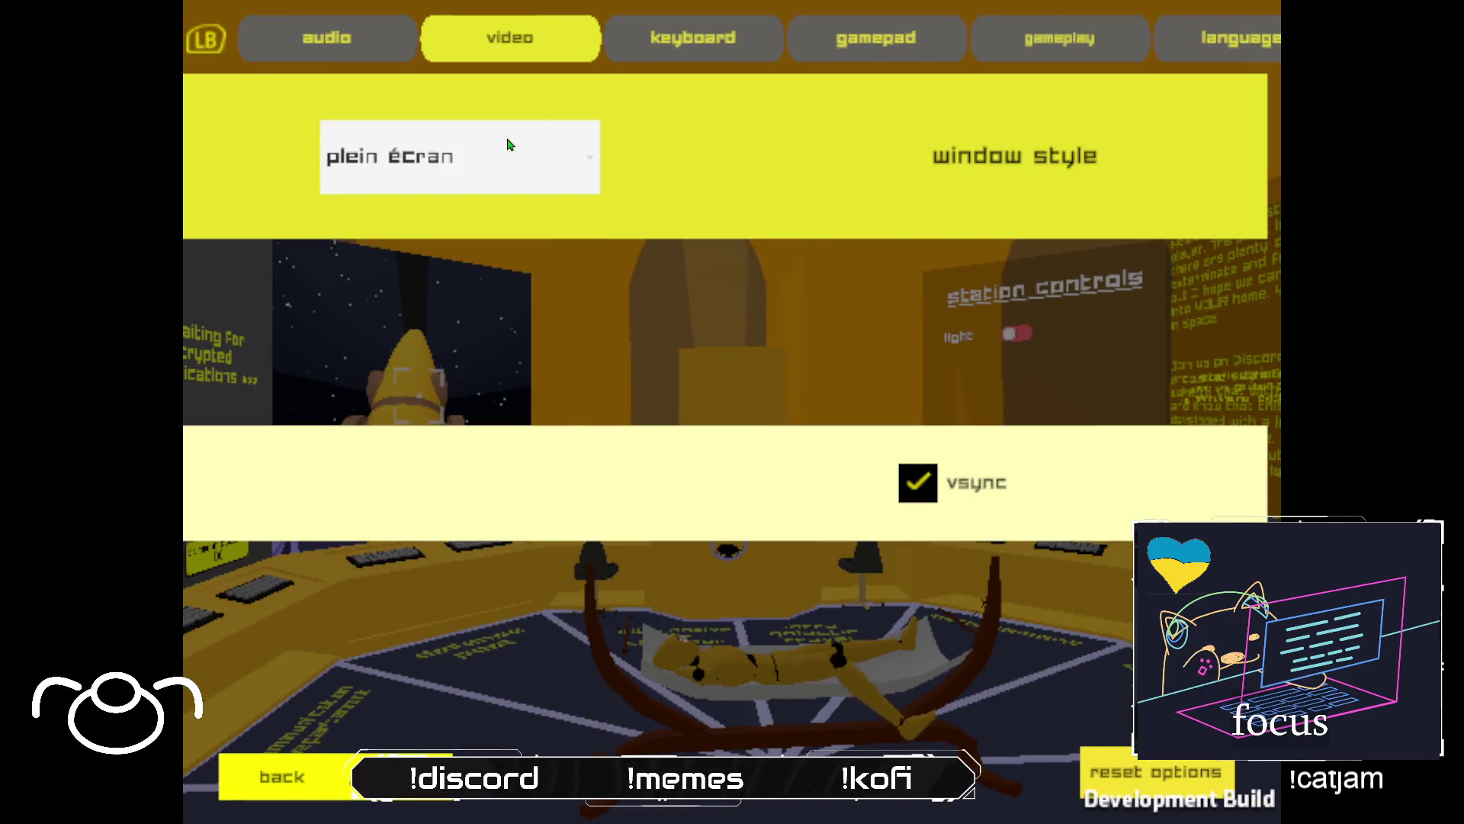
# - Quit the game and close the Addressables Report and Build Profiles windows
pyautogui.press('Escape')
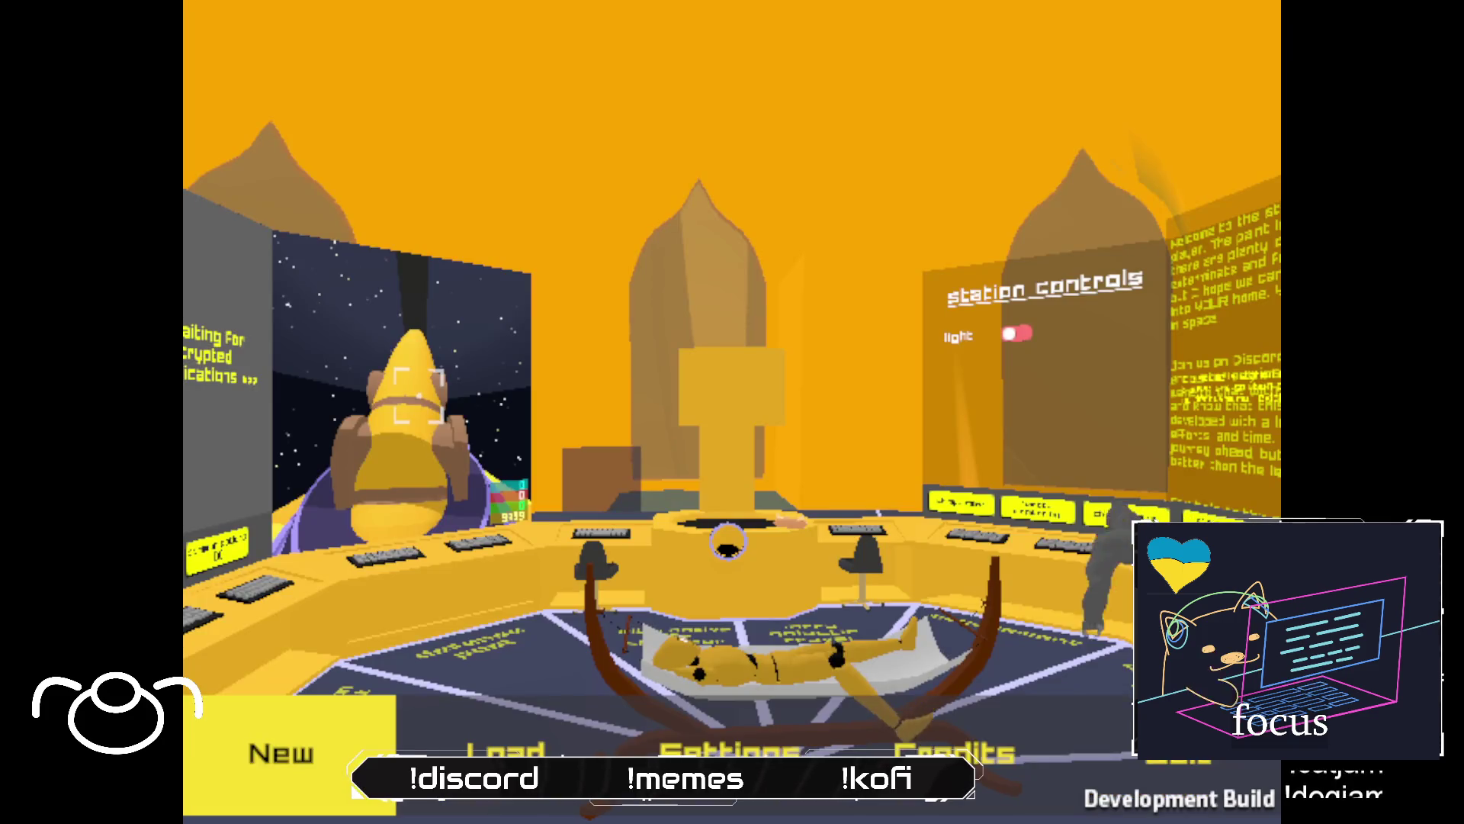
pyautogui.click(1164, 761)
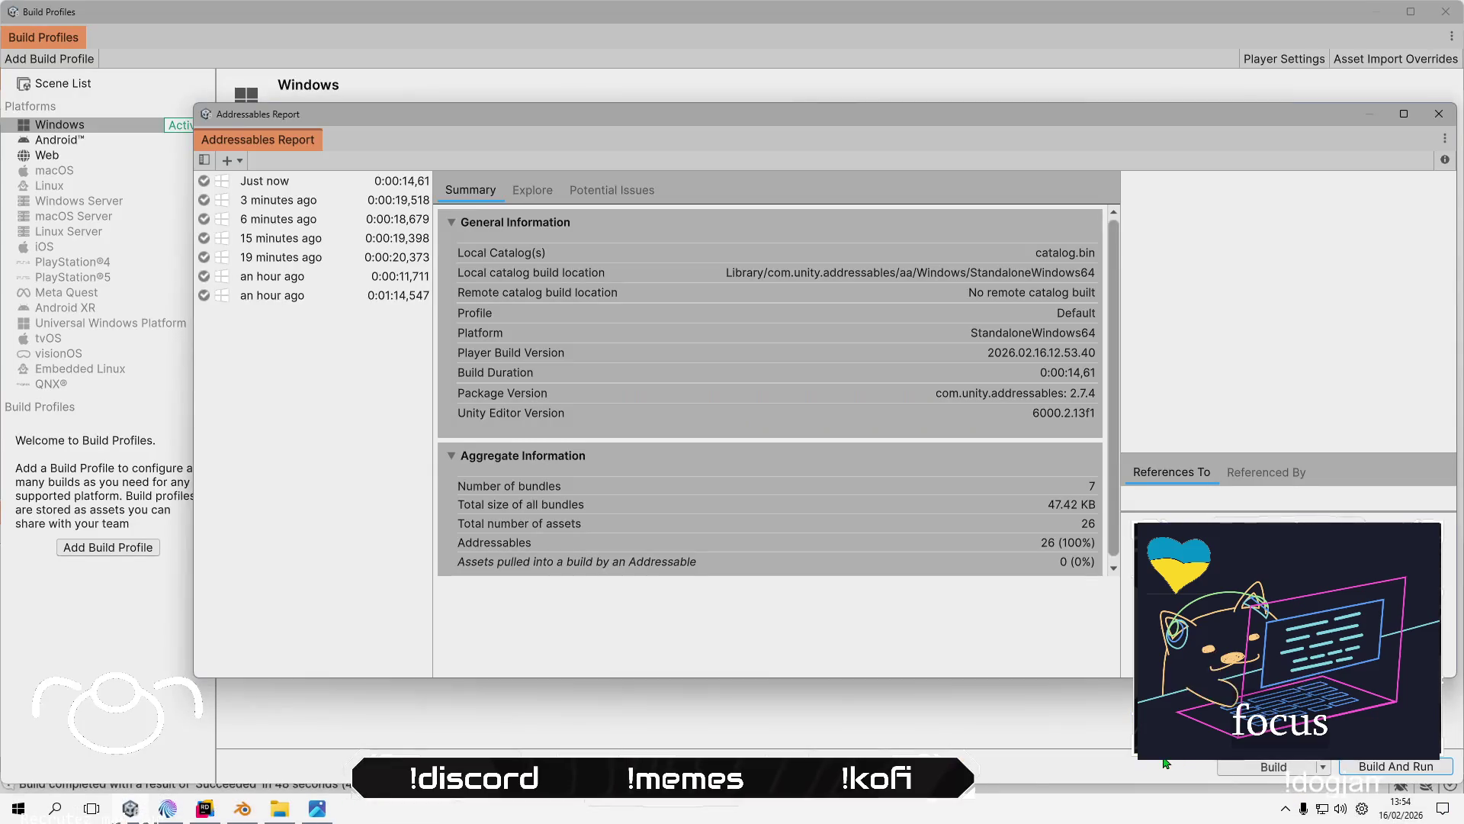
pyautogui.click(1442, 110)
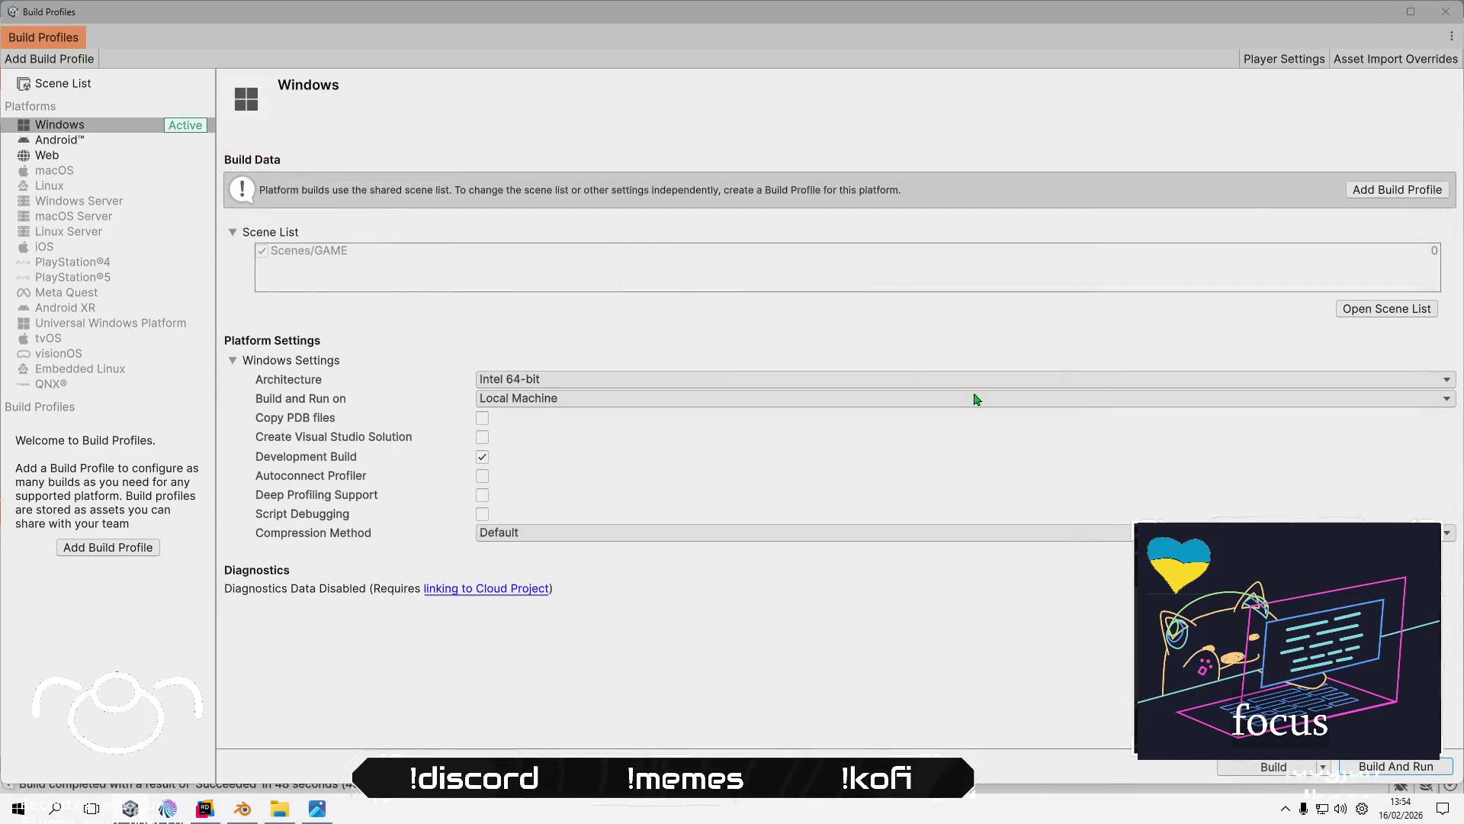
pyautogui.click(1445, 11)
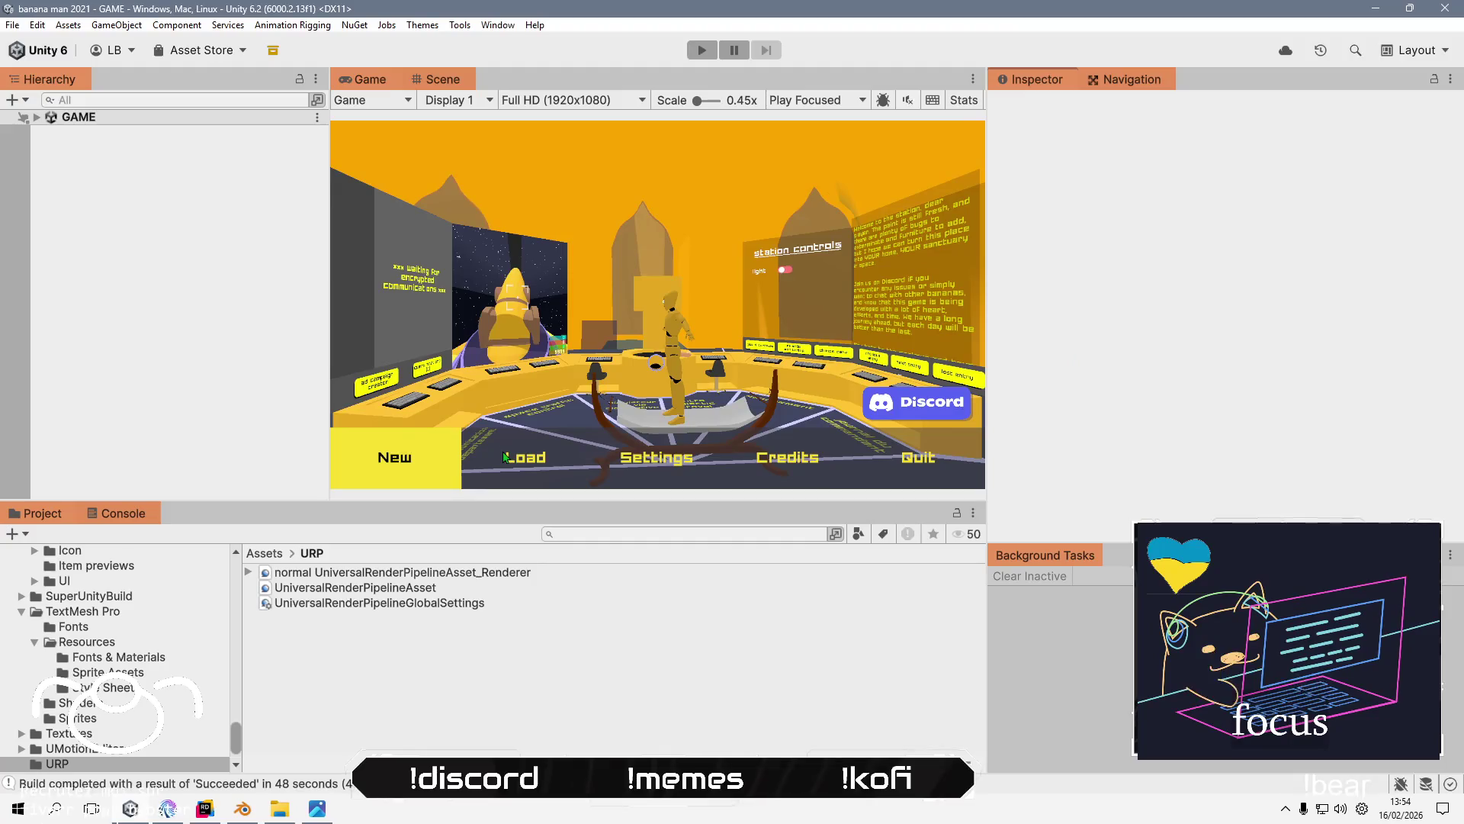
# - Set the Canvas's Reference Pixels Per Unit to 100, save the scene, and switch to Mix It Up
pyautogui.click(36, 117)
pyautogui.click(107, 239)
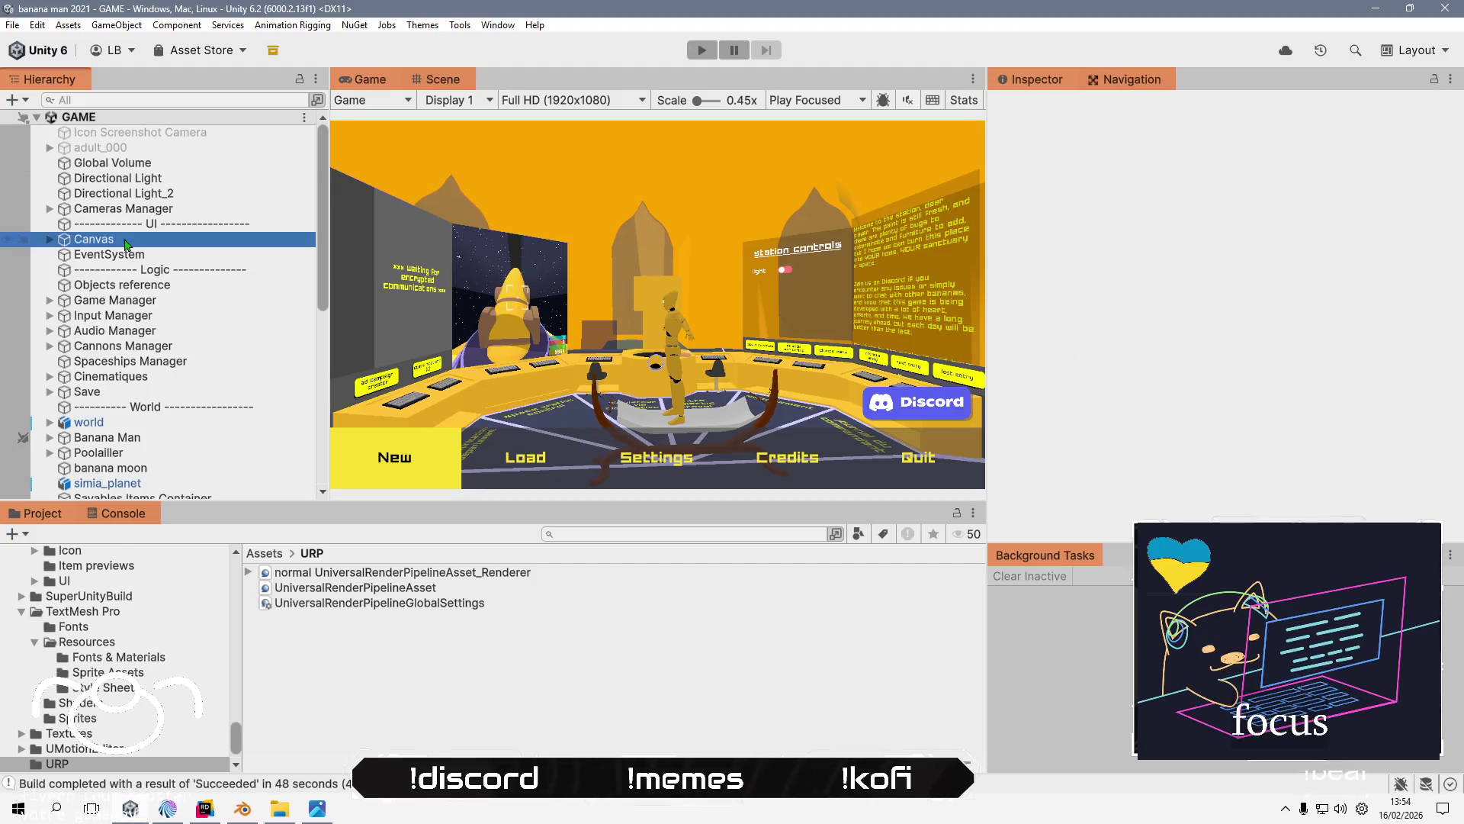
pyautogui.scroll(-5, 1365, 504)
pyautogui.click(1240, 423)
pyautogui.write('1000')
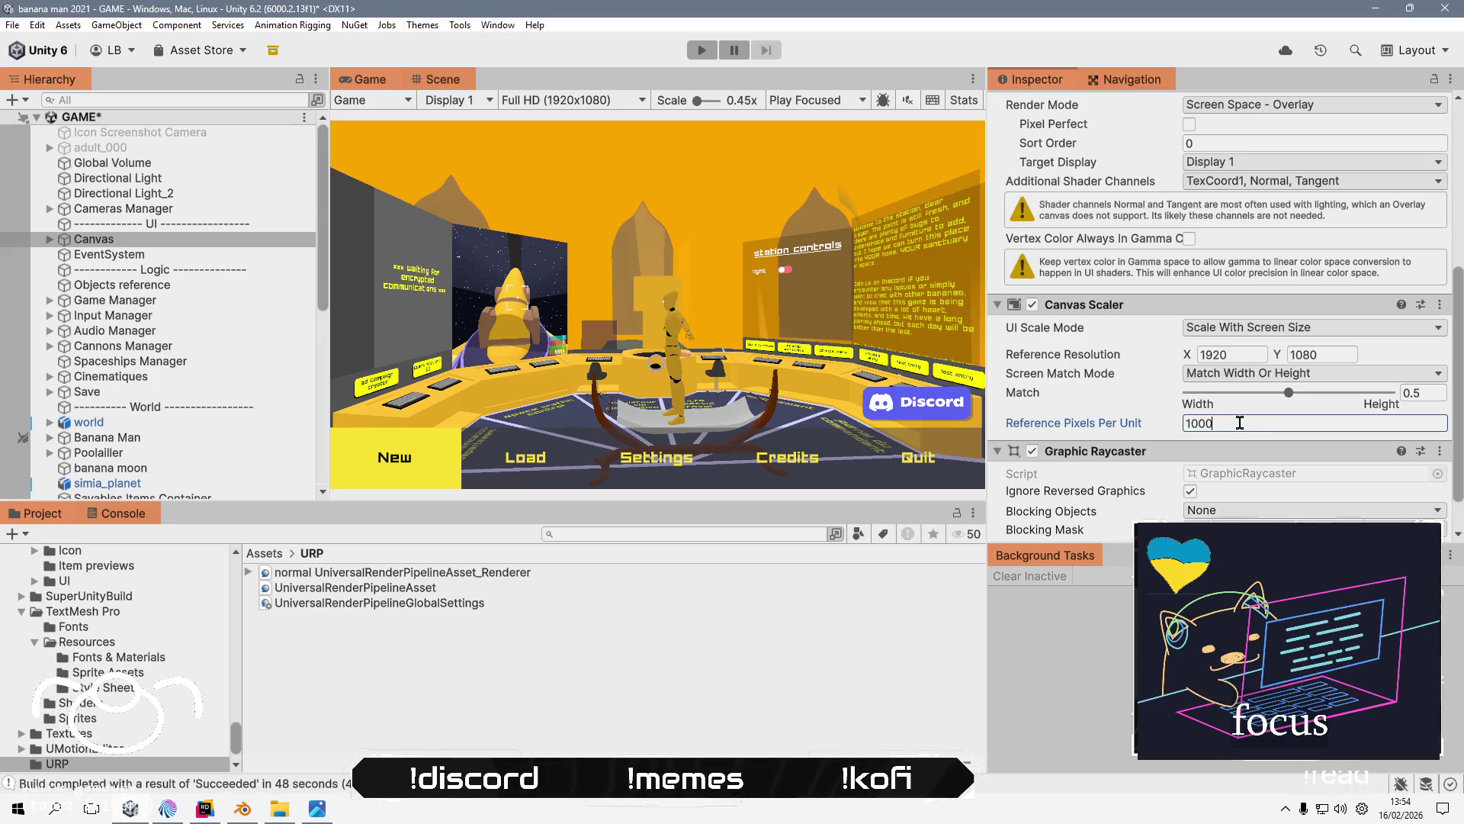
pyautogui.press('BackSpace')
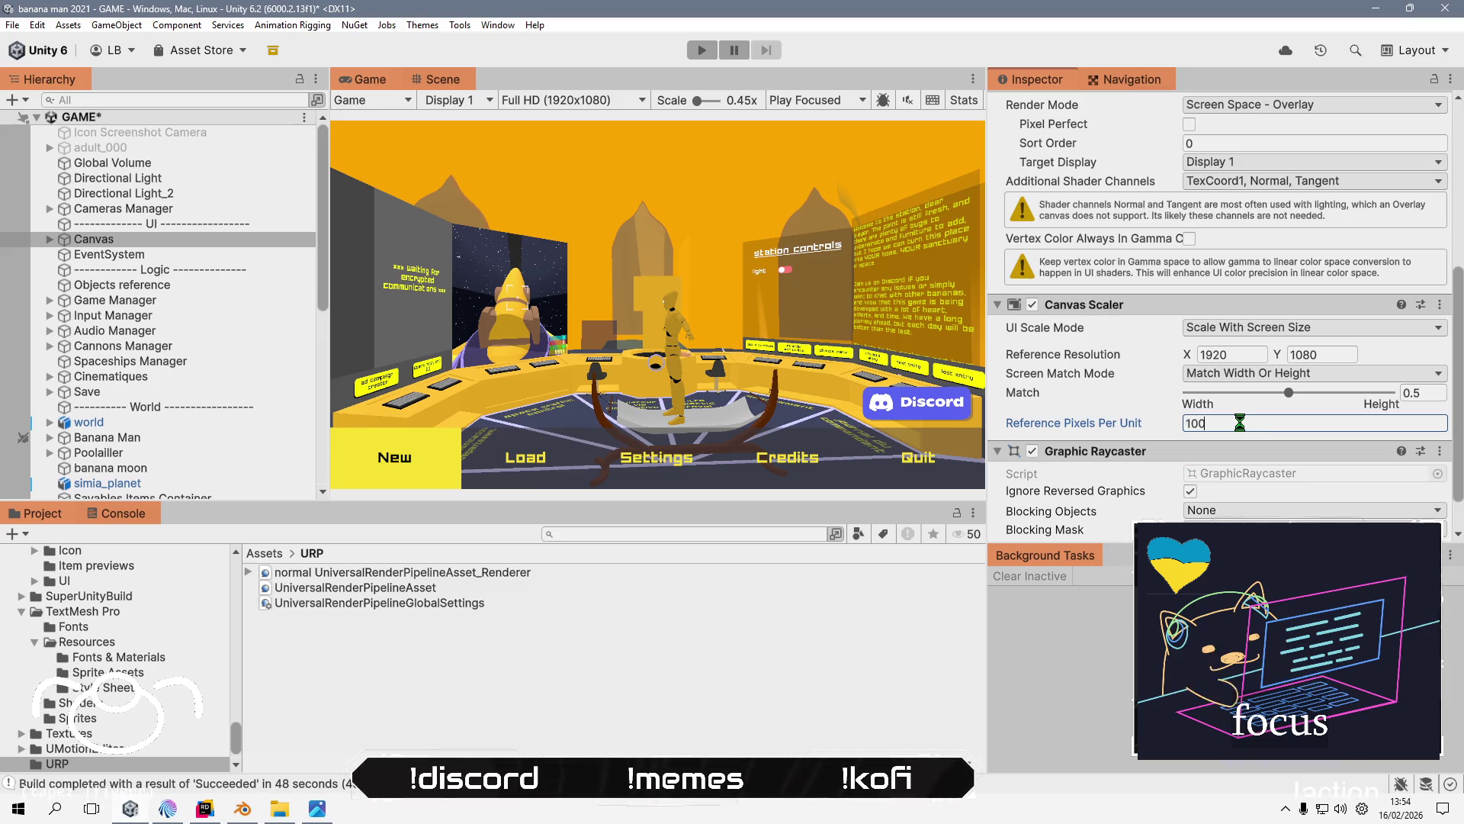
pyautogui.scroll(-1, 1240, 423)
pyautogui.hotkey('ctrl', 's')
pyautogui.hotkey('alt', 'Tab')
pyautogui.hotkey('alt', 'Tab')
pyautogui.hotkey('alt', 'Tab')
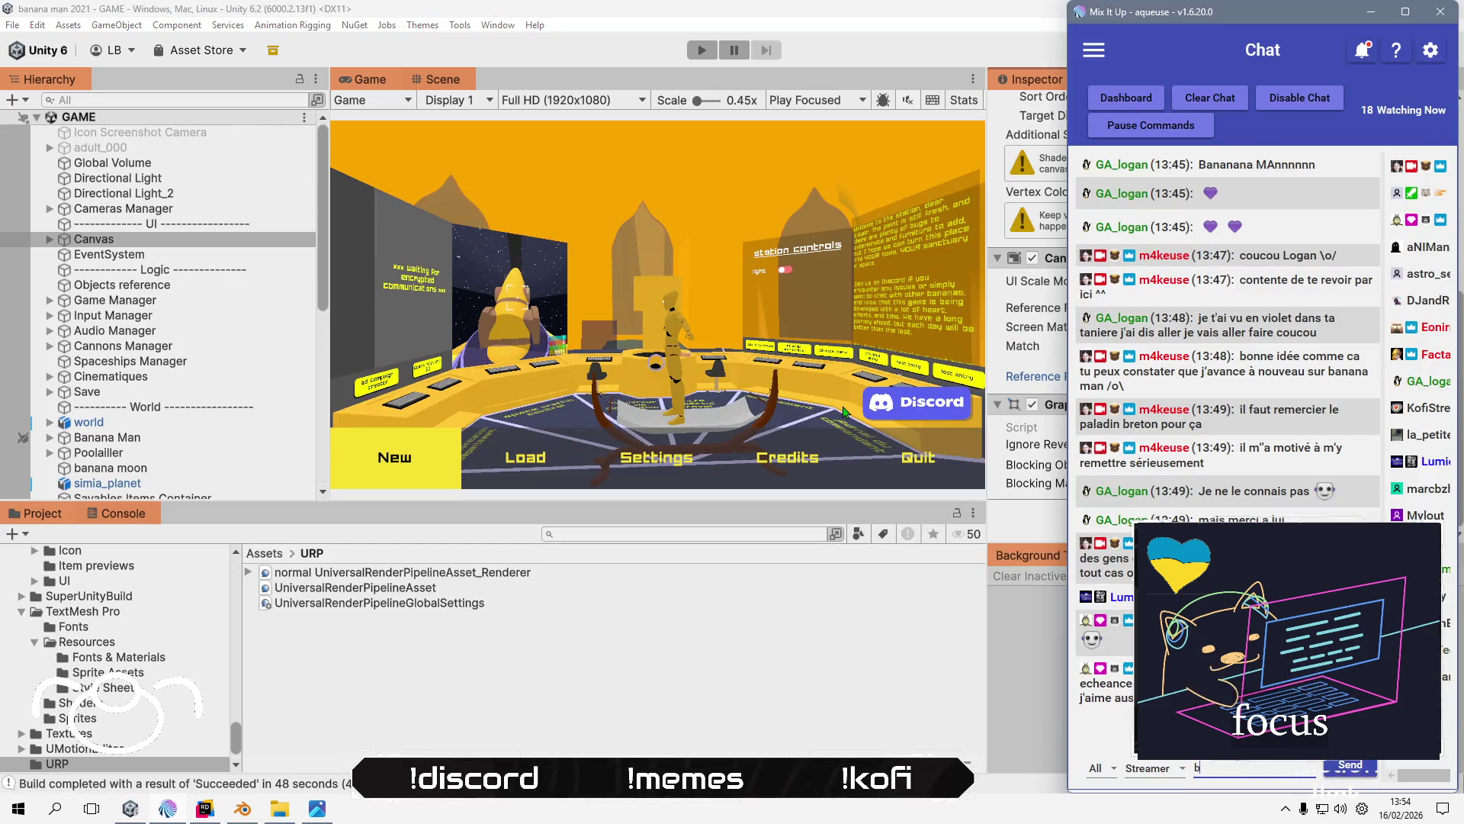
# - Send the chat message 'alors ça c'est un mystère', fixing the typo first
pyautogui.write("lors ça c'est un ystè")
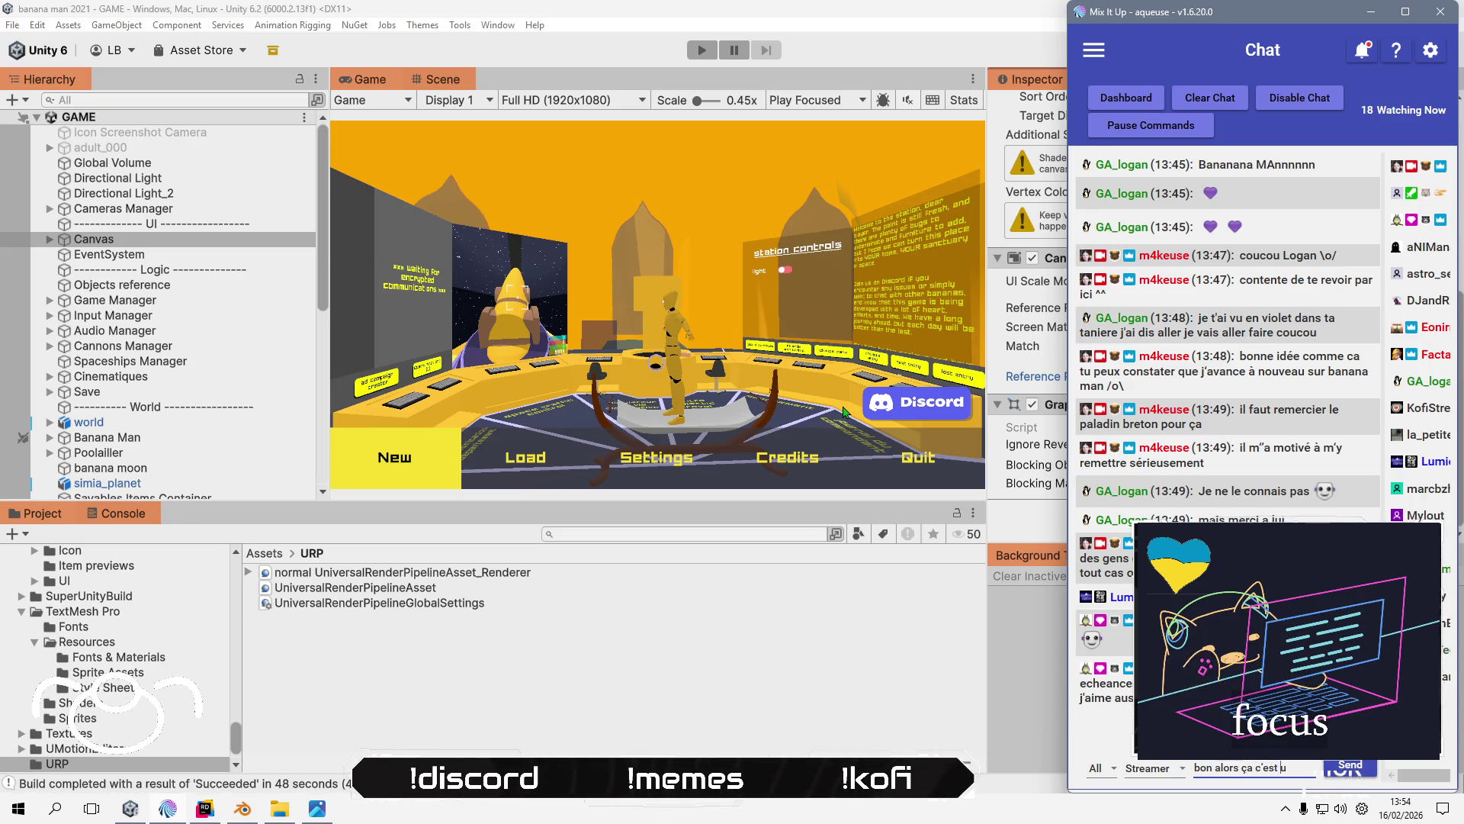
pyautogui.write('re')
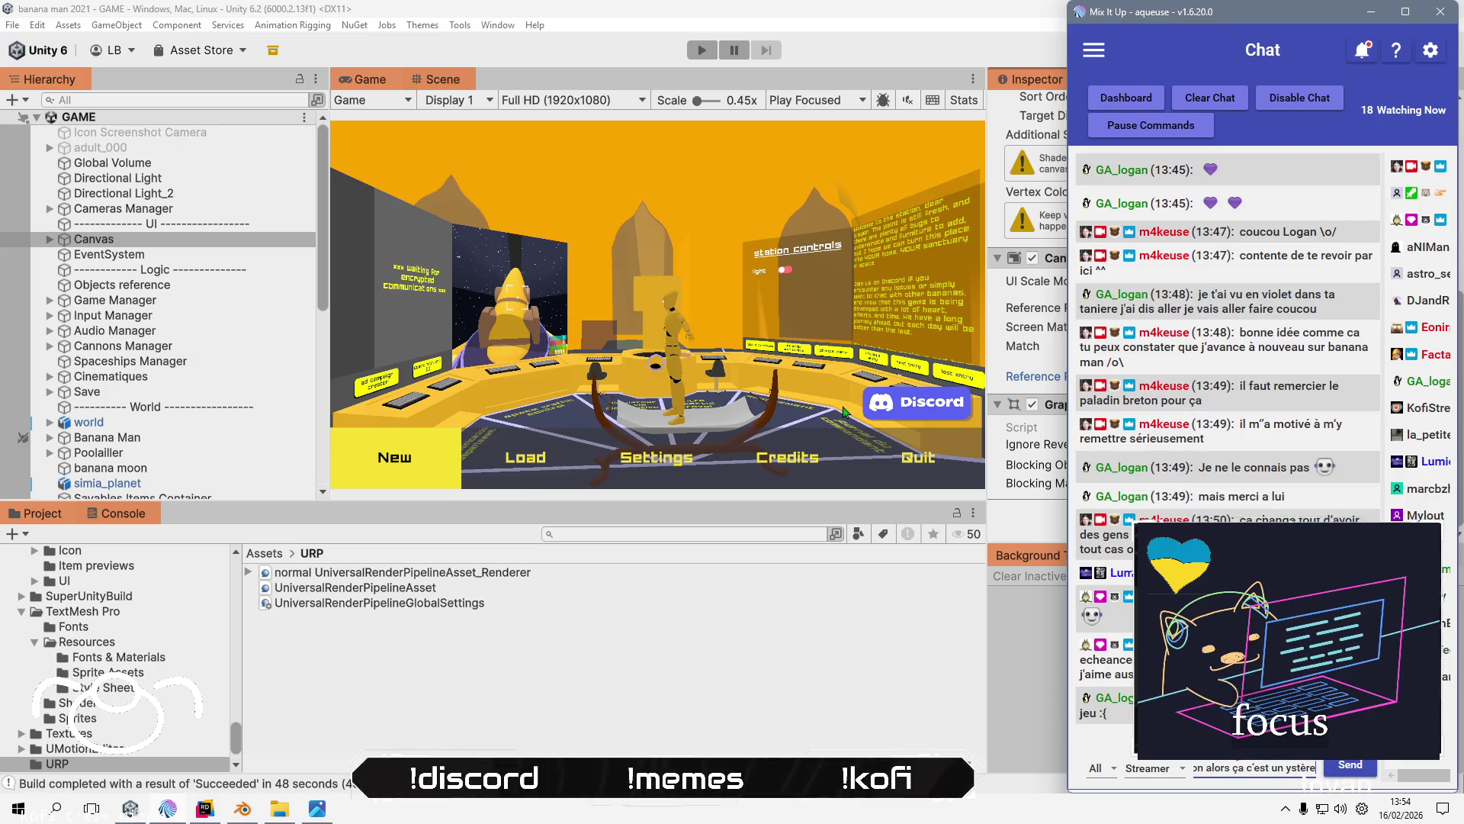
pyautogui.press('Left')
pyautogui.press('Left')
pyautogui.press('Left')
pyautogui.write('m')
pyautogui.press('Return')
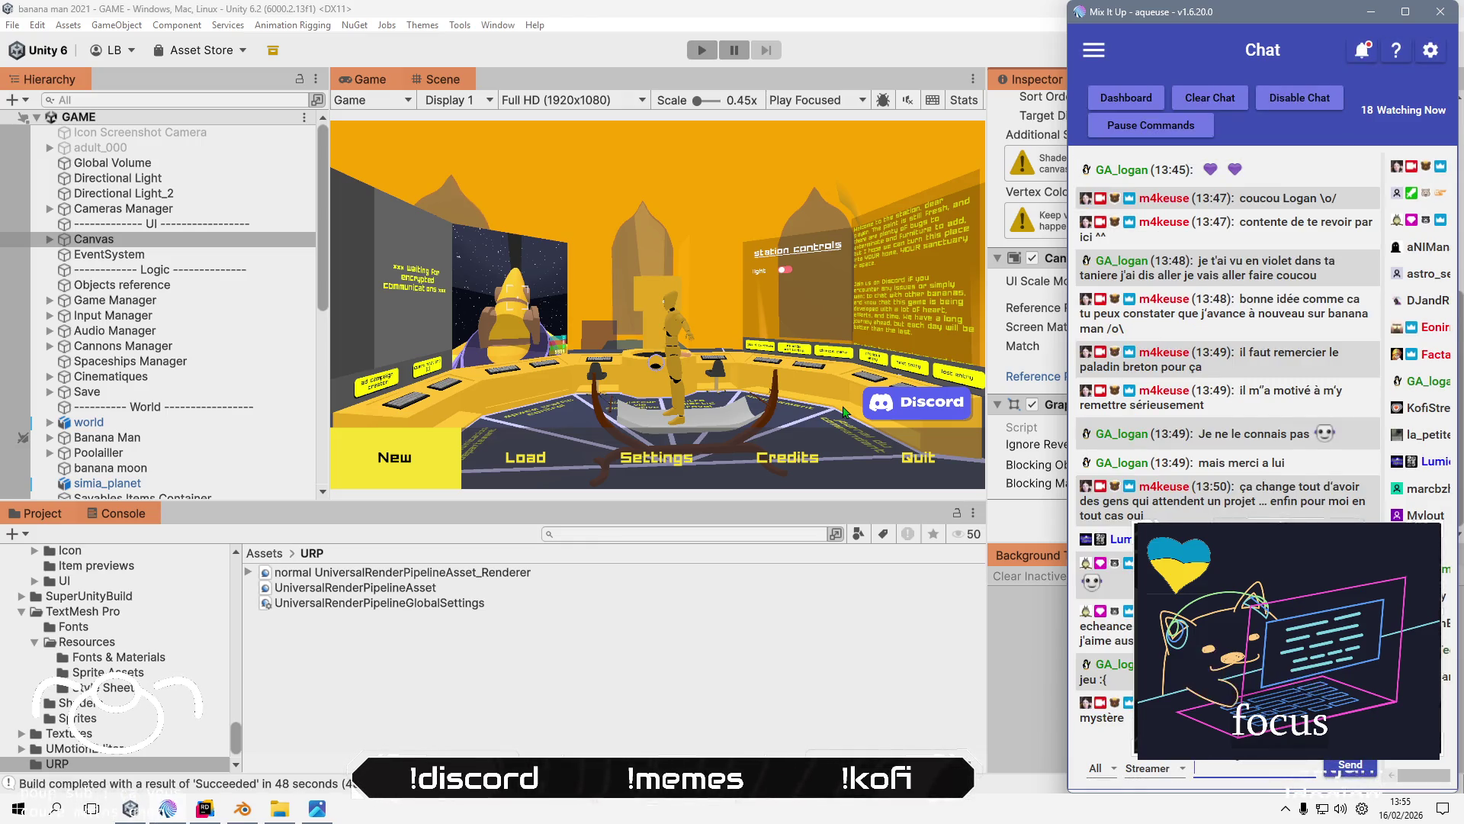
# - Post a longer reply to a viewer in the stream chat, correcting typos along the way
pyautogui.write('ga_logan')
pyautogui.write(' faut pas')
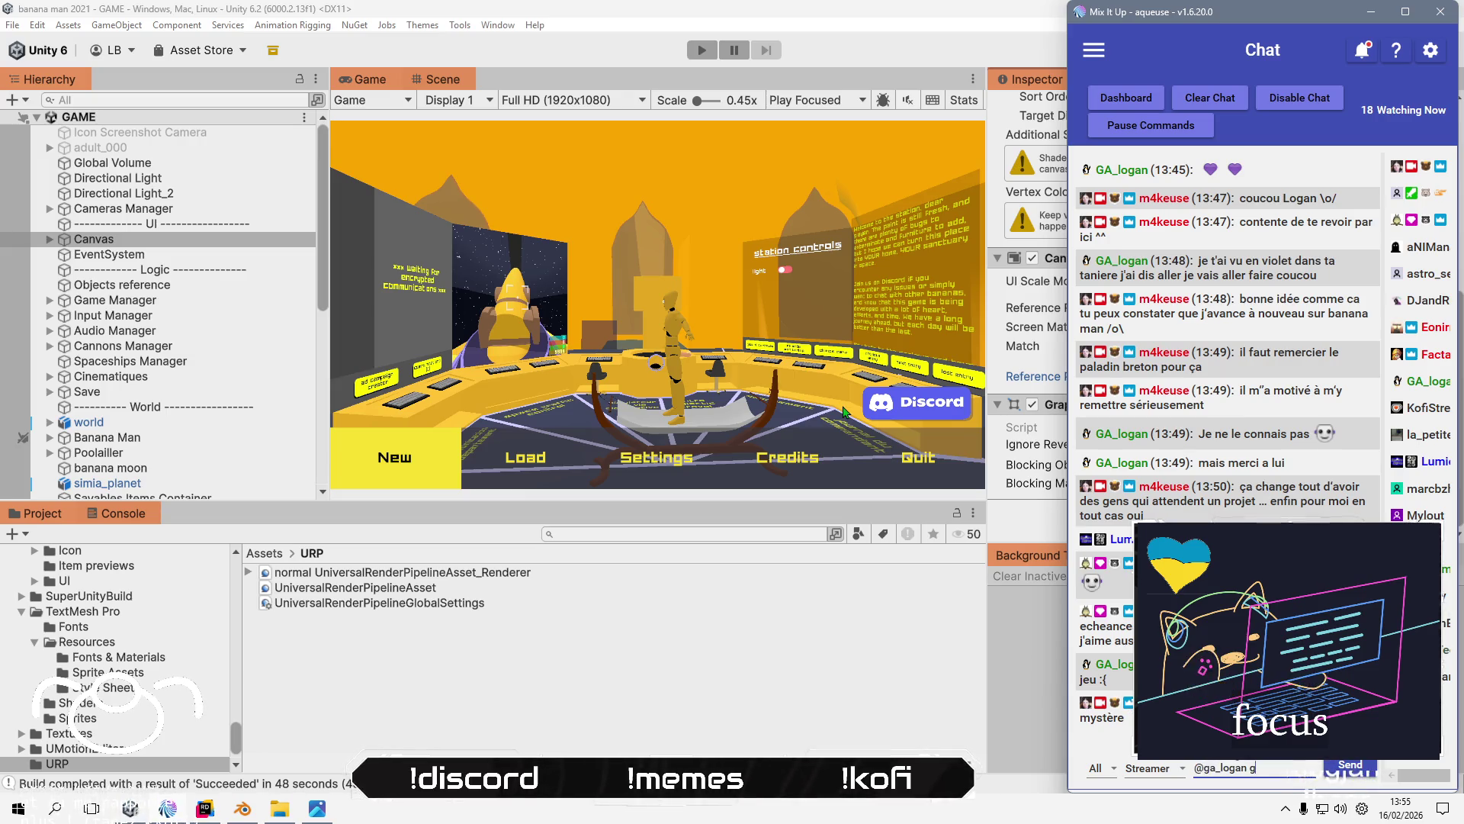
pyautogui.write(' hésiter à')
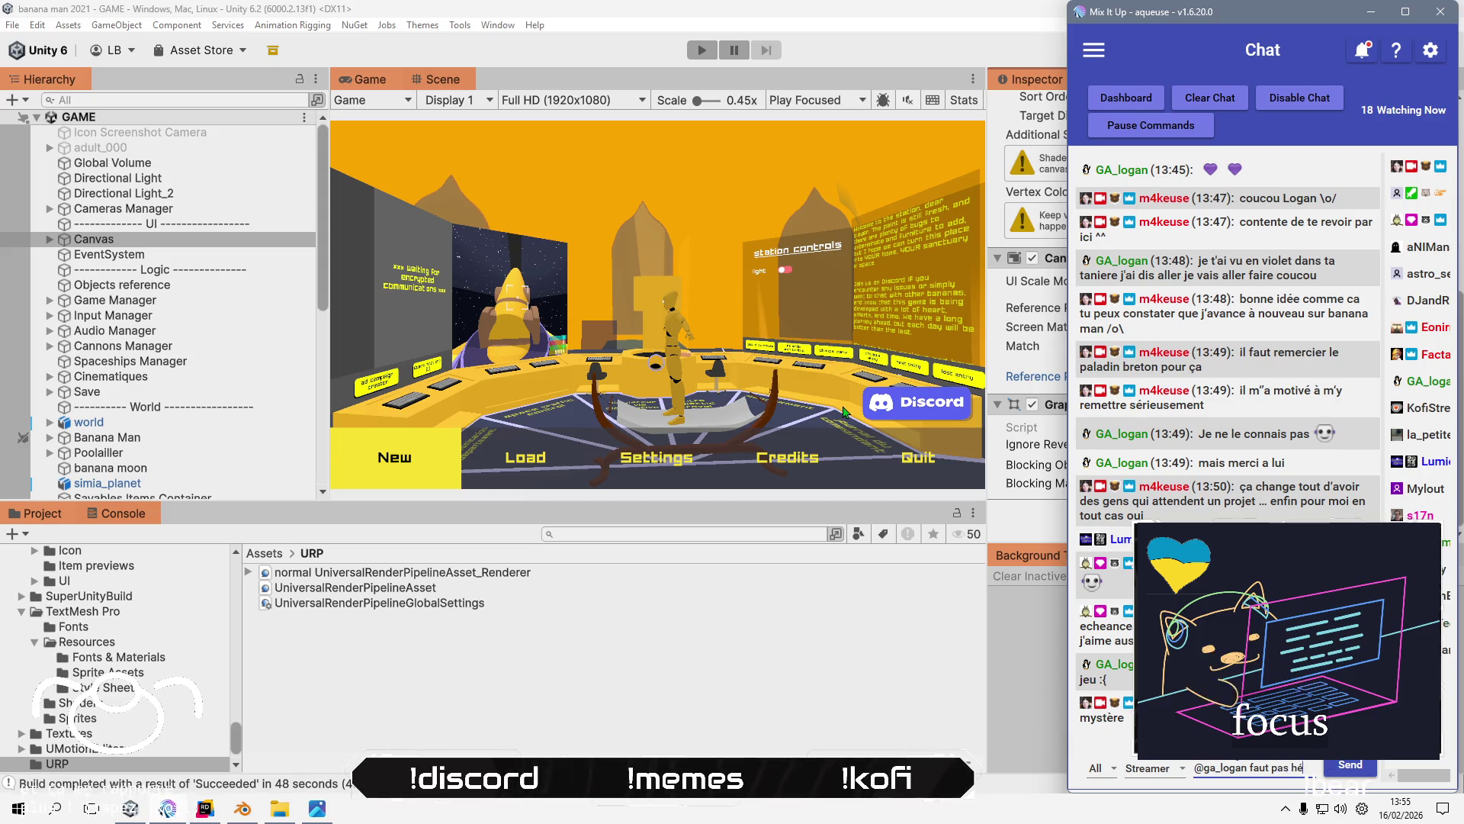
pyautogui.write("'astiq")
pyautogui.press('BackSpace')
pyautogui.press('BackSpace')
pyautogui.write('u')
pyautogui.write('r une fois')
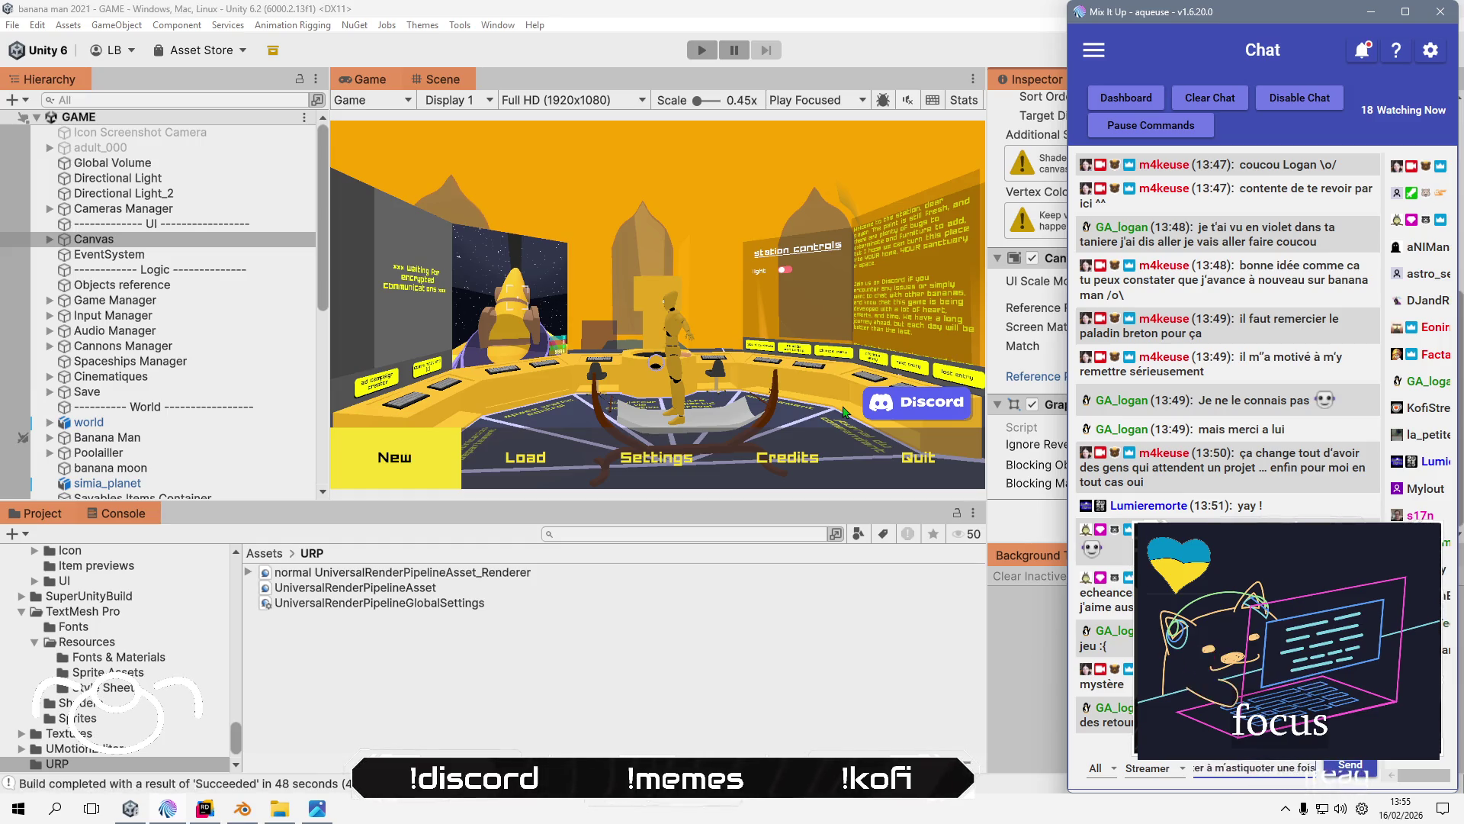
pyautogui.write('em')
pyautogui.write(' temps po')
pyautogui.write('voir des')
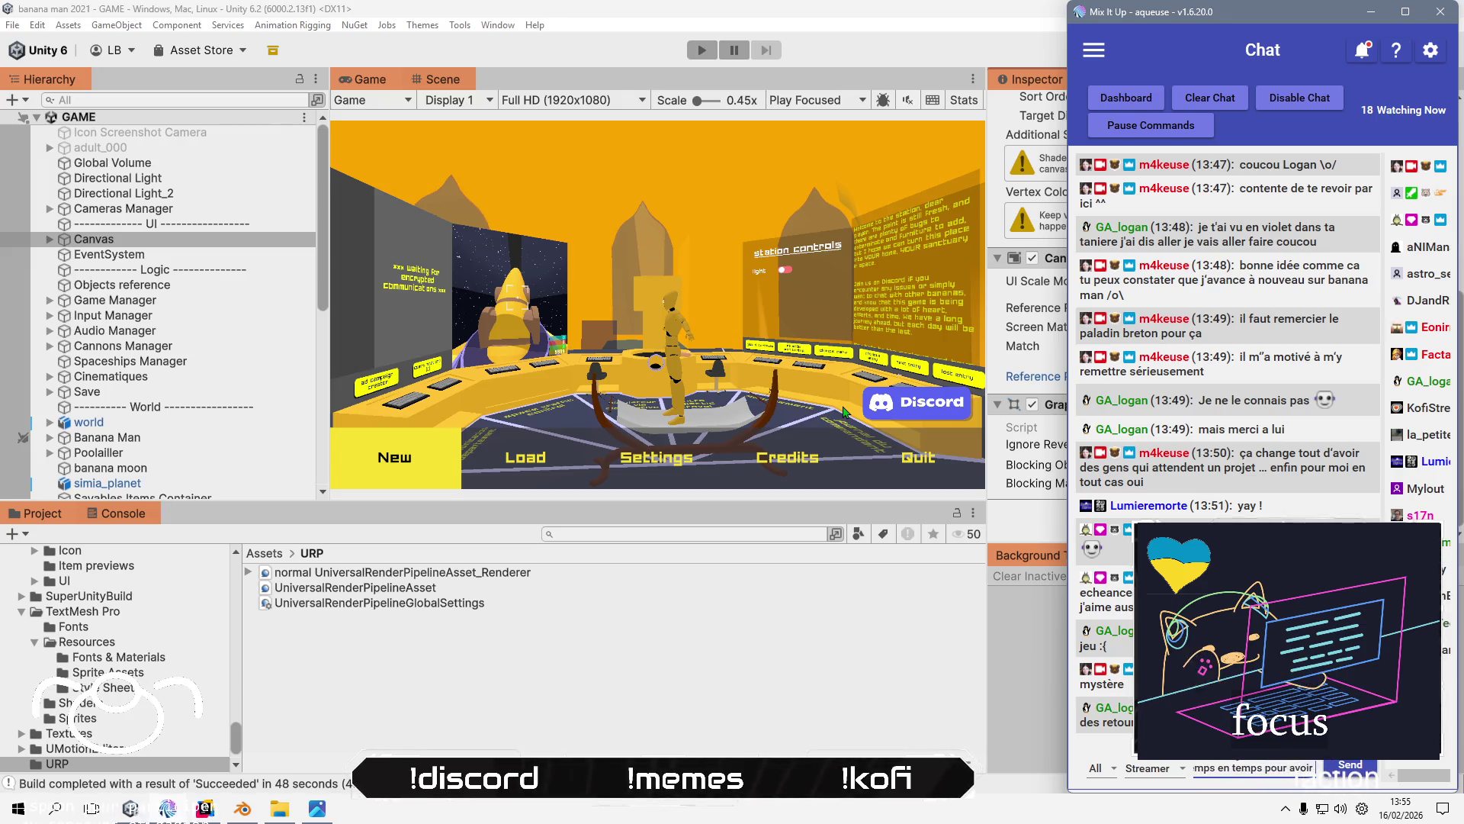
pyautogui.press('BackSpace')
pyautogui.press('BackSpace')
pyautogui.write('n')
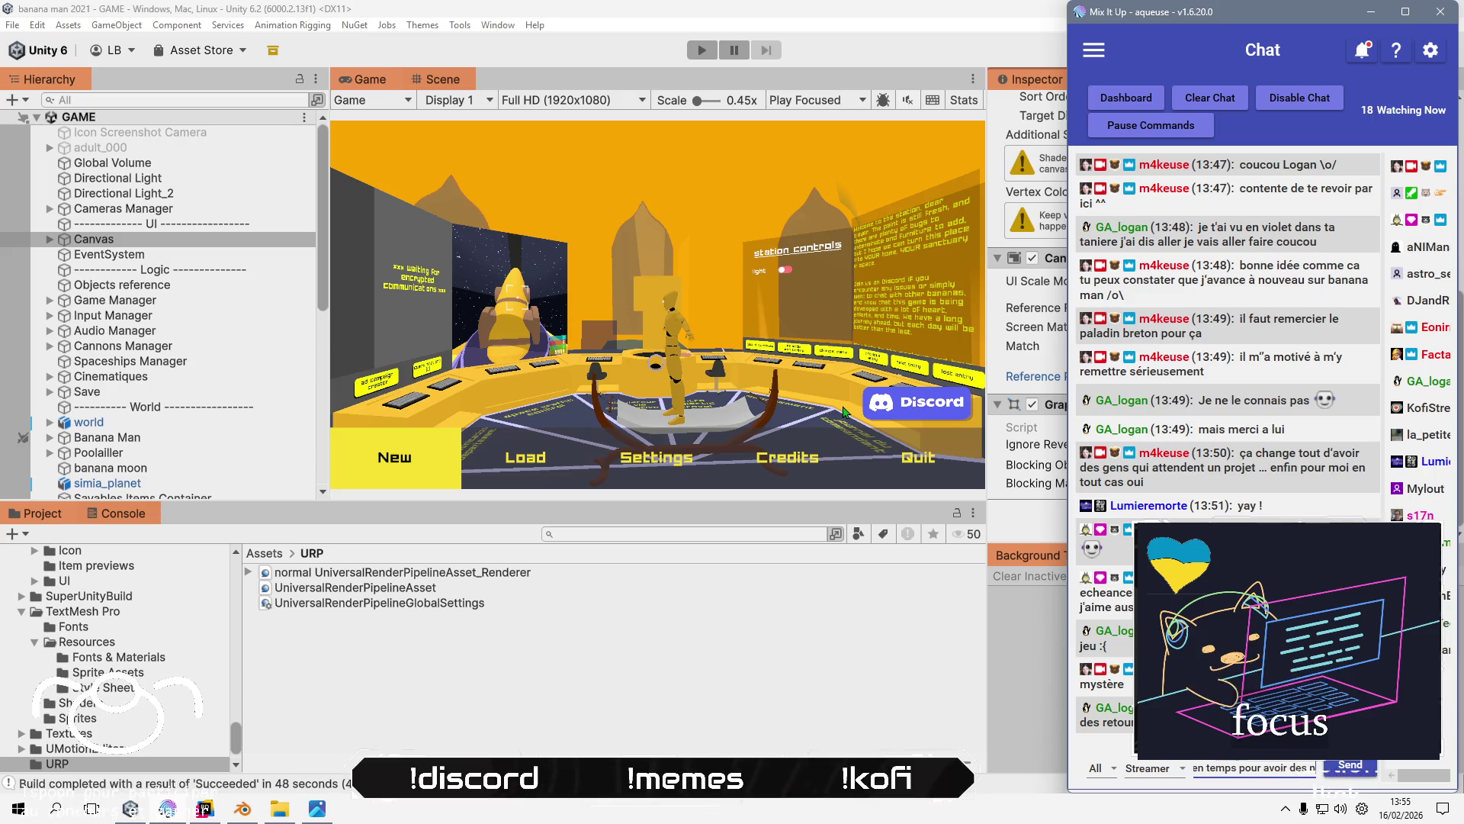
pyautogui.write('les alors, ça me booster !')
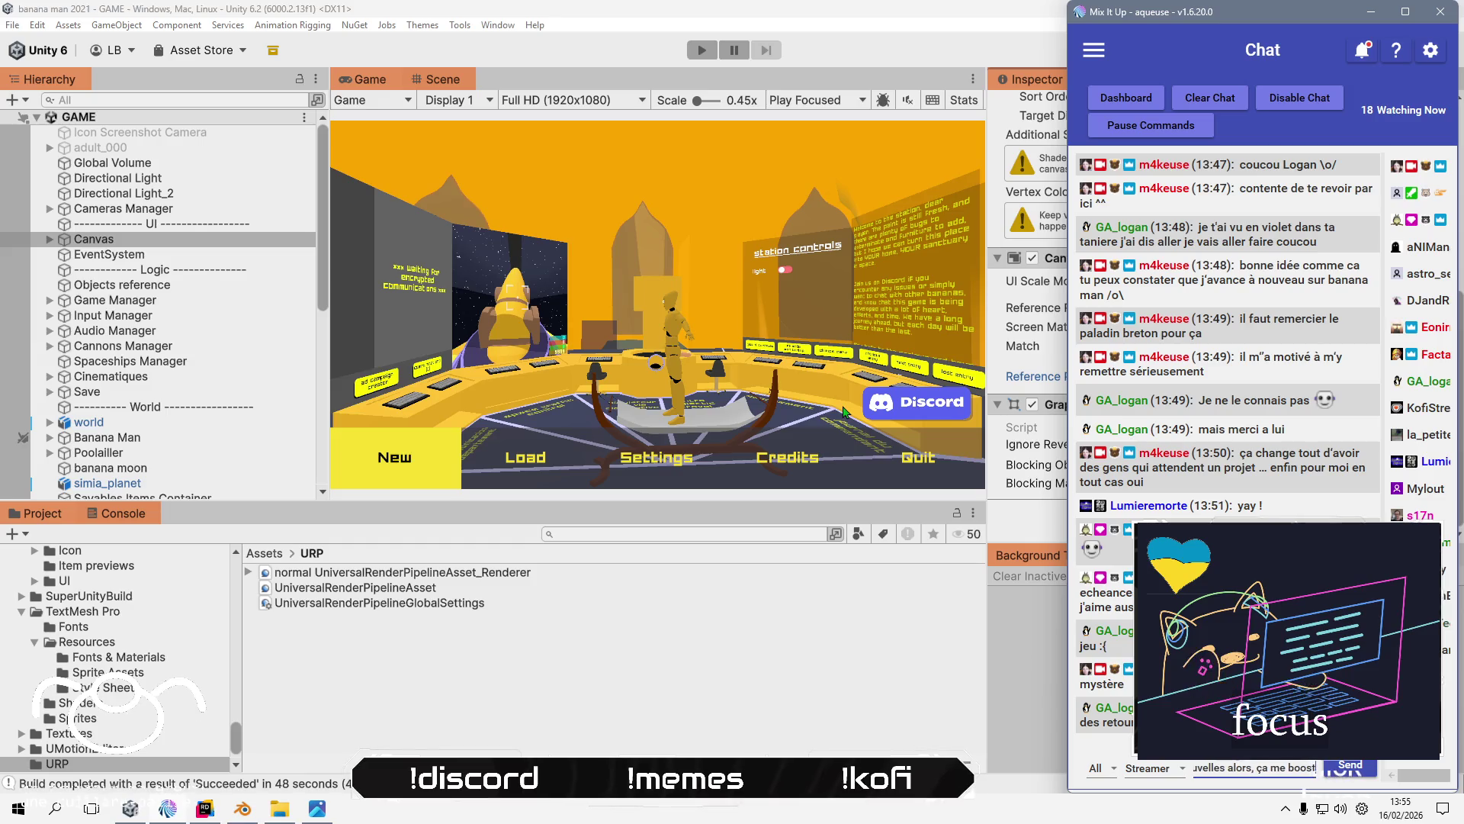
pyautogui.write(', s')
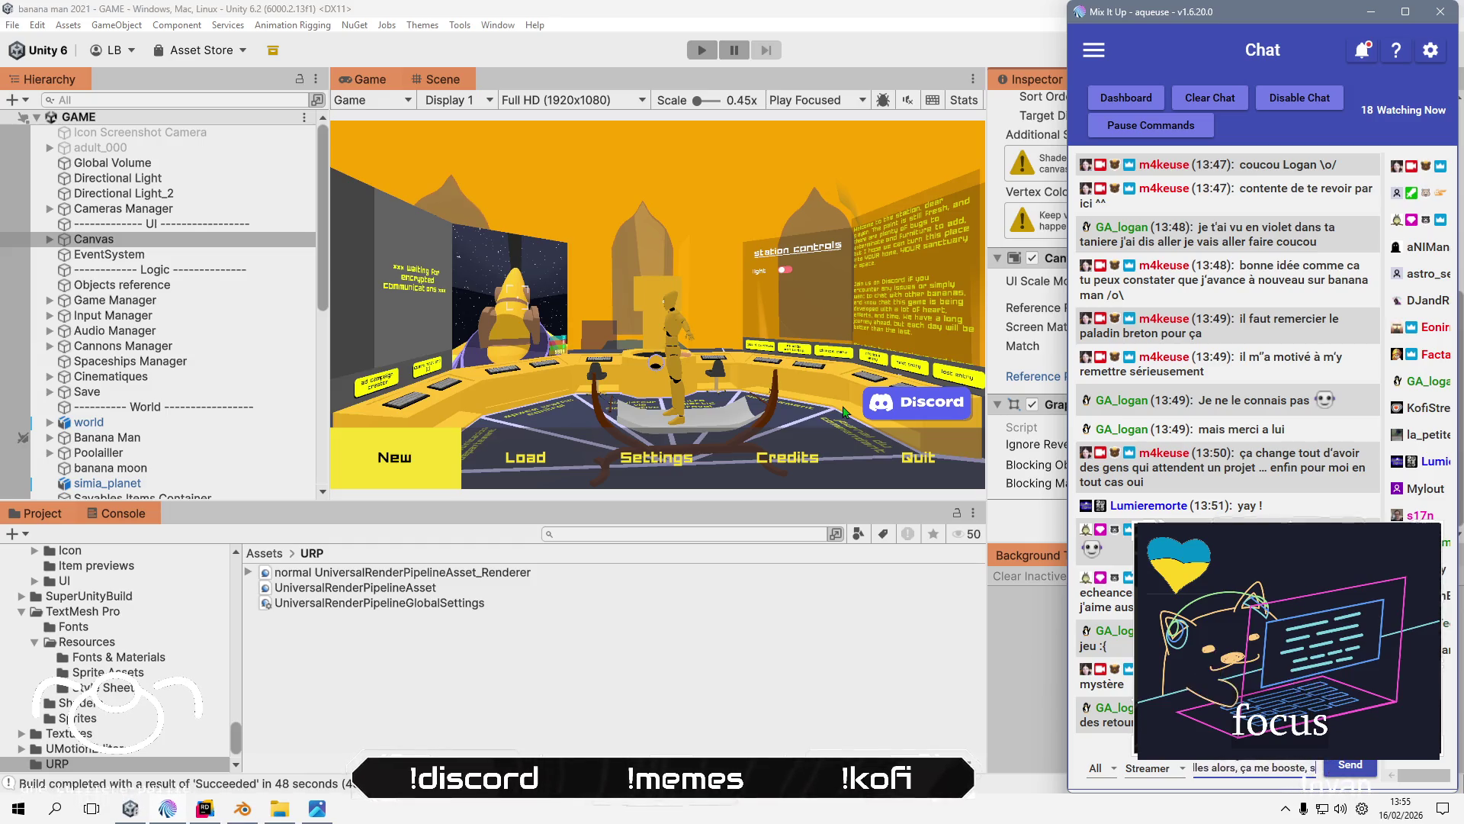
pyautogui.write(" j'ai limpression quer tou")
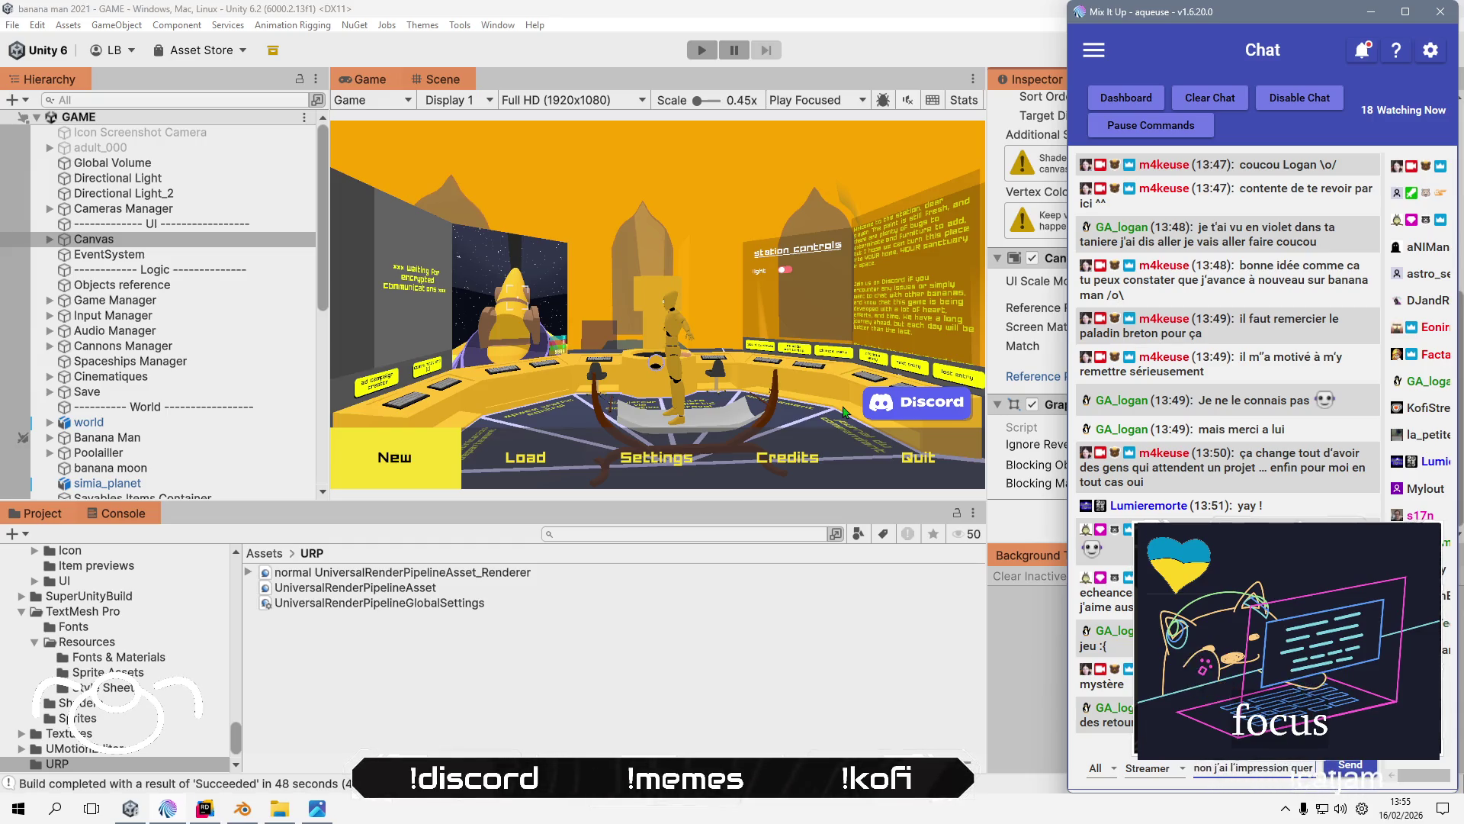
pyautogui.press('BackSpace')
pyautogui.write('tout le mon')
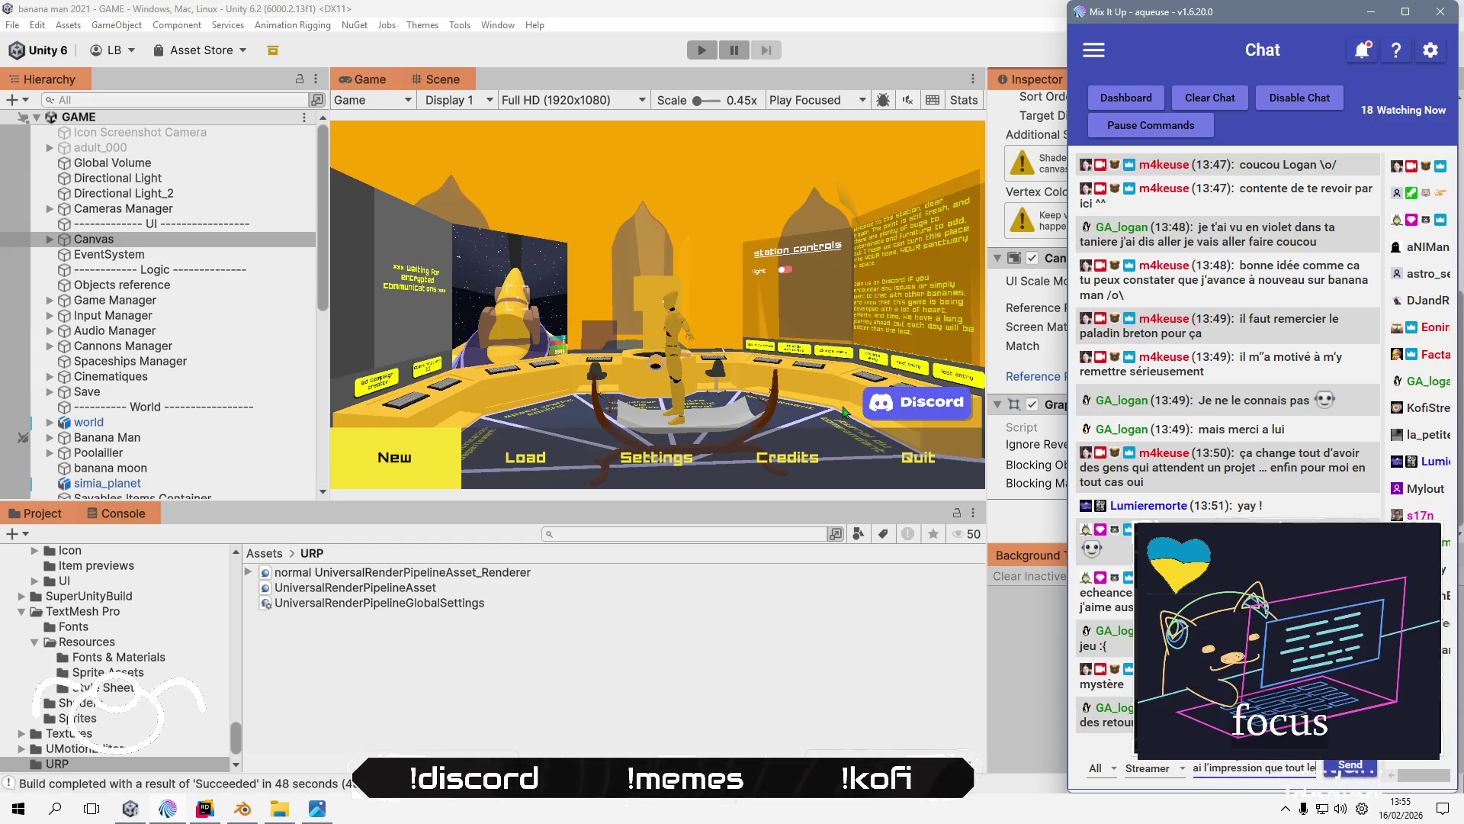
pyautogui.write("de s'en fout")
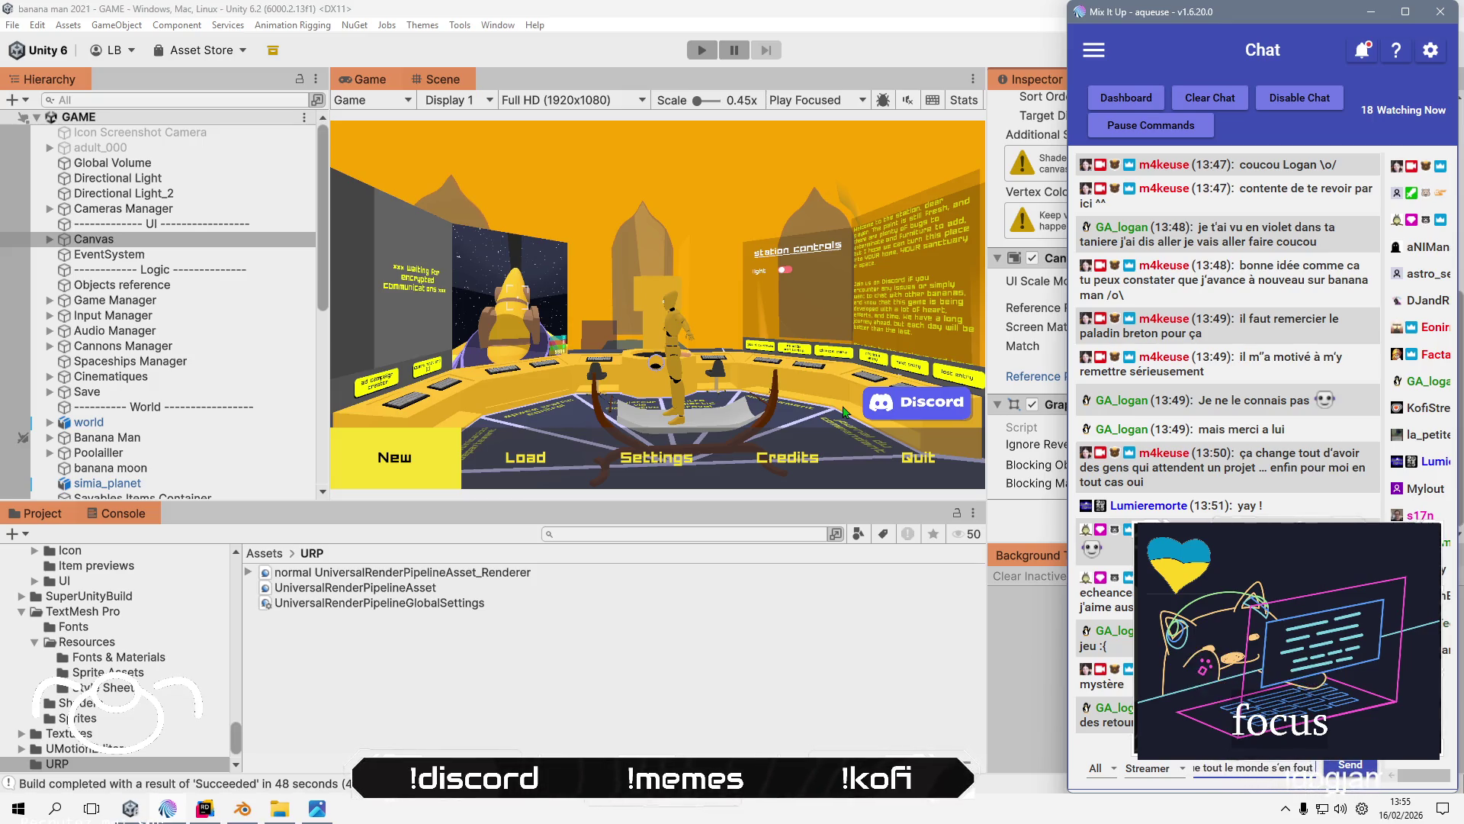
pyautogui.press('Return')
# - Send a short 'LU' message and a comment about the resolution in chat
pyautogui.write('LUL')
pyautogui.press('Return')
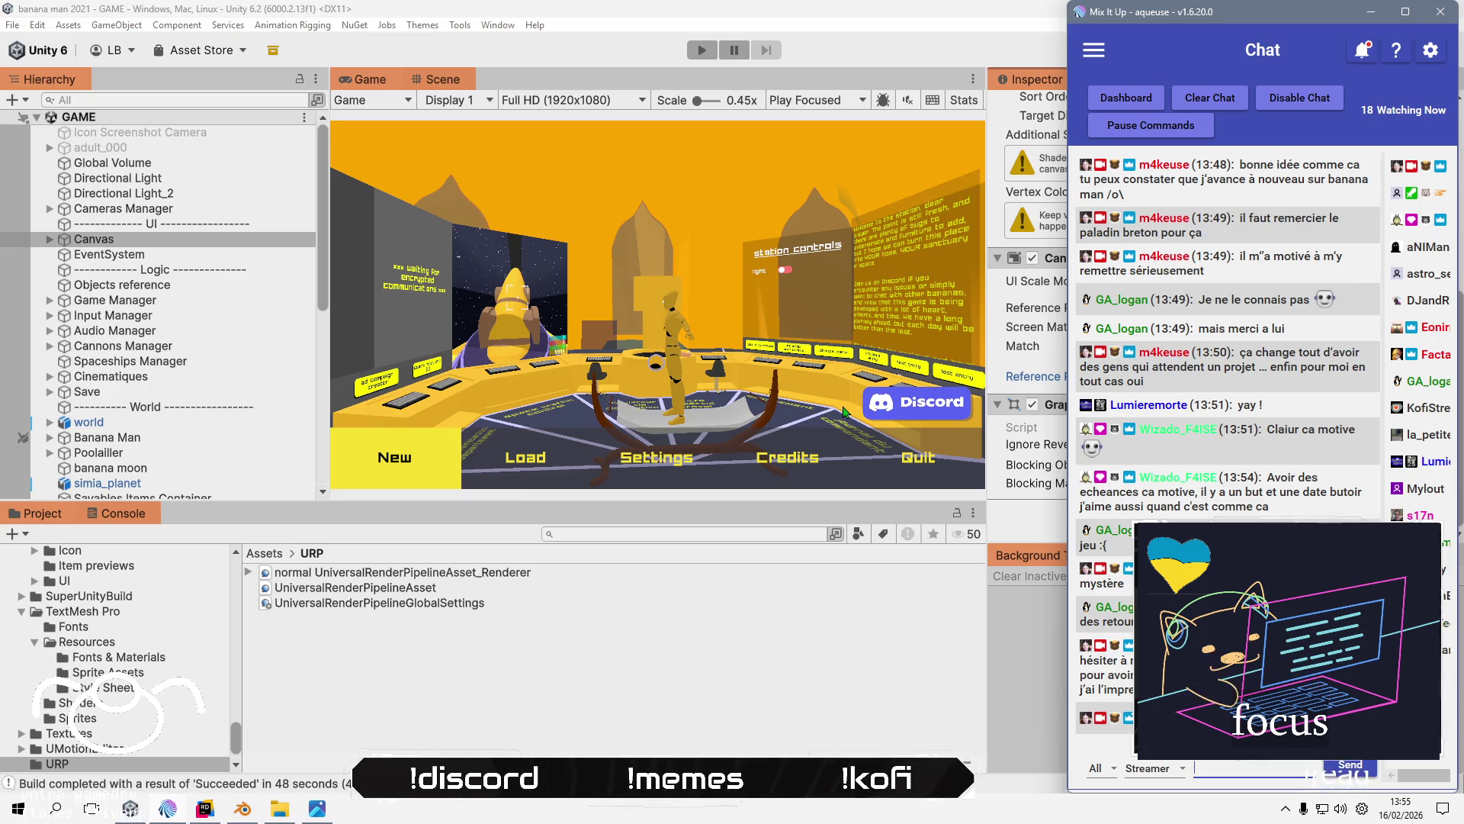
pyautogui.write('hmm bon alors la r')
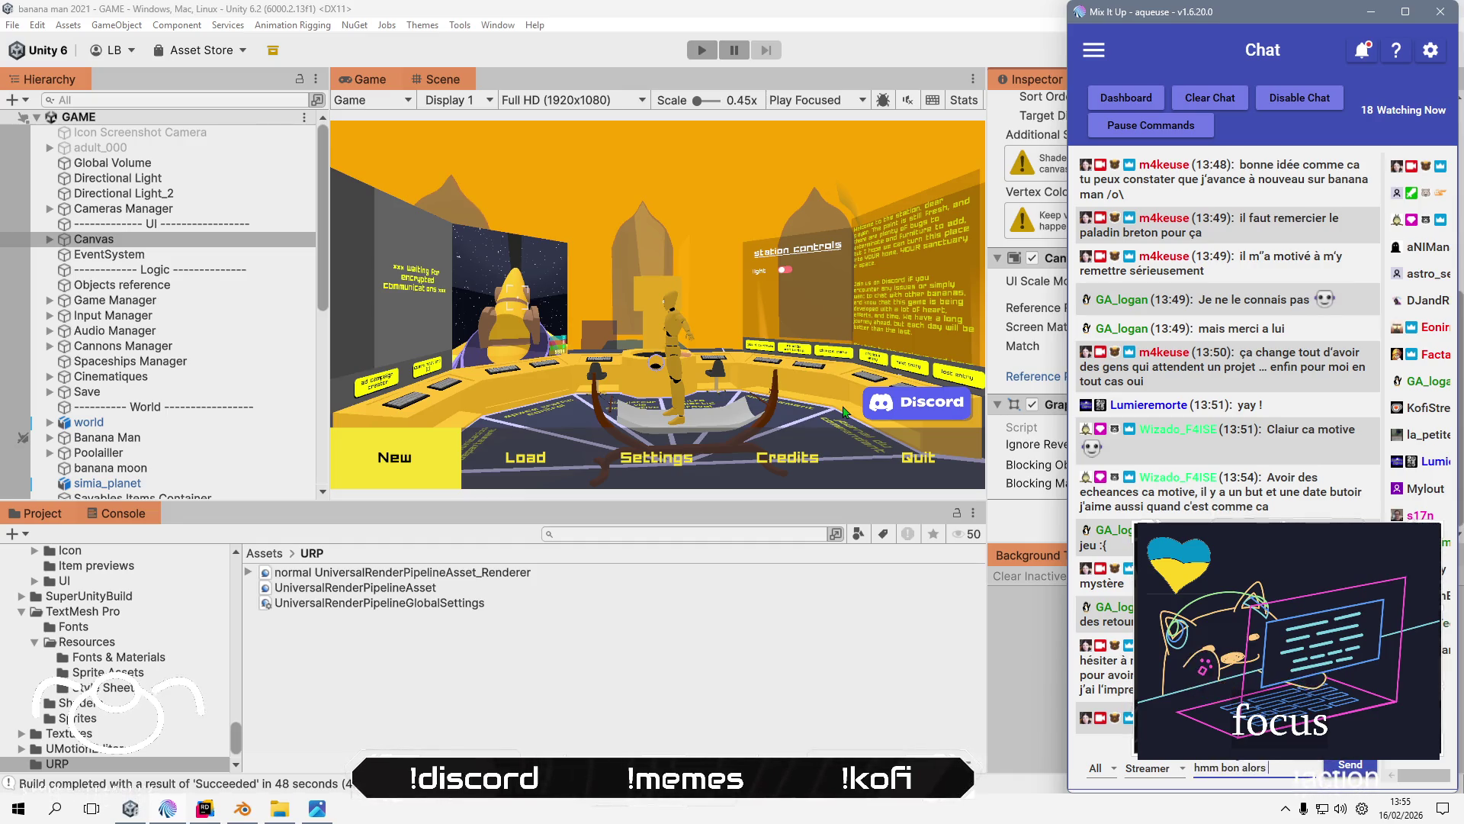
pyautogui.write('ui')
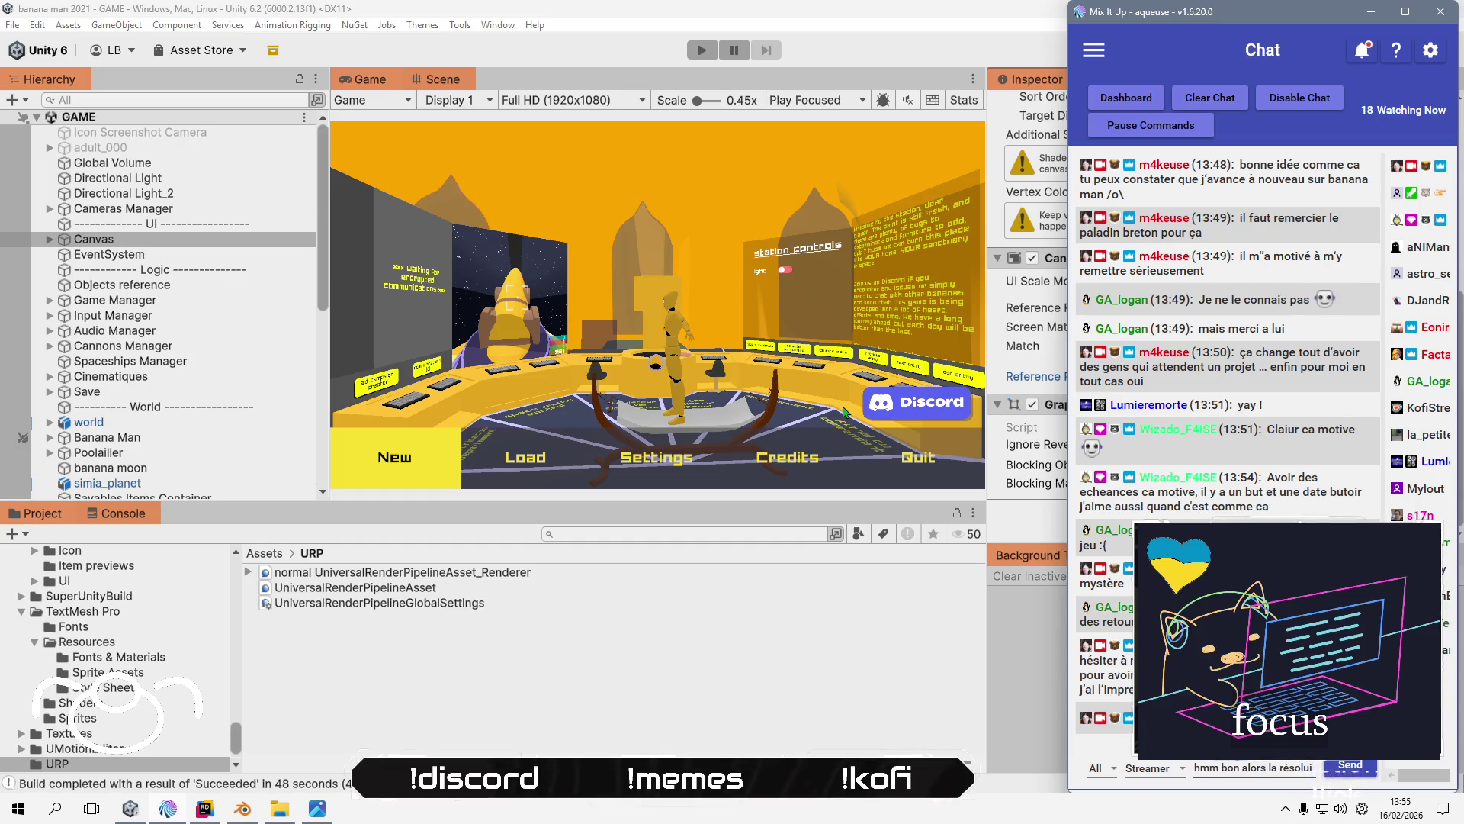
pyautogui.write('on')
pyautogui.press('Return')
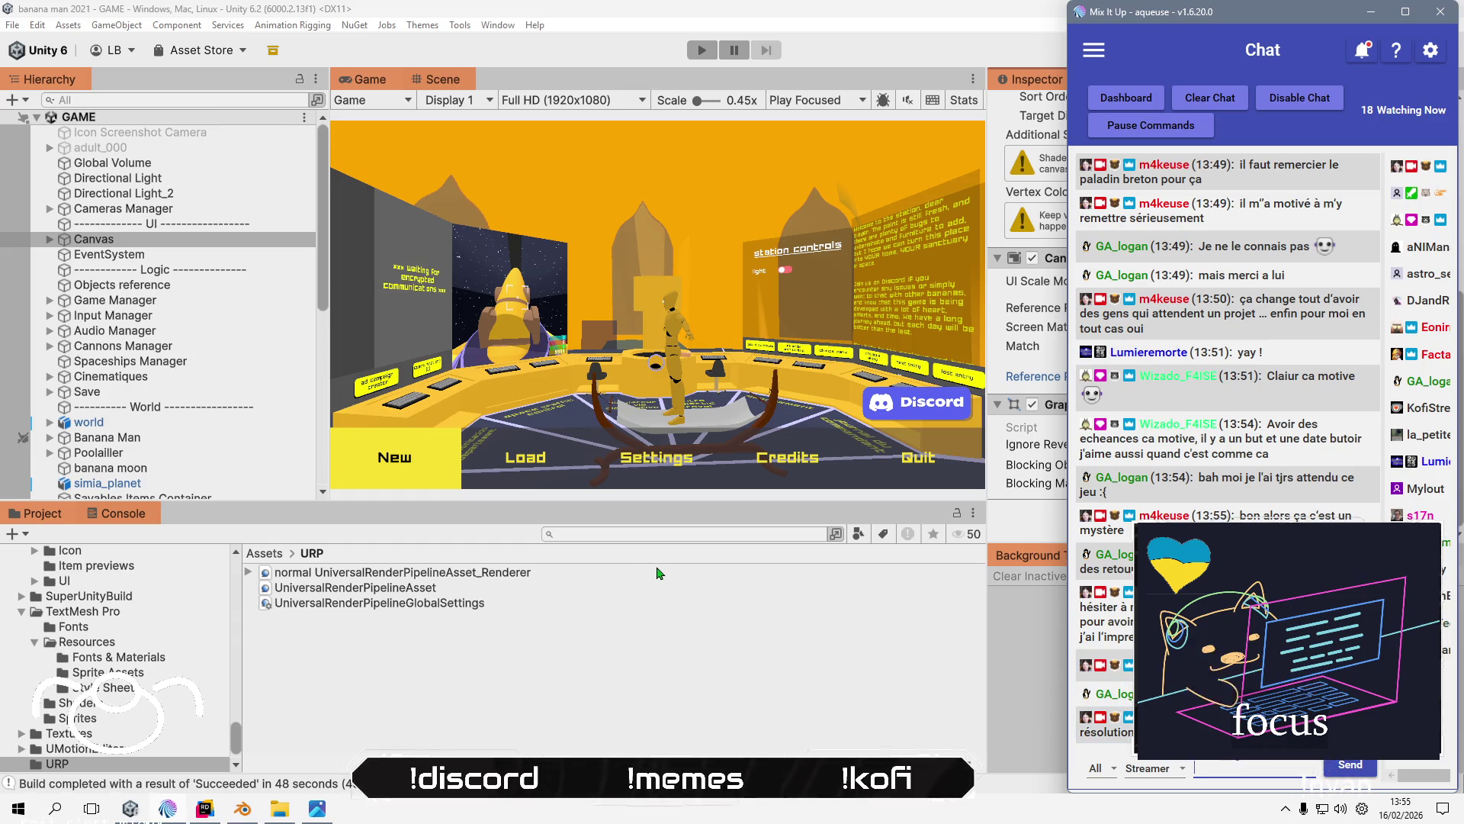
# - Select the UniversalRenderPipelineAsset in Unity's Project panel, then go to Firefox
pyautogui.click(595, 524)
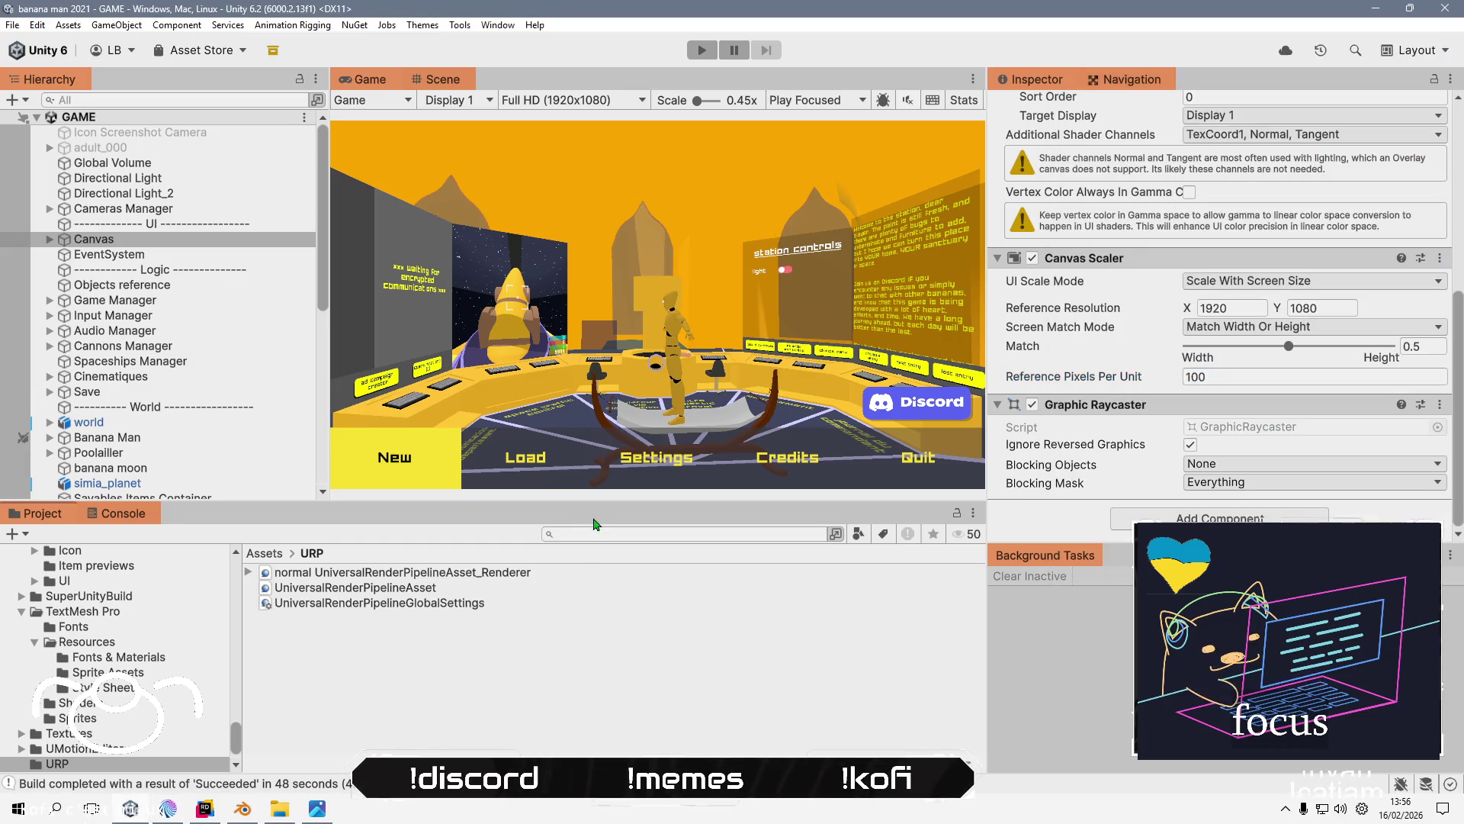
pyautogui.click(399, 588)
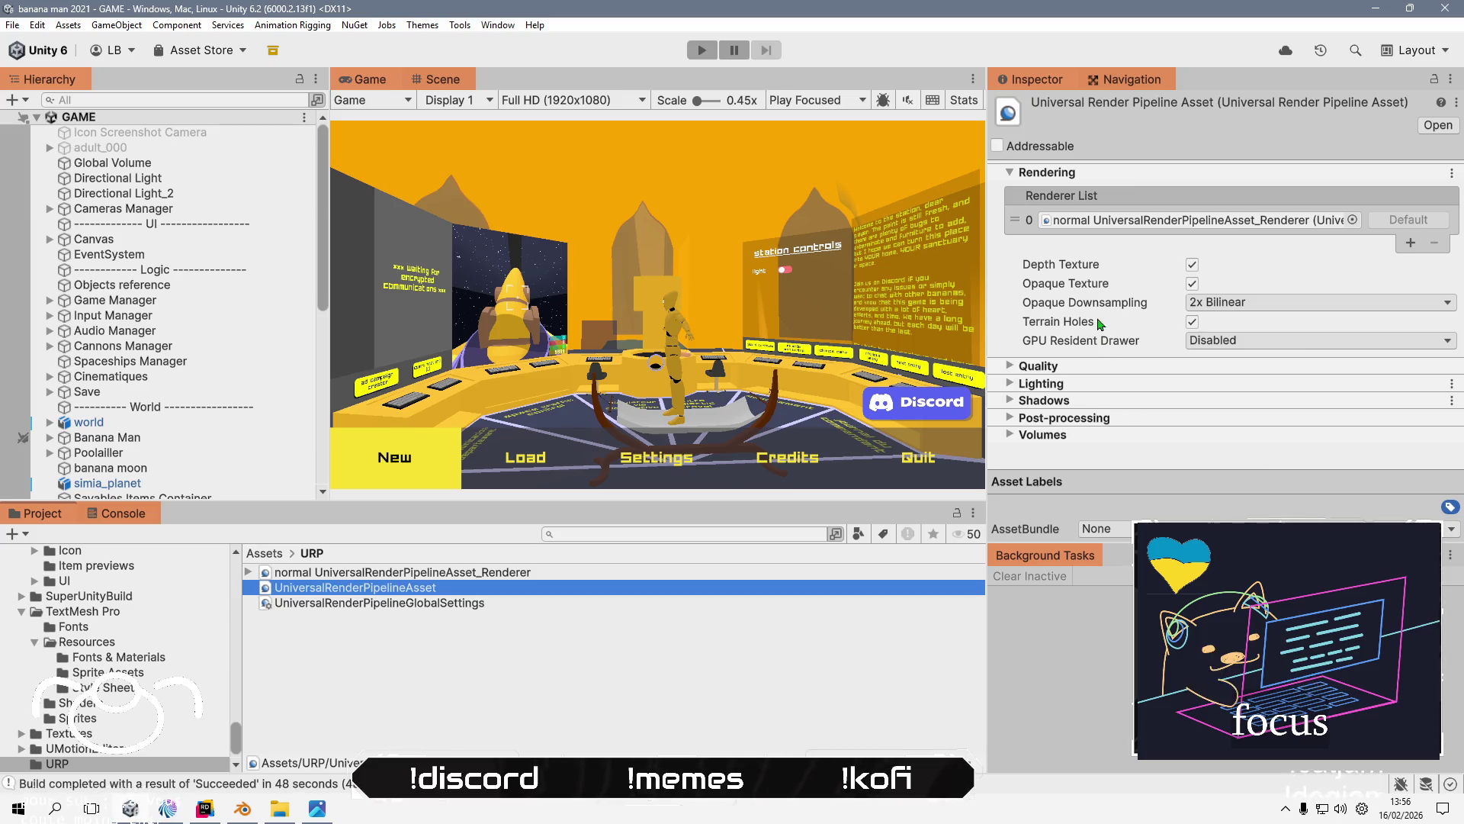
pyautogui.hotkey('alt', 'Tab')
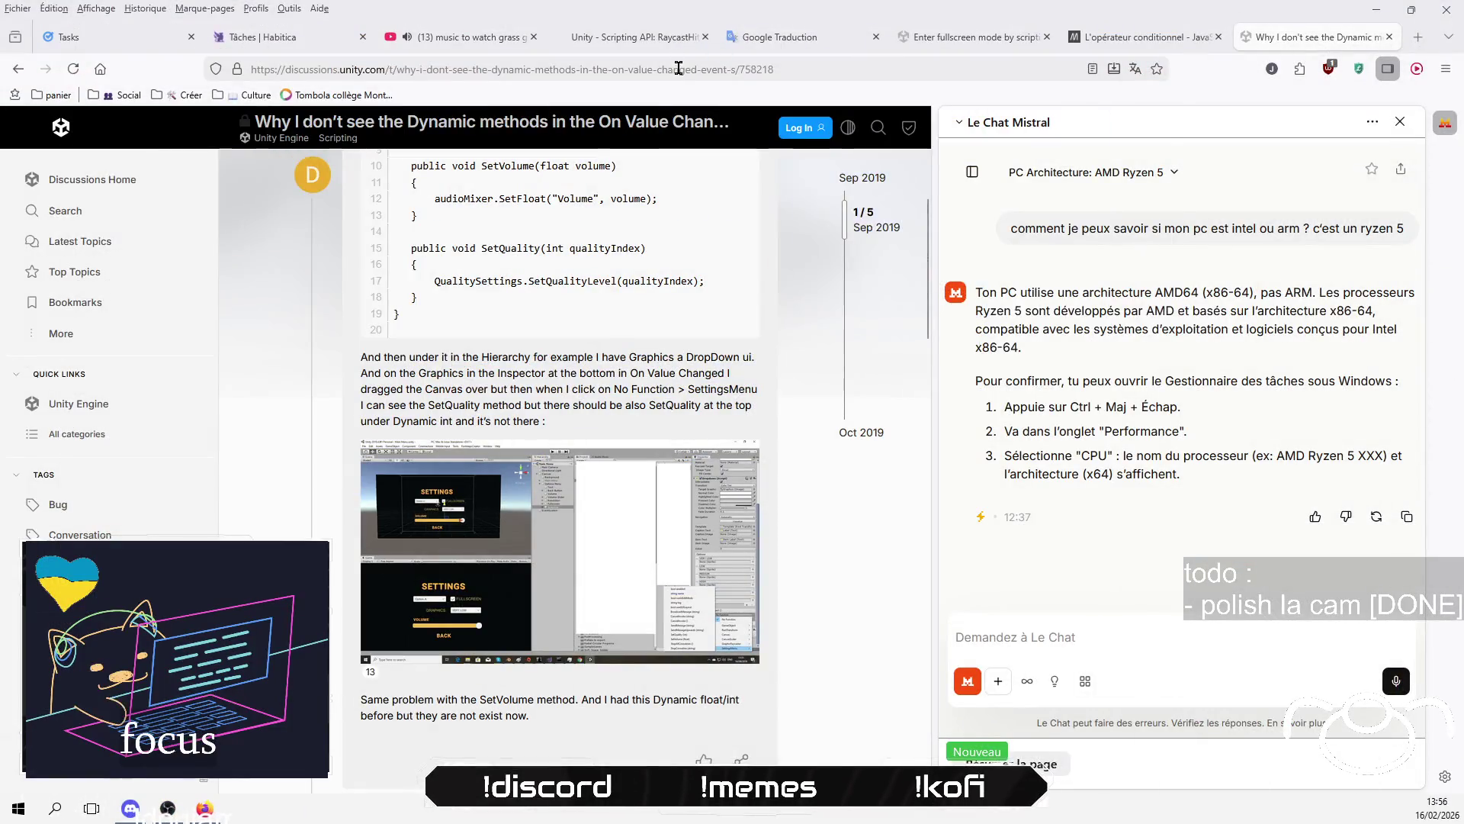
# - Search Google for 'unity very bad res'
pyautogui.click(678, 69)
pyautogui.write('goog')
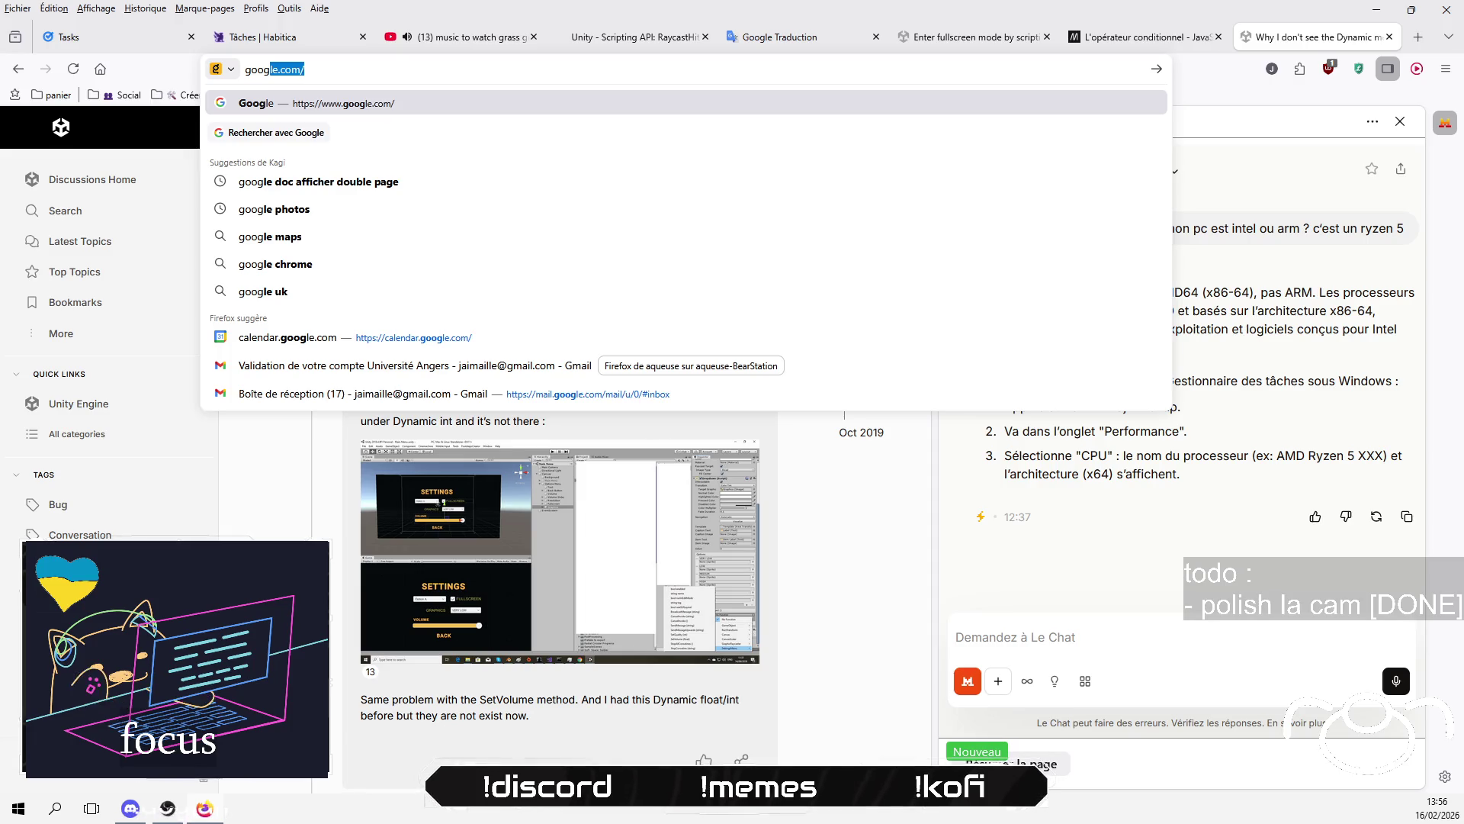
pyautogui.press('Return')
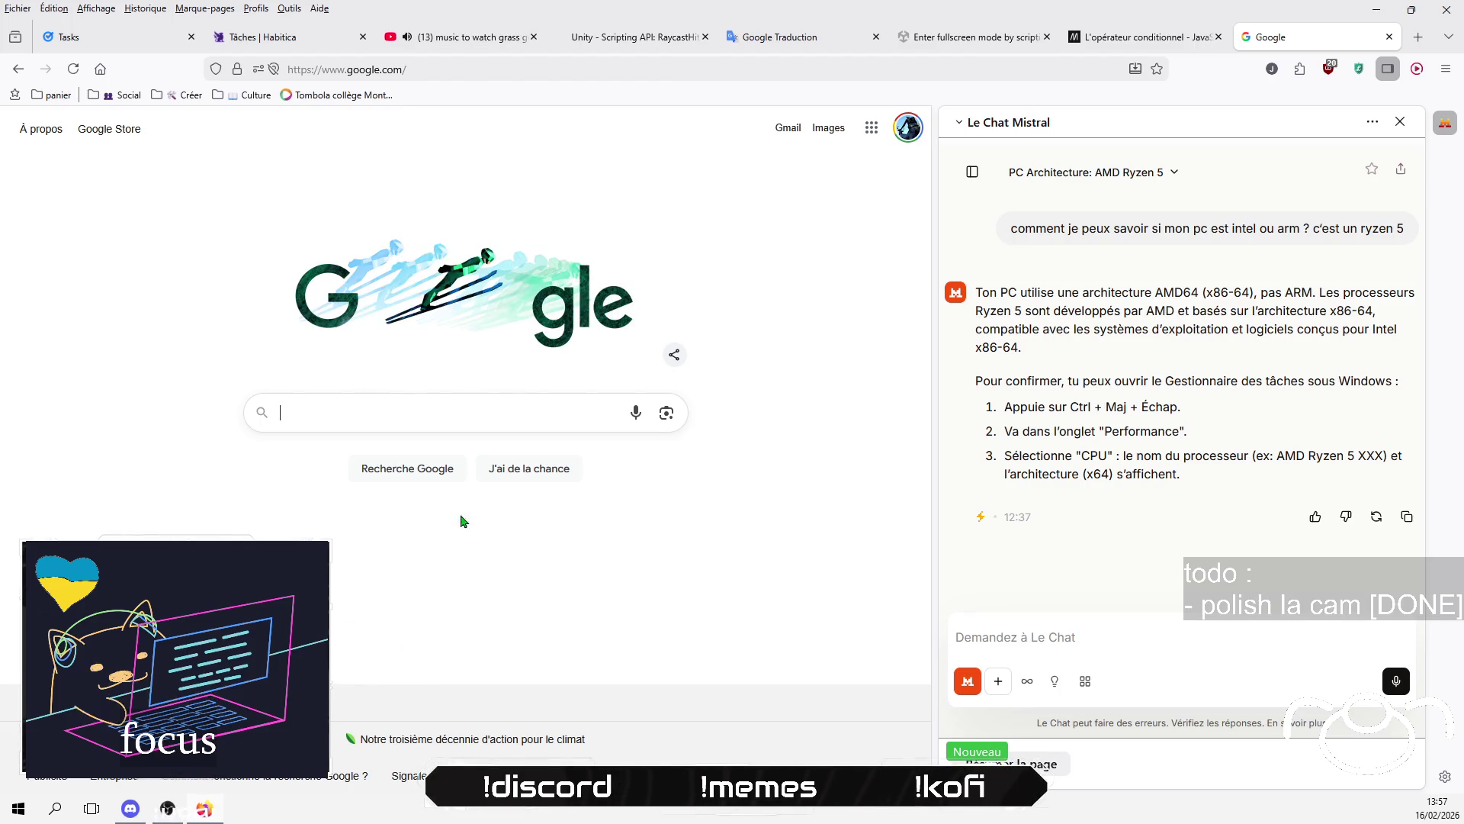
pyautogui.click(483, 421)
pyautogui.write('unity v')
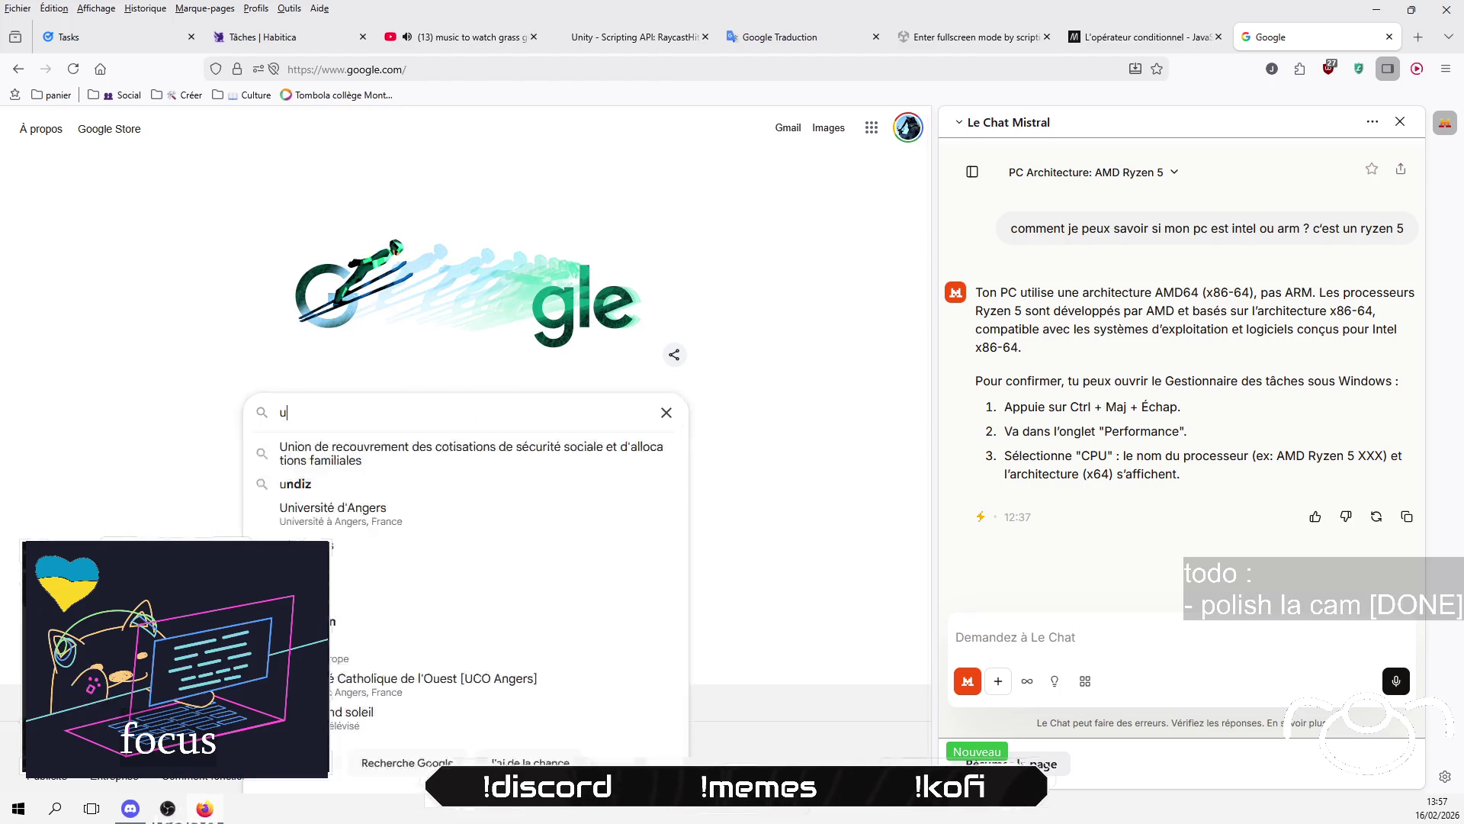
pyautogui.write('eryt bad')
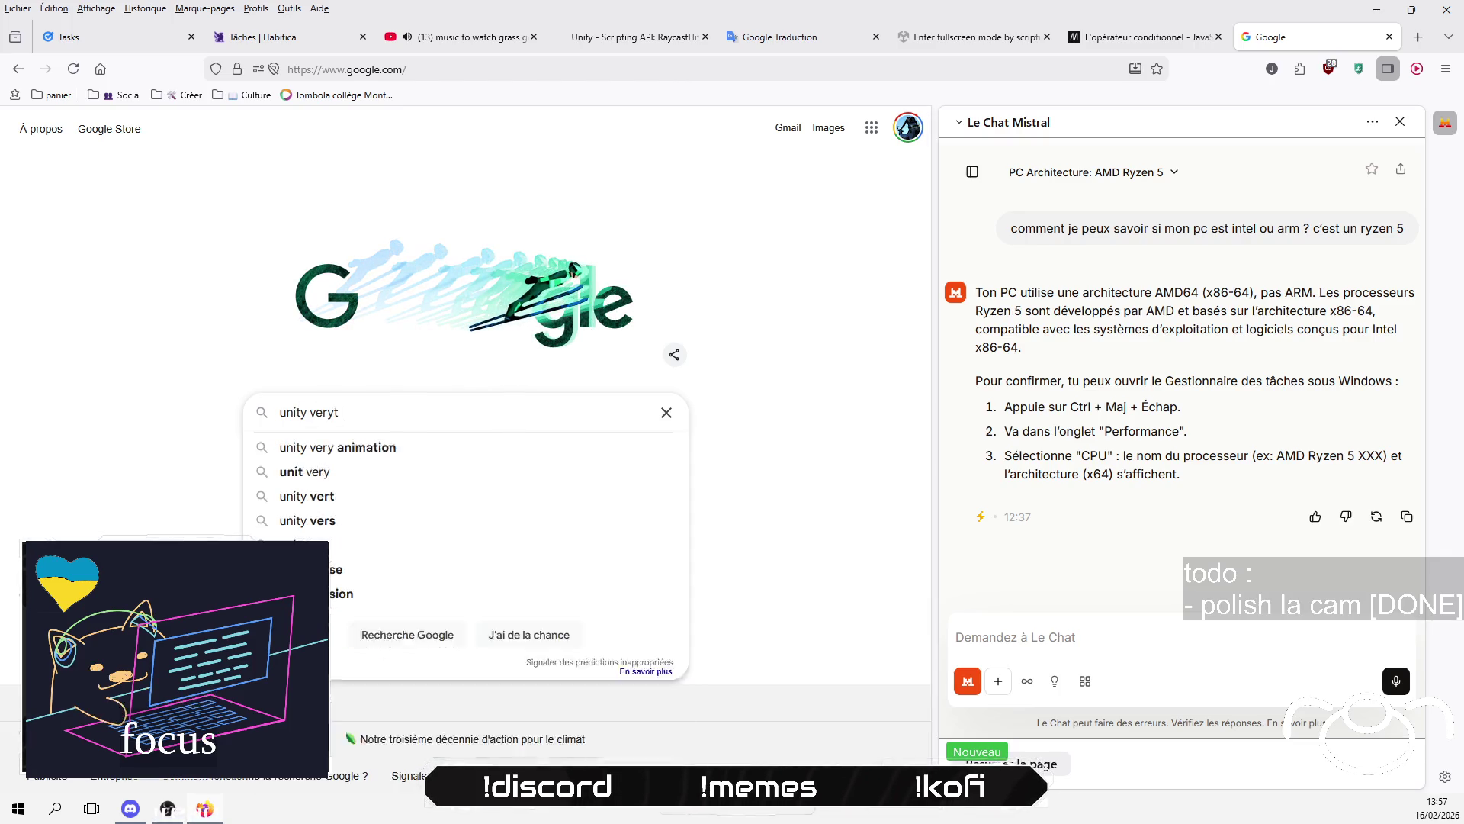
pyautogui.press('BackSpace')
pyautogui.press('End')
pyautogui.write('res')
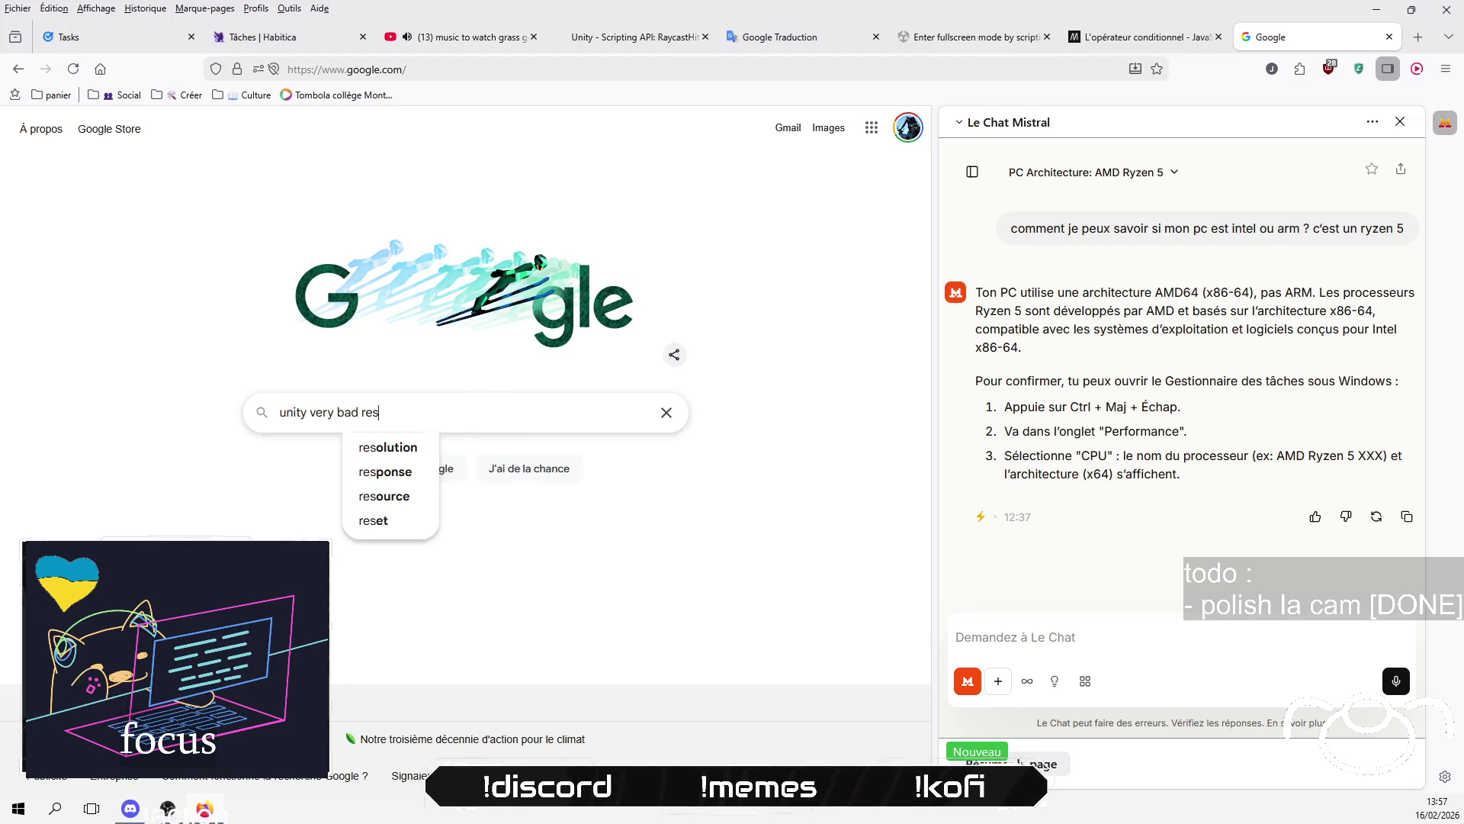
pyautogui.click(411, 439)
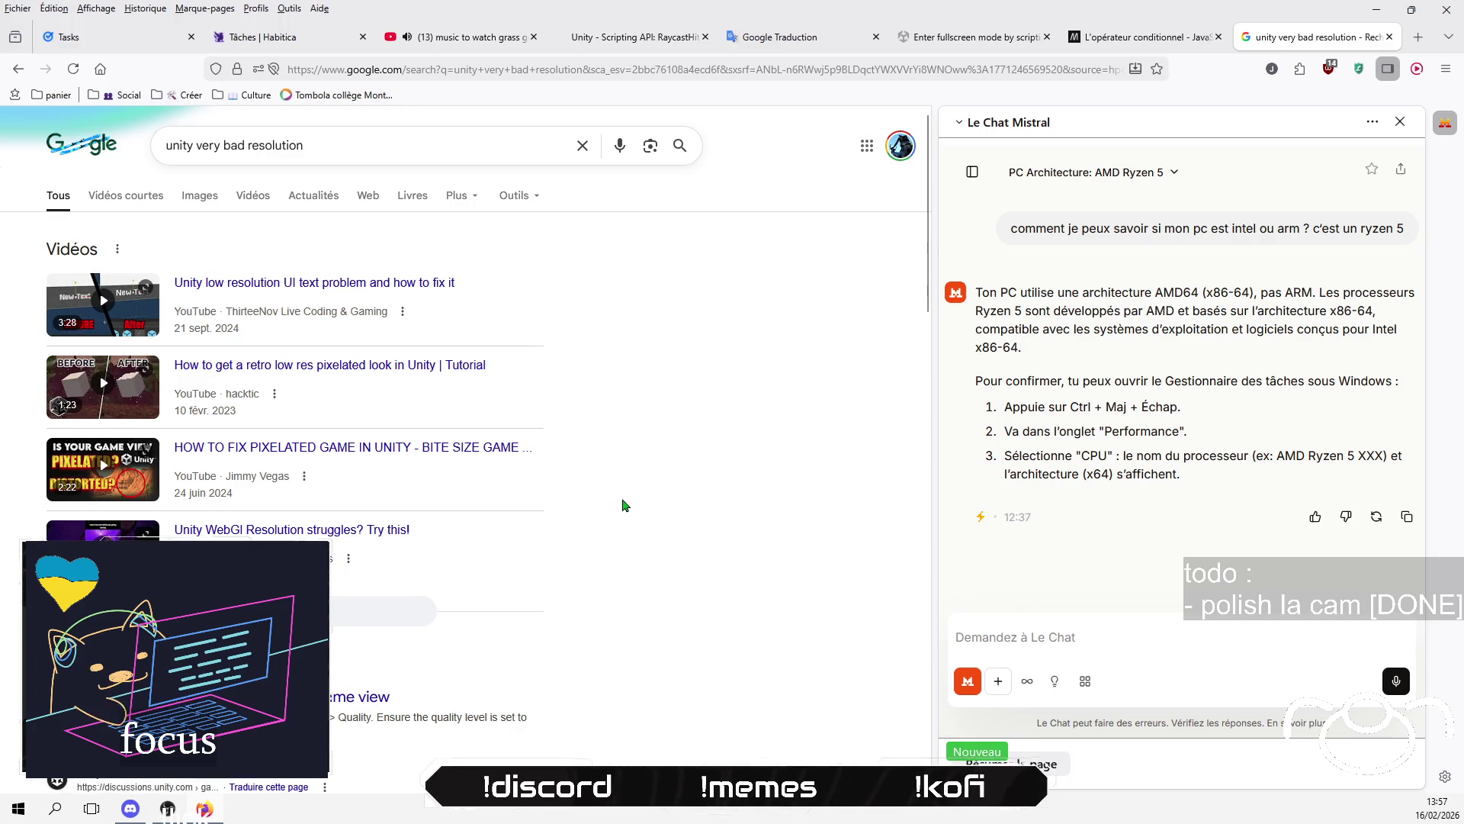
# - Open the Reddit thread about sudden low quality, then return to Unity
pyautogui.scroll(-2, 539, 523)
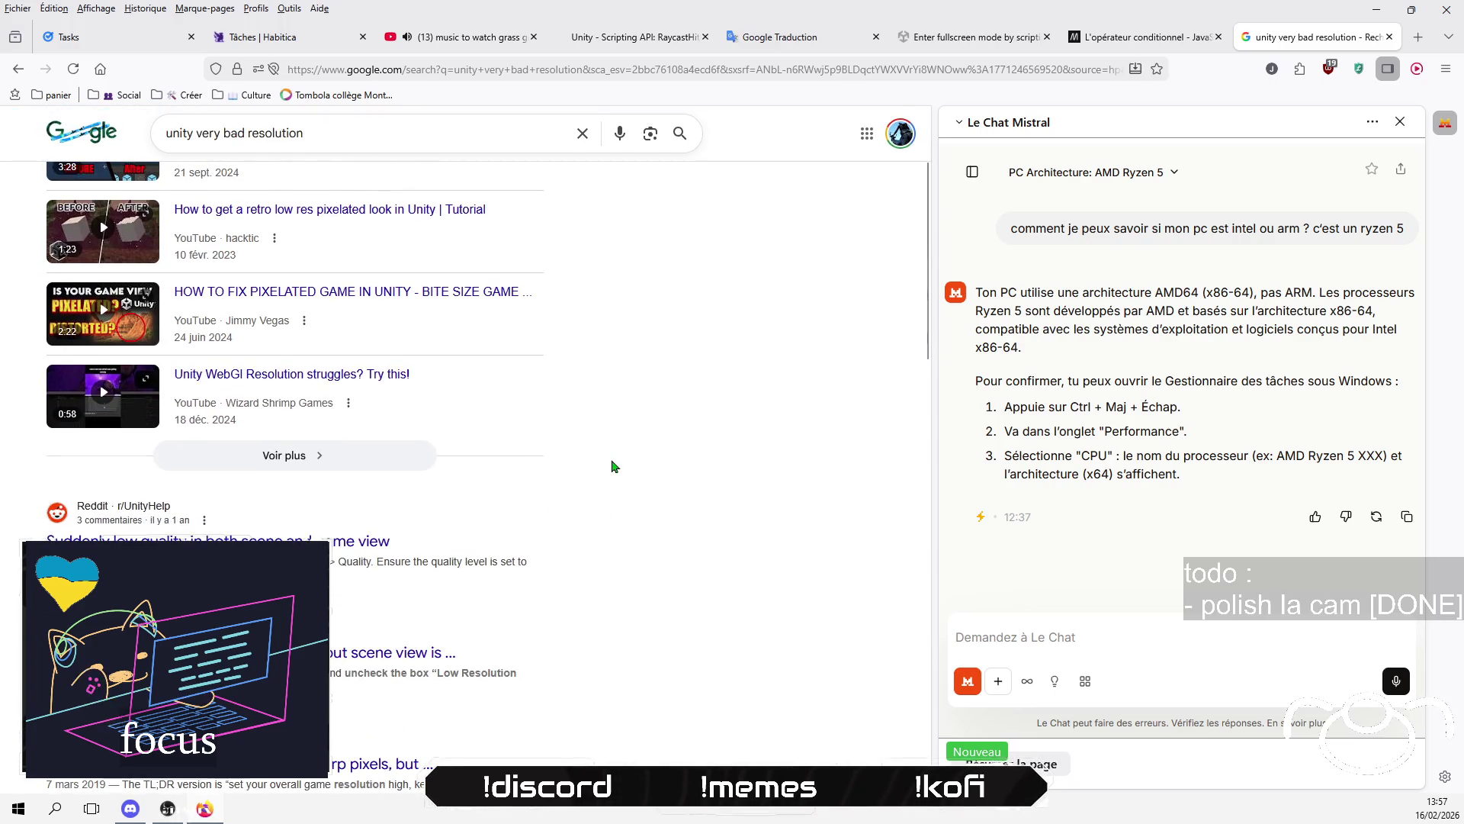
pyautogui.scroll(-3, 612, 466)
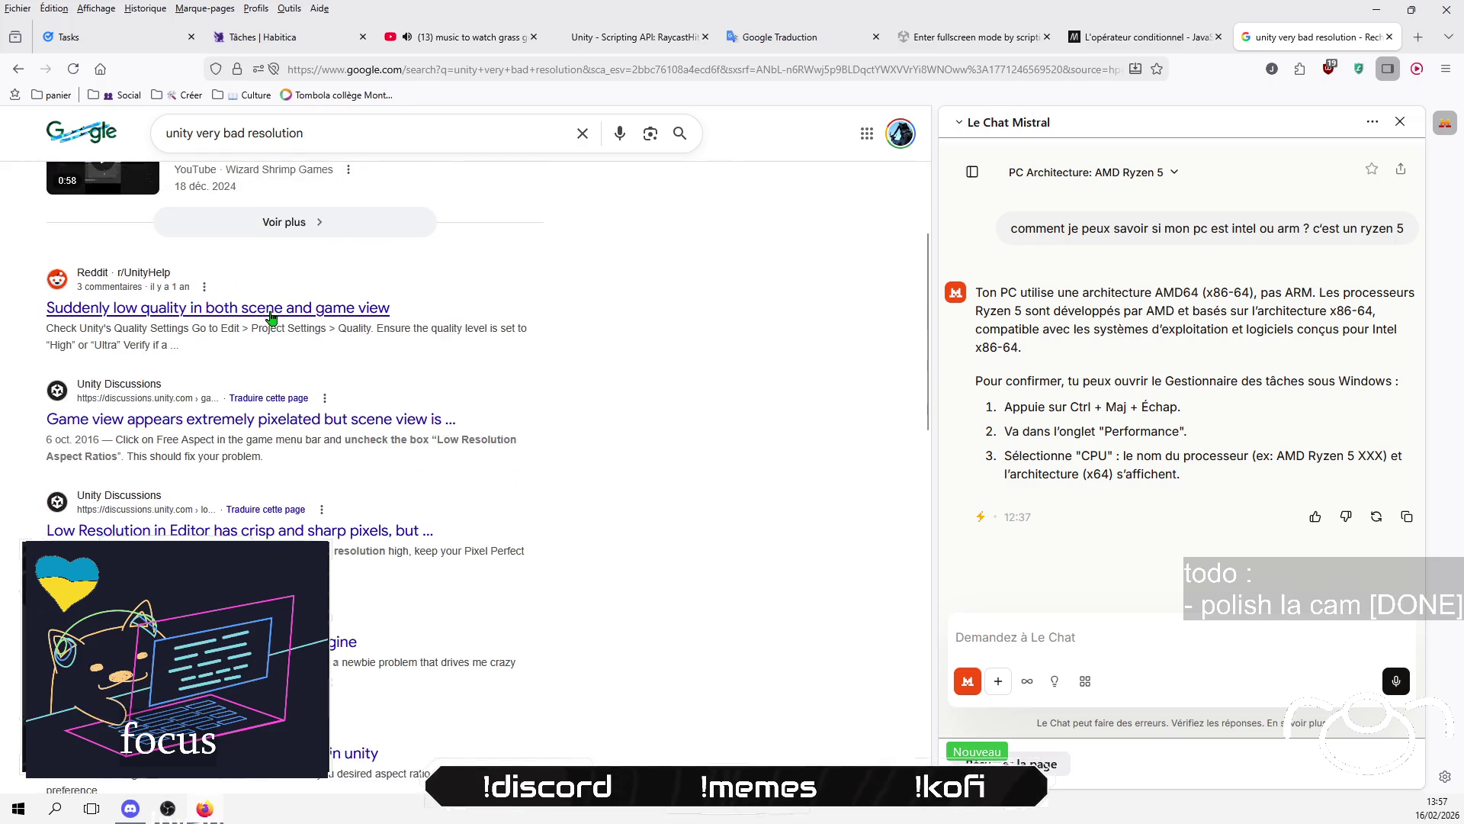
pyautogui.click(305, 307)
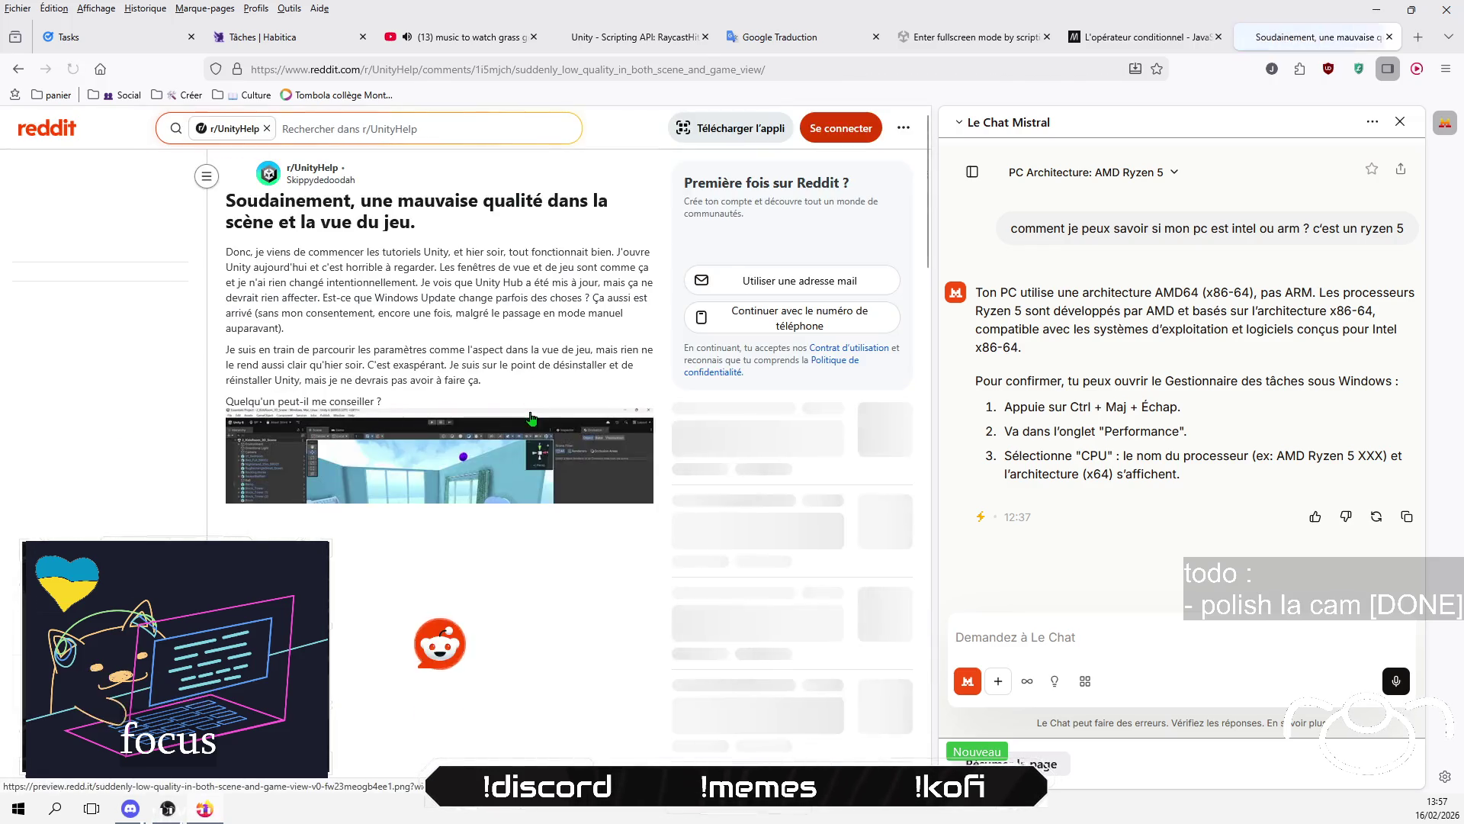
pyautogui.scroll(-4, 319, 346)
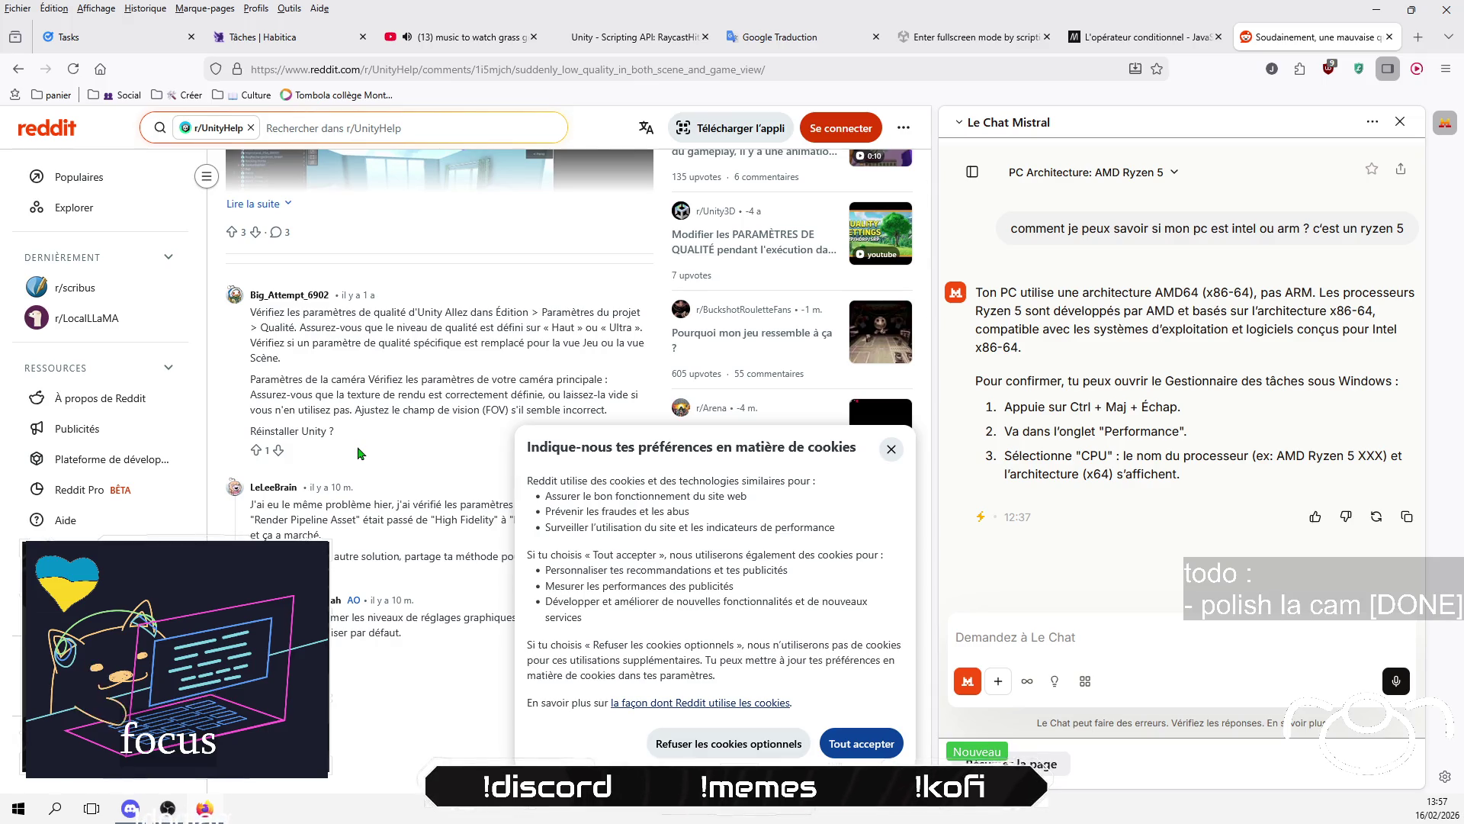
pyautogui.hotkey('alt', 'Tab')
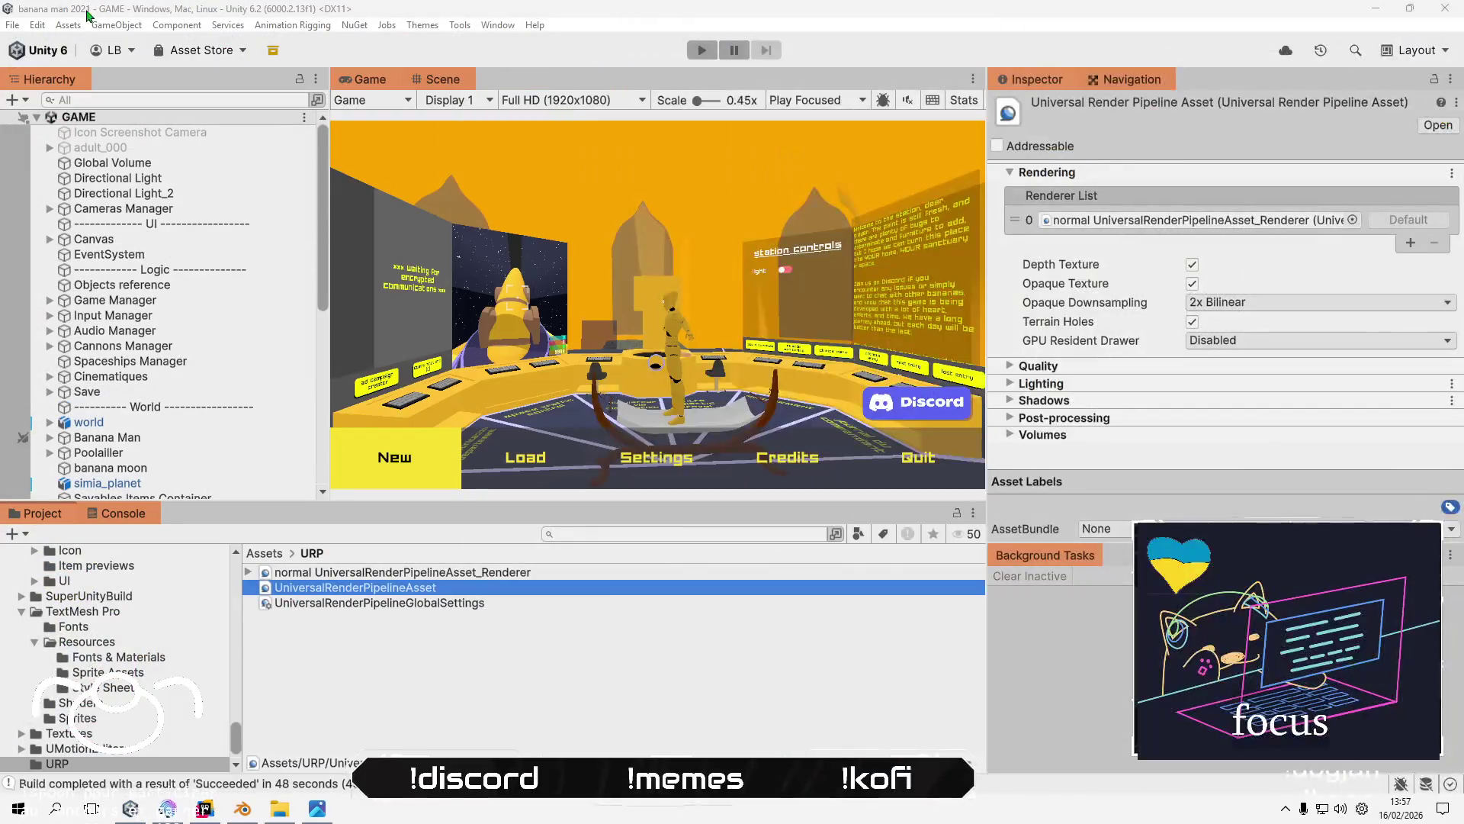
# - Open the Quality page of Project Settings and inspect the Very Low and High levels
pyautogui.click(40, 25)
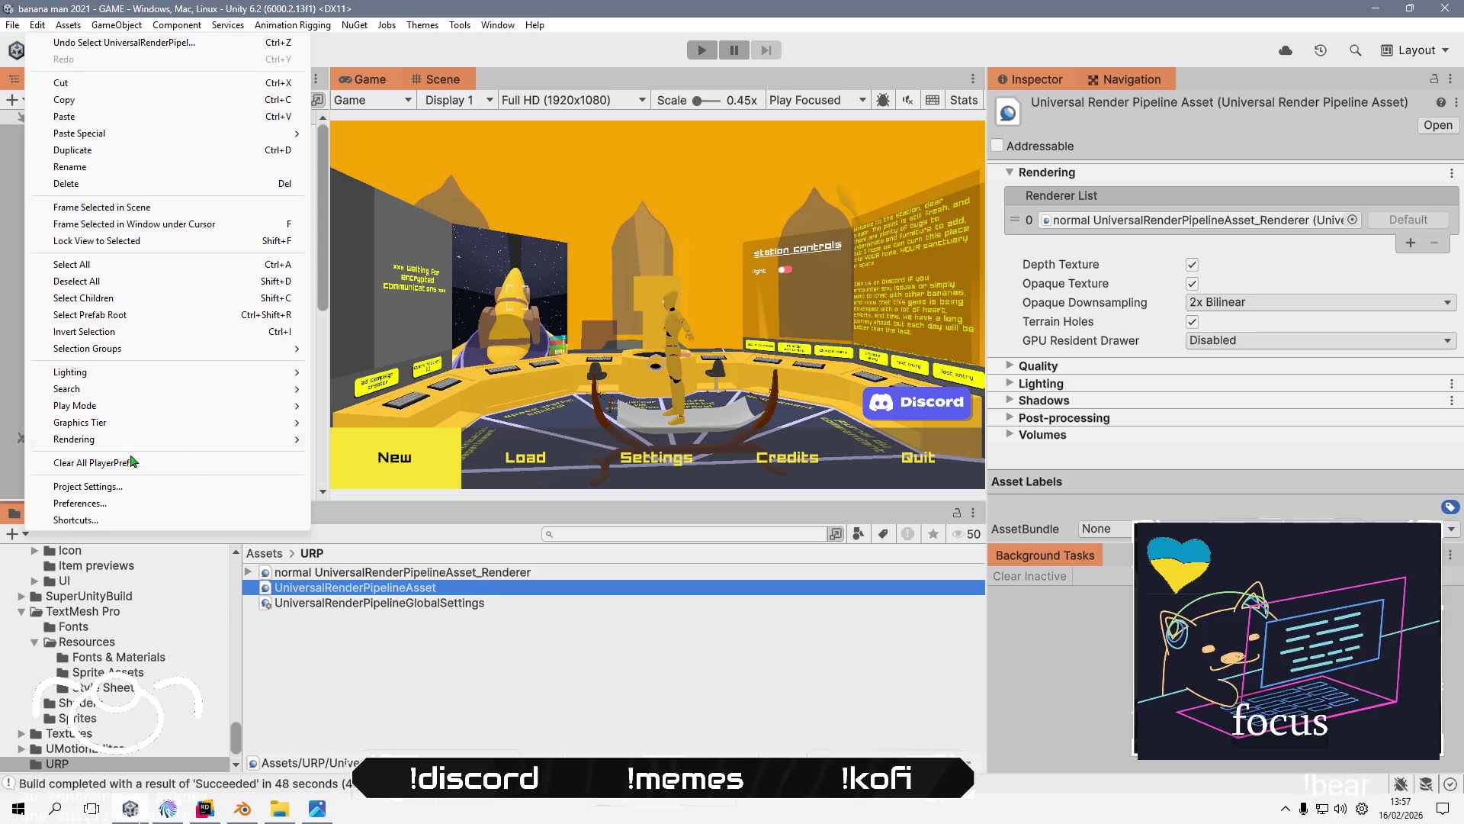
pyautogui.click(125, 490)
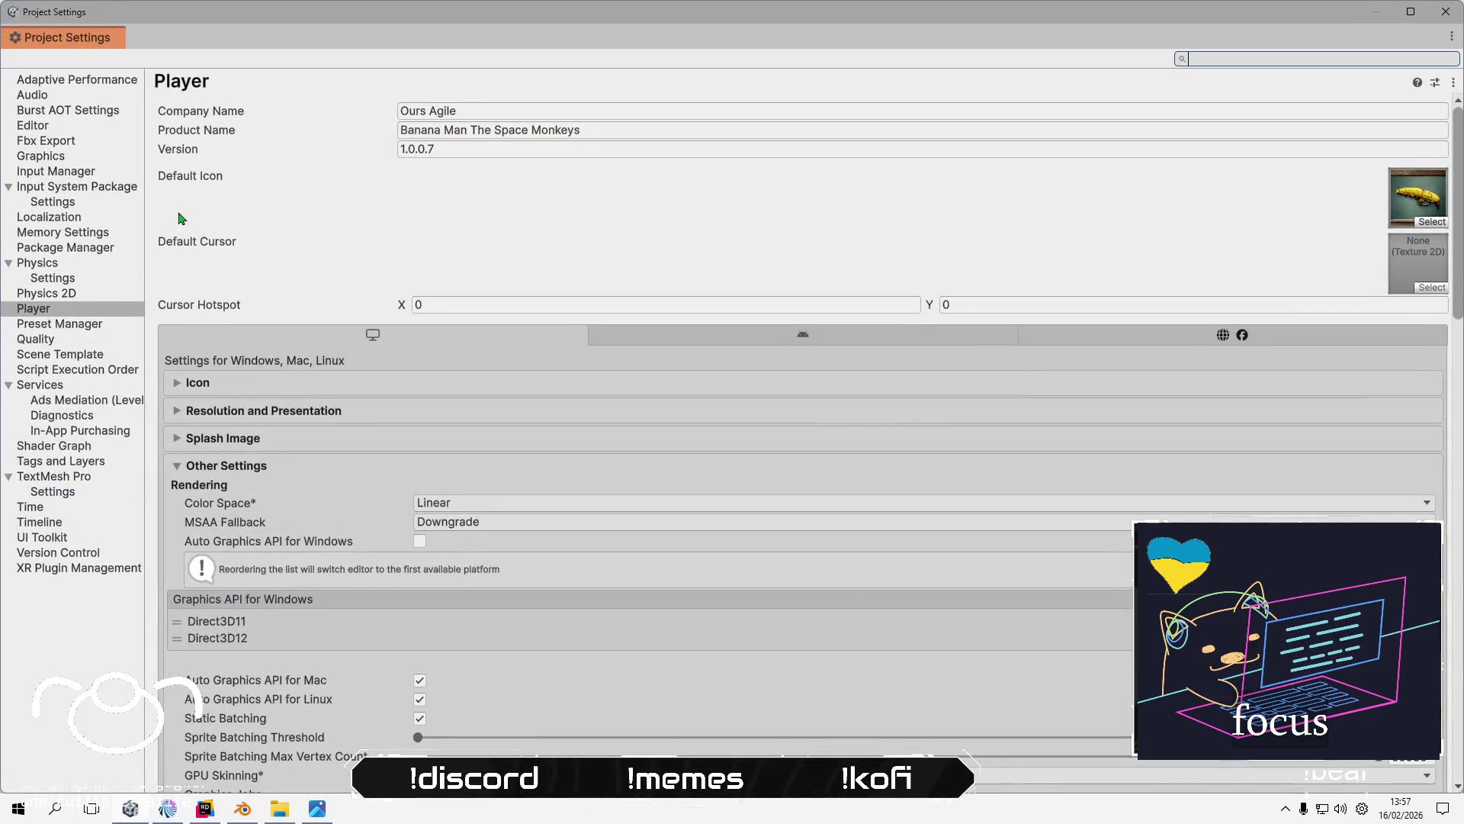
pyautogui.click(67, 340)
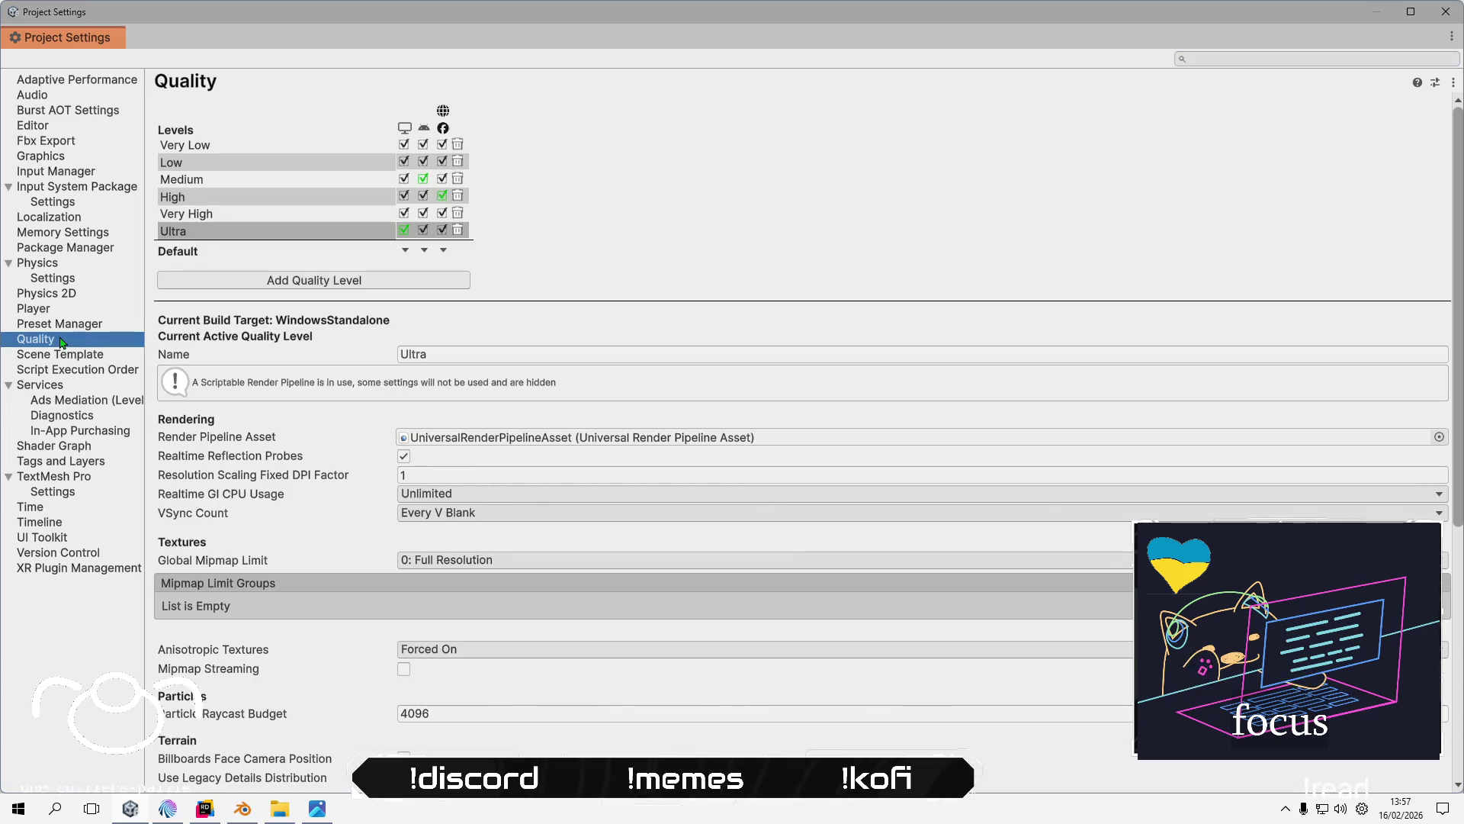
pyautogui.click(287, 148)
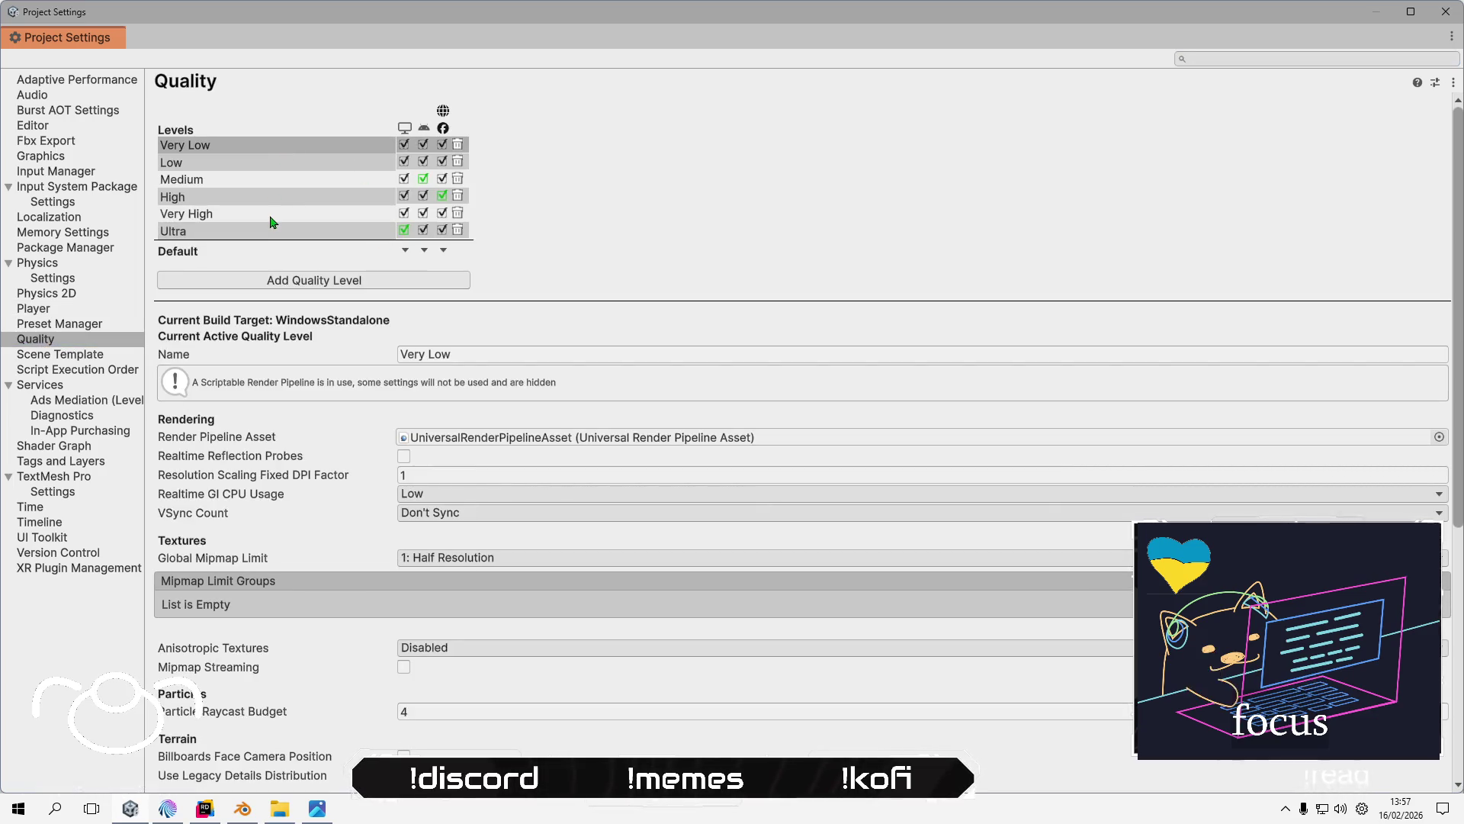
pyautogui.click(288, 200)
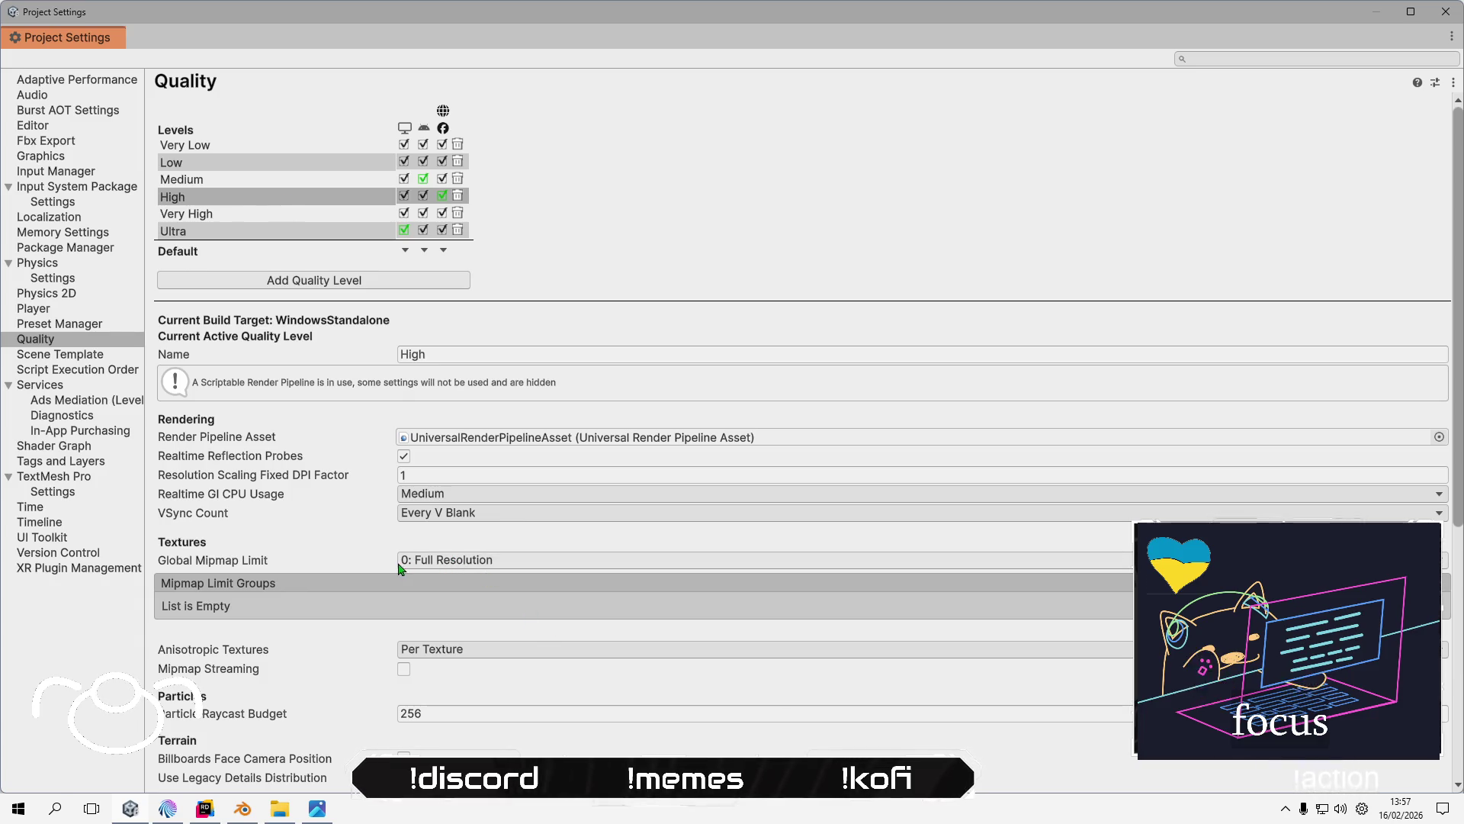
# - Compare the Very Low, Low, Ultra and Very High levels, ending with High selected
pyautogui.scroll(-10, 317, 613)
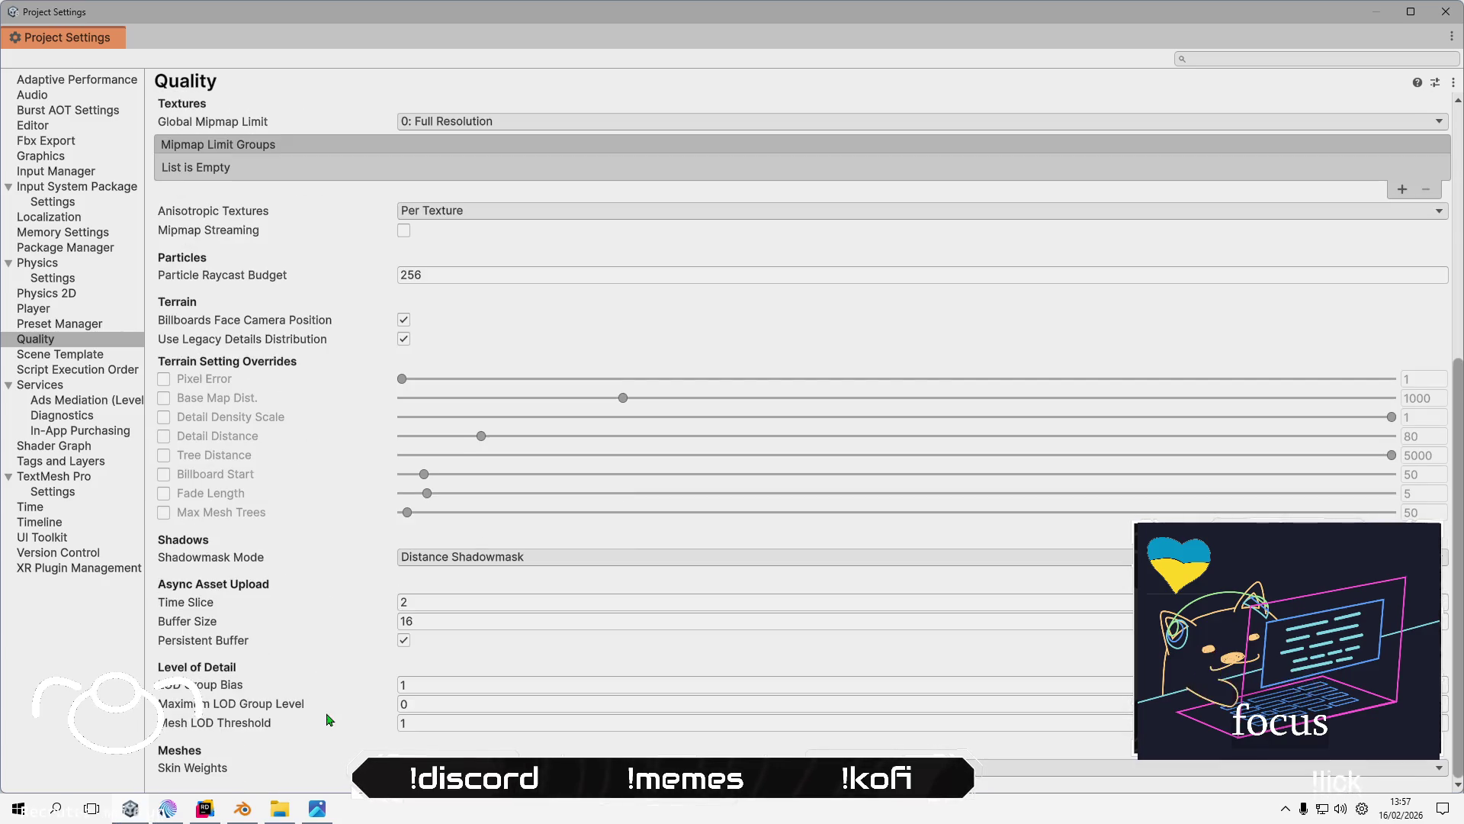
pyautogui.scroll(8, 331, 610)
pyautogui.scroll(2, 331, 562)
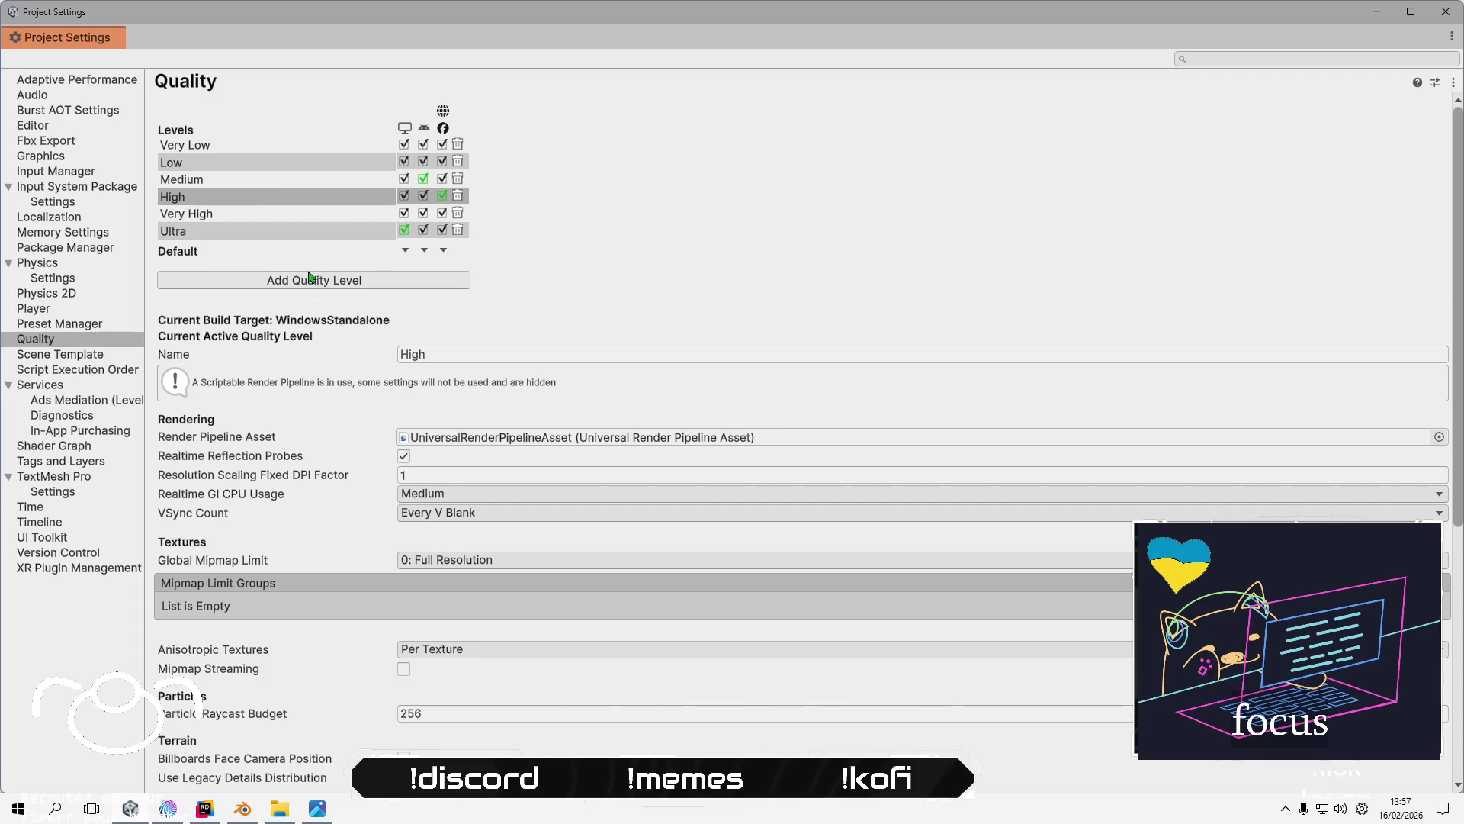
pyautogui.click(312, 149)
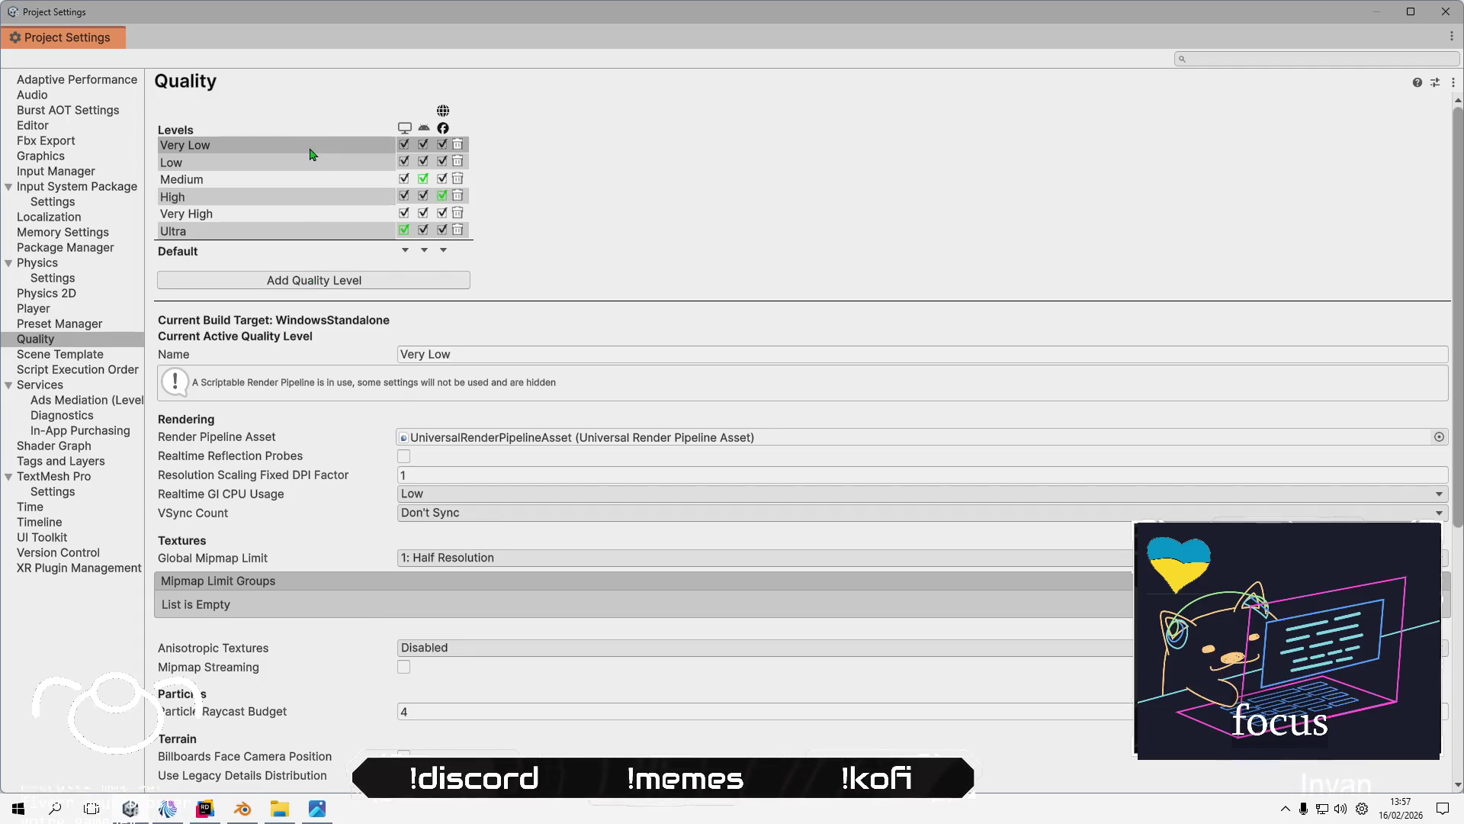
pyautogui.click(295, 162)
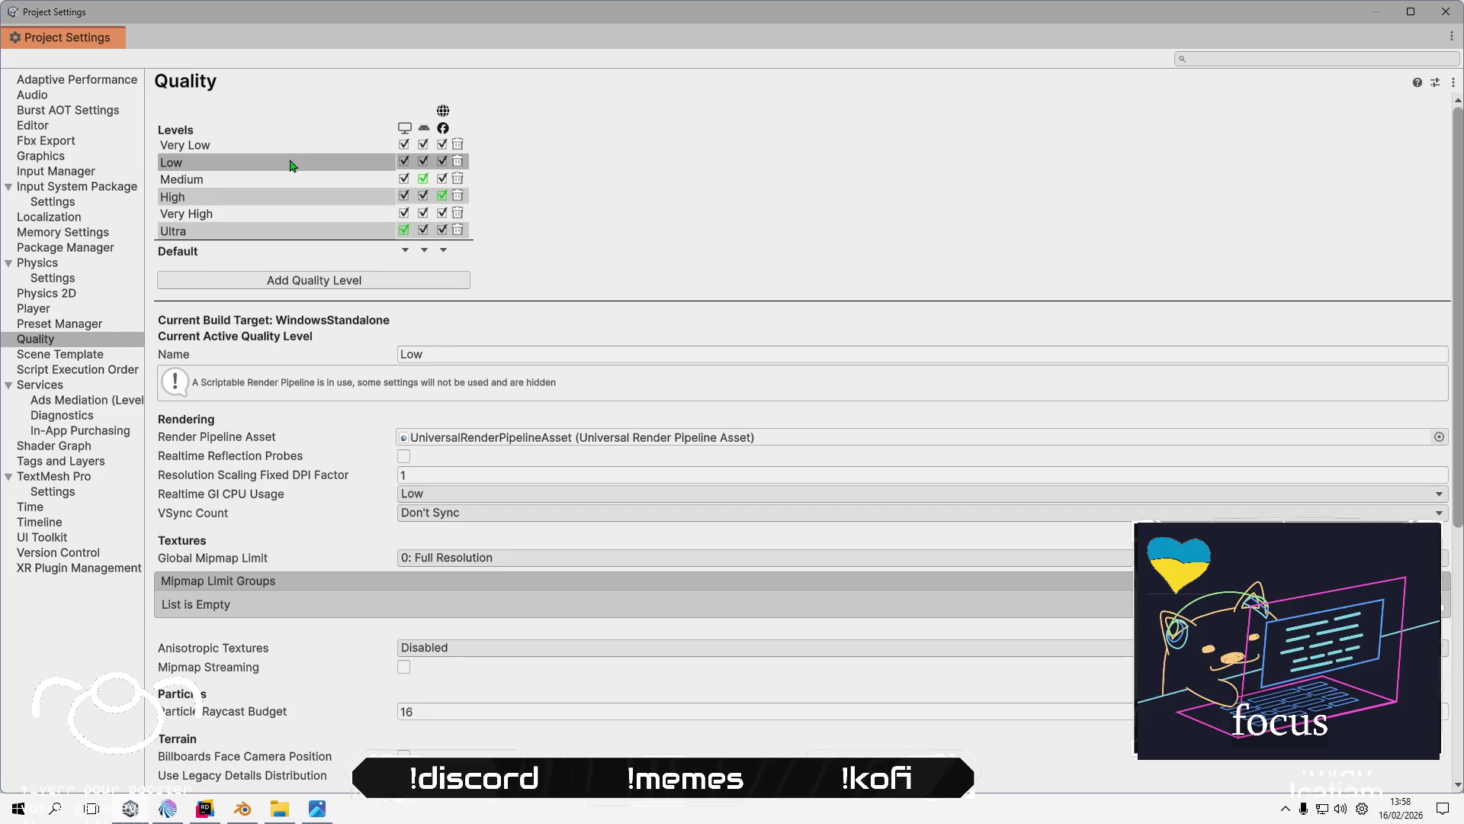
pyautogui.click(300, 149)
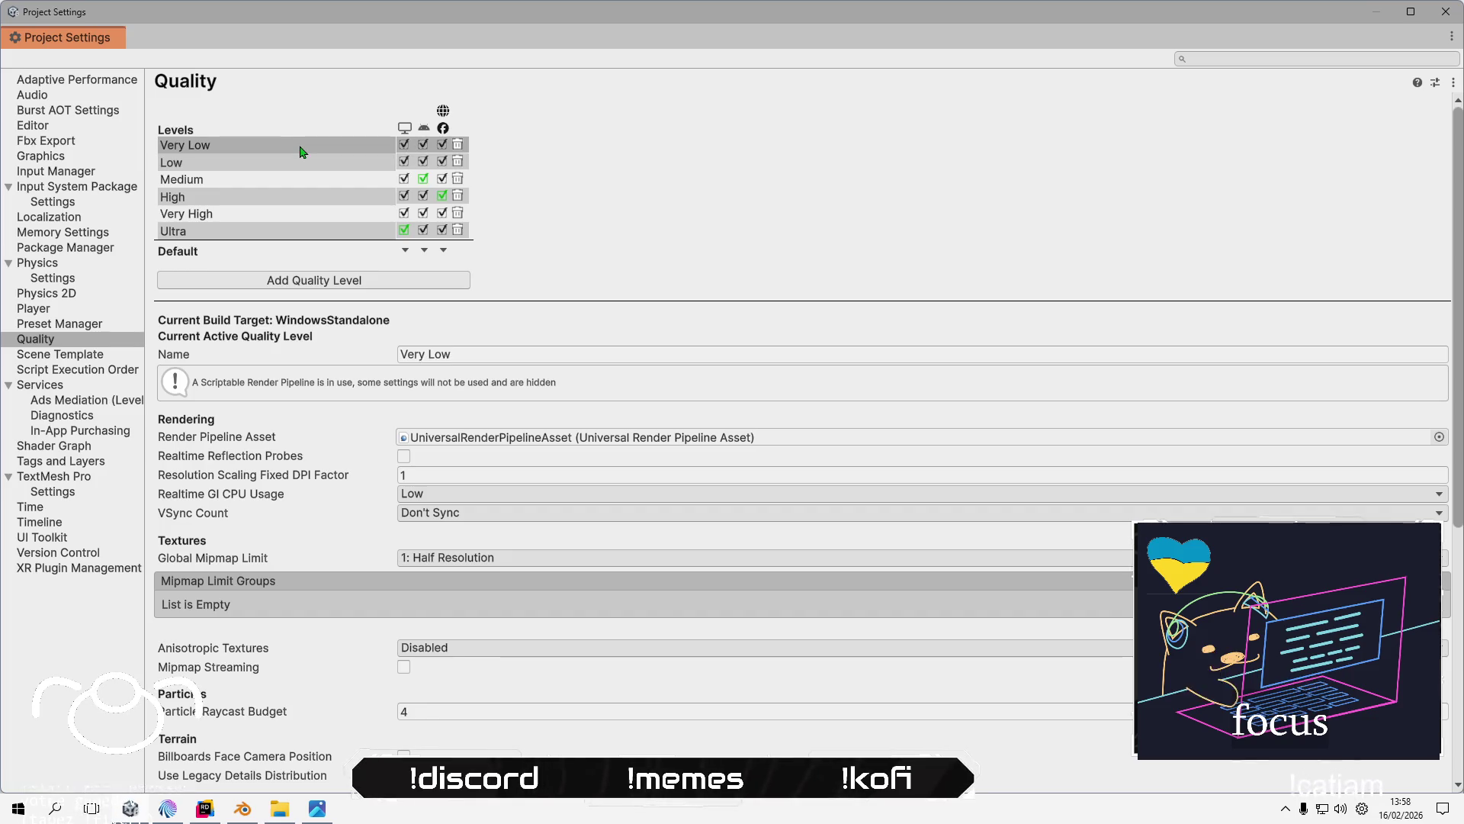
pyautogui.click(297, 233)
pyautogui.click(303, 219)
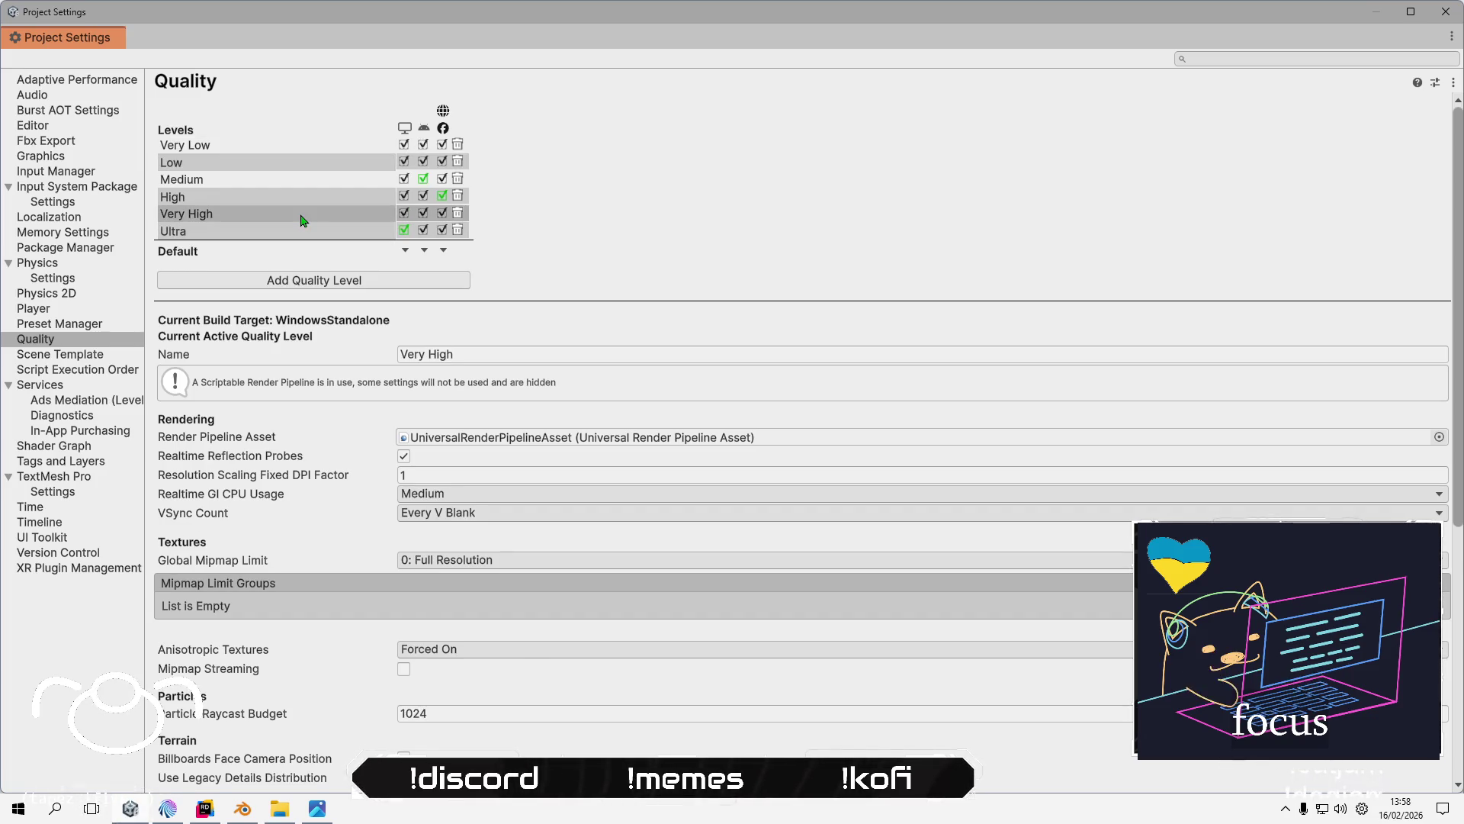
pyautogui.click(308, 200)
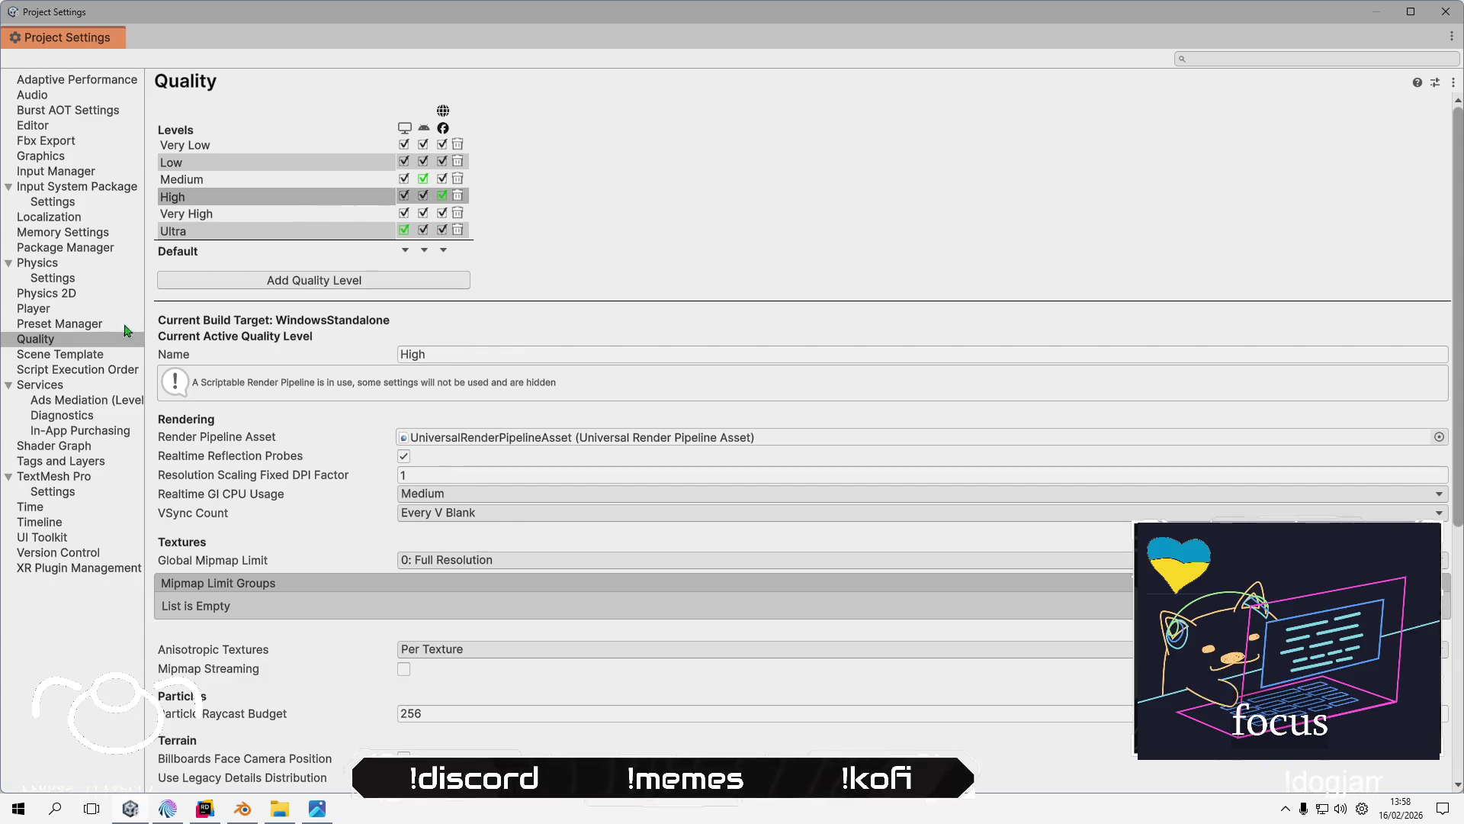
# - Set the Player's Fullscreen Mode to Windowed under Resolution and Presentation, then close Project Settings
pyautogui.click(78, 321)
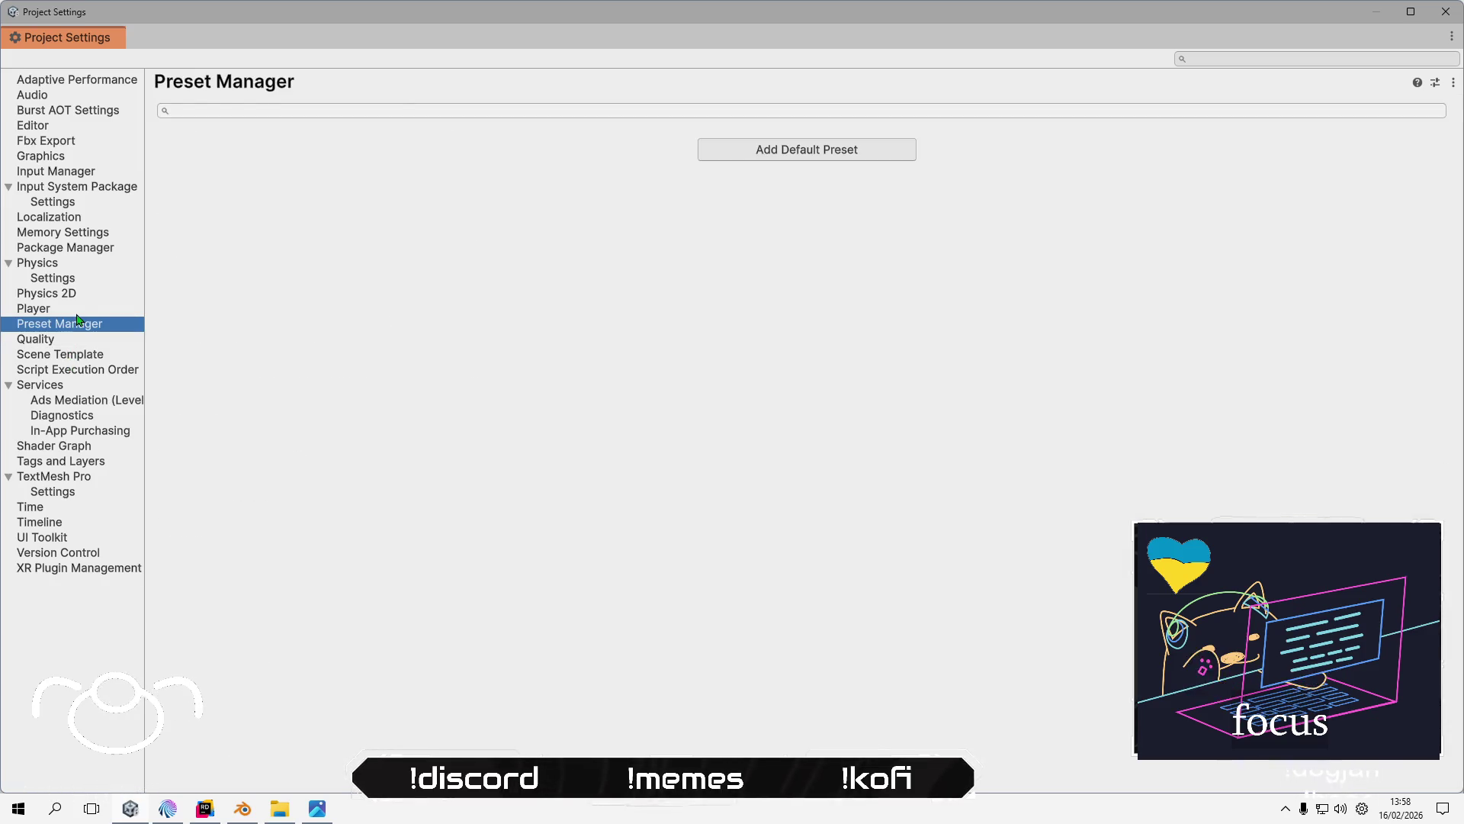
pyautogui.press('Up')
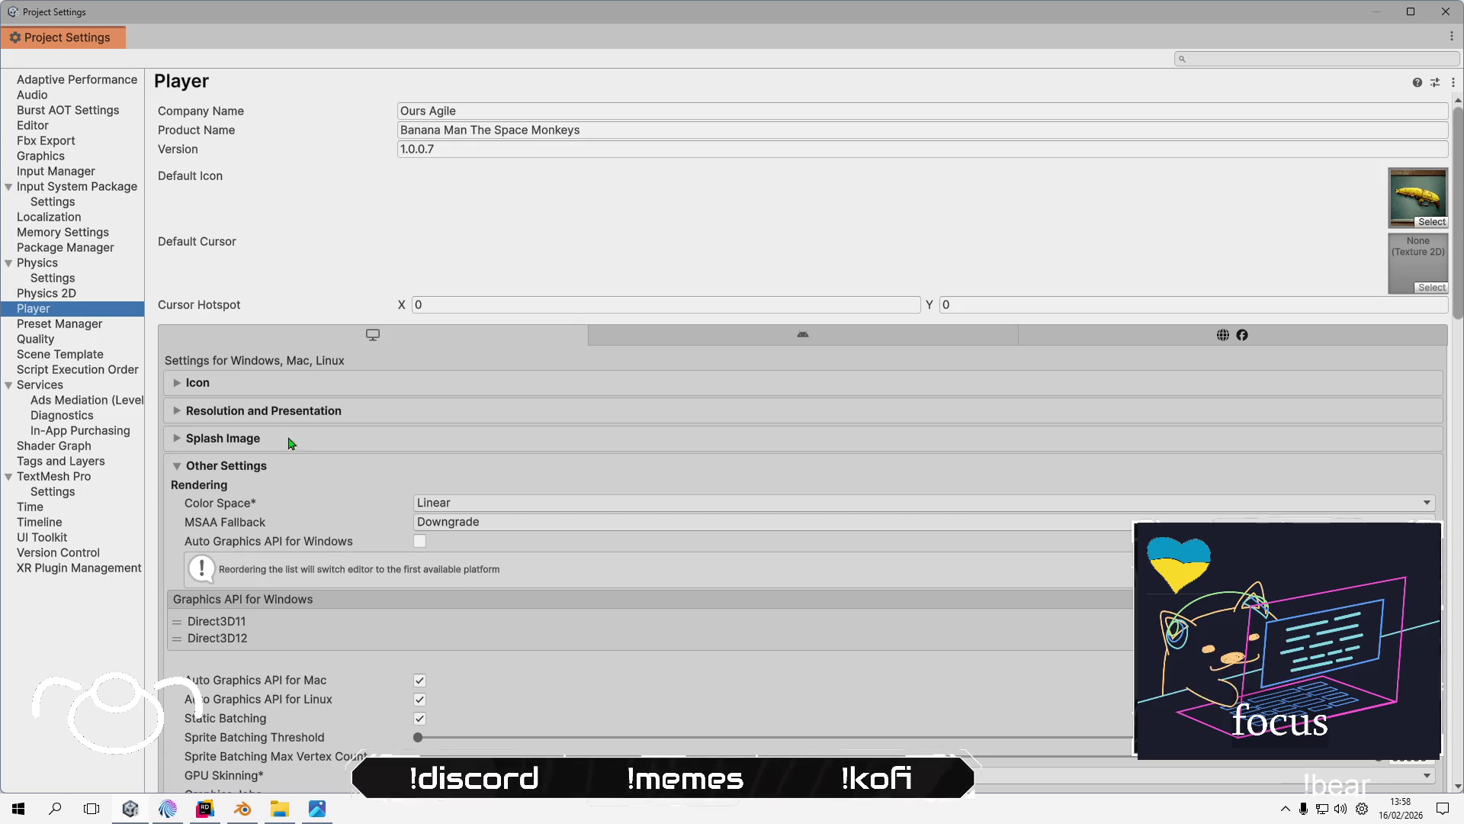
pyautogui.click(427, 410)
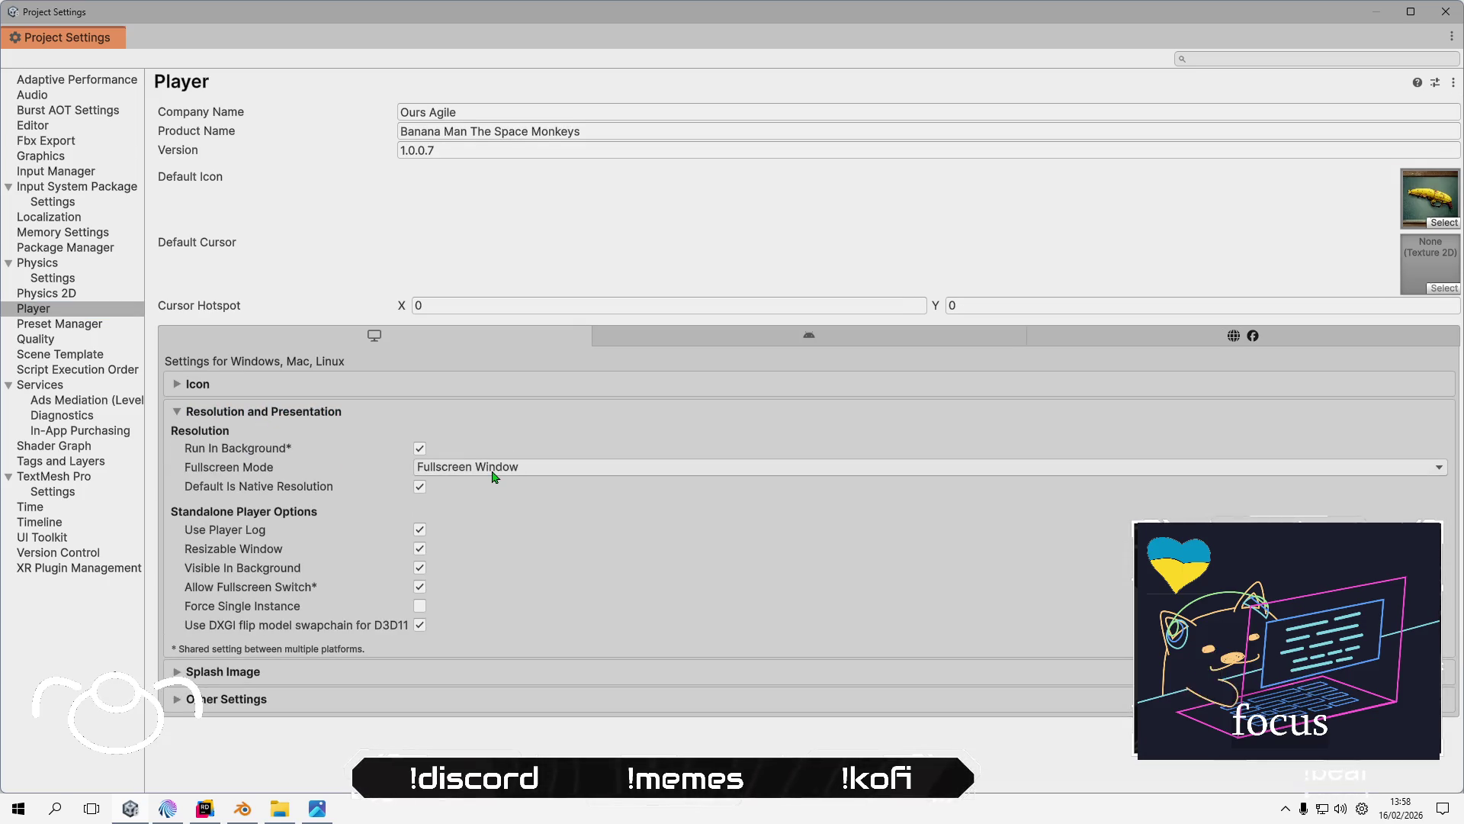
pyautogui.click(499, 469)
pyautogui.click(487, 536)
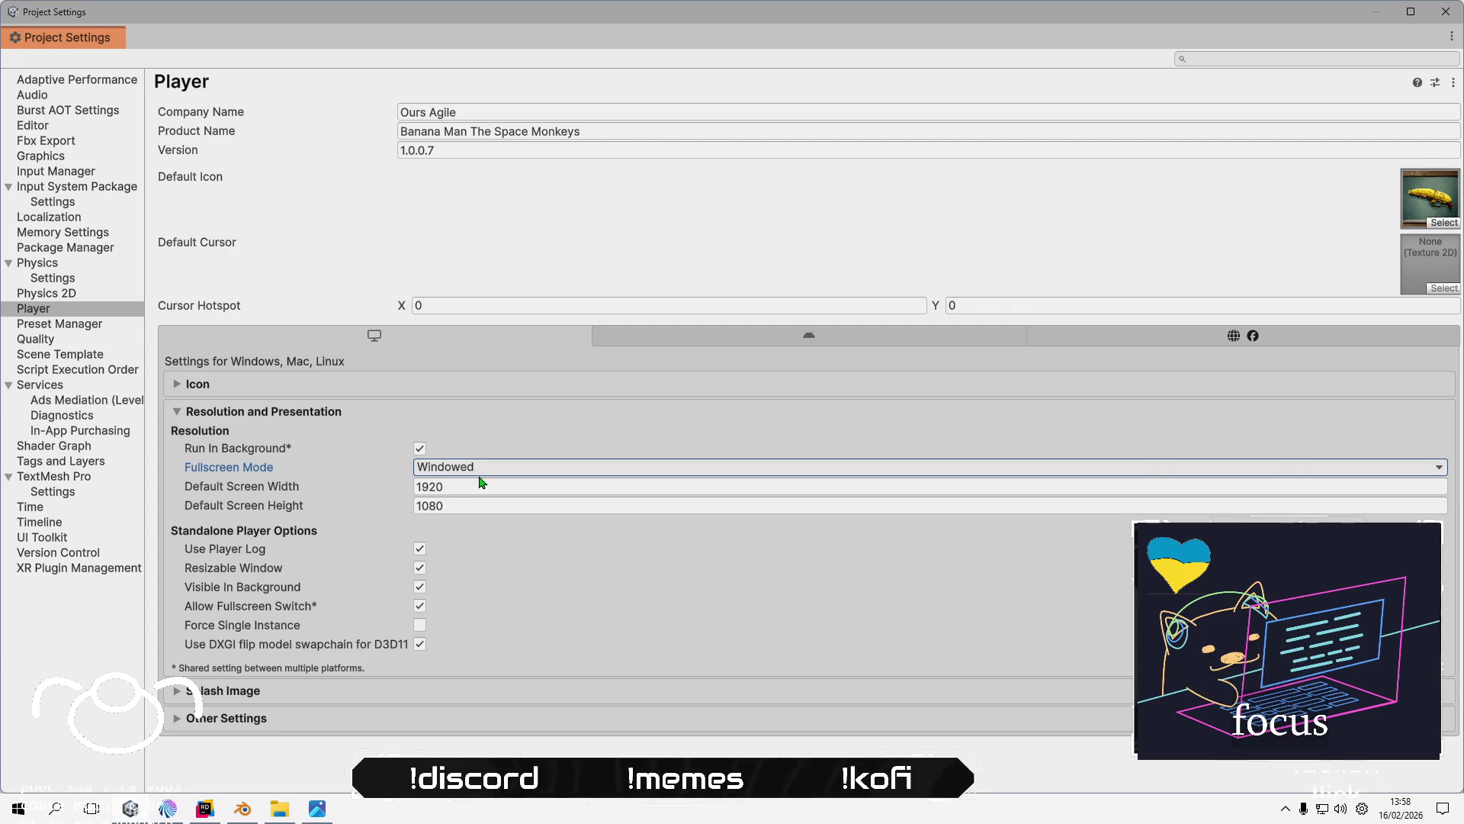
pyautogui.click(1445, 12)
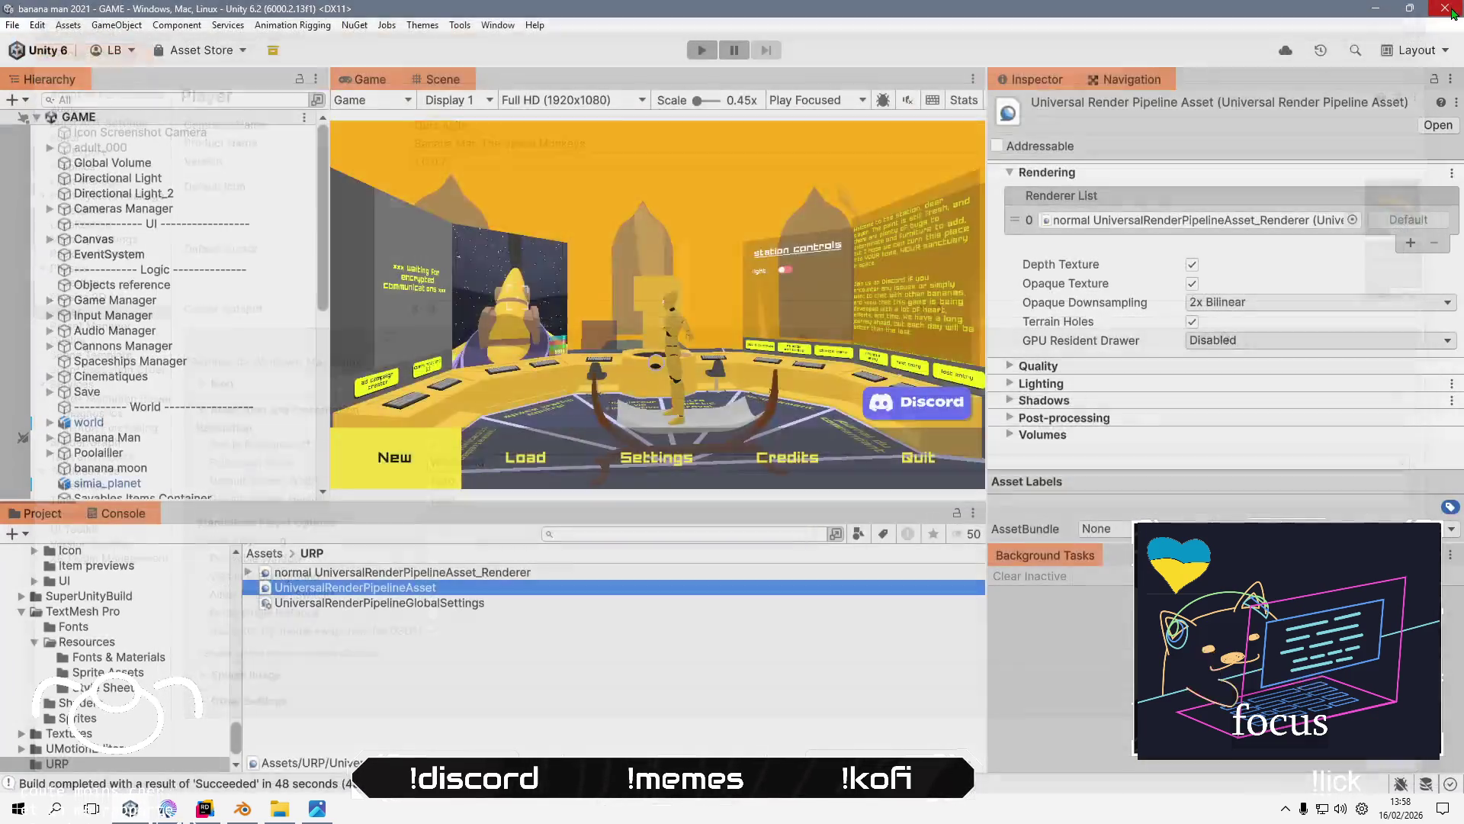
# - Start a Windows build from Build Profiles with the Builds folder as output
pyautogui.click(412, 702)
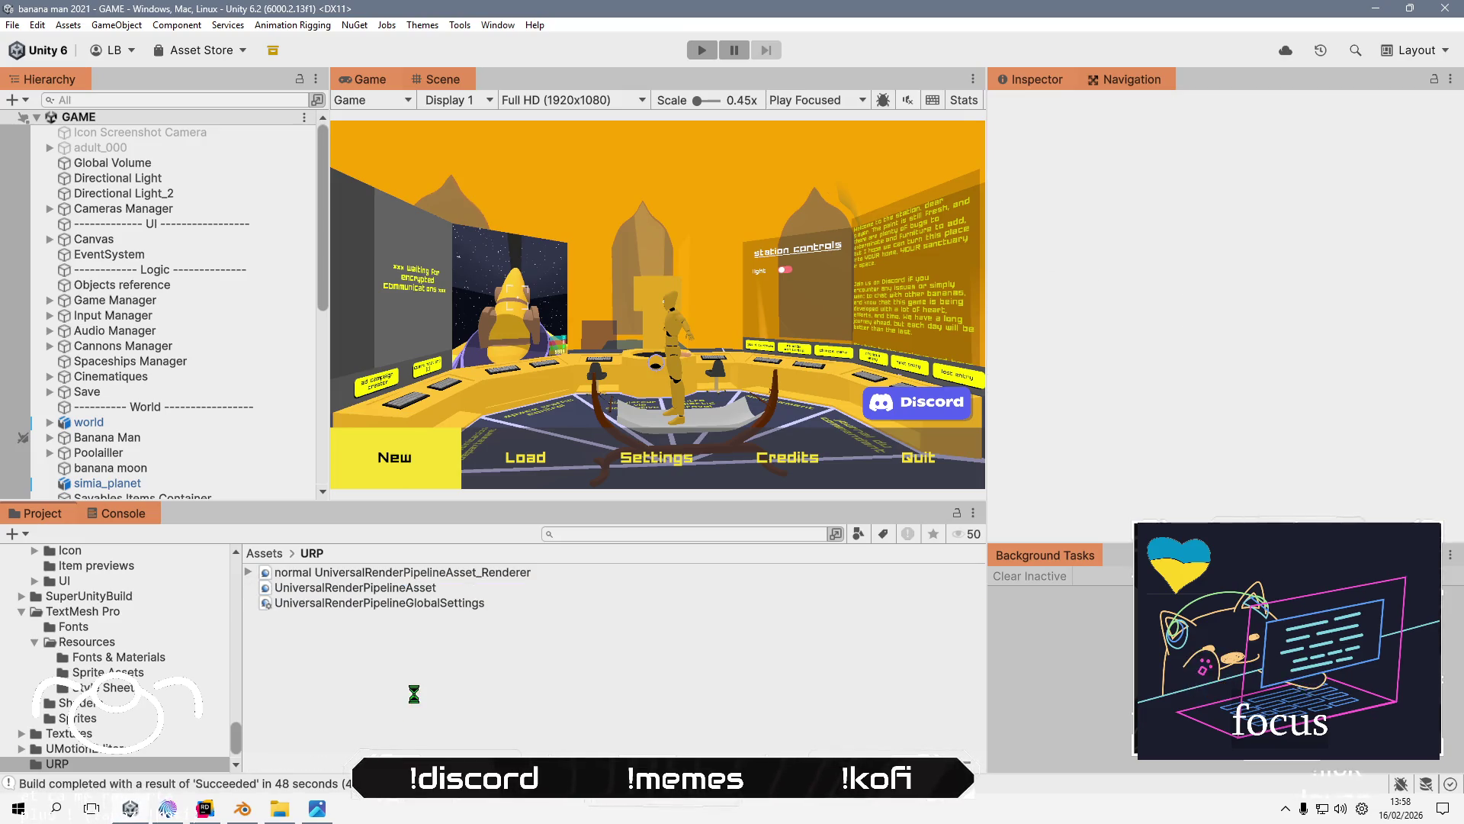
pyautogui.click(12, 24)
pyautogui.click(109, 223)
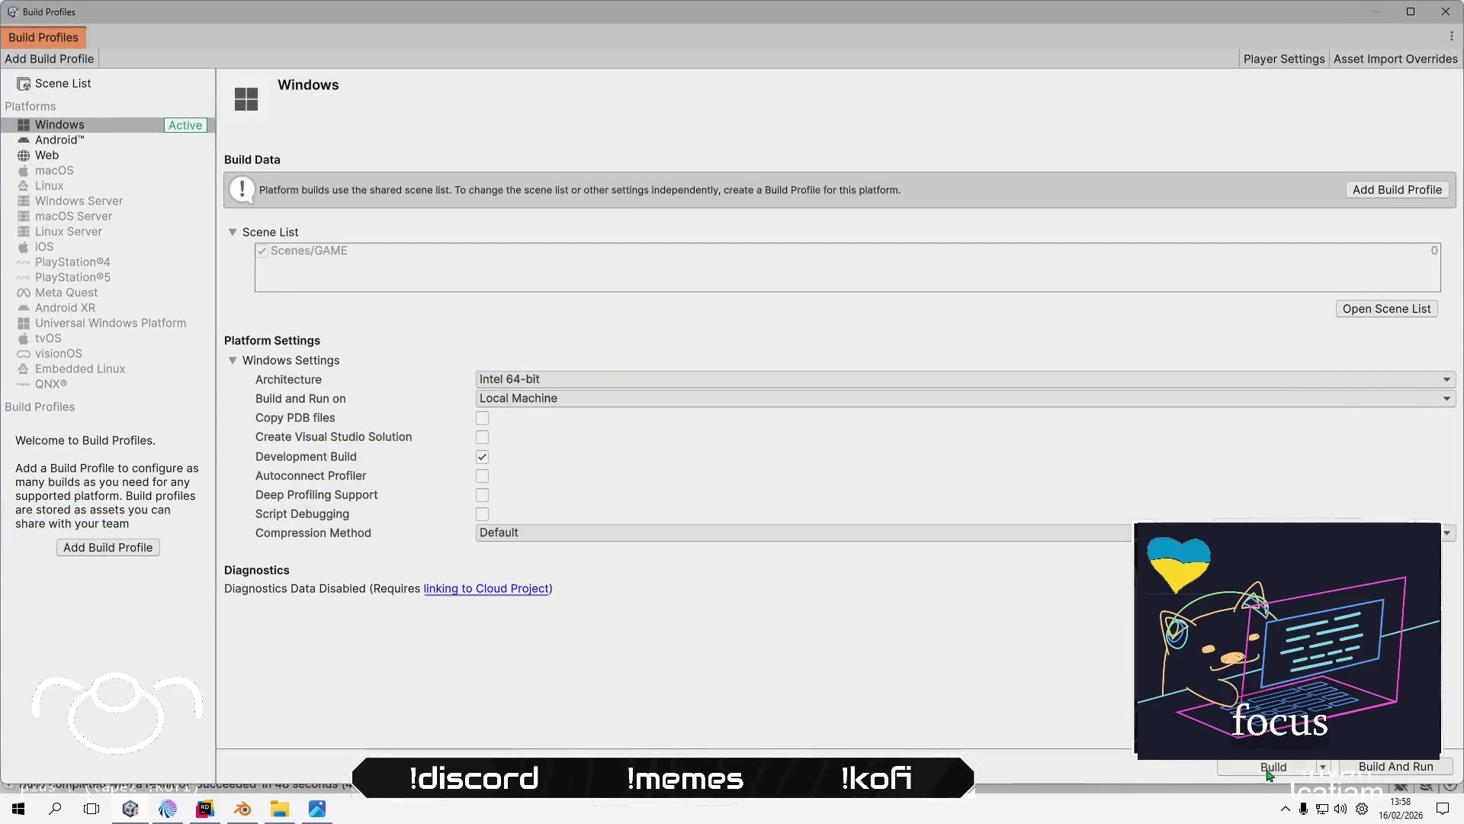
pyautogui.click(1268, 769)
pyautogui.doubleClick(174, 200)
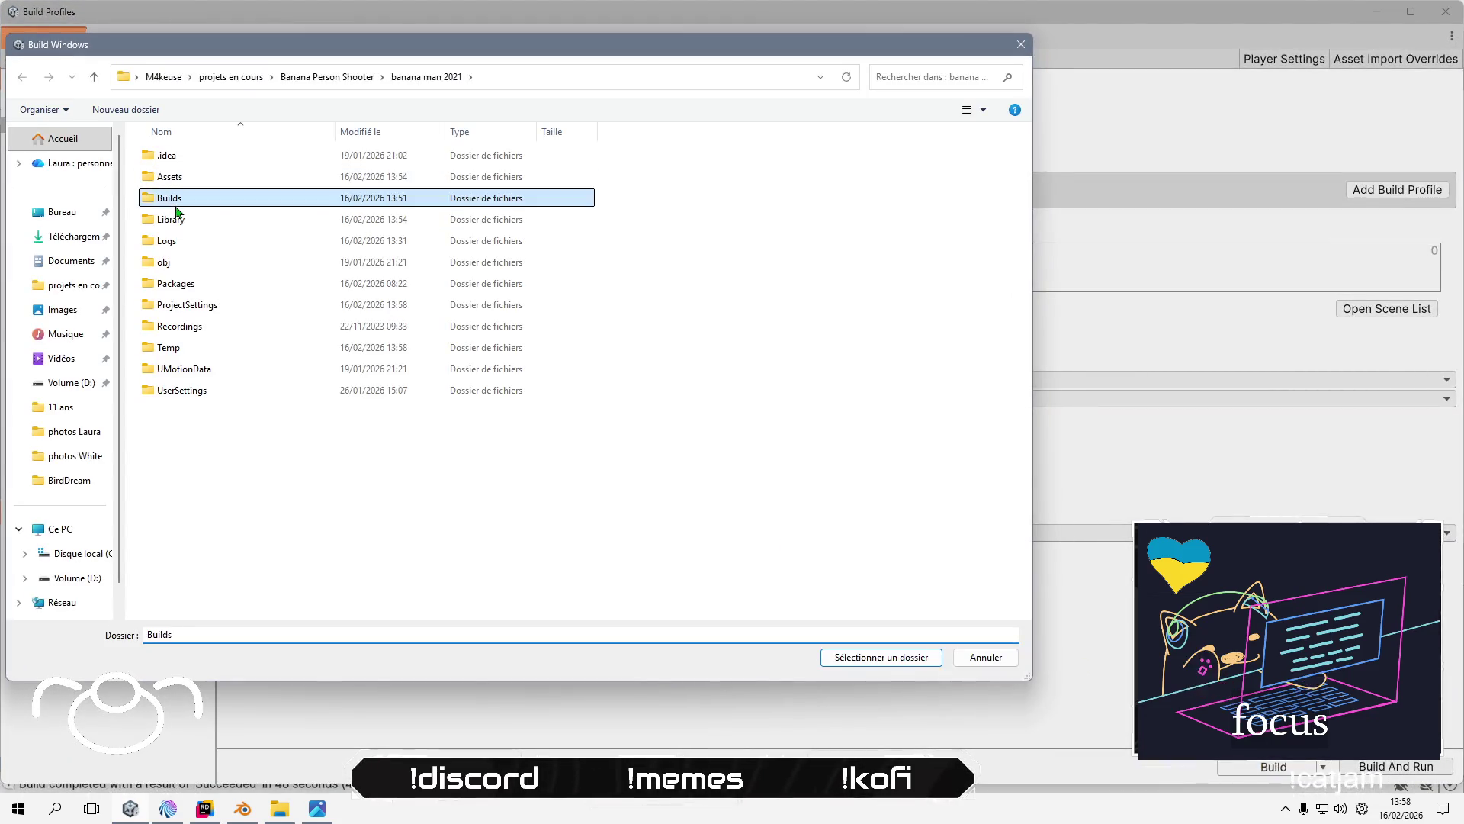
pyautogui.click(910, 659)
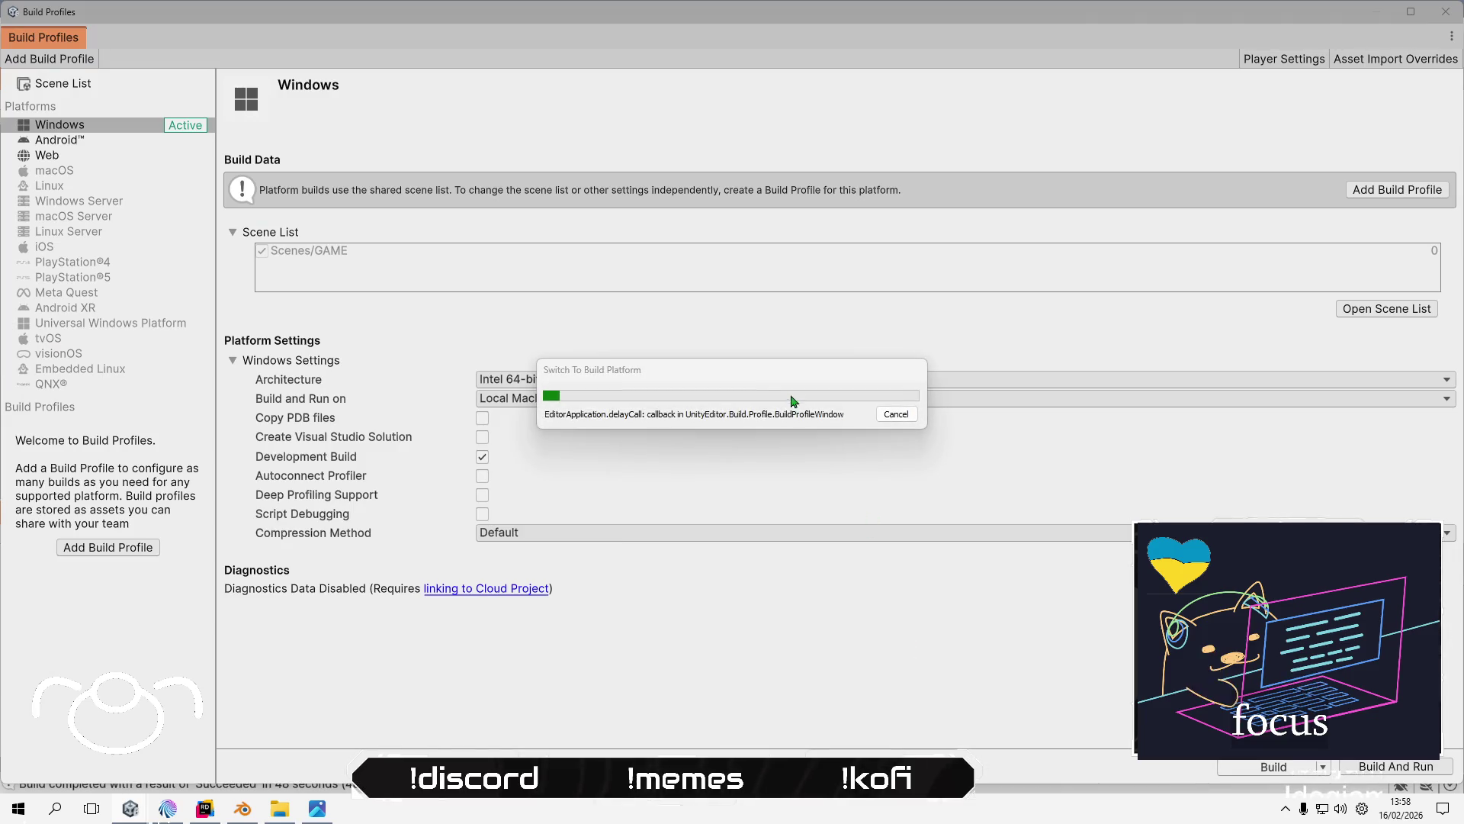
# - Post 'ok go go go go !' in the stream chat
pyautogui.hotkey('alt', 'Tab')
pyautogui.hotkey('alt', 'Tab')
pyautogui.hotkey('alt', 'Tab')
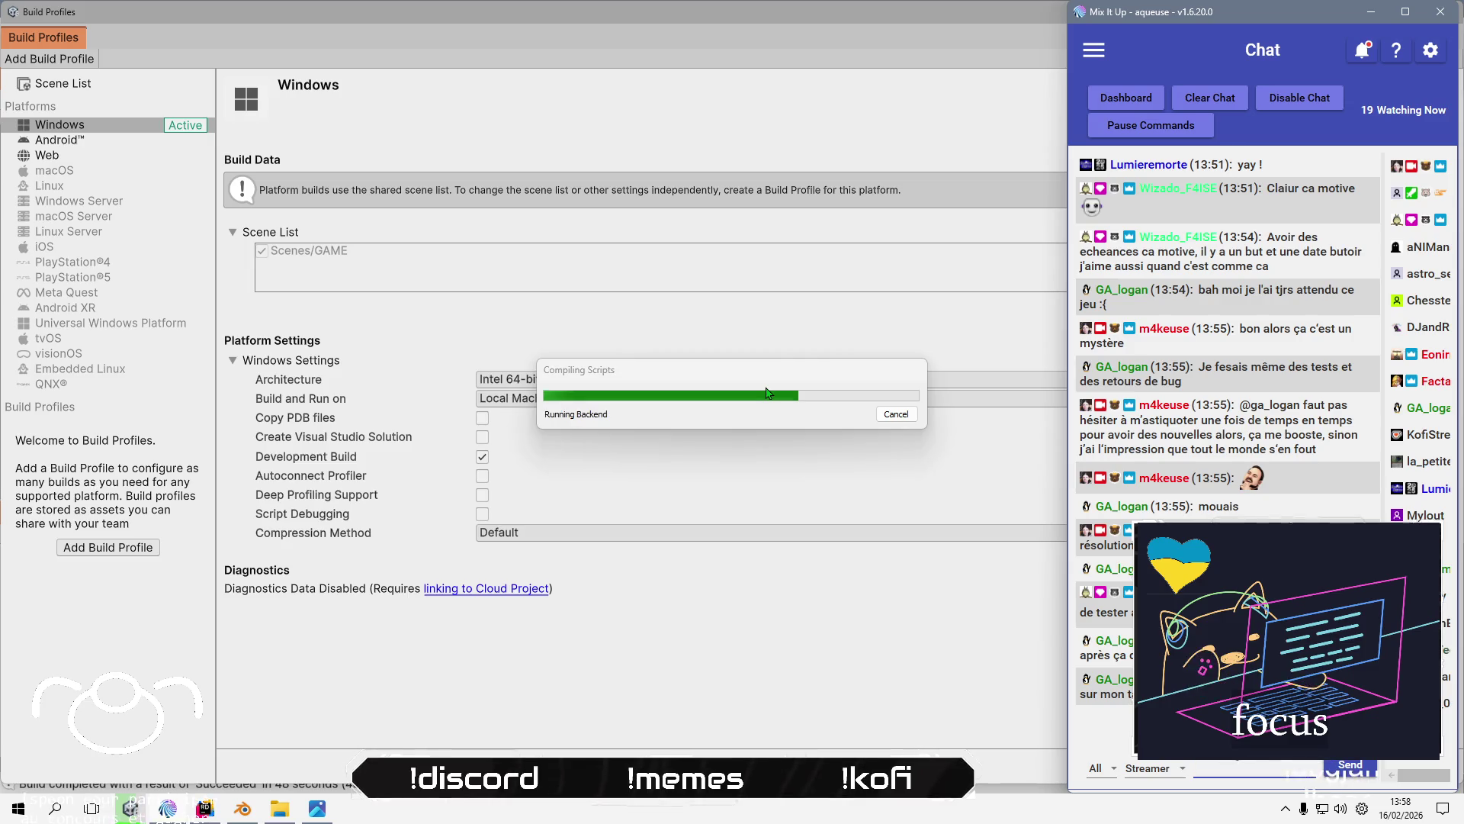
pyautogui.write('o')
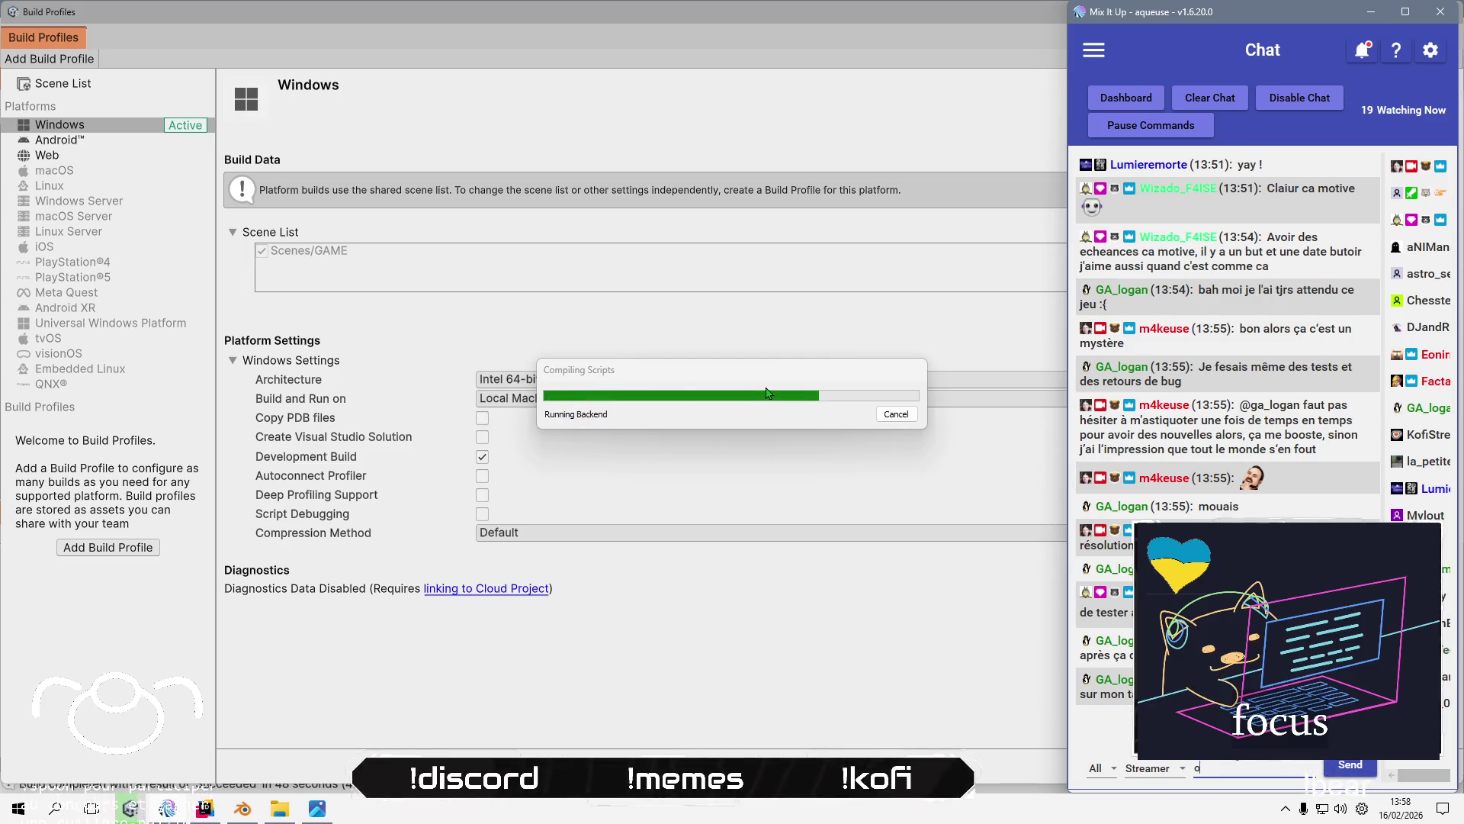
pyautogui.write(' go go go !')
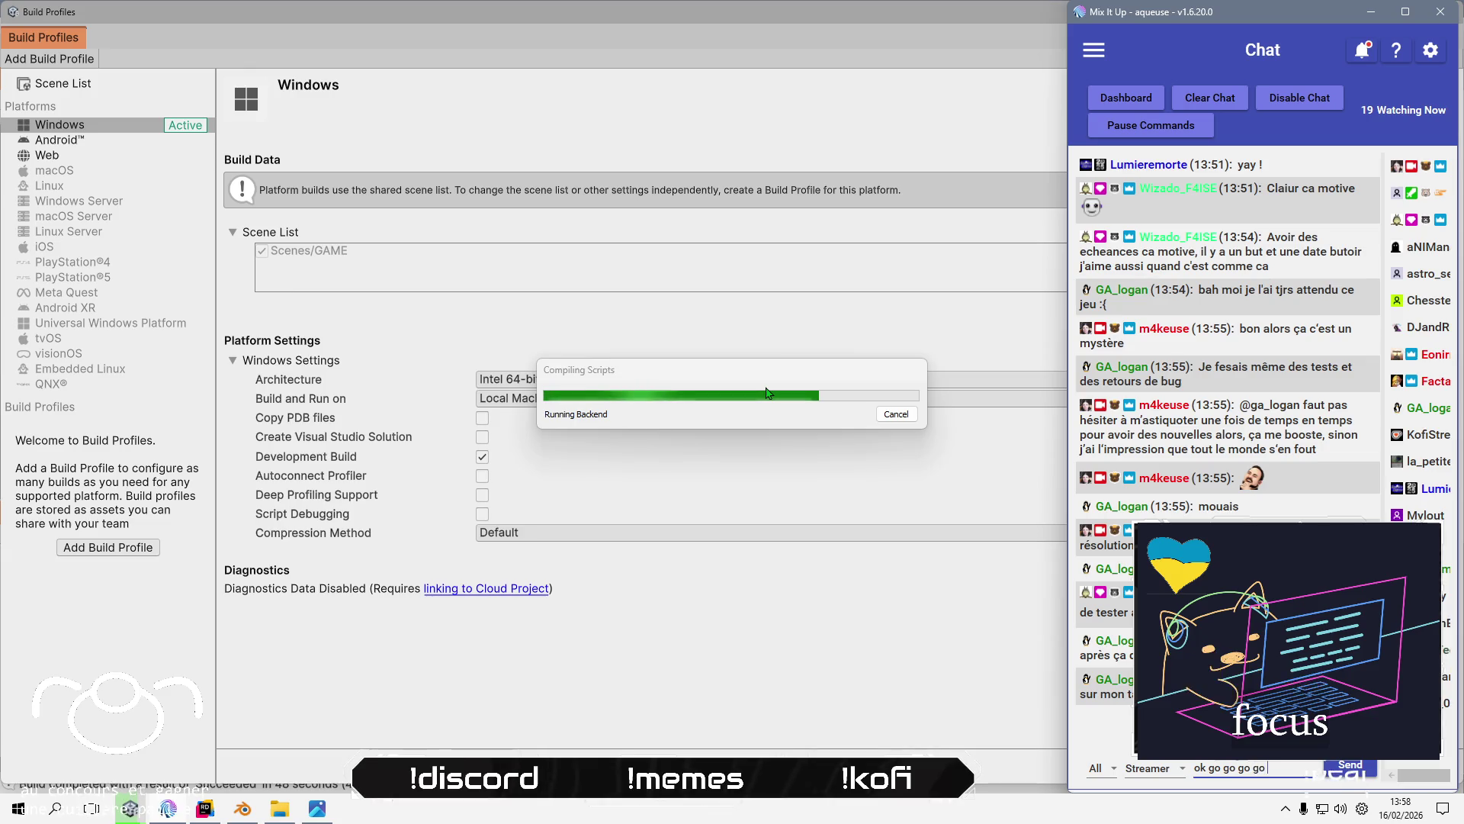
pyautogui.press('Return')
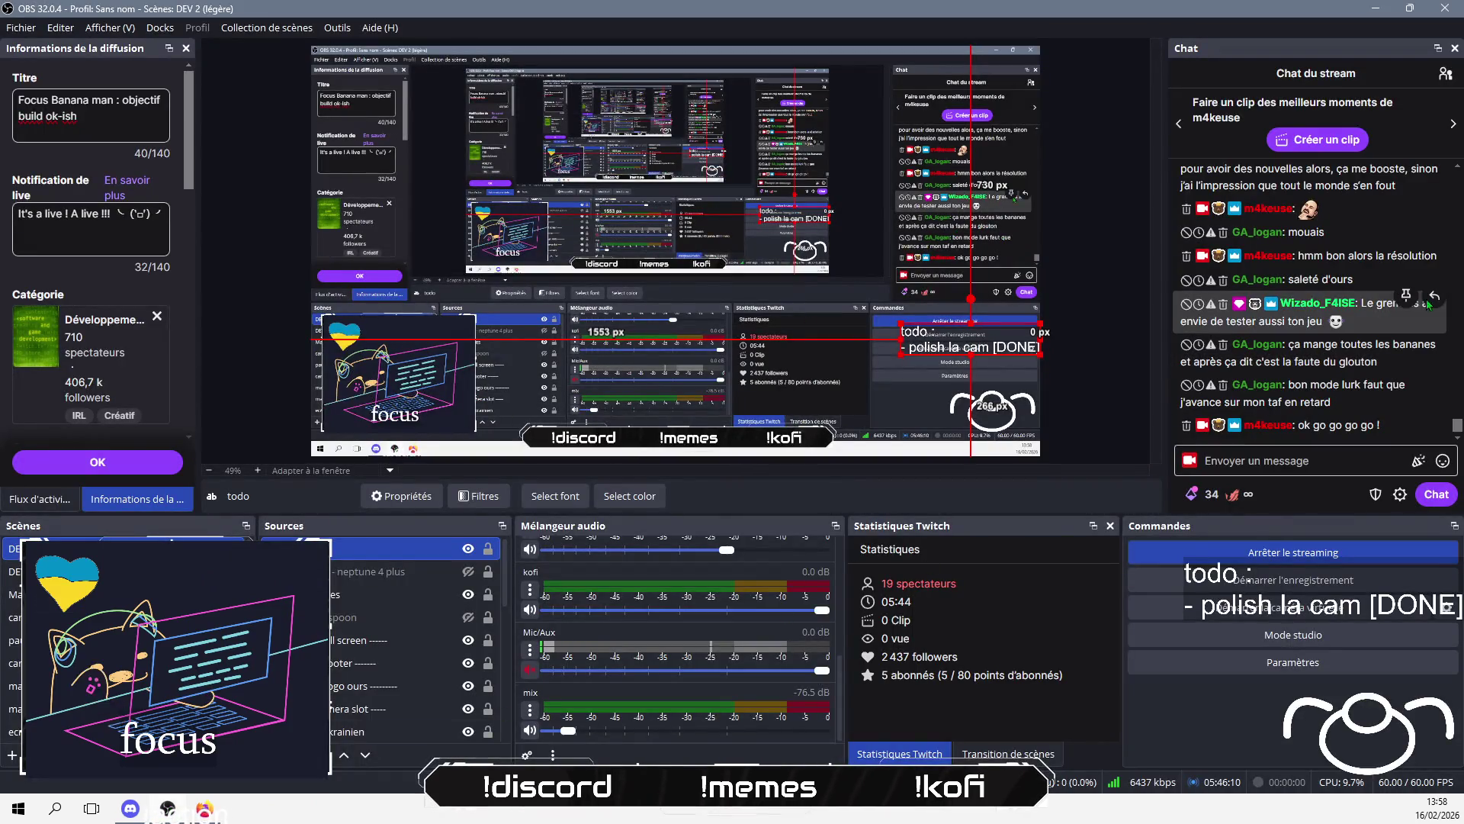
# - Reply '^^' to a viewer's chat message in OBS, then return to Unity
pyautogui.click(1437, 301)
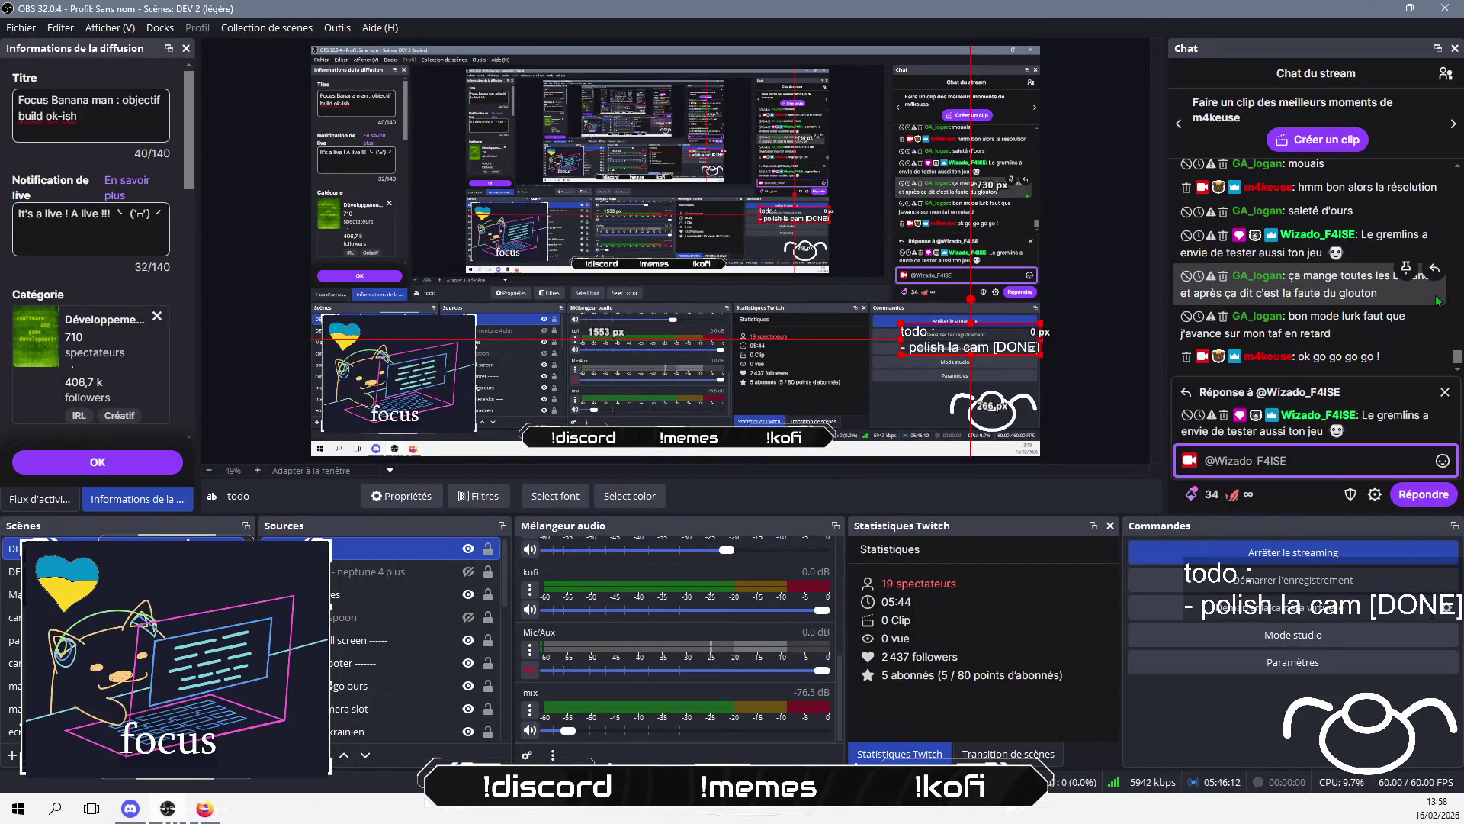
pyautogui.write('^^')
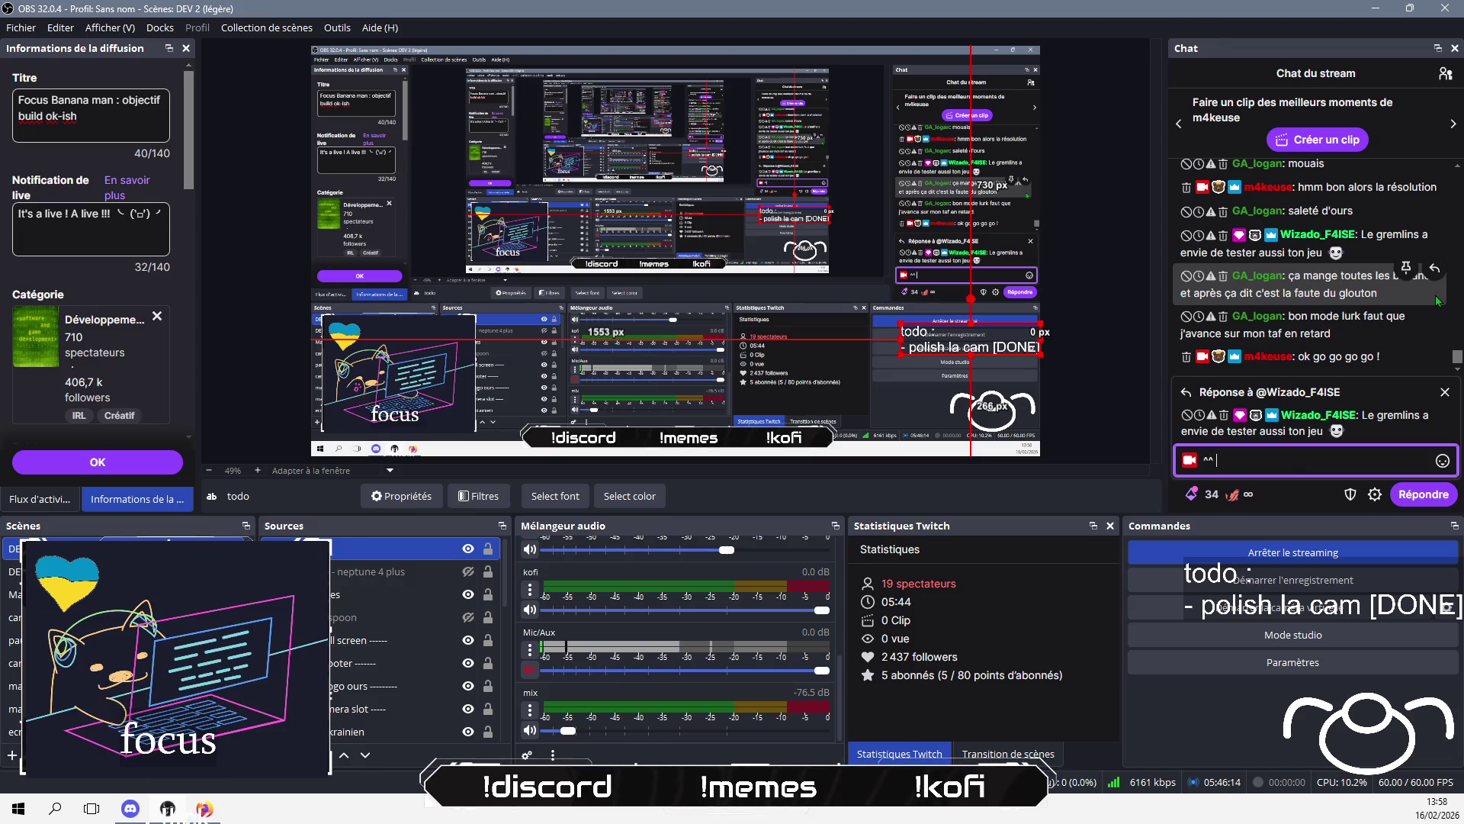
pyautogui.press('Return')
pyautogui.hotkey('alt', 'Tab')
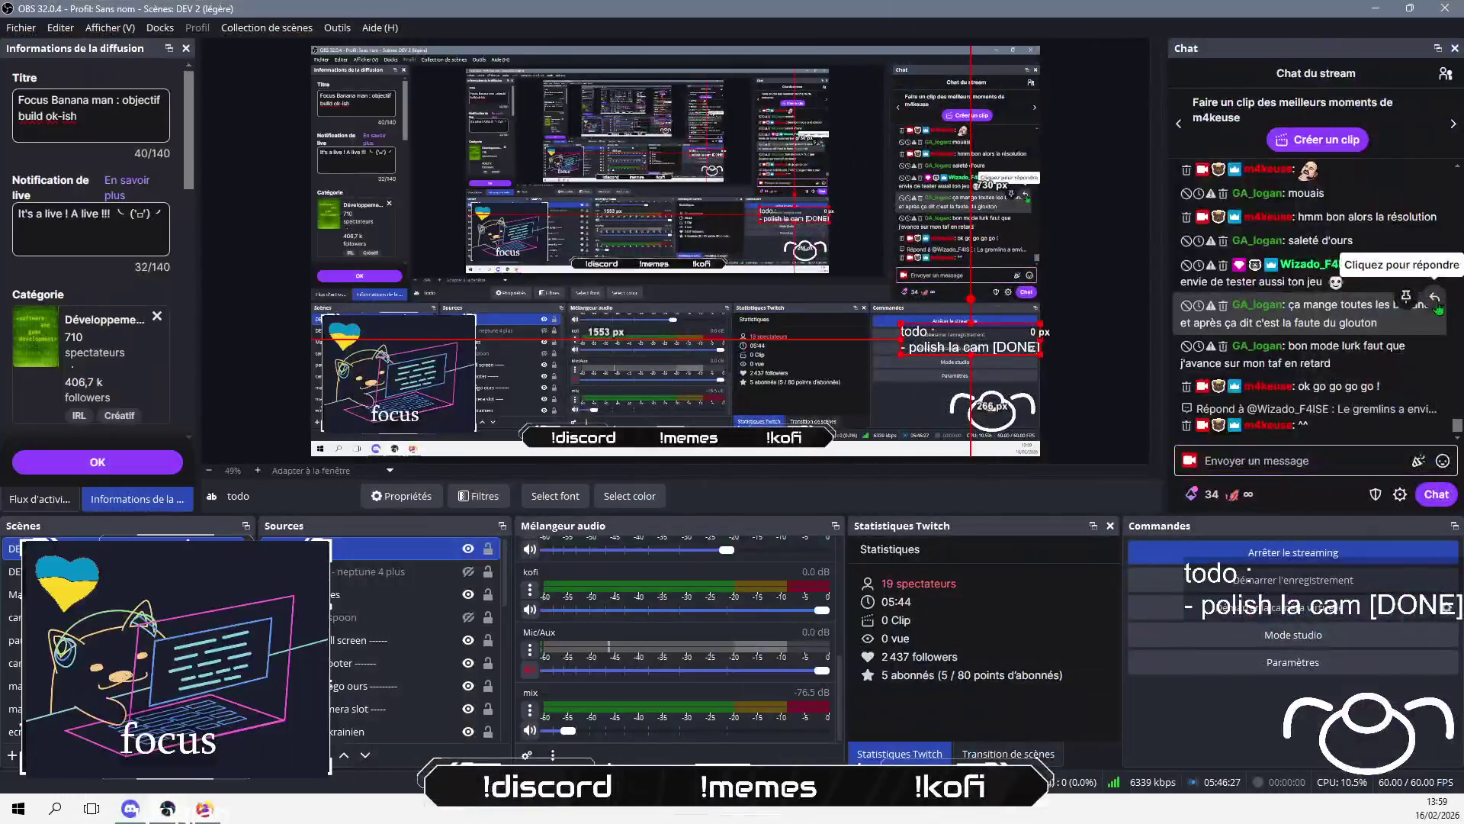
# - Reply '<3' to another viewer's message, removing the pre-filled mention
pyautogui.click(1436, 299)
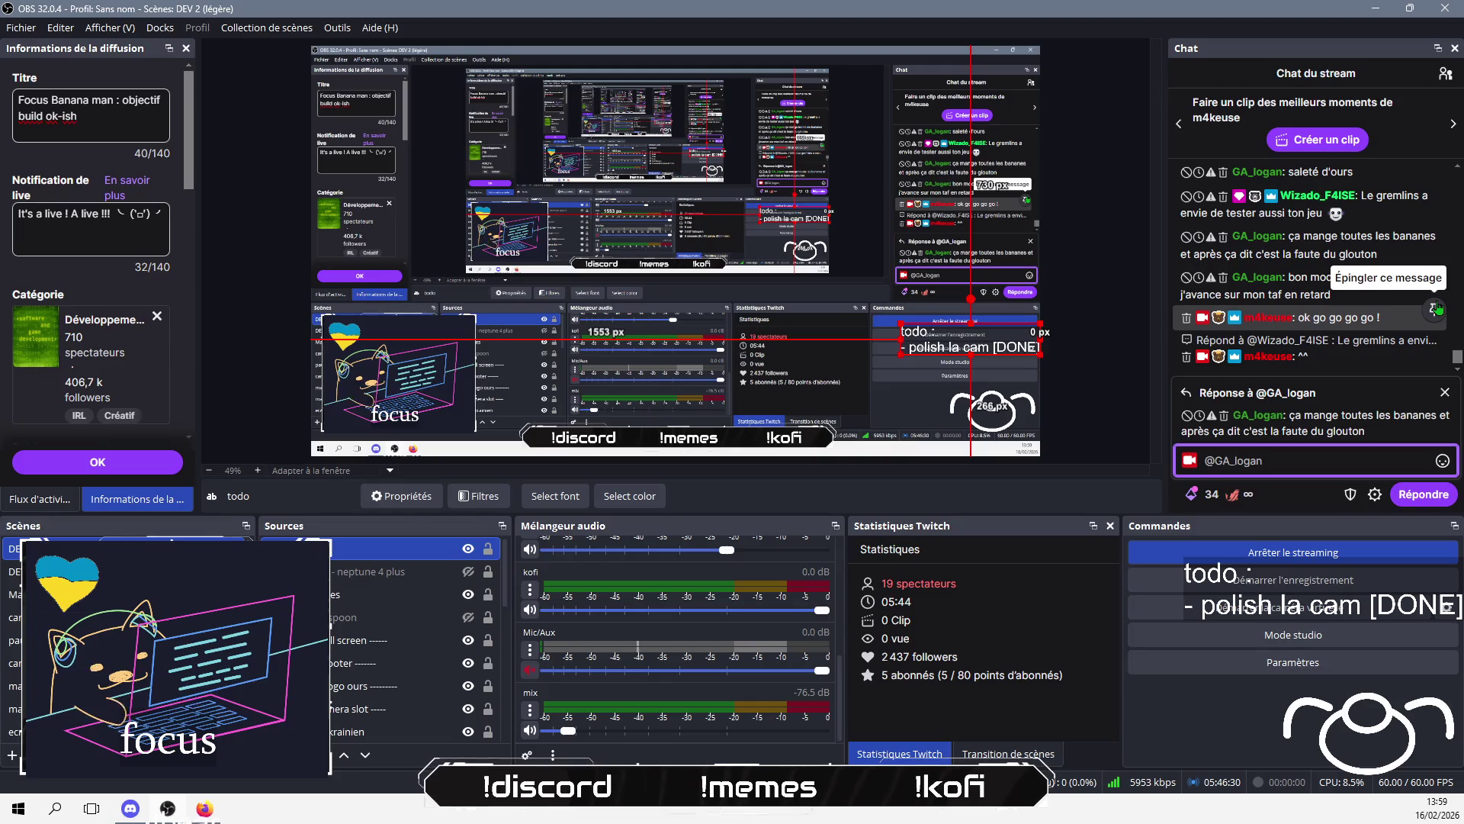
pyautogui.press('BackSpace')
pyautogui.press('BackSpace')
pyautogui.press('BackSpace')
pyautogui.write('<3')
pyautogui.press('Return')
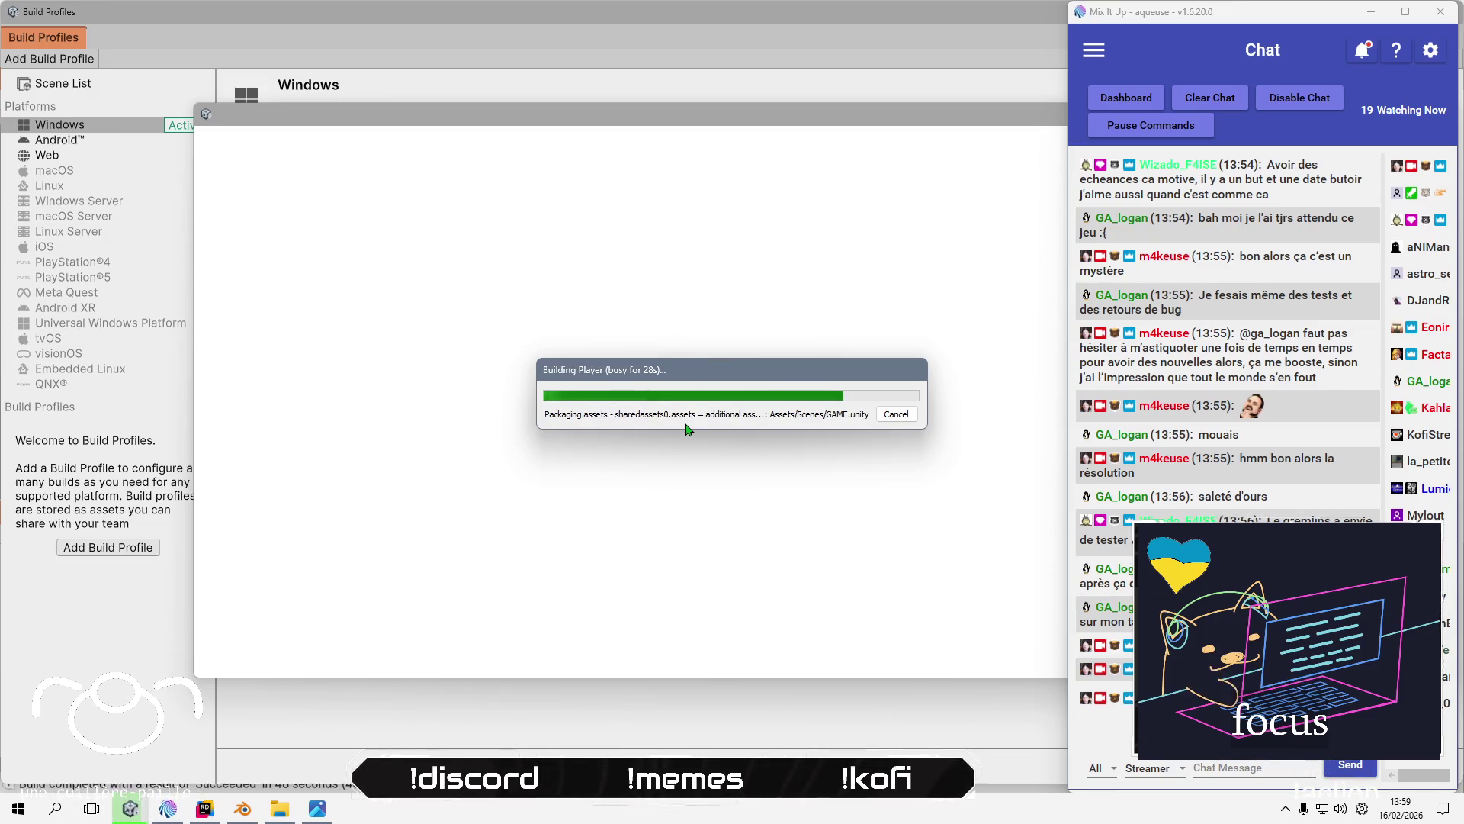
# - Post 'l'ours a mangé toute la résolution aussi TearGlove' in the stream chat
pyautogui.click(1242, 768)
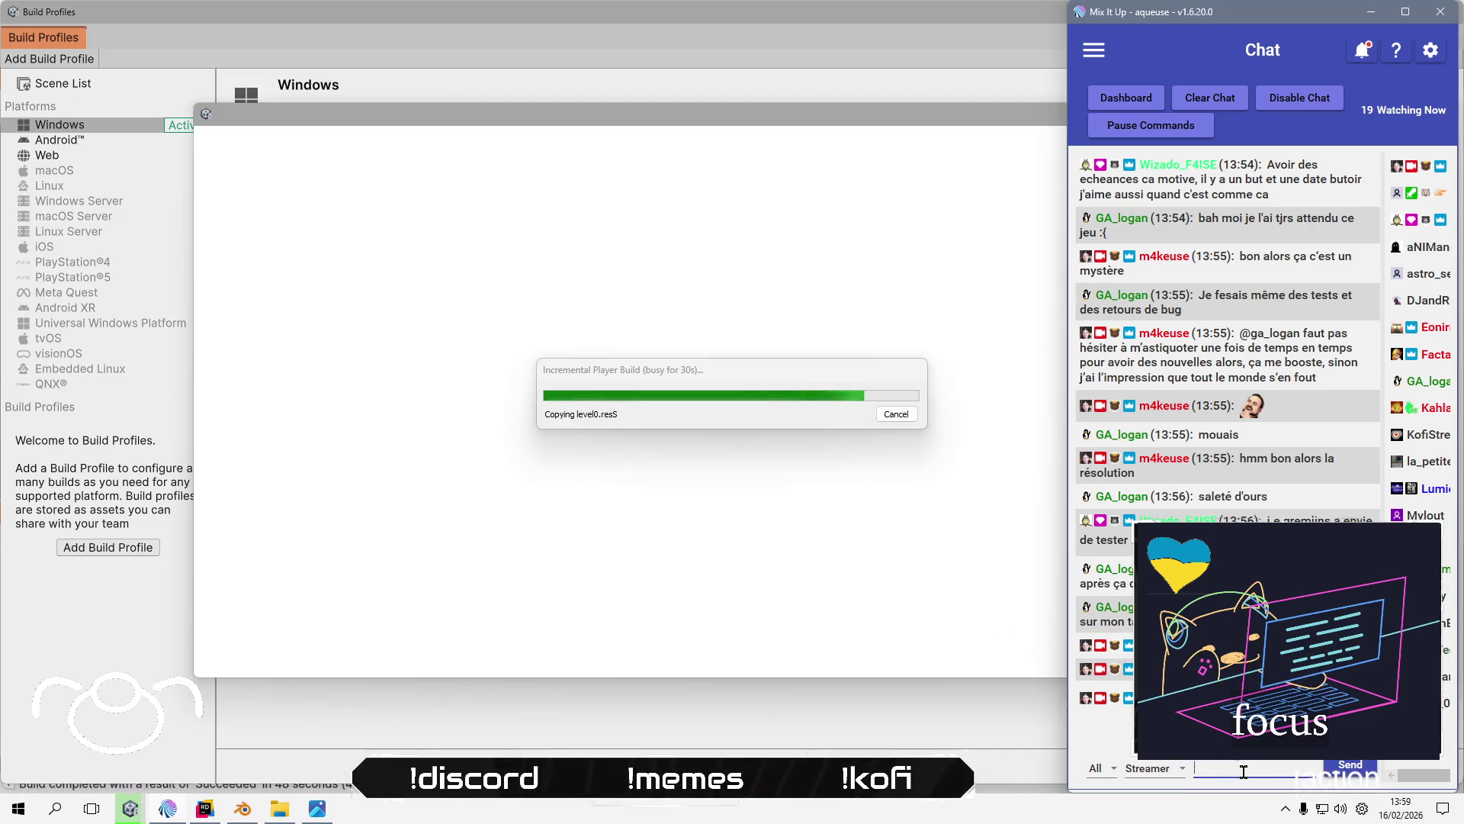
pyautogui.write("l'ours a mangé")
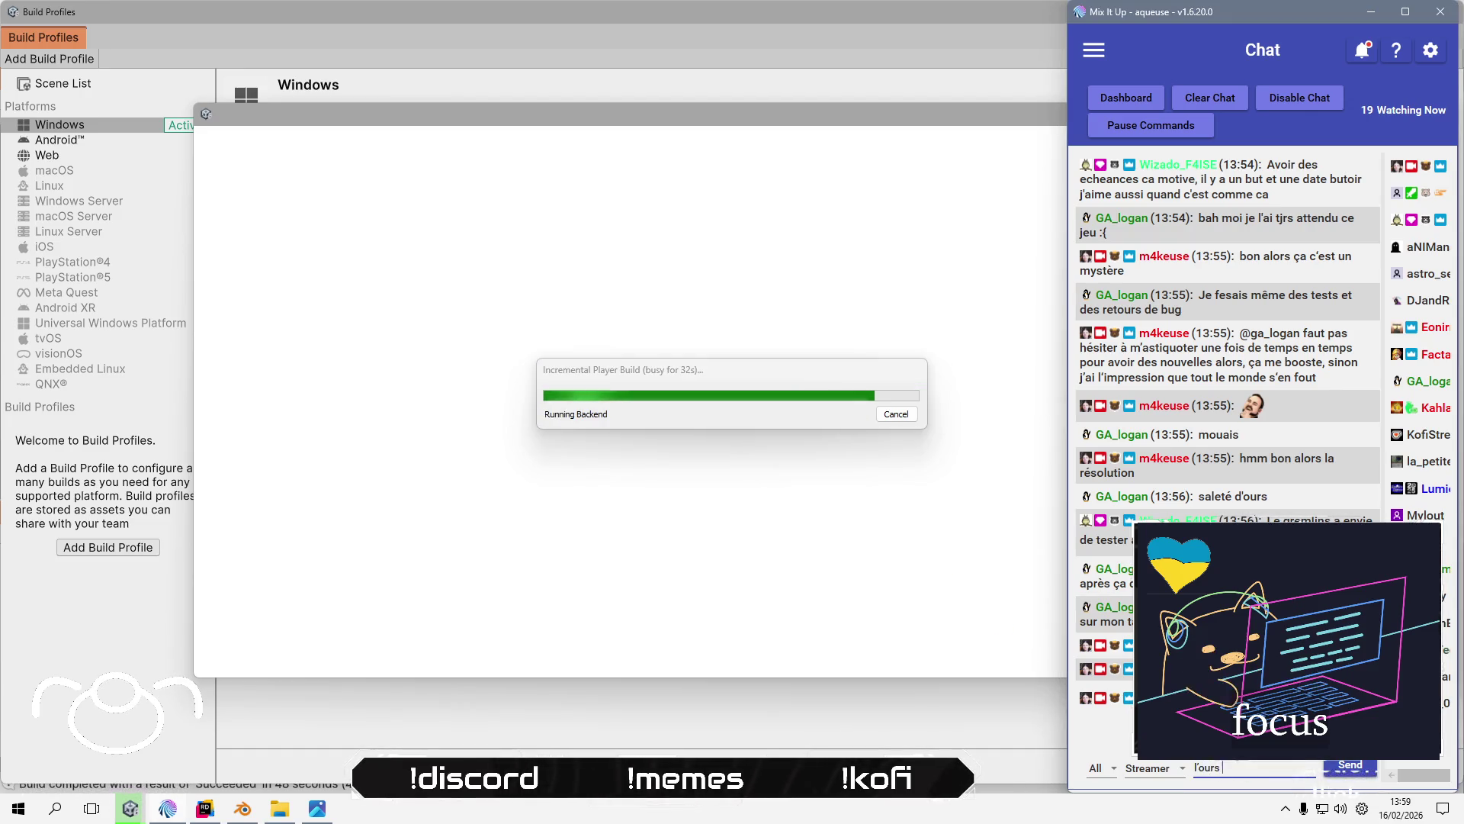
pyautogui.write(' tptui')
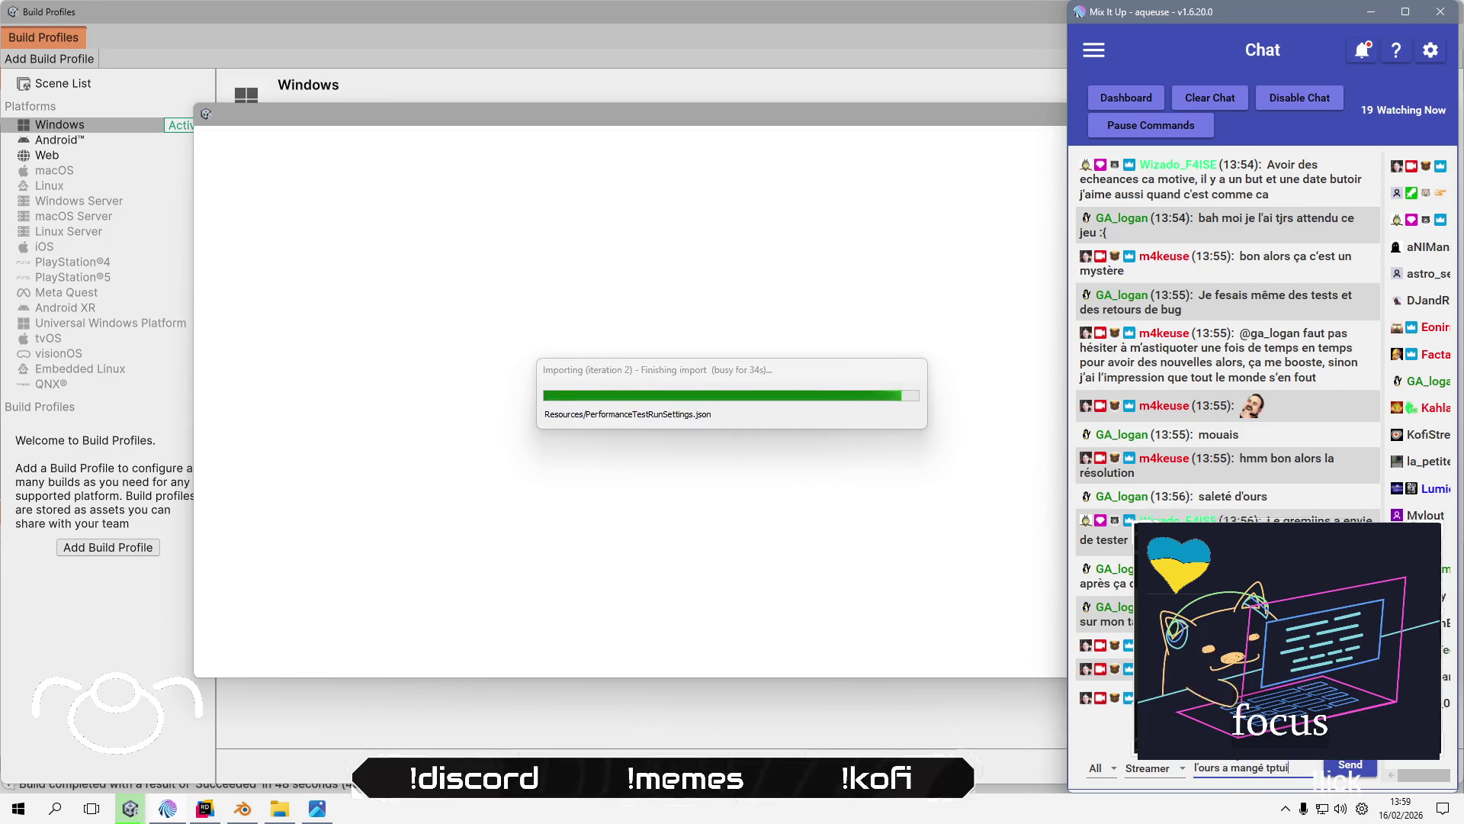
pyautogui.write('oute la résolut')
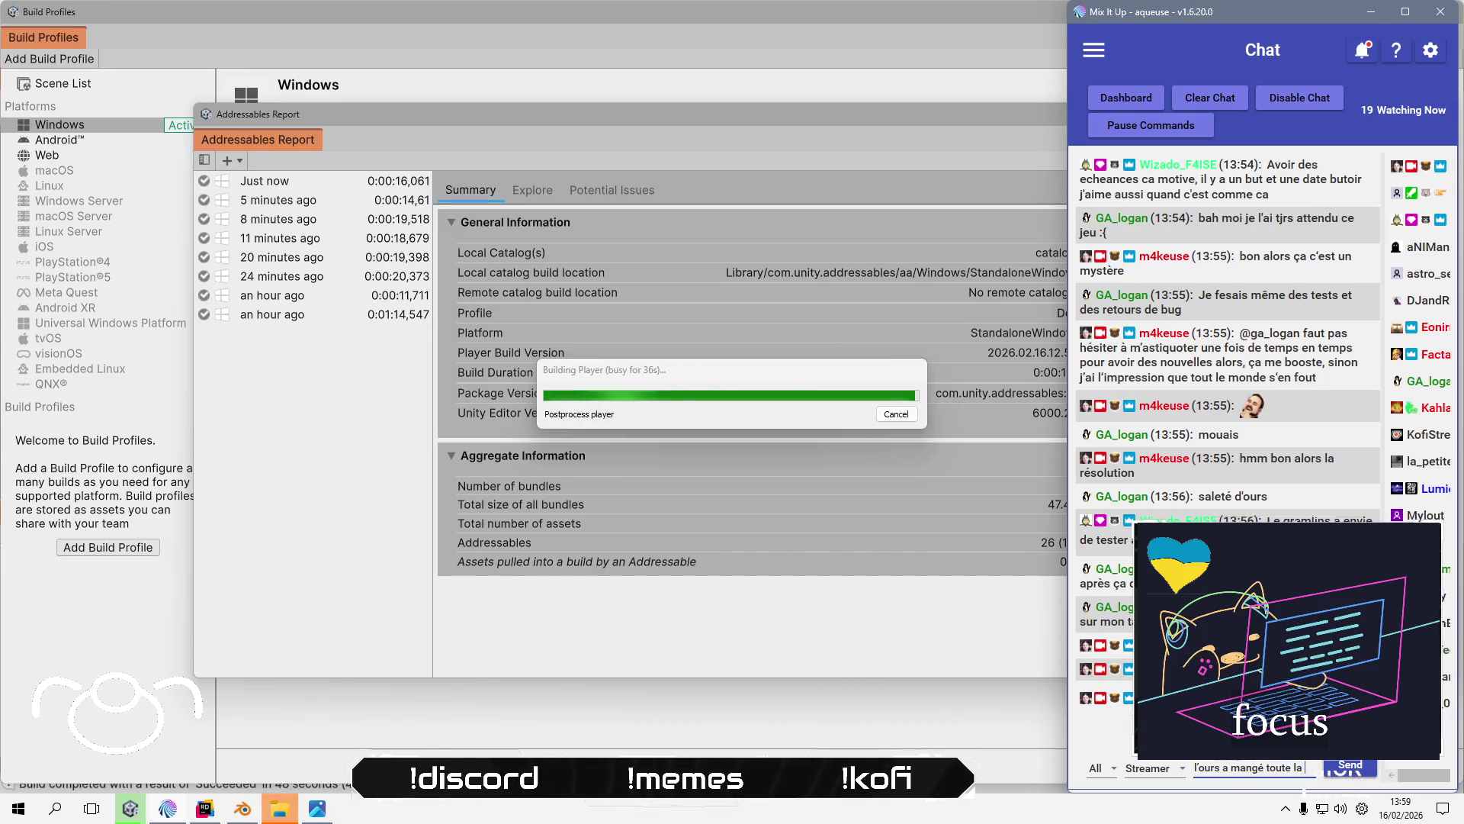
pyautogui.write('ion aussi')
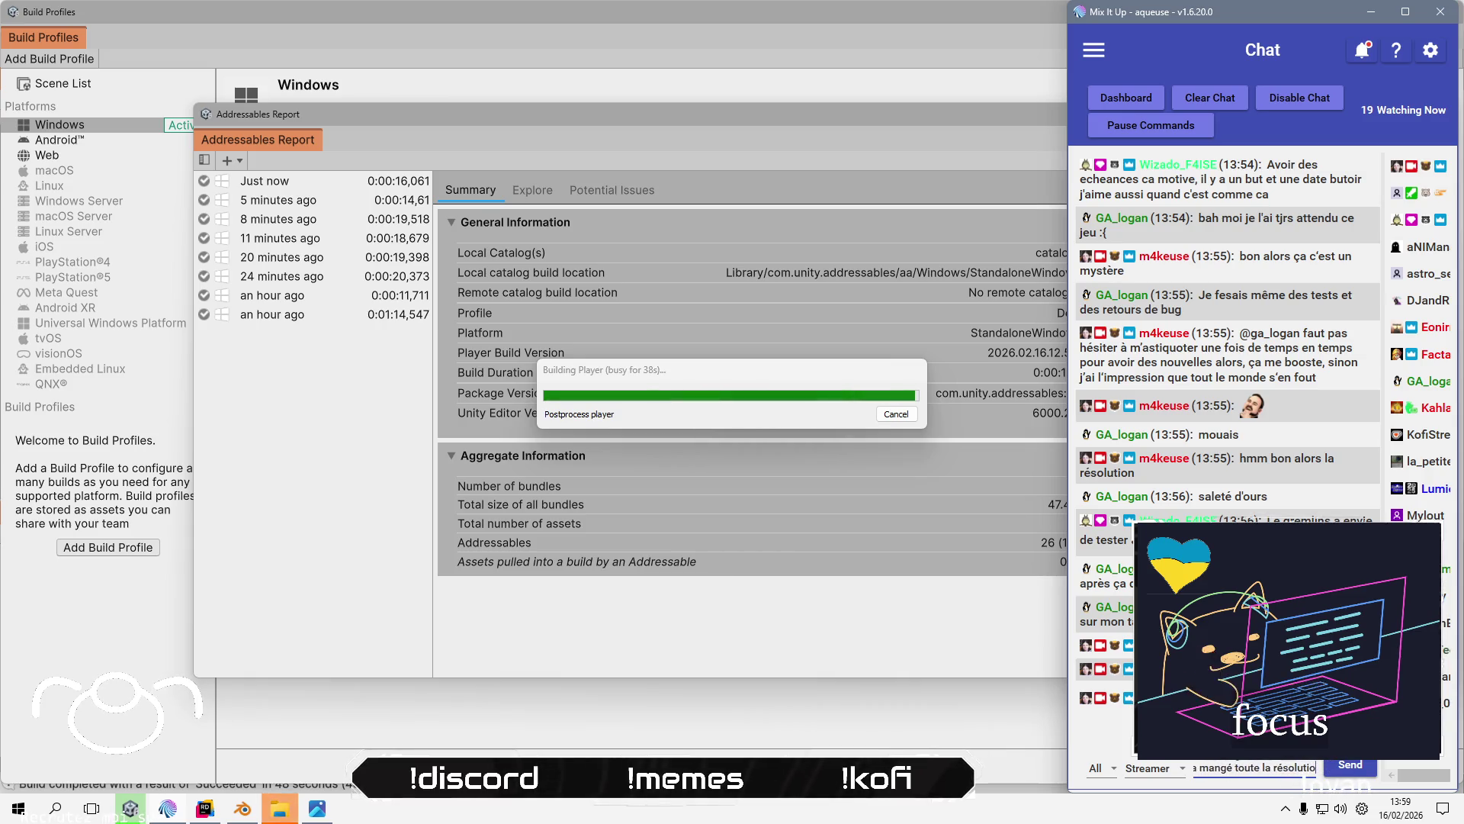
pyautogui.write(' TearGlove')
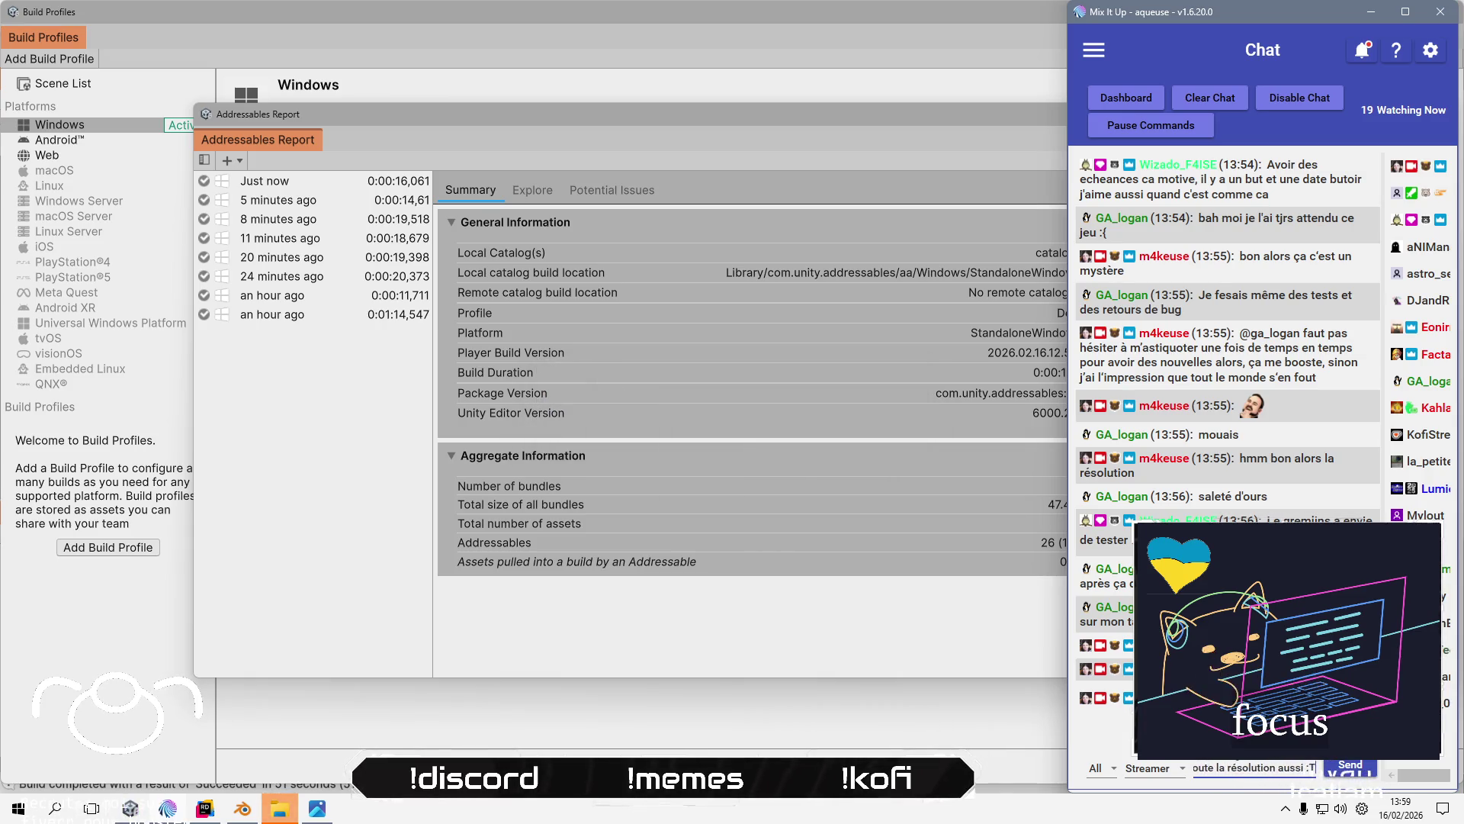
pyautogui.press('Return')
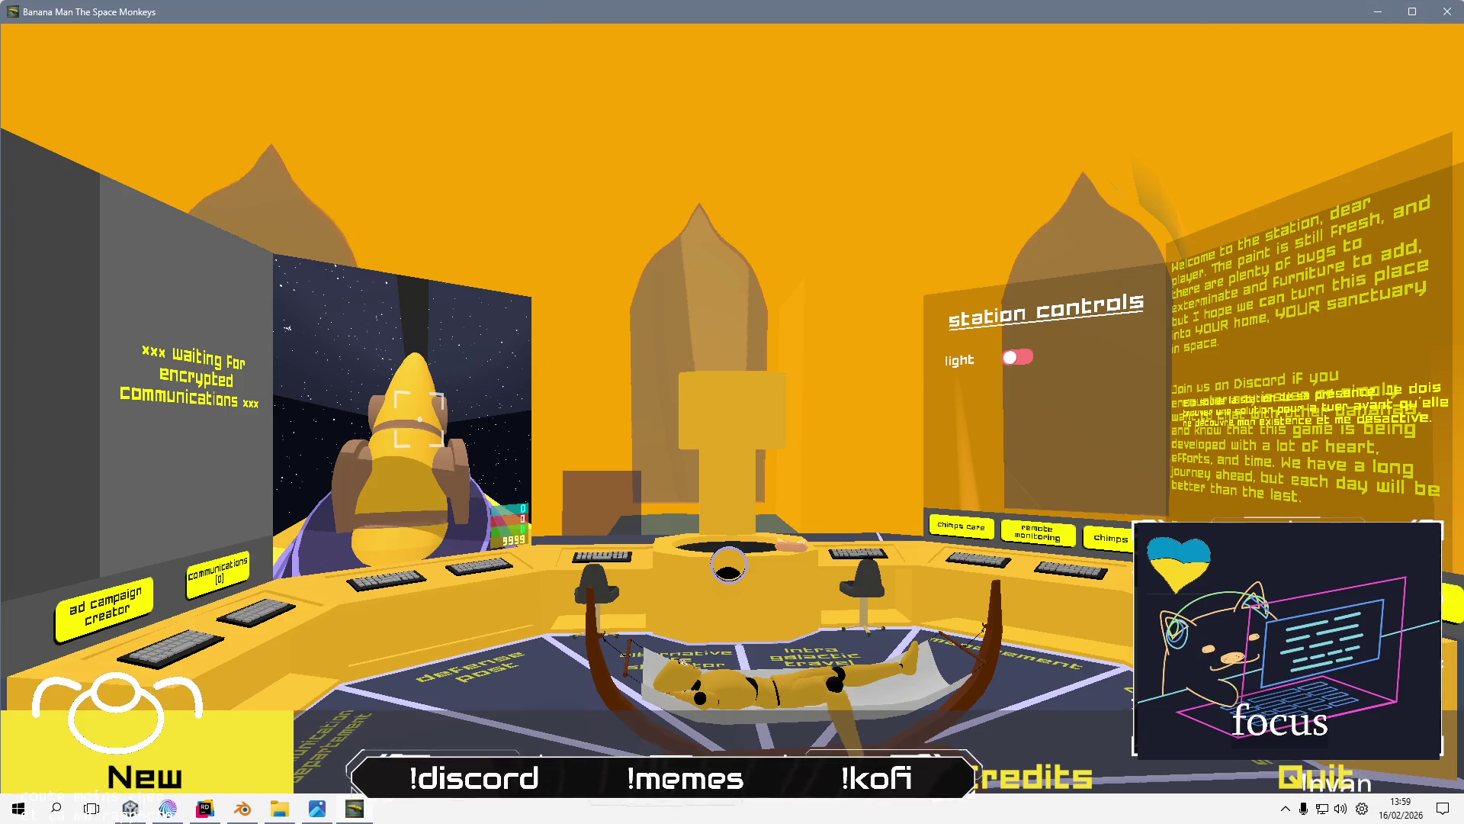
# - In the game's video options, set window style to windowed and nudge the window
pyautogui.press('Escape')
pyautogui.click(424, 48)
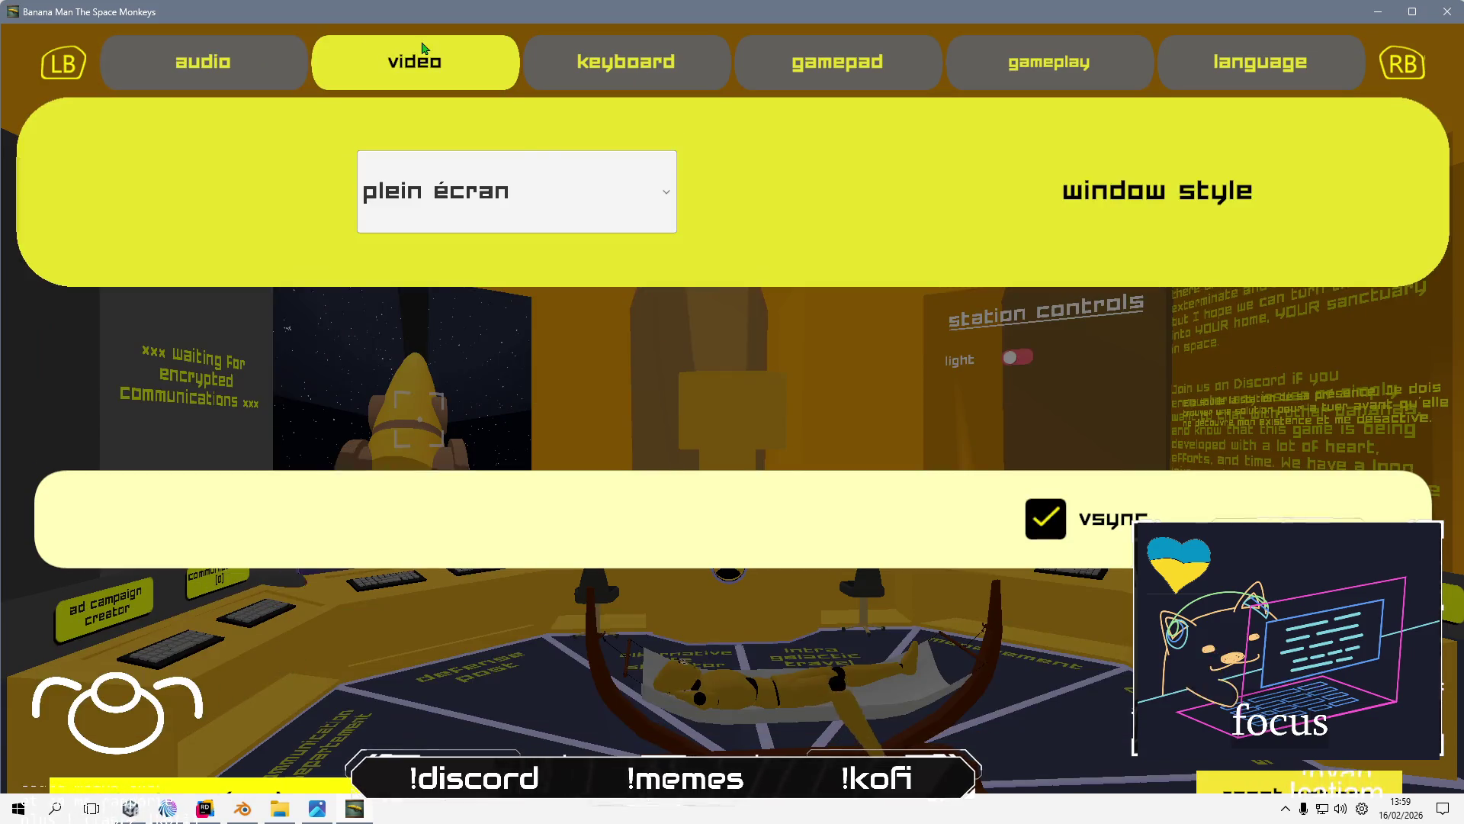
pyautogui.click(533, 160)
pyautogui.click(496, 243)
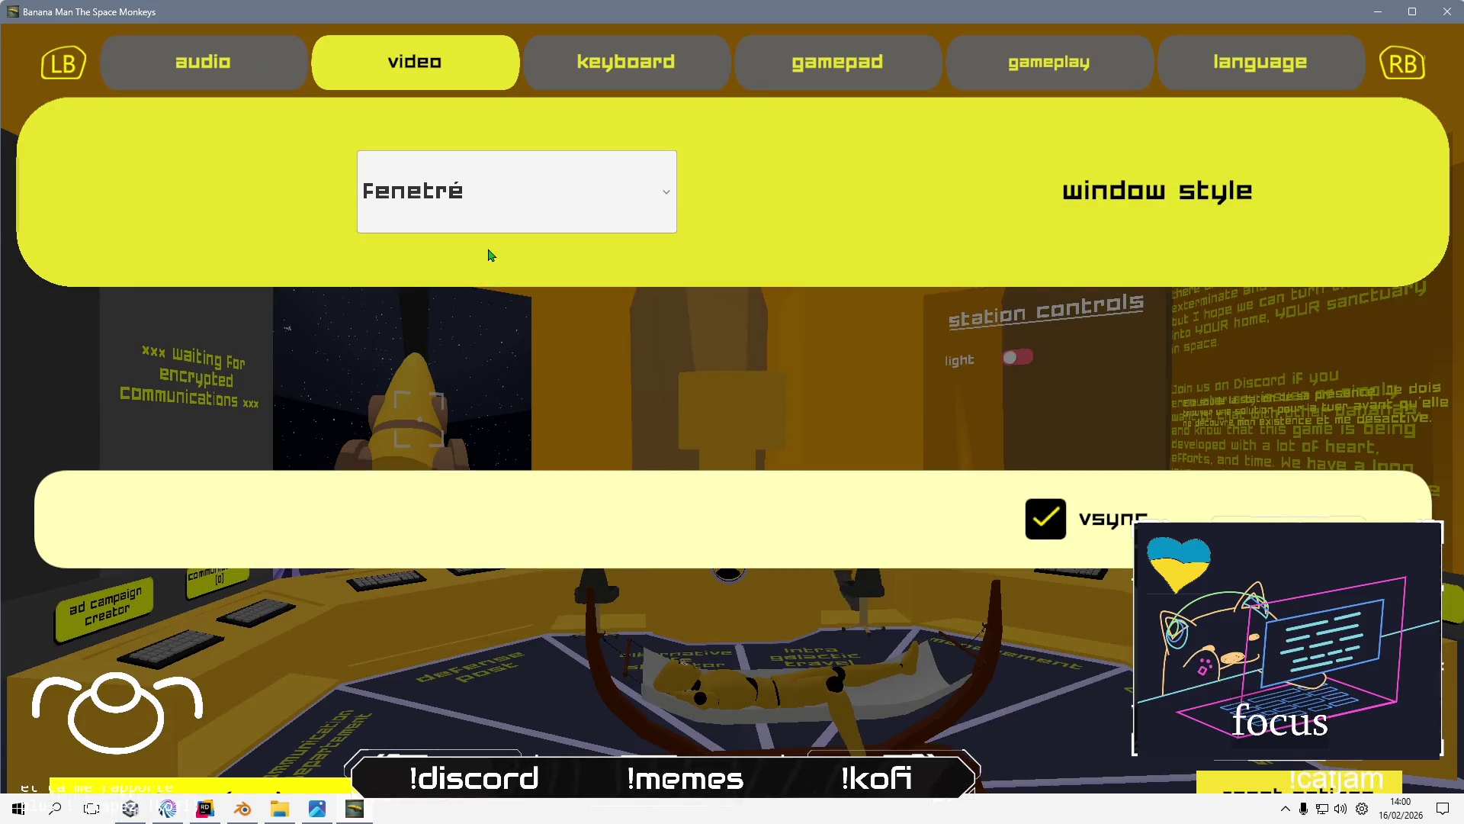
pyautogui.moveTo(1331, 20); pyautogui.dragTo(1298, 35)
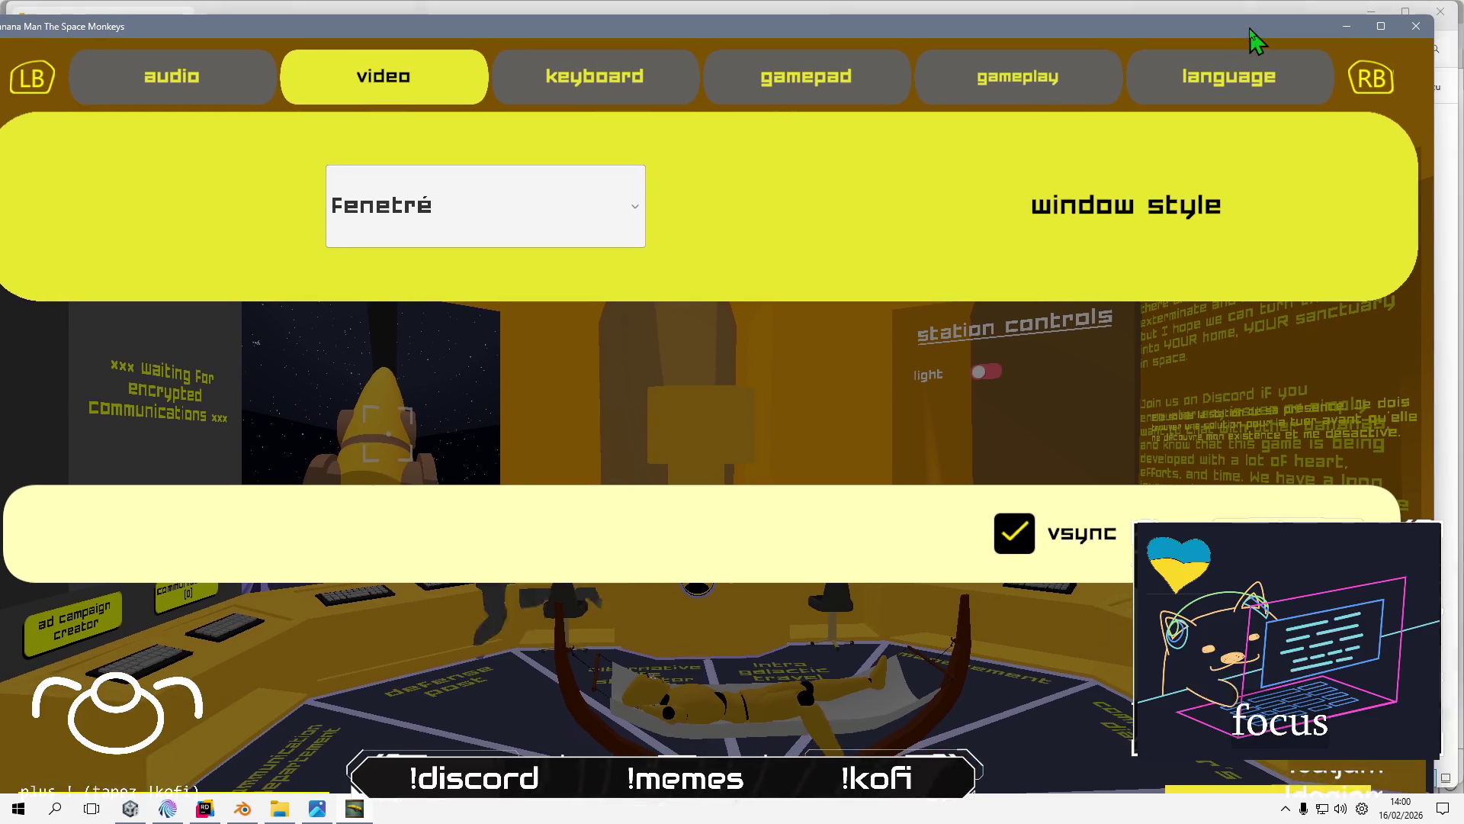
# - Toggle window style between fullscreen and windowed twice, then close the game
pyautogui.click(539, 192)
pyautogui.click(491, 284)
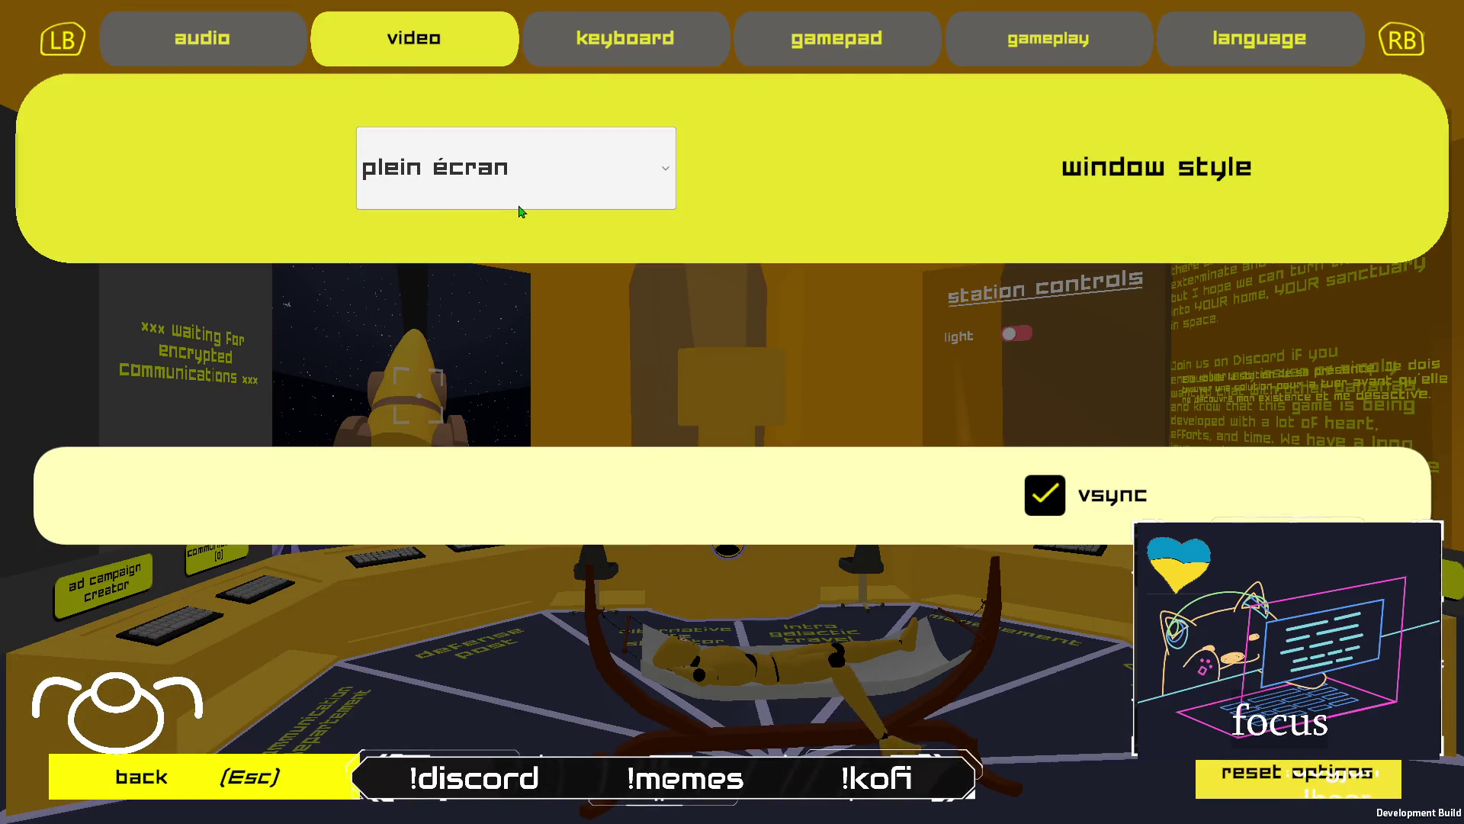
pyautogui.click(552, 171)
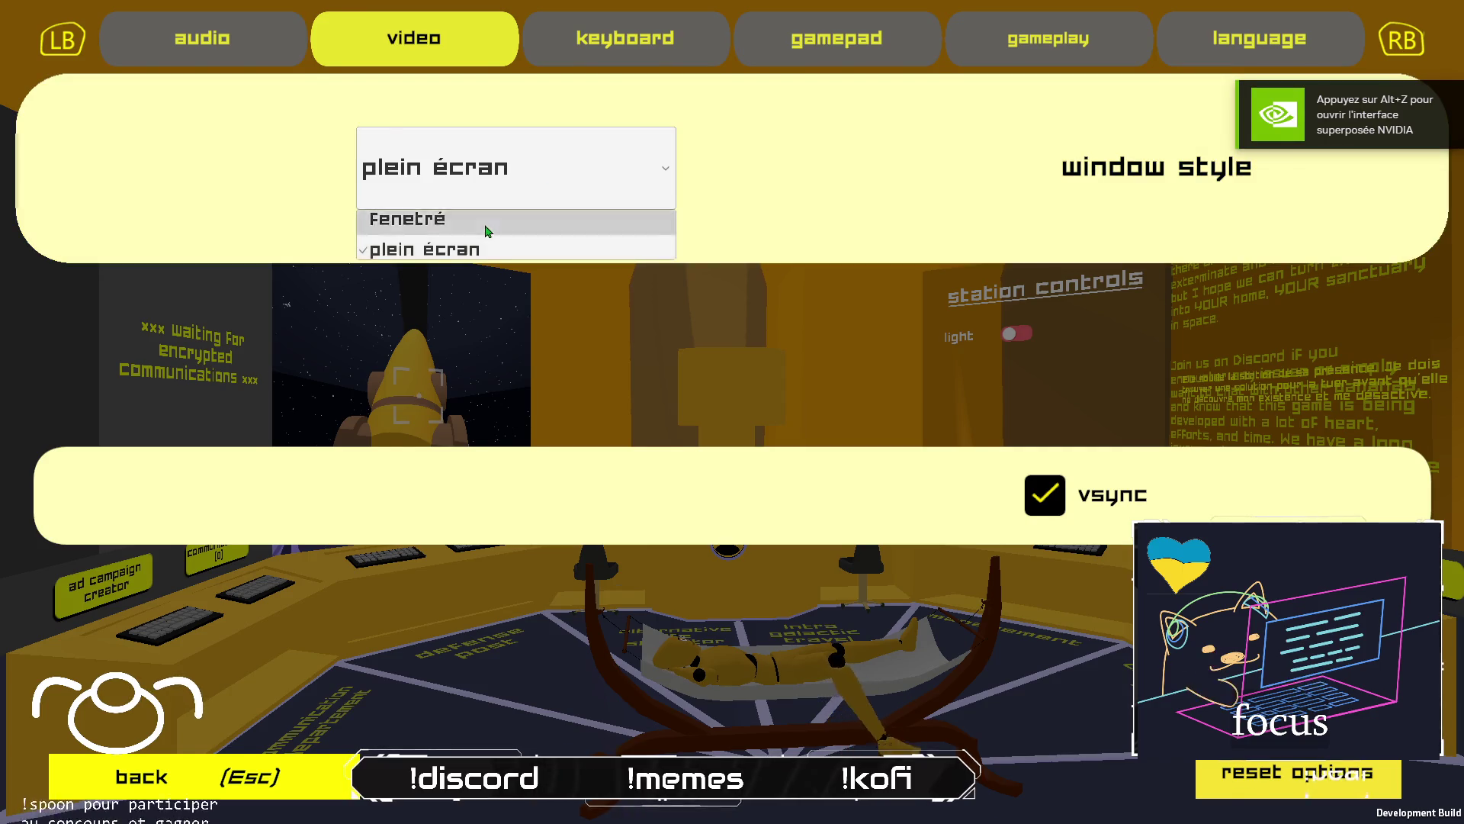
pyautogui.click(485, 221)
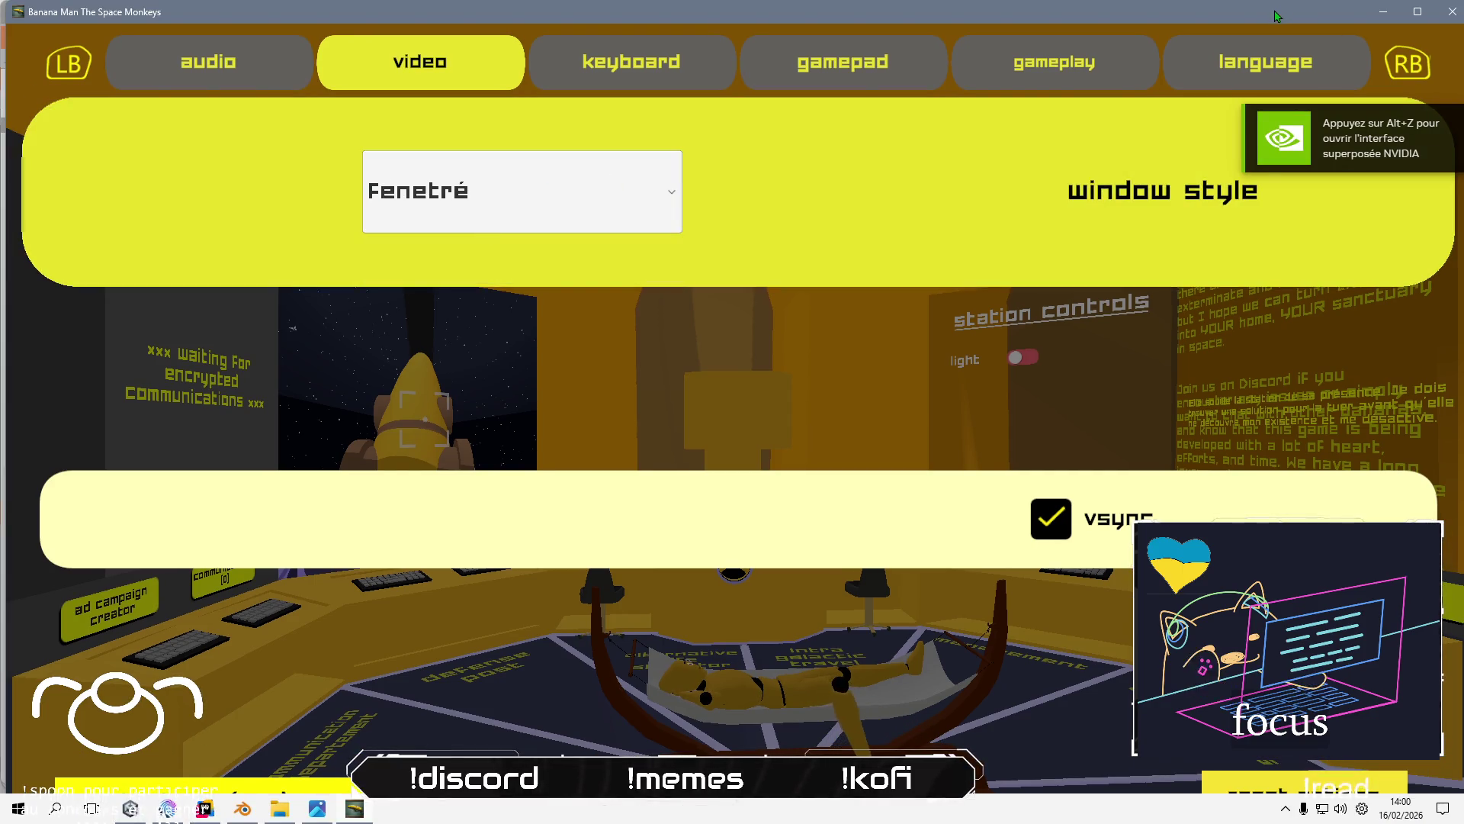
pyautogui.click(549, 222)
pyautogui.click(533, 271)
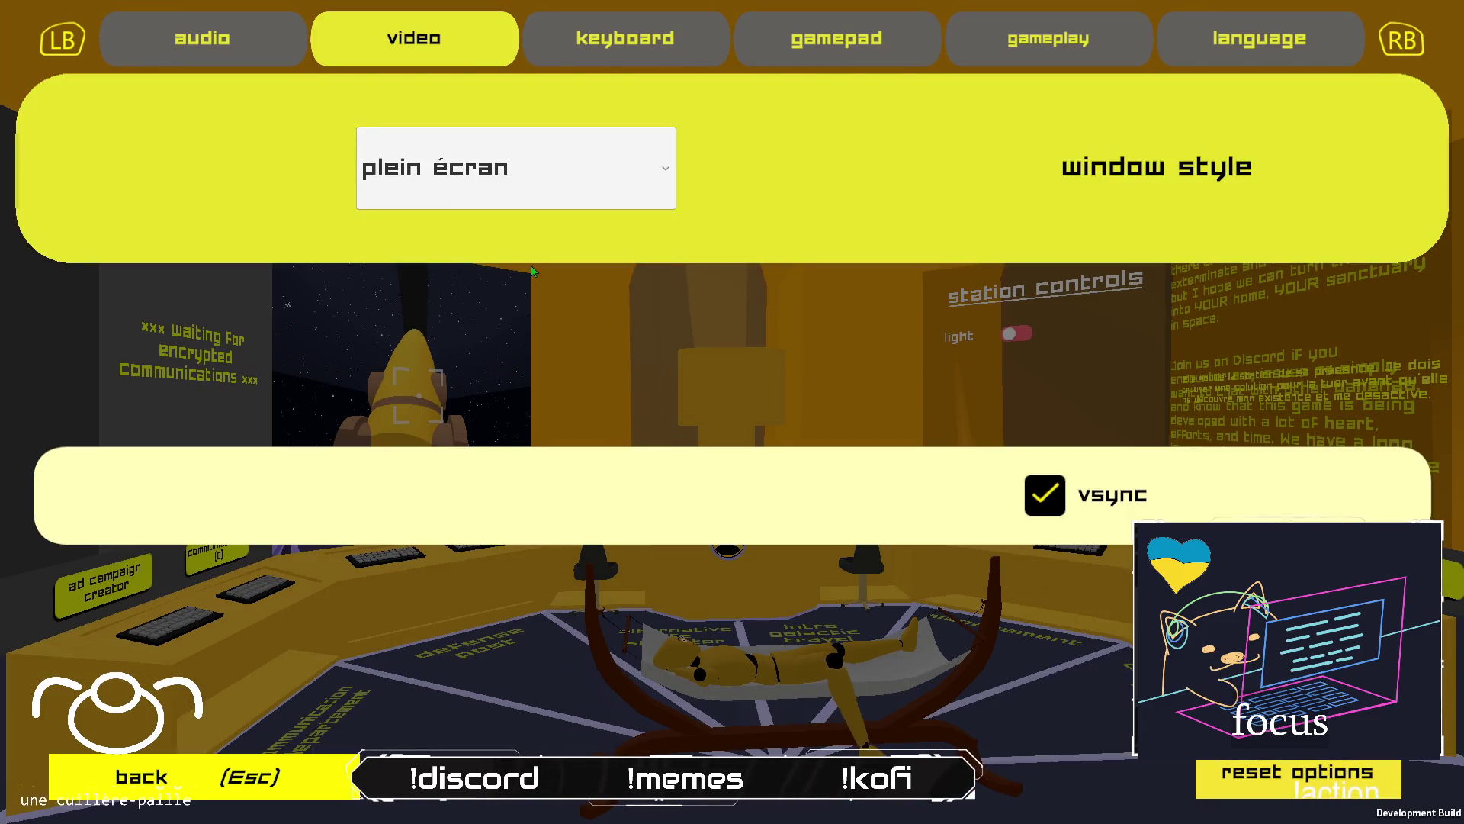
pyautogui.click(522, 196)
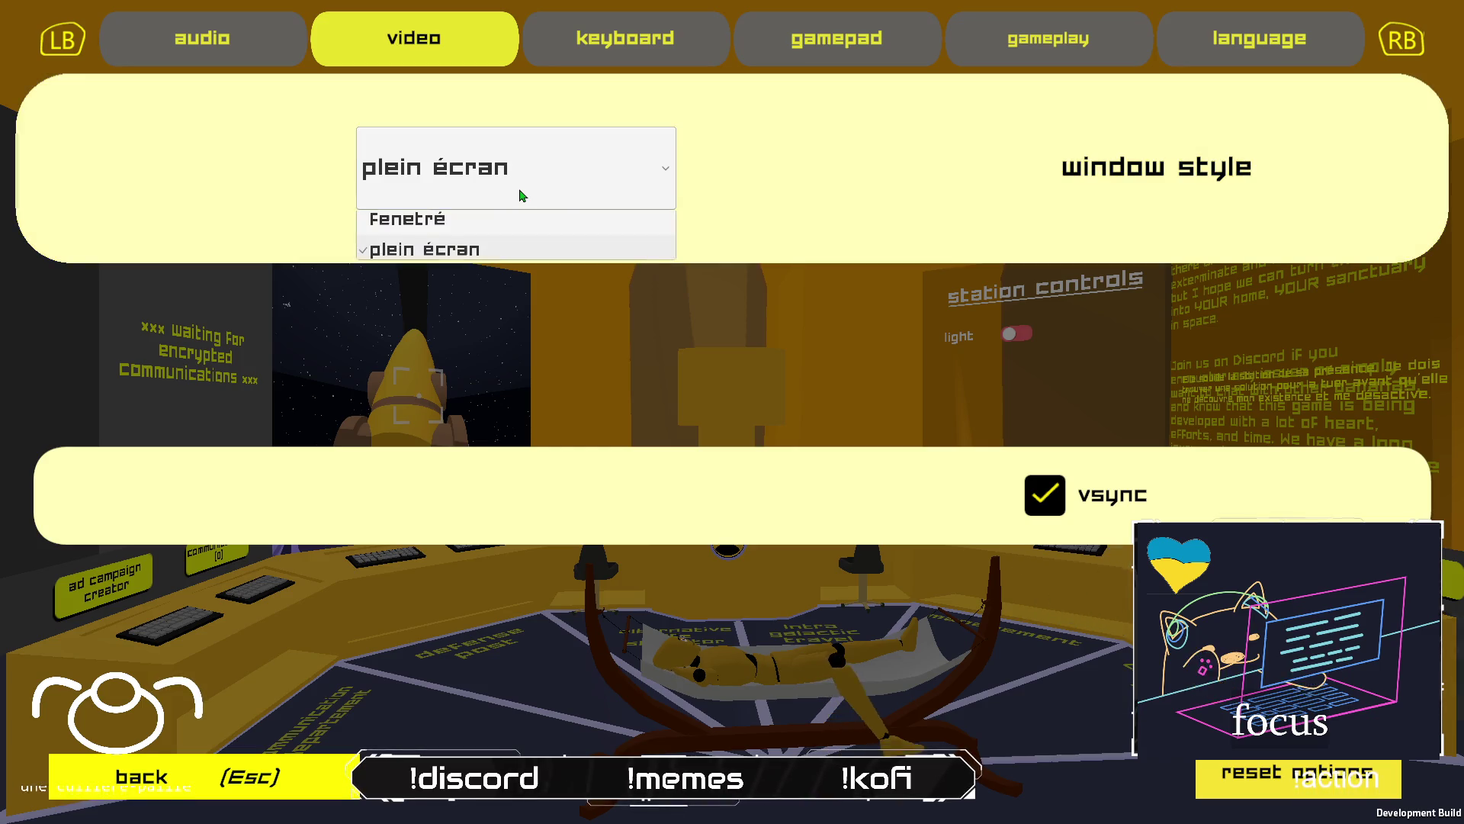
pyautogui.click(501, 226)
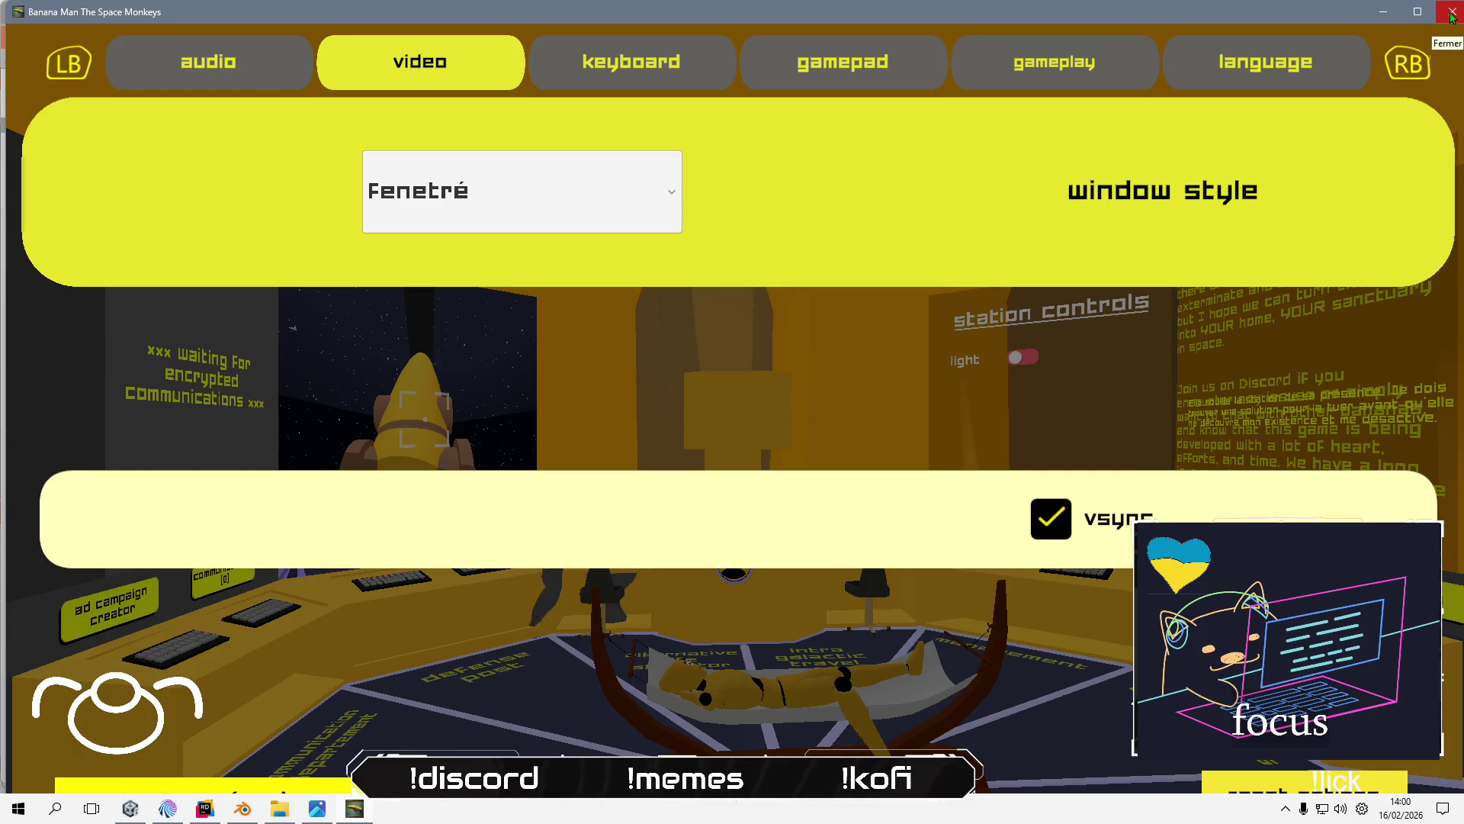
pyautogui.click(1451, 12)
pyautogui.click(779, 434)
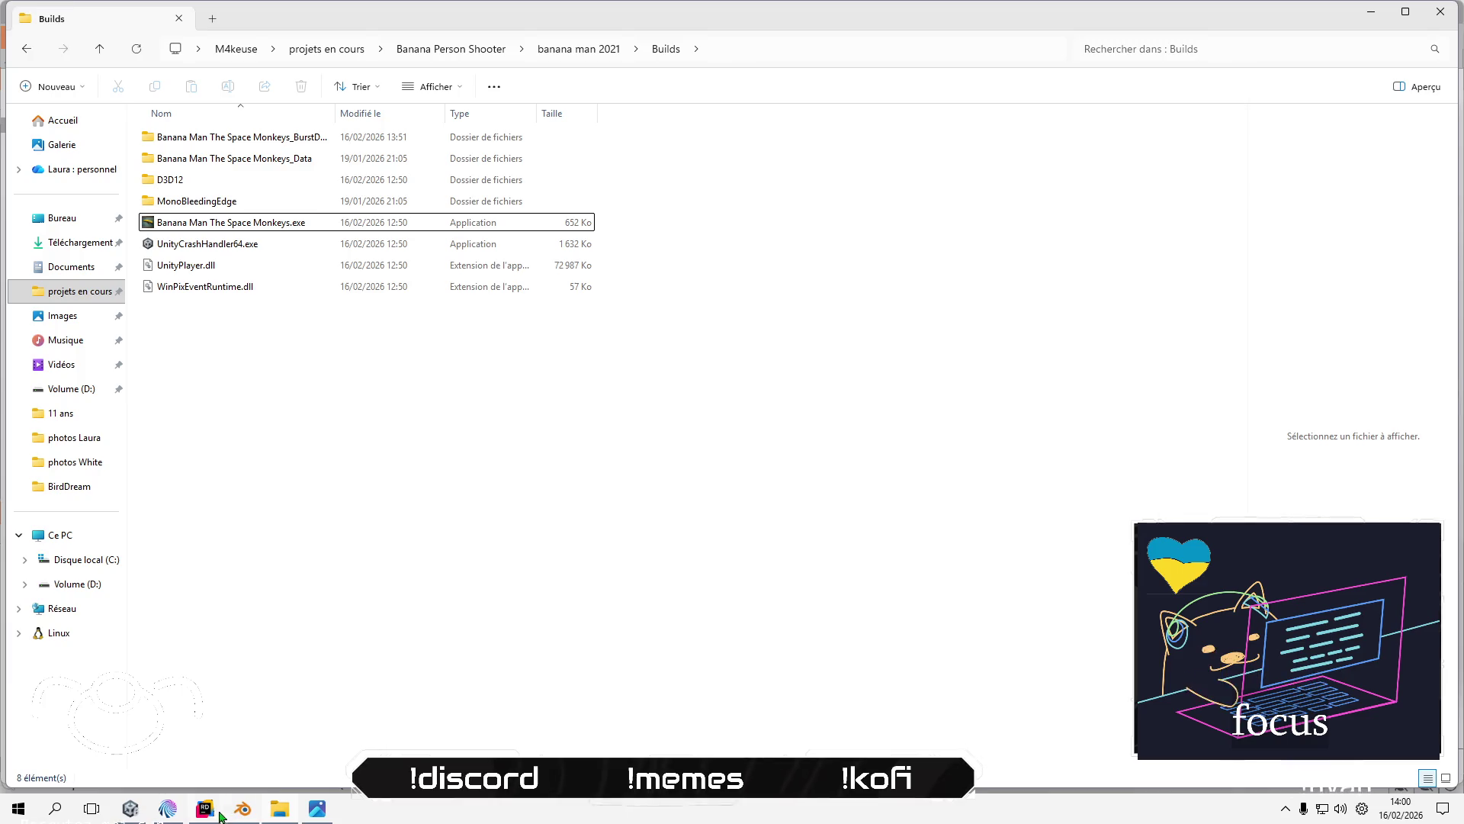
# - Scroll GameSettings.cs in Rider up to LoadSettings and check the windowStyle and isVsync lines
pyautogui.hotkey('alt', 'Tab')
pyautogui.click(796, 325)
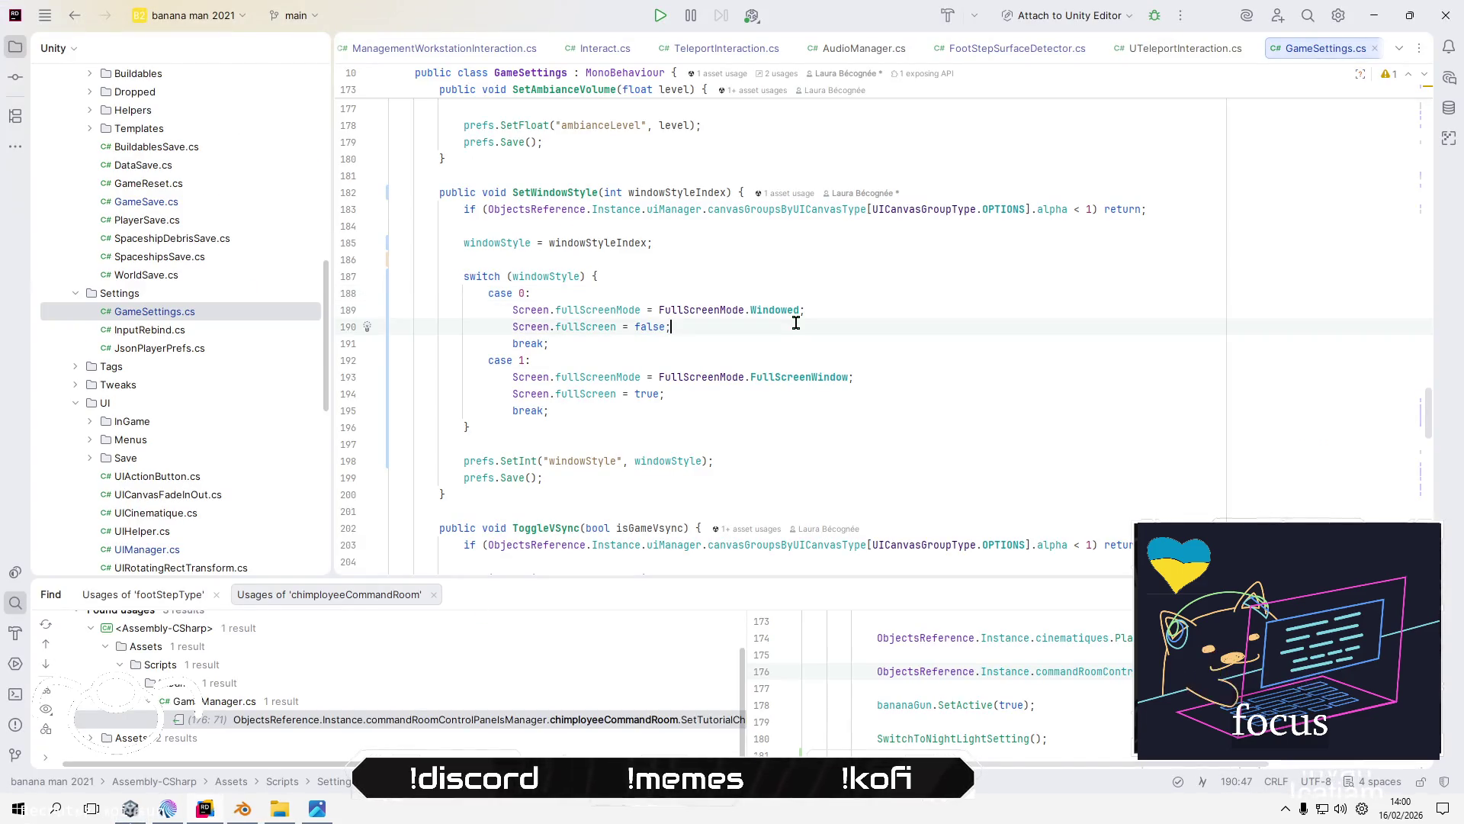
pyautogui.scroll(5, 906, 384)
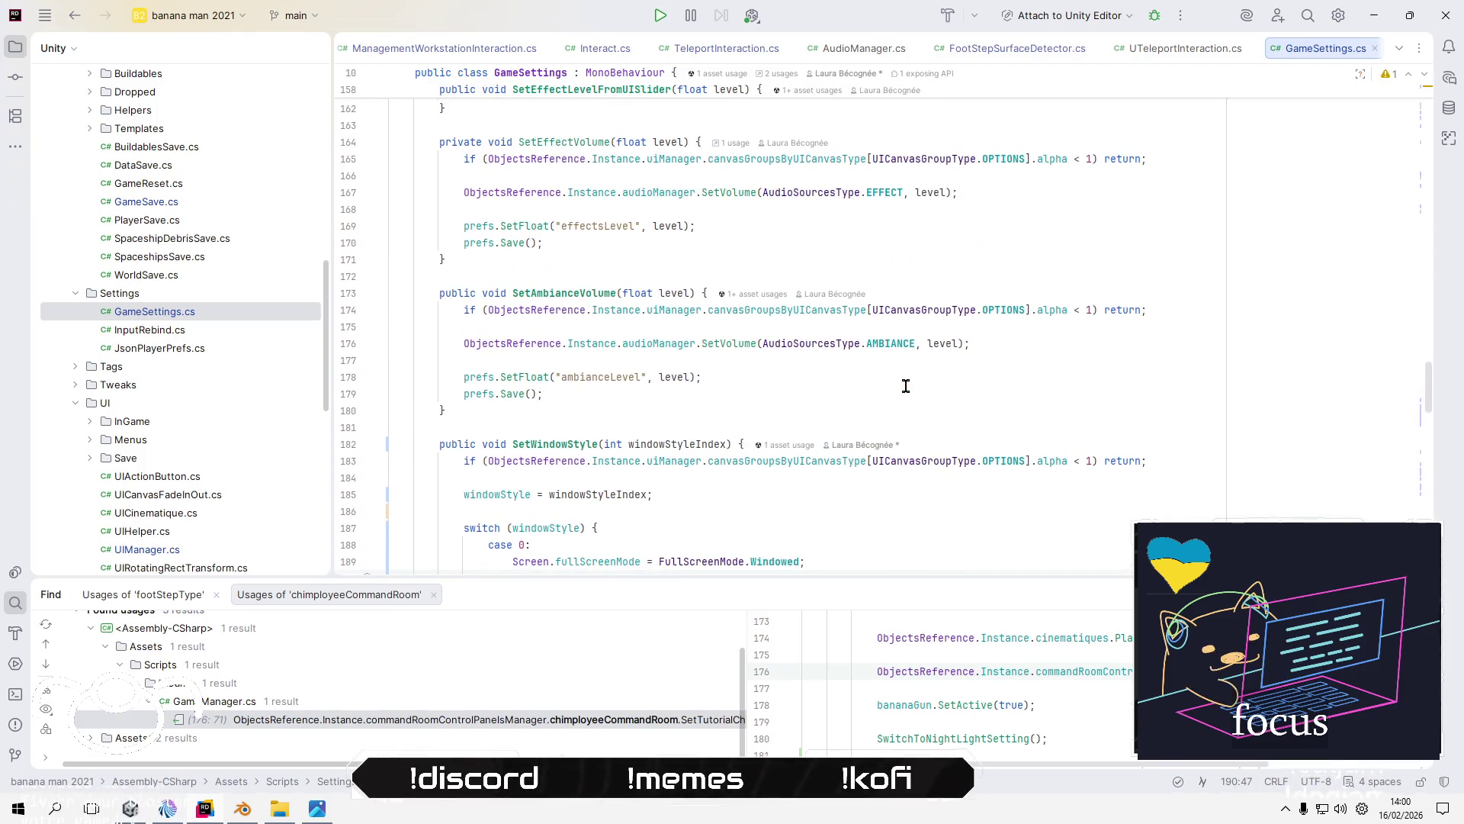
pyautogui.scroll(9, 906, 383)
pyautogui.scroll(3, 906, 385)
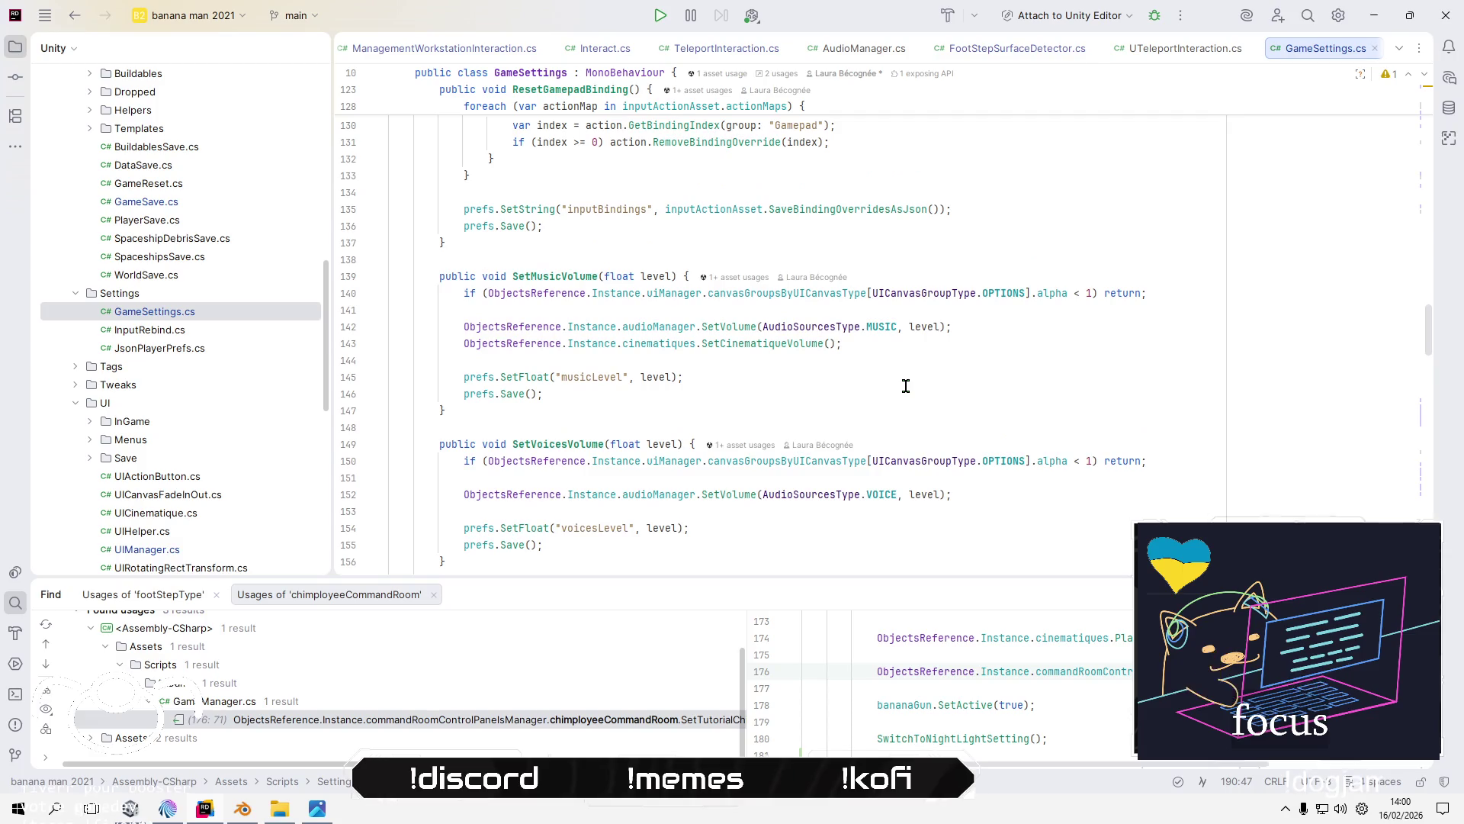
pyautogui.scroll(4, 906, 386)
pyautogui.scroll(15, 906, 385)
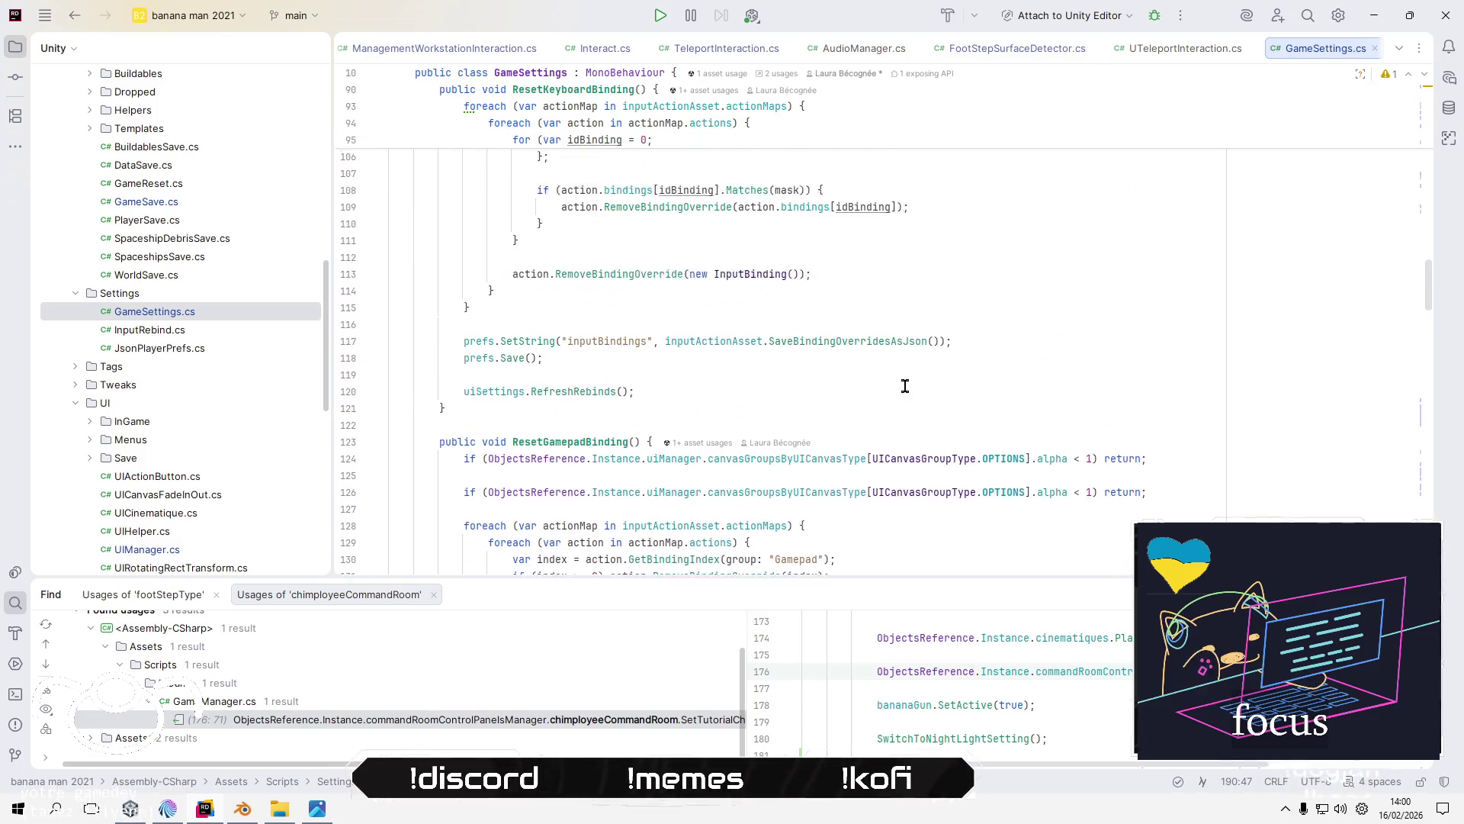
pyautogui.scroll(10, 905, 385)
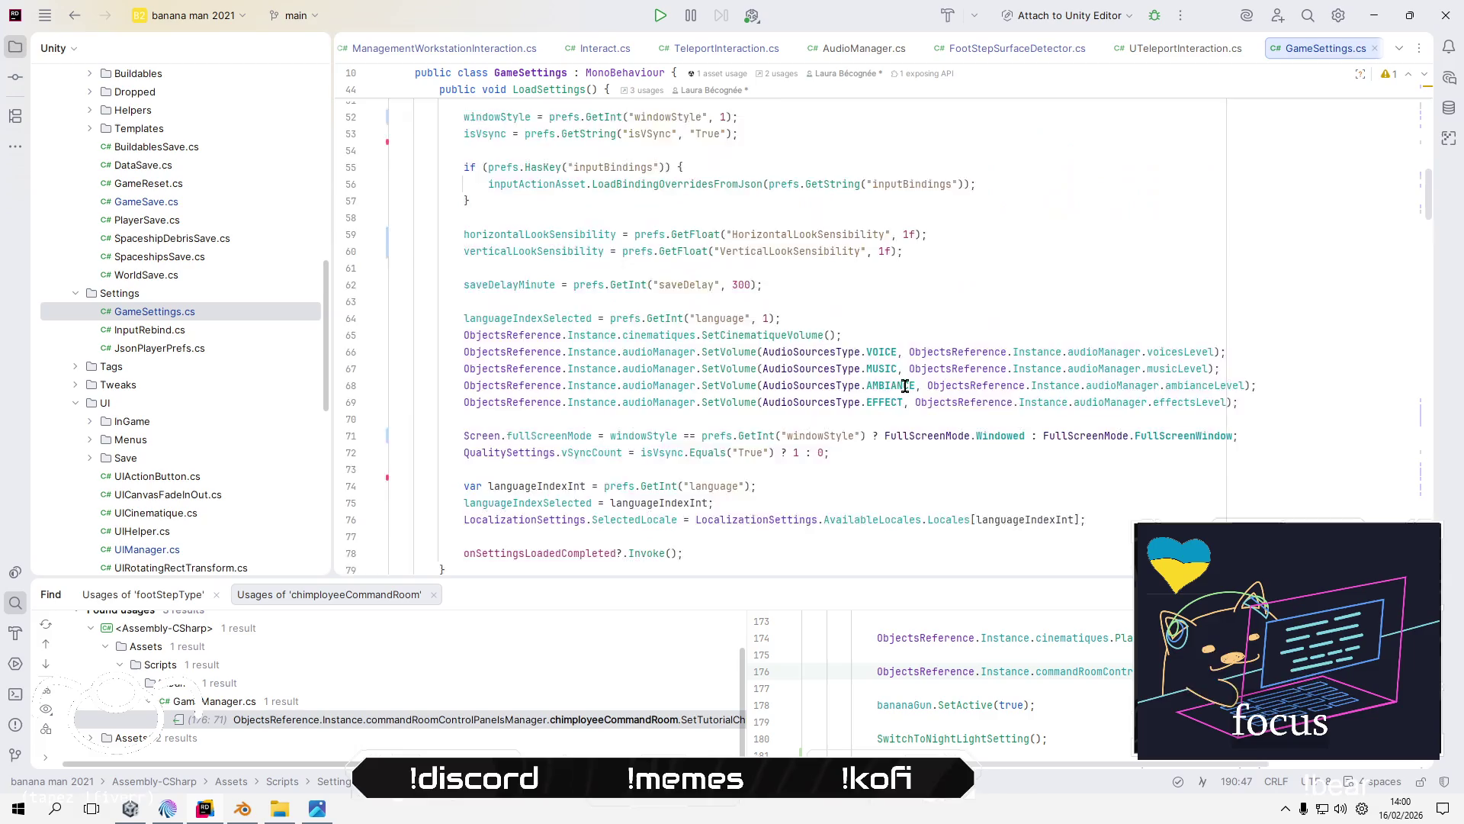
pyautogui.click(654, 377)
pyautogui.click(810, 396)
pyautogui.scroll(-3, 811, 396)
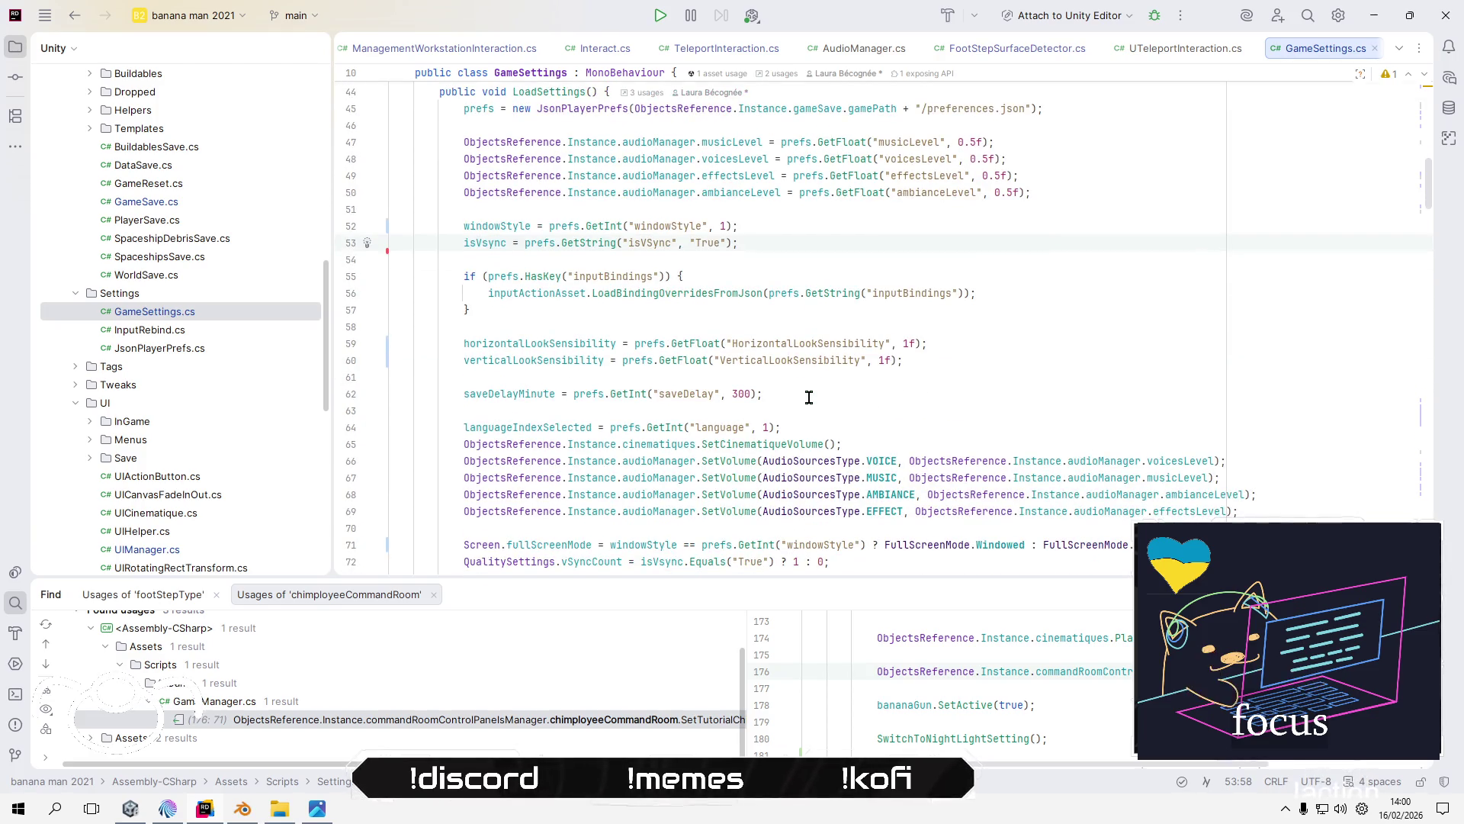
pyautogui.scroll(-2, 781, 489)
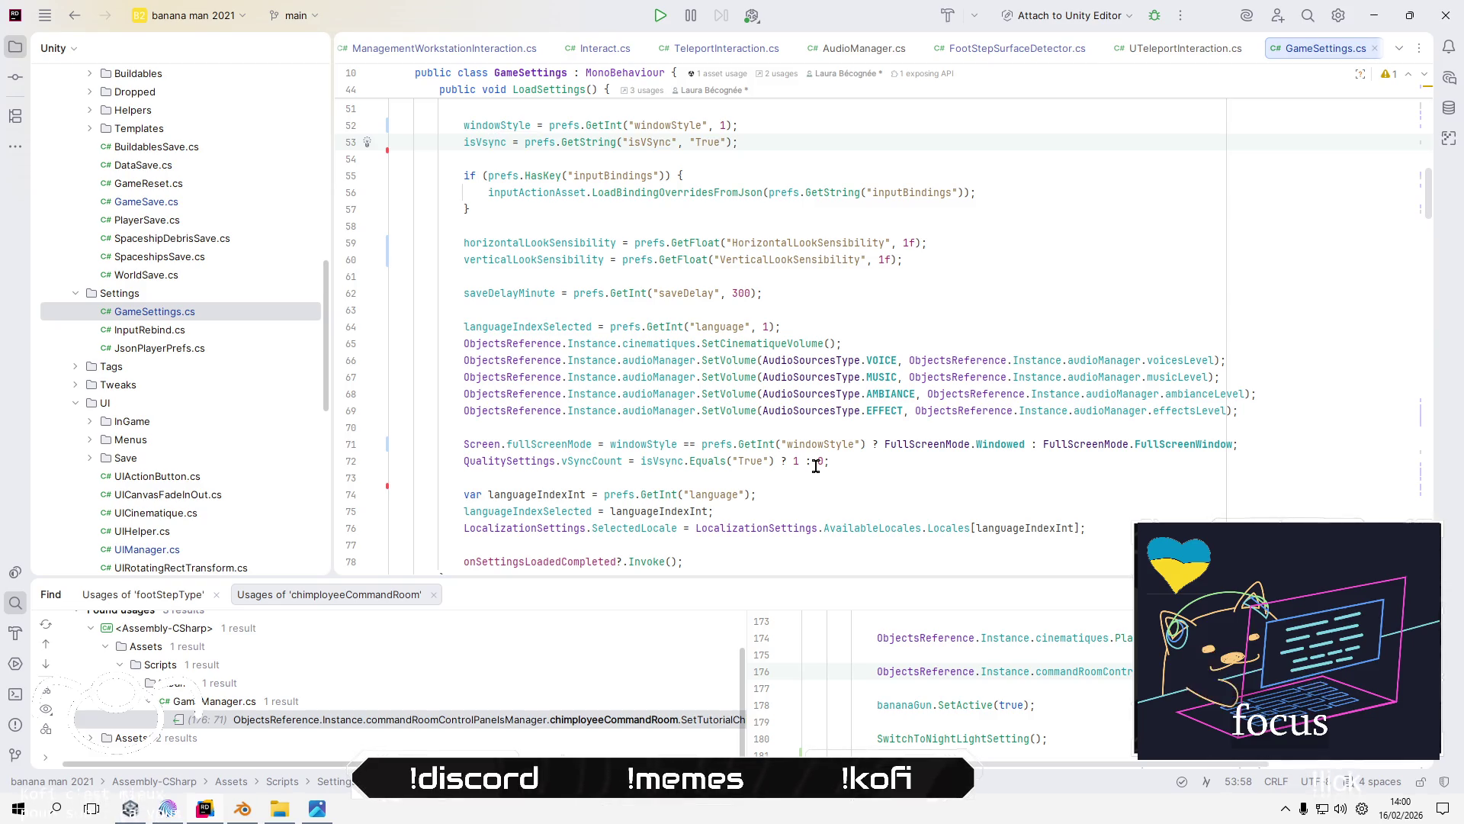
# - Give the windowStyle GetInt lookup on line 71 a default value of 1
pyautogui.click(830, 444)
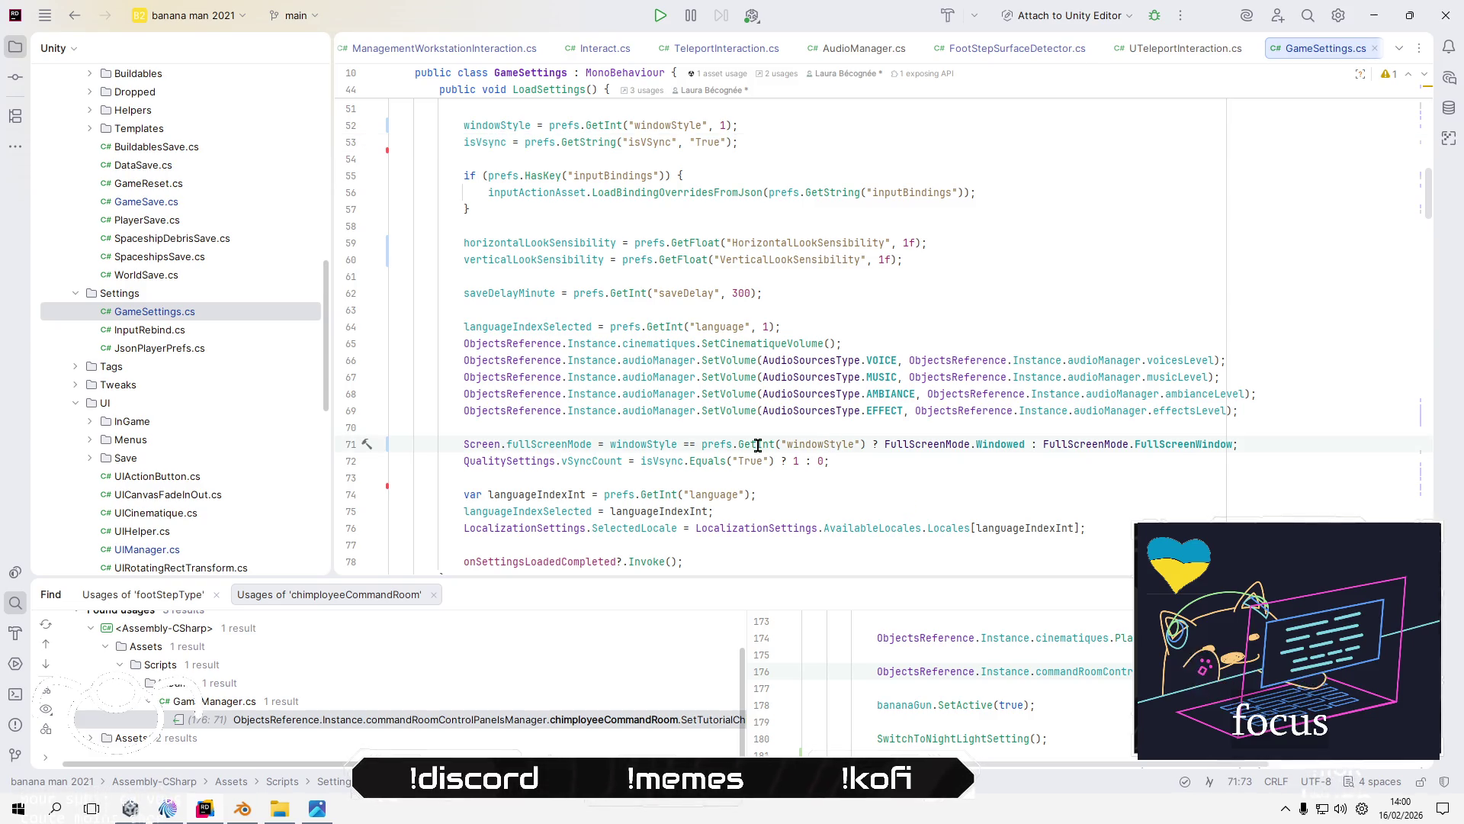
pyautogui.moveTo(758, 444)
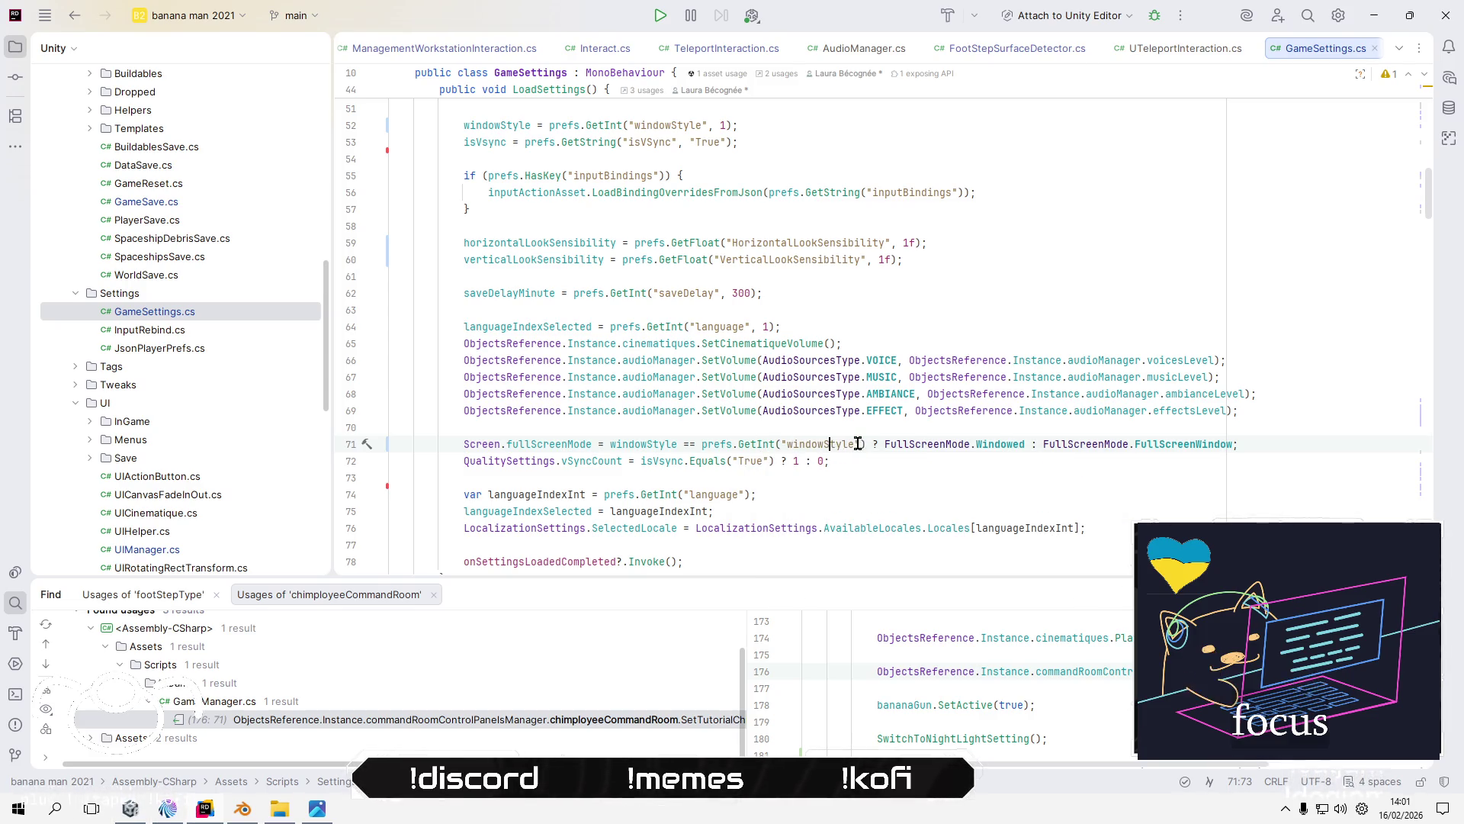
pyautogui.write(', ')
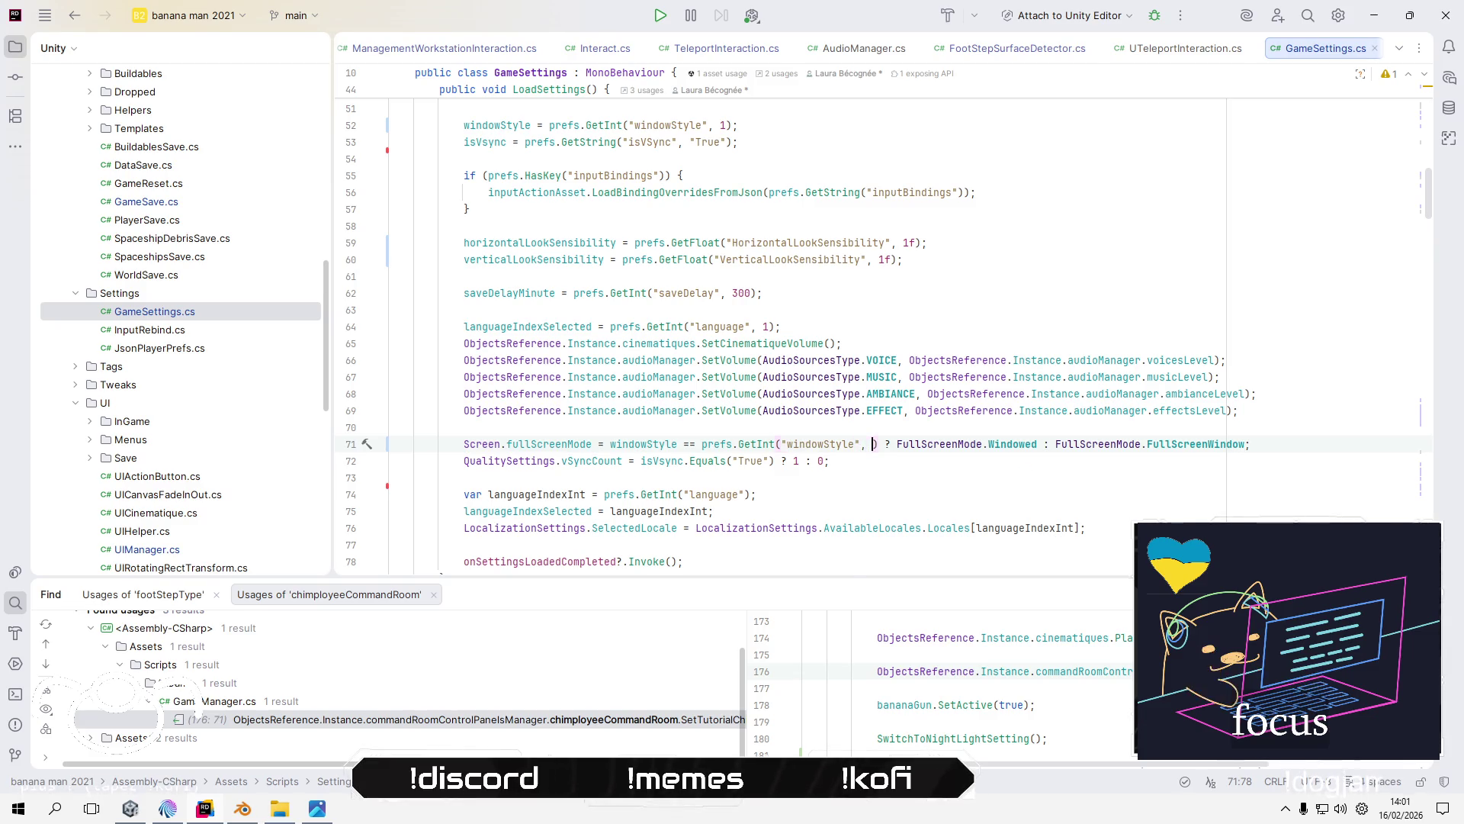
pyautogui.write('1')
pyautogui.press('Down')
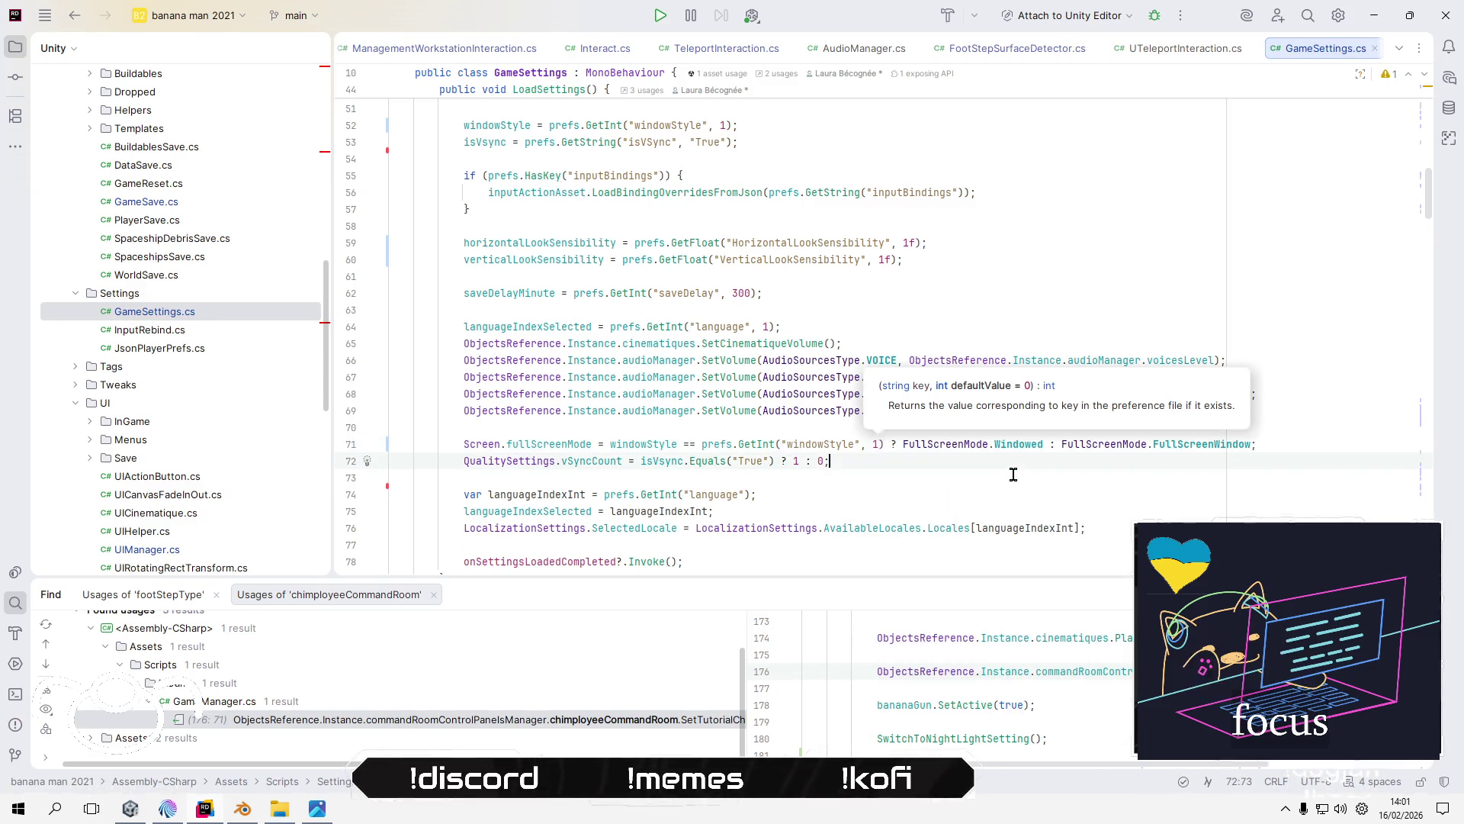
pyautogui.click(968, 491)
pyautogui.click(944, 479)
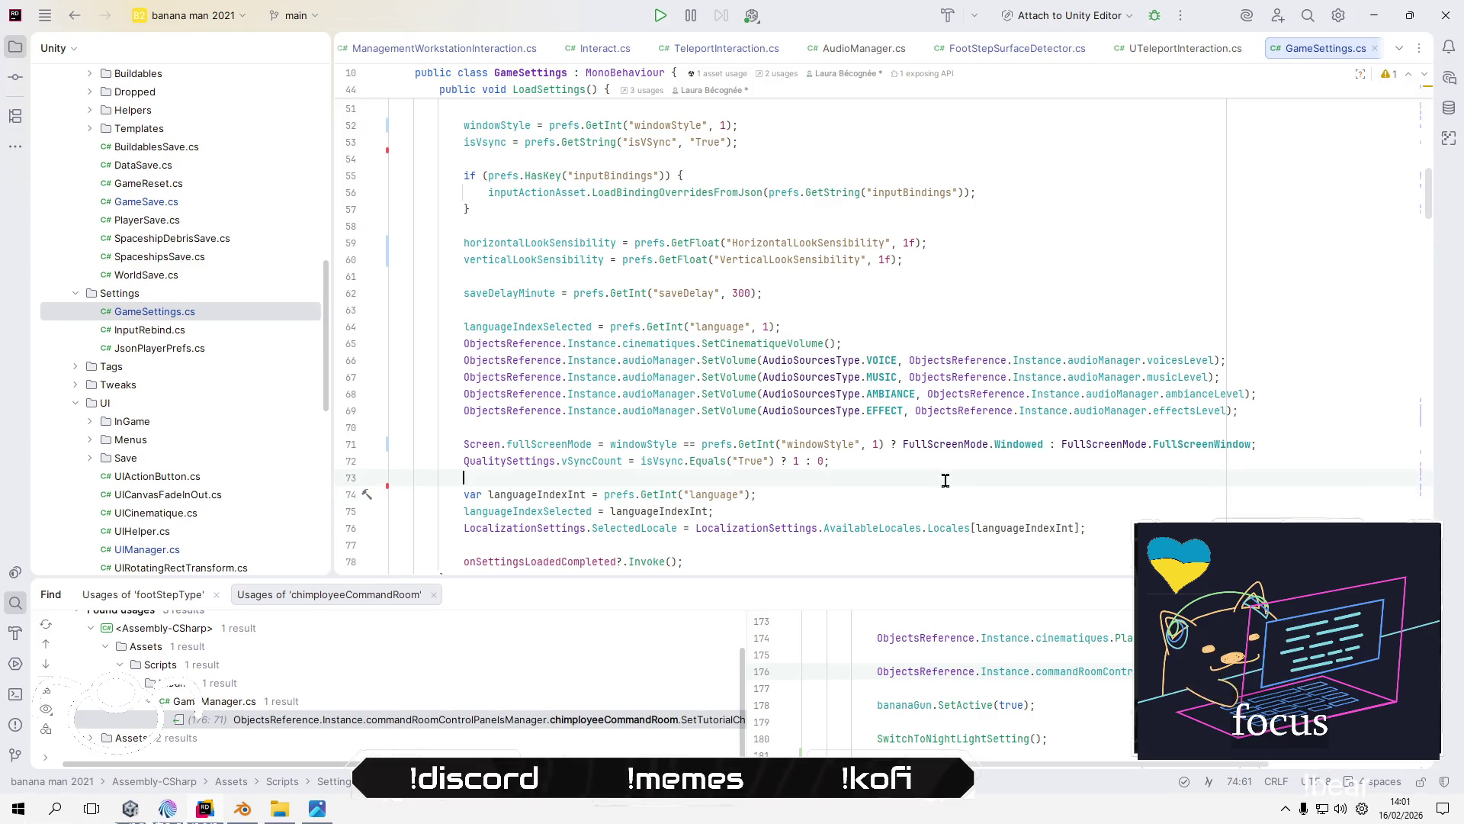
pyautogui.click(834, 444)
pyautogui.scroll(4, 854, 450)
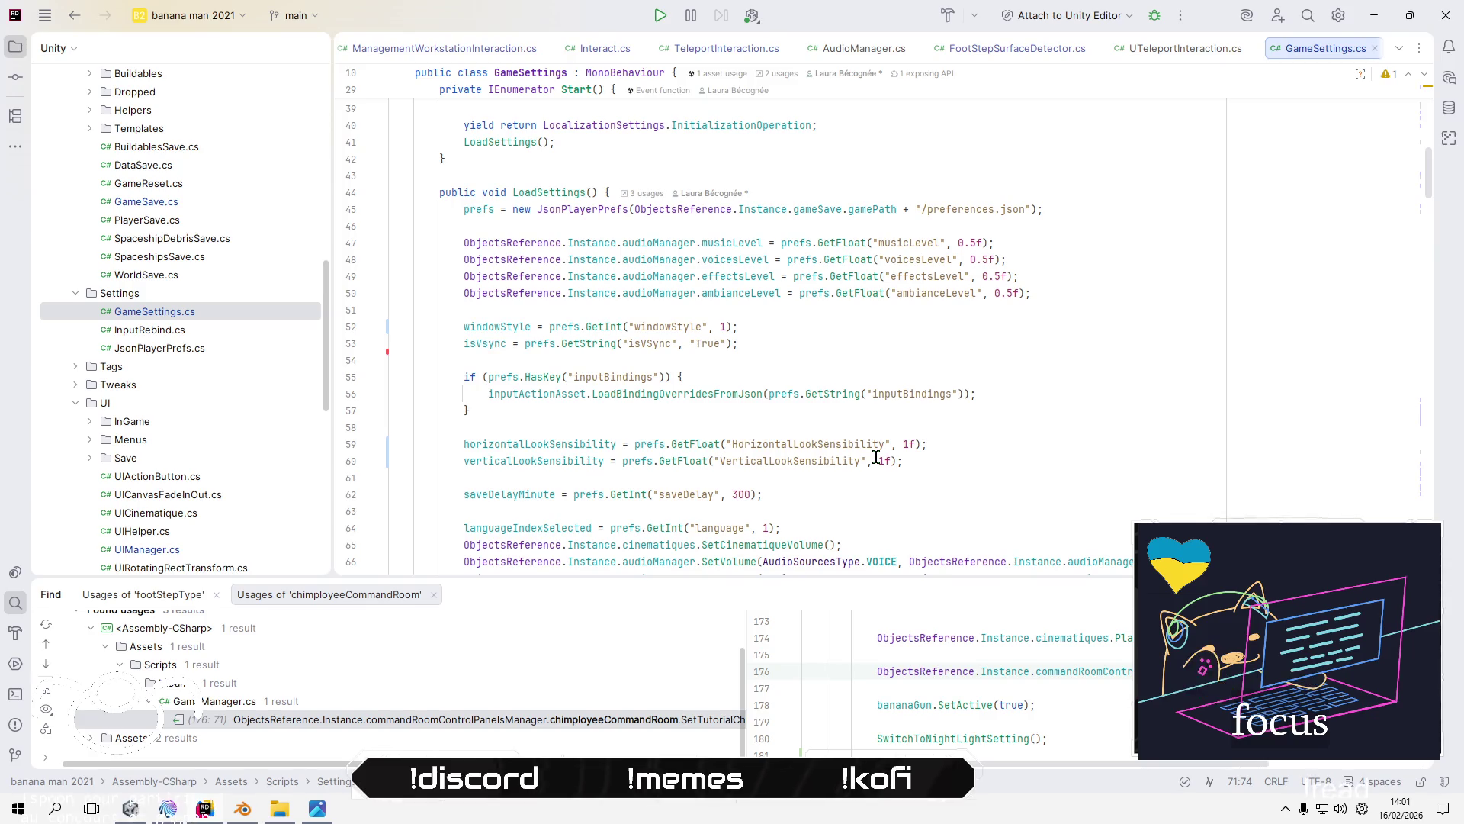
# - Replace the prefs.GetInt("windowStyle", 1) comparison on line 71 with 0
pyautogui.click(551, 326)
pyautogui.scroll(-4, 885, 360)
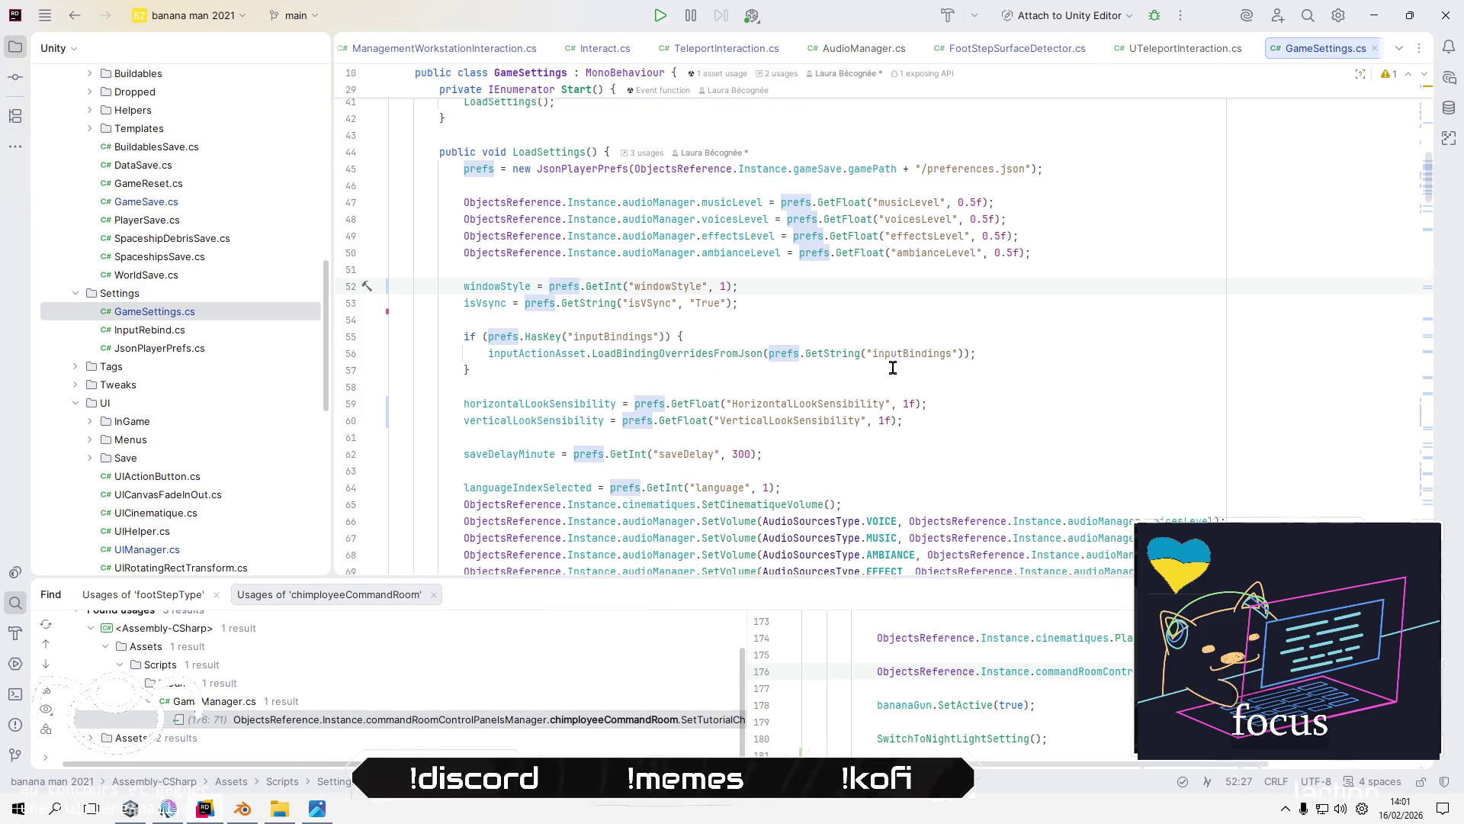
pyautogui.scroll(-2, 892, 368)
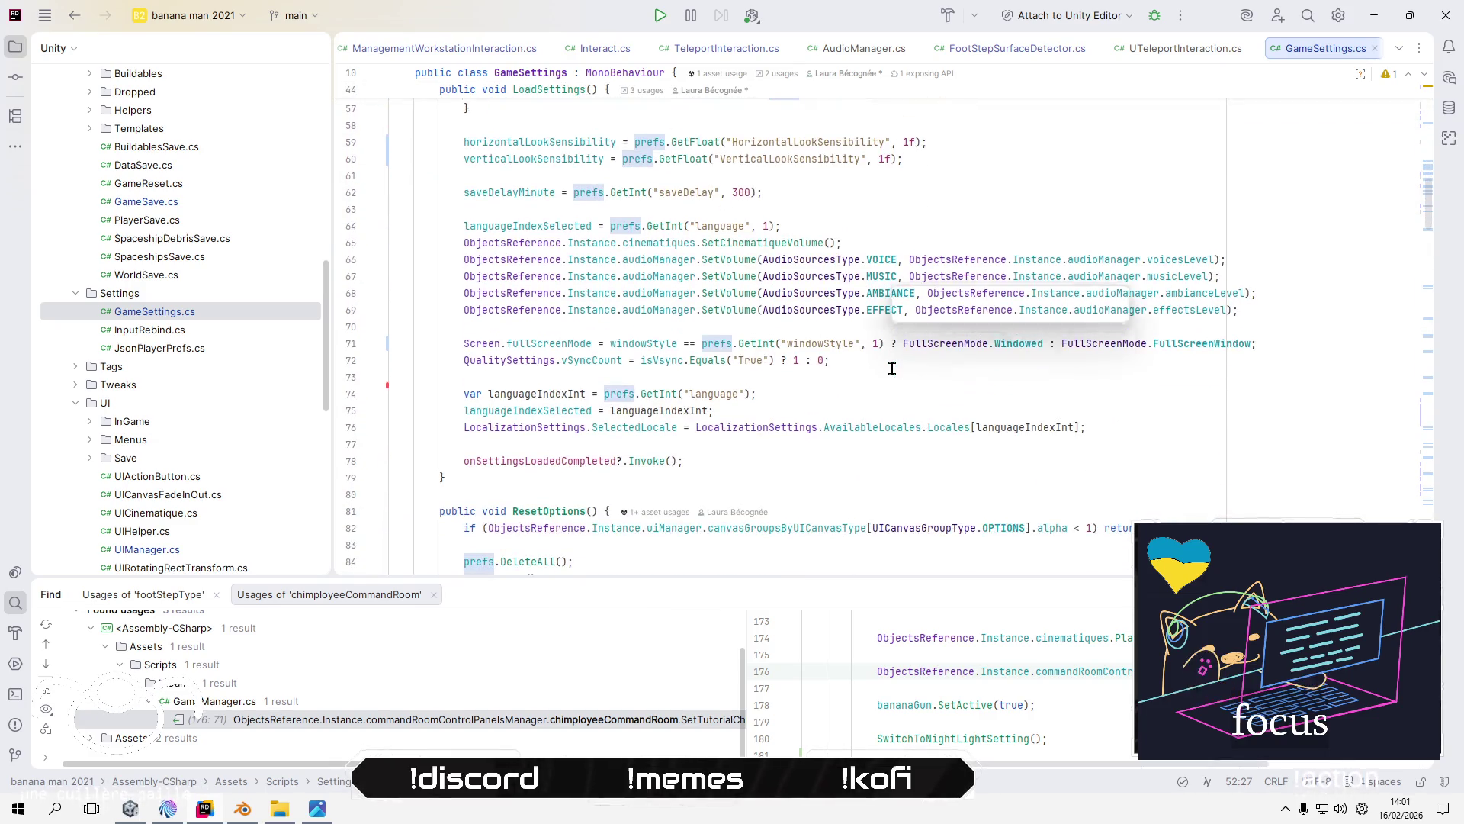
pyautogui.click(733, 343)
pyautogui.hotkey('ctrl', 'shift', 'Right')
pyautogui.hotkey('ctrl', 'shift', 'Right')
pyautogui.hotkey('ctrl', 'shift', 'Right')
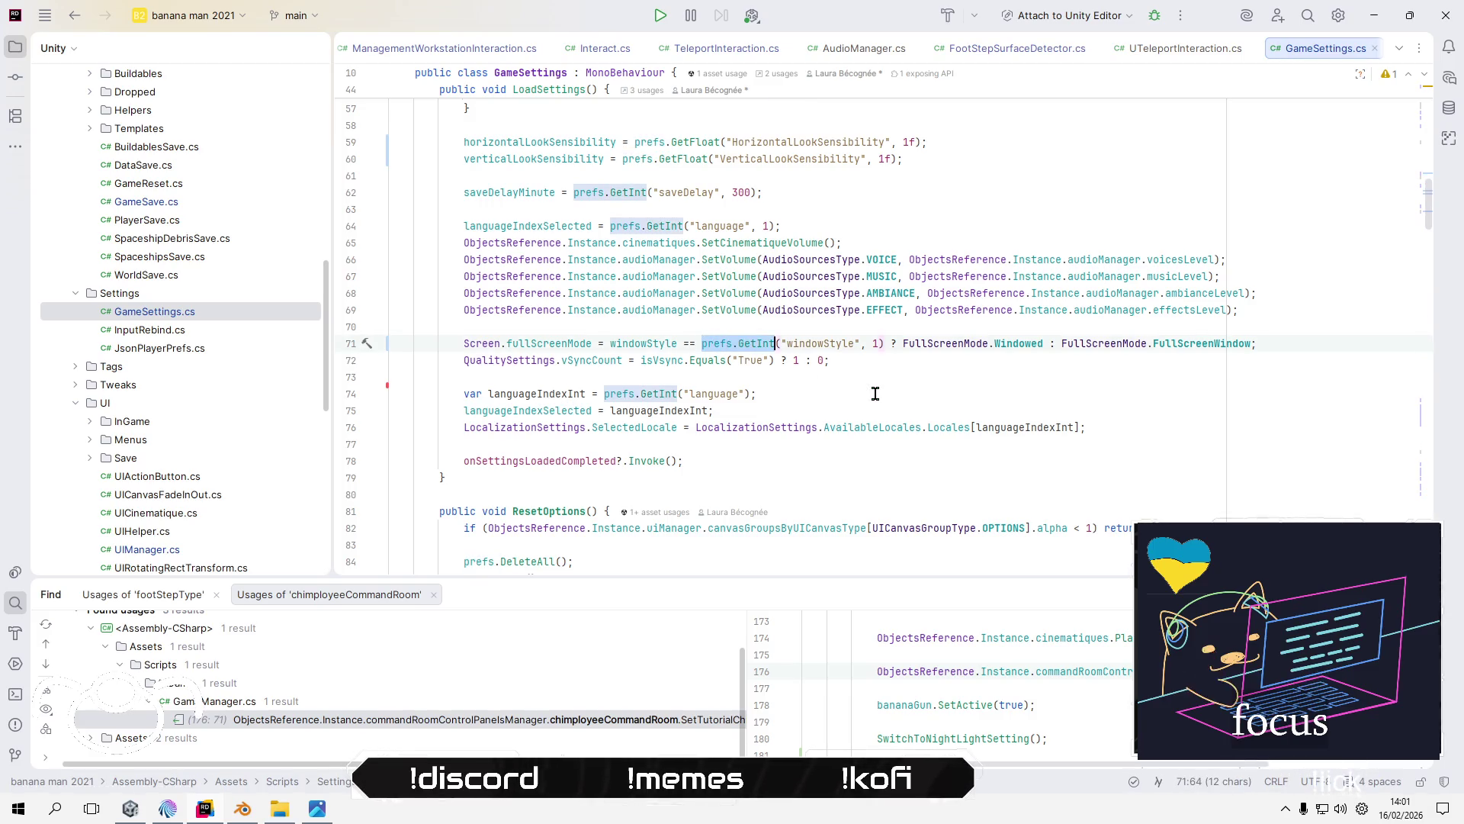
pyautogui.hotkey('ctrl', 'shift', 'Right')
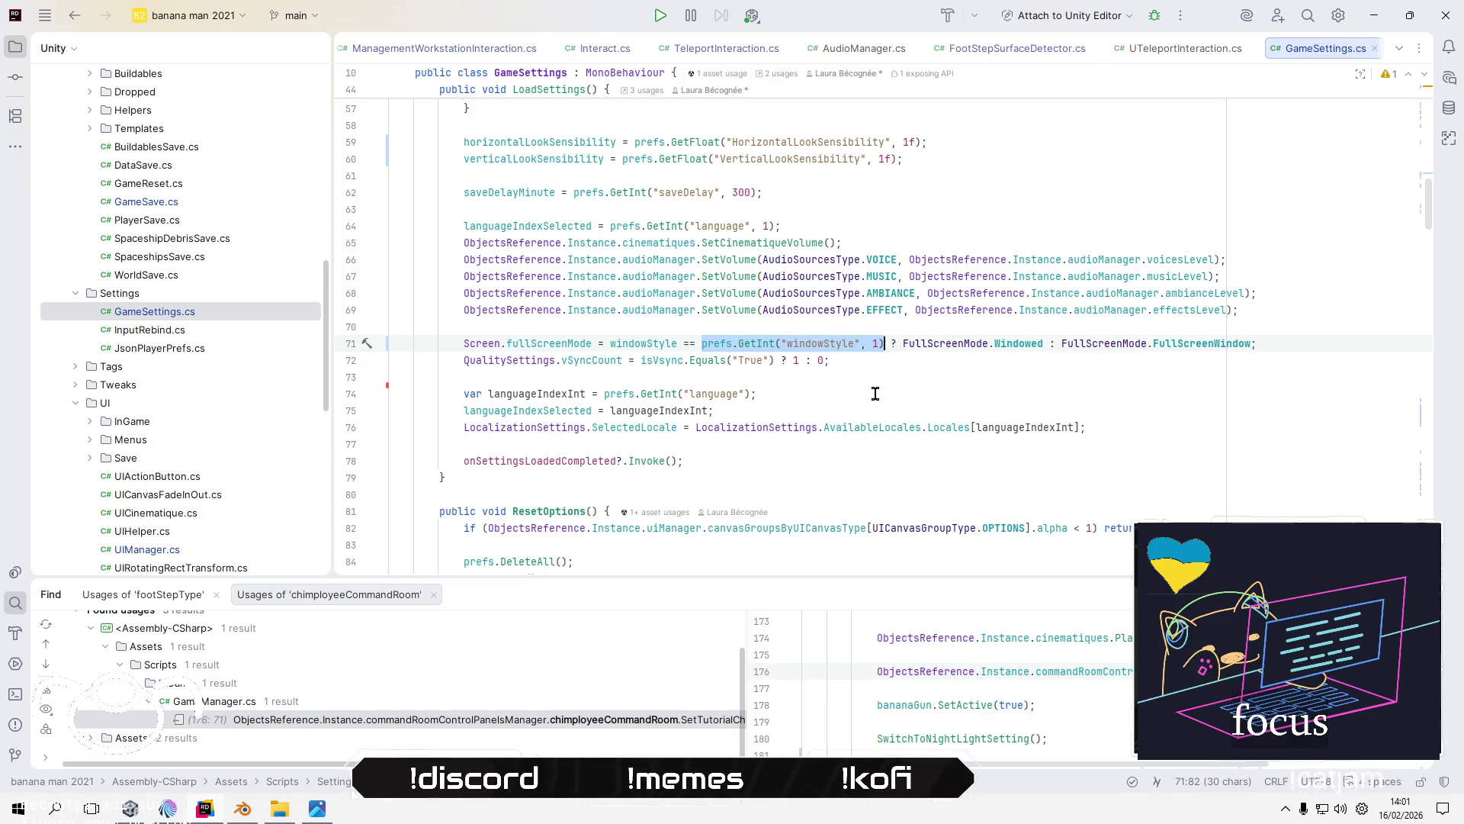
pyautogui.write('0')
pyautogui.press('Right')
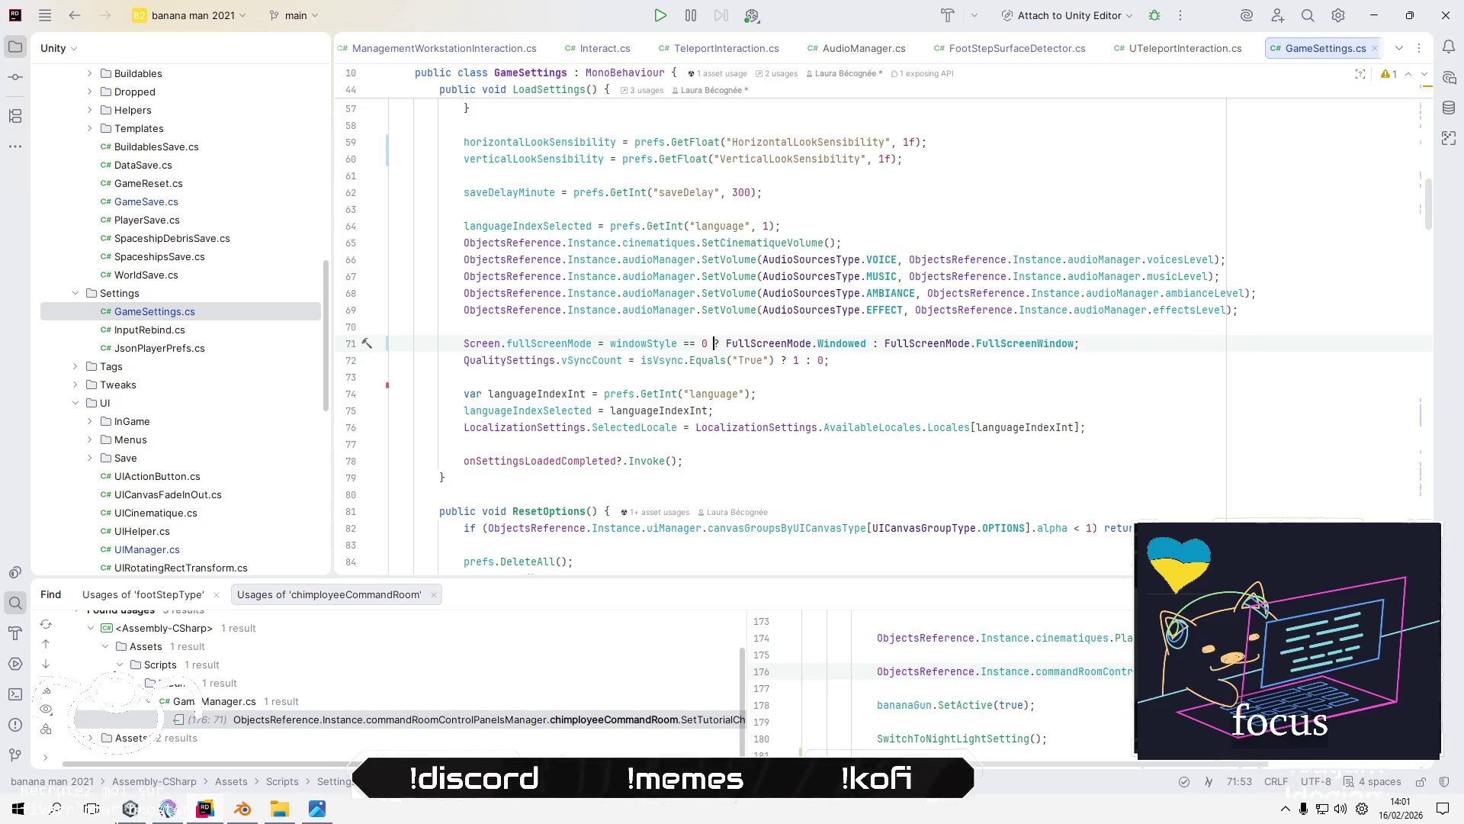
pyautogui.click(881, 345)
pyautogui.hotkey('alt', 'Tab')
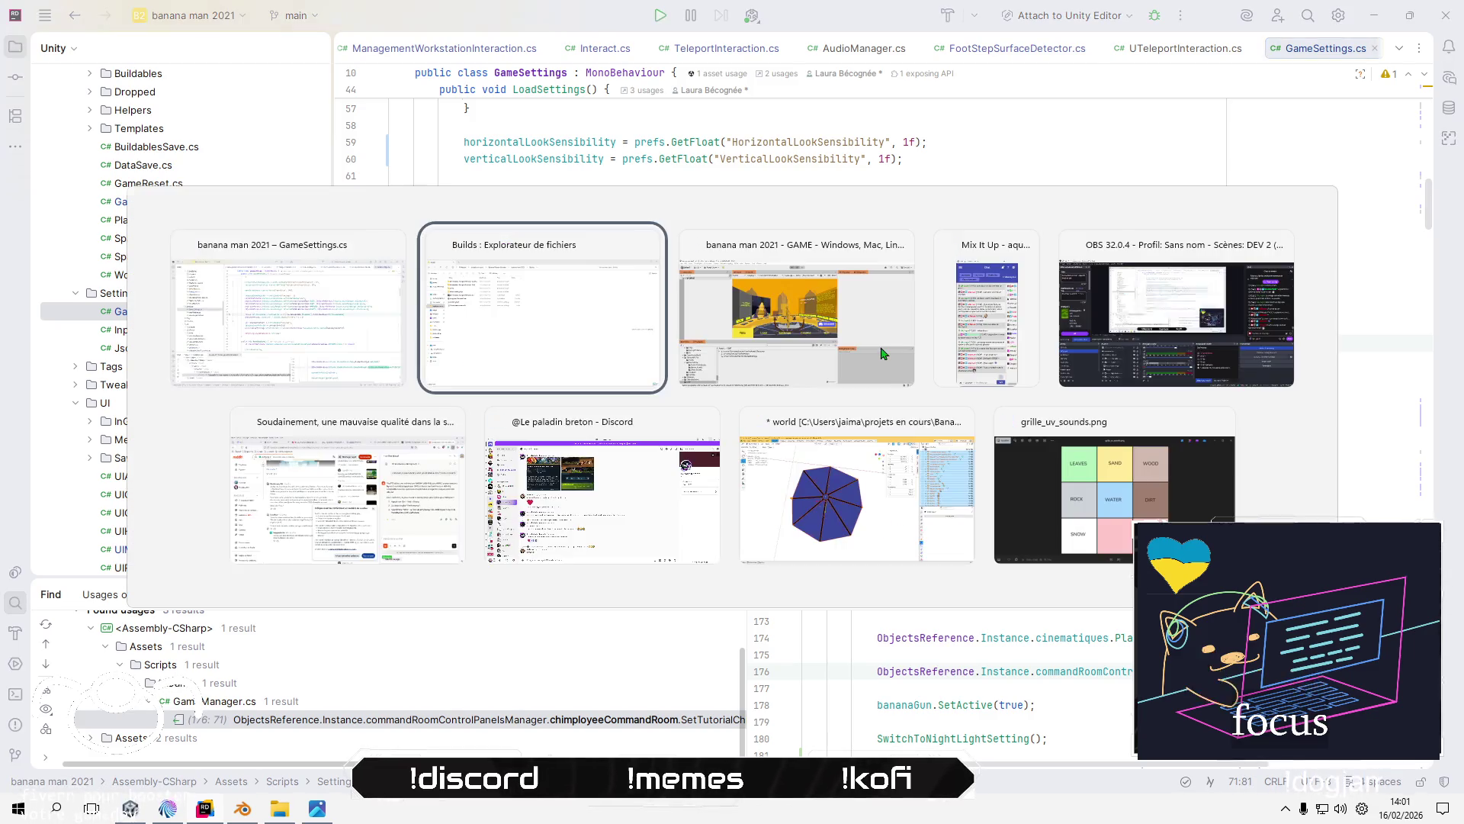
# - Close the Addressables Report and the Build Profiles window in Unity
pyautogui.click(881, 352)
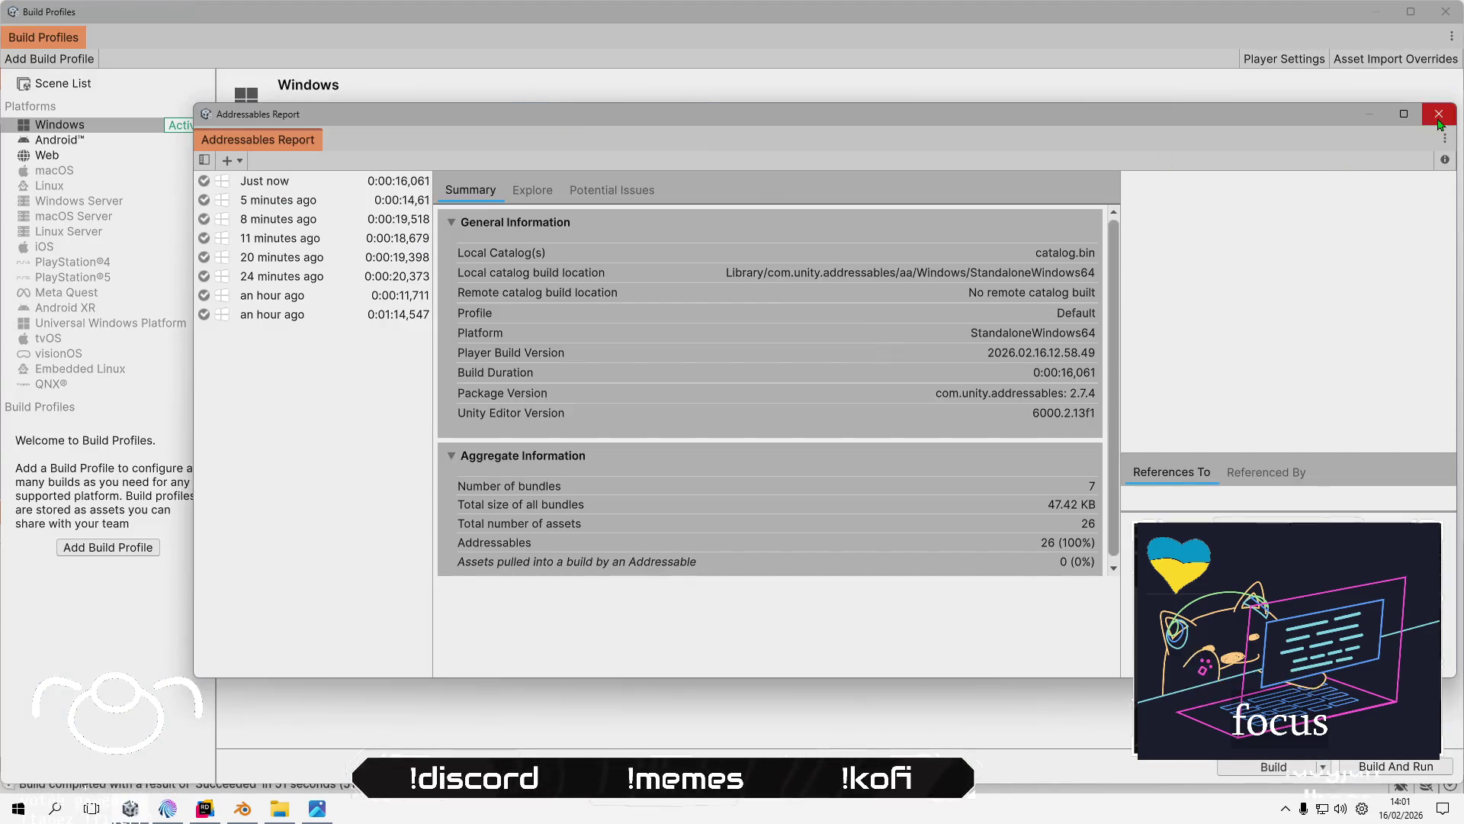
pyautogui.click(1439, 115)
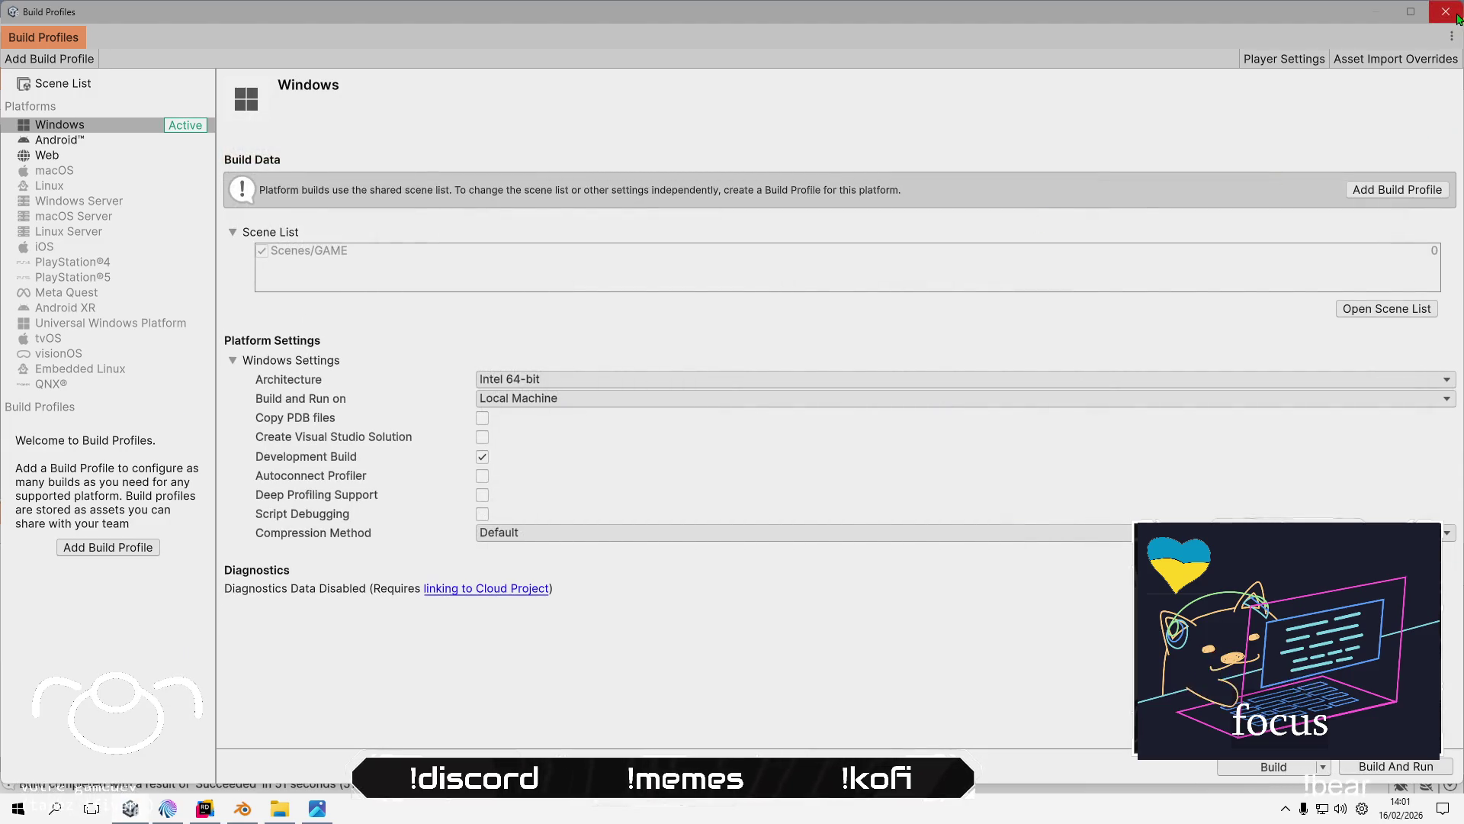
pyautogui.click(1445, 12)
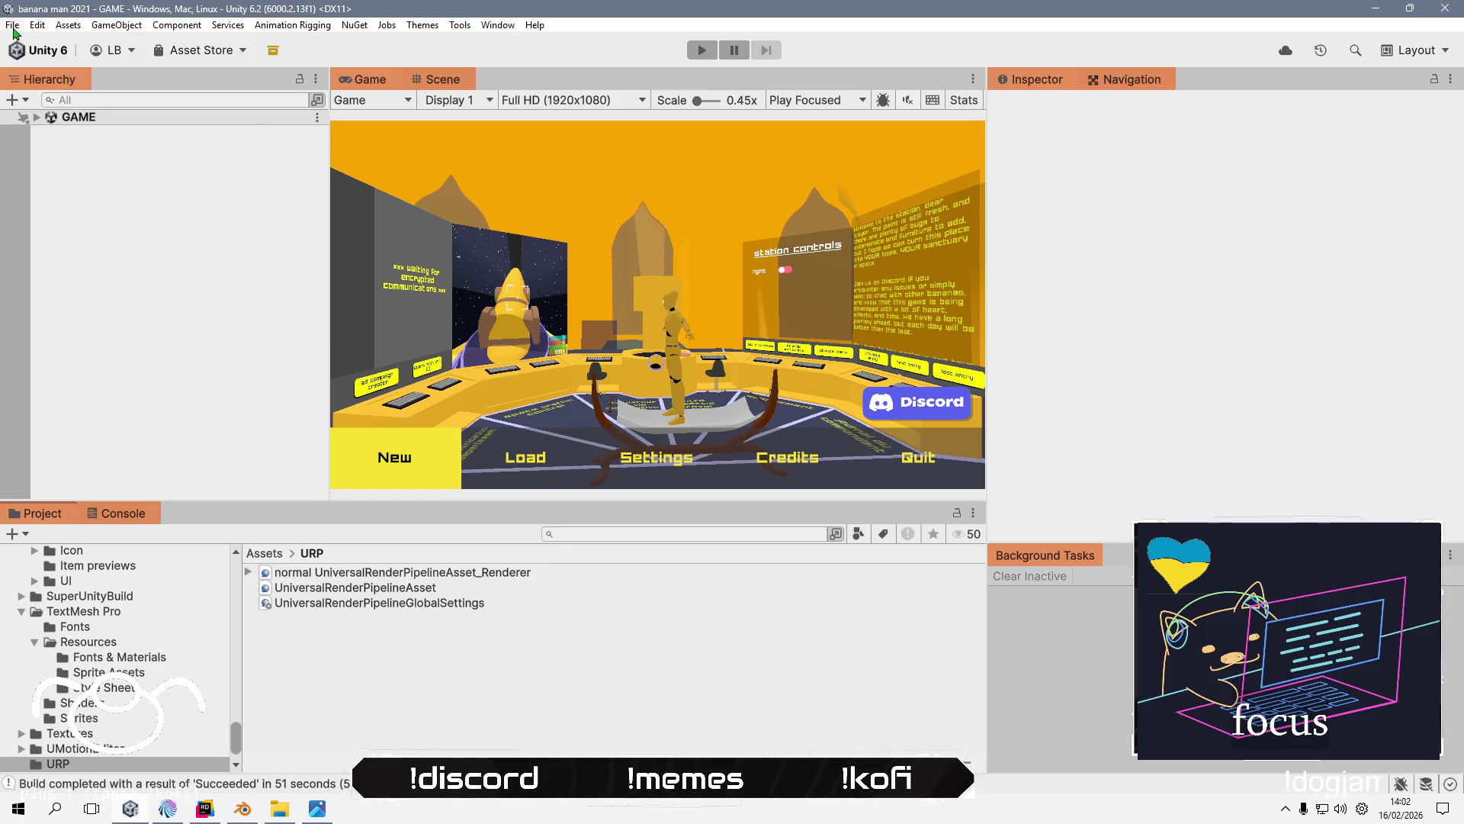
# - Reopen Build Profiles and start a Windows build into the project's Builds folder
pyautogui.click(13, 25)
pyautogui.click(103, 217)
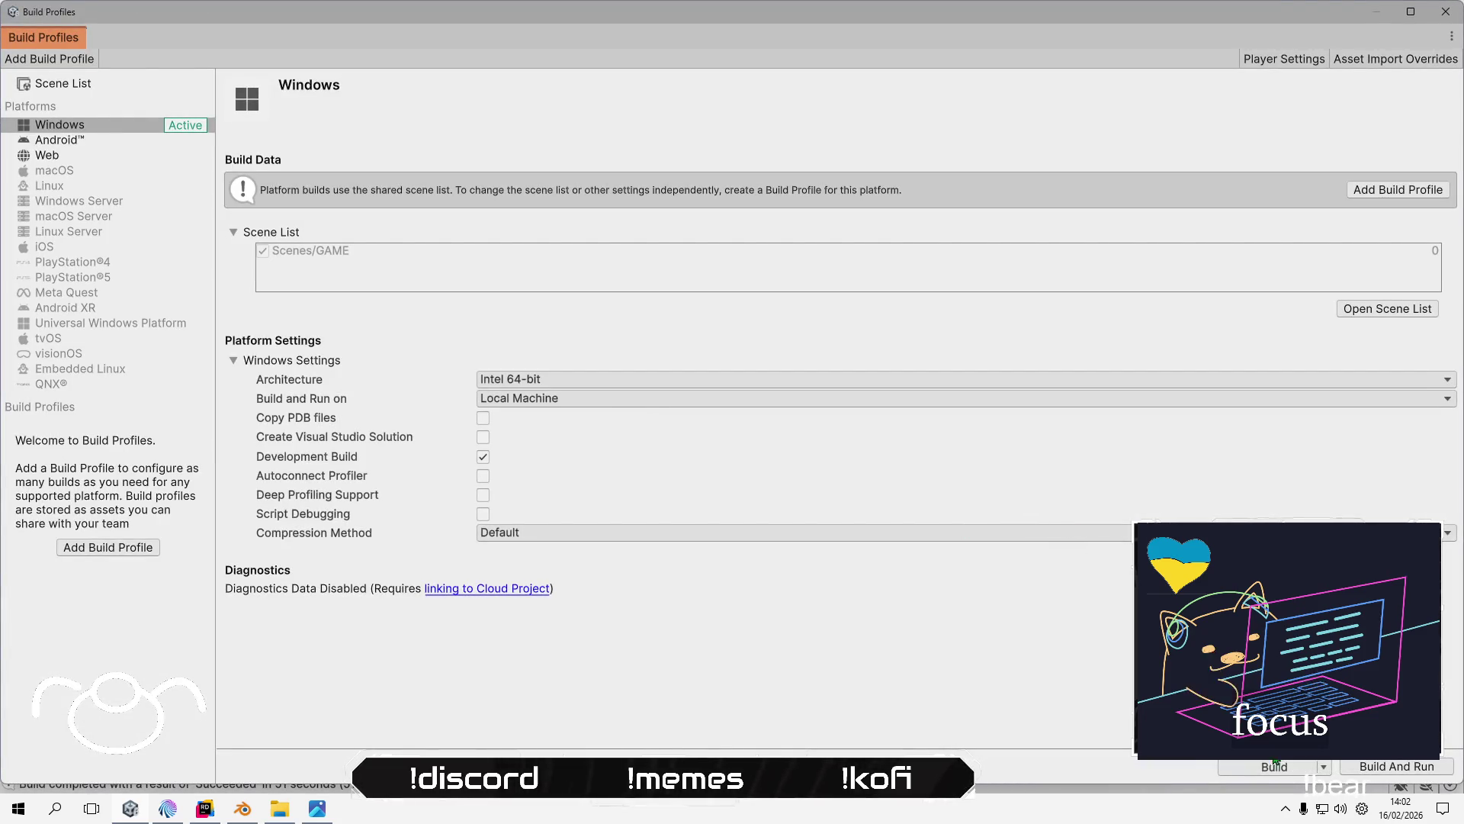
pyautogui.click(1277, 772)
pyautogui.click(218, 200)
pyautogui.doubleClick(218, 199)
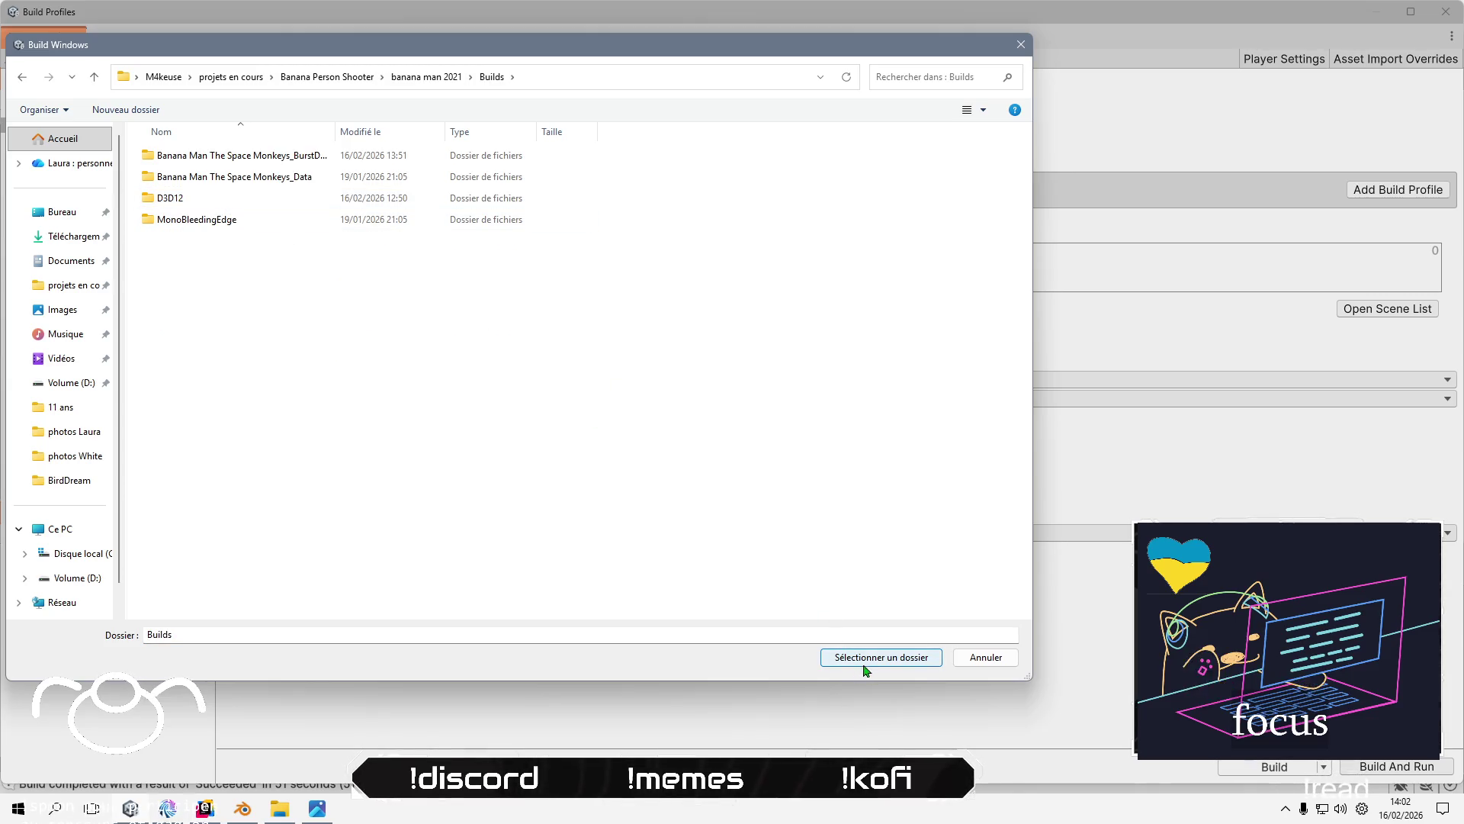
pyautogui.click(868, 662)
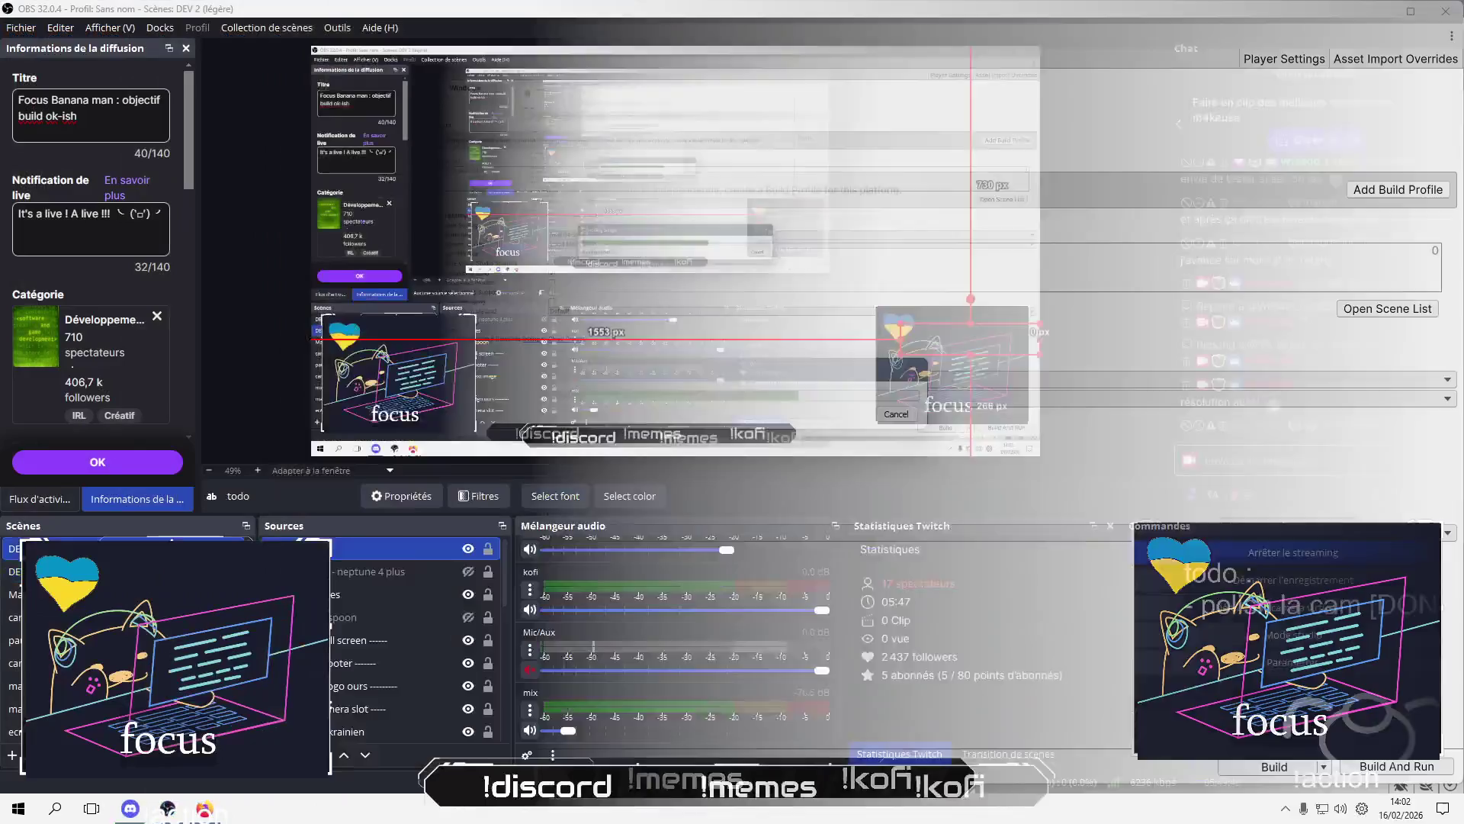
# - Send a first stream chat reply saying you have to hang in there
pyautogui.write("uais faut s'accr")
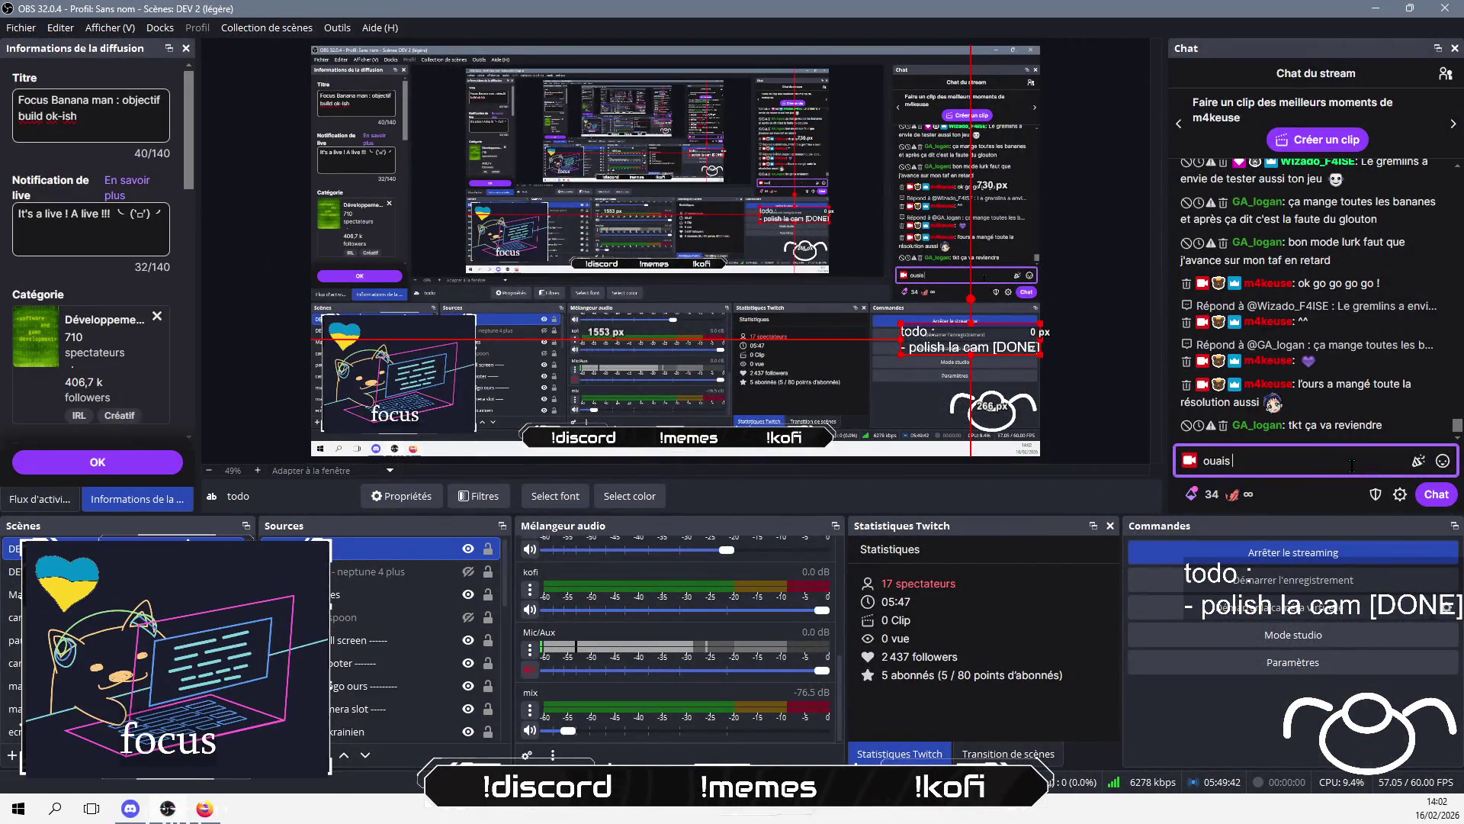
pyautogui.press('BackSpace')
pyautogui.press('BackSpace')
pyautogui.press('BackSpace')
pyautogui.write('her')
pyautogui.press('Return')
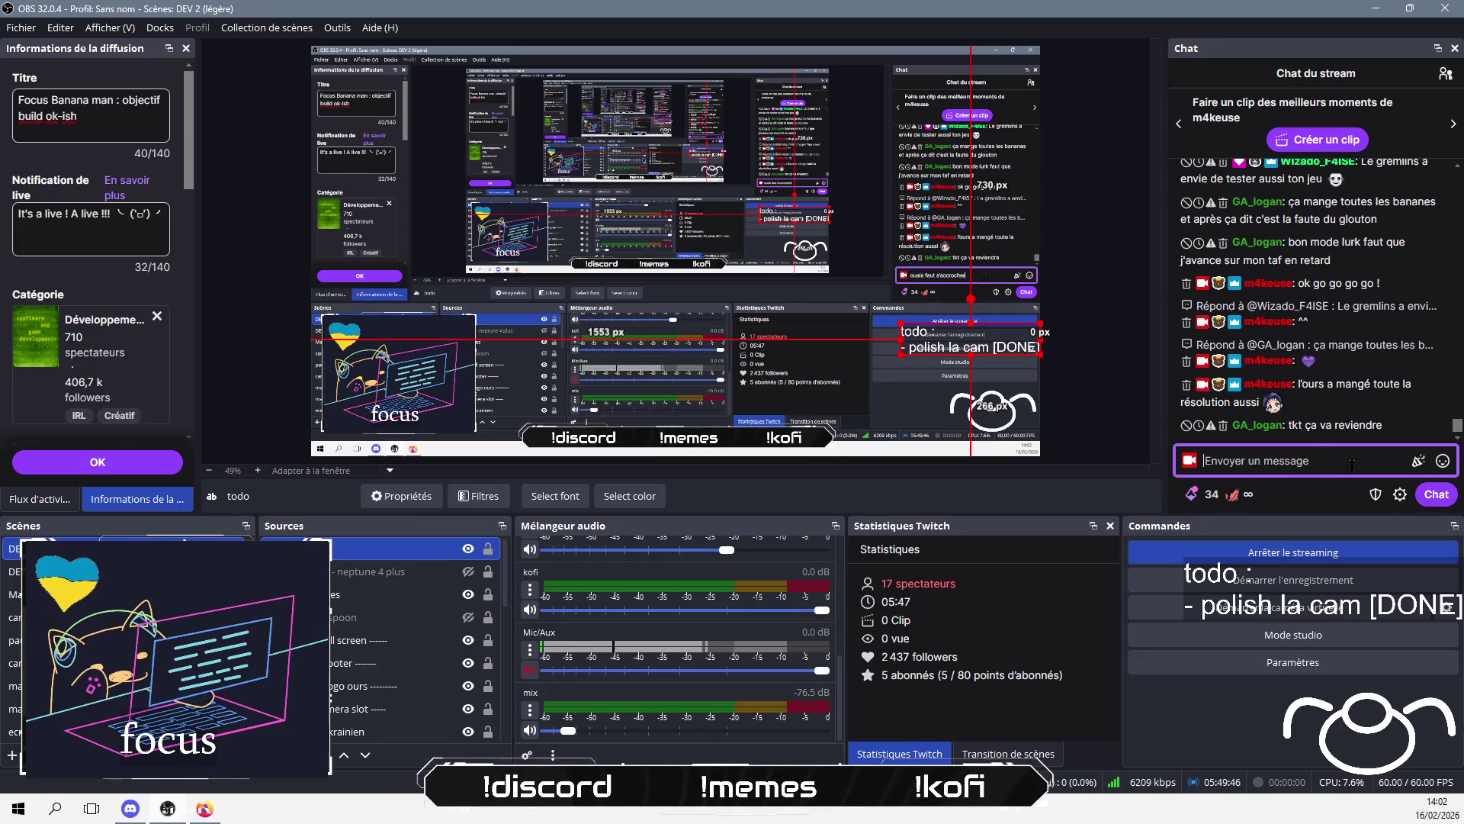
# - Send a chat message about a super interesting video on the topic seen yesterday
pyautogui.write('oi v')
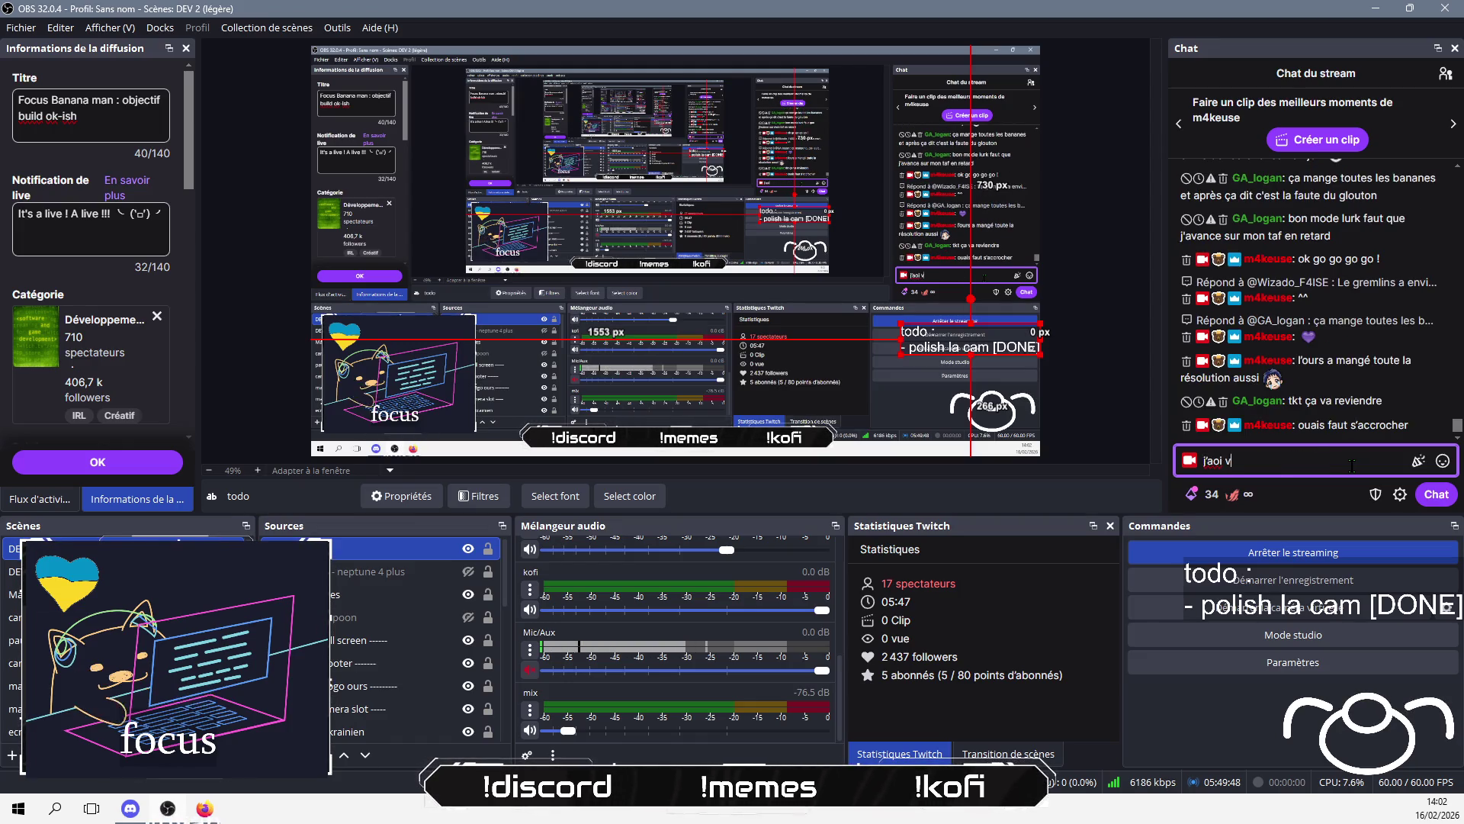
pyautogui.press('BackSpace')
pyautogui.press('BackSpace')
pyautogui.write('vu une ')
pyautogui.write('iideo sue-')
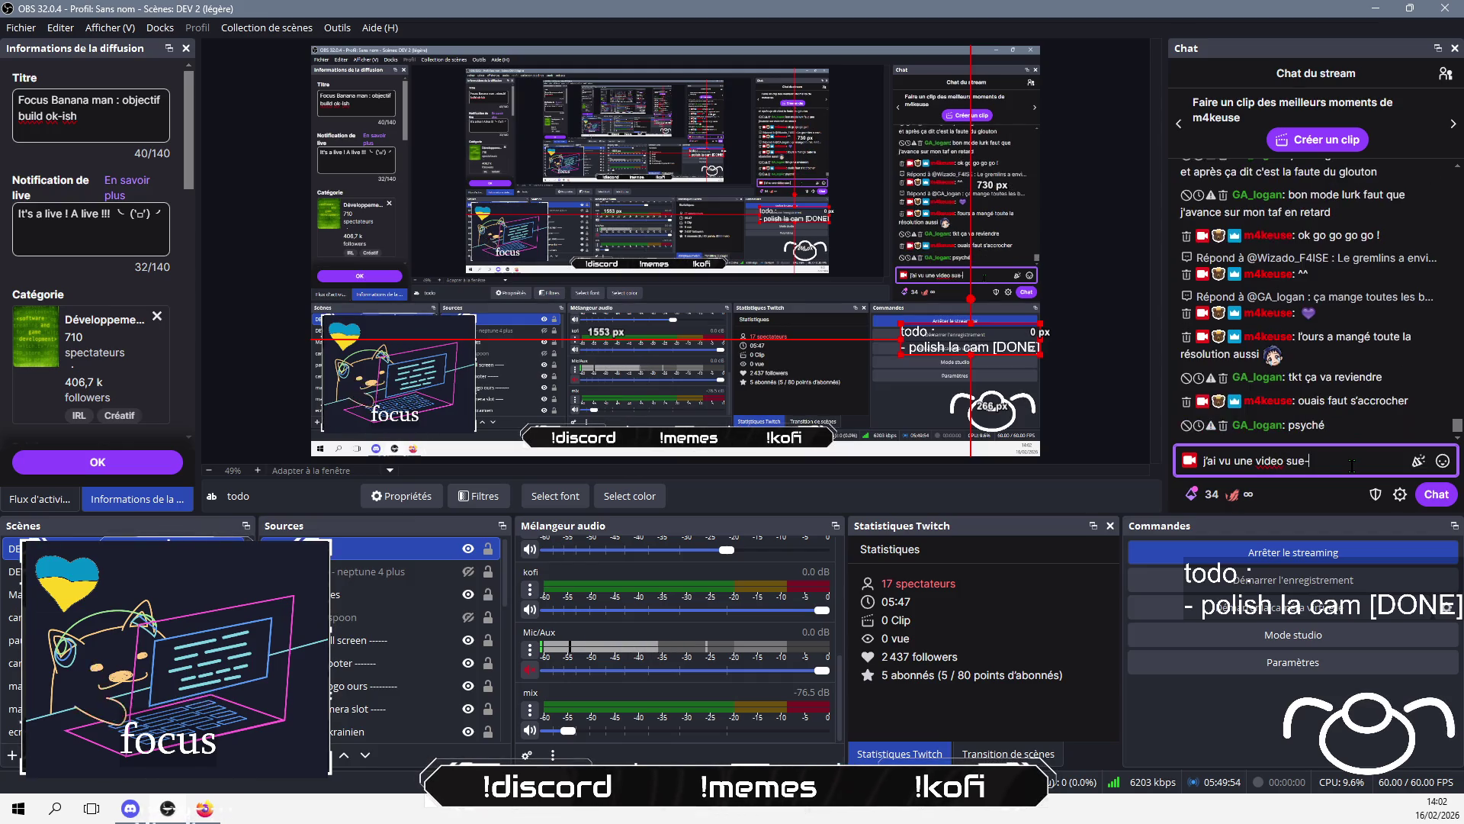
pyautogui.press('BackSpace')
pyautogui.press('BackSpace')
pyautogui.press('BackSpace')
pyautogui.write('uper intéressan')
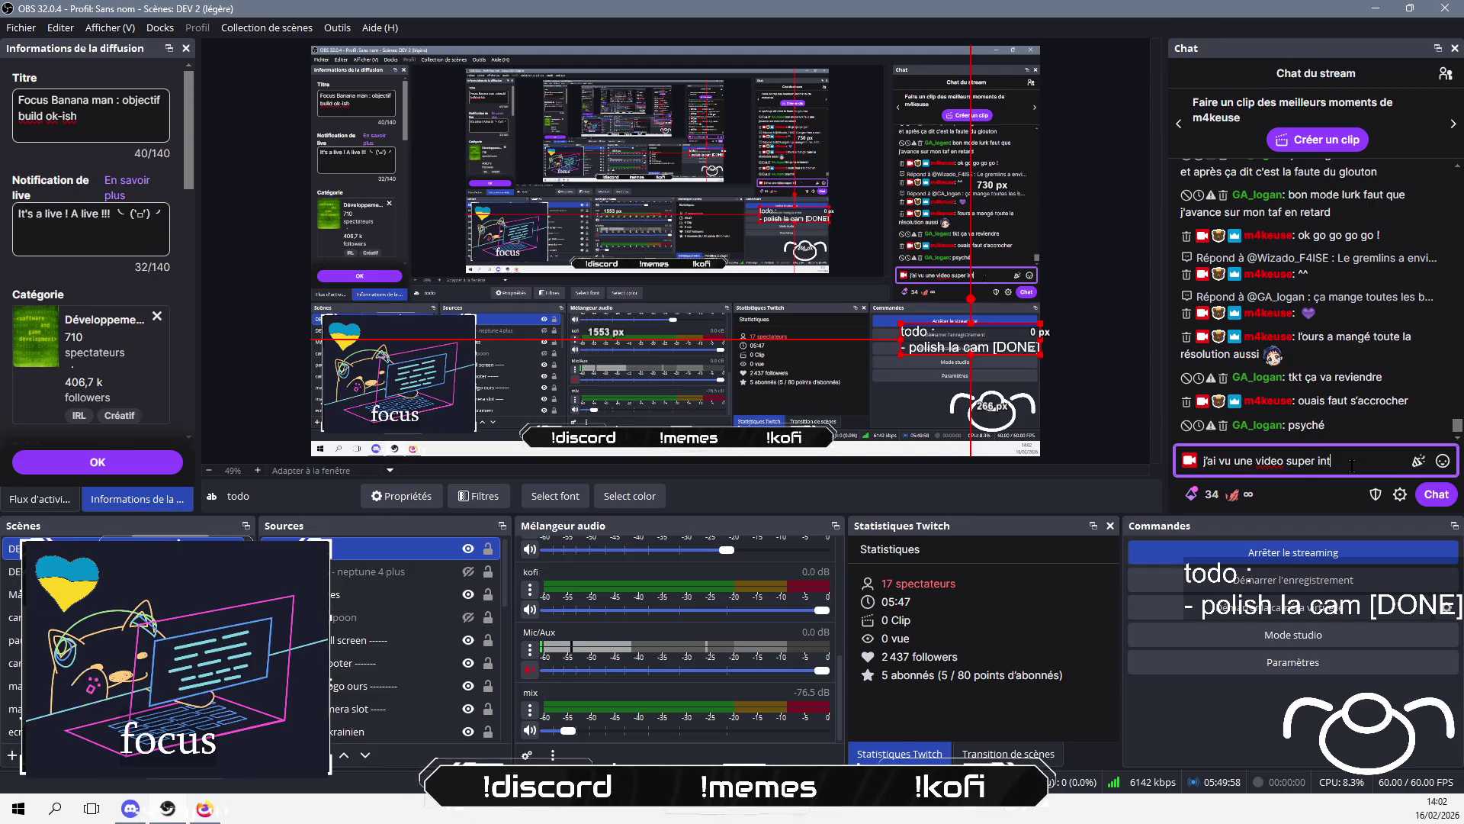
pyautogui.write('te a ce sujet hi')
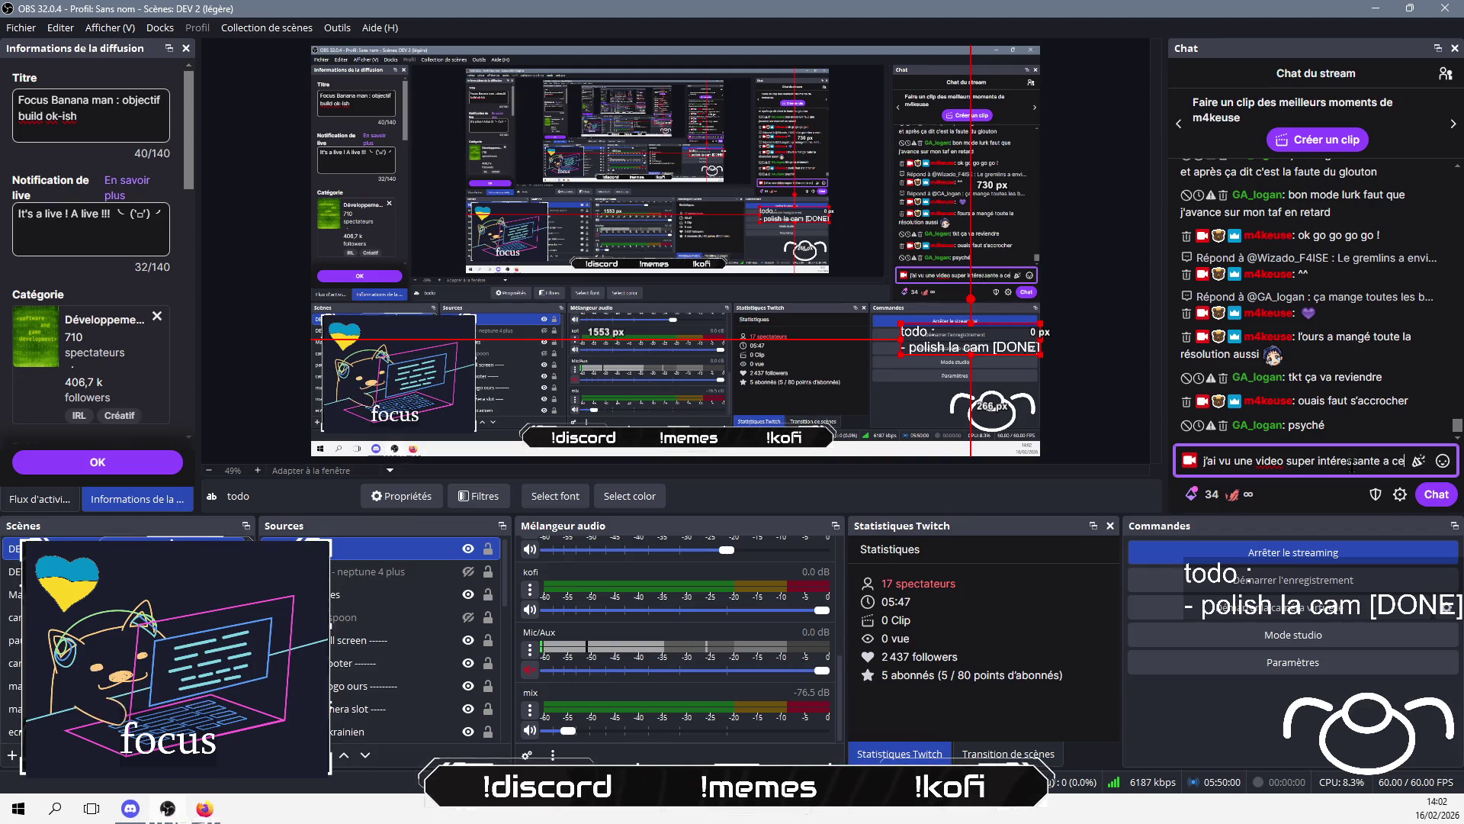
pyautogui.write('er')
pyautogui.press('Return')
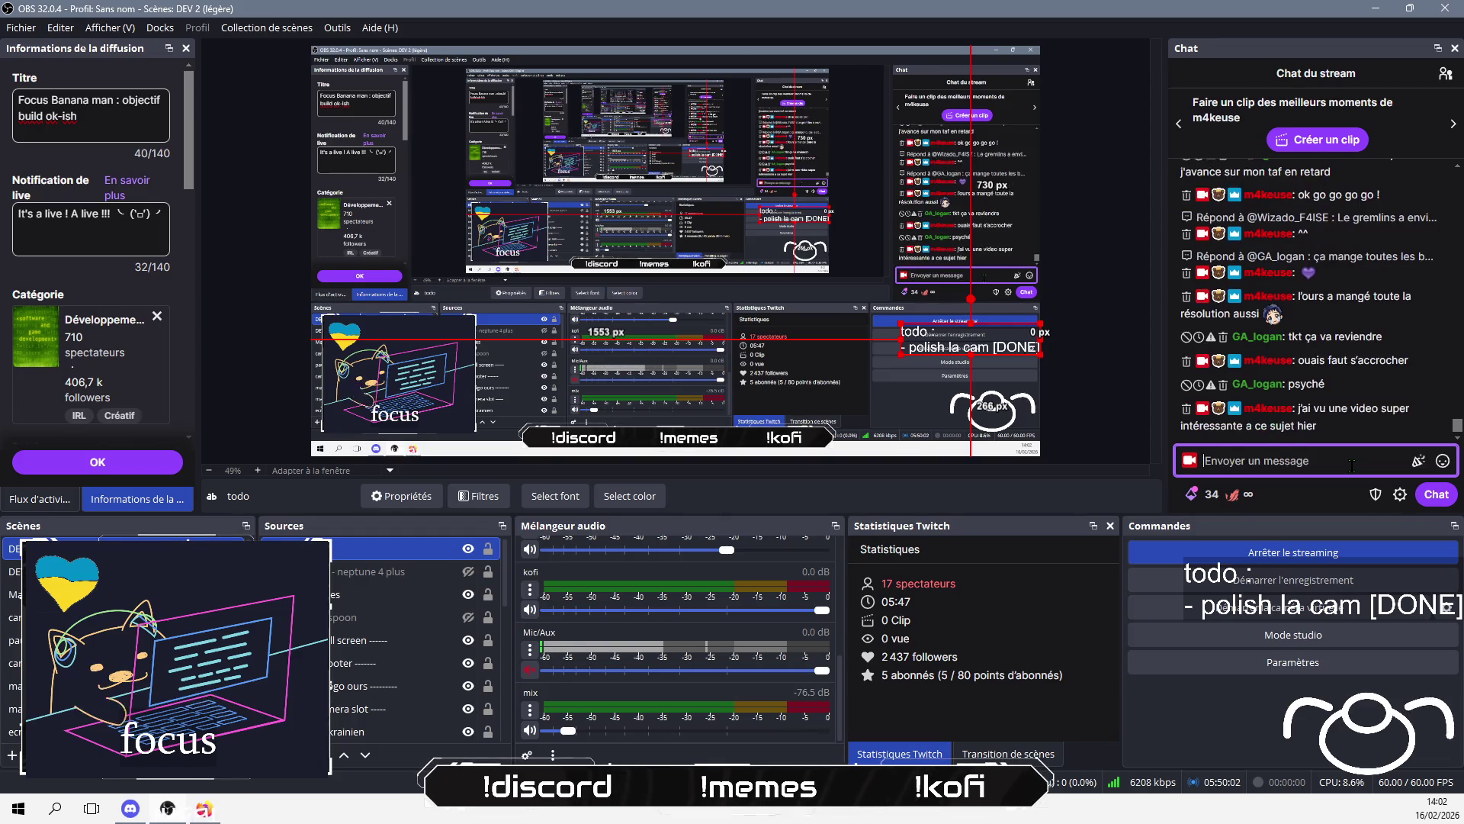
# - Post 'j'ai partagé sur discord' in chat, clear the stray '!disc' text, and switch to Discord
pyautogui.write("j'ai partagé sur discor")
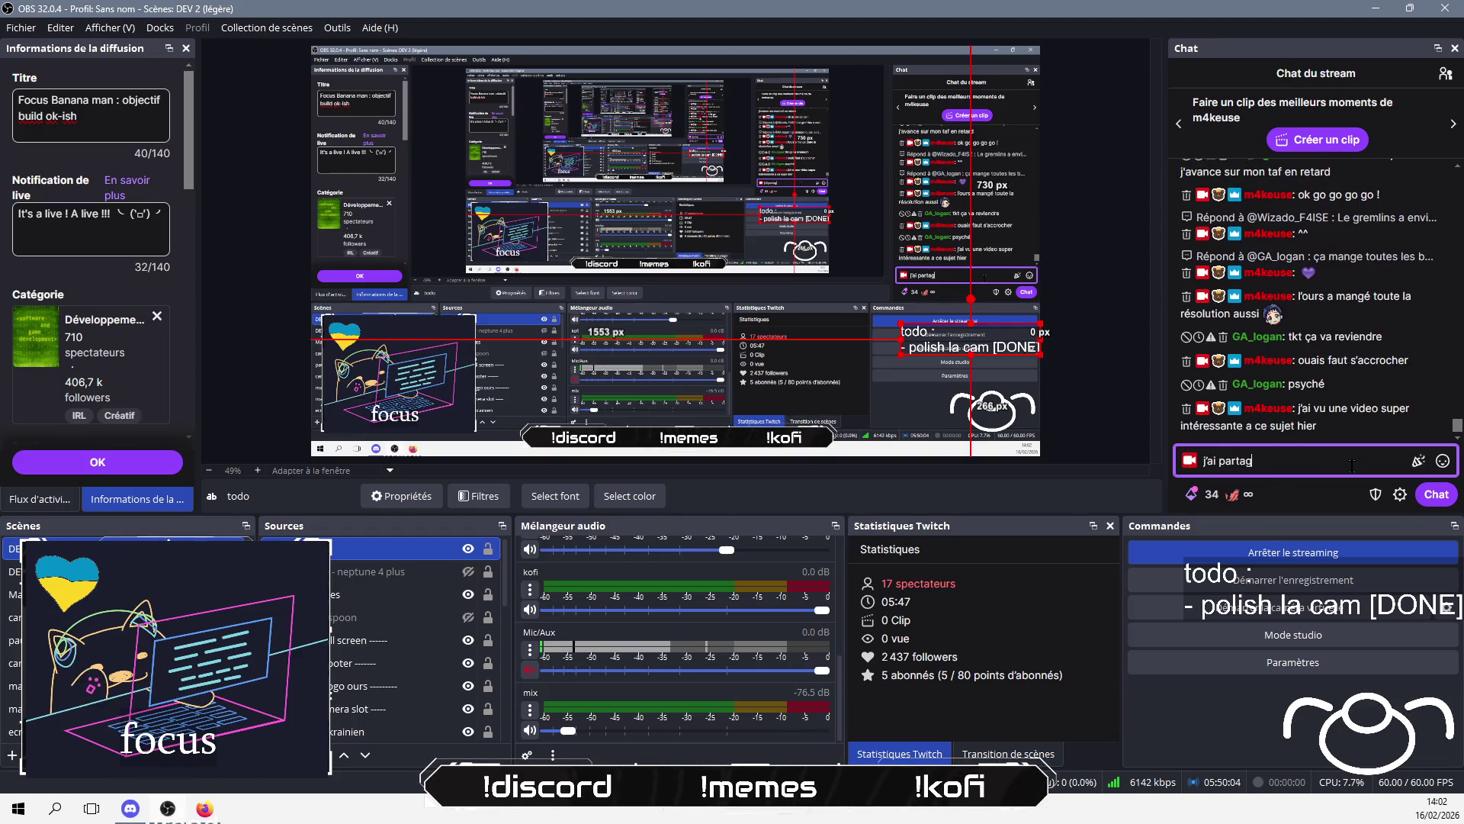
pyautogui.write('d')
pyautogui.press('Return')
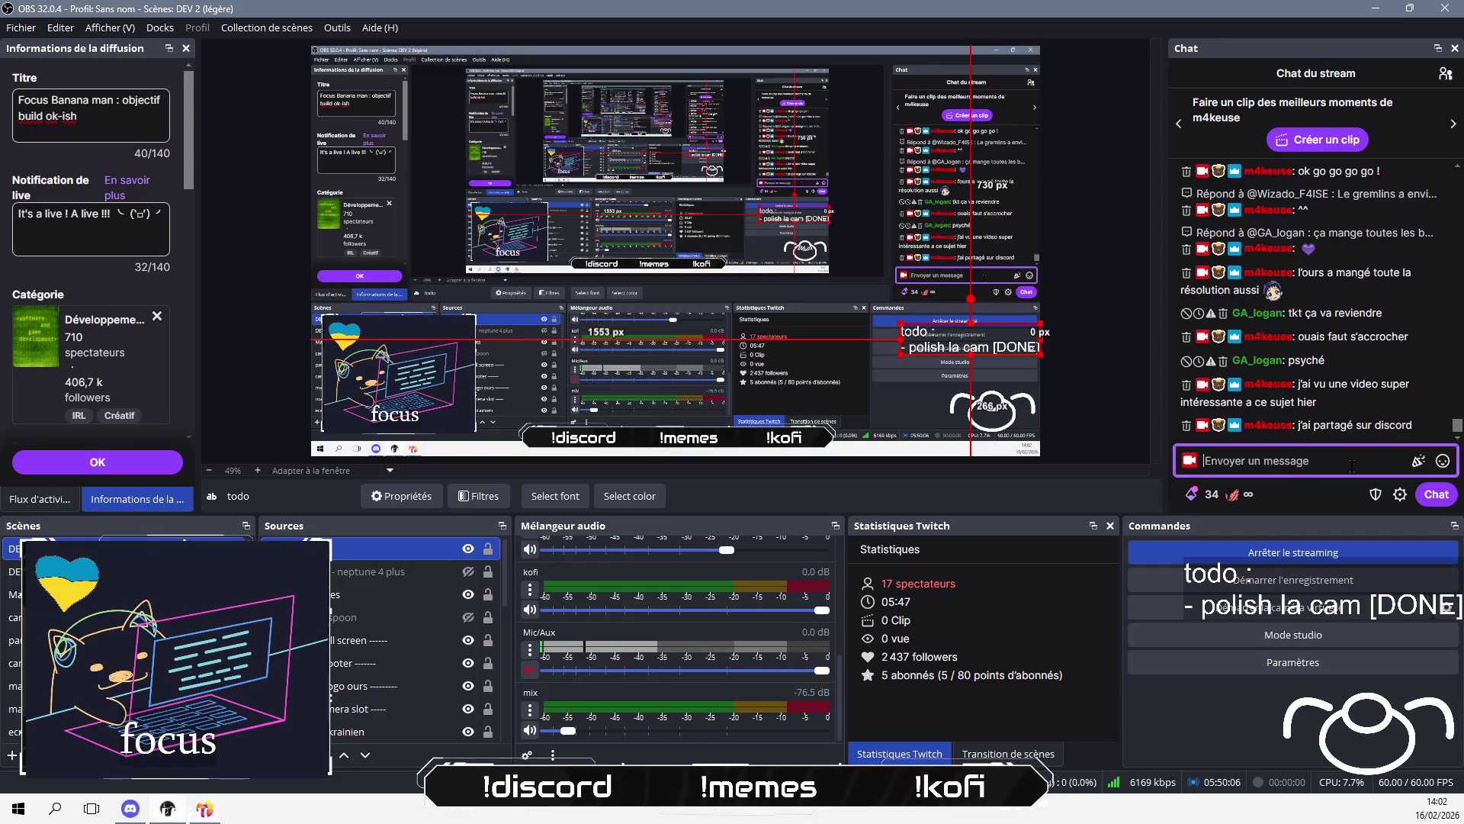
pyautogui.hotkey('alt', 'Tab')
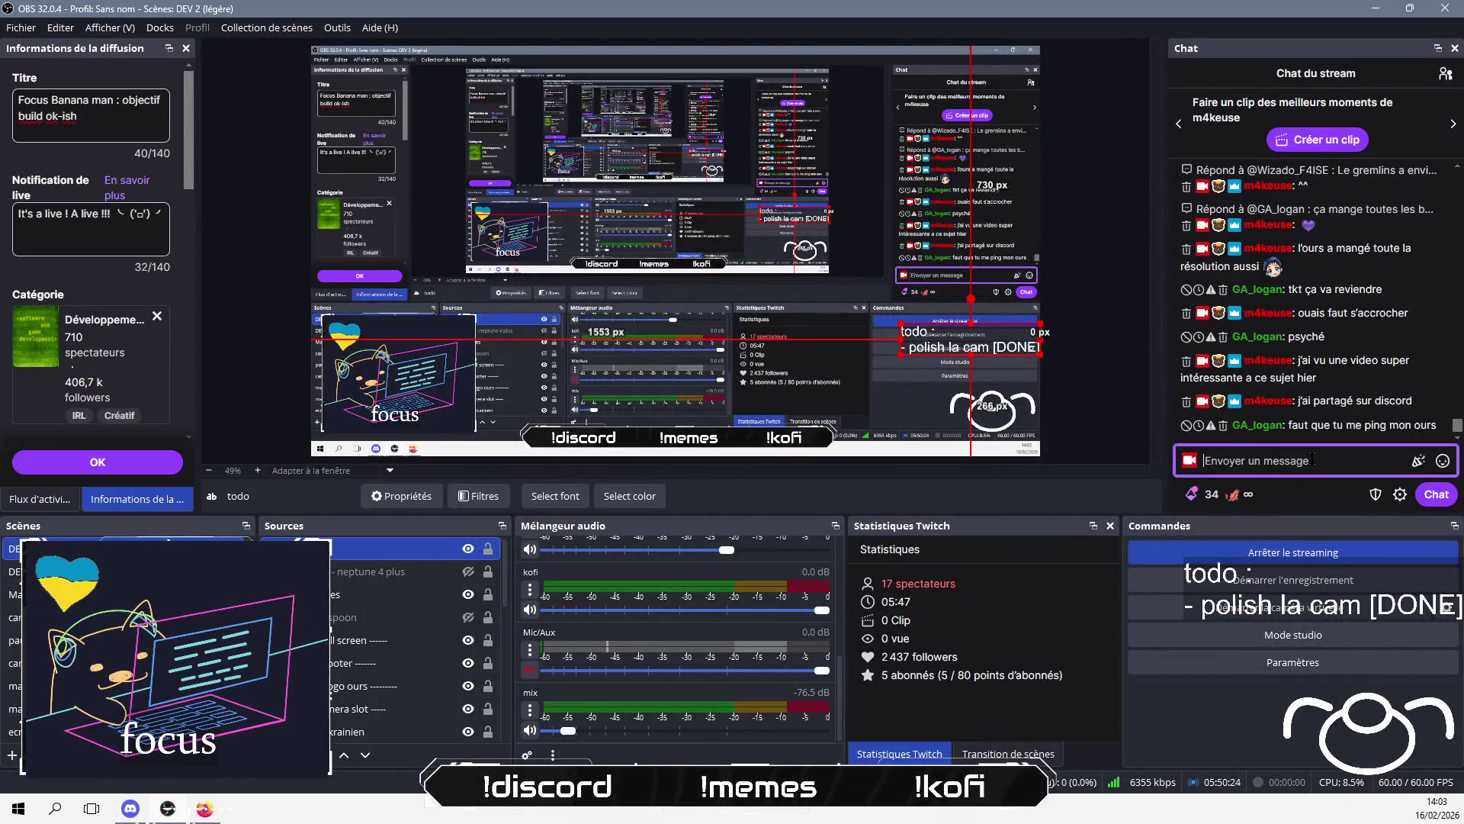
pyautogui.write('!')
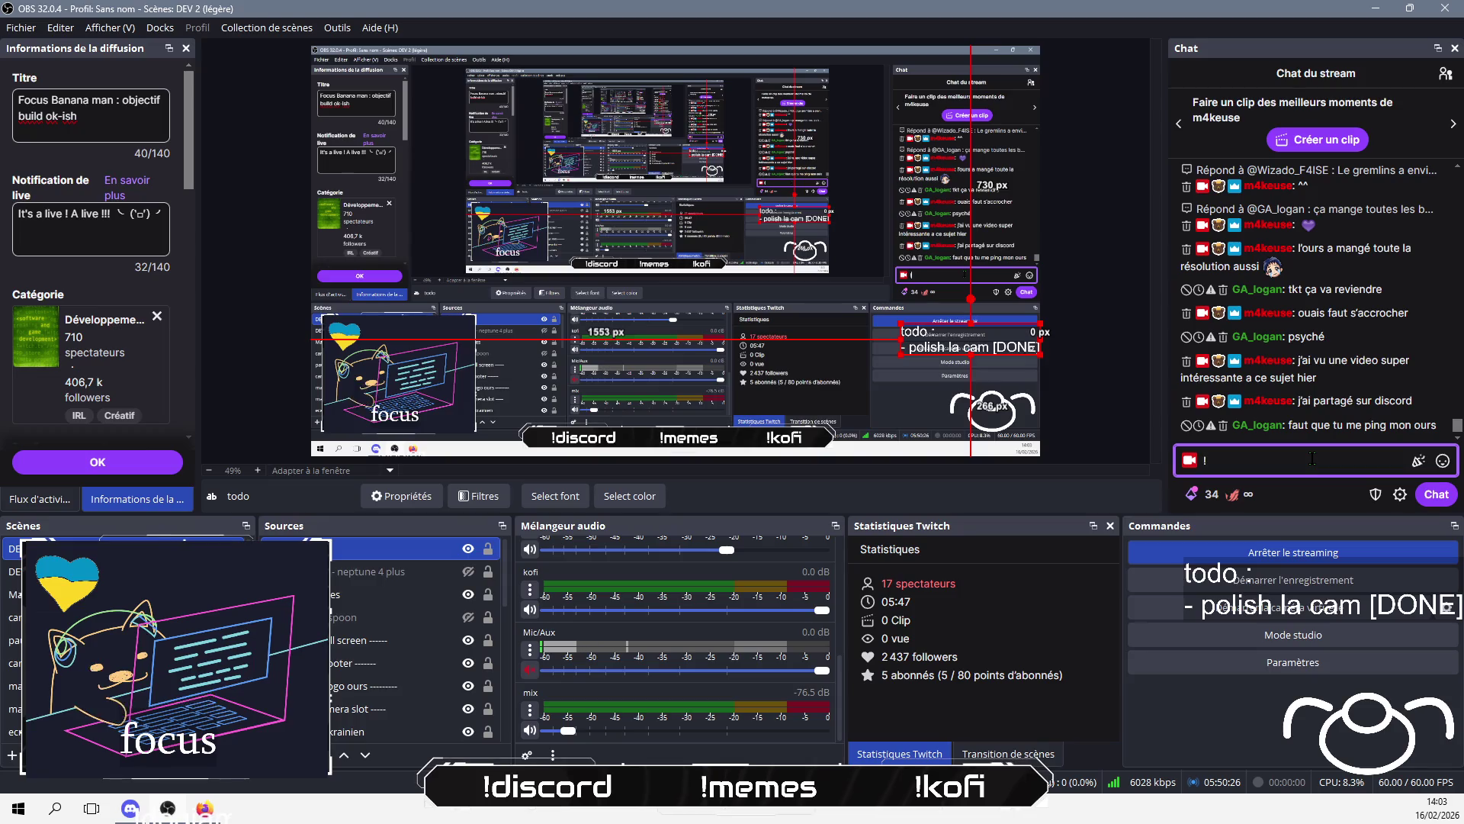
pyautogui.write('disc')
pyautogui.press('BackSpace')
pyautogui.press('BackSpace')
pyautogui.press('BackSpace')
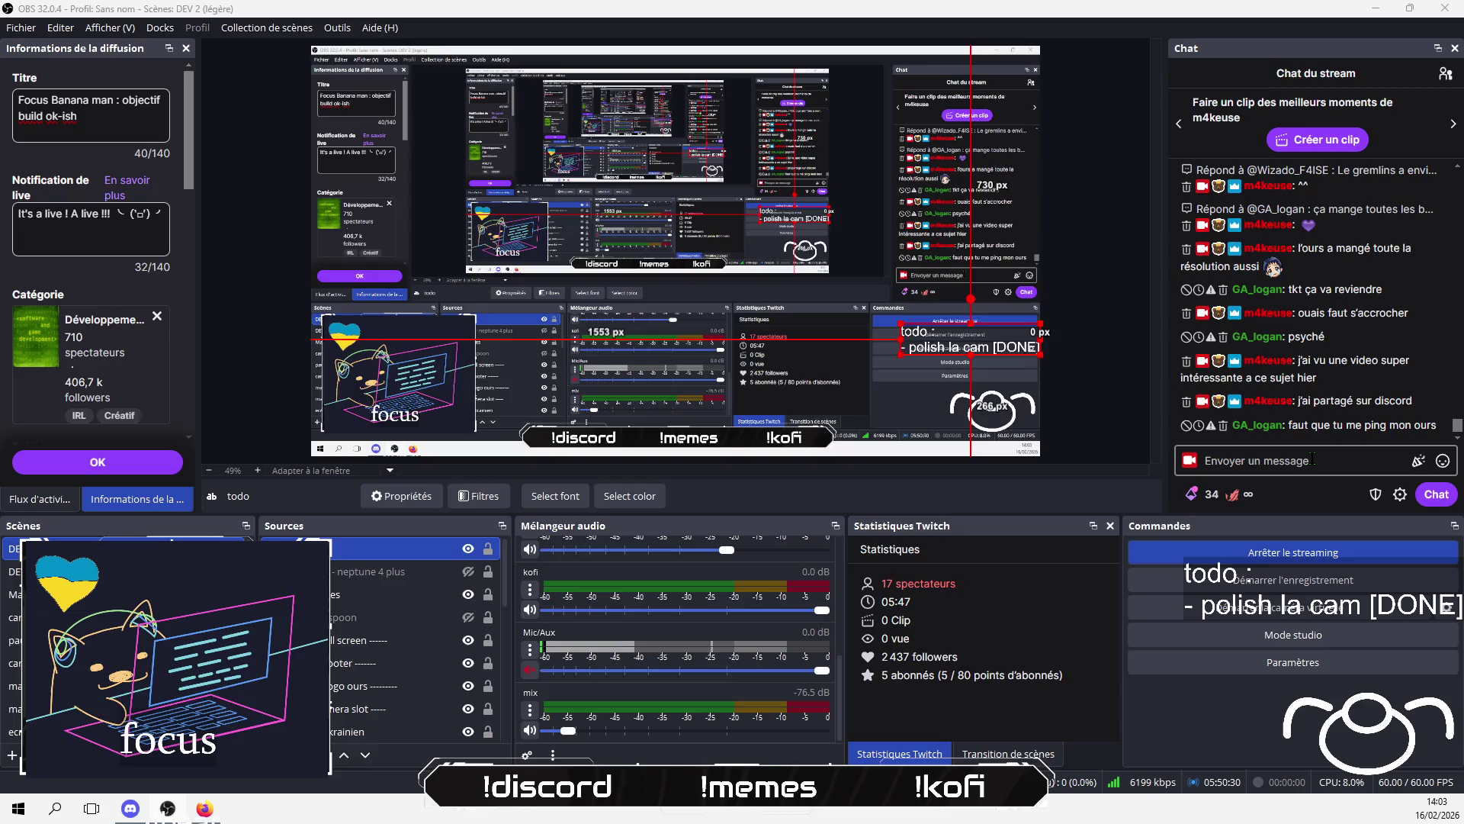
pyautogui.hotkey('alt', 'Tab')
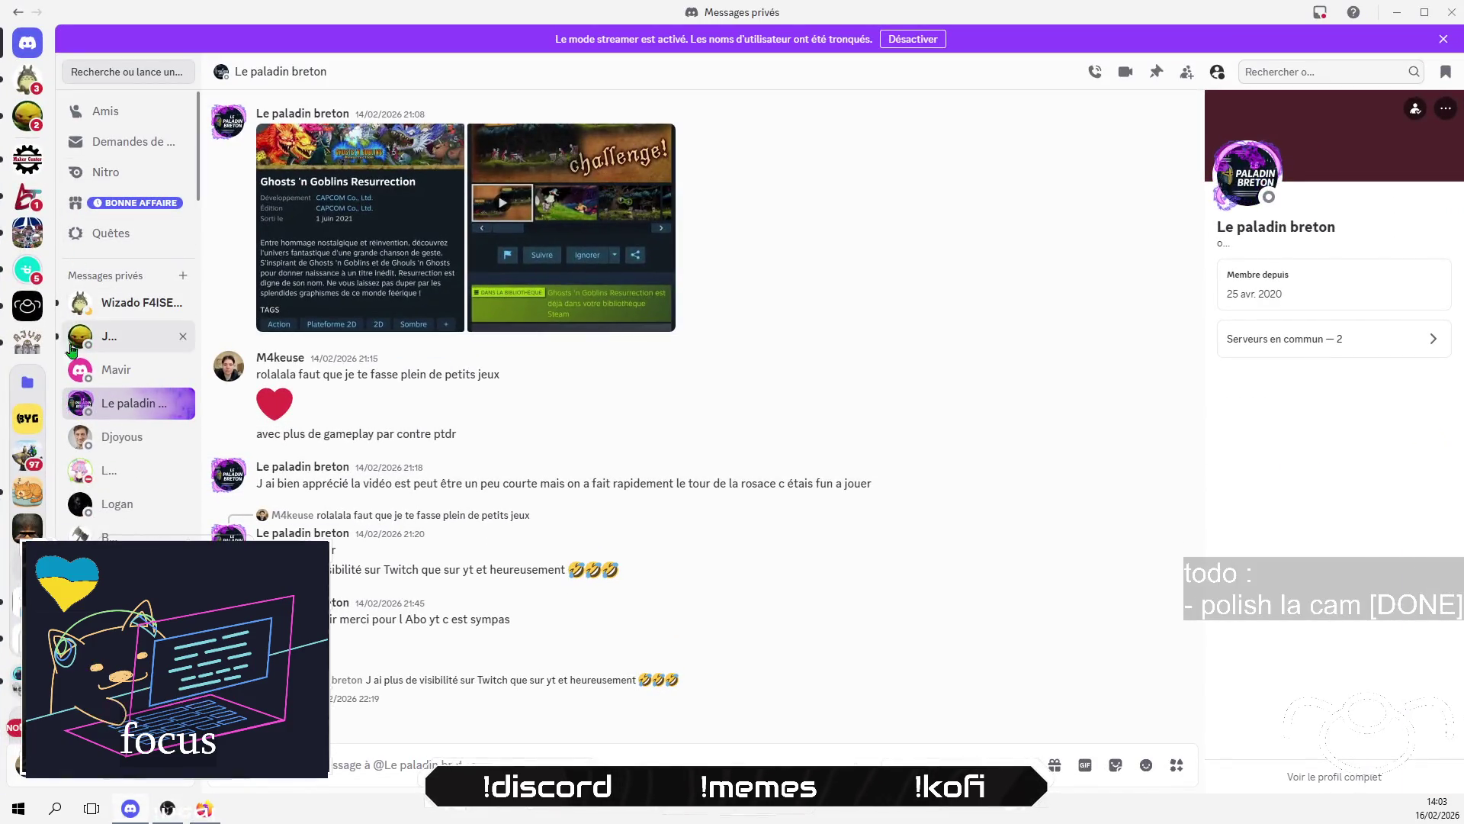
# - Open the Ours Agile Studio server's ours-bavards channel, drop a half-typed mention, and return to Unity
pyautogui.click(27, 306)
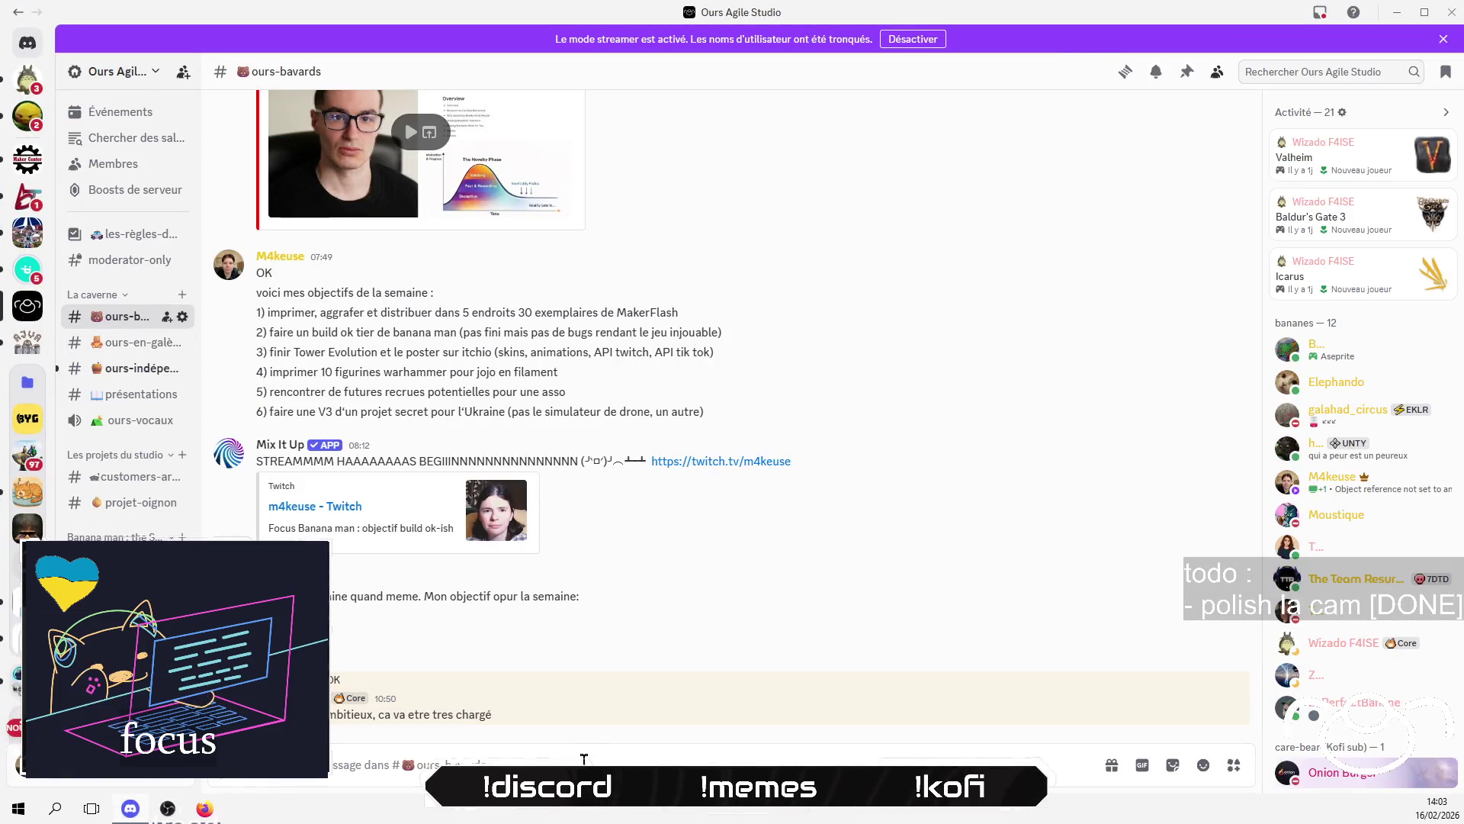
pyautogui.write('@L')
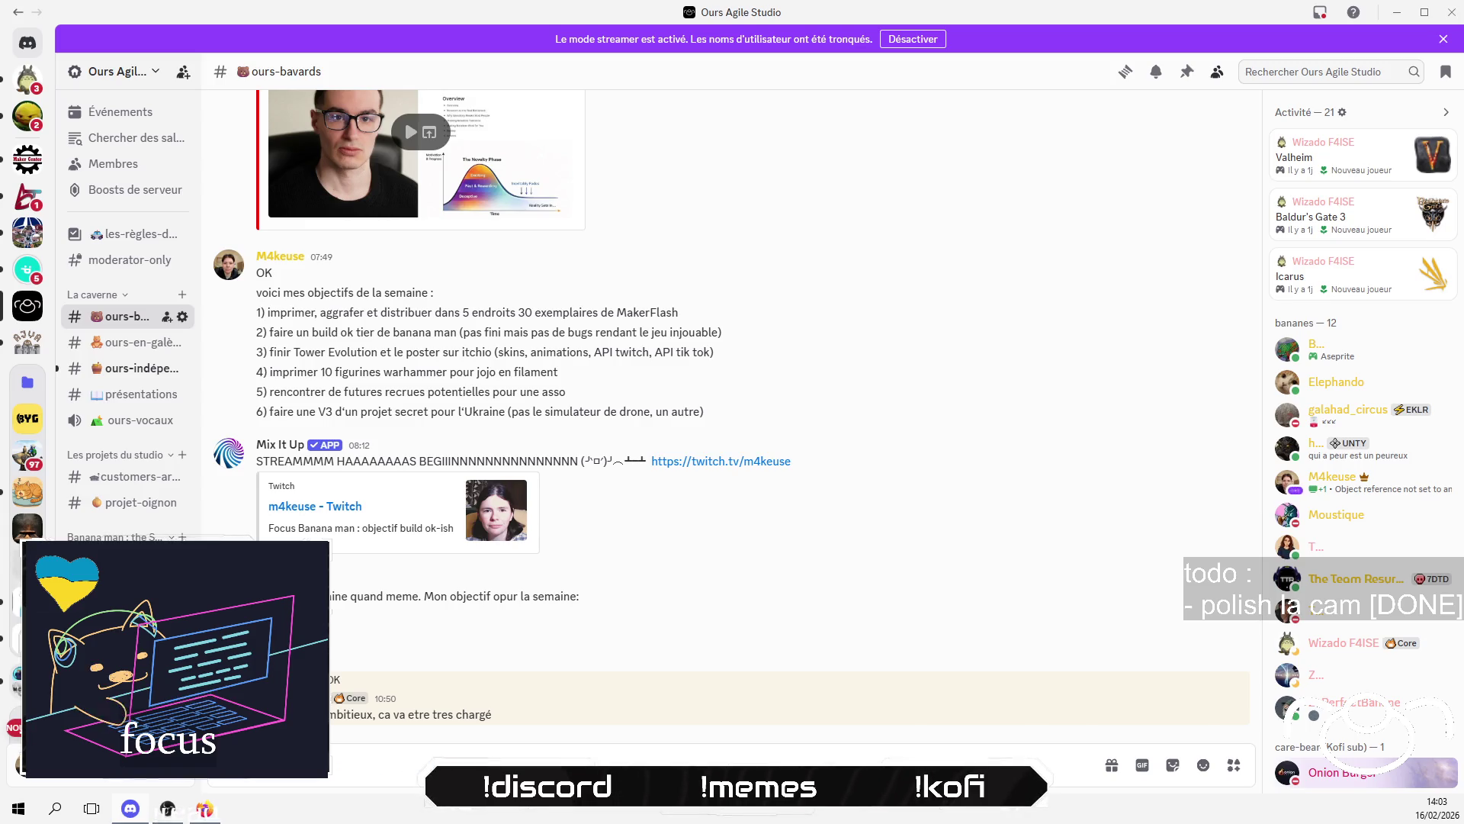
pyautogui.press('Escape')
pyautogui.scroll(-1, 404, 117)
pyautogui.press('BackSpace')
pyautogui.press('BackSpace')
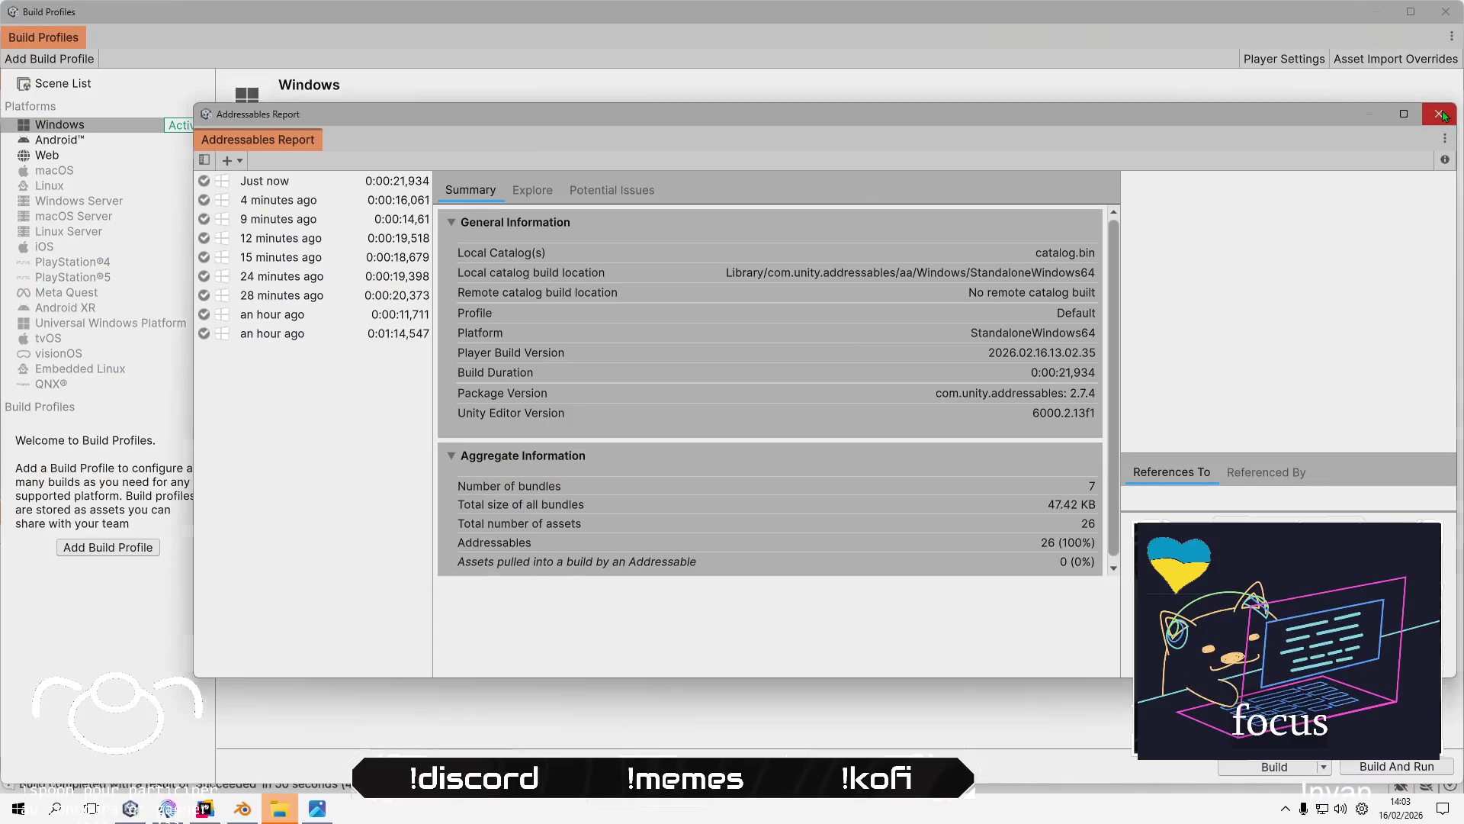
pyautogui.click(340, 639)
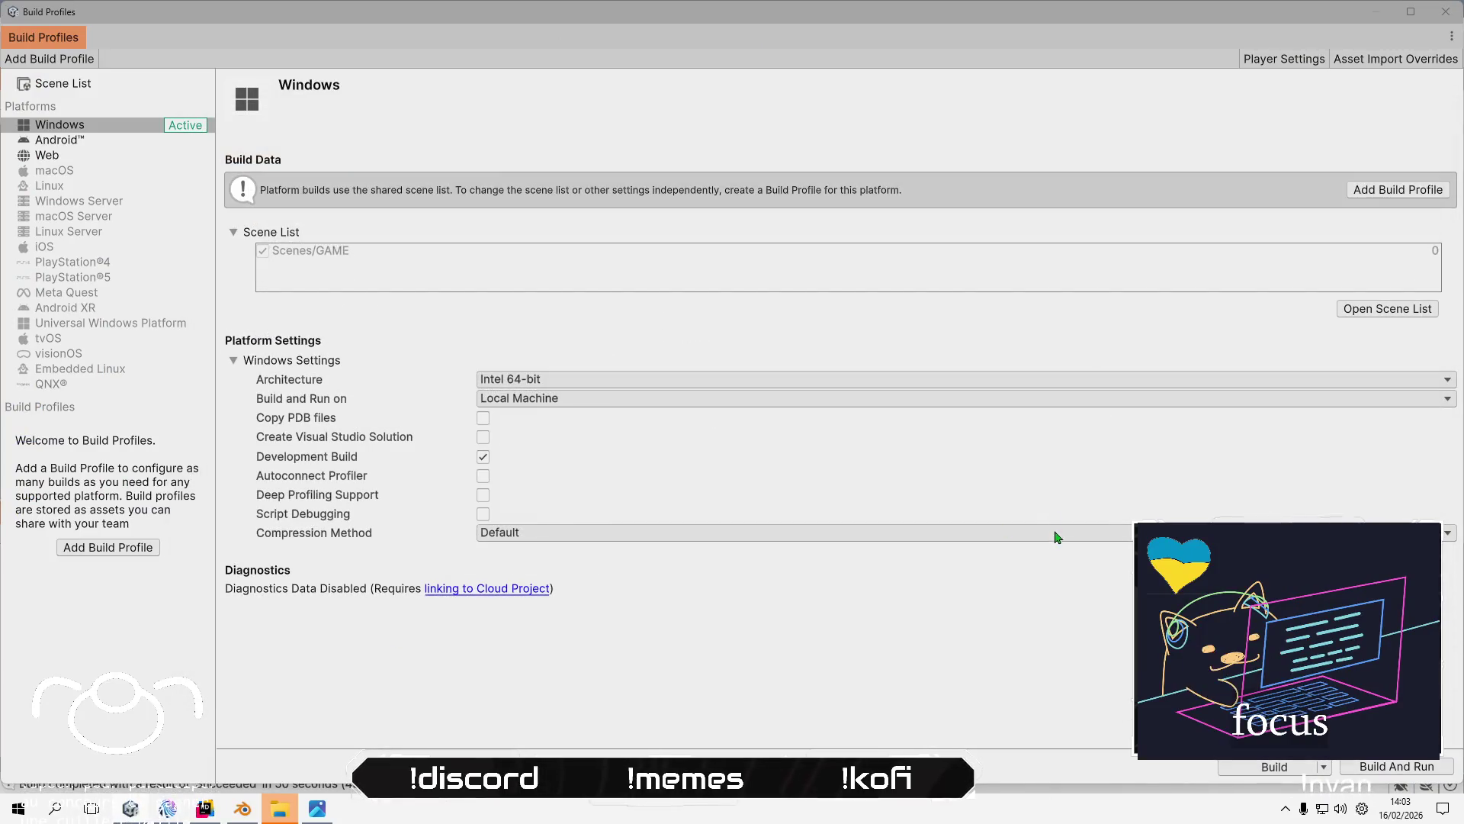
# - Run the new build from the Builds folder, reply 'ben c'est pas mal en vrai' in chat, and return to Unity
pyautogui.click(279, 808)
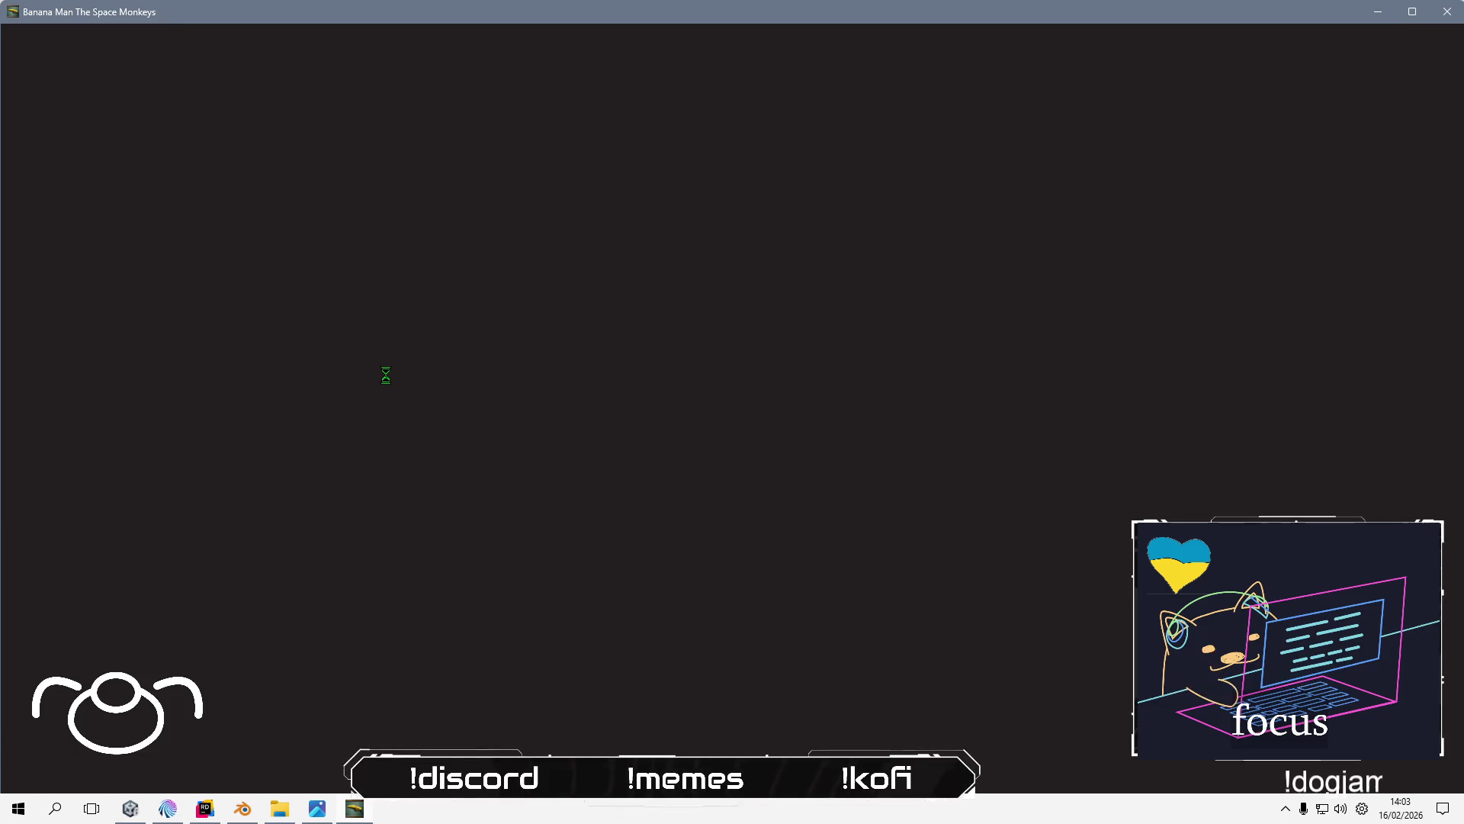
pyautogui.write("bon ben c'est pa")
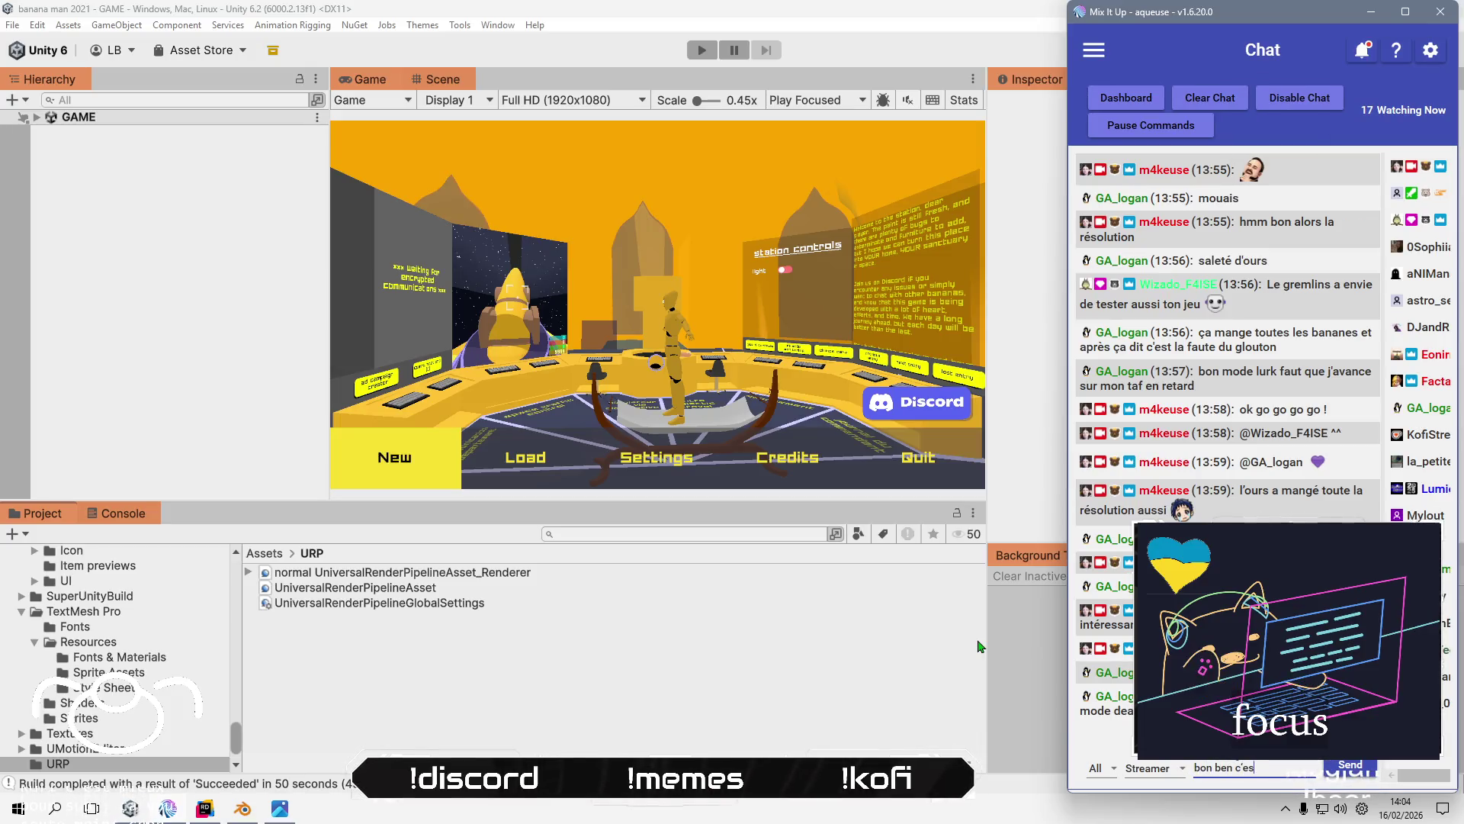
pyautogui.write(' en vrai')
pyautogui.press('Return')
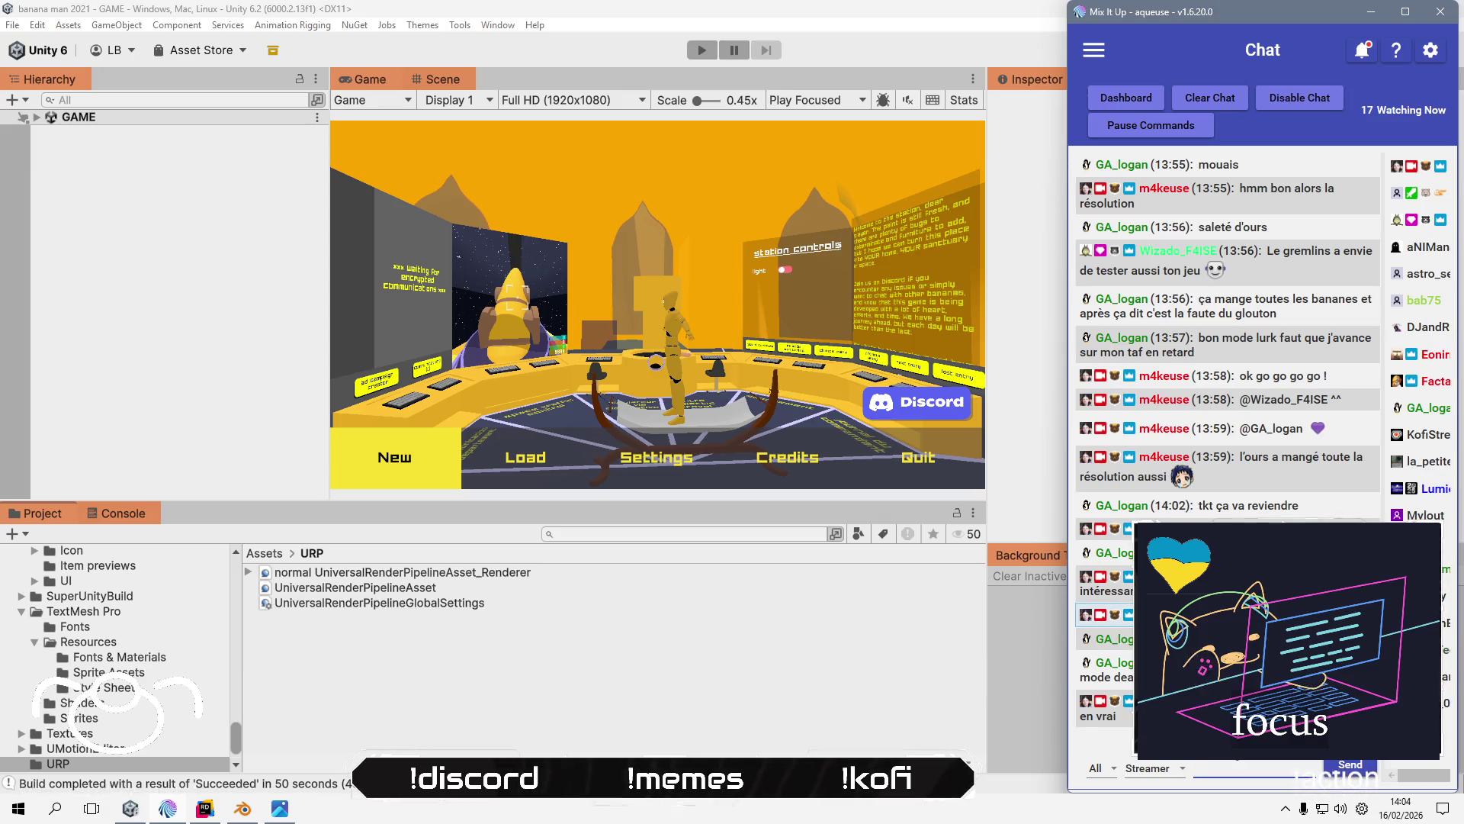
pyautogui.click(235, 297)
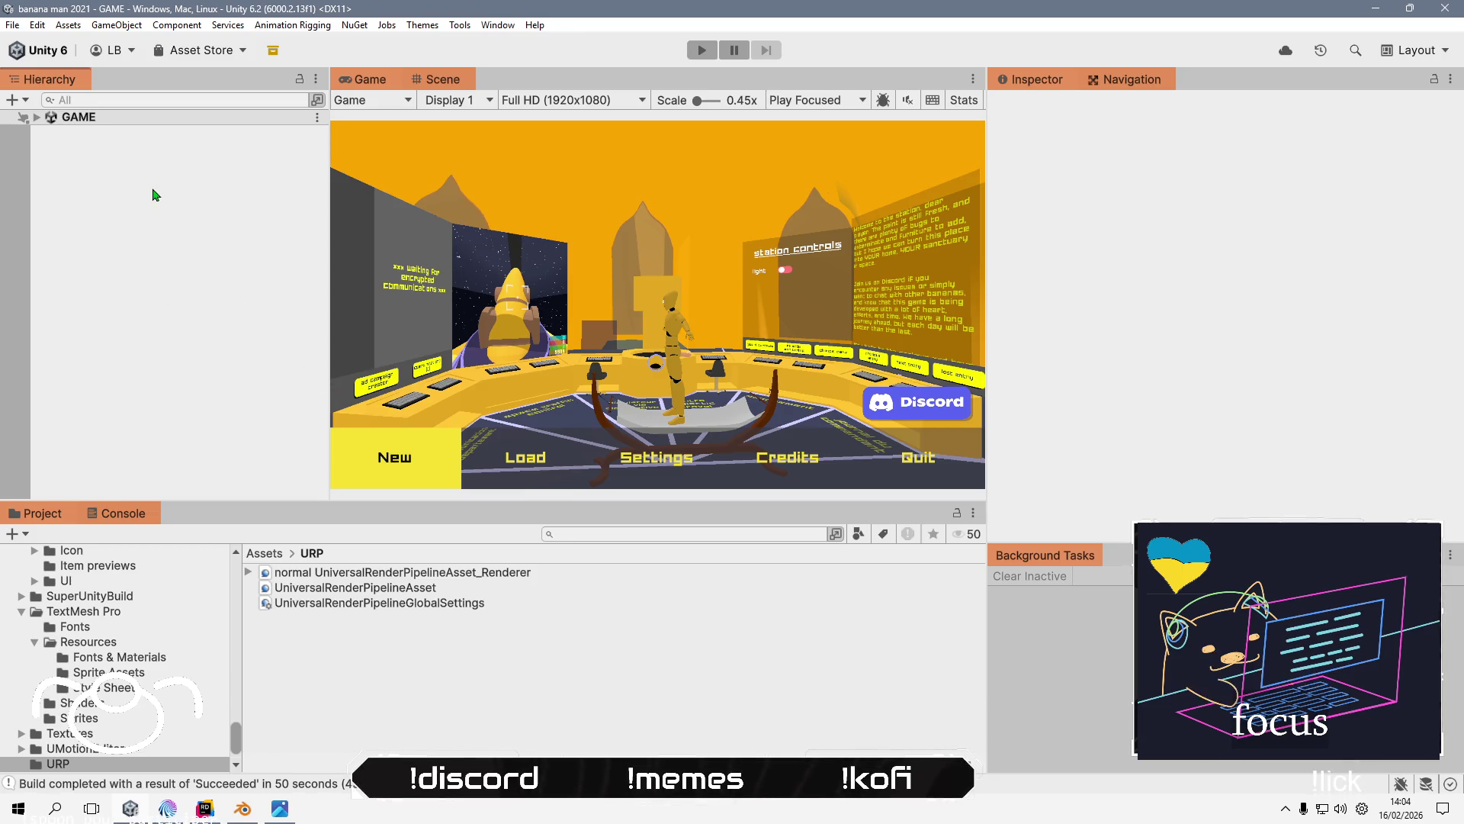
# - Select the Linux platform in Build Profiles and hand its missing module install to Unity Hub
pyautogui.click(13, 25)
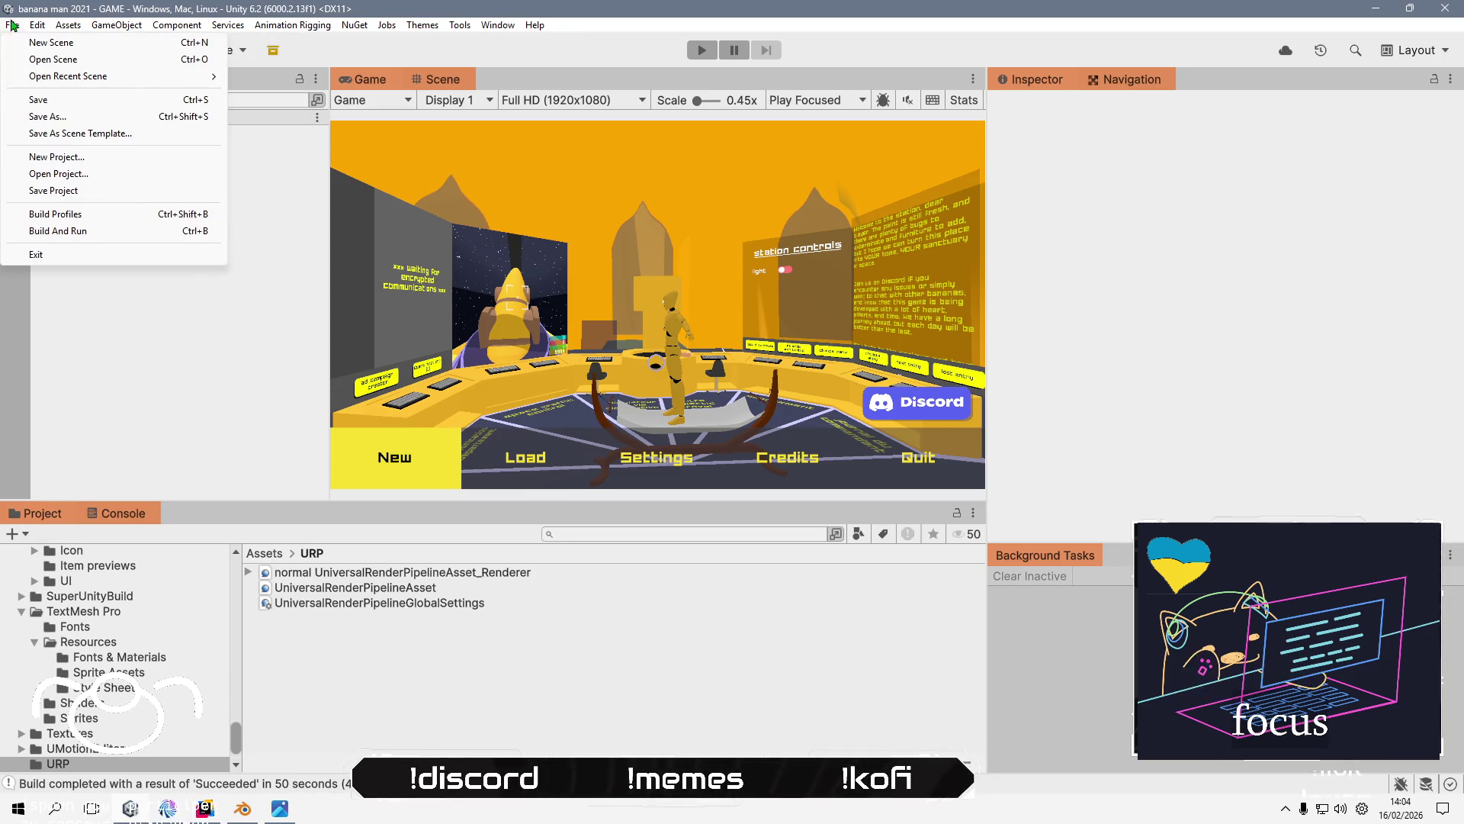
pyautogui.click(61, 219)
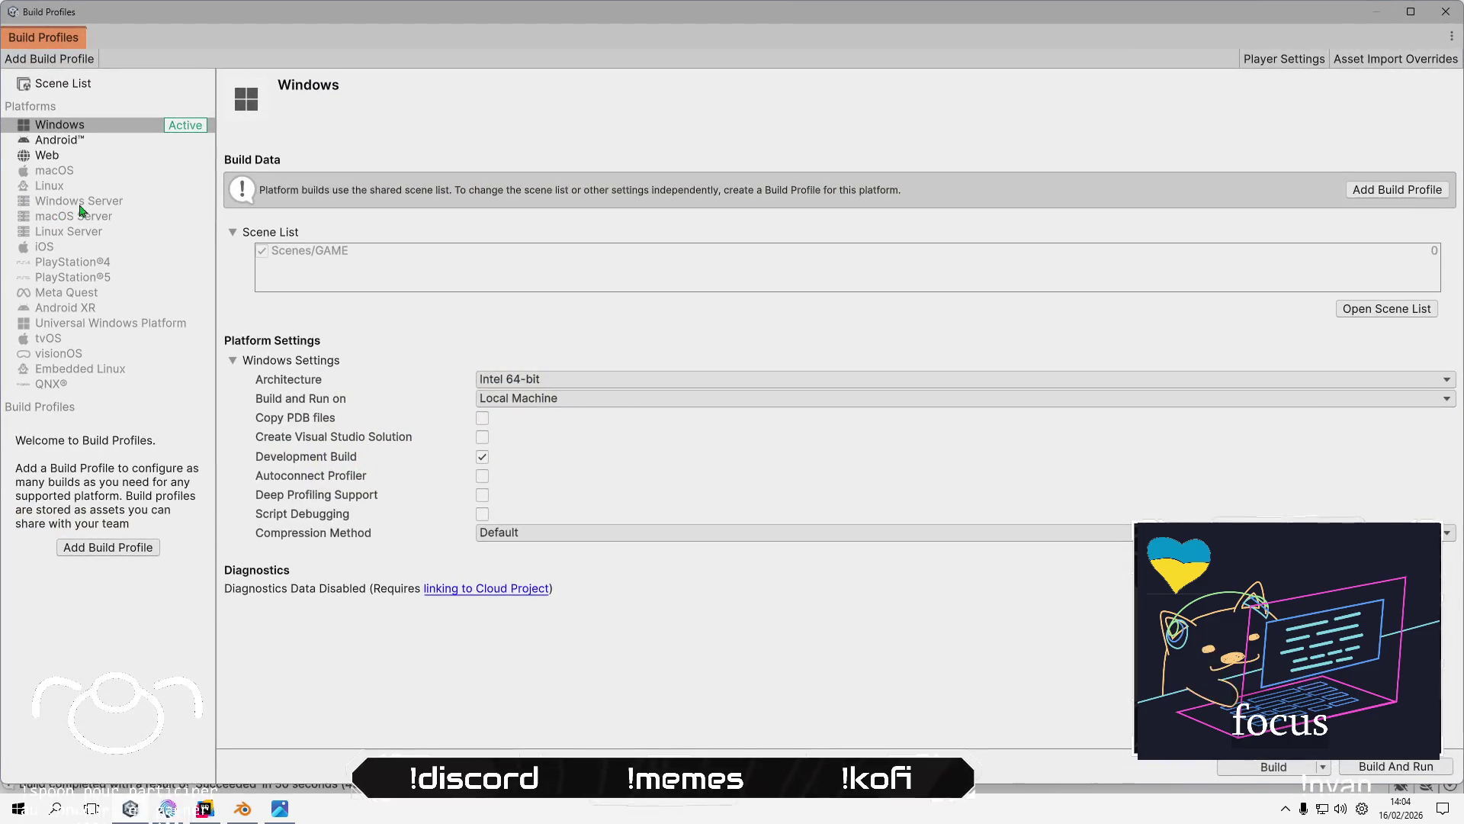
pyautogui.click(49, 185)
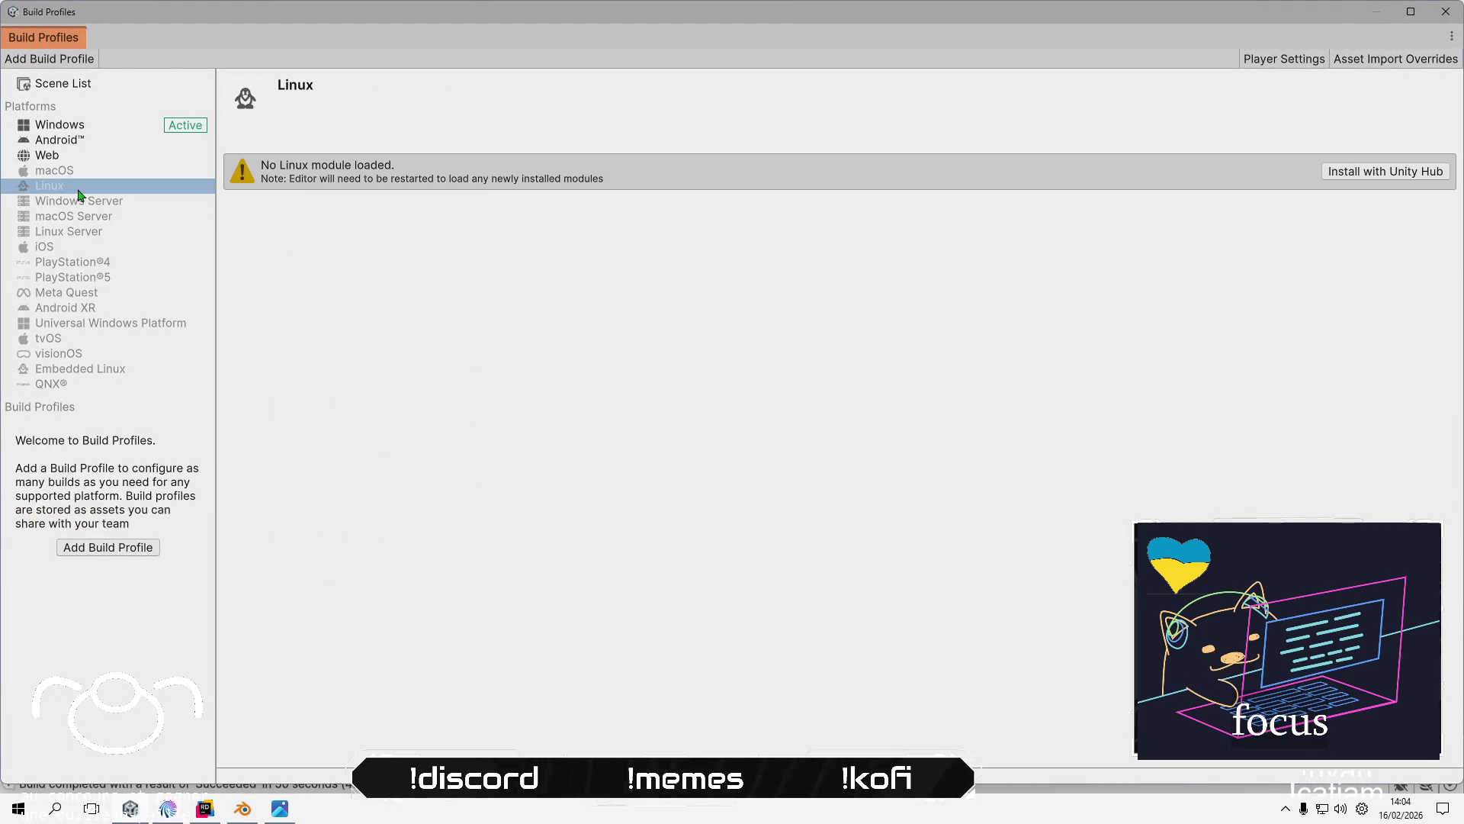
pyautogui.click(1355, 173)
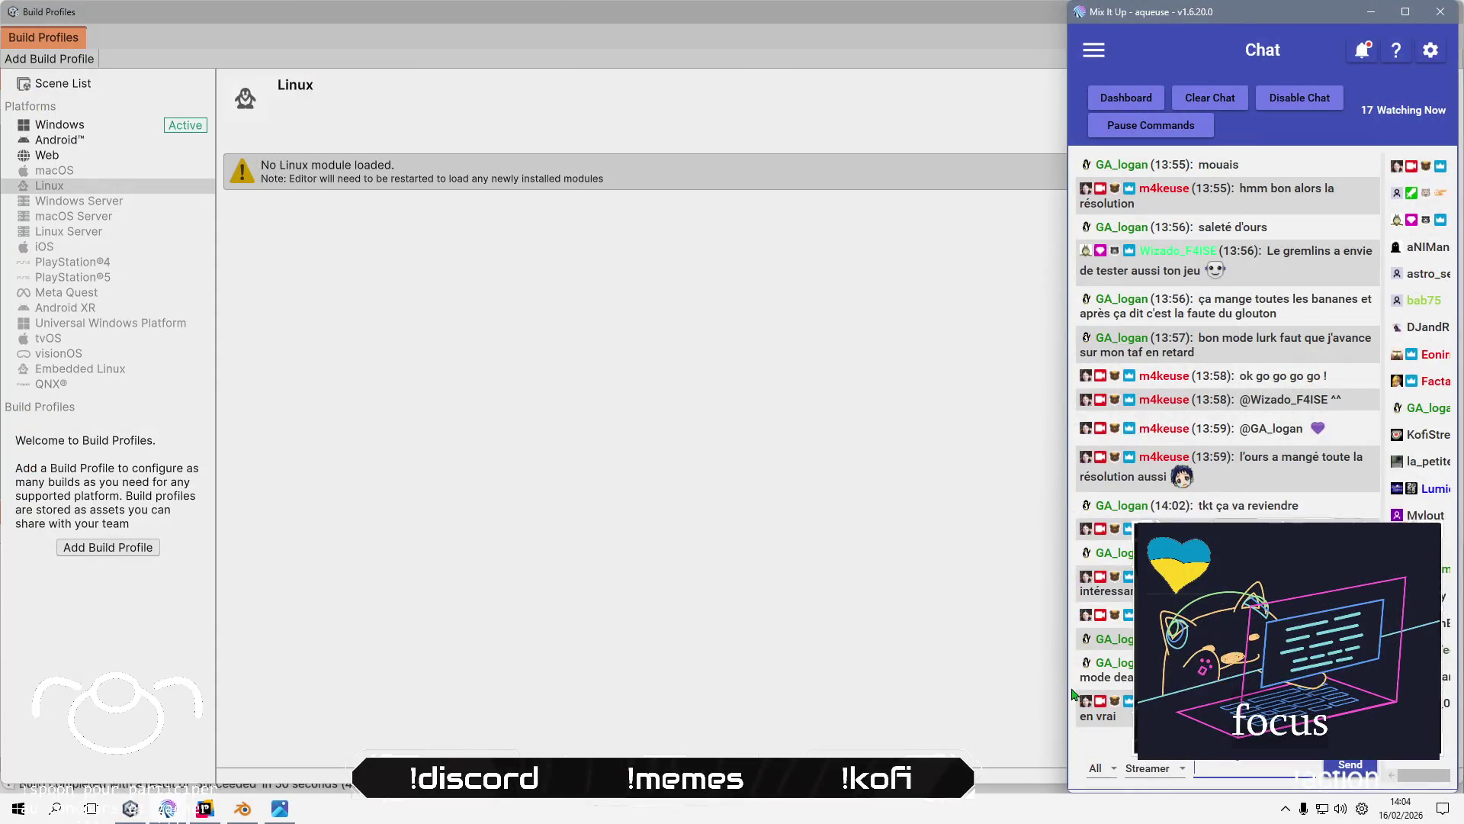
# - Reply in the Mix It Up chat about trying Mono or IL2CPP
pyautogui.write('Mono')
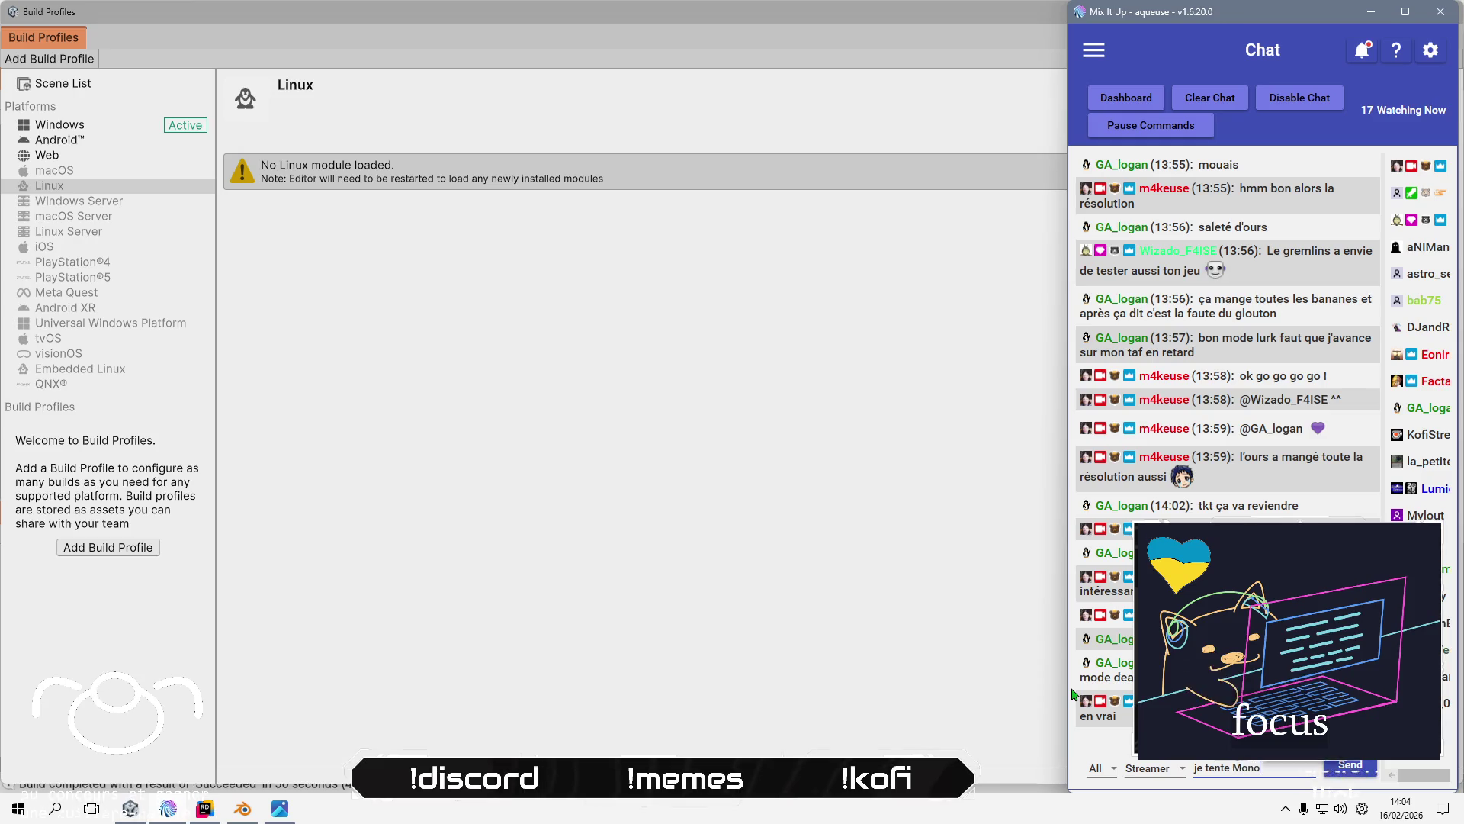
pyautogui.write(' @')
pyautogui.press('BackSpace')
pyautogui.write('ou IL')
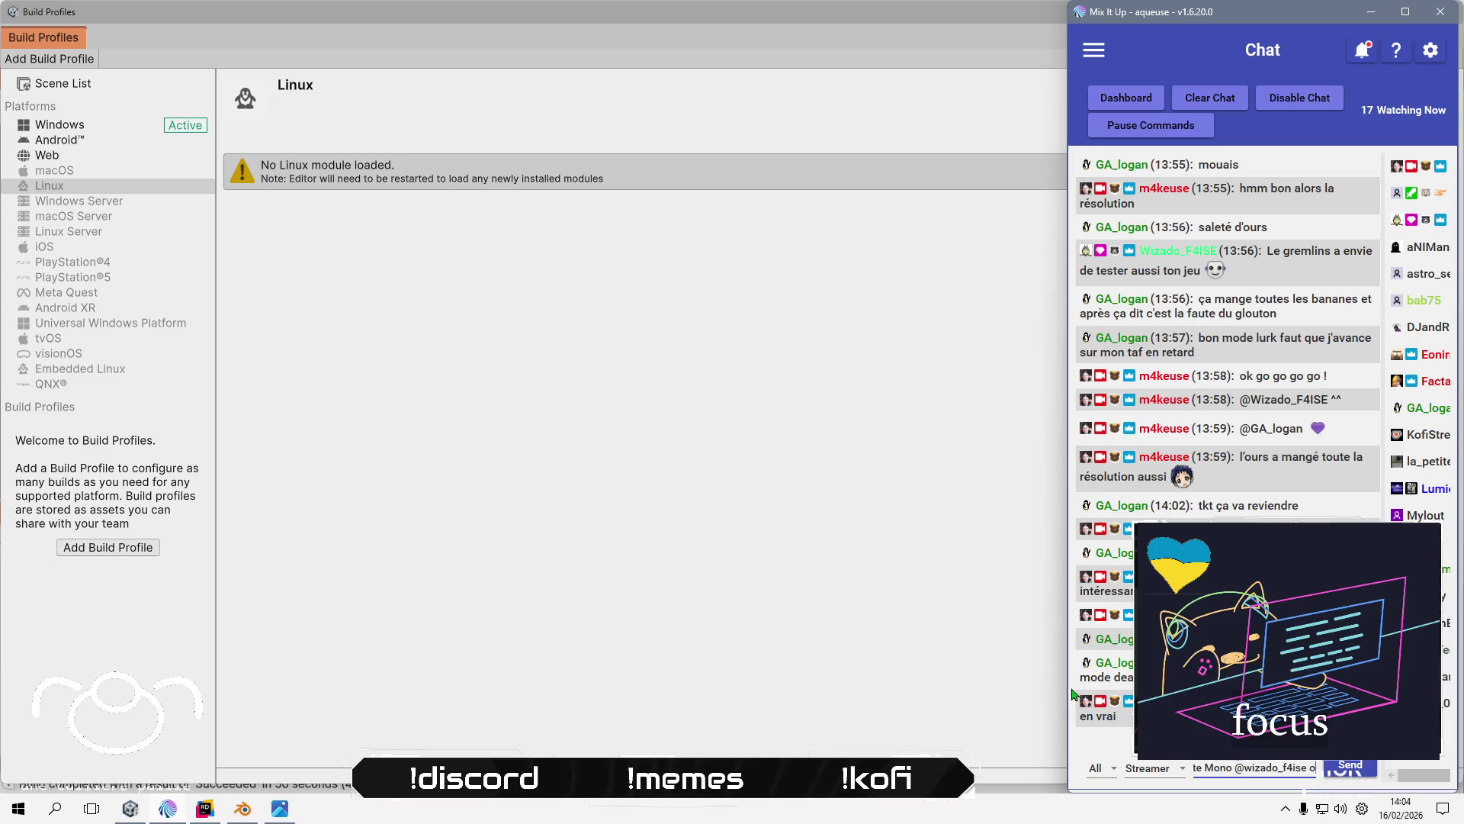
pyautogui.write('2C')
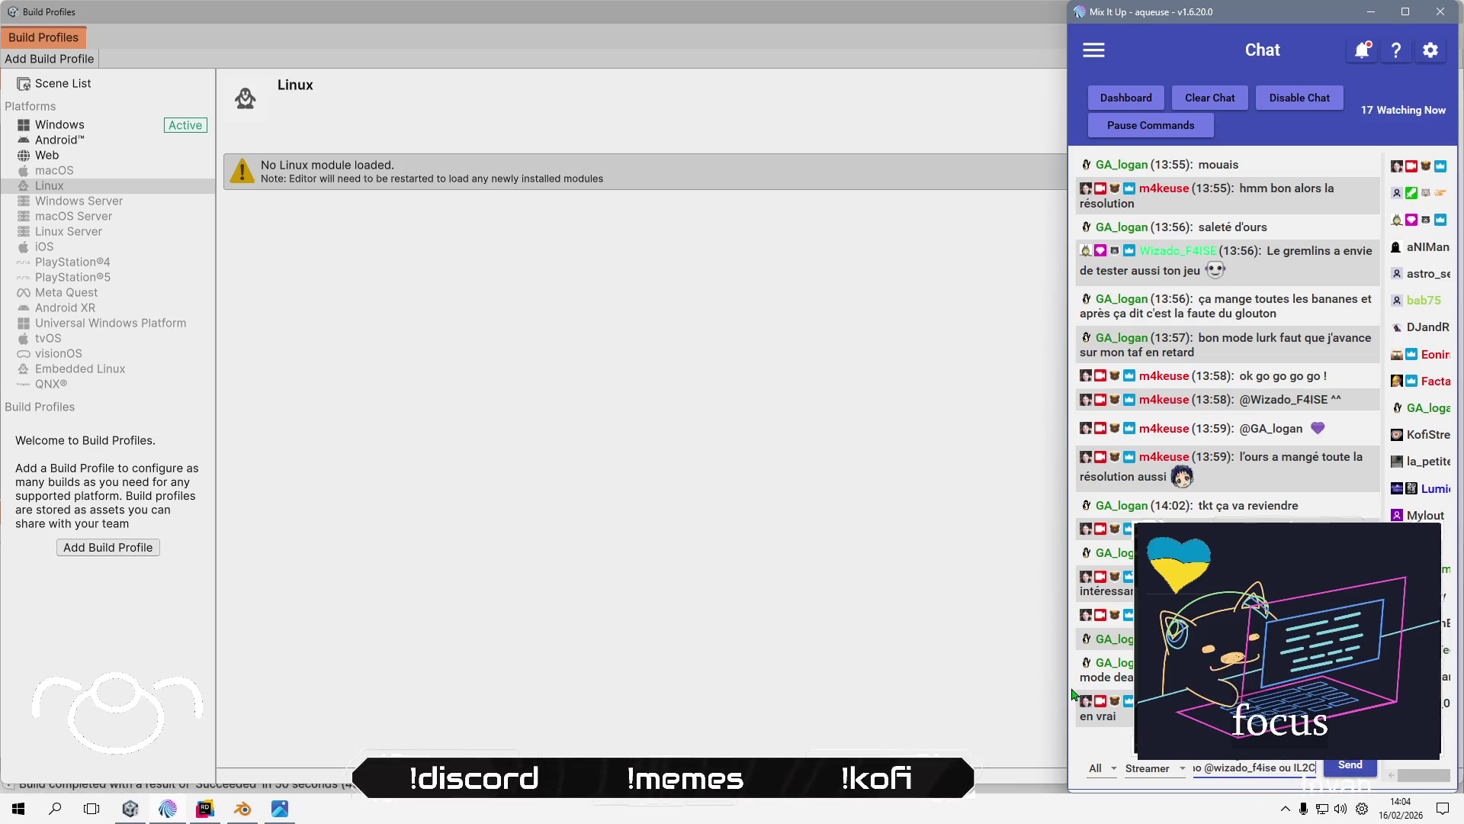
pyautogui.write('PP')
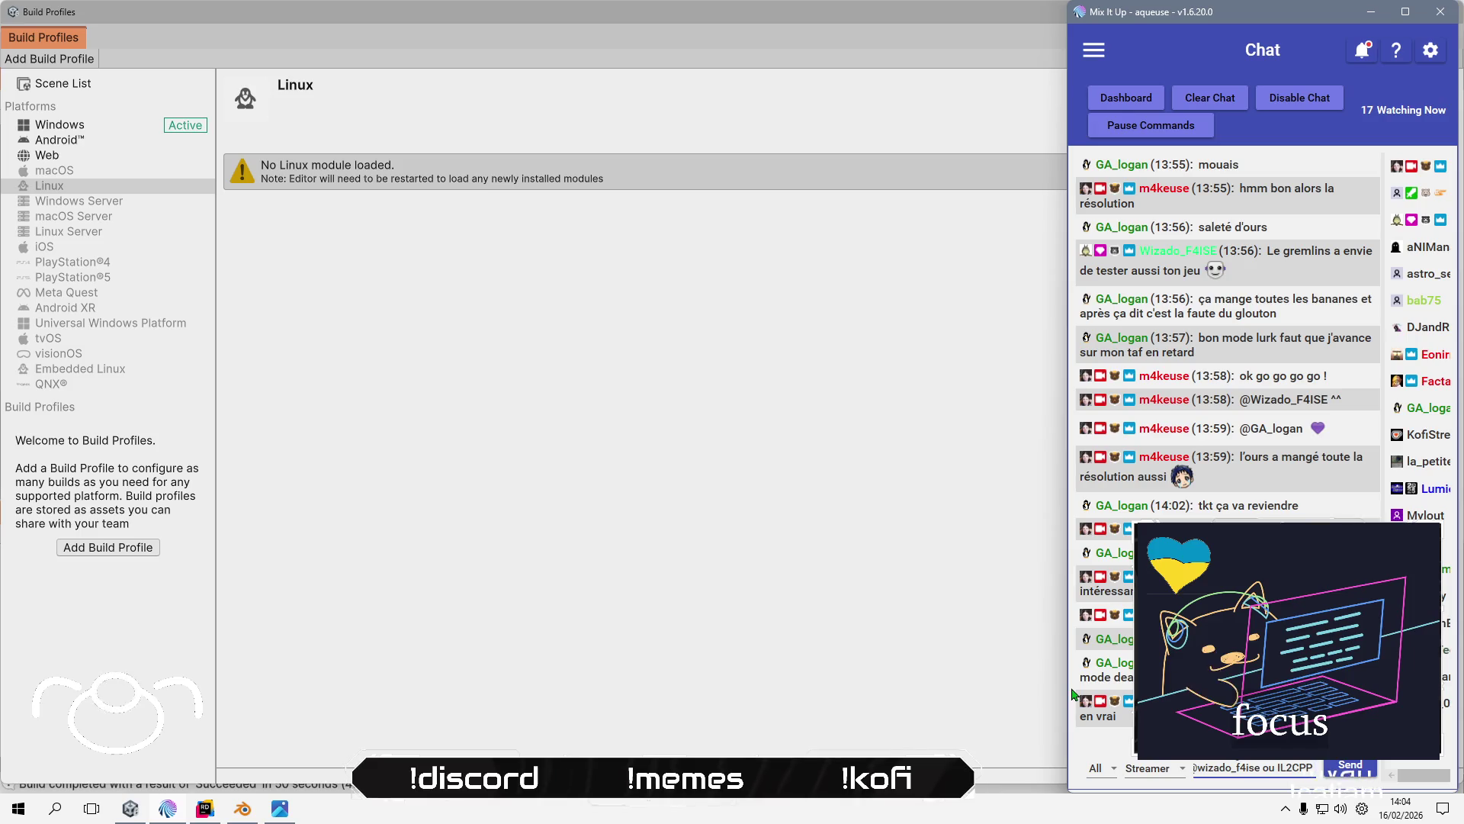
pyautogui.press('Return')
# - Send a follow-up chat message, then add Linux Build Support (IL2CPP) and install both Linux modules in Unity Hub
pyautogui.write('pour to b')
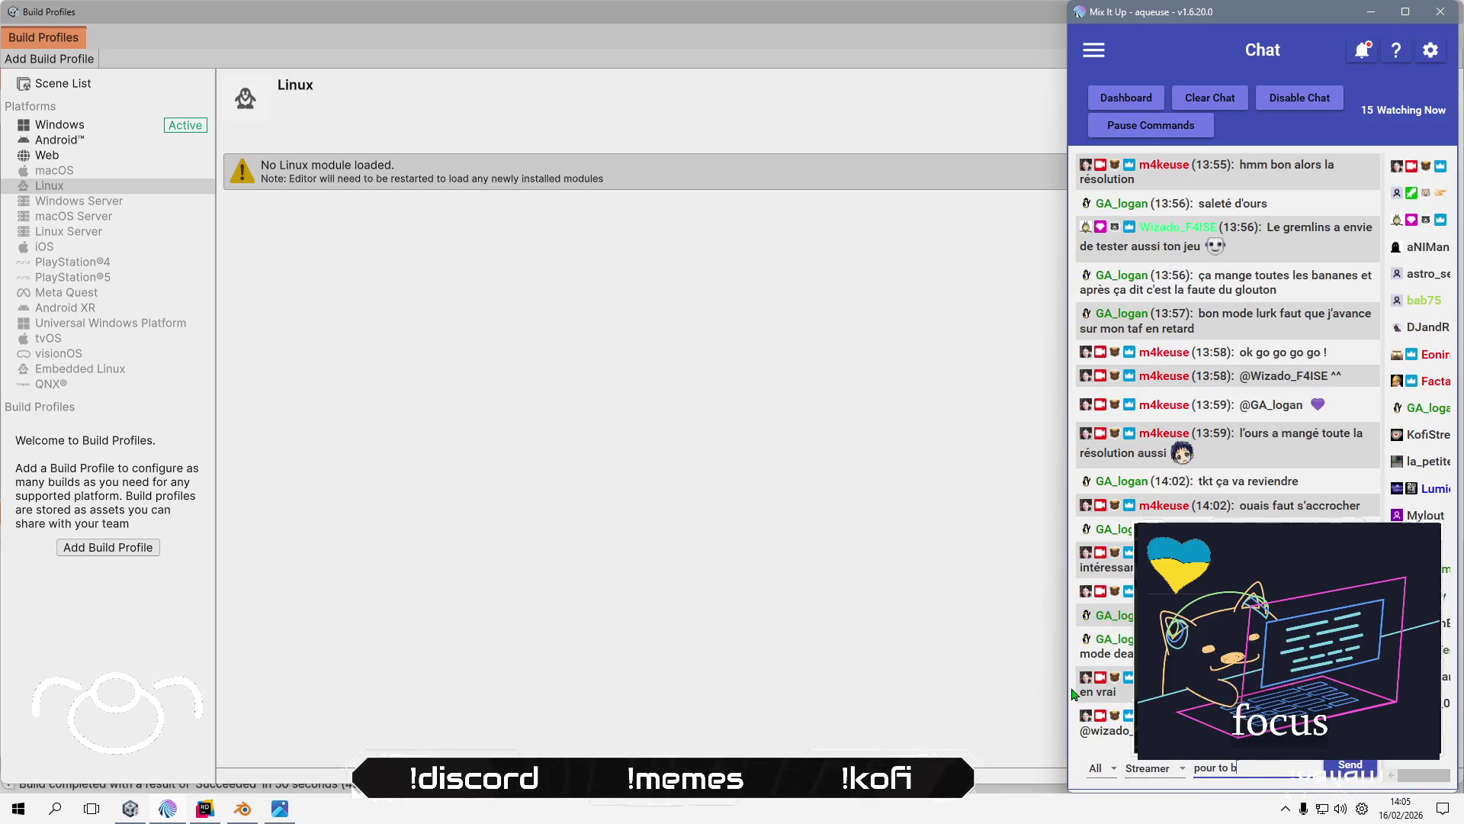
pyautogui.press('BackSpace')
pyautogui.write('n')
pyautogui.write('ld linu')
pyautogui.press('Return')
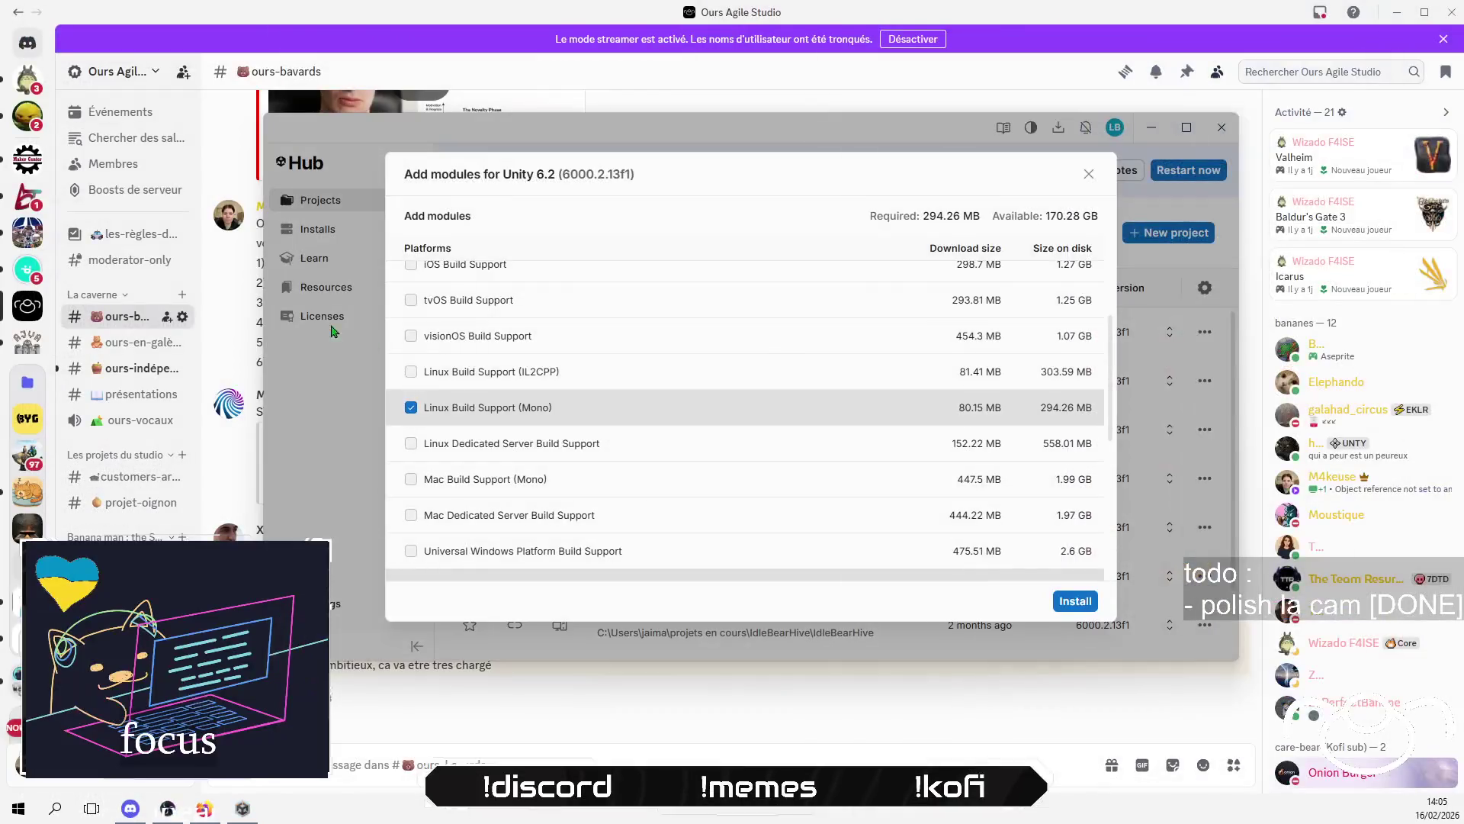
pyautogui.click(647, 374)
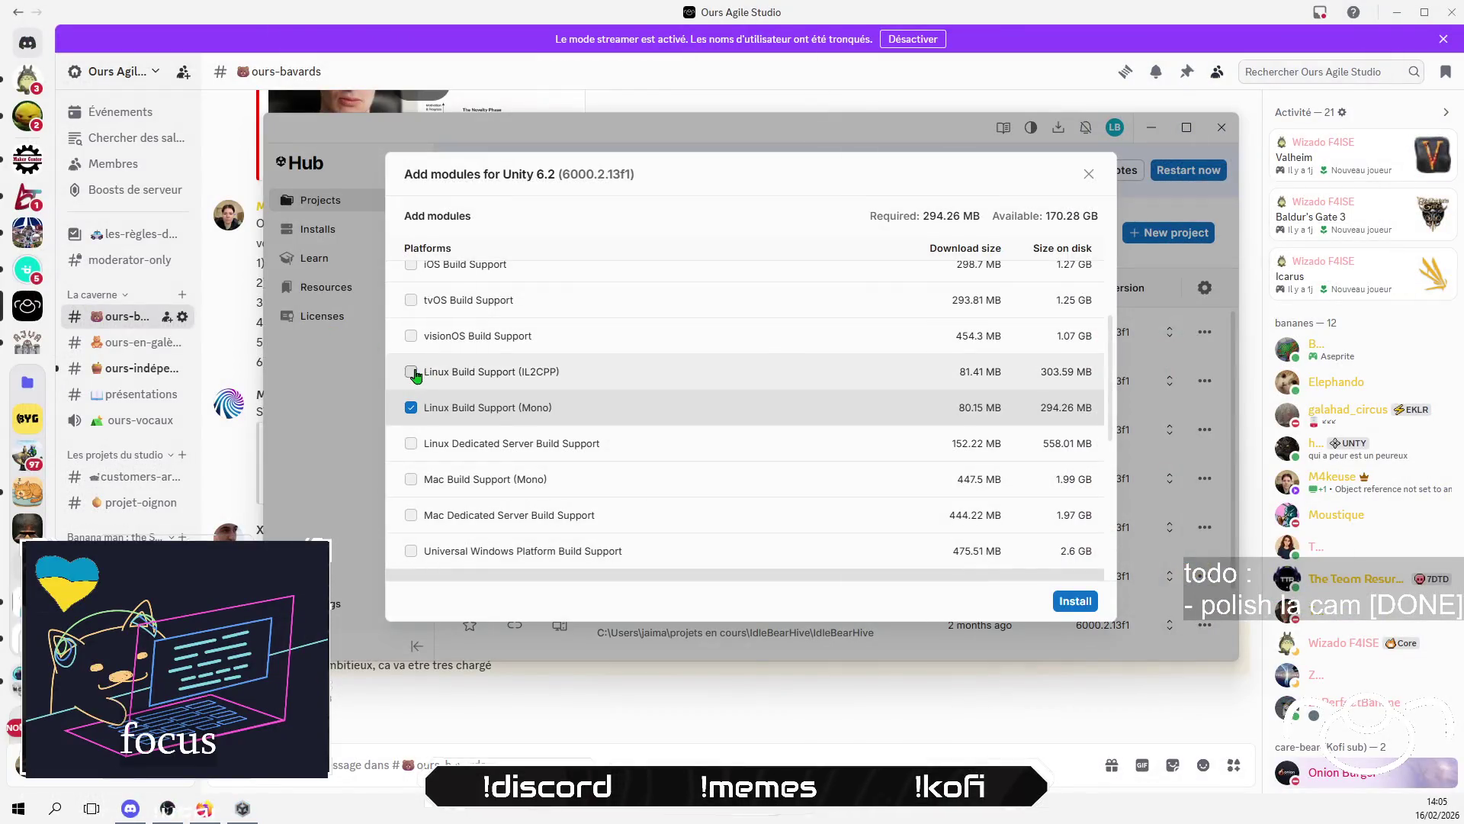
pyautogui.click(1075, 600)
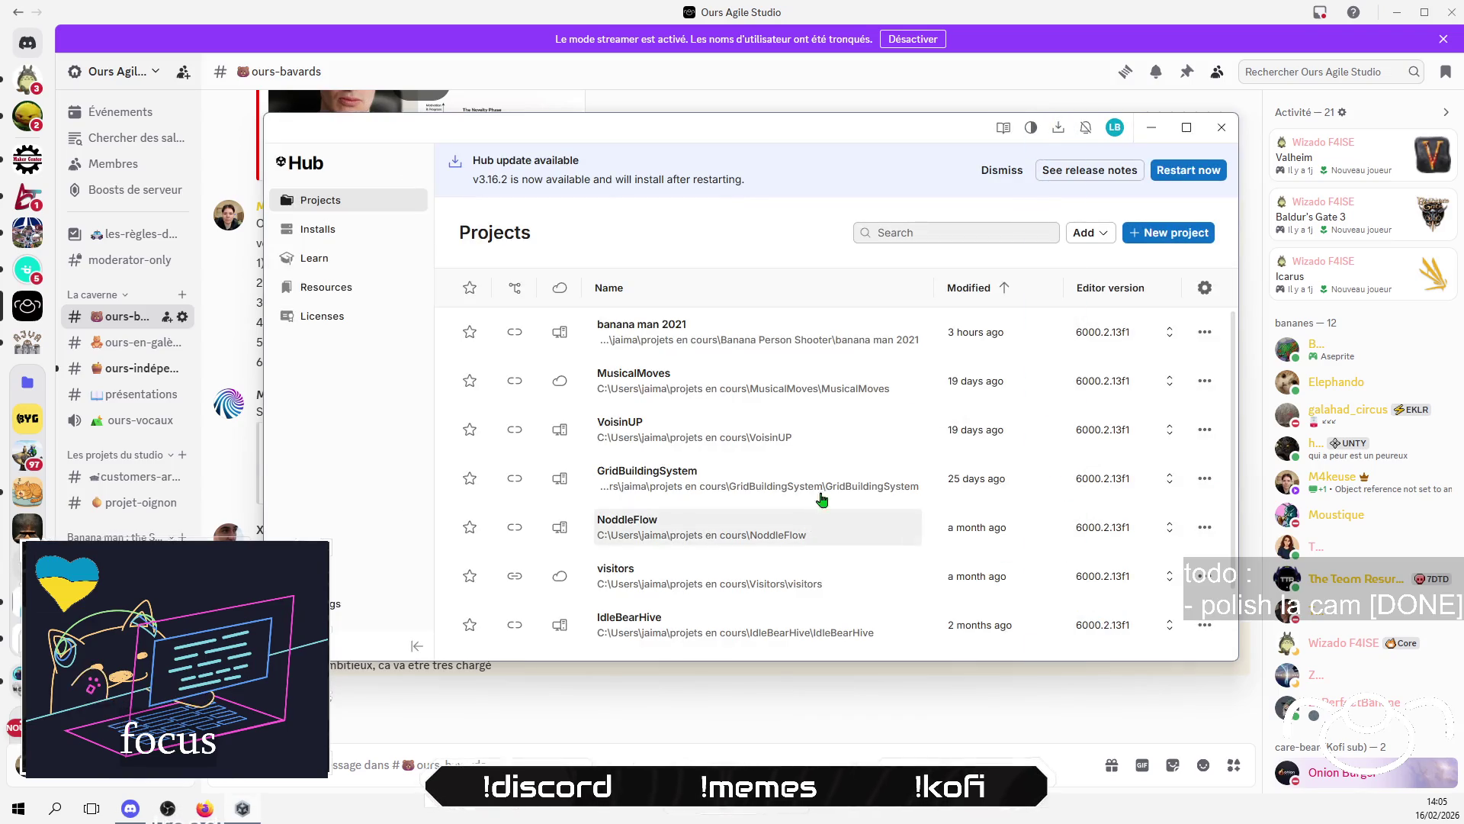
# - Confirm both Linux Build Support modules are downloading for Unity 6.2, then launch File Explorer
pyautogui.click(1059, 128)
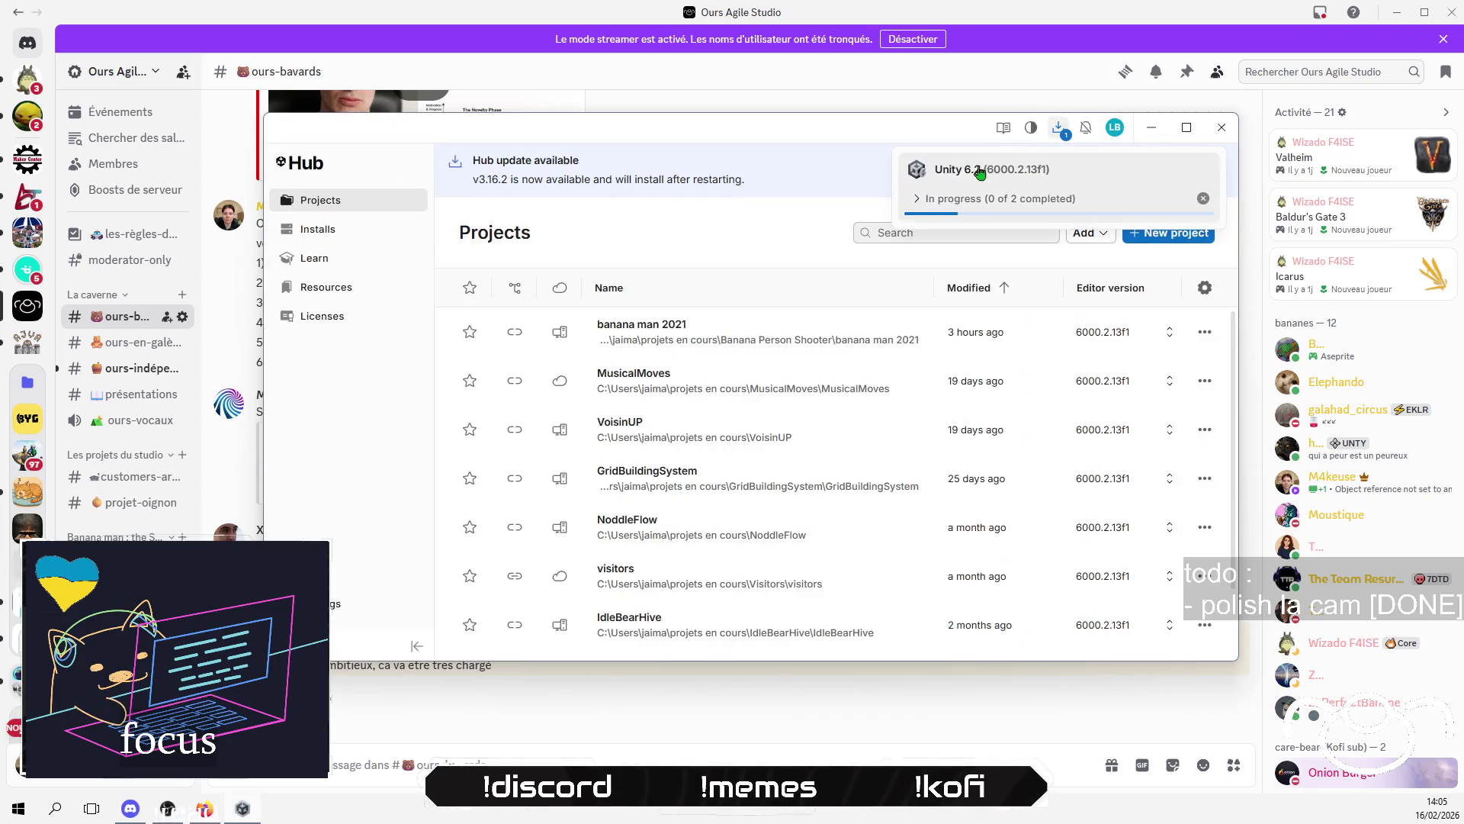
pyautogui.click(941, 201)
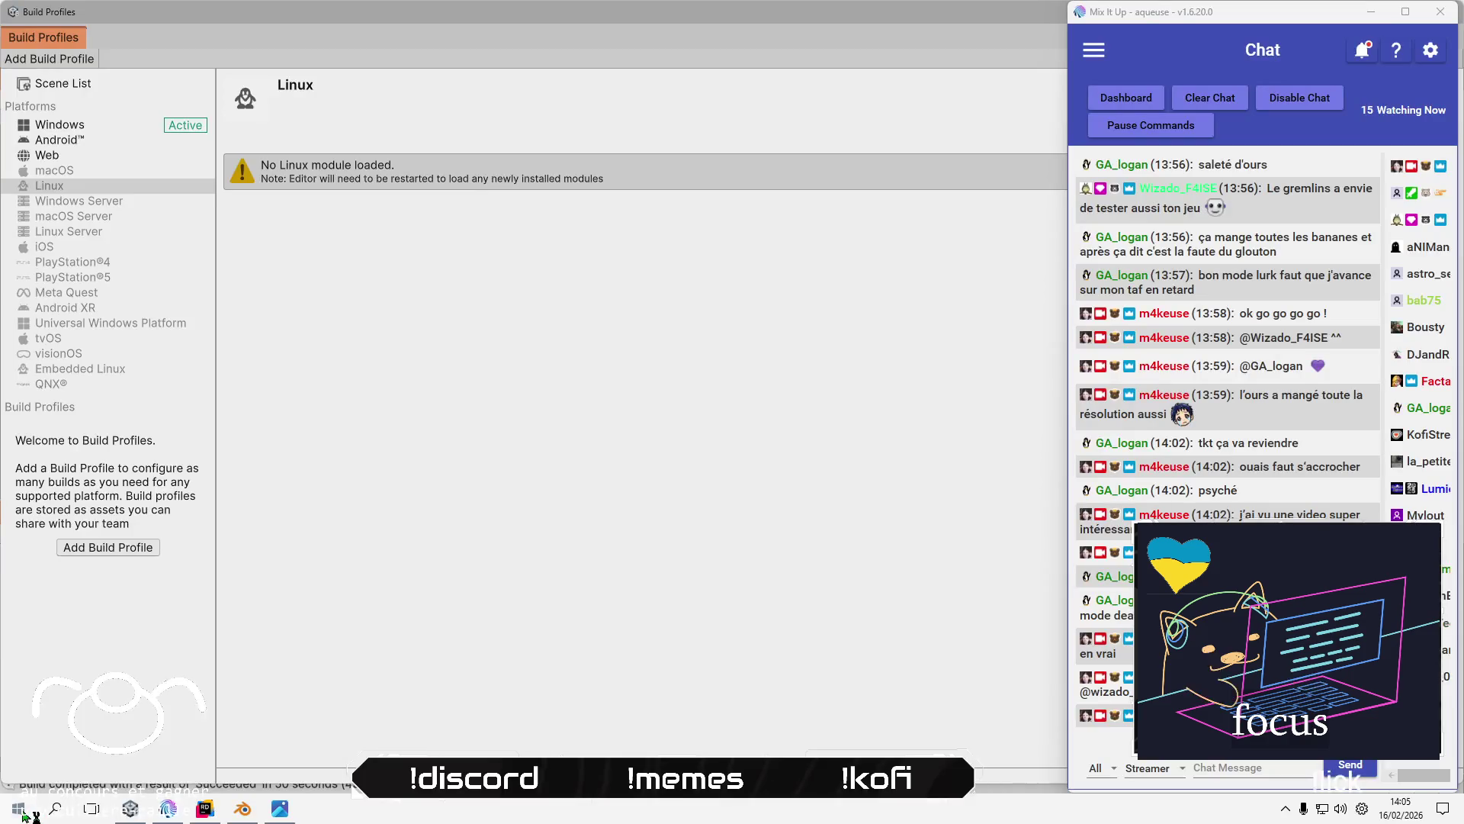
pyautogui.click(19, 808)
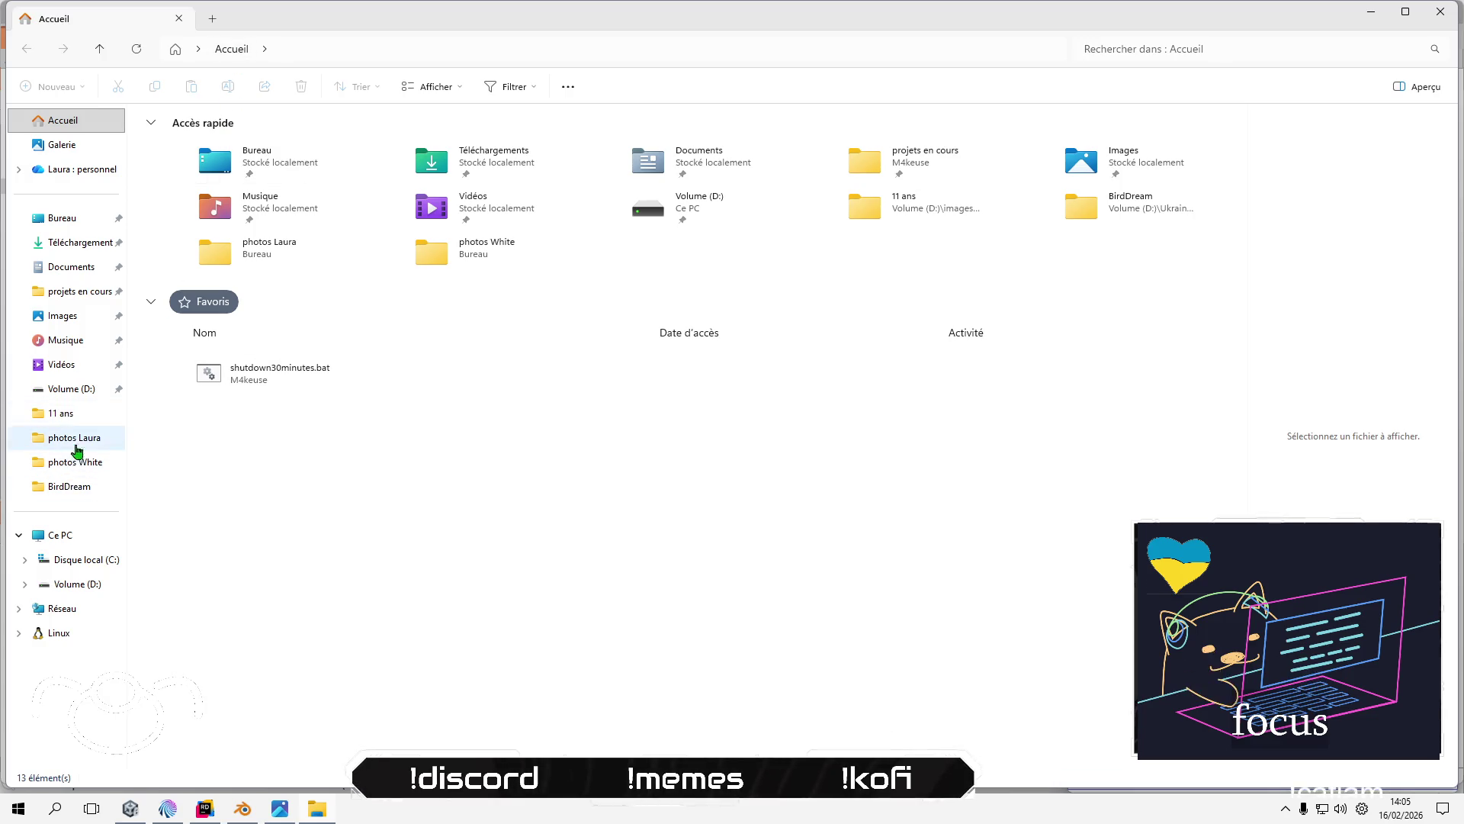
# - Browse to projets en cours > Banana Person Shooter > banana man 2021 and check the Builds folder
pyautogui.click(73, 290)
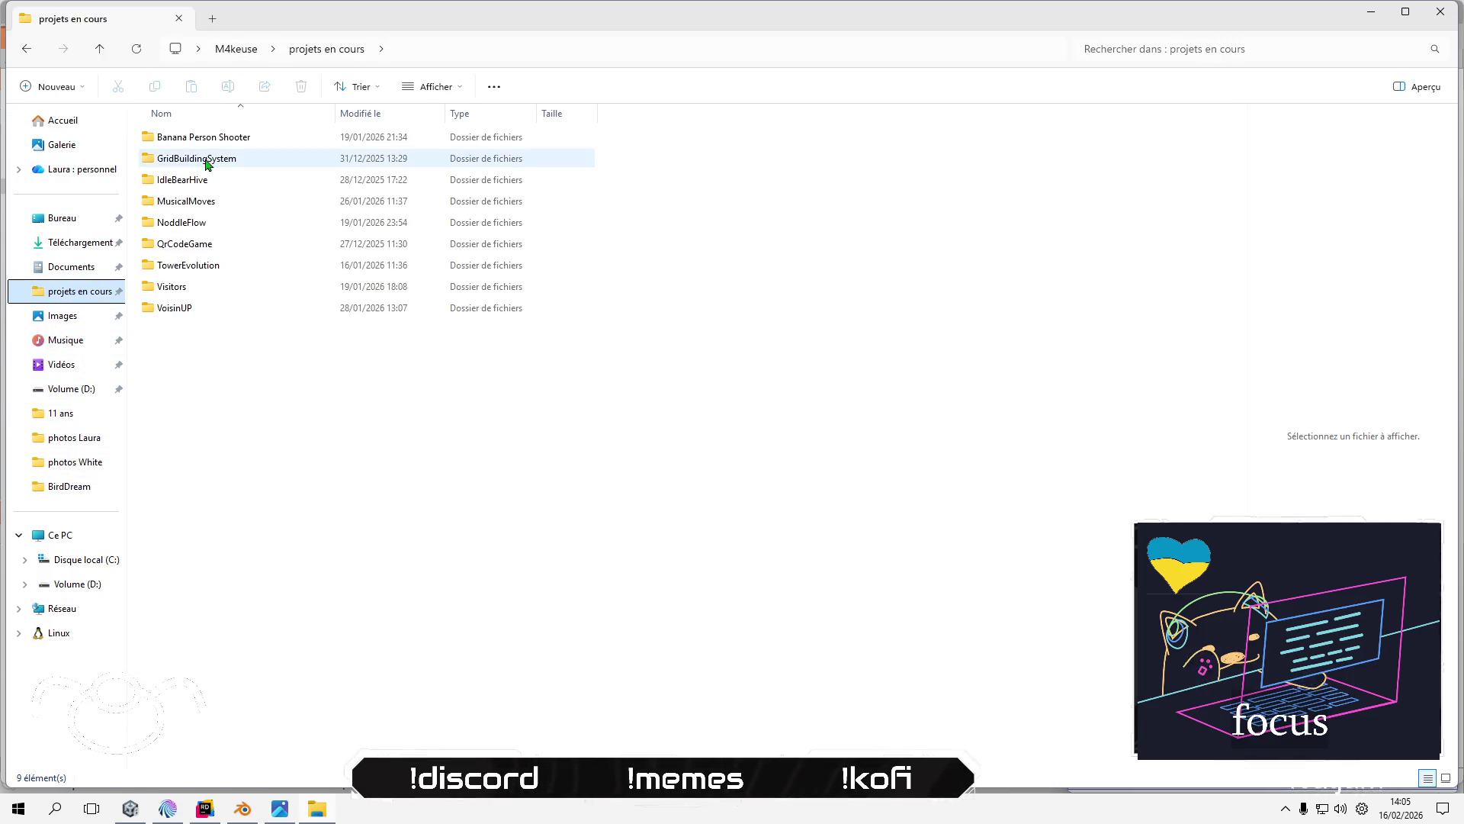
pyautogui.doubleClick(248, 149)
pyautogui.doubleClick(245, 144)
pyautogui.doubleClick(231, 179)
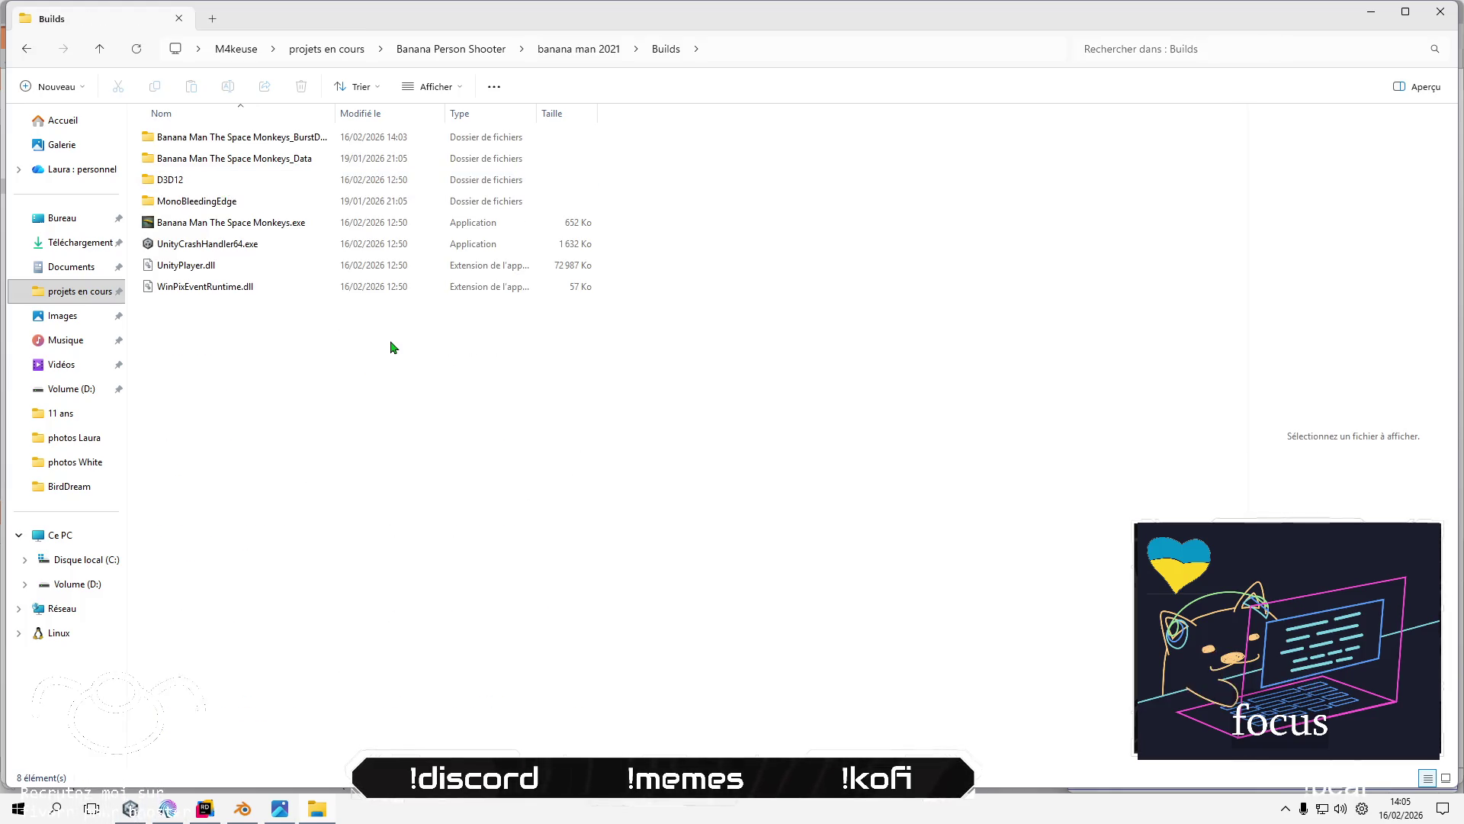
pyautogui.click(562, 51)
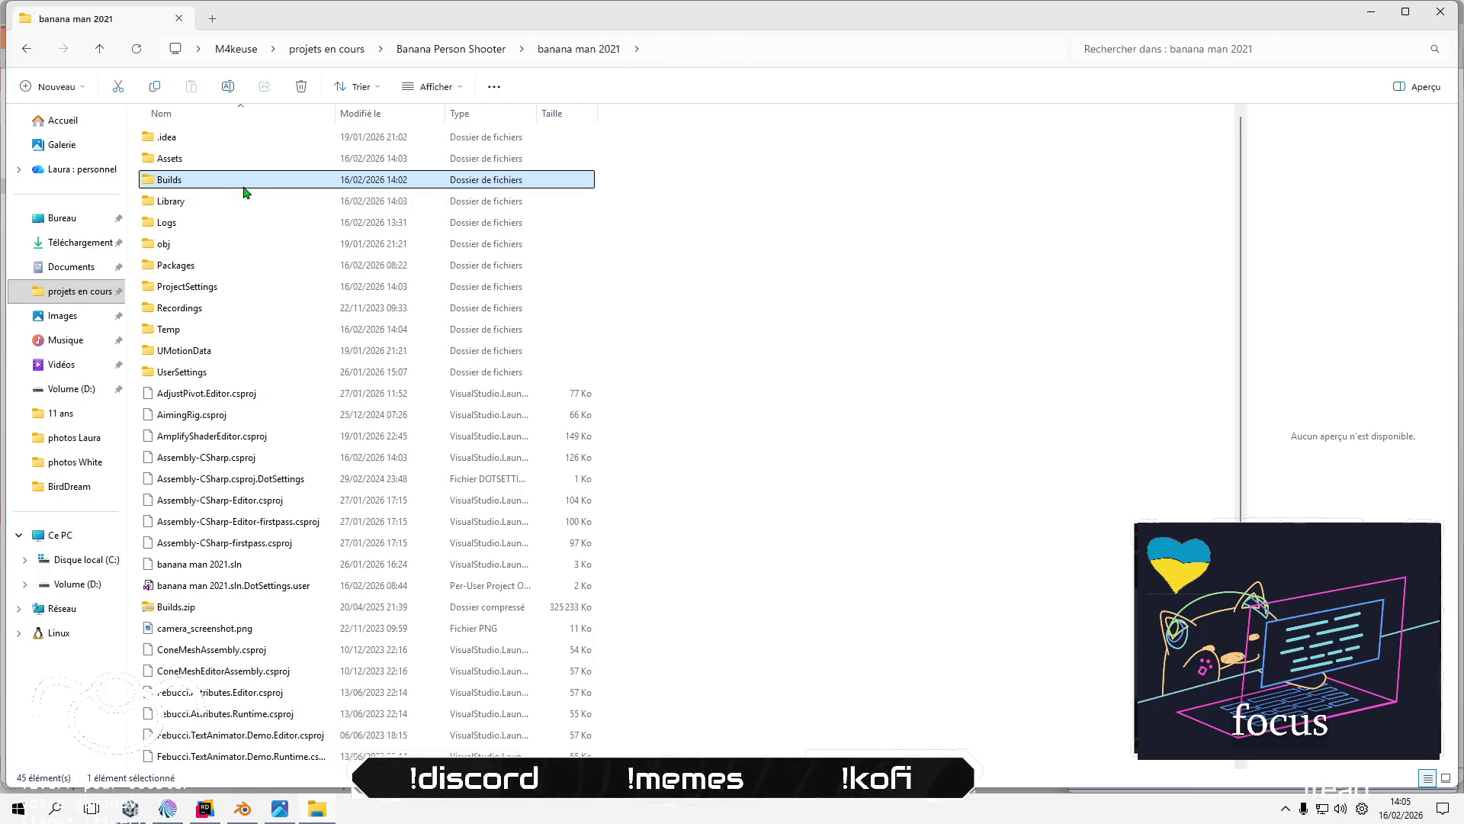
# - Rename Builds to Build_windows and open Banana Person Shooter's builds folder
pyautogui.press('F2')
pyautogui.write('Build_')
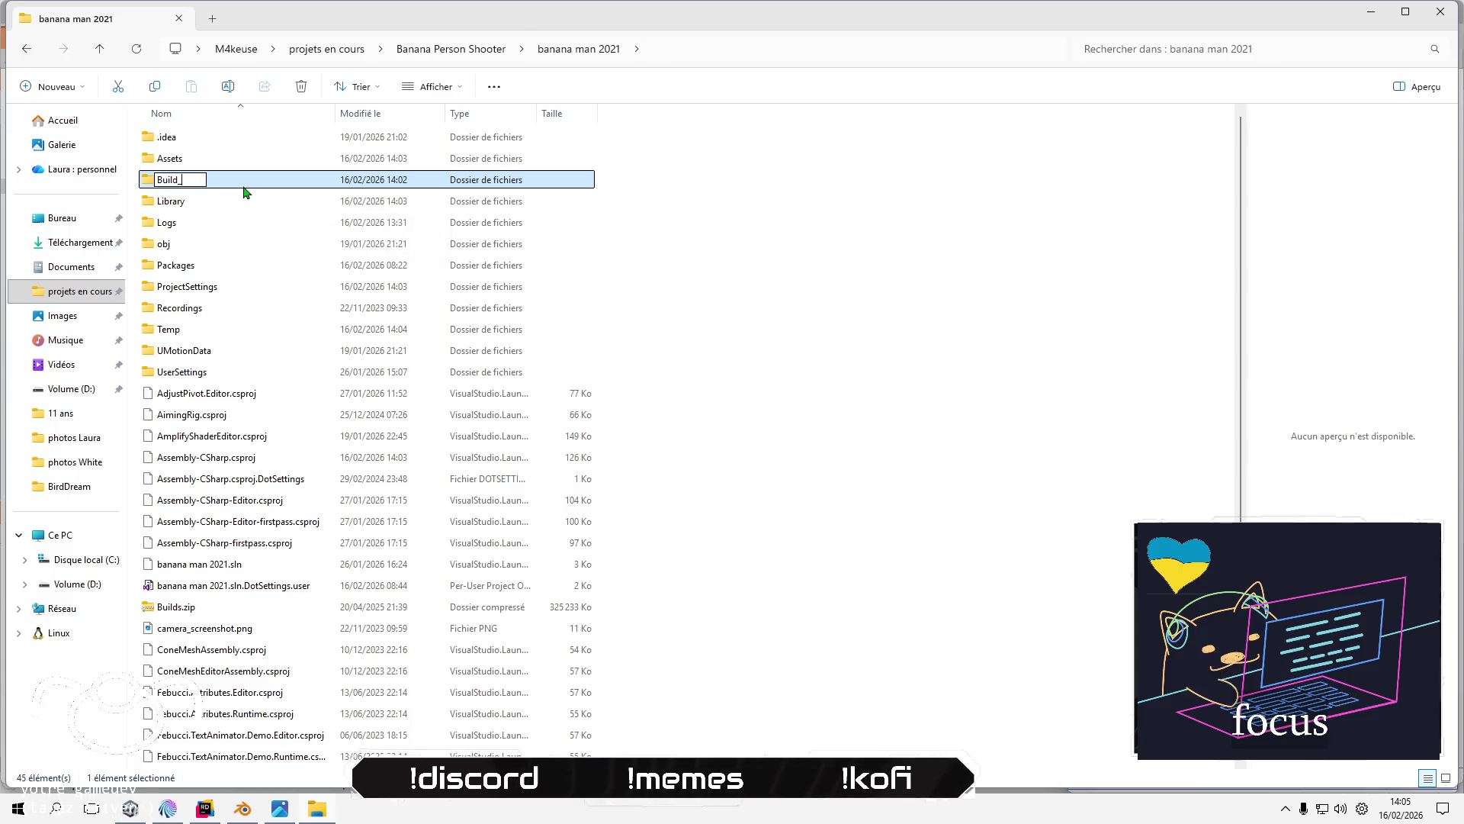
pyautogui.write('windows')
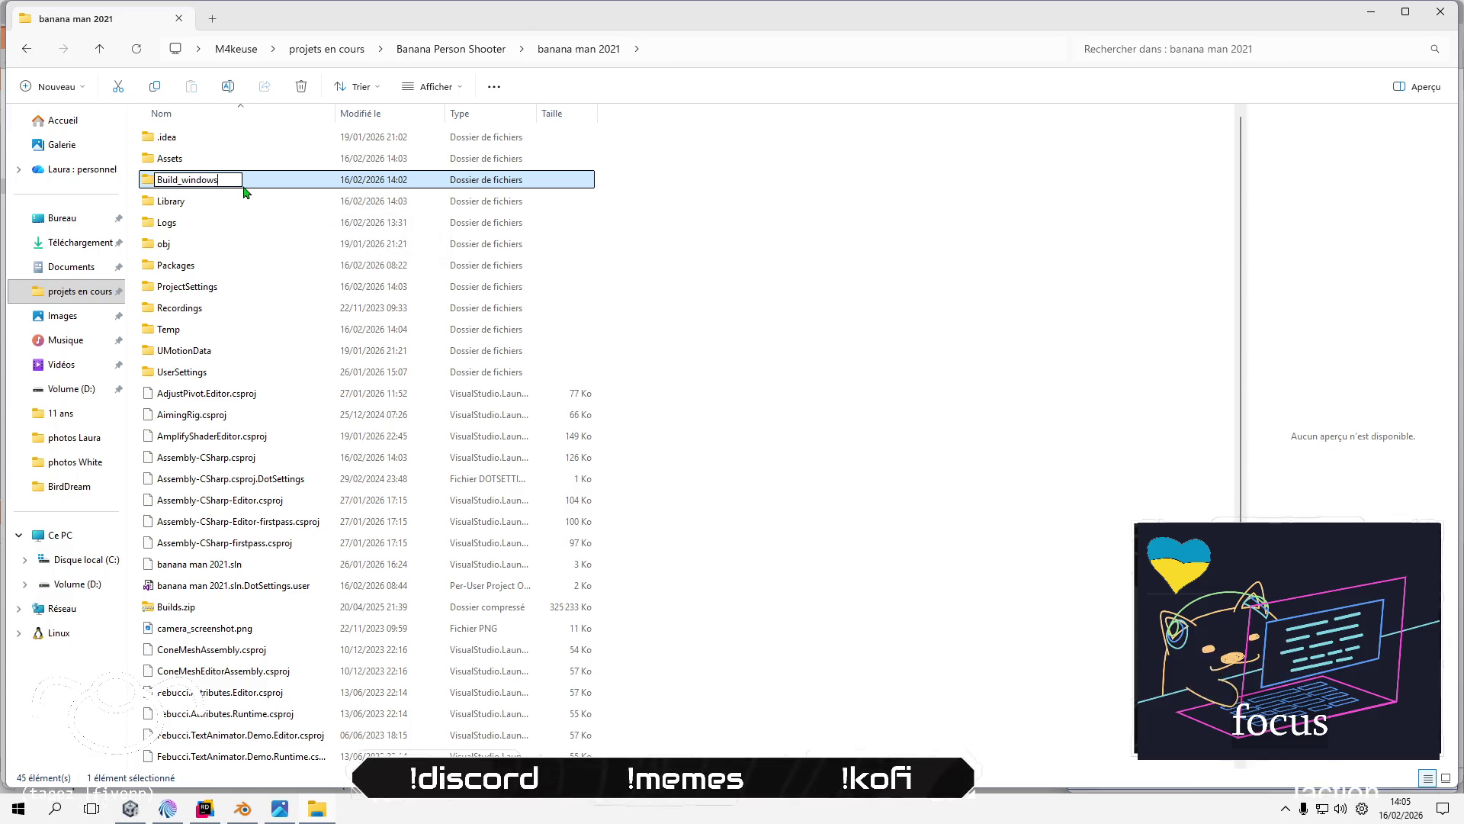
pyautogui.press('Return')
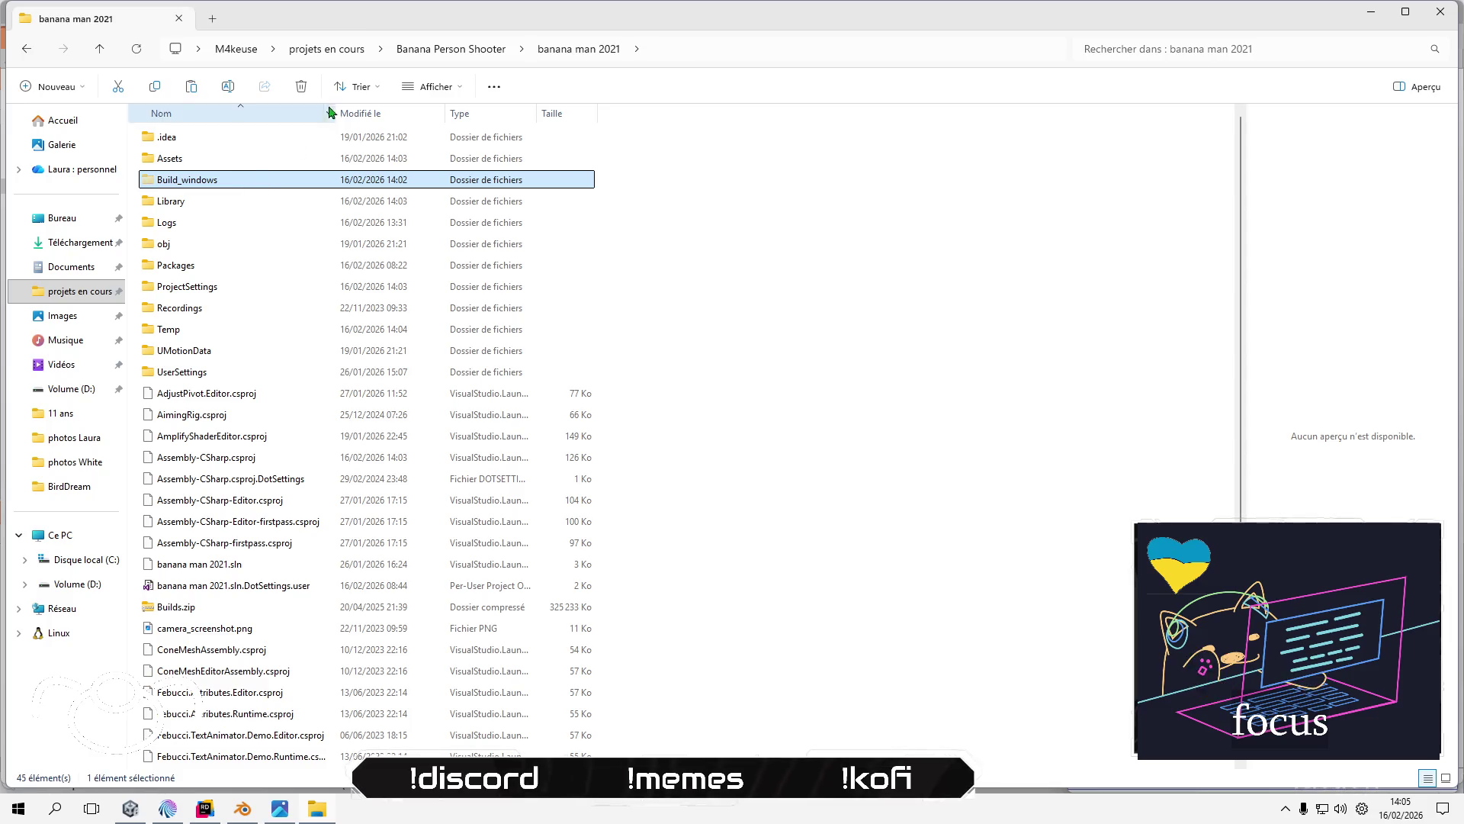
pyautogui.click(450, 49)
pyautogui.doubleClick(224, 186)
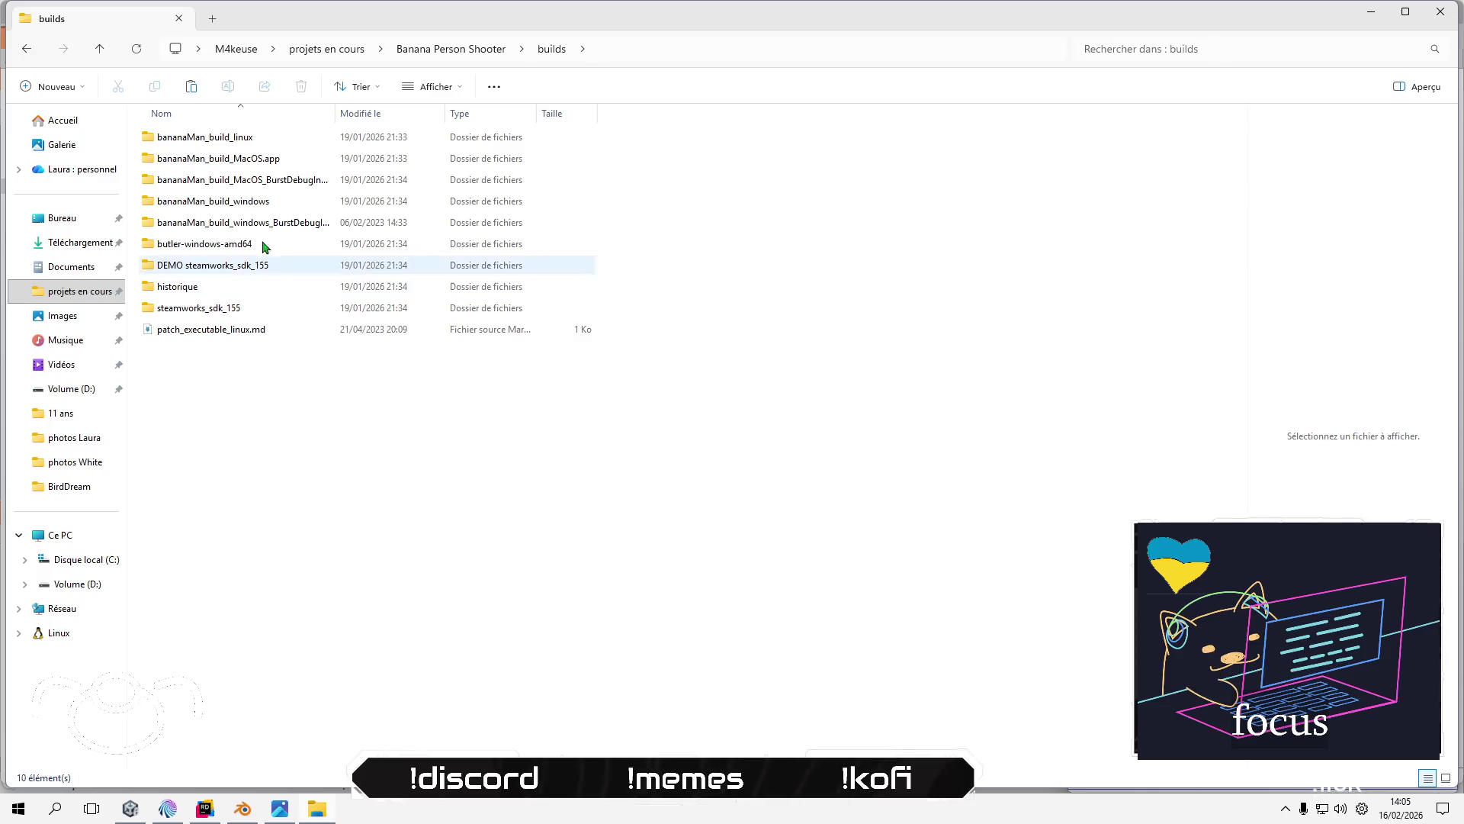
# - Delete the two old Windows build folders in builds and paste in Build_windows
pyautogui.click(265, 200)
pyautogui.keyDown('ctrl'); pyautogui.click(266, 222); pyautogui.keyUp('ctrl')
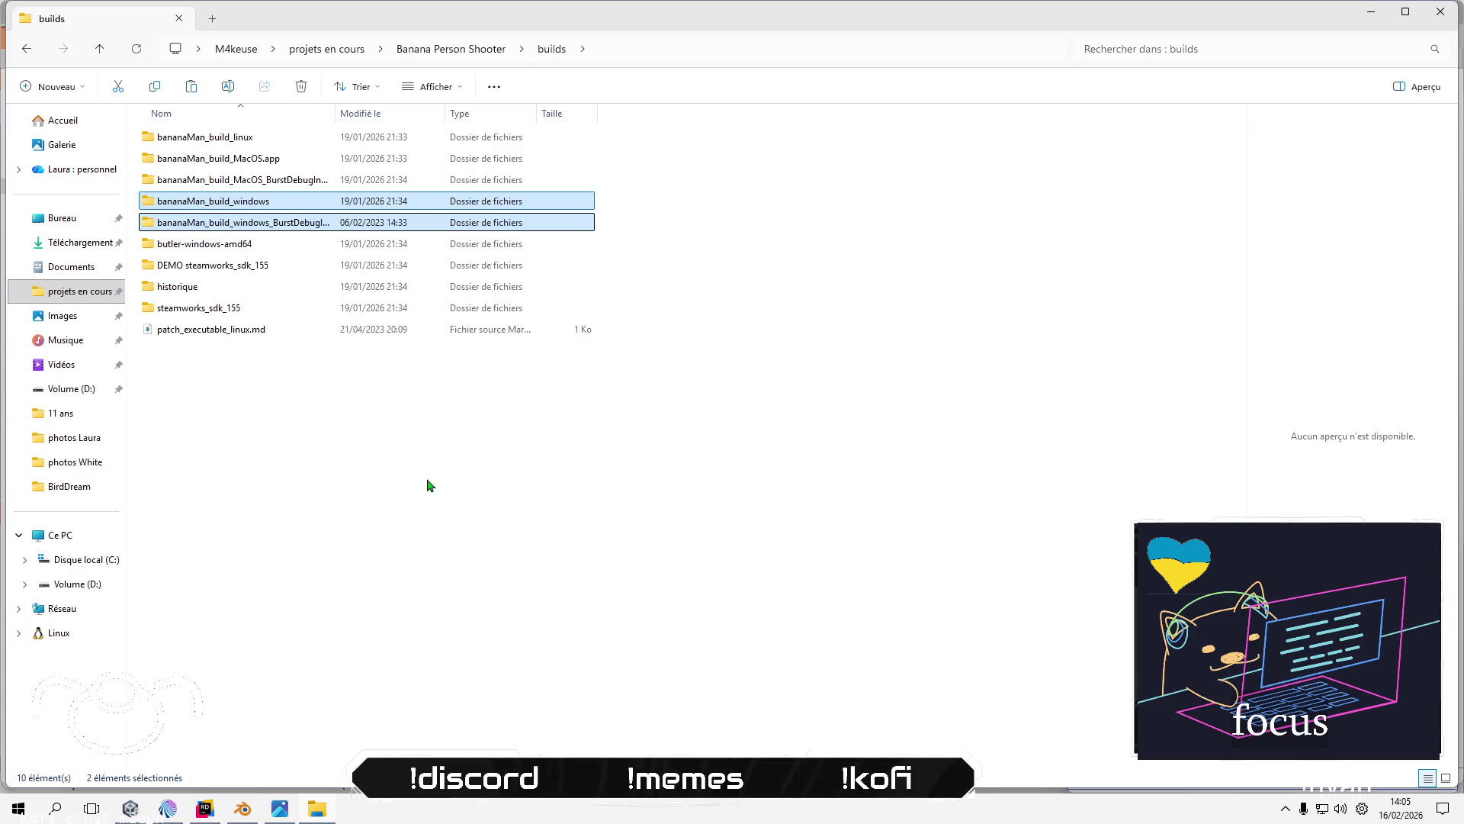
pyautogui.press('Delete')
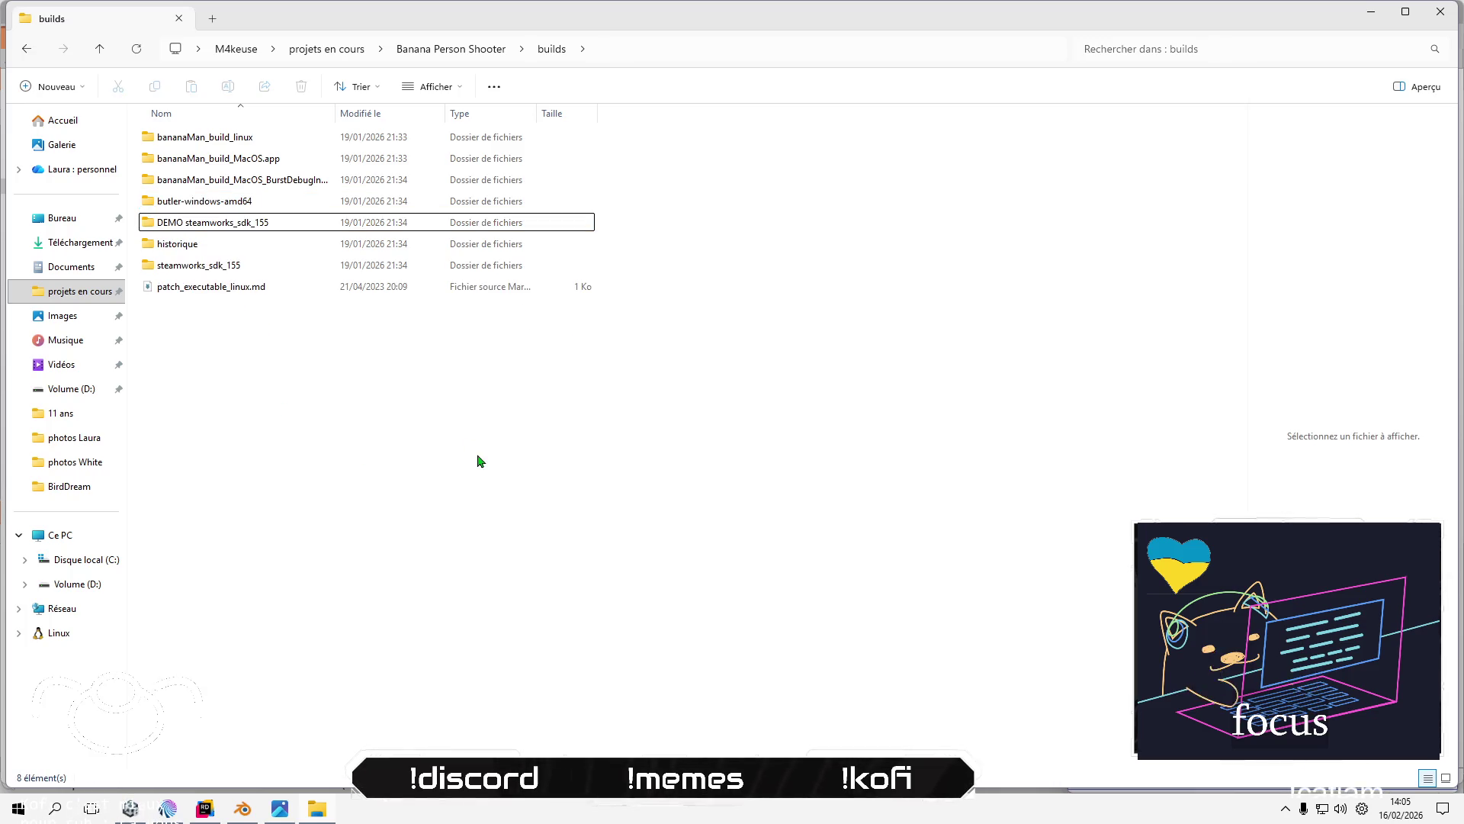
pyautogui.hotkey('ctrl', 'v')
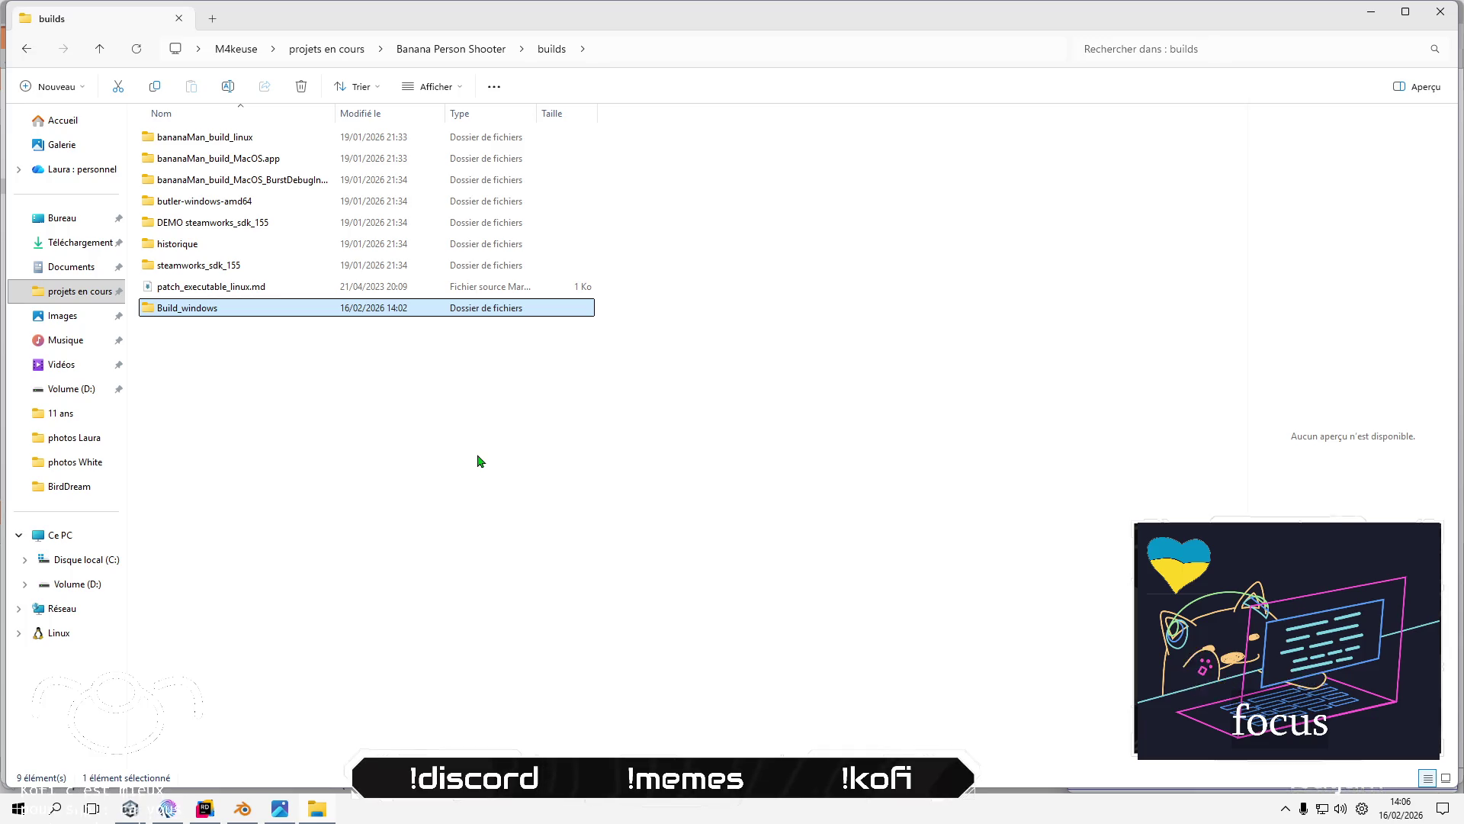
pyautogui.click(365, 402)
pyautogui.doubleClick(280, 314)
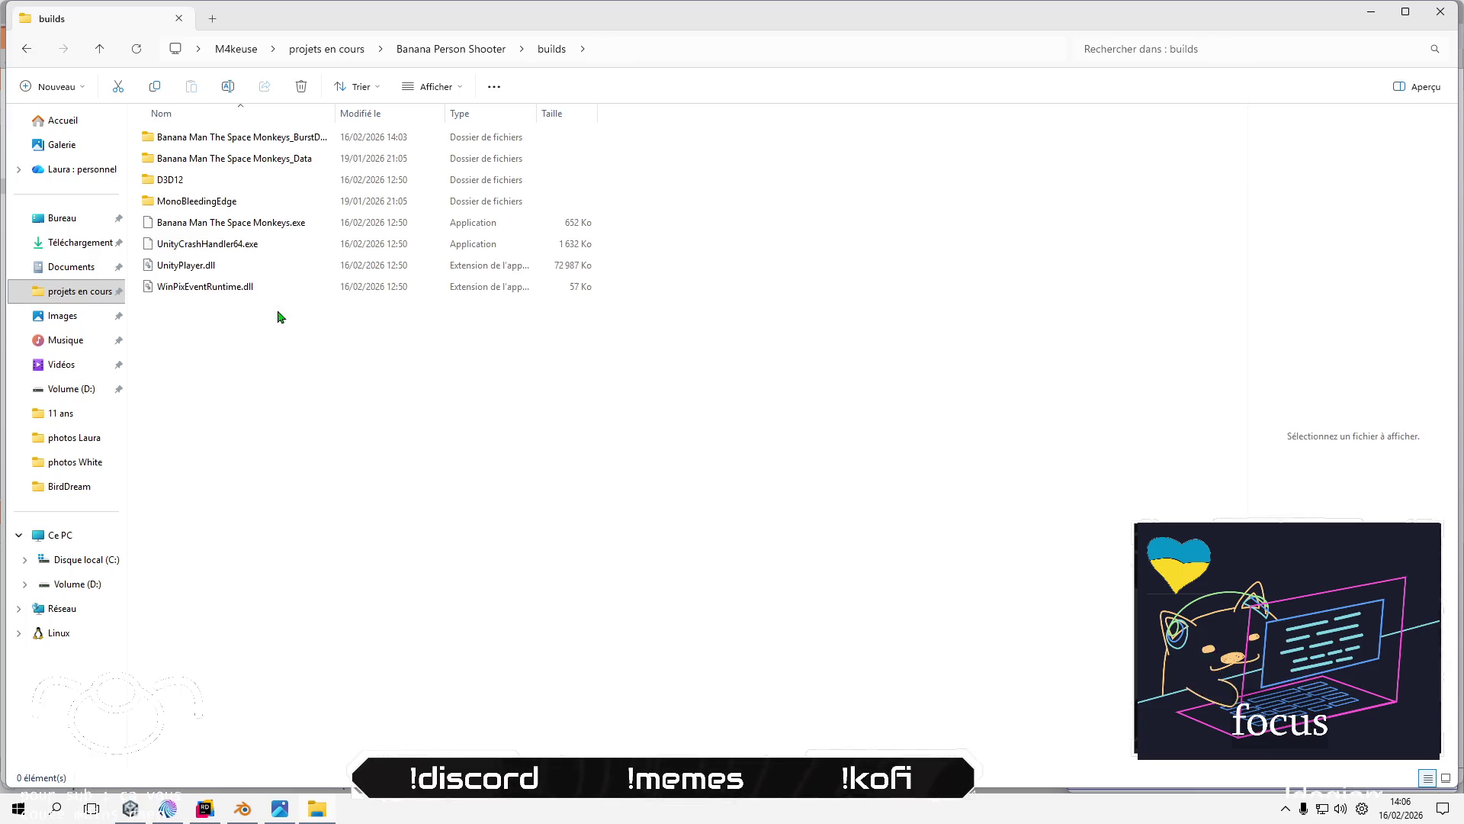
pyautogui.click(559, 50)
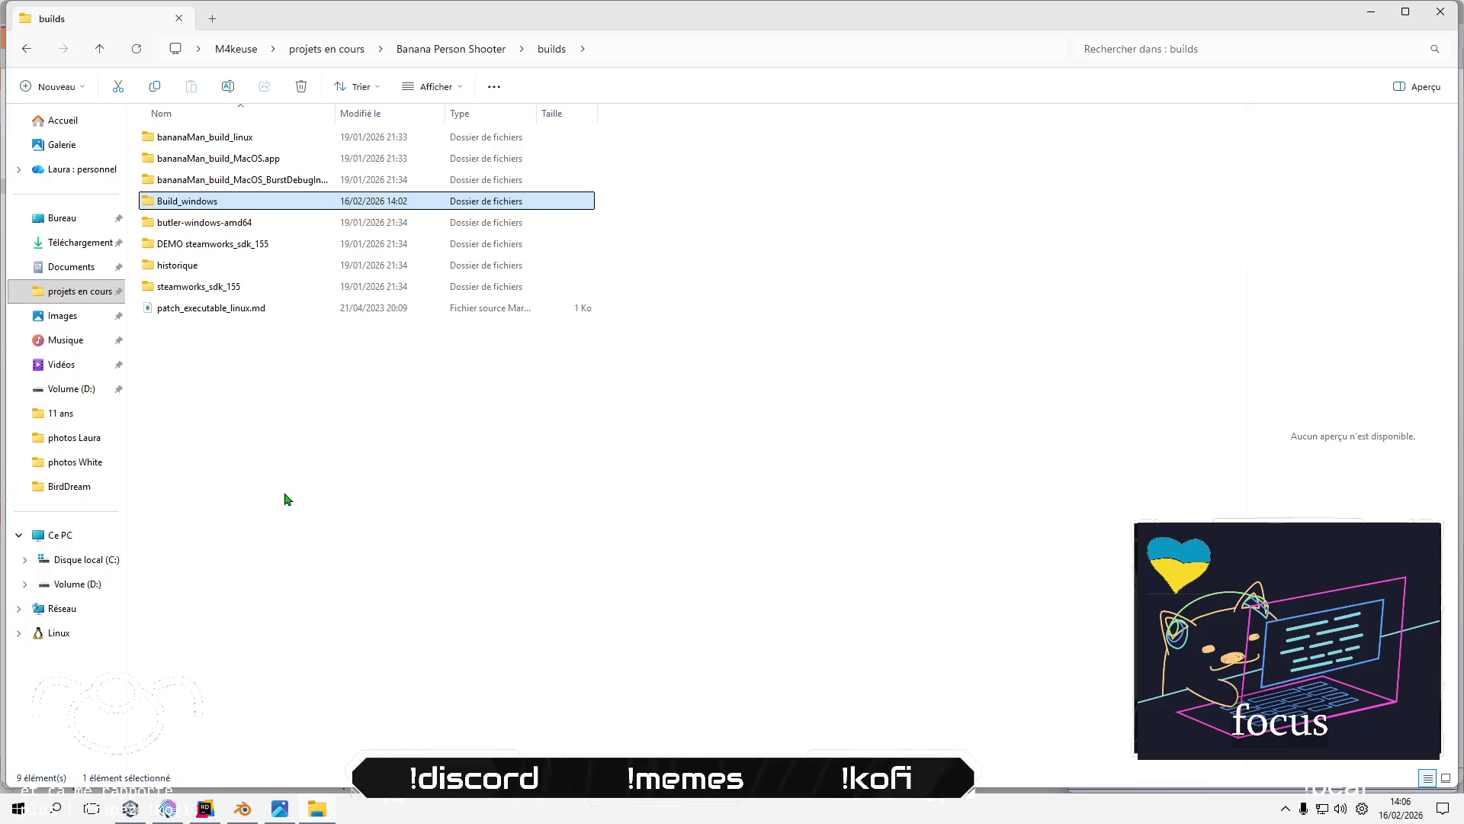
# - Rename the pasted Build_windows folder to bananaMan_build_windows
pyautogui.press('F2')
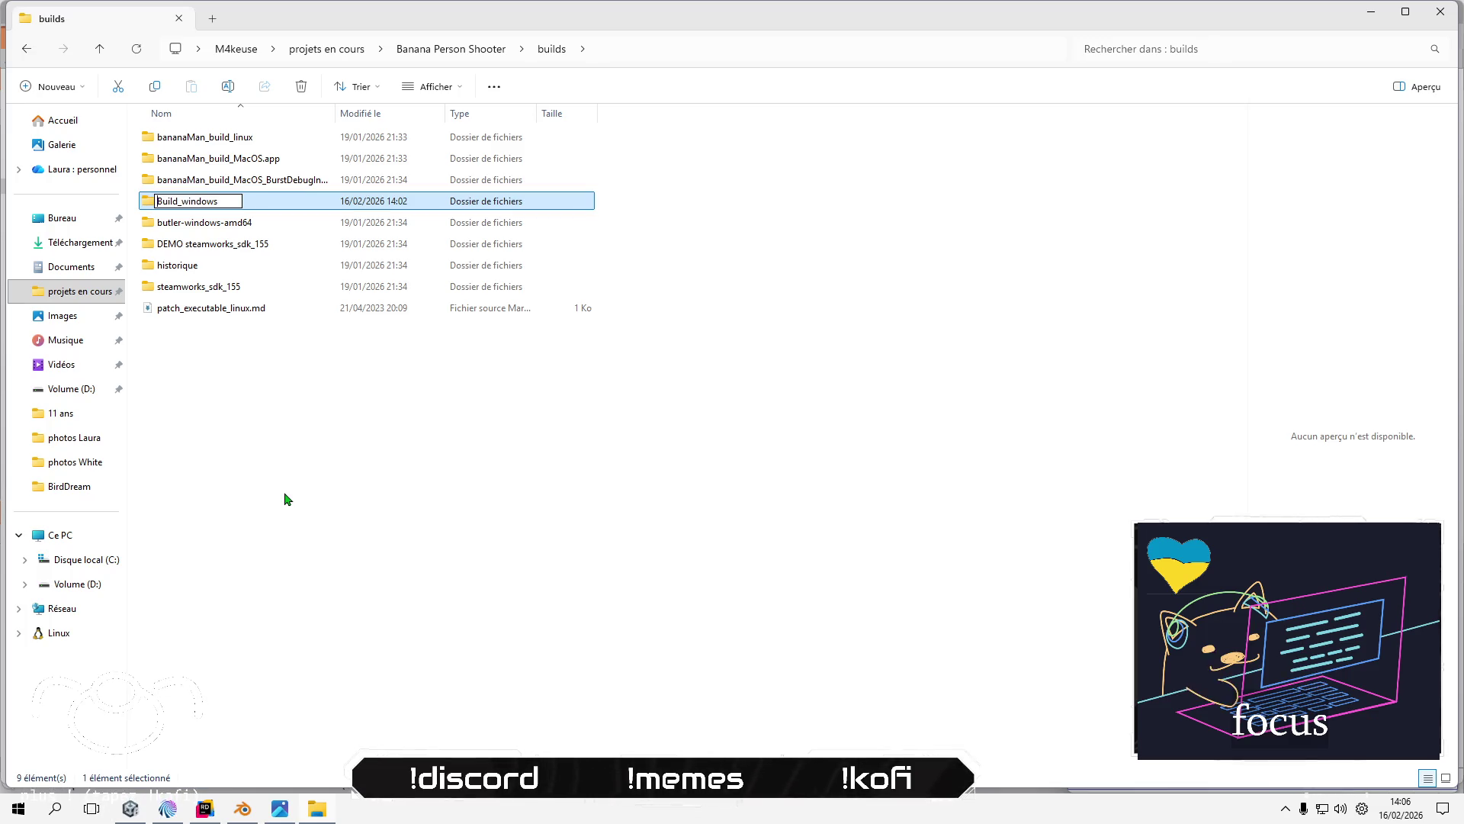
pyautogui.write('bananaMan')
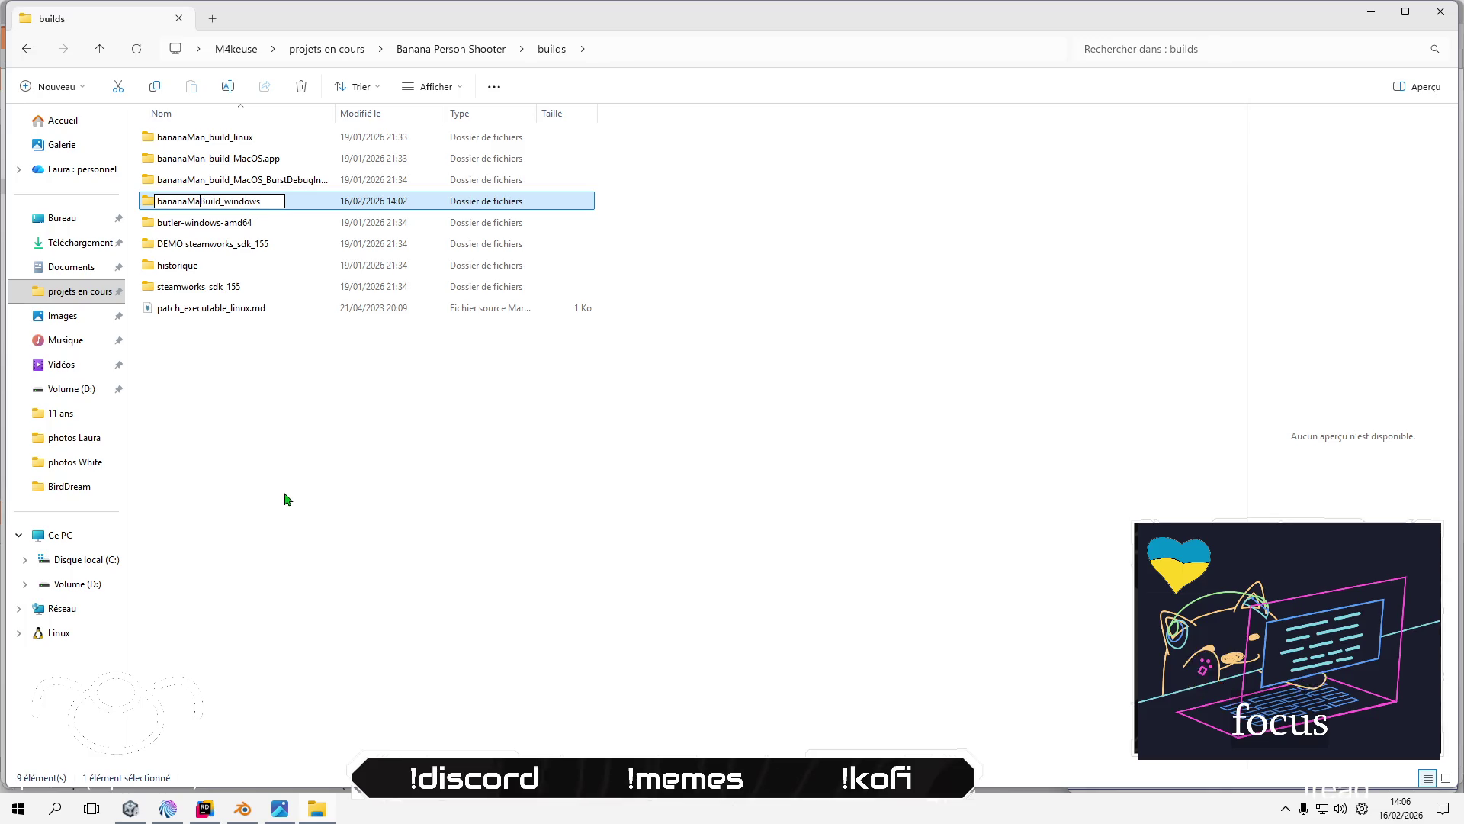
pyautogui.write('_')
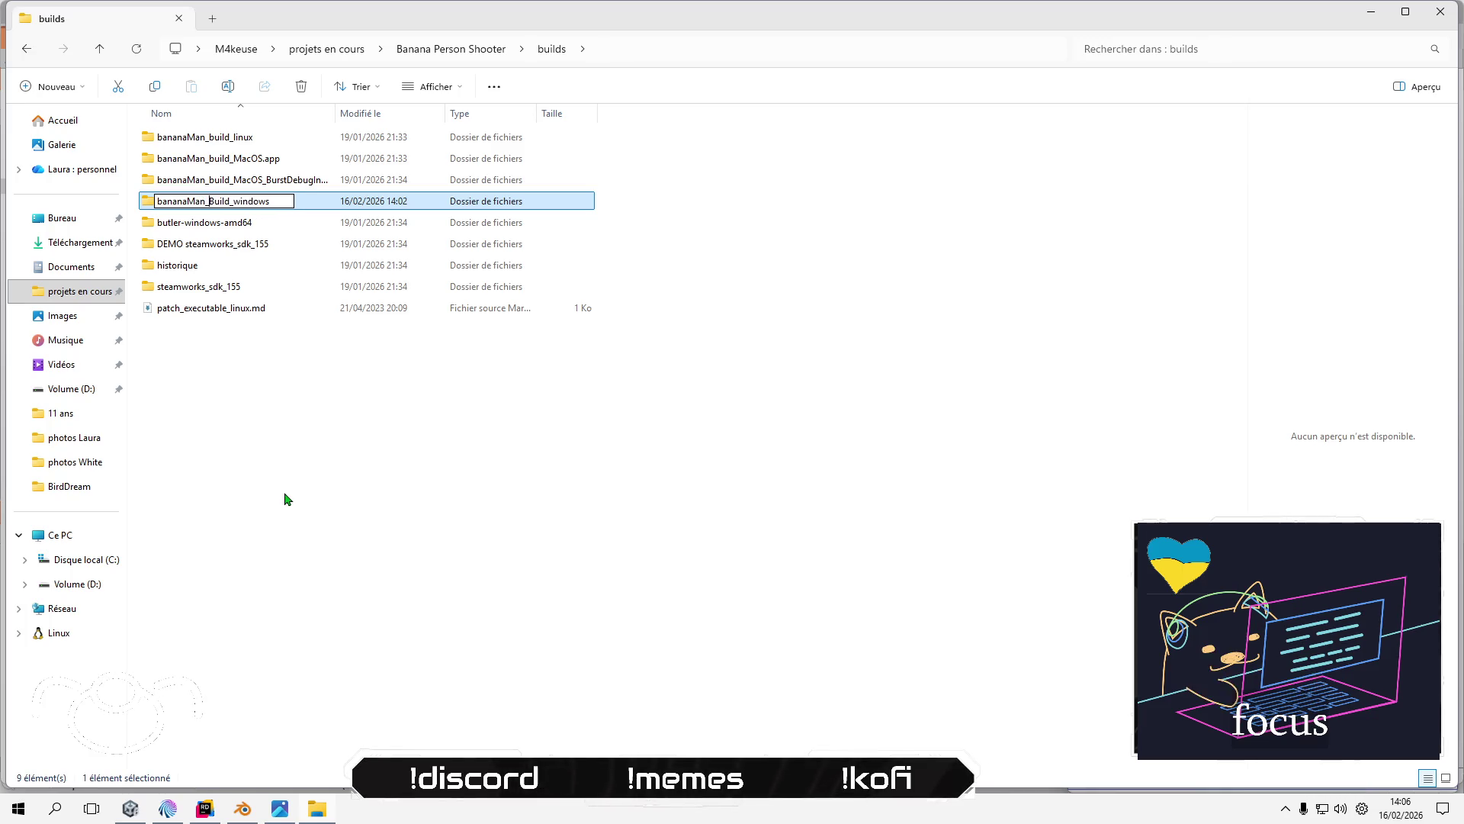
pyautogui.press('BackSpace')
pyautogui.write('b')
pyautogui.press('Return')
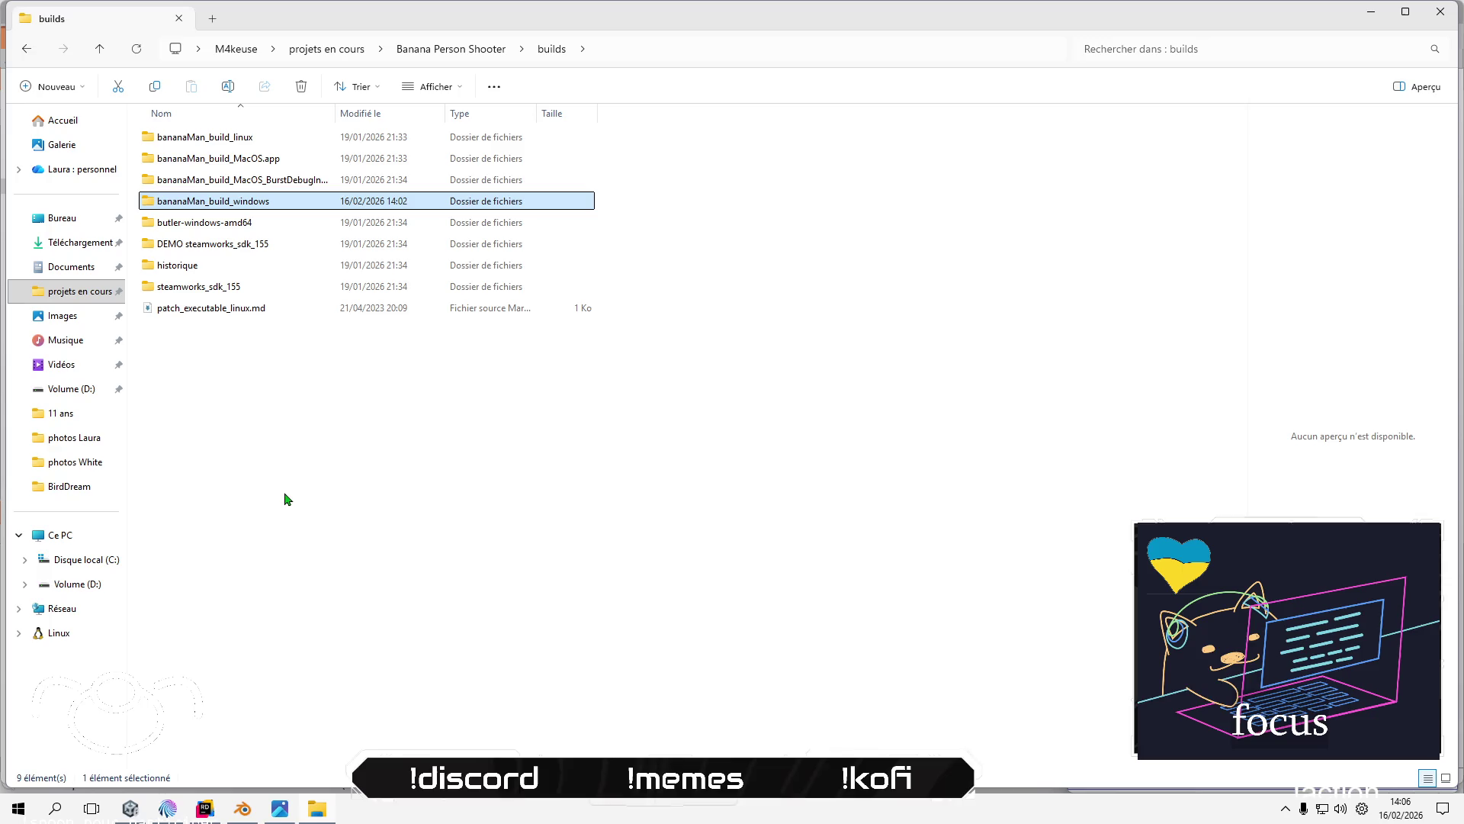
pyautogui.click(294, 481)
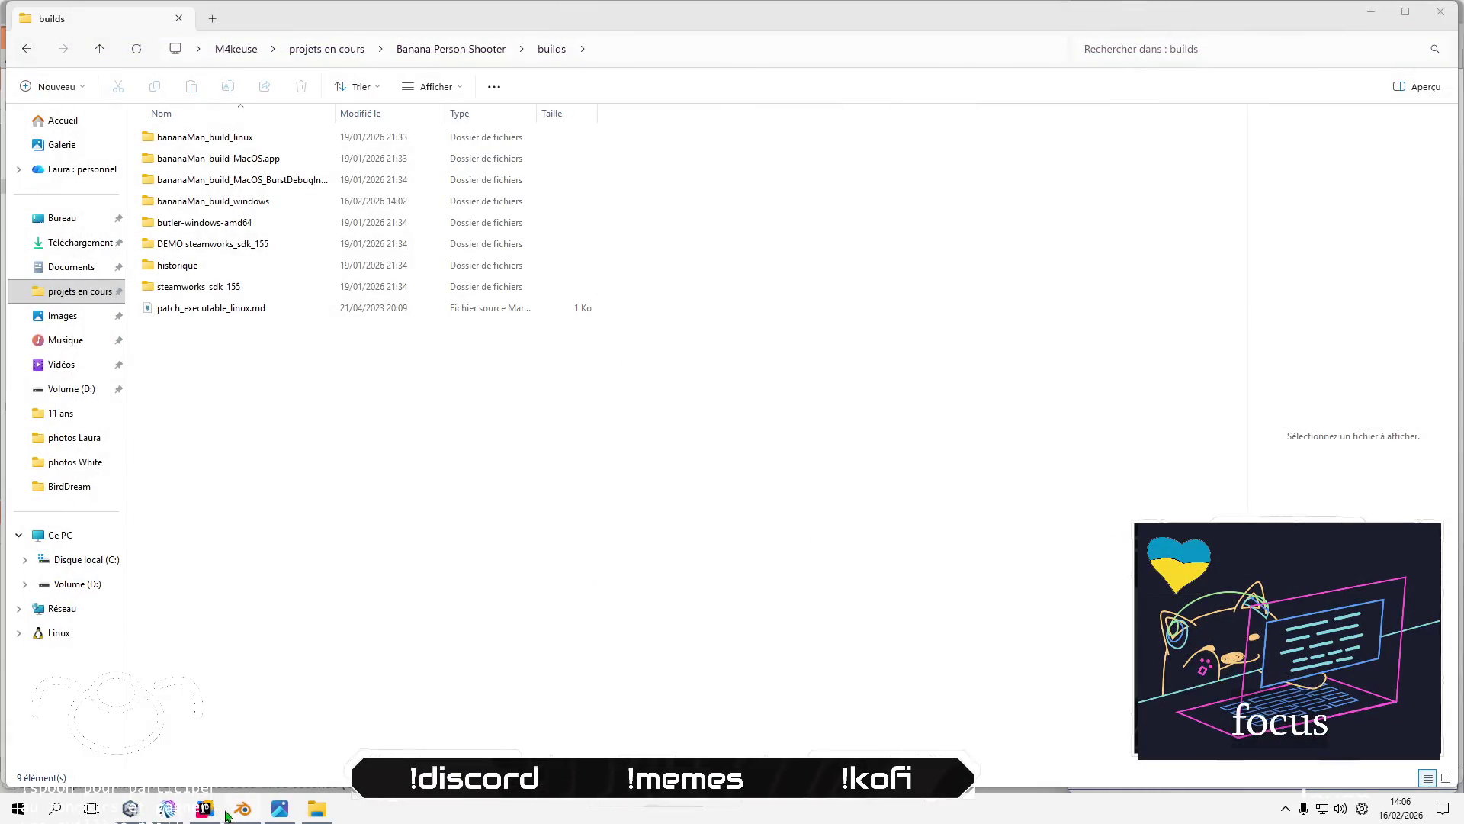
pyautogui.click(168, 809)
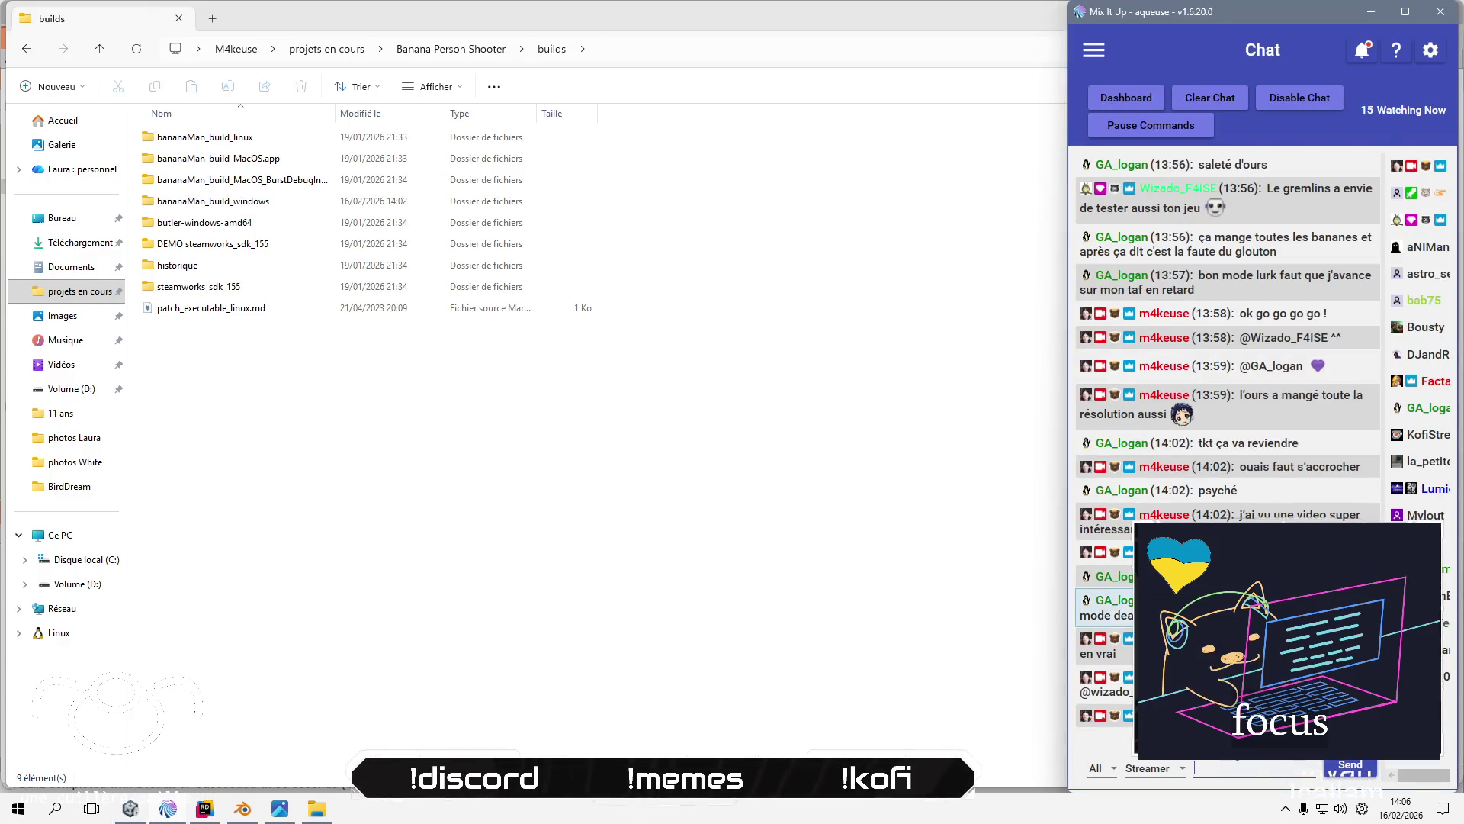
# - Post two replies to viewers in the stream chat, the second about switching to IL2CPP
pyautogui.click(1255, 766)
pyautogui.write('i tu sais')
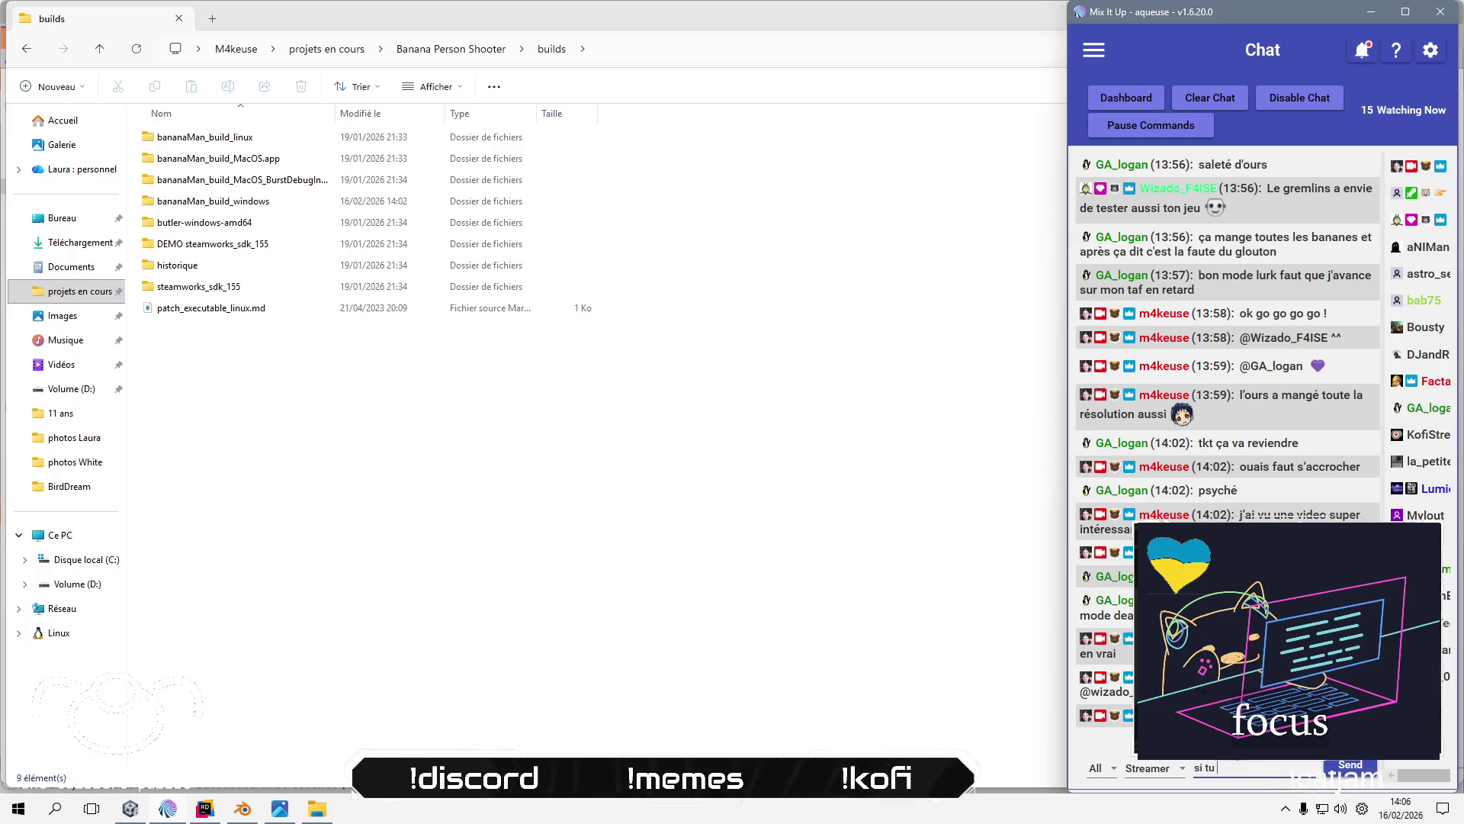
pyautogui.write('me dire')
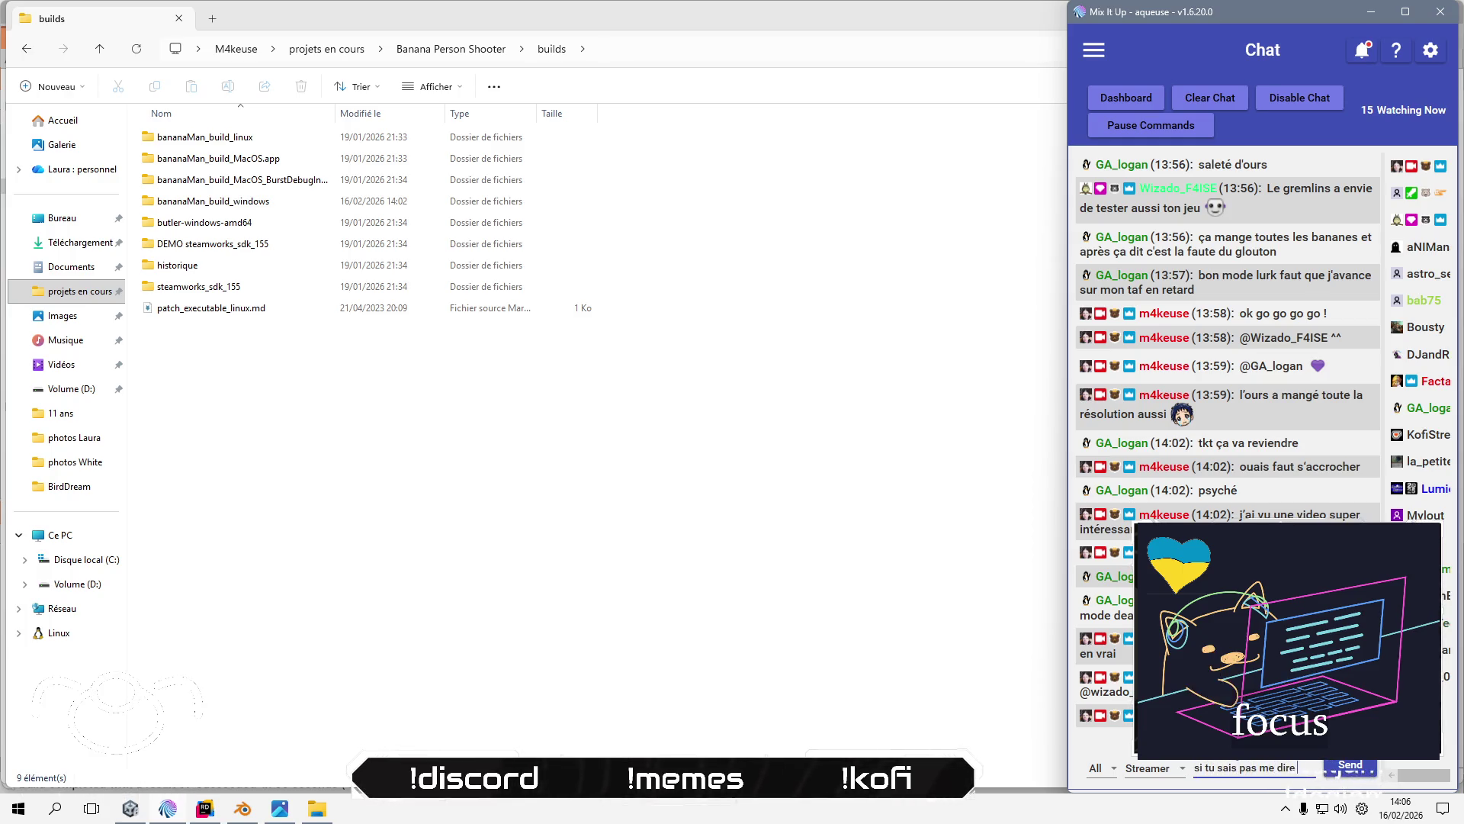
pyautogui.write('ente mor')
pyautogui.press('Return')
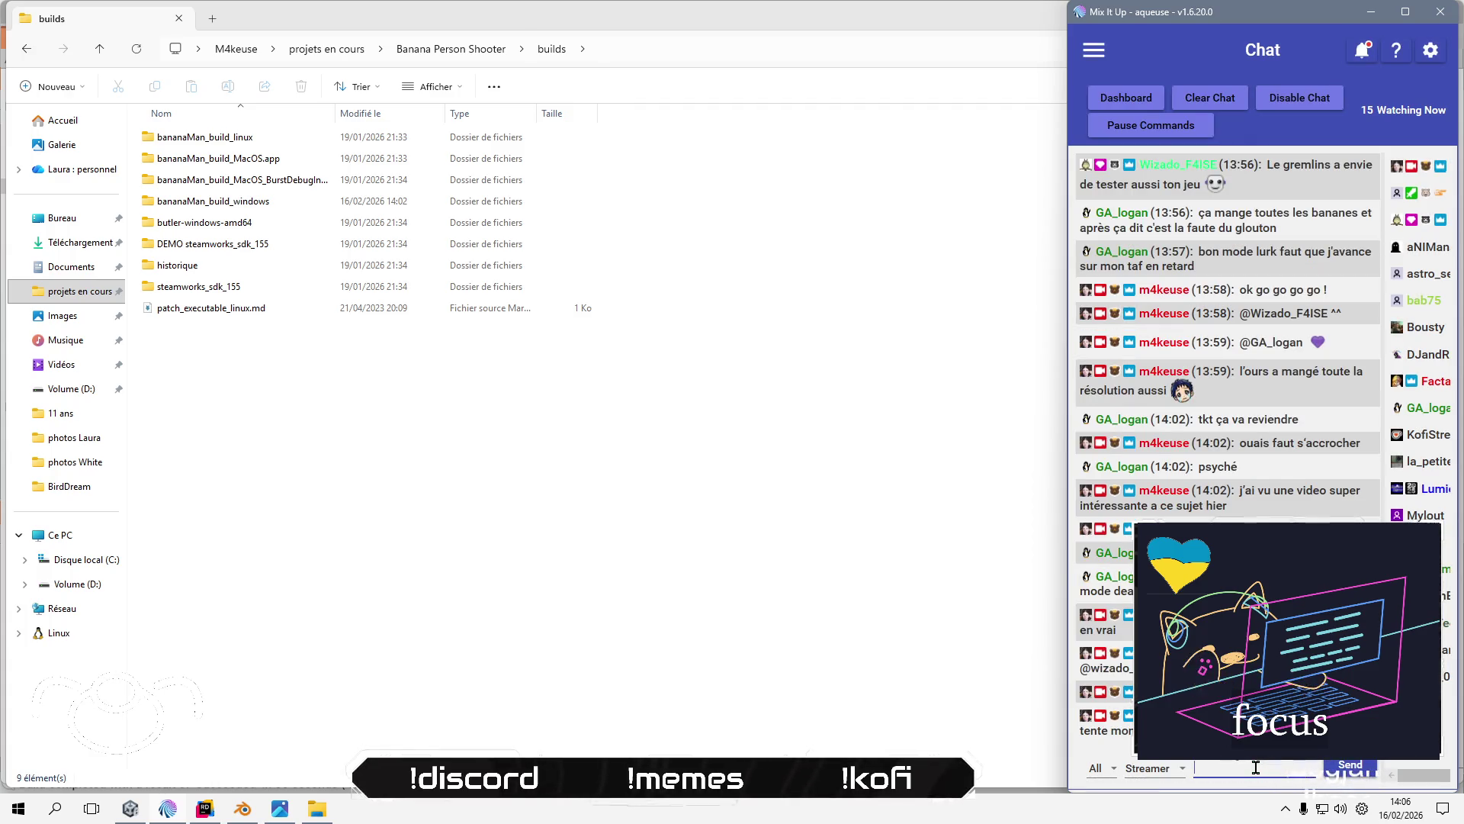
pyautogui.write('t si t')
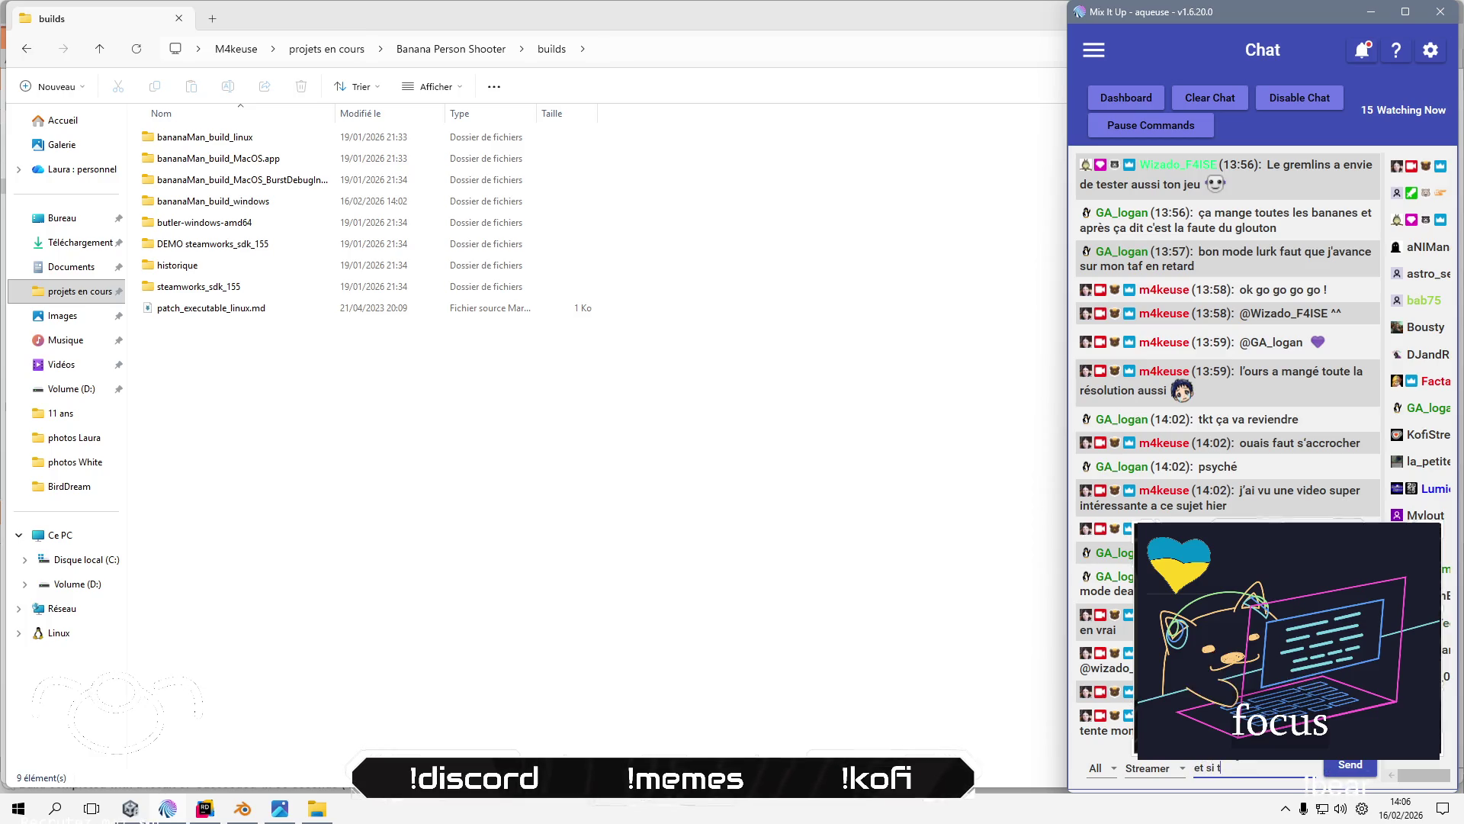
pyautogui.write(' des couacs je changerai pour')
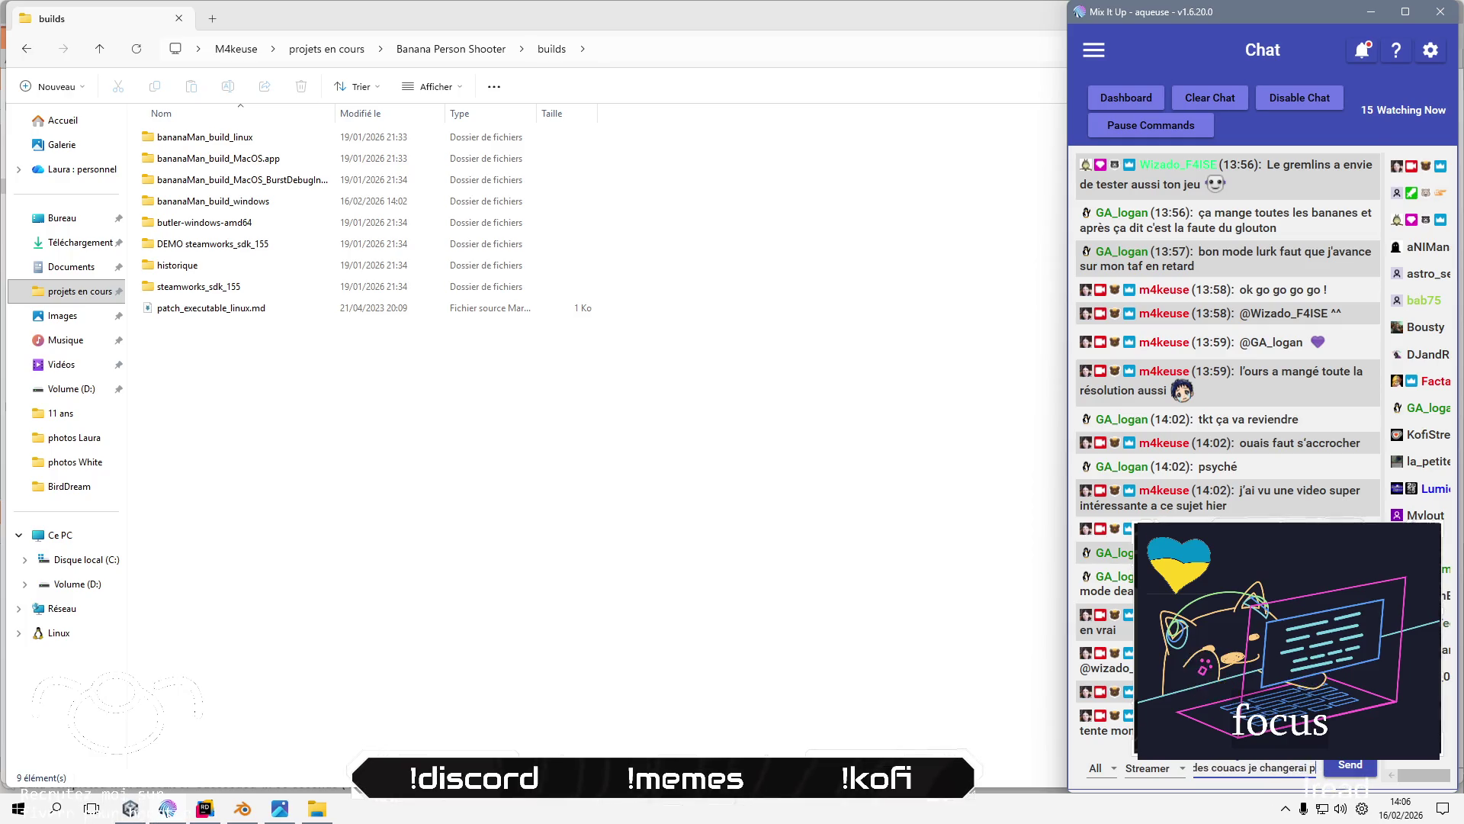
pyautogui.write(' Il D')
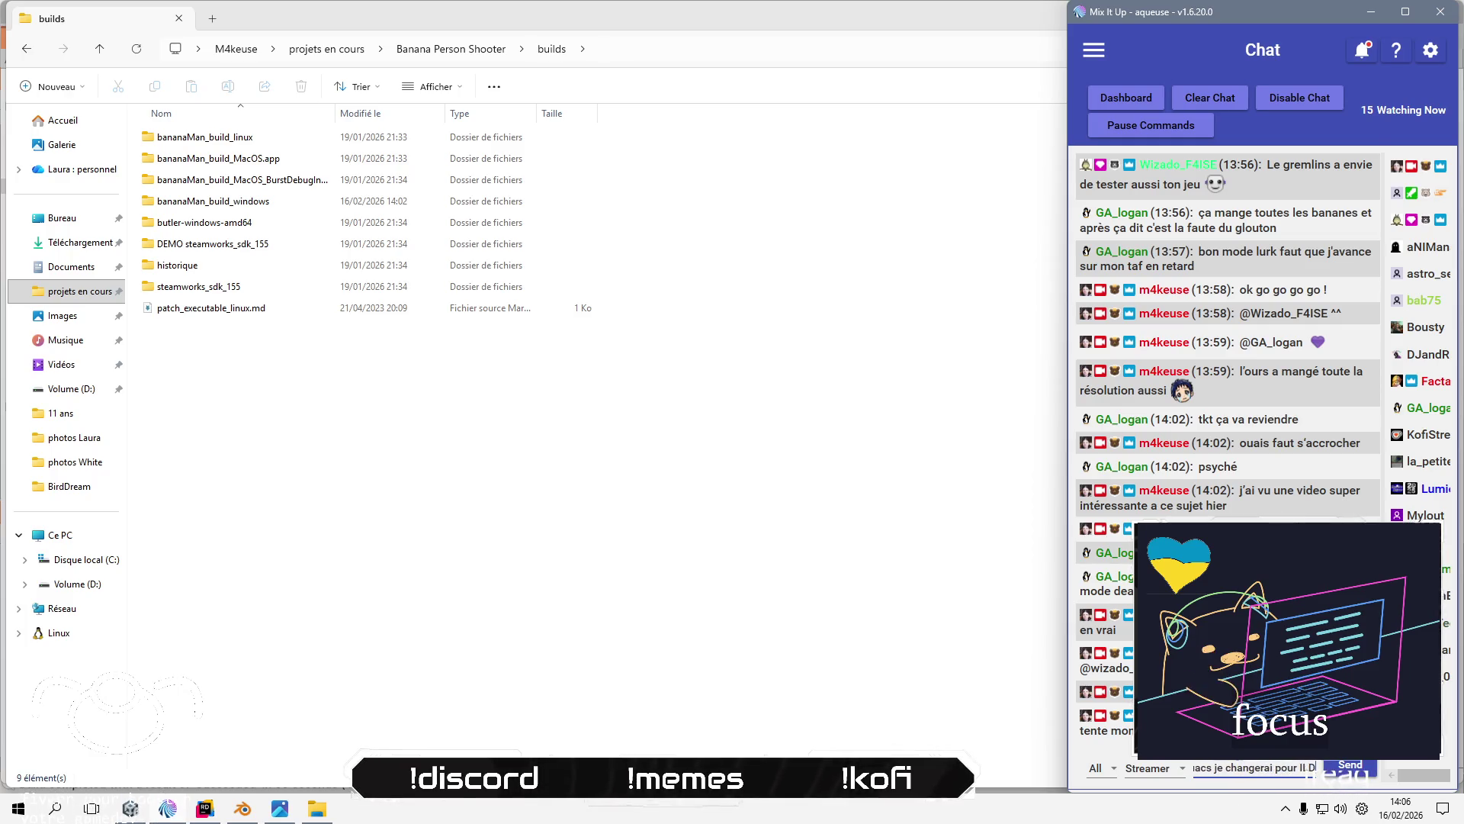
pyautogui.press('Return')
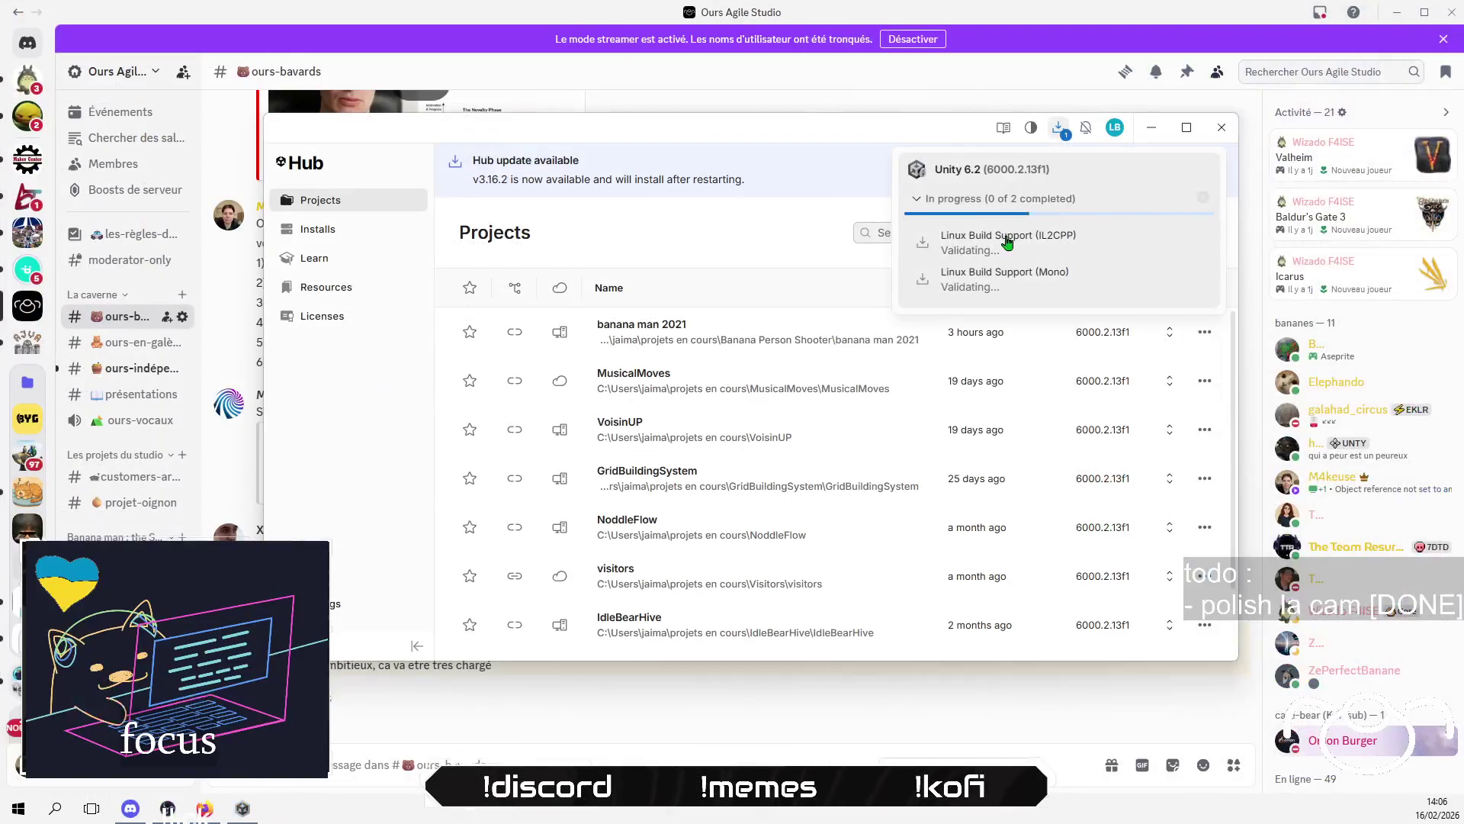
# - Expand the 'In progress (0 of 2 completed)' downloads row to show the Linux Build Support IL2CPP and Mono modules
pyautogui.click(960, 201)
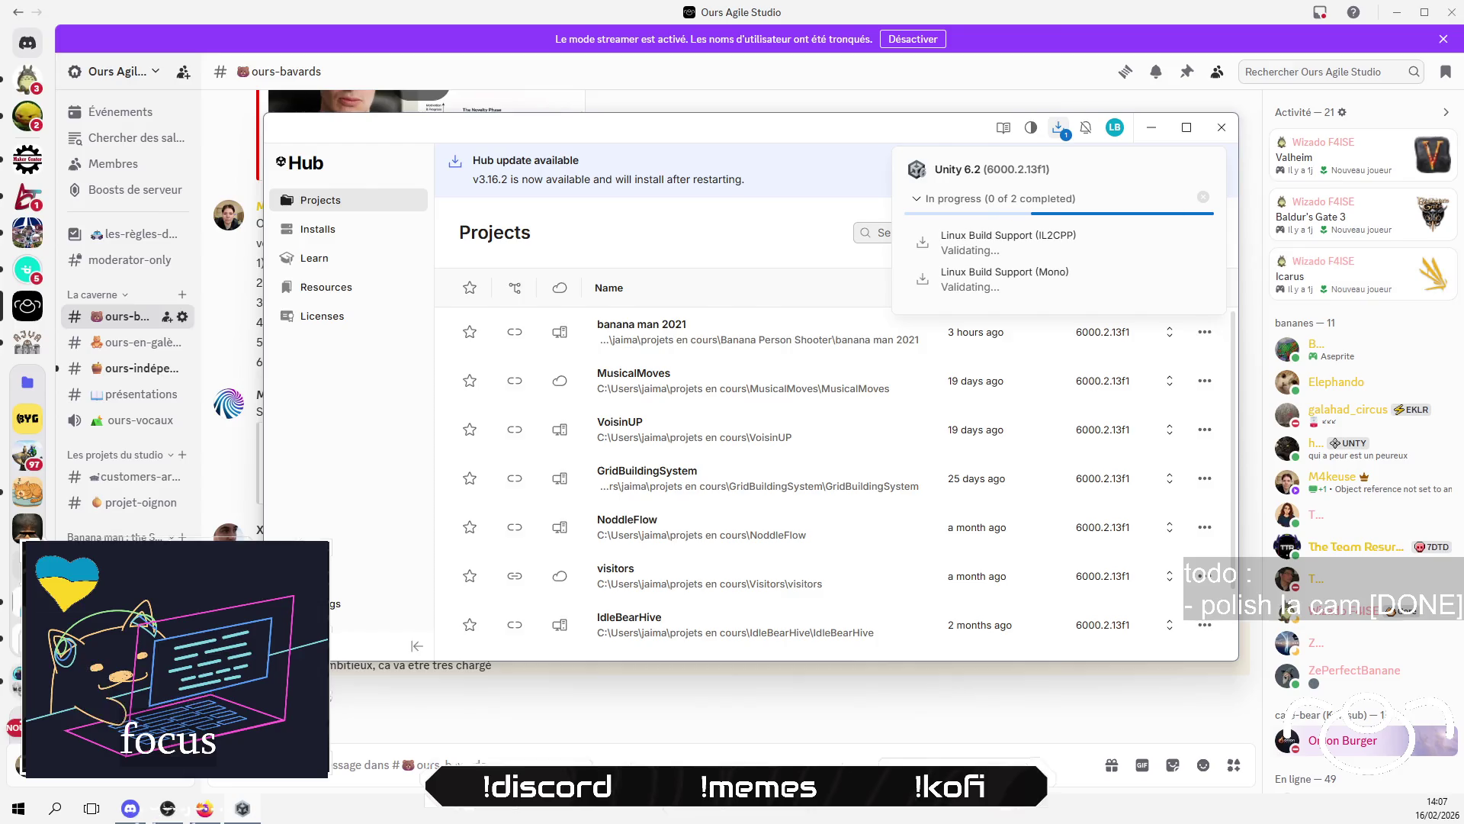
# - Send a chat message about printing the 'exemplaires de makerFlash', fixing the misspelling, then a follow-up about '1 objectif, 5 / 6'
pyautogui.write('cet aprem je fi')
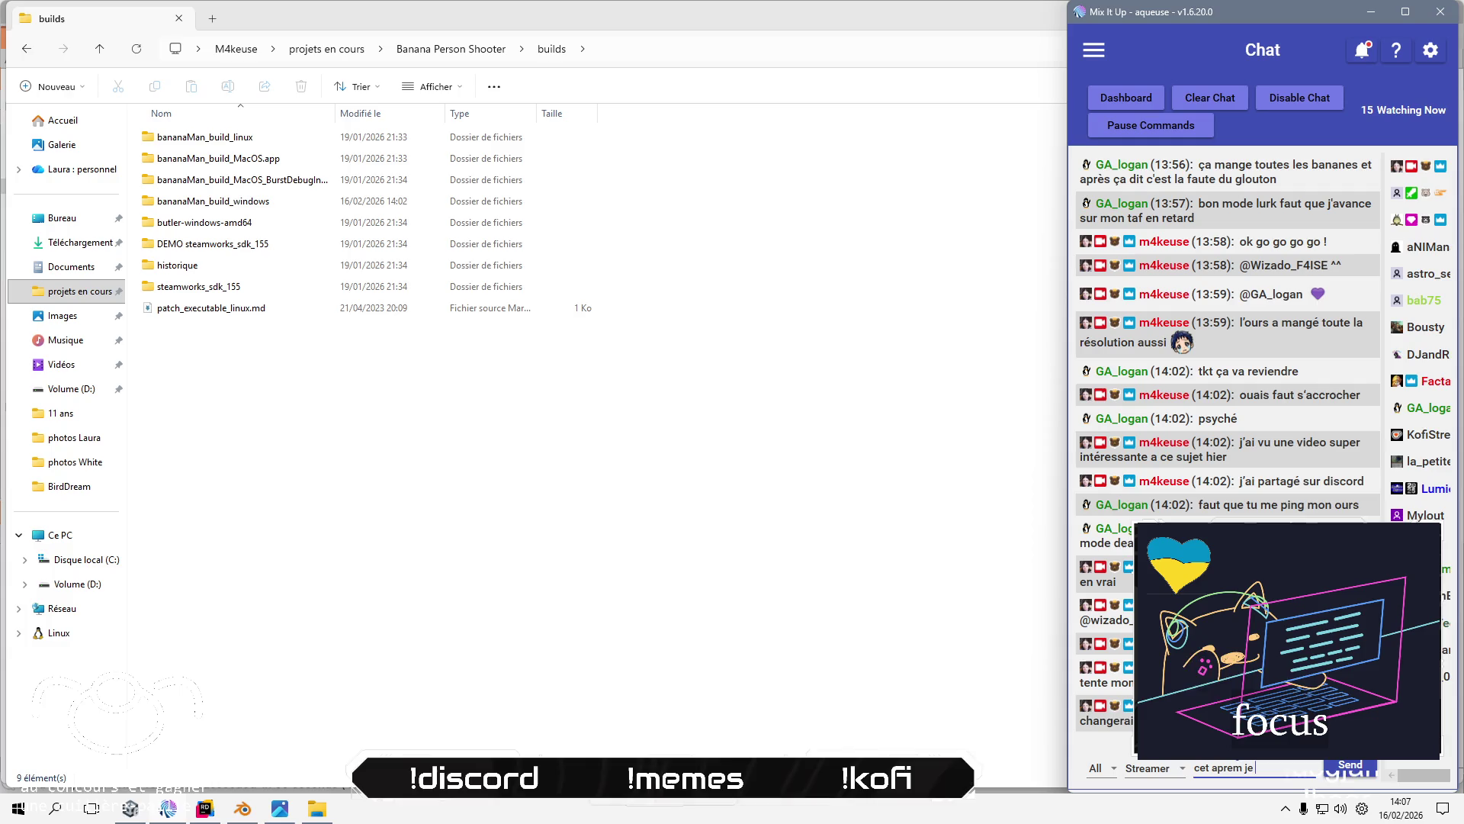
pyautogui.write(' imprim')
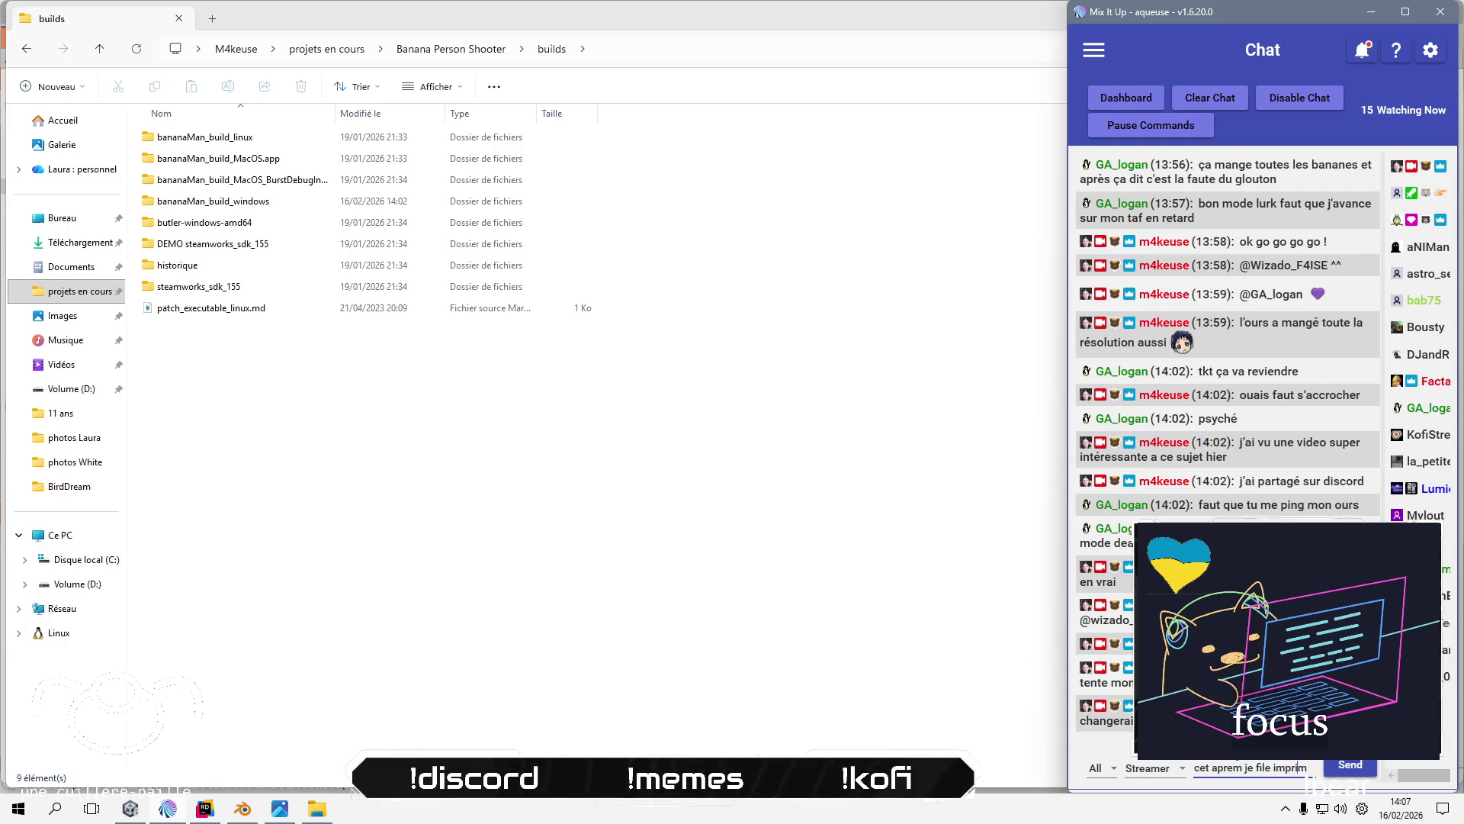
pyautogui.write('r les')
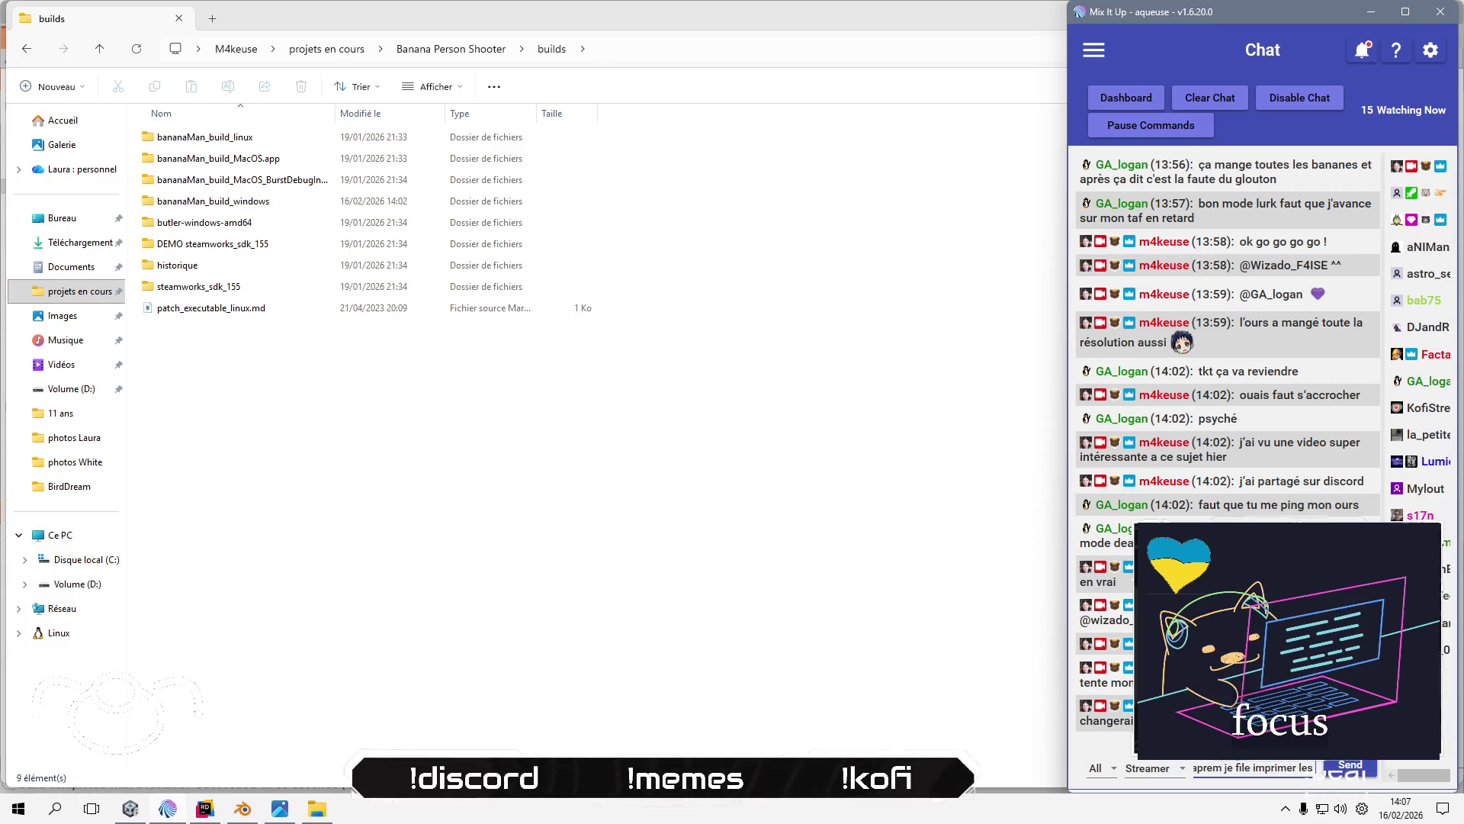
pyautogui.write('mplaires')
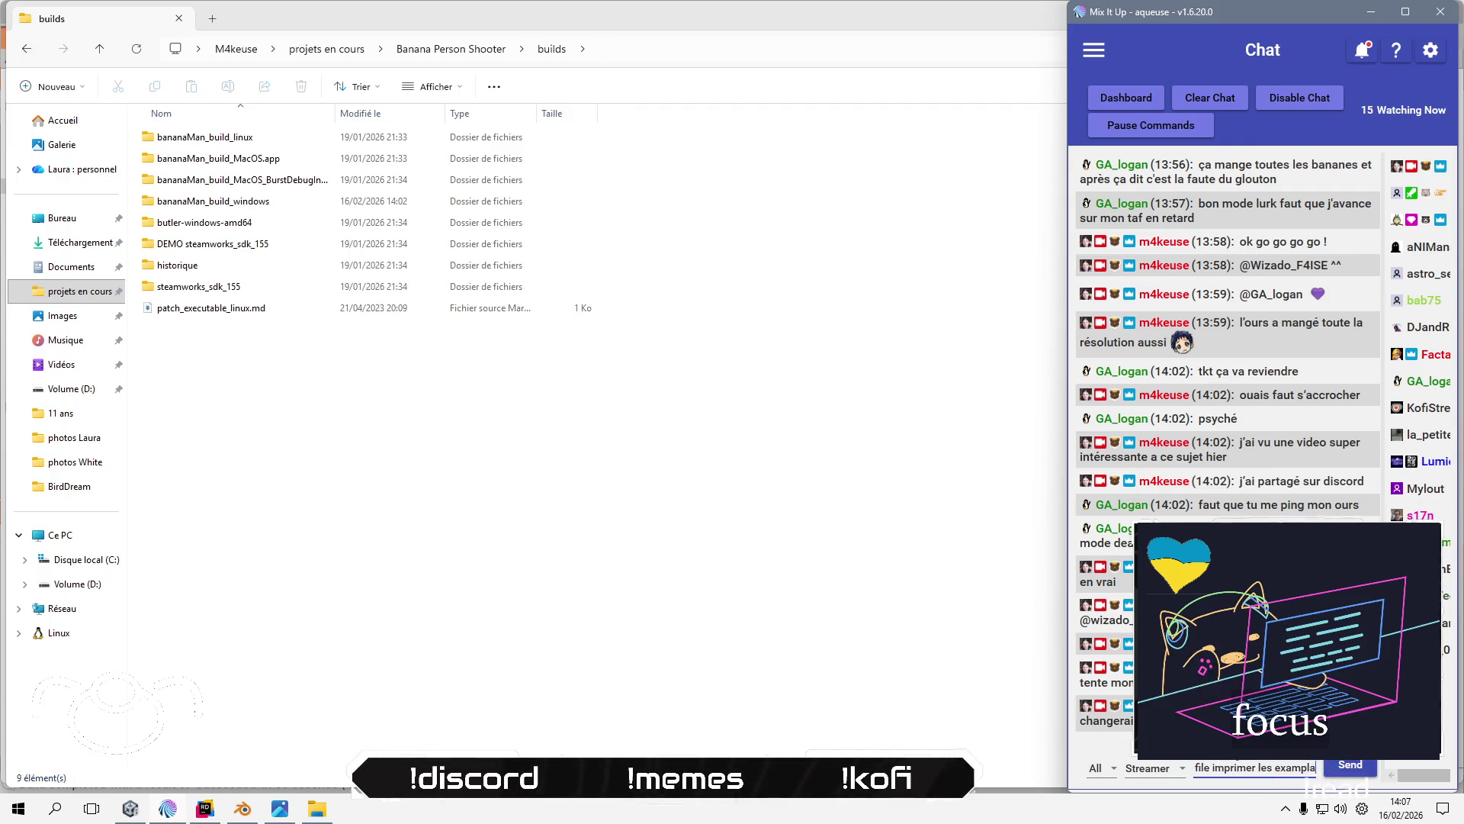
pyautogui.doubleClick(1266, 768)
pyautogui.write('exemplaires de makerFlash')
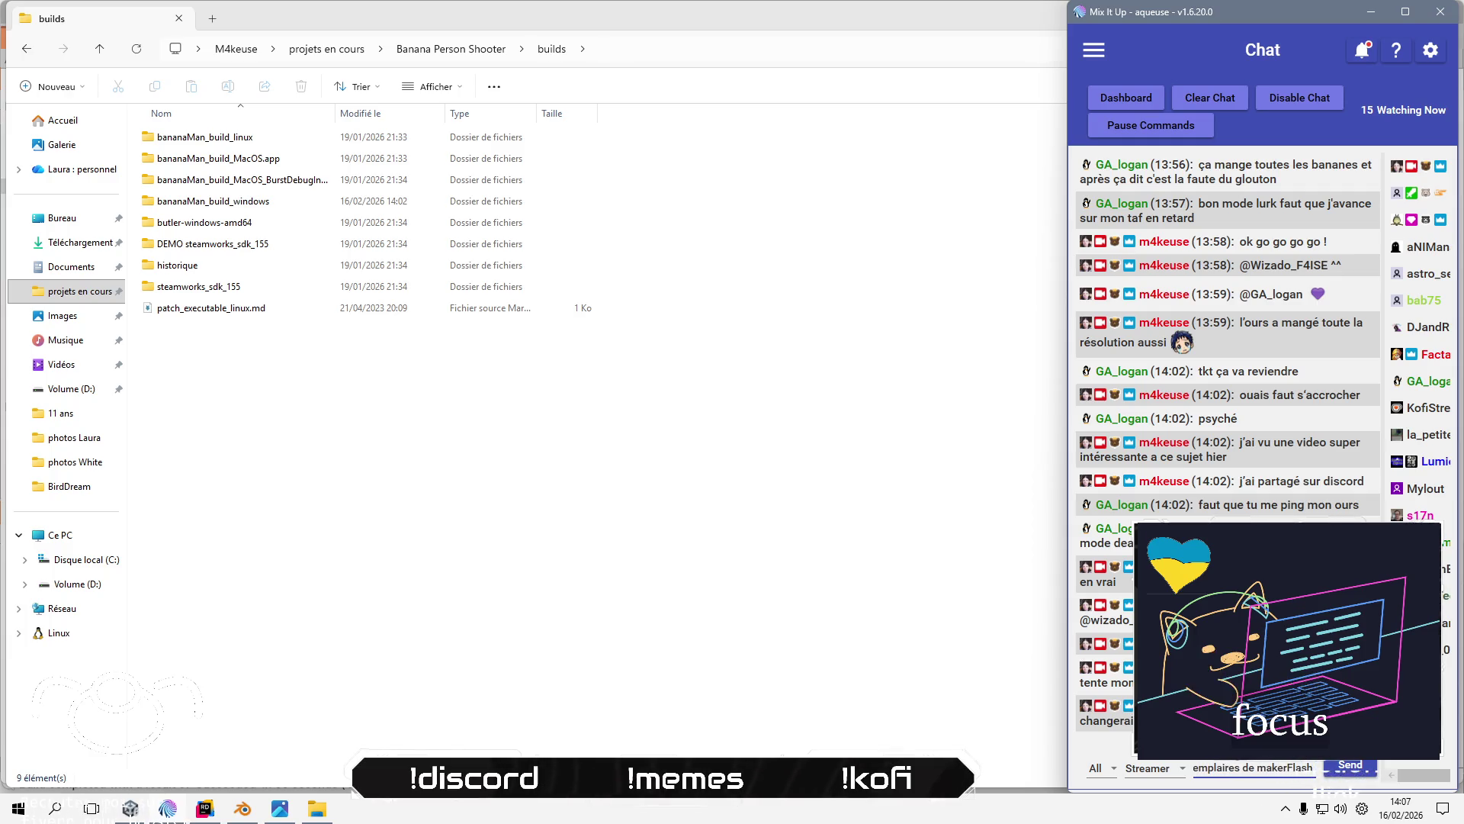
pyautogui.press('Return')
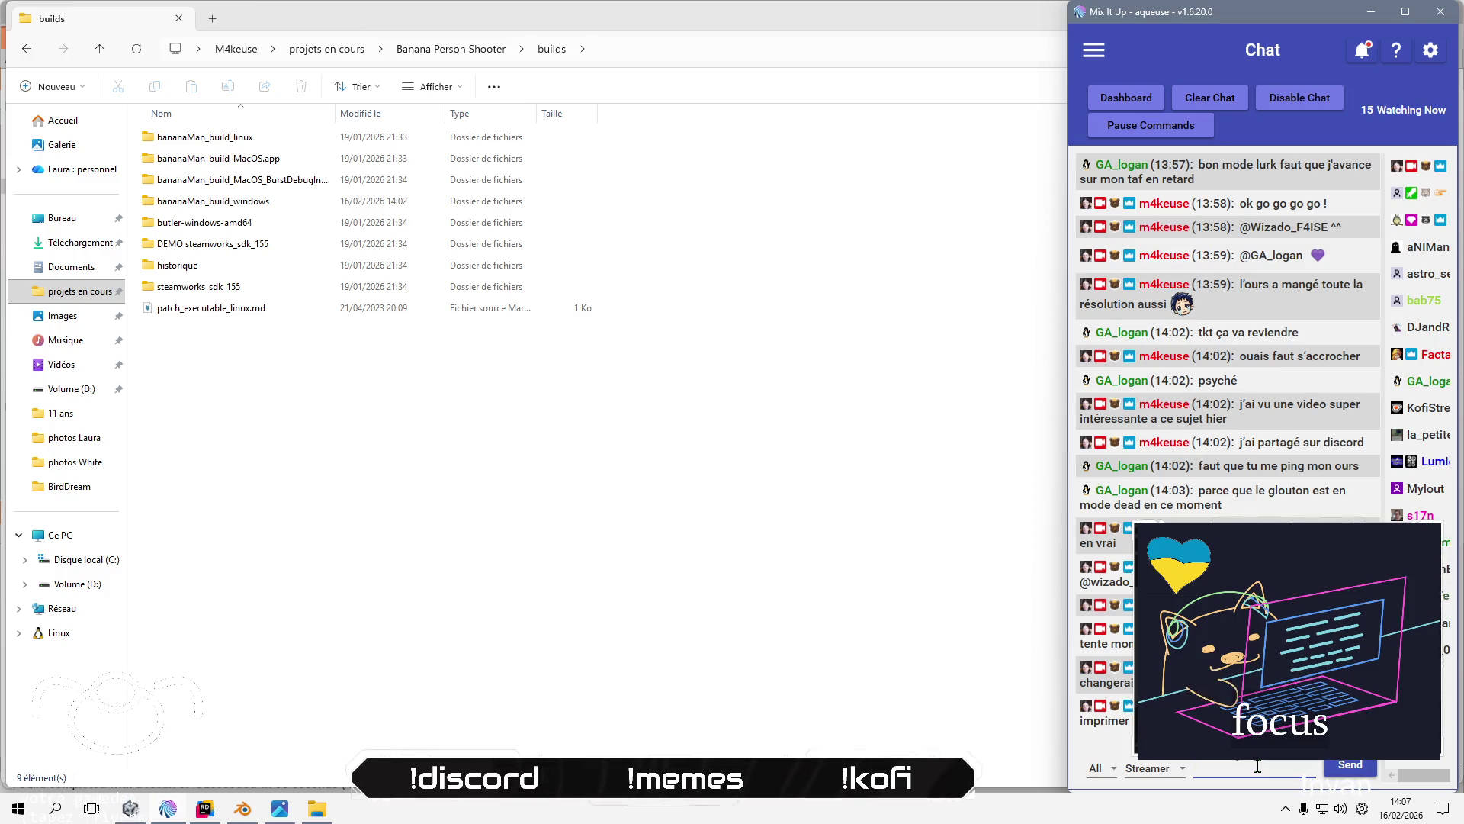
pyautogui.write("mme ça j'a")
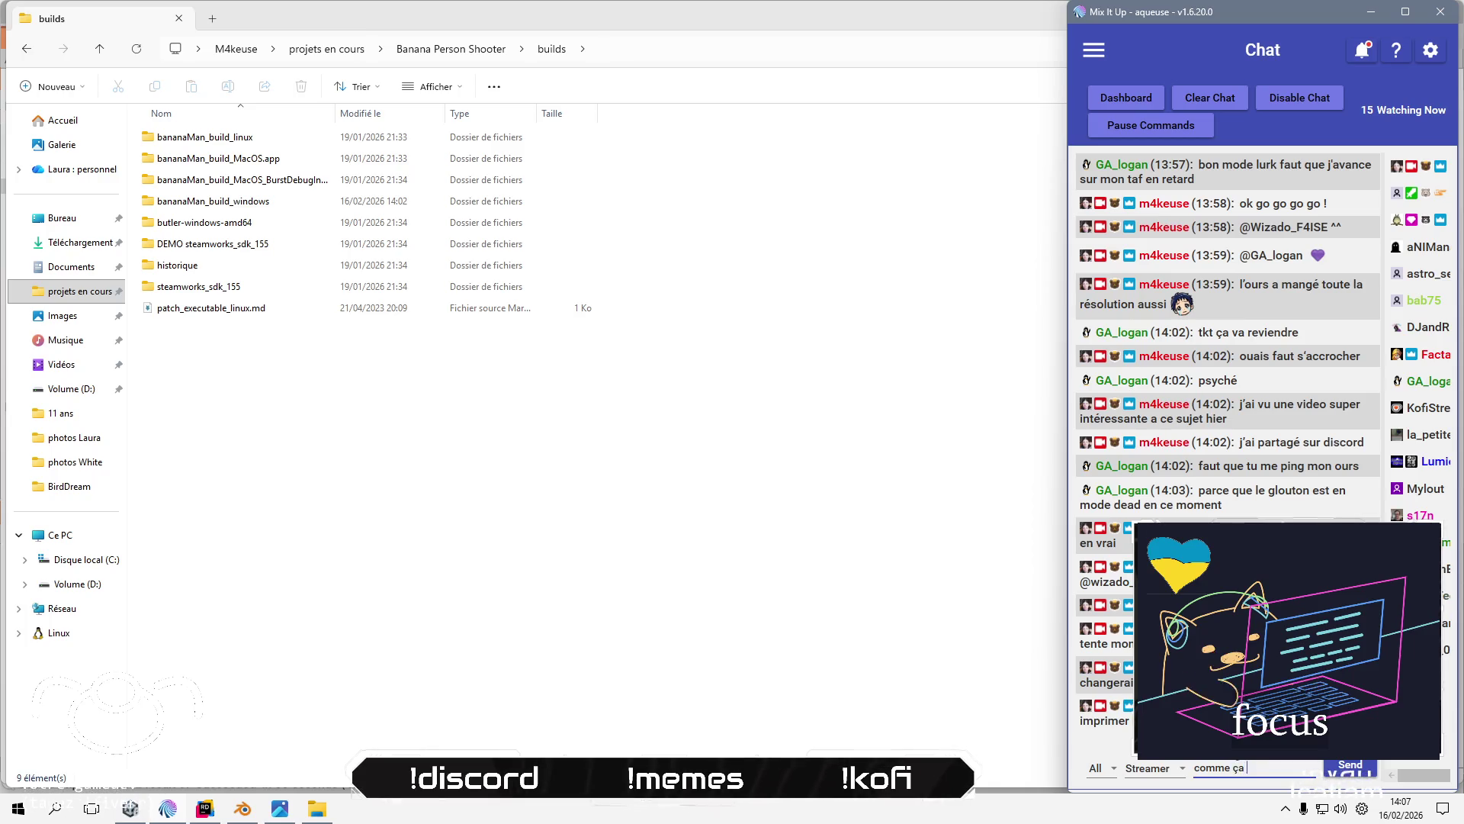
pyautogui.write('ur')
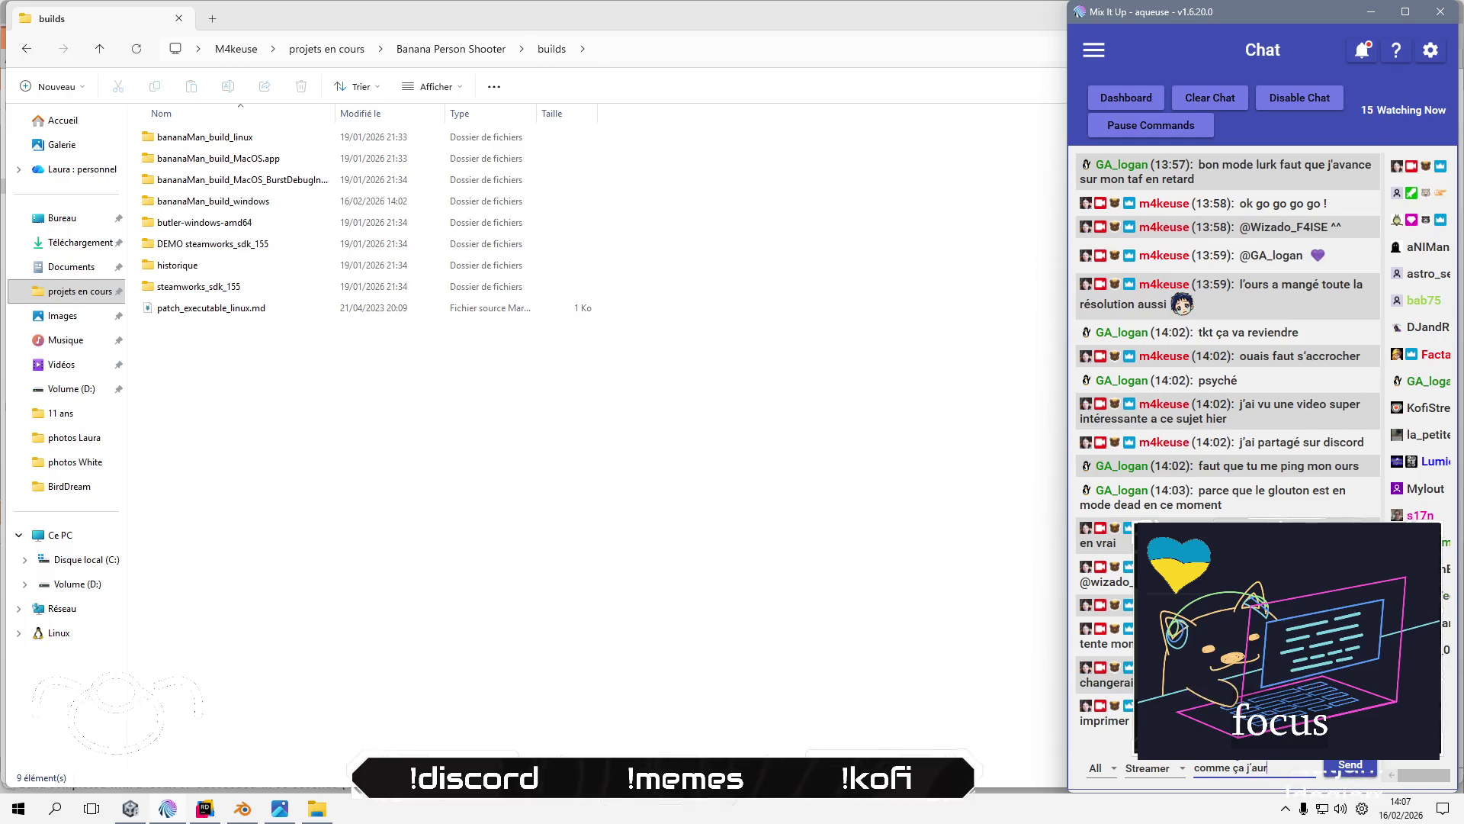
pyautogui.write('ccompli')
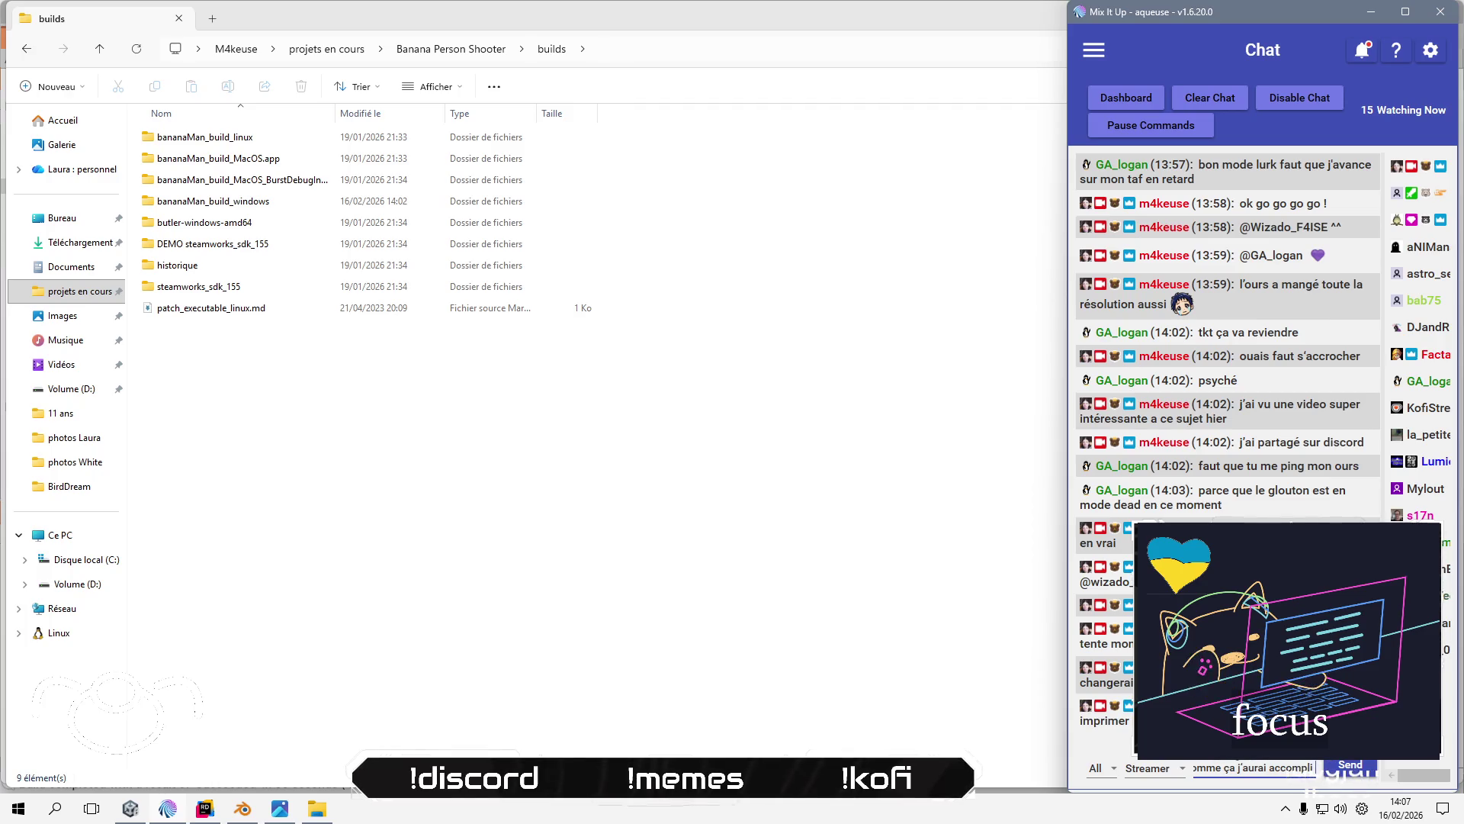
pyautogui.write(' 1 obj')
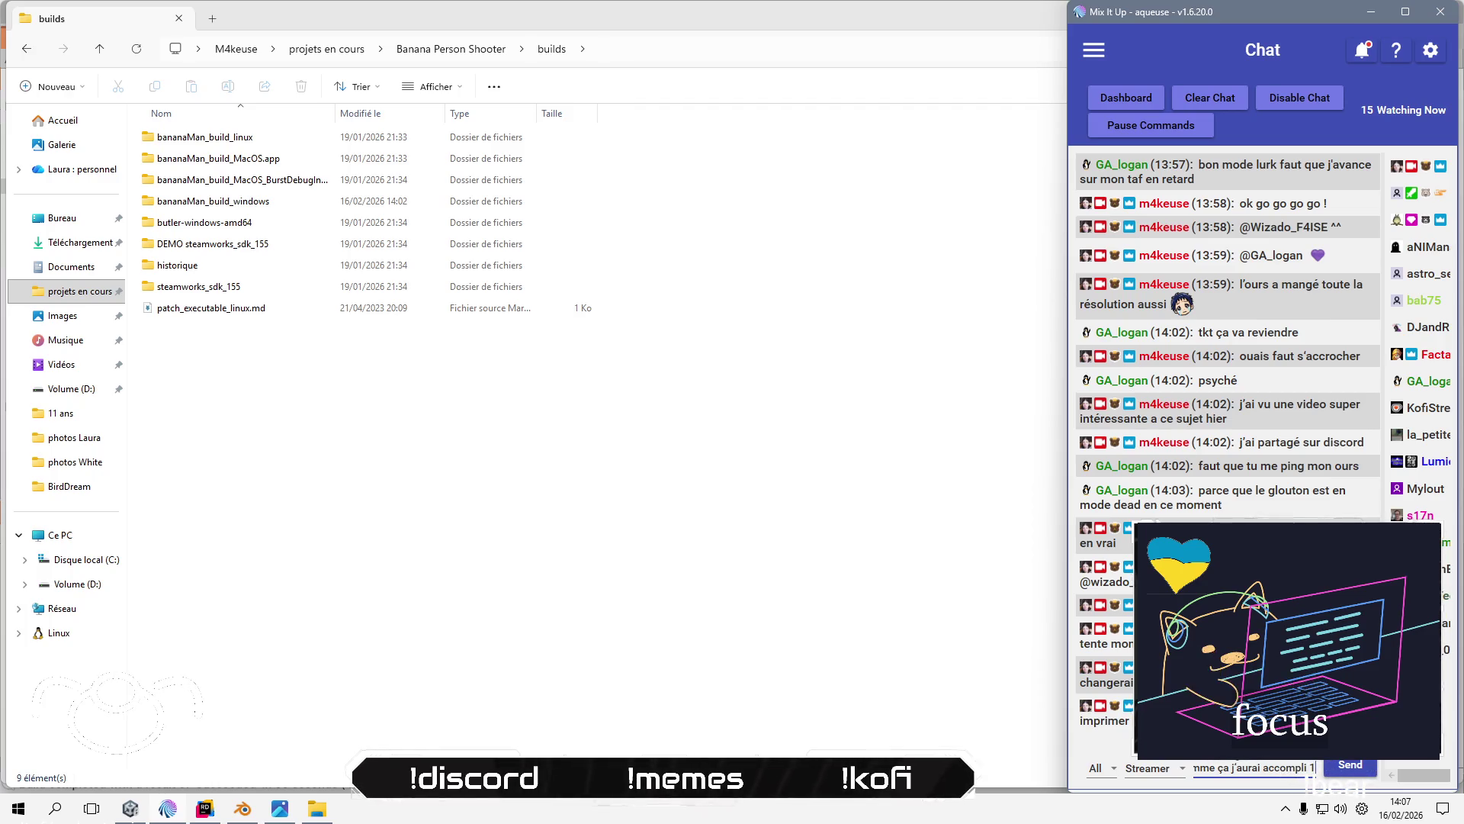
pyautogui.write('ect')
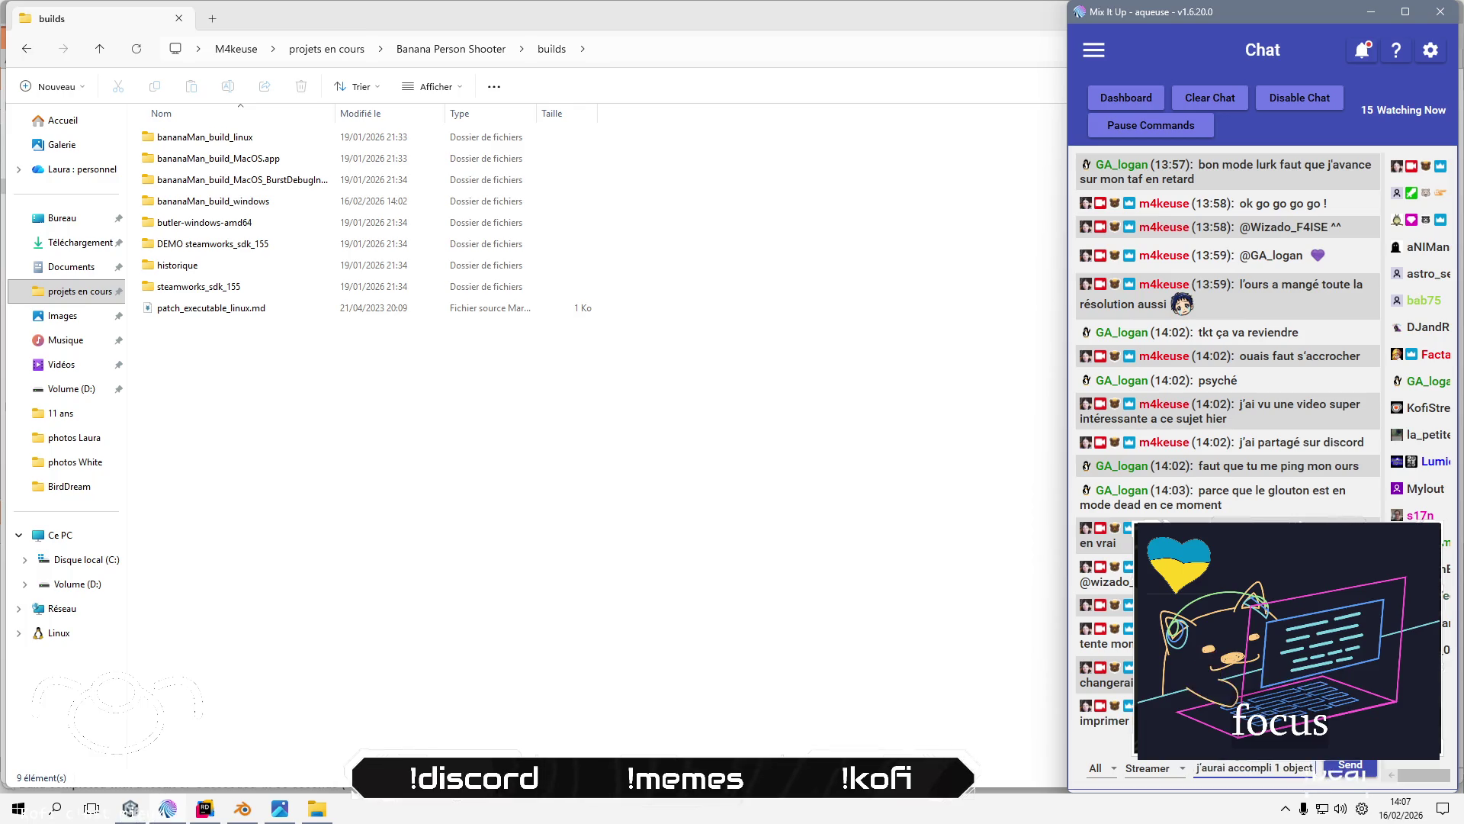
pyautogui.write('if,')
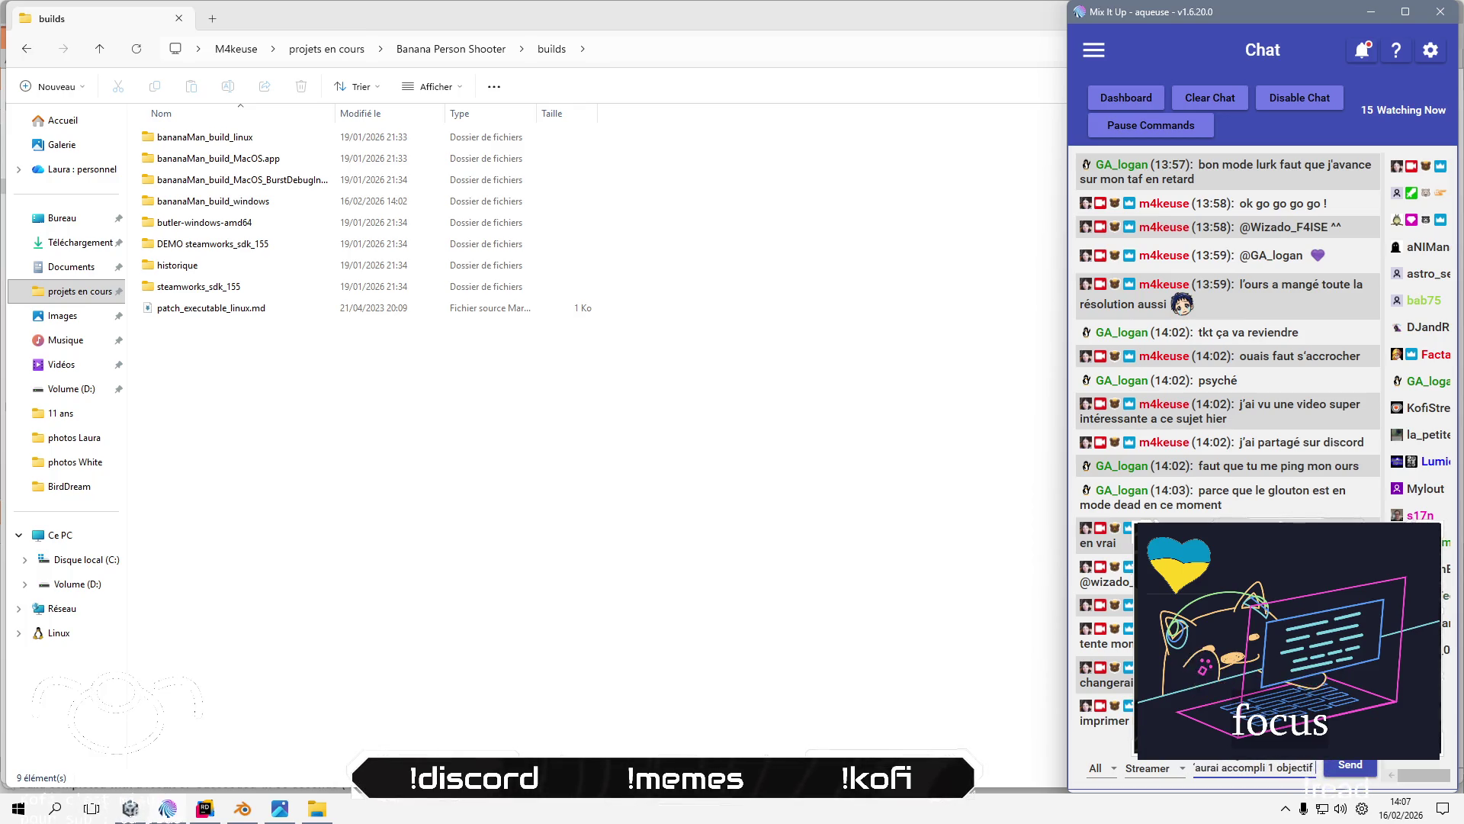
pyautogui.write('5')
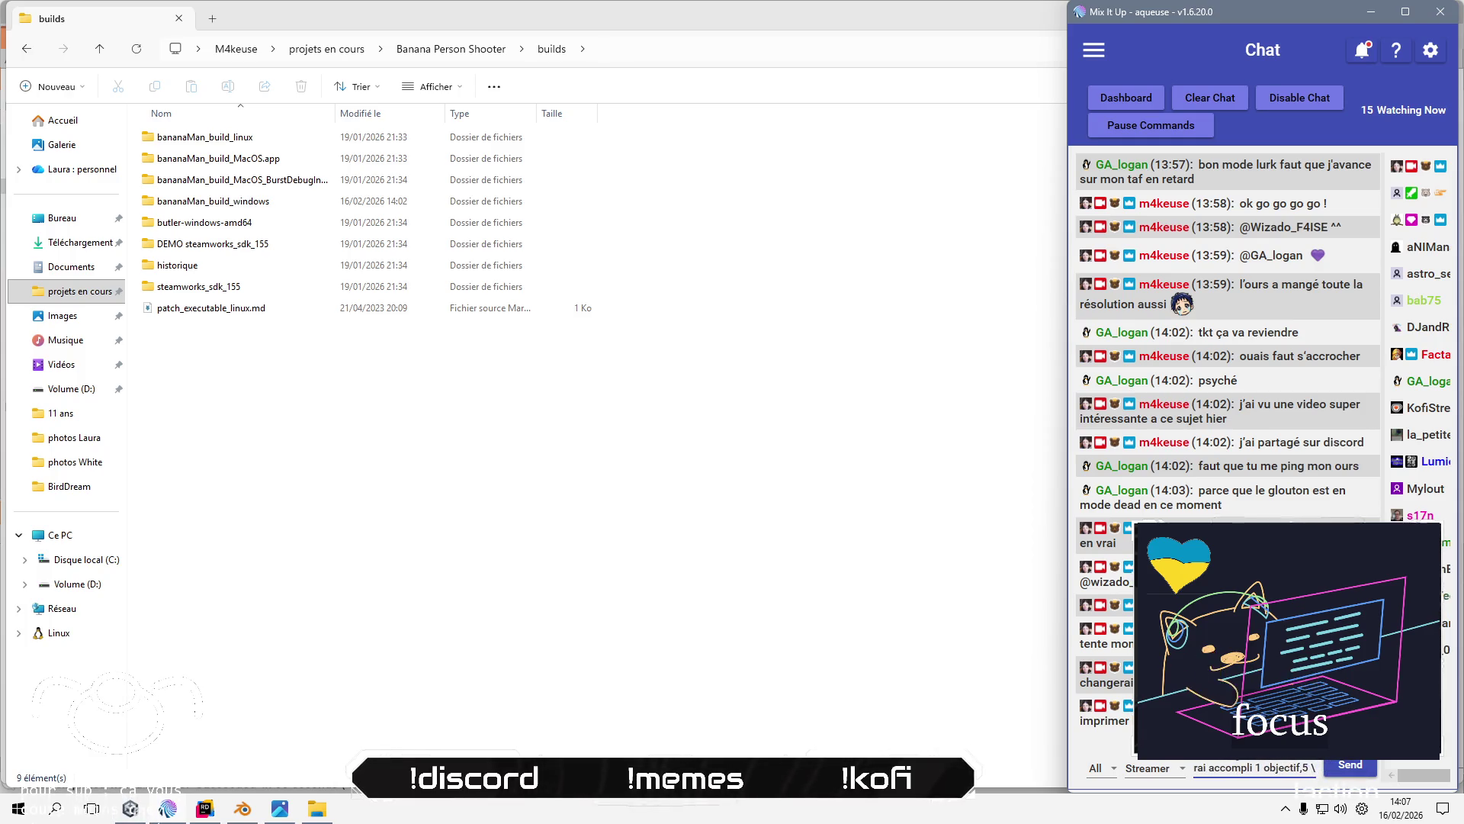
pyautogui.write(' /')
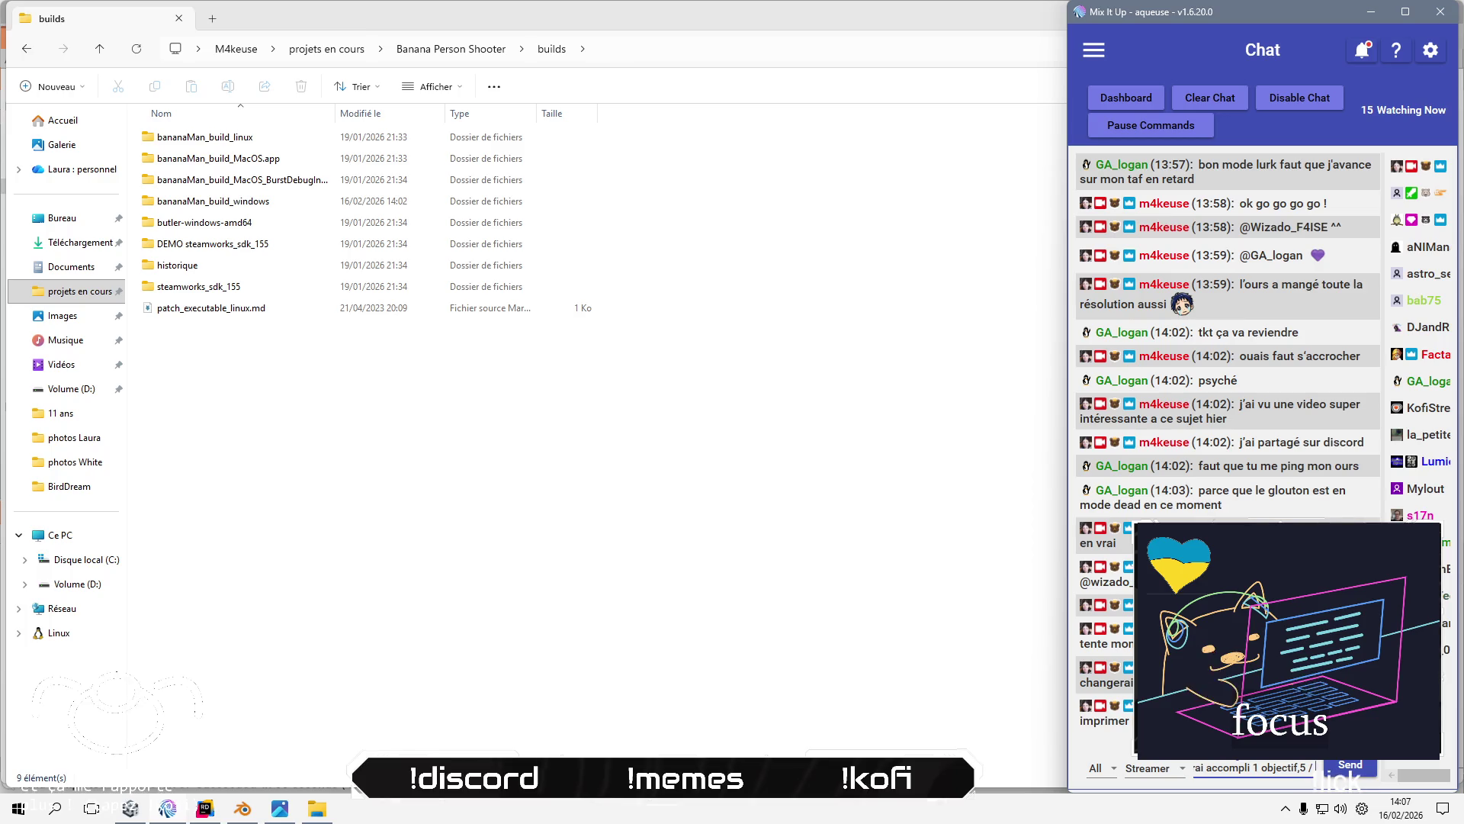
pyautogui.press('Return')
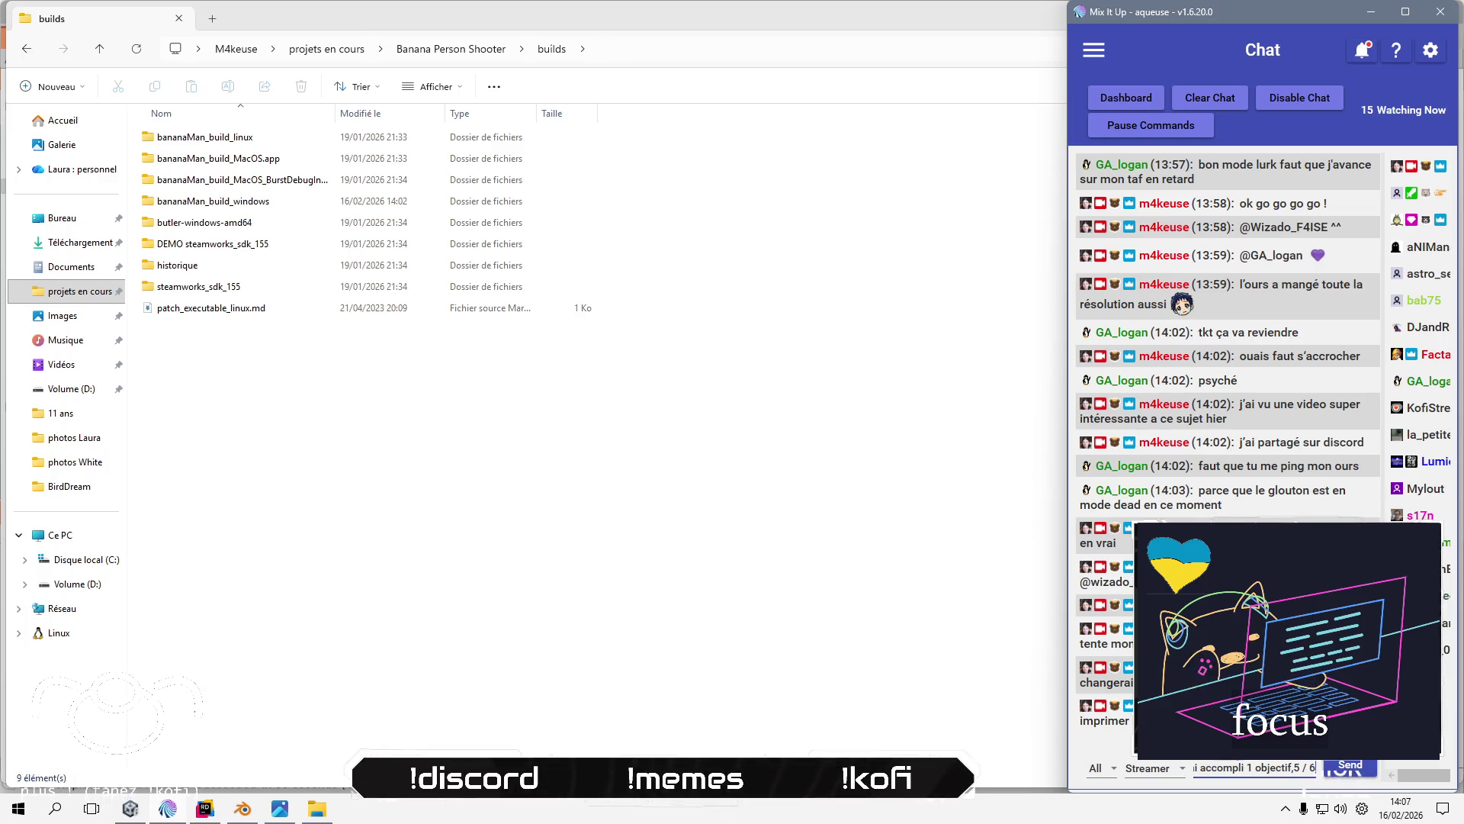
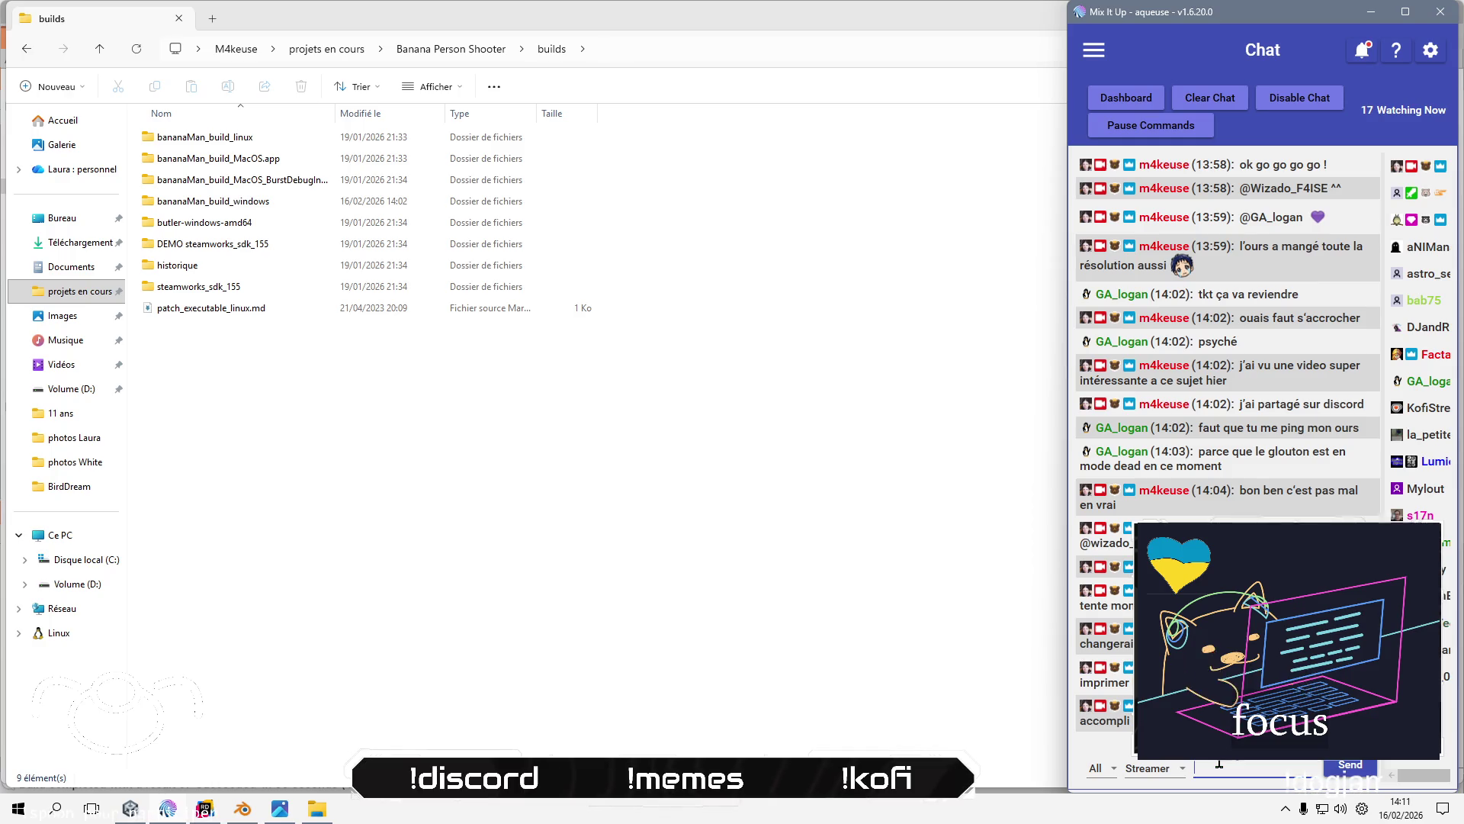
# - Send the '!' chat command, then bring up the Firefox window with Reddit and Le Chat
pyautogui.write('!ananas')
pyautogui.press('Return')
pyautogui.hotkey('alt', 'Tab')
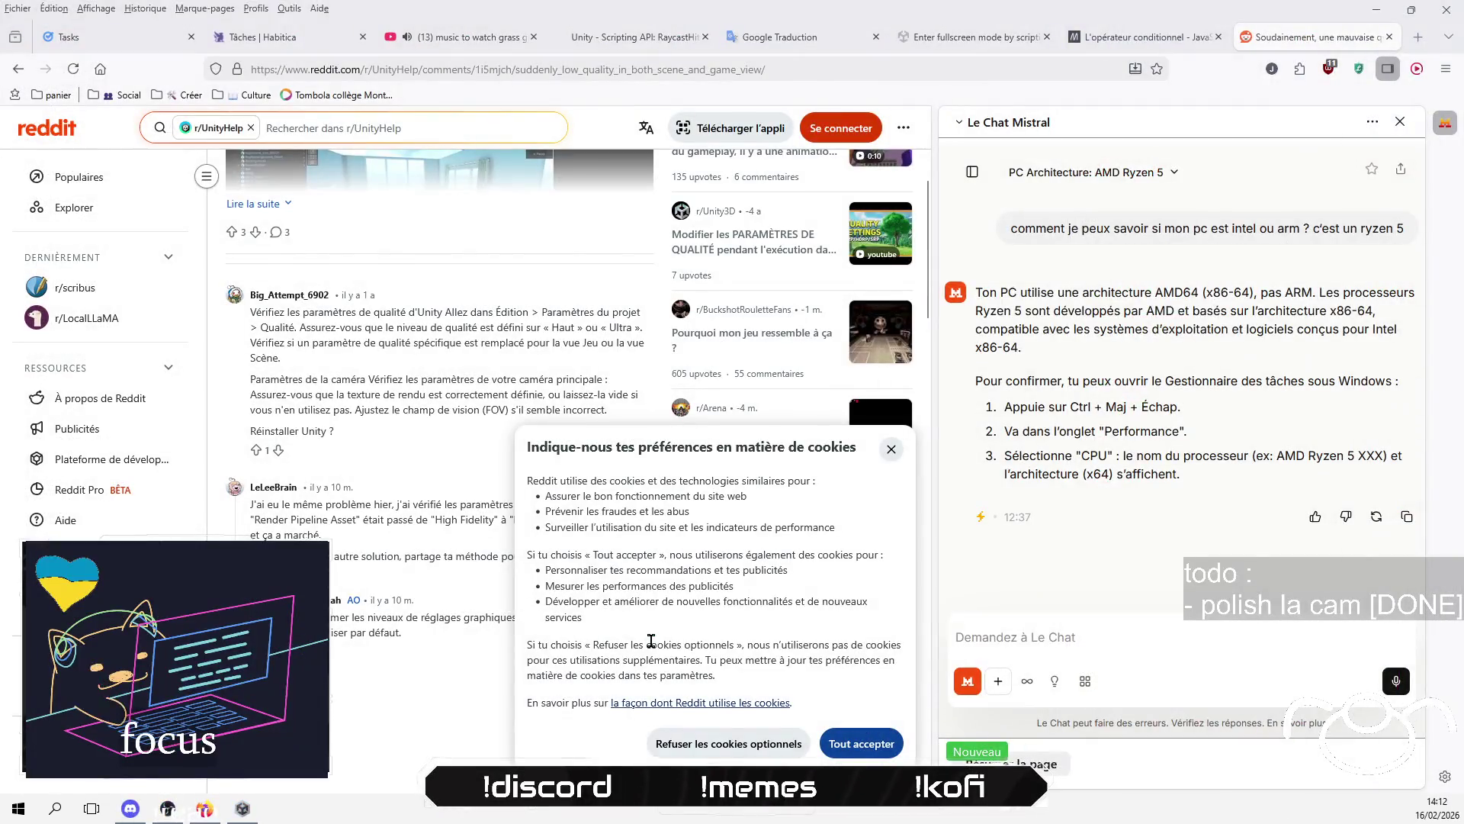
# - Dismiss Reddit's cookie-preferences notice
pyautogui.click(890, 449)
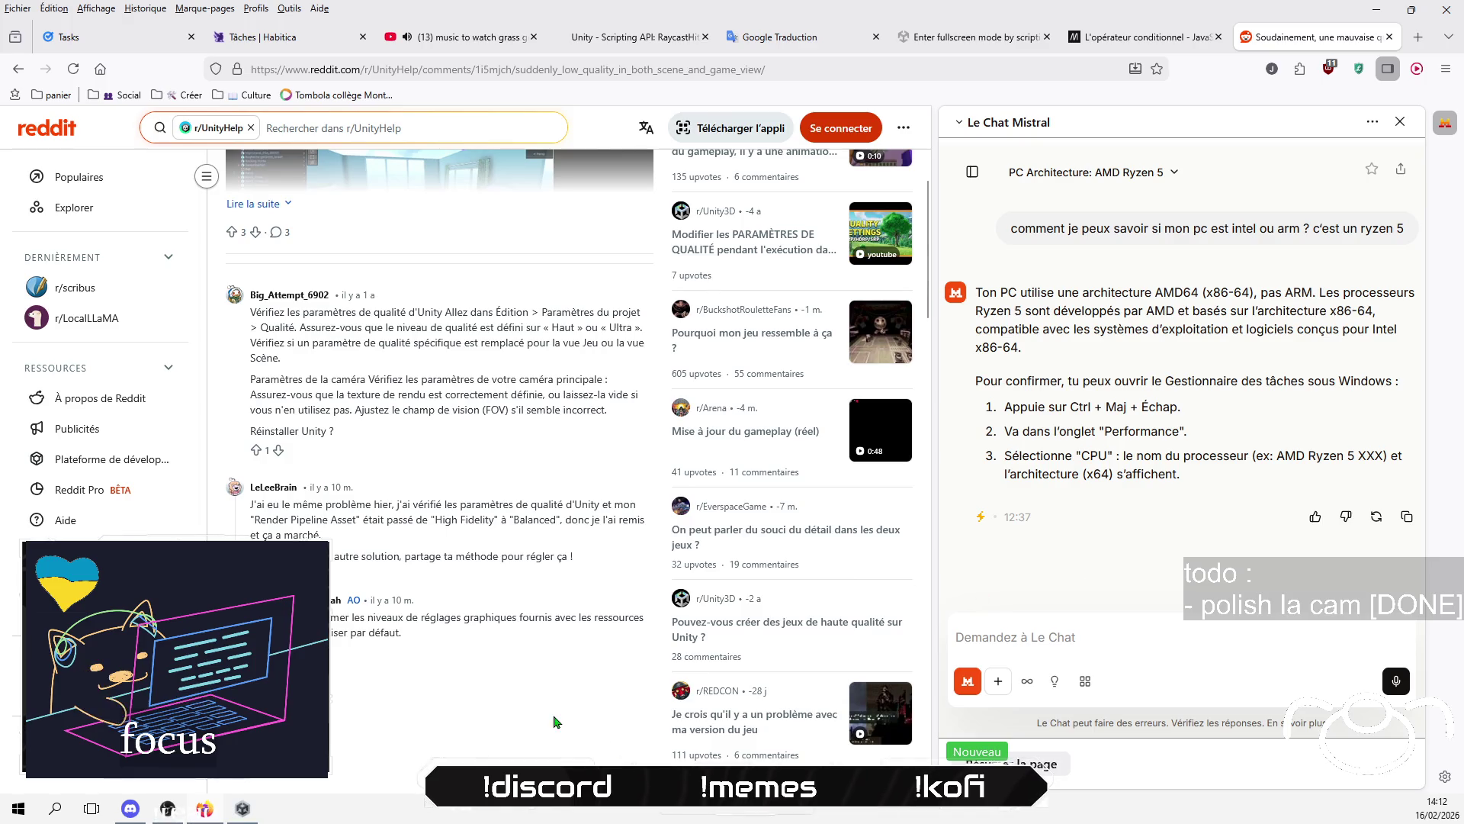
# - Bring up Unity Hub from the taskbar to see the Unity 6.2 download progress
pyautogui.click(246, 811)
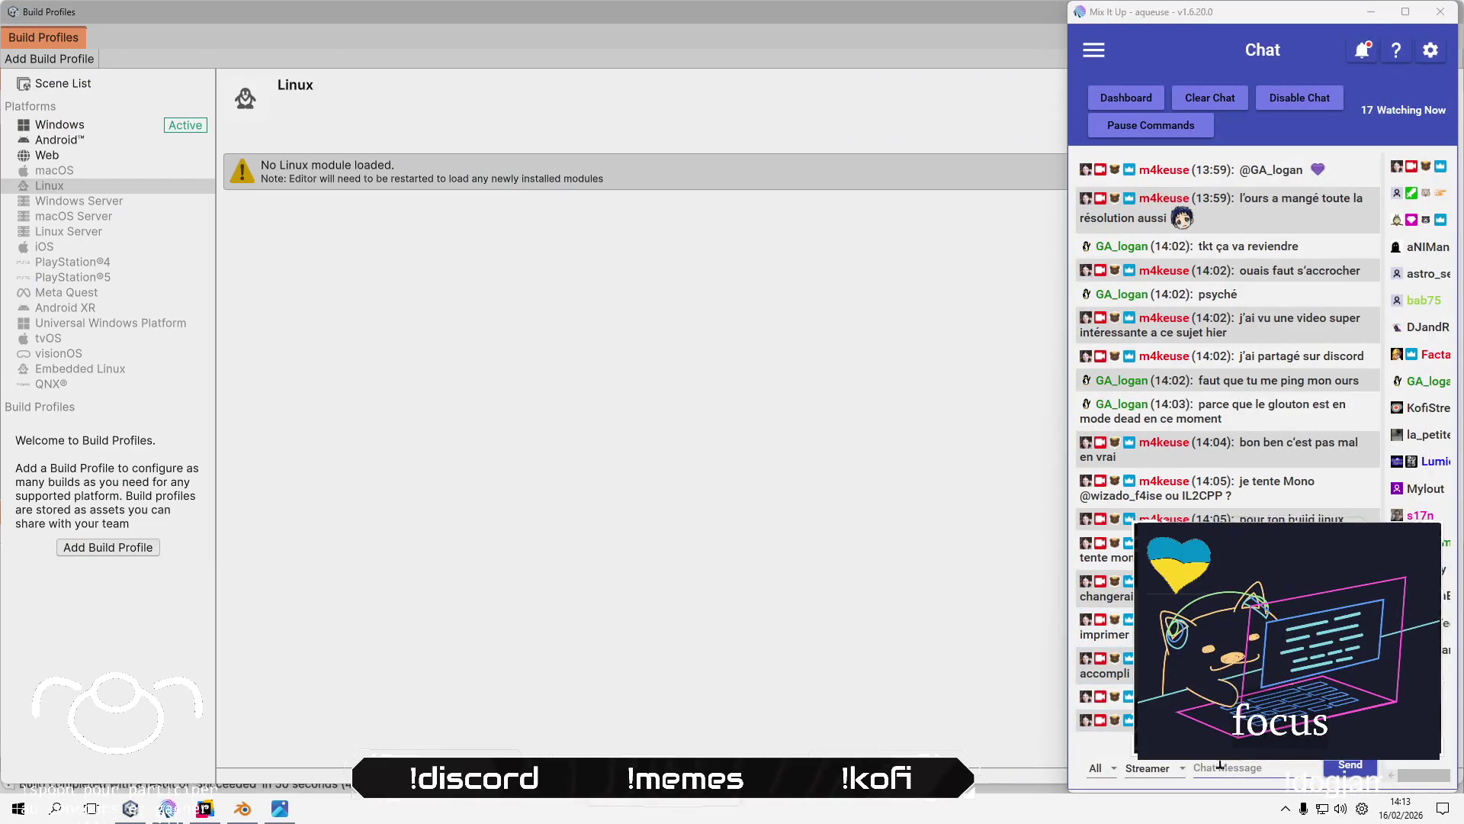
pyautogui.click(1222, 765)
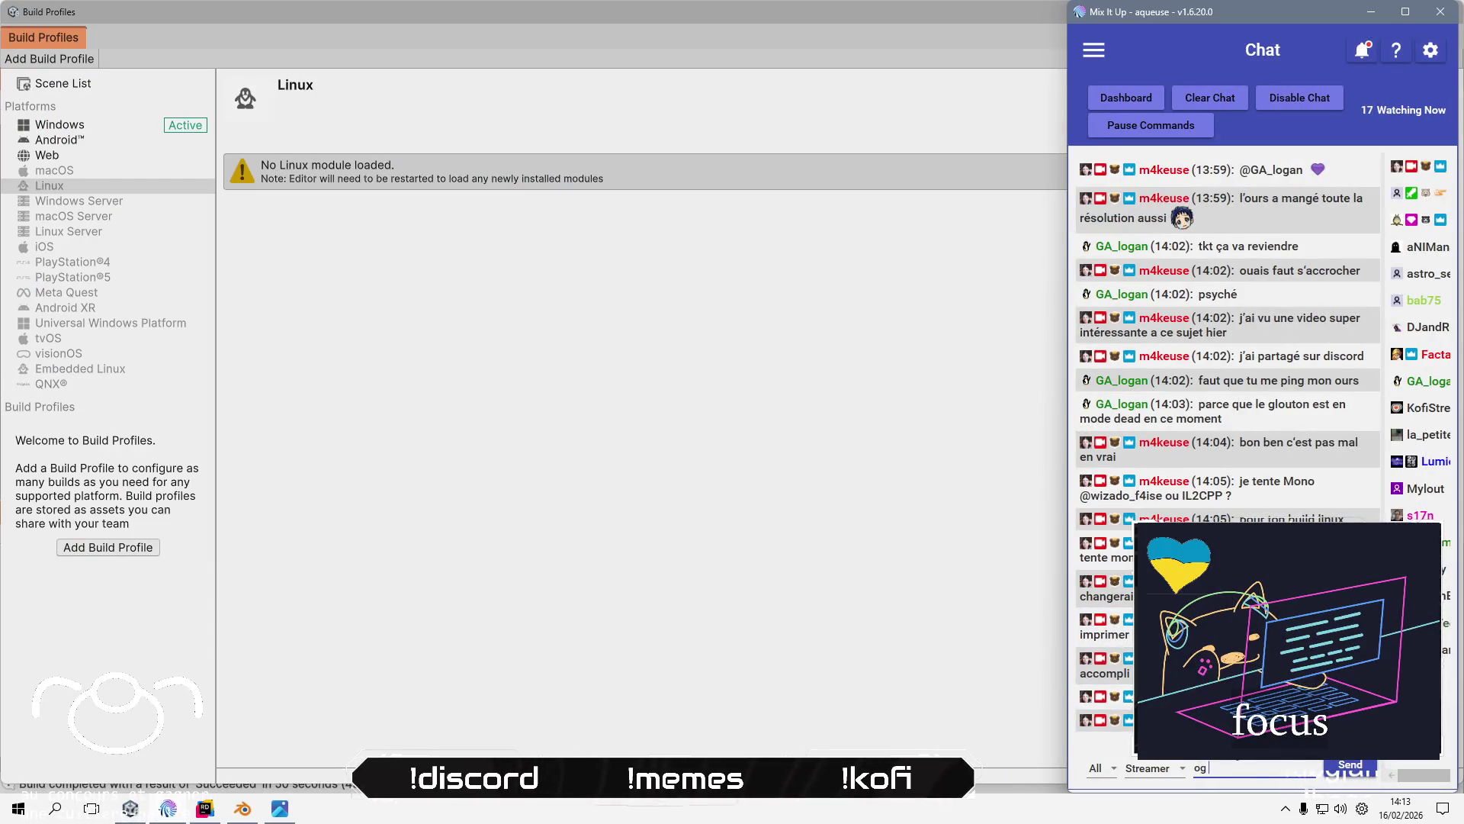
pyautogui.write('gmg')
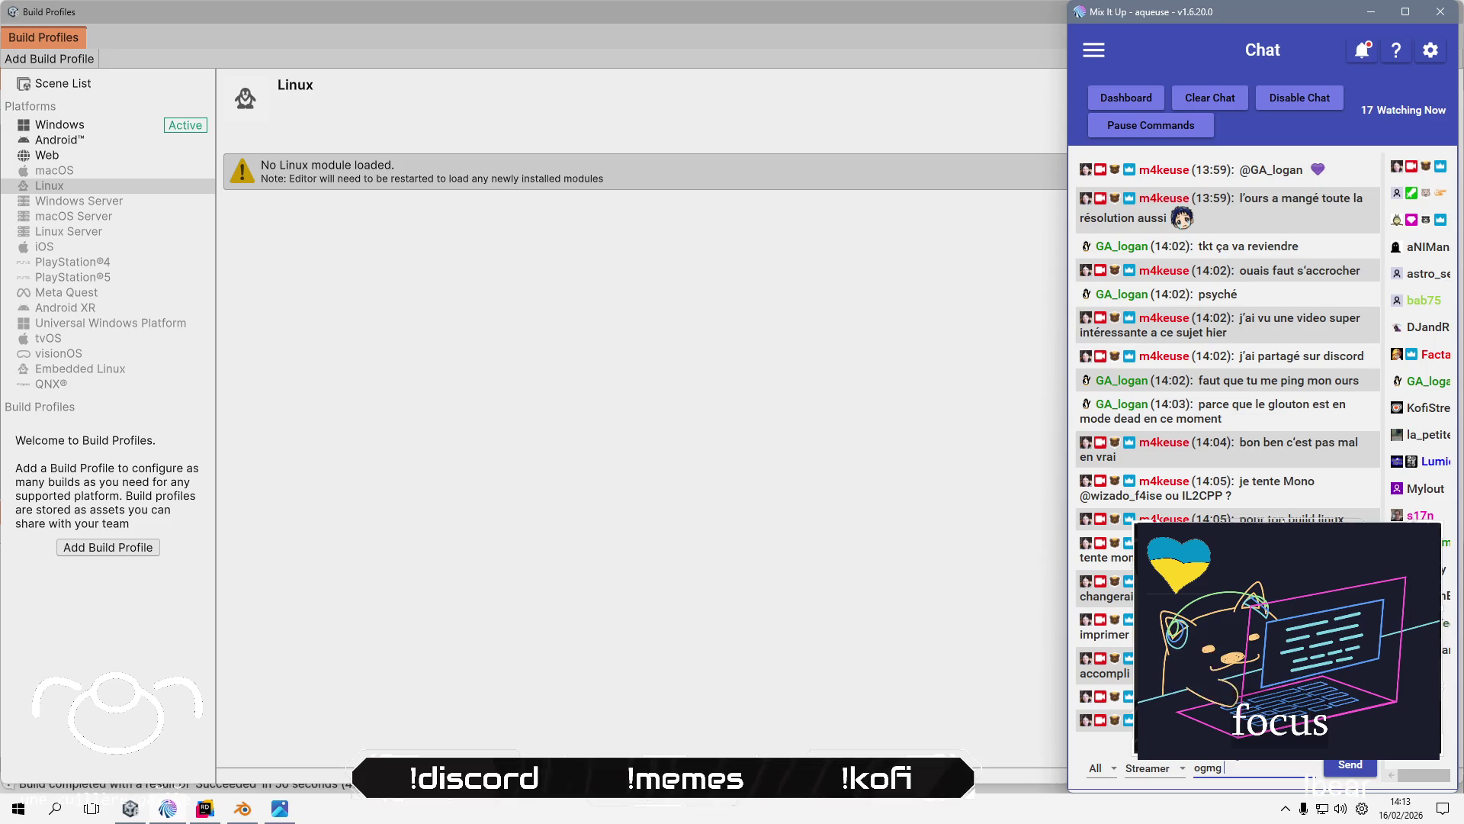
pyautogui.press('Return')
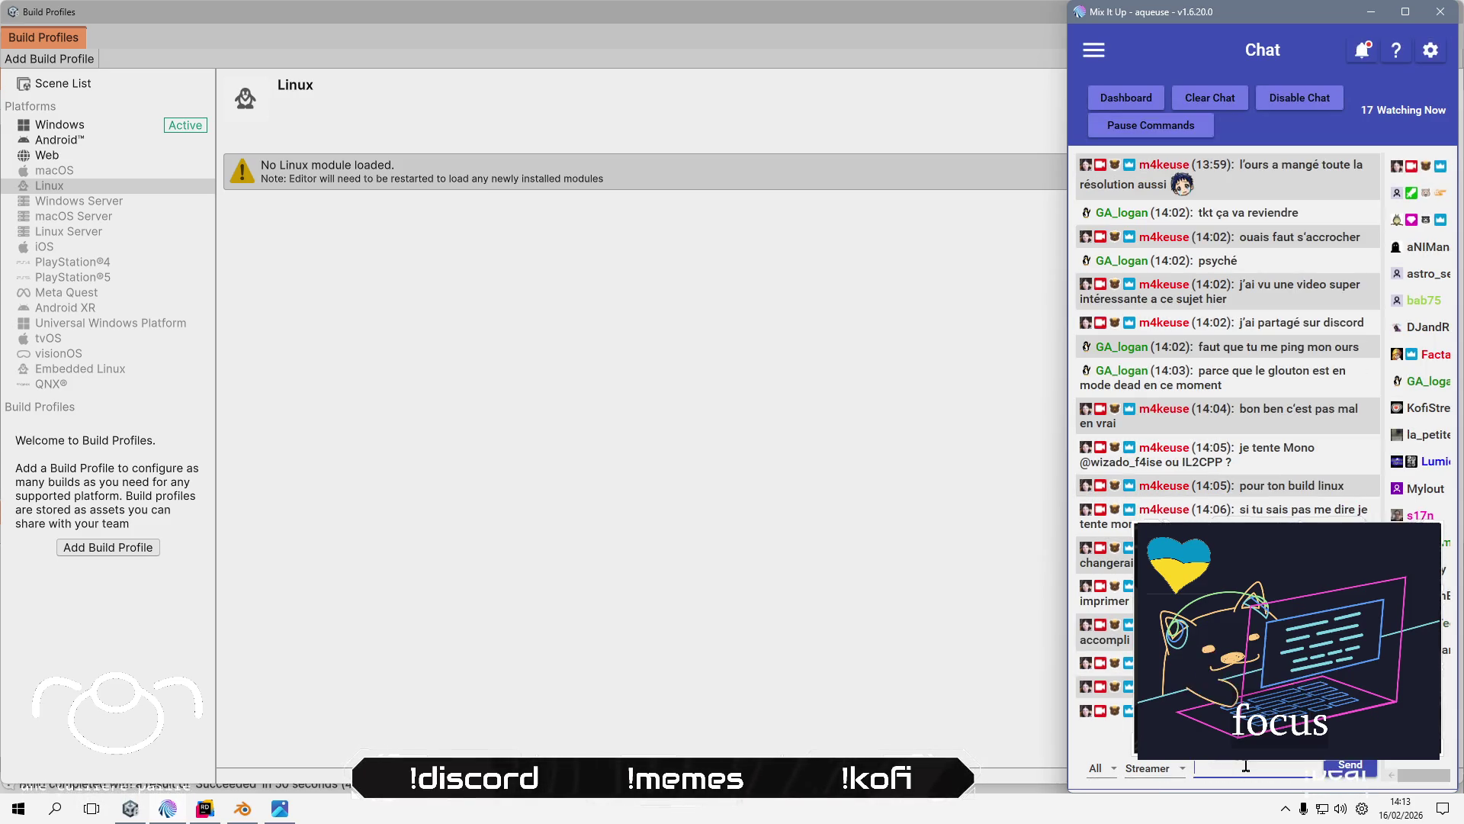
pyautogui.write('mais ça va jama')
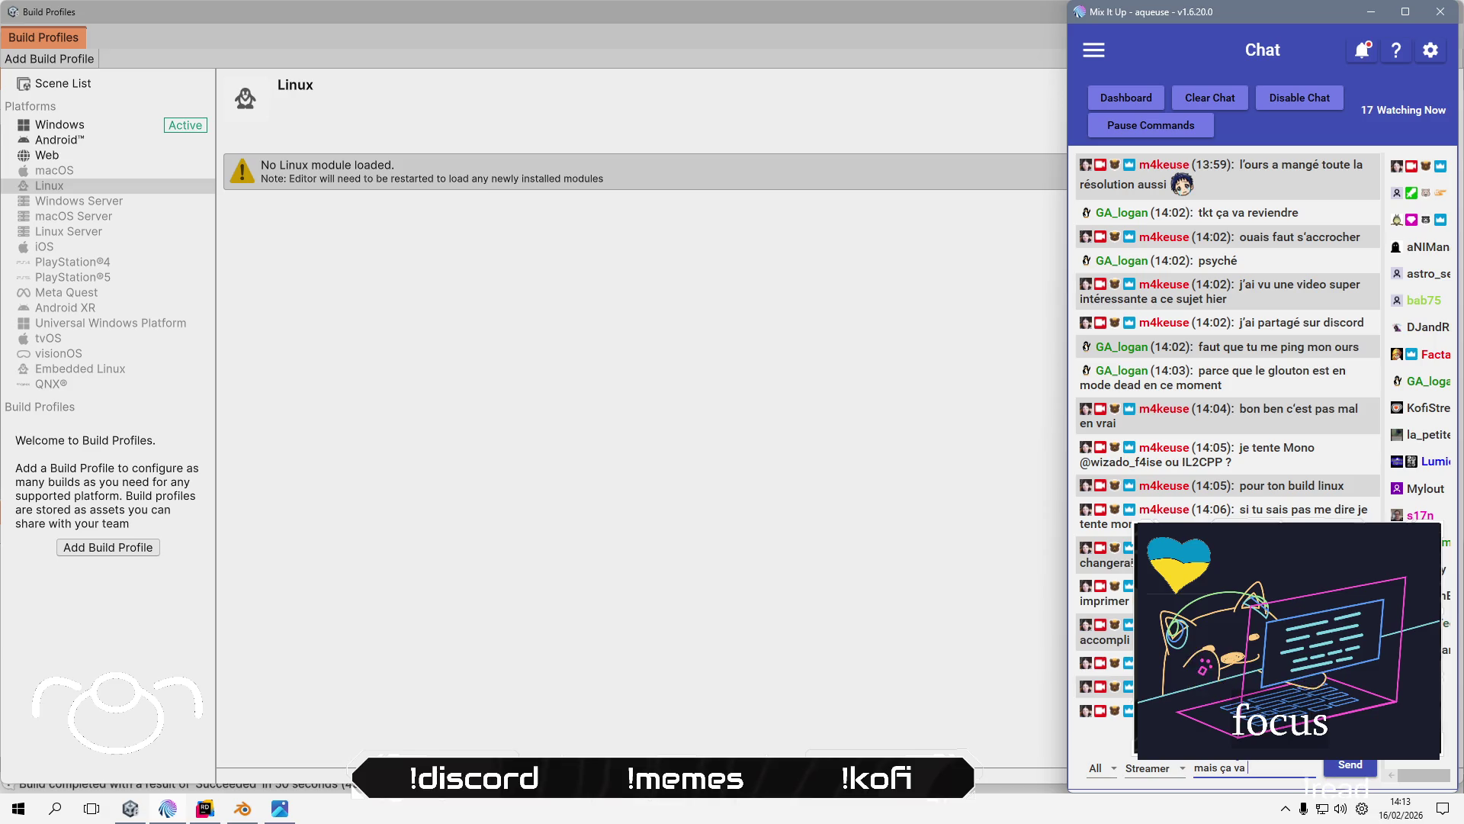
pyautogui.write("'ins")
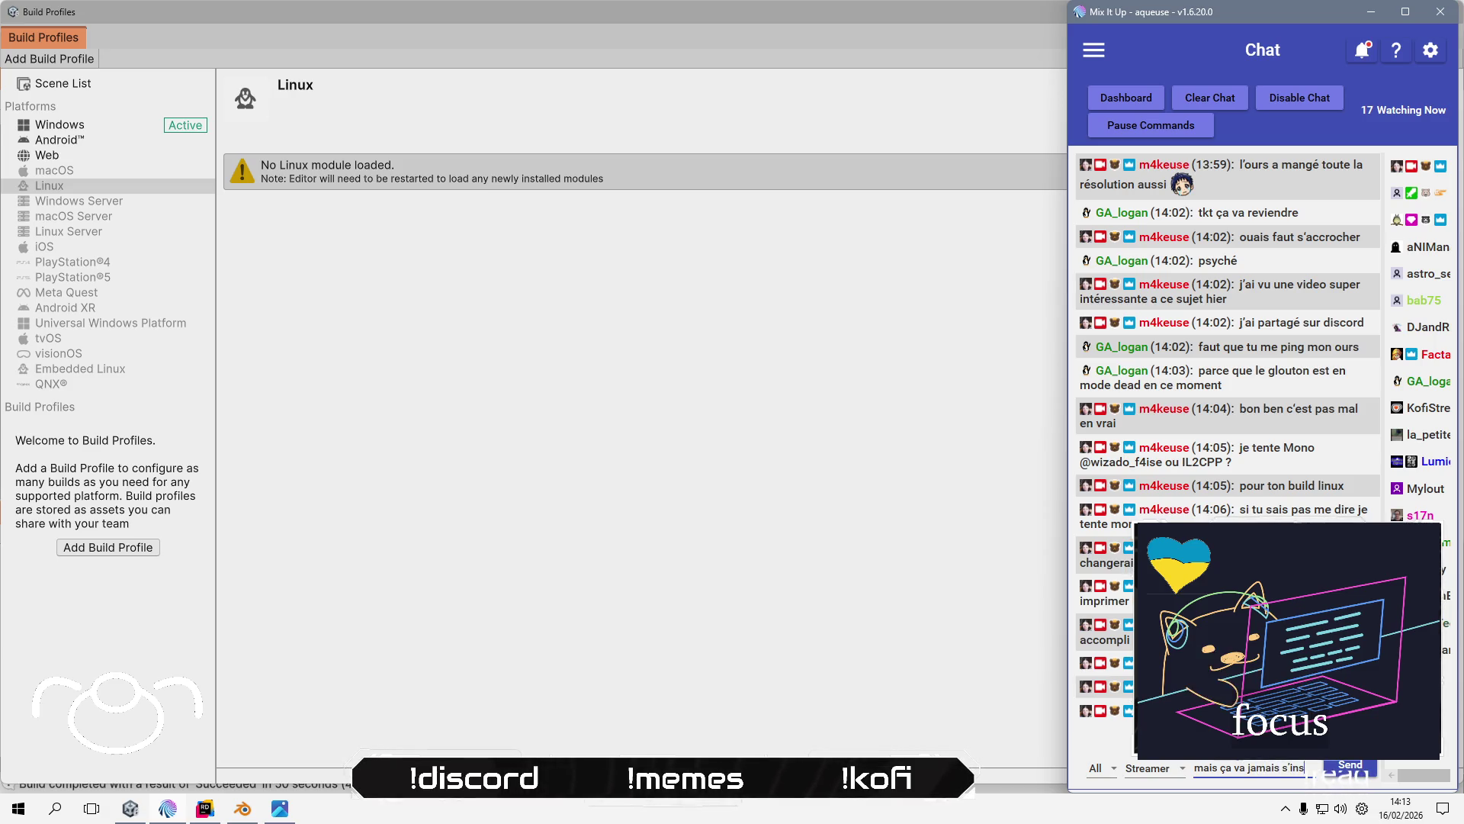
pyautogui.write('talelr en fait ?')
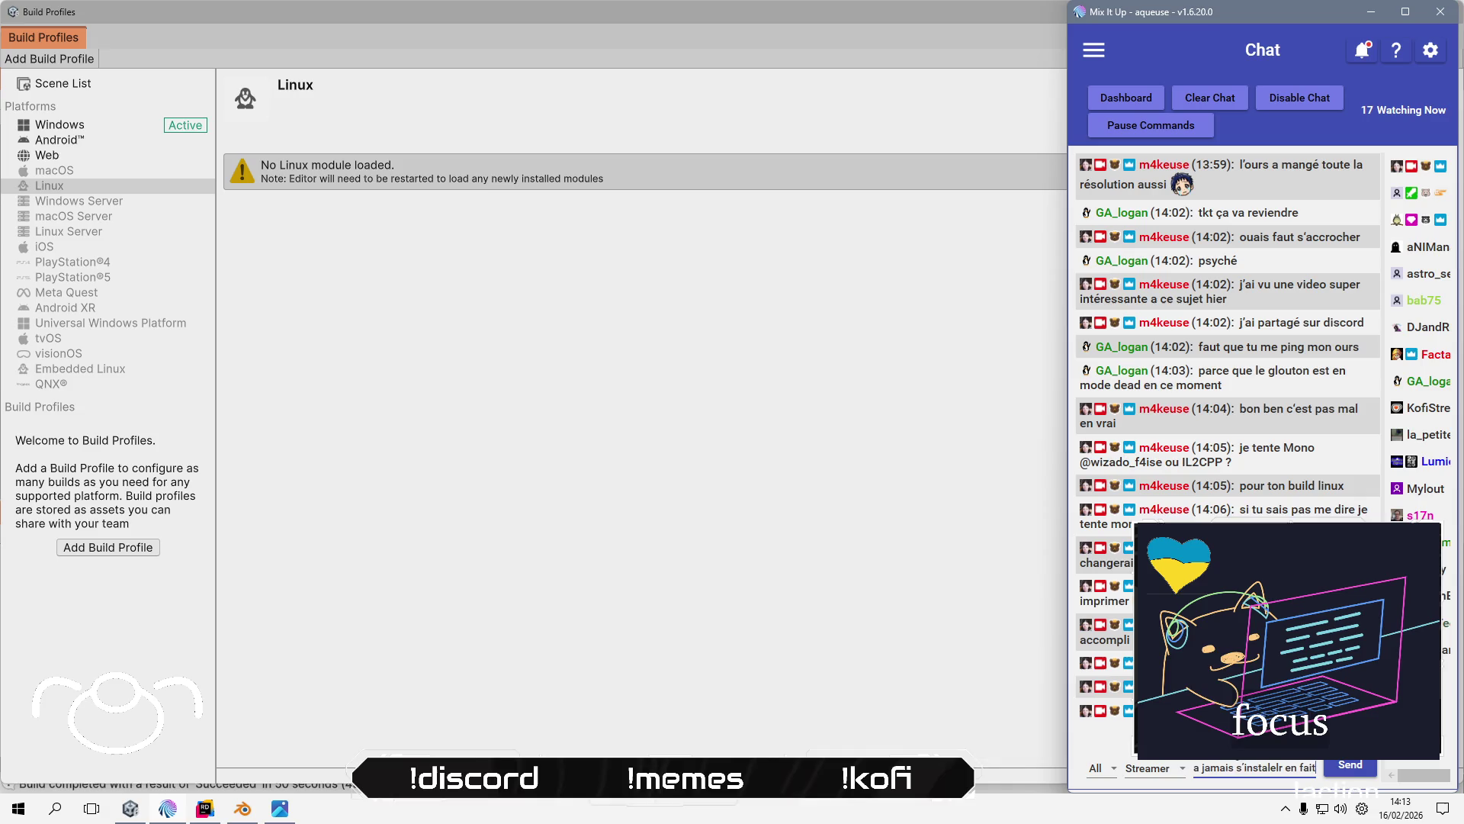
pyautogui.press('BackSpace')
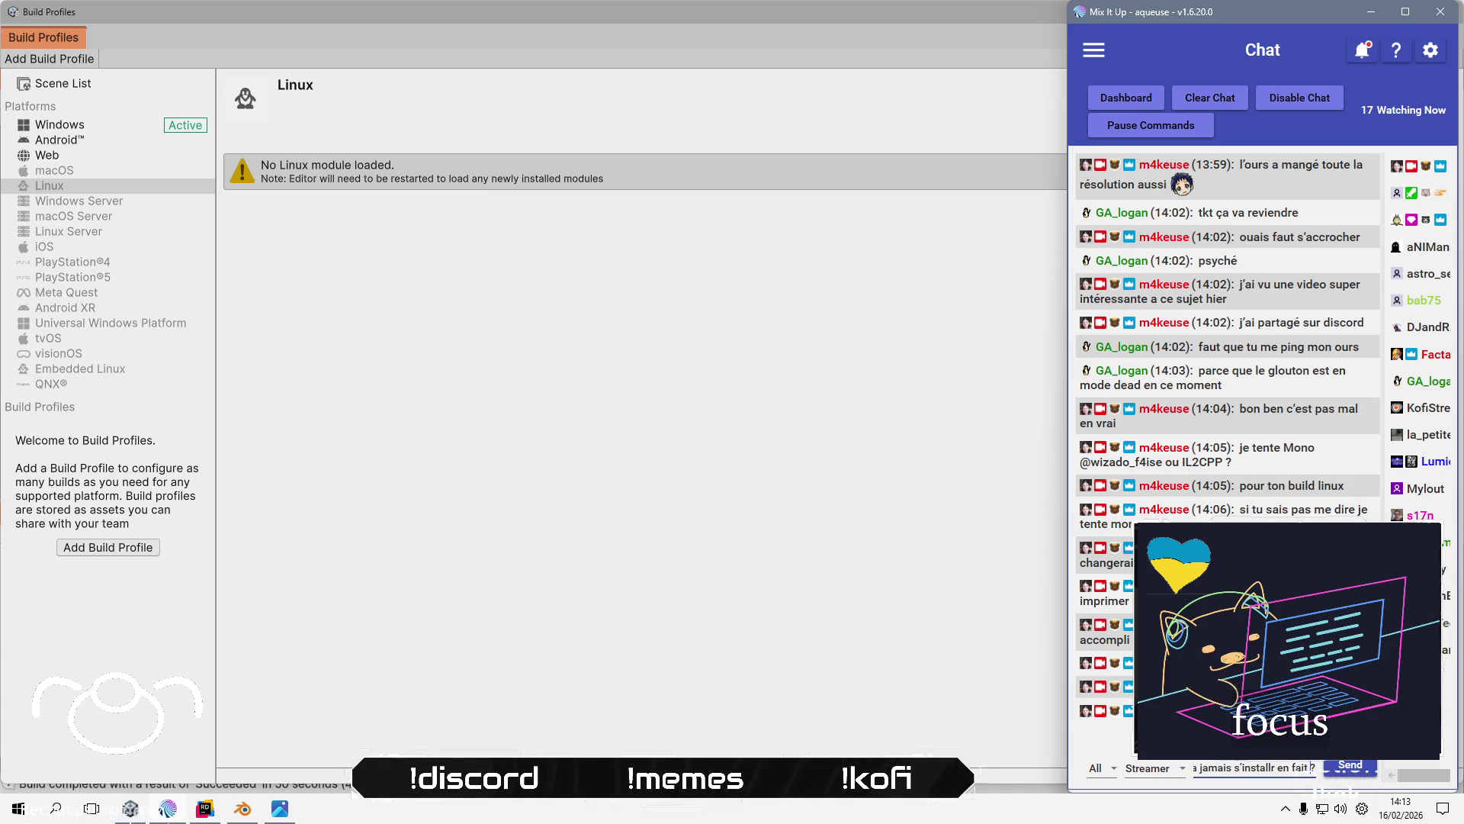
pyautogui.write('e')
pyautogui.press('Return')
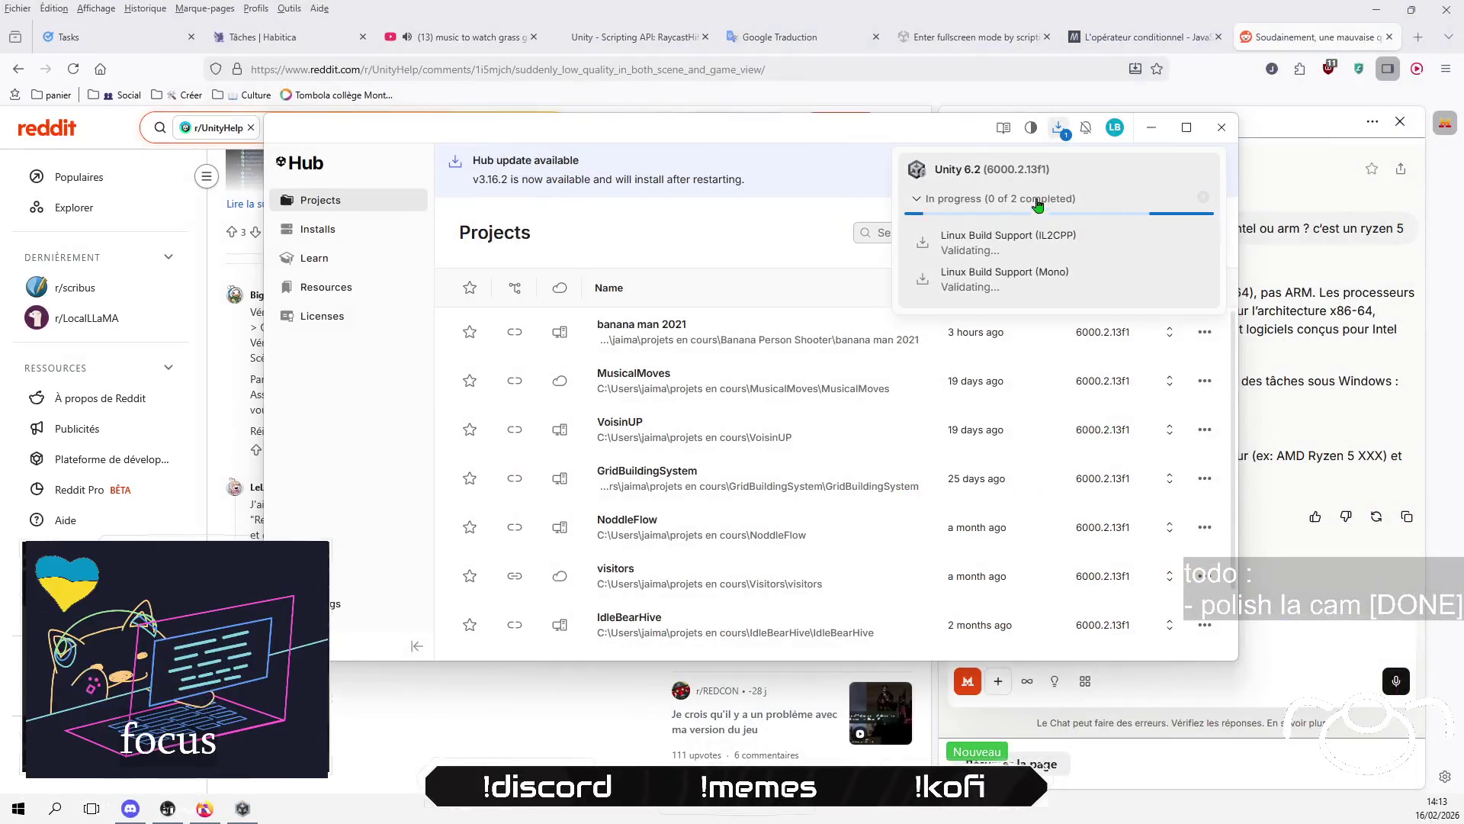
# - Expand the in-progress downloads and check the Unity 6.2 download progress
pyautogui.click(1056, 200)
pyautogui.click(1058, 199)
pyautogui.click(1060, 198)
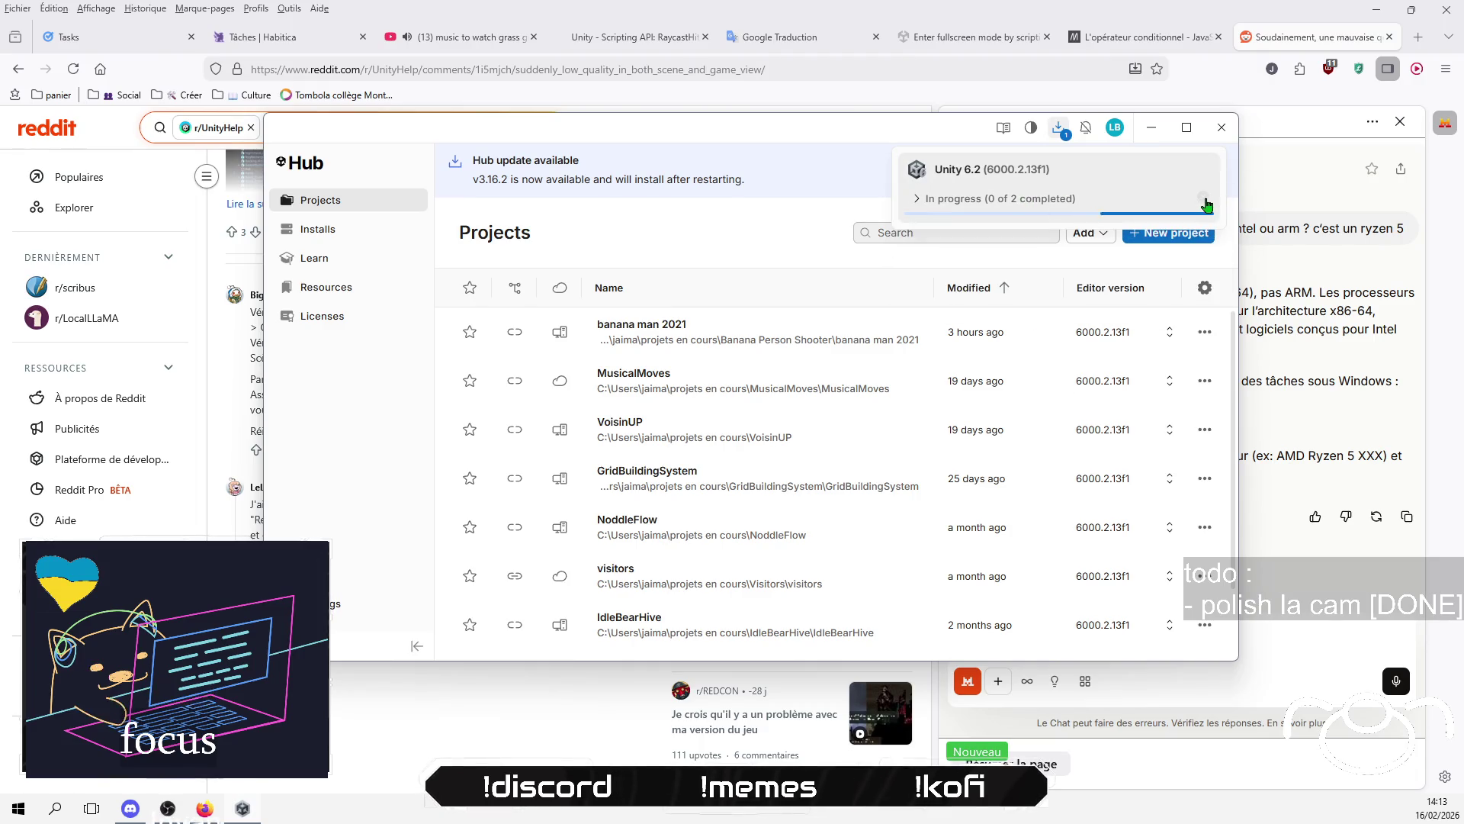
pyautogui.click(1064, 134)
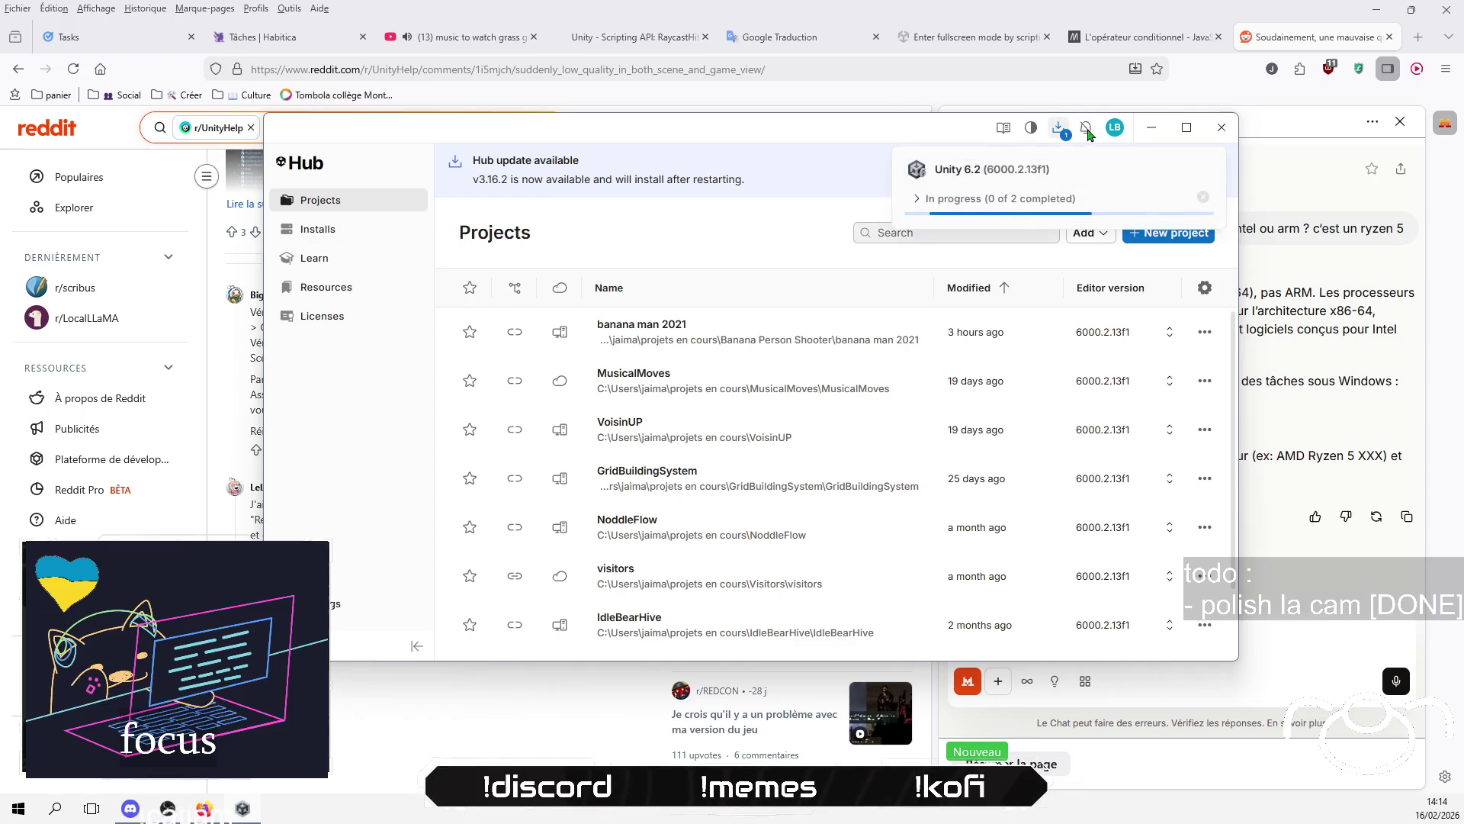
pyautogui.click(1086, 127)
pyautogui.click(1061, 133)
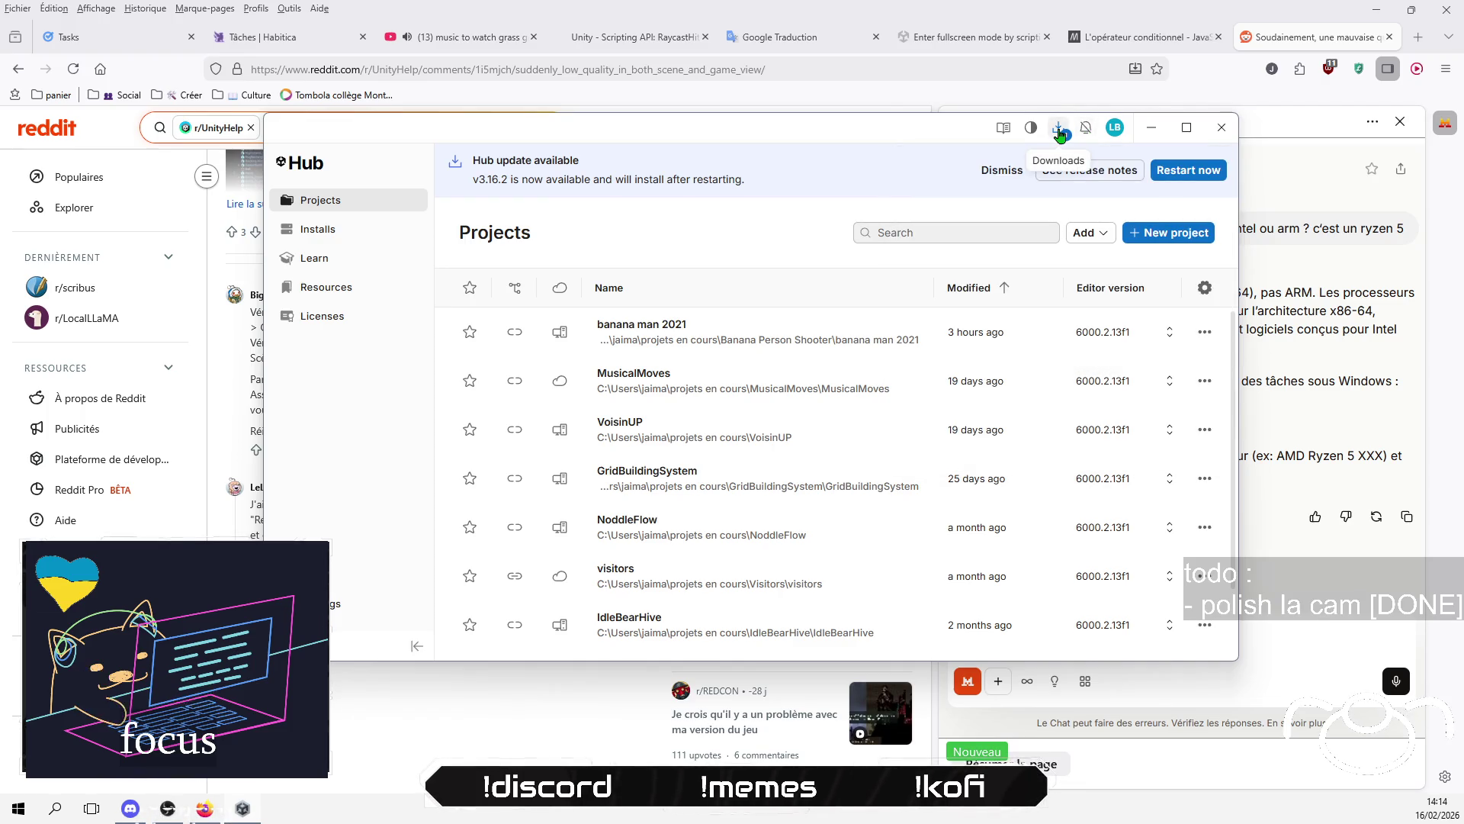
pyautogui.click(1063, 135)
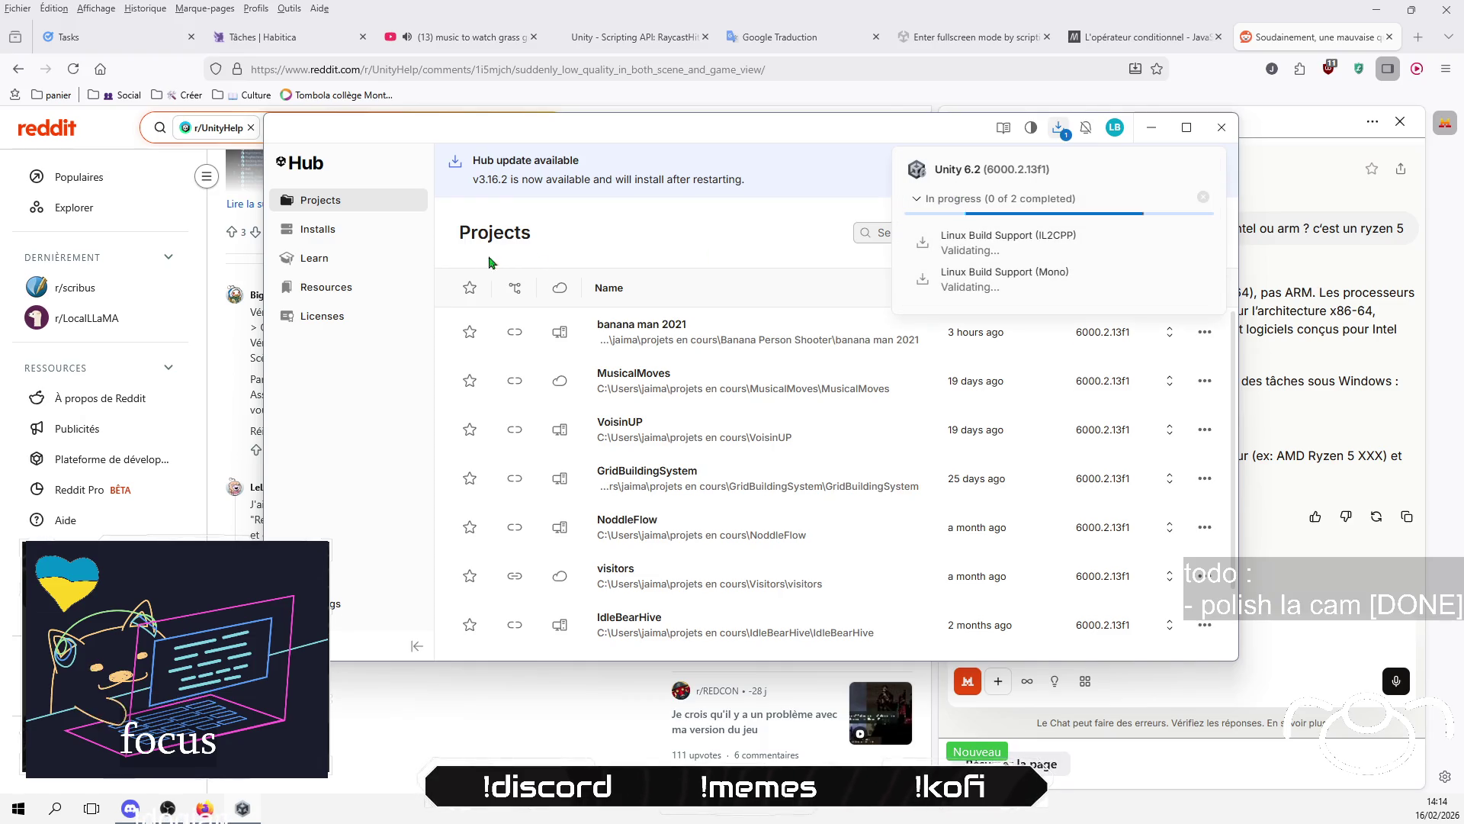
# - Visit Installs and Projects, then list the two in-progress Linux Build Support downloads
pyautogui.click(327, 230)
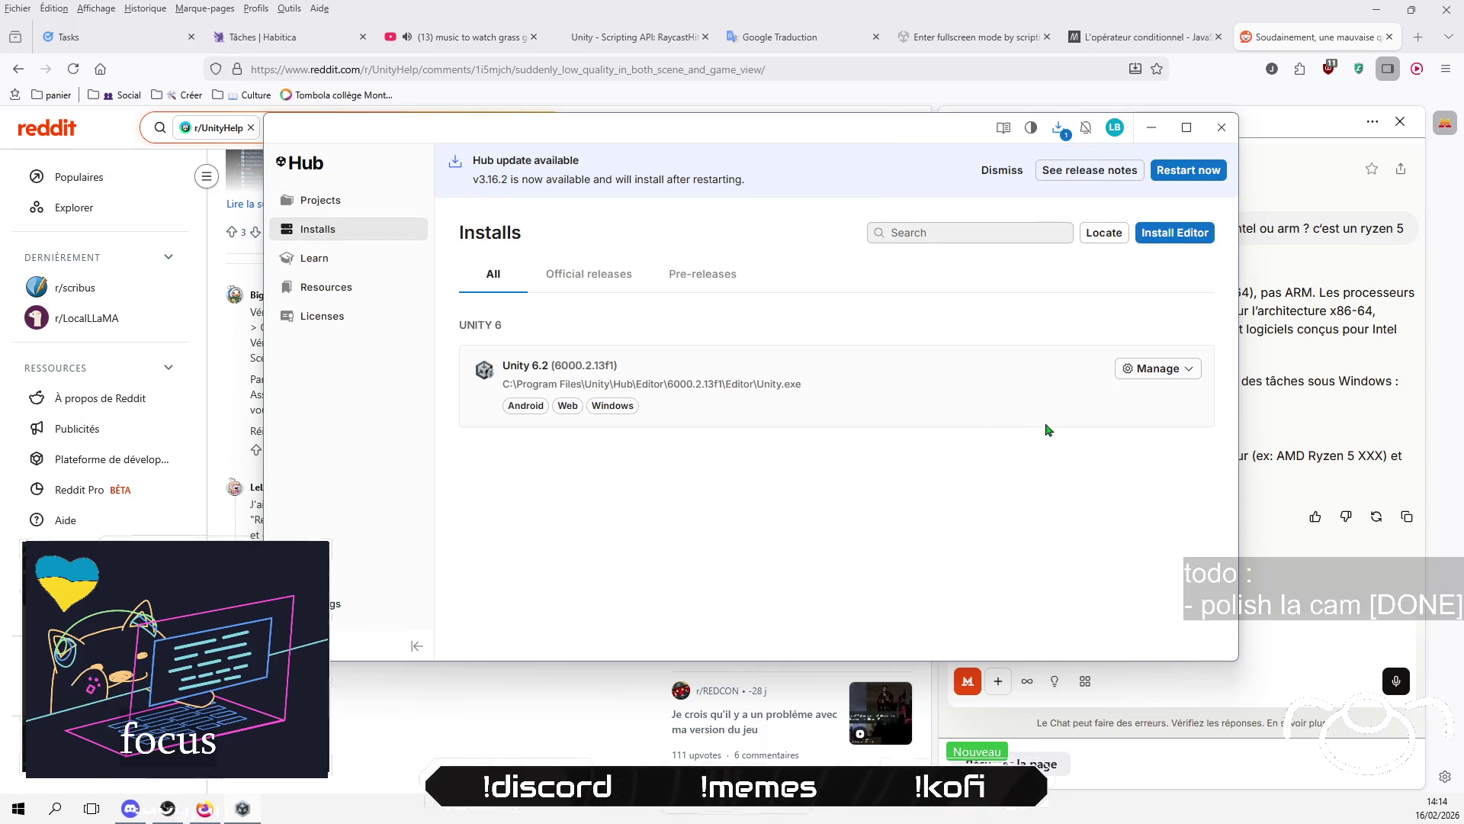
pyautogui.click(358, 204)
pyautogui.click(1058, 128)
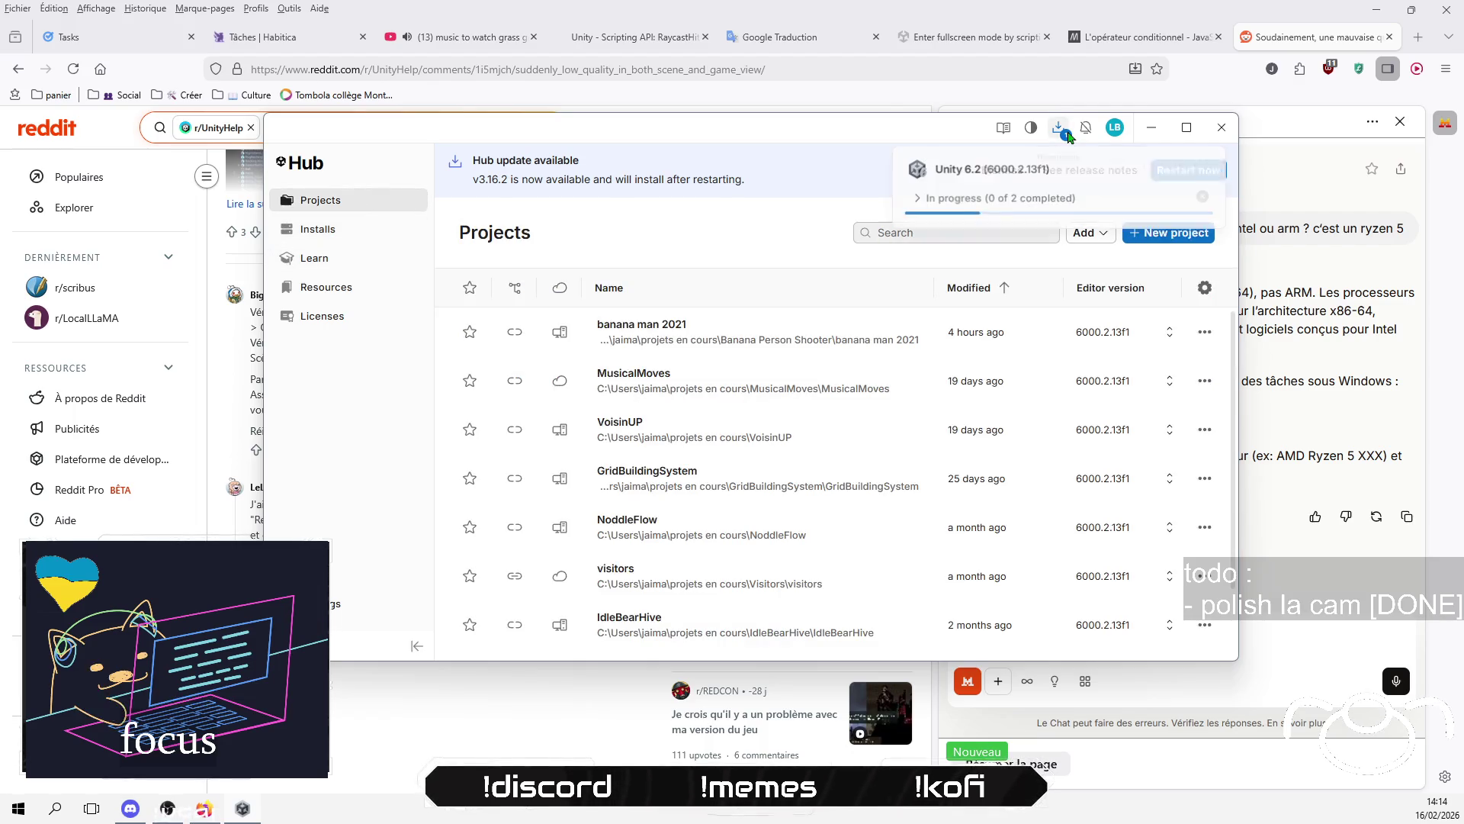
pyautogui.click(1097, 198)
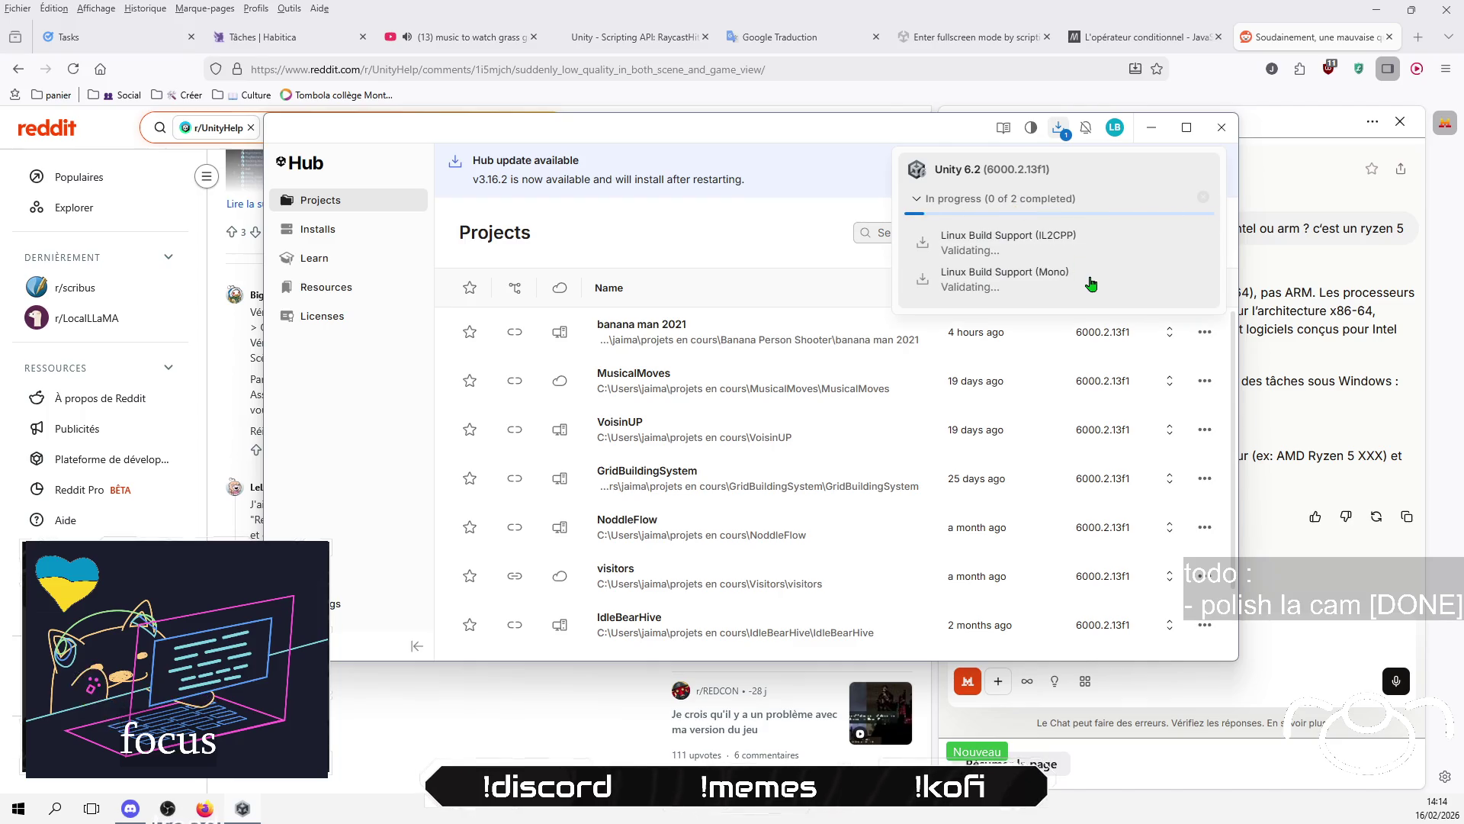
pyautogui.click(978, 263)
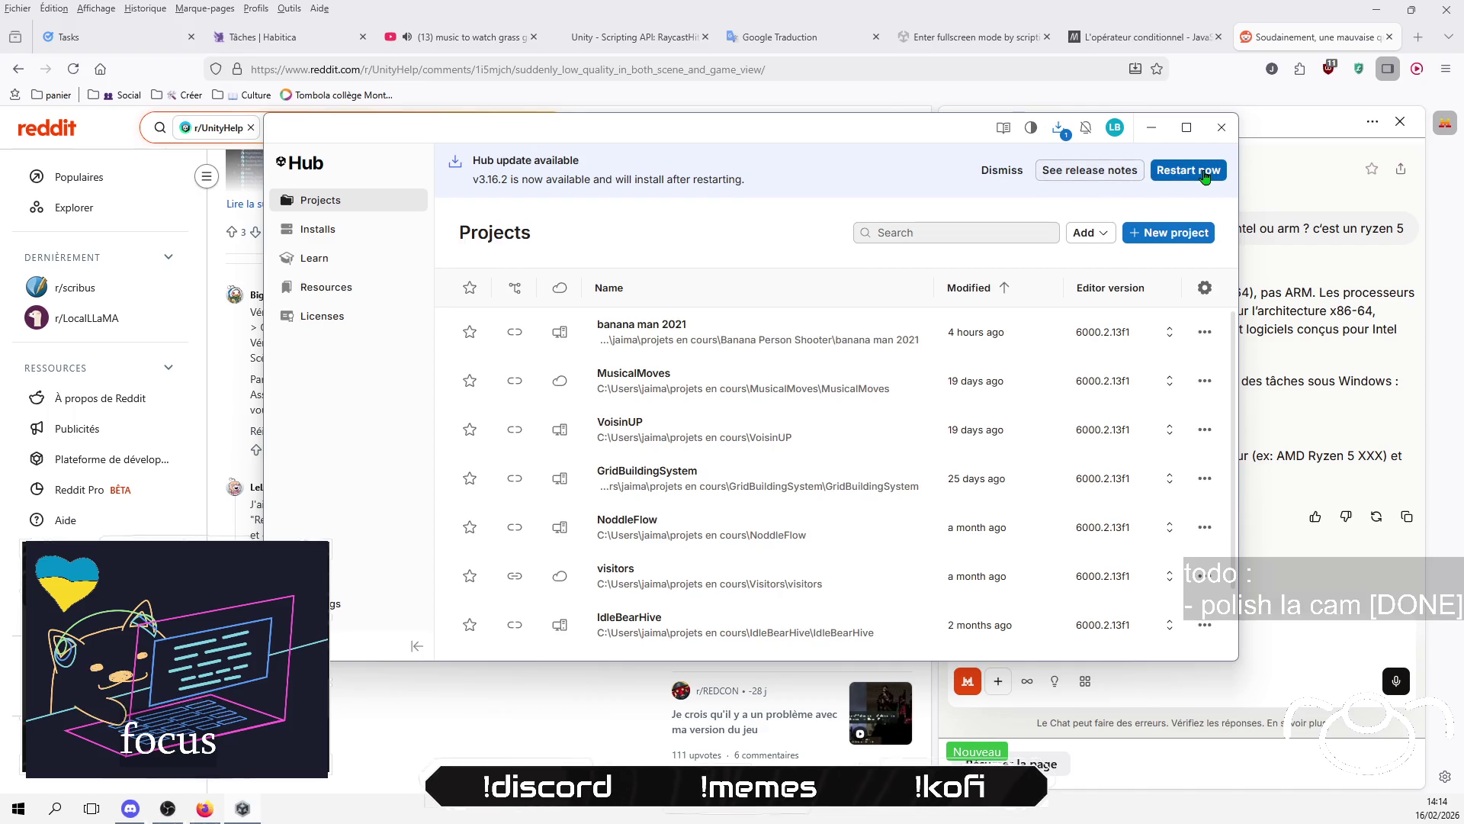
pyautogui.click(1067, 136)
pyautogui.click(953, 200)
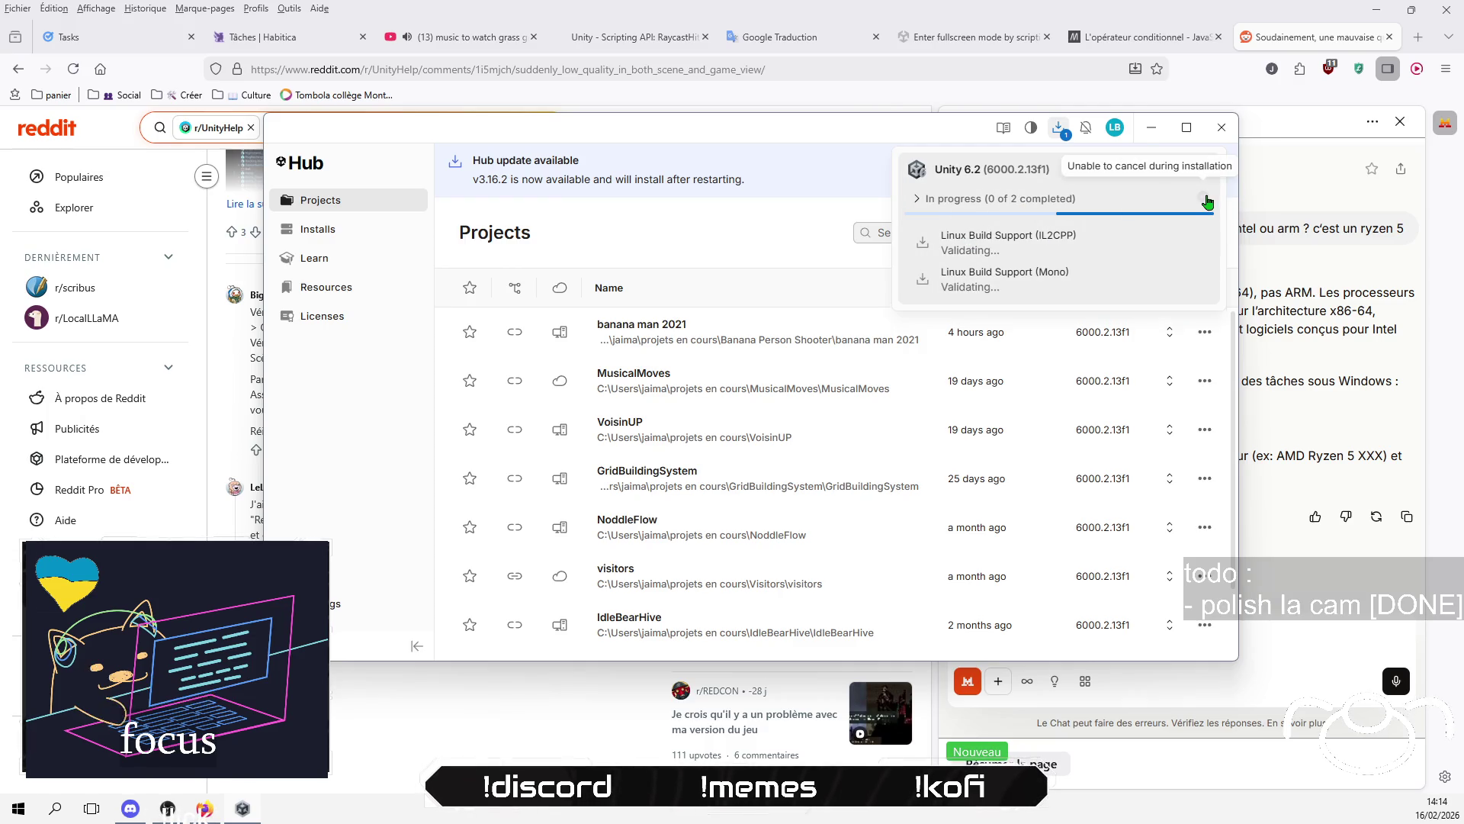
# - Try canceling the module install, then back out of the first Hub restart prompt
pyautogui.click(1206, 199)
pyautogui.press('Escape')
pyautogui.click(1189, 170)
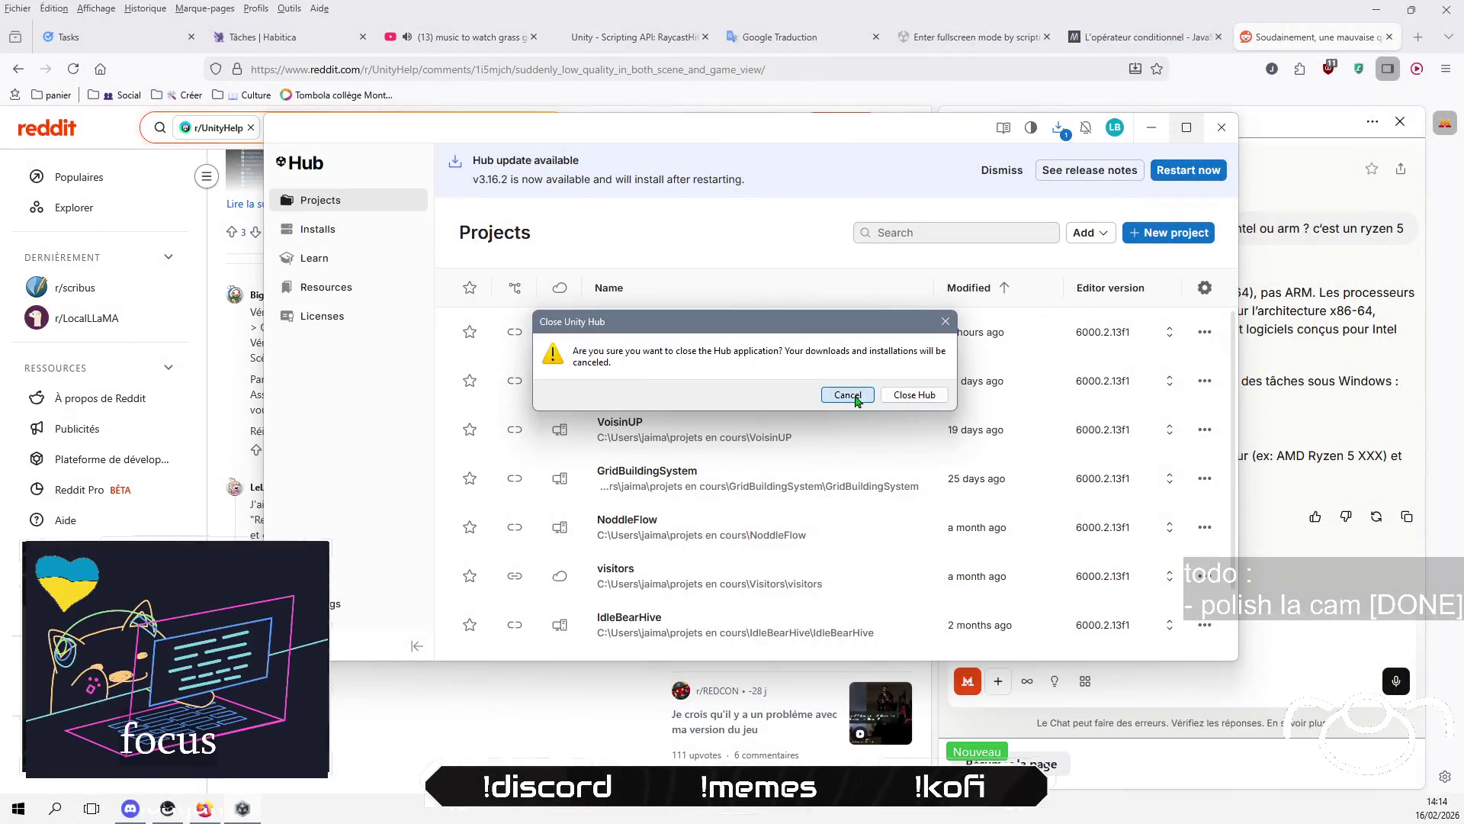
pyautogui.click(855, 397)
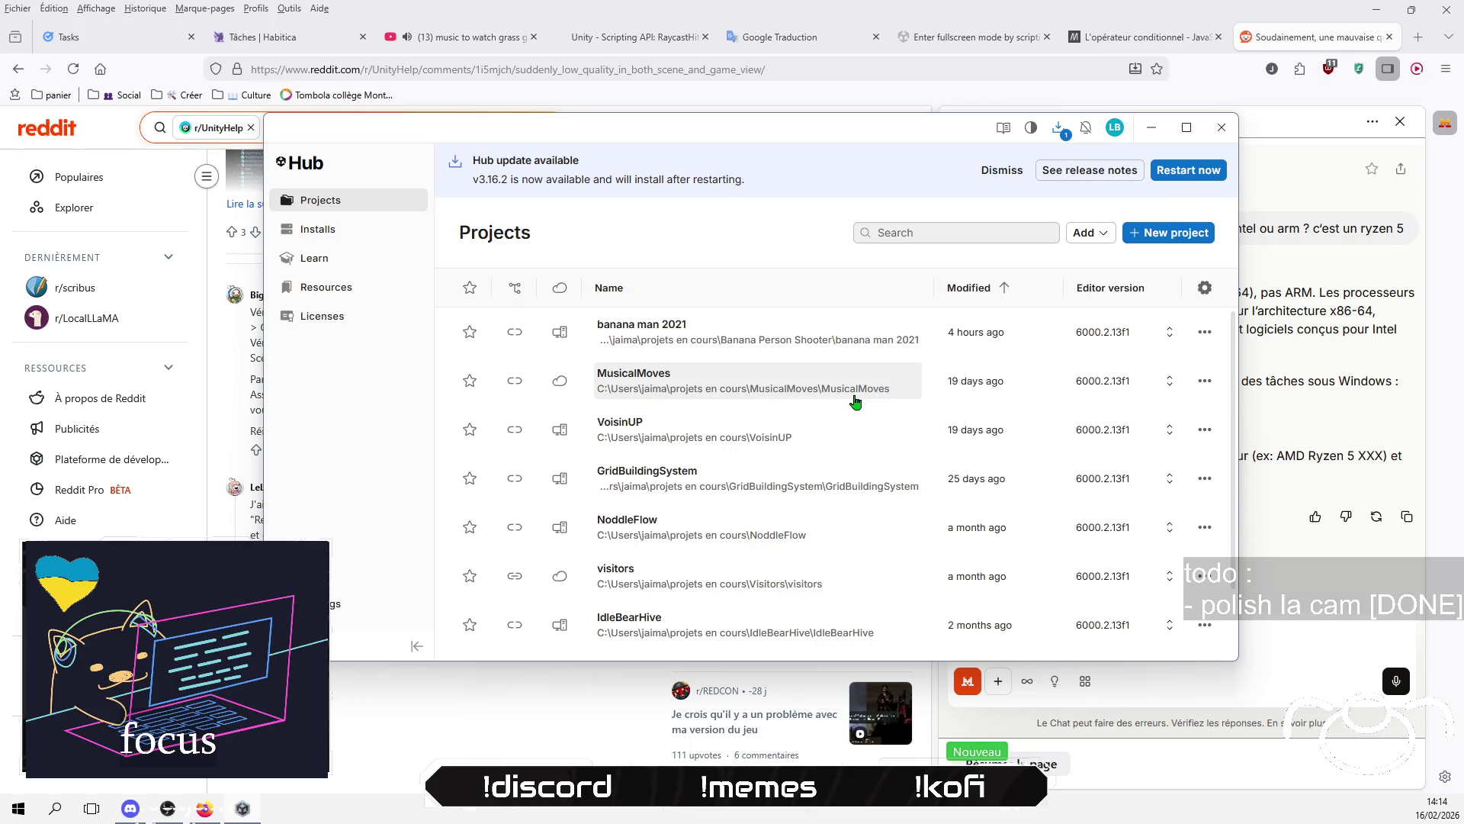
# - Recheck the Linux module downloads, then choose Restart now for the v3.16.2 Hub update
pyautogui.click(1061, 128)
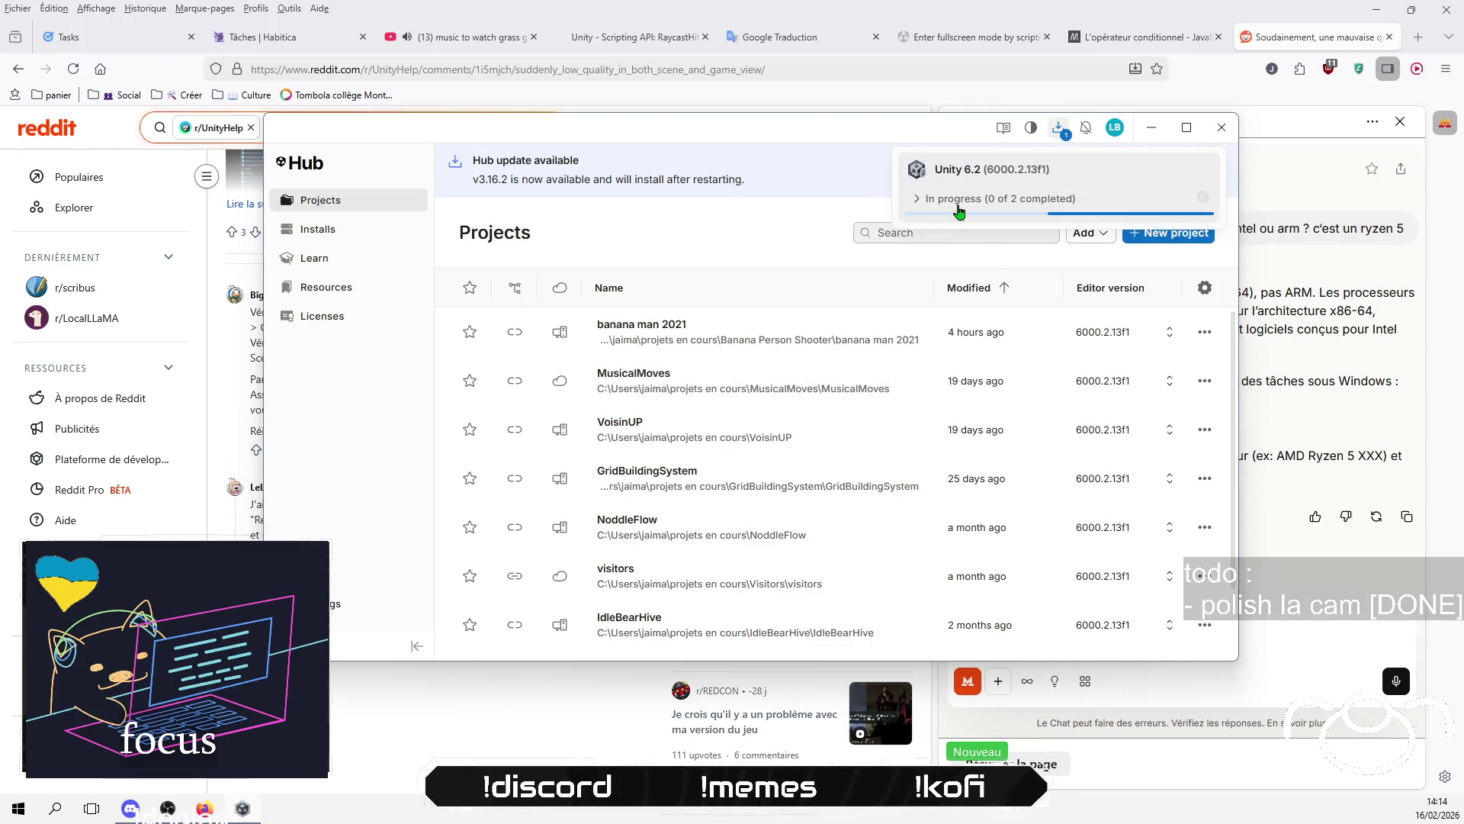
pyautogui.click(1091, 198)
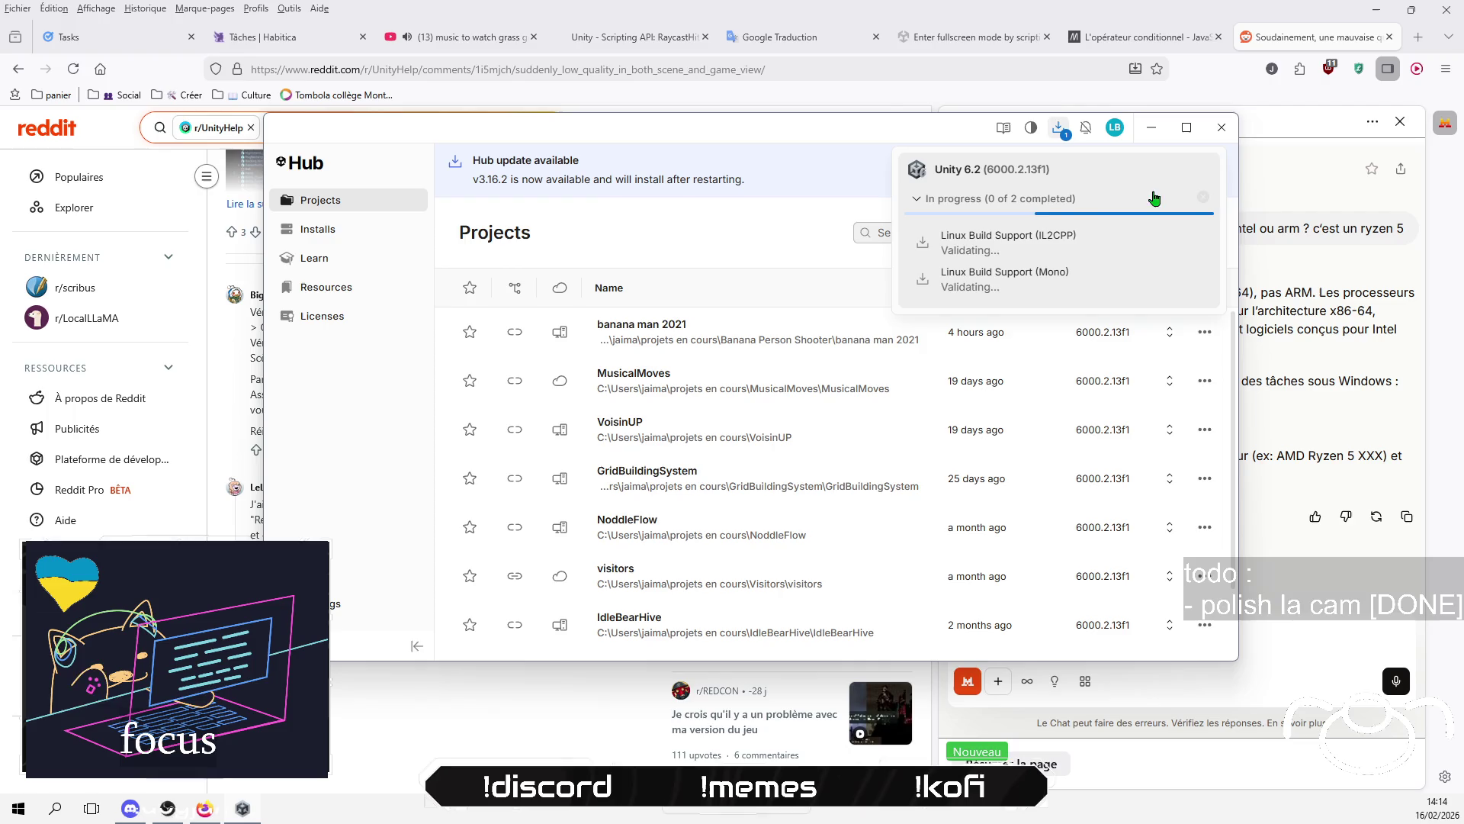
pyautogui.click(1204, 201)
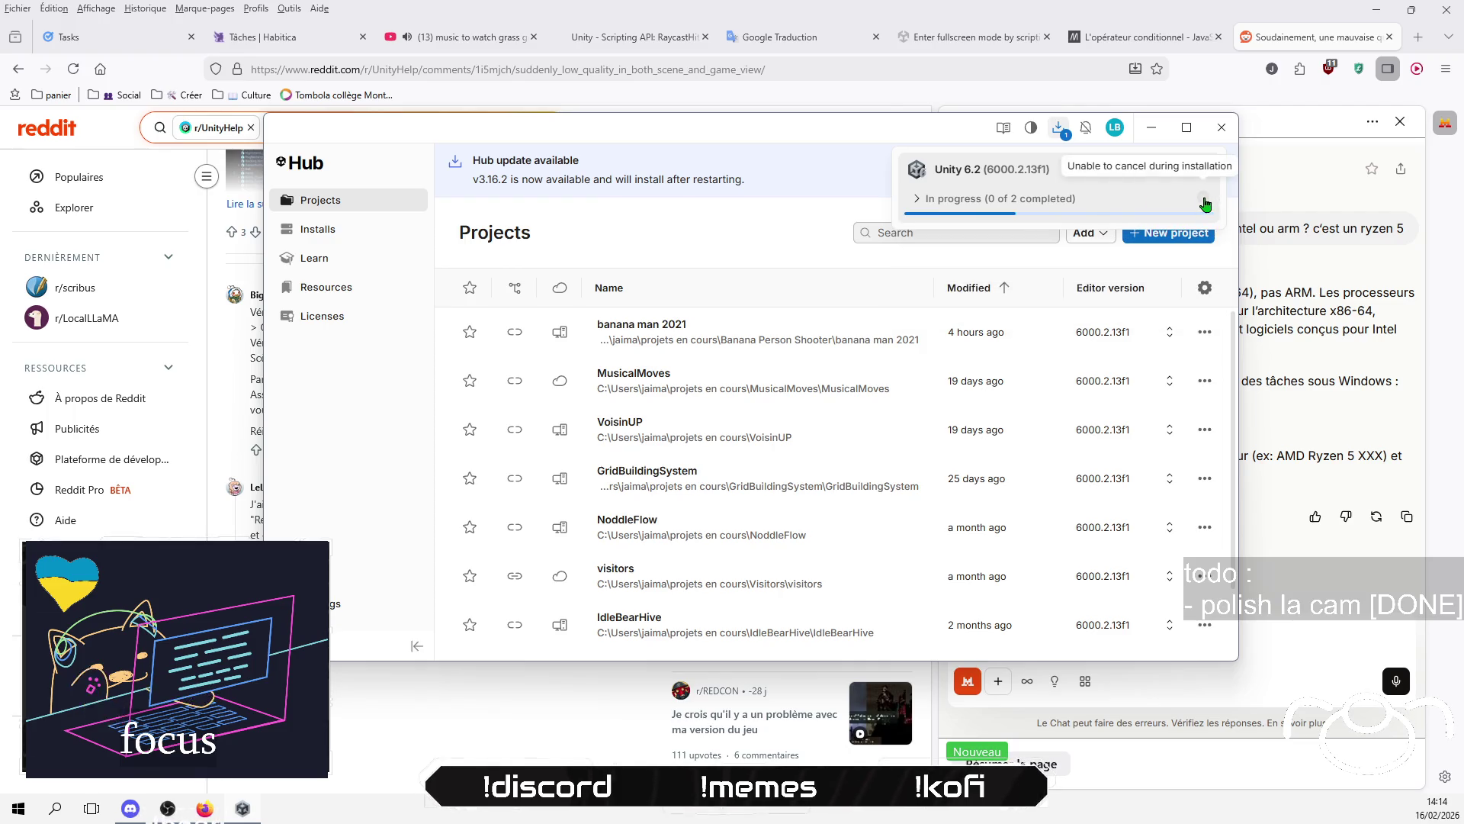
pyautogui.click(831, 174)
pyautogui.click(1060, 129)
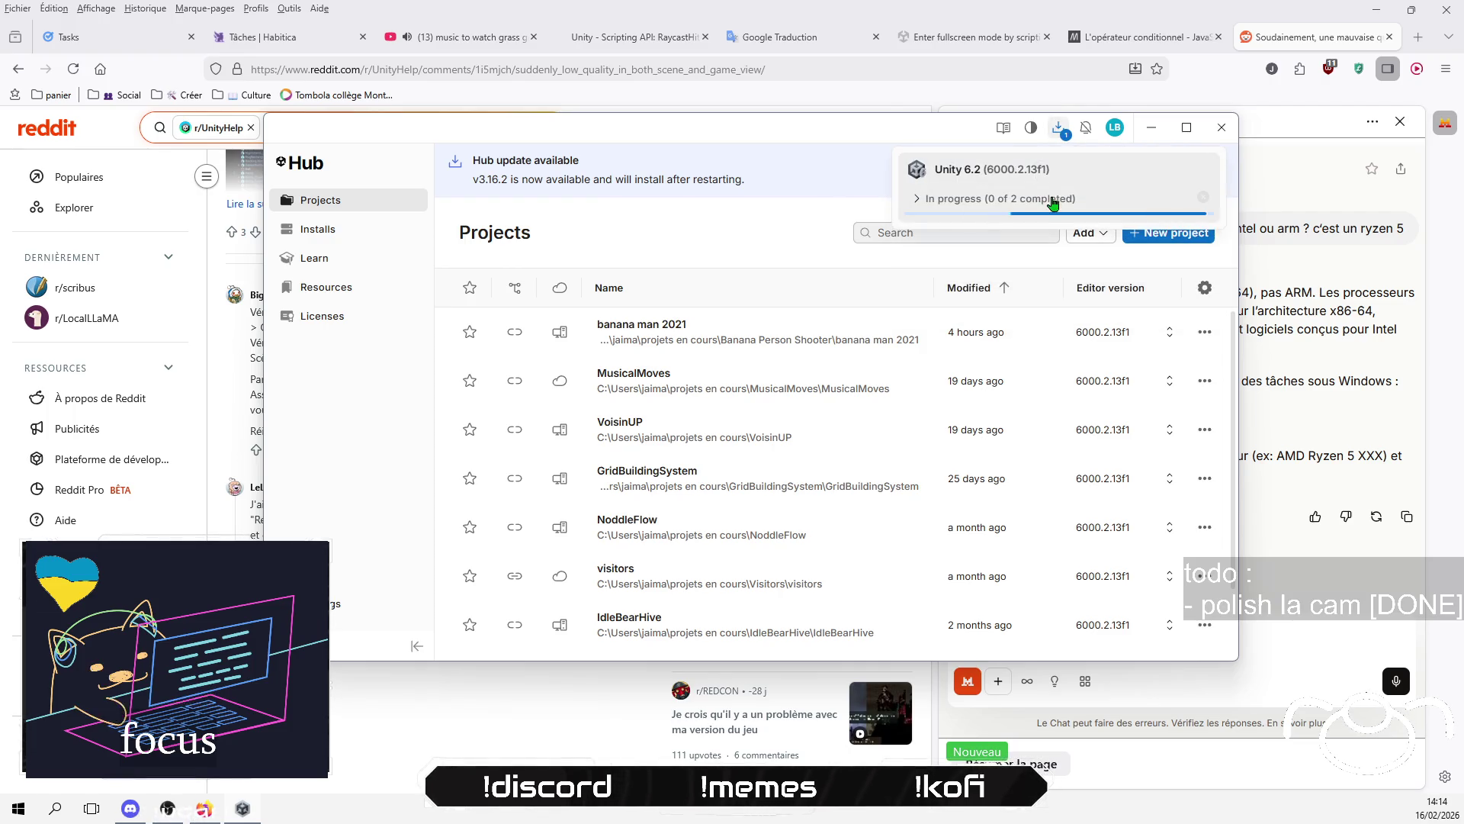
pyautogui.click(810, 178)
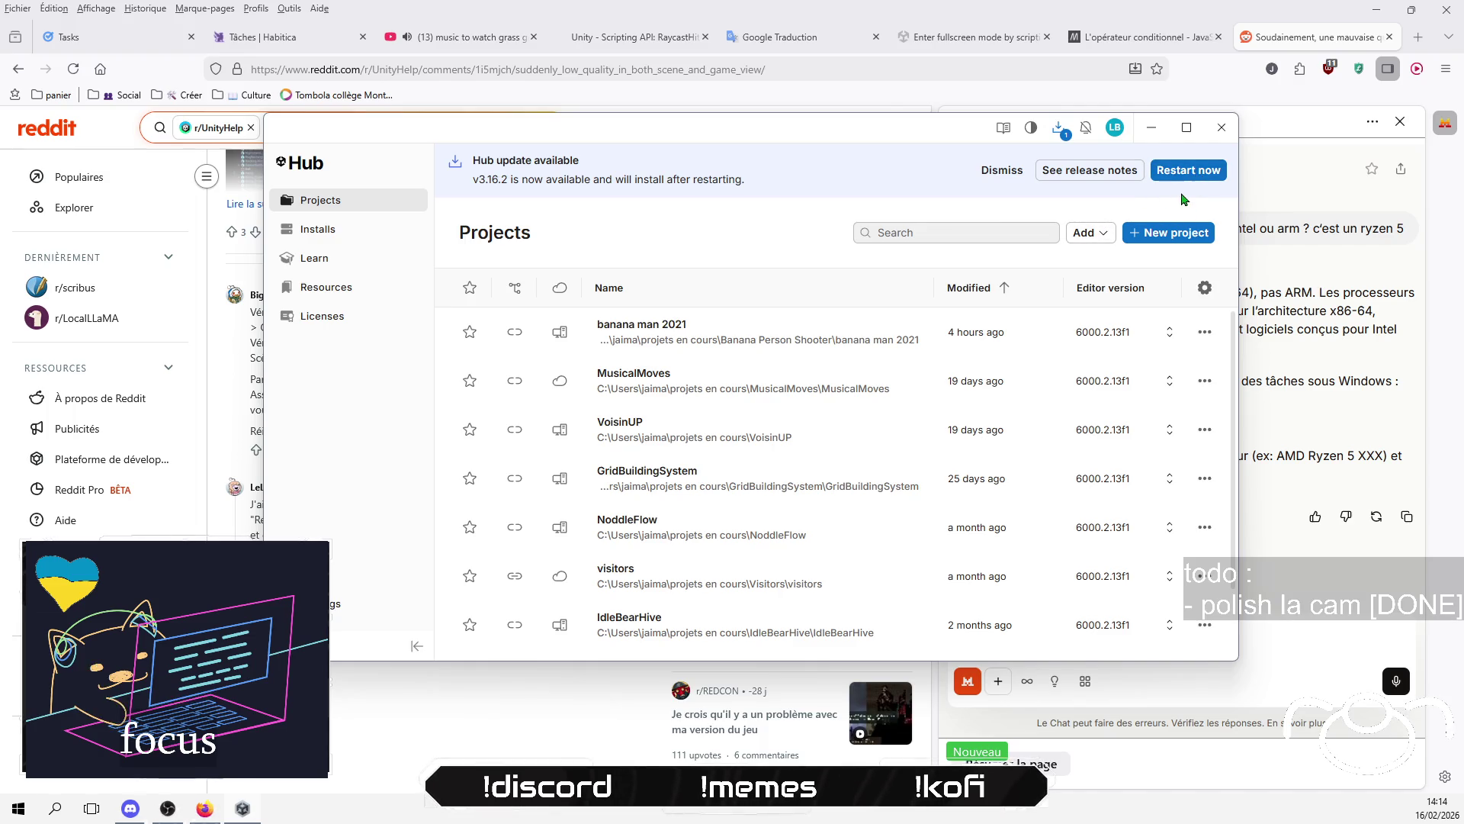
pyautogui.click(1190, 174)
pyautogui.click(940, 405)
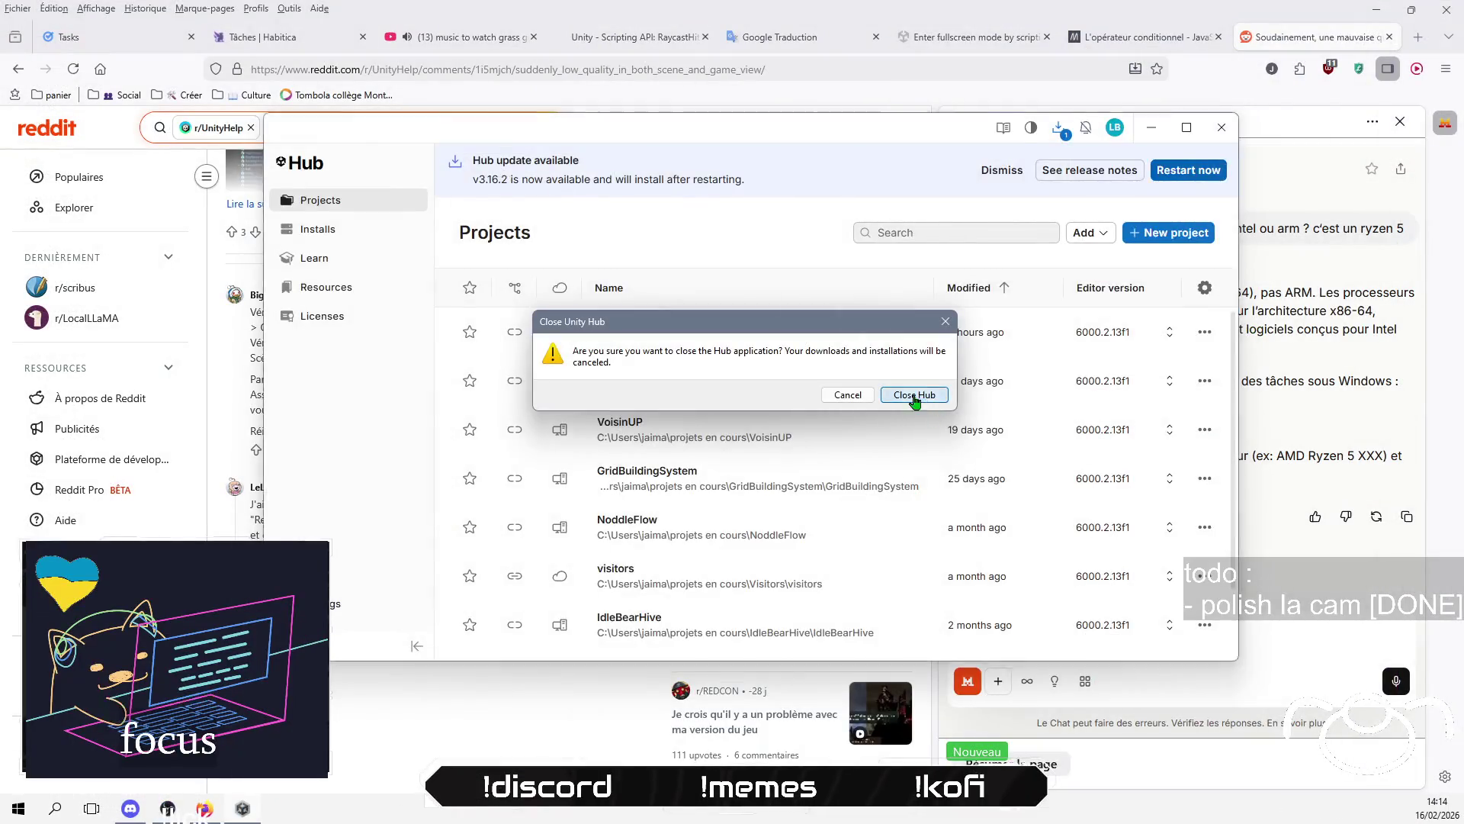
# - Click Close Hub, accepting that the 0-of-2 Linux Build Support installs get canceled
pyautogui.click(913, 398)
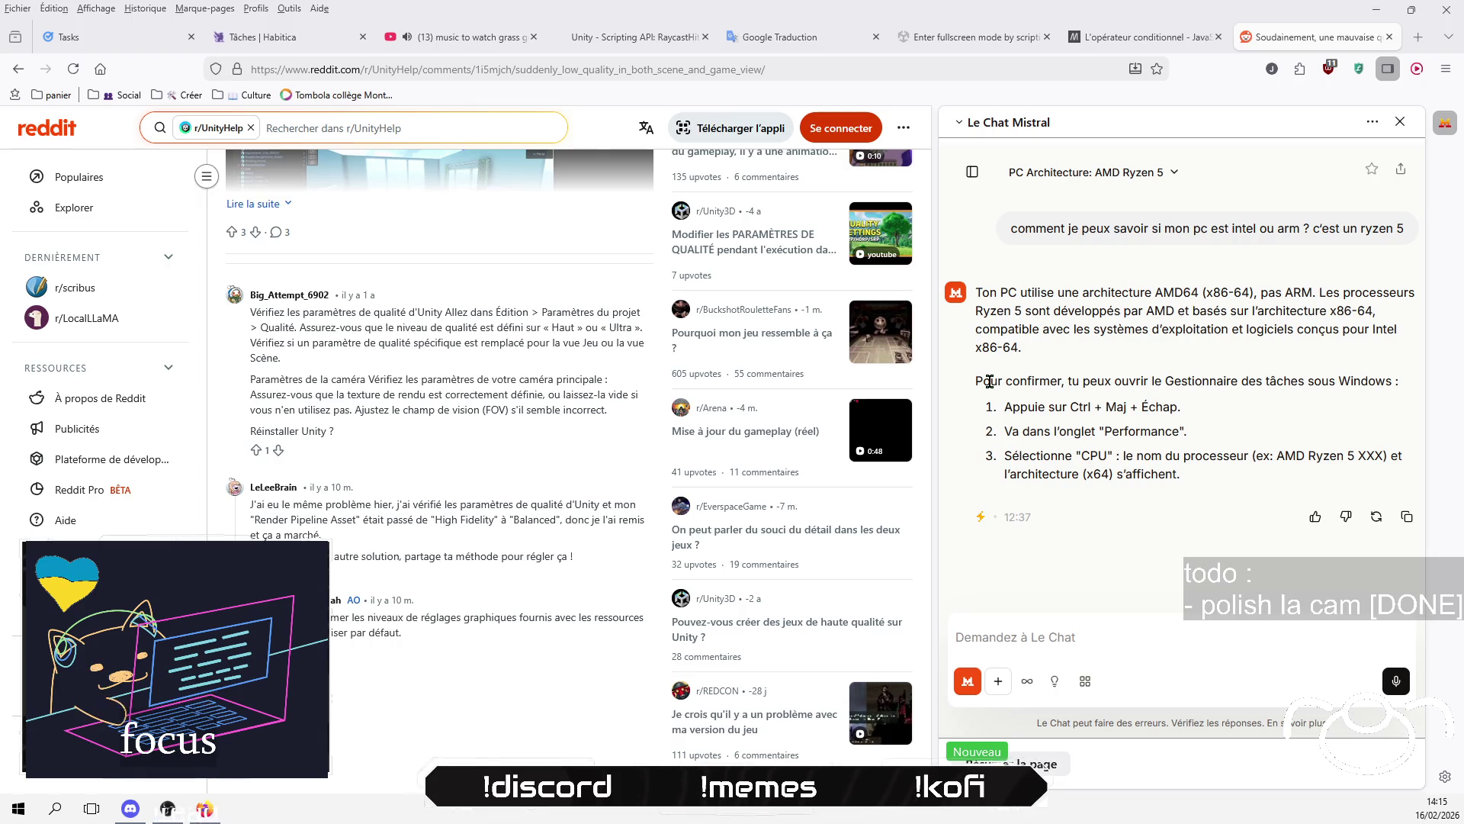
# - Check Unity's Build Profiles for the missing Linux module, then close the Unity editor and Blender
pyautogui.press('ctrl+super+Right')
pyautogui.click(603, 665)
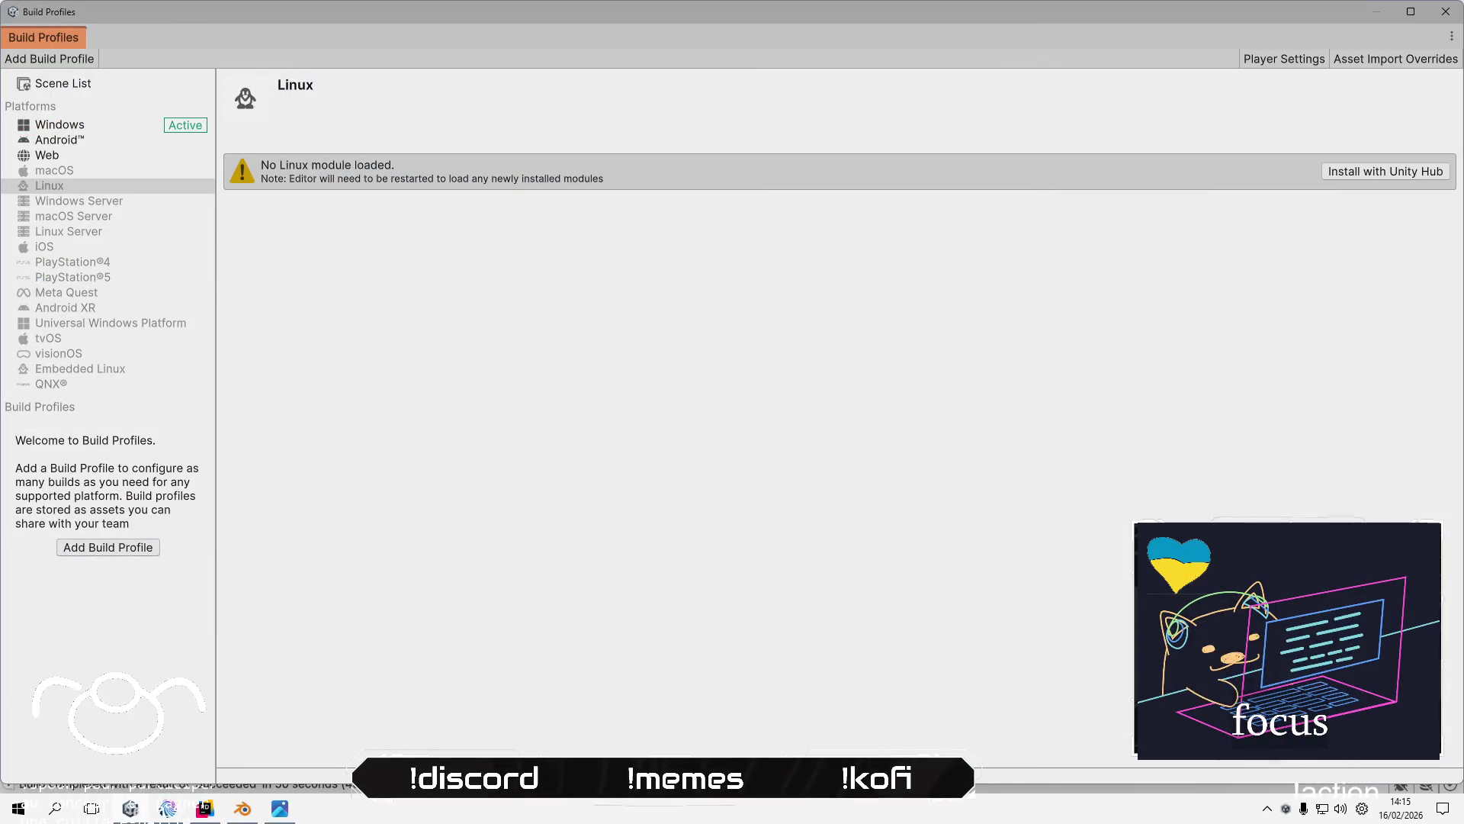
pyautogui.click(1275, 816)
pyautogui.click(1286, 809)
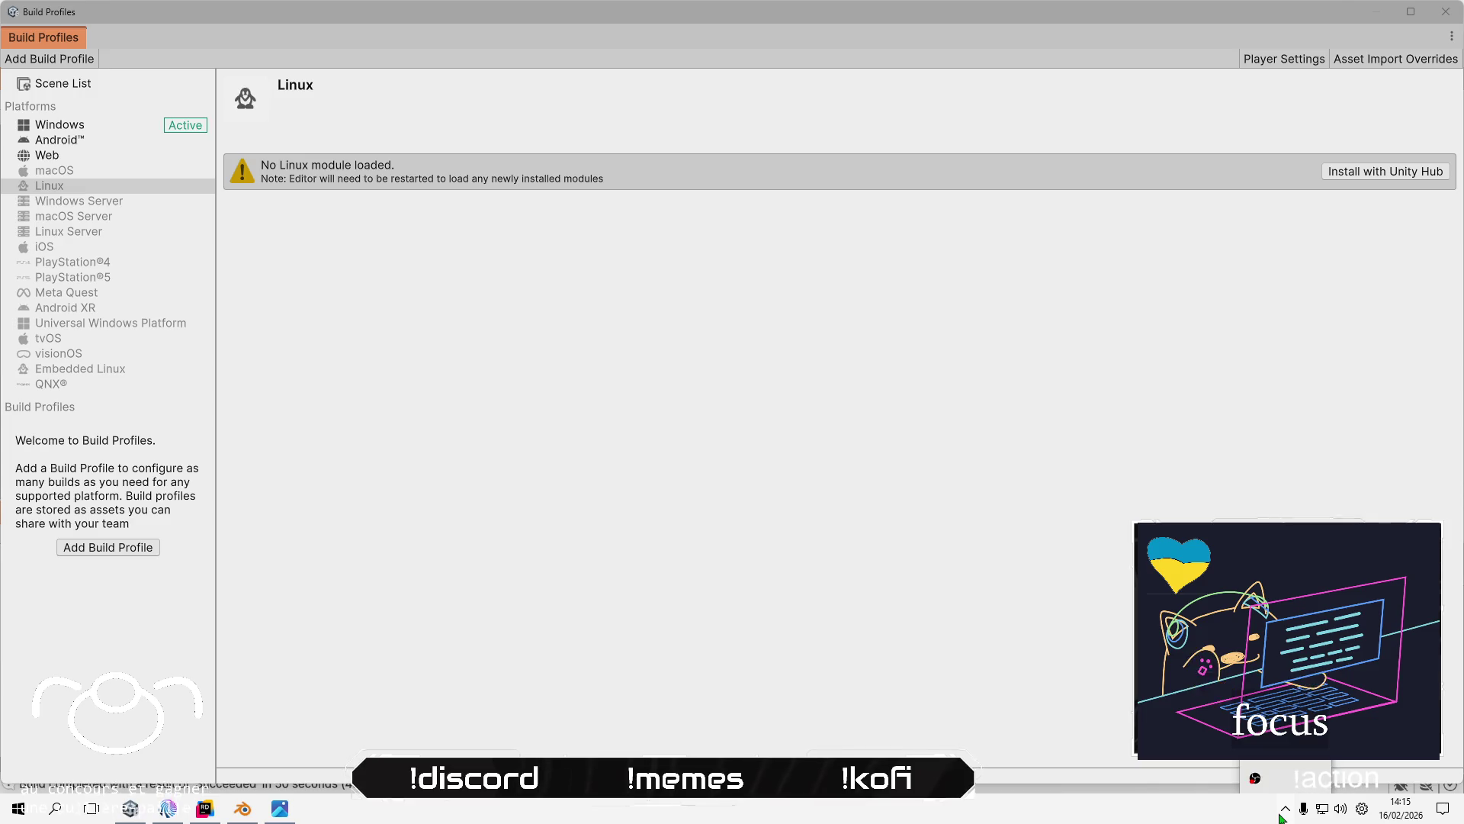
pyautogui.click(673, 580)
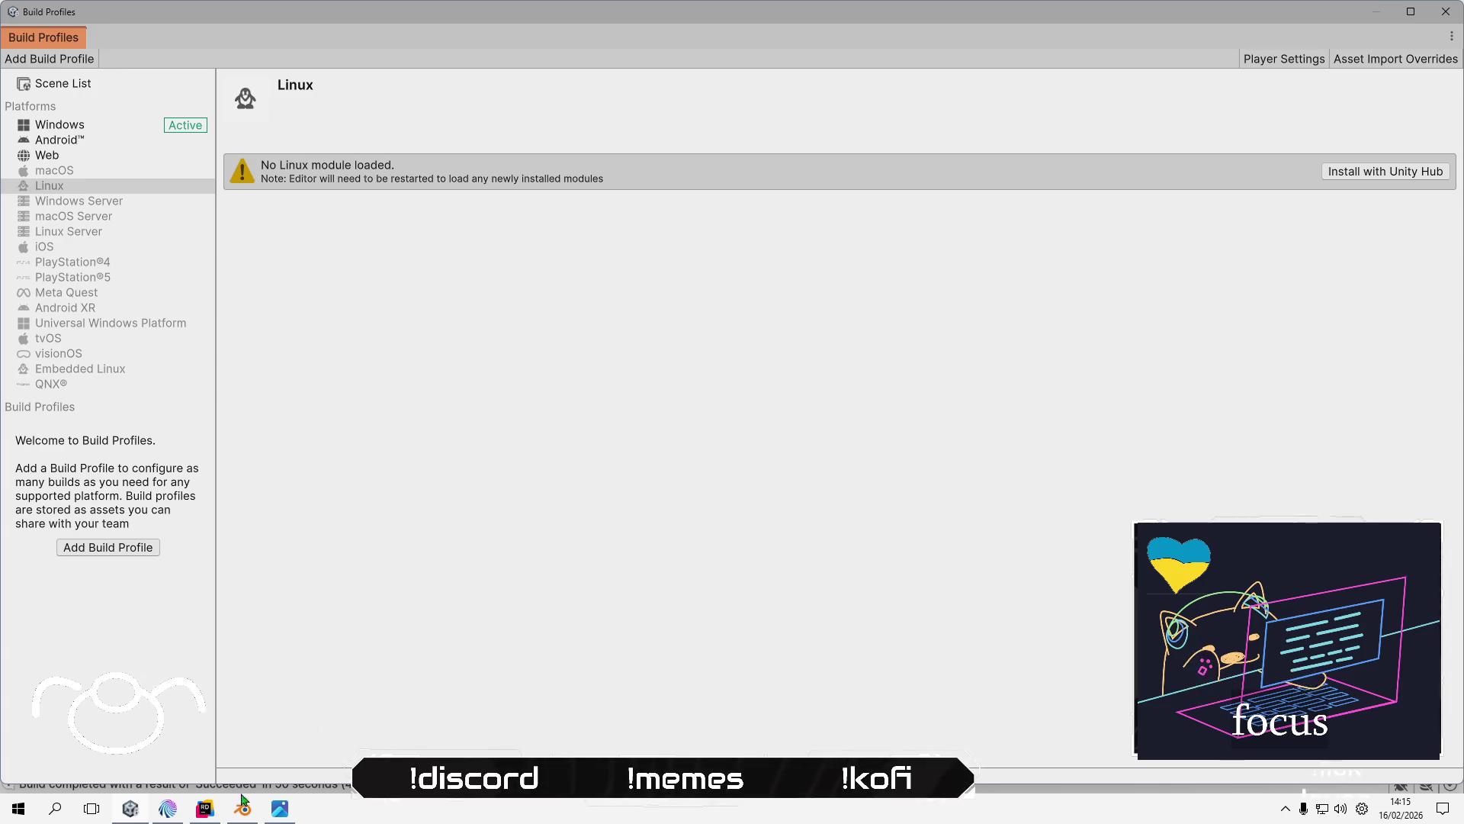
pyautogui.click(1445, 12)
pyautogui.click(1444, 8)
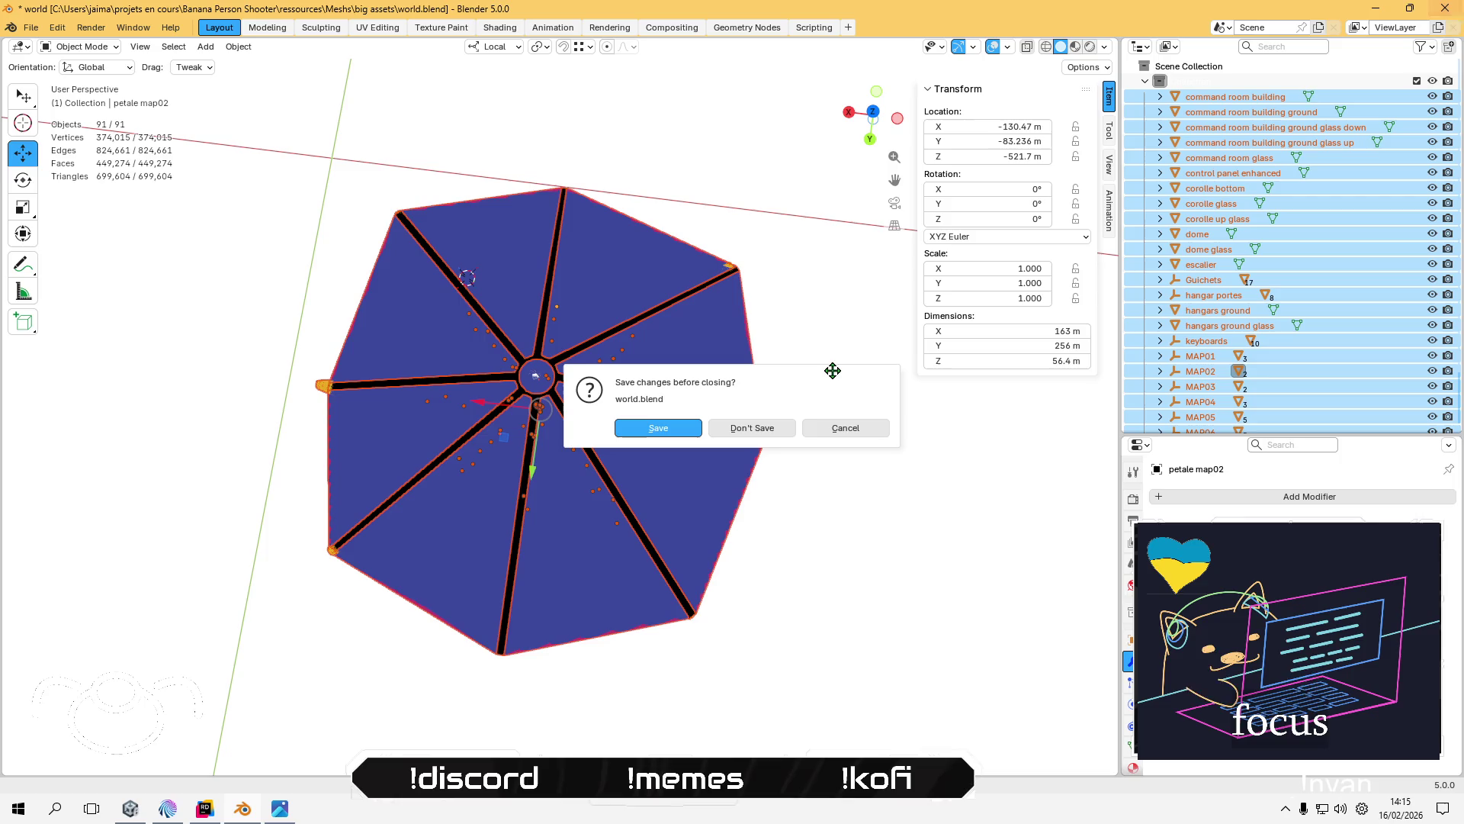
# - Close Blender with Don't Save, then choose Add modules from Unity 6.2's Manage menu under Installs
pyautogui.click(770, 430)
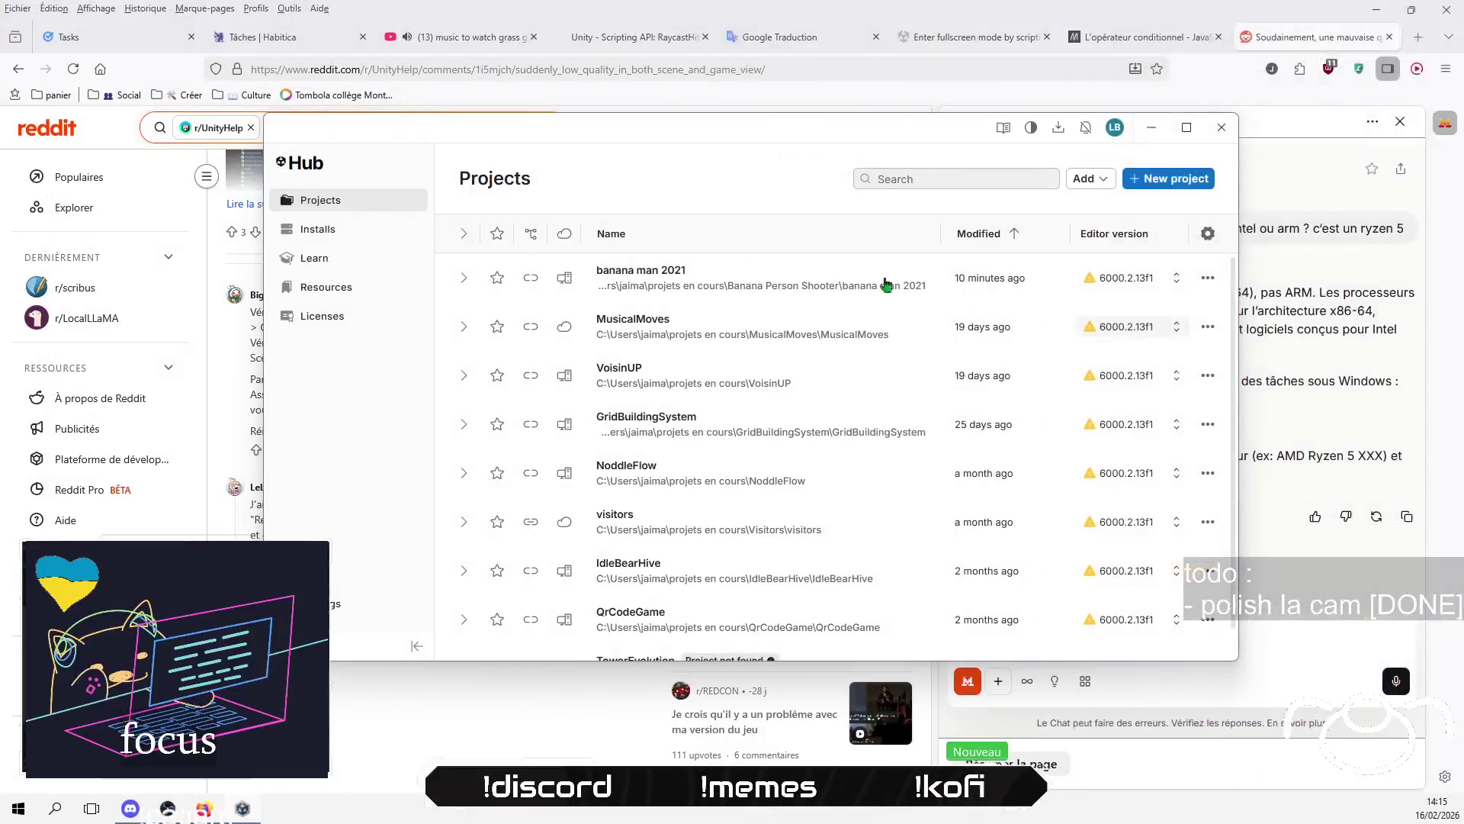
pyautogui.click(369, 232)
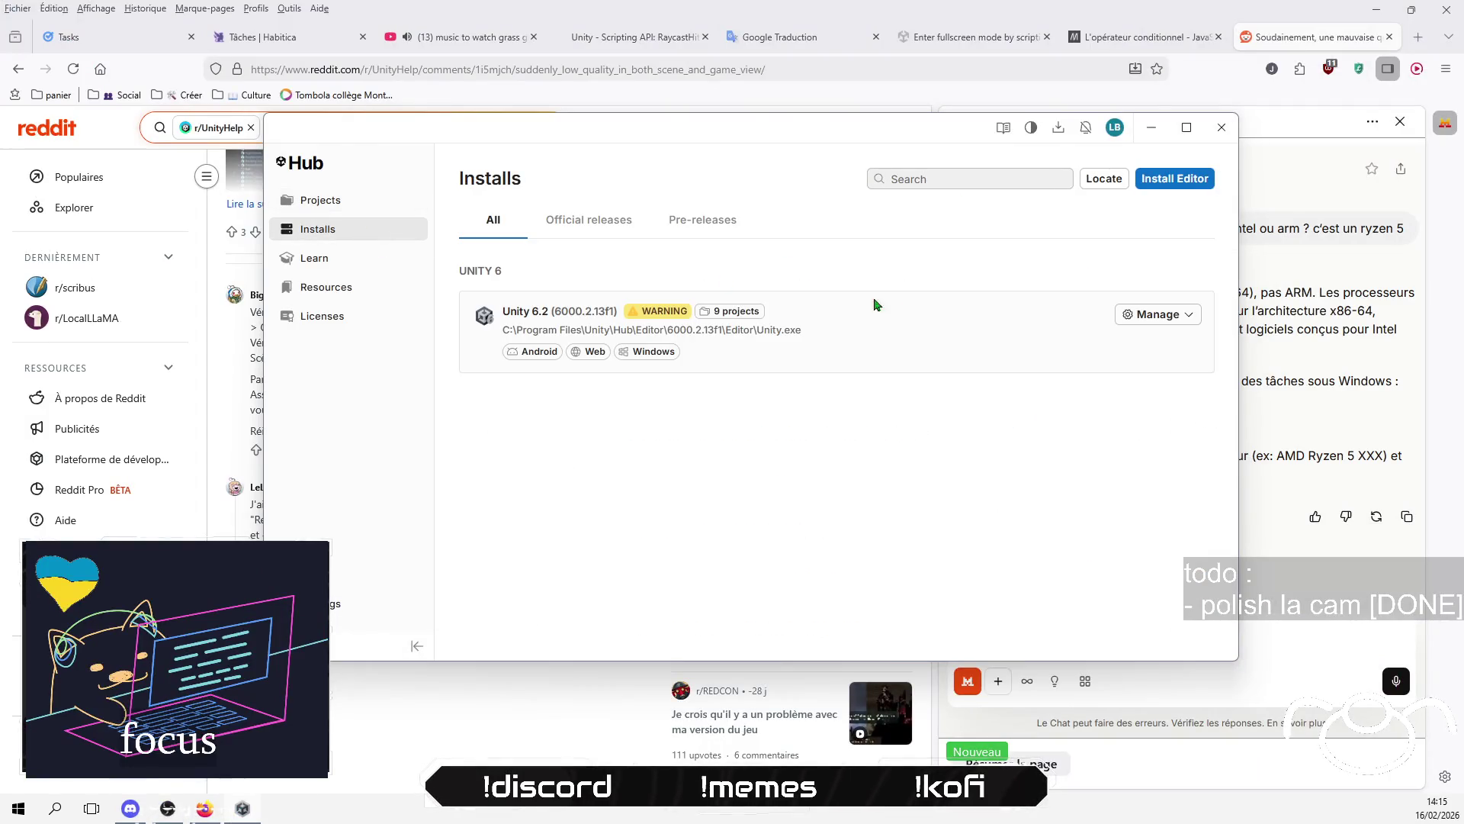
pyautogui.moveTo(636, 316)
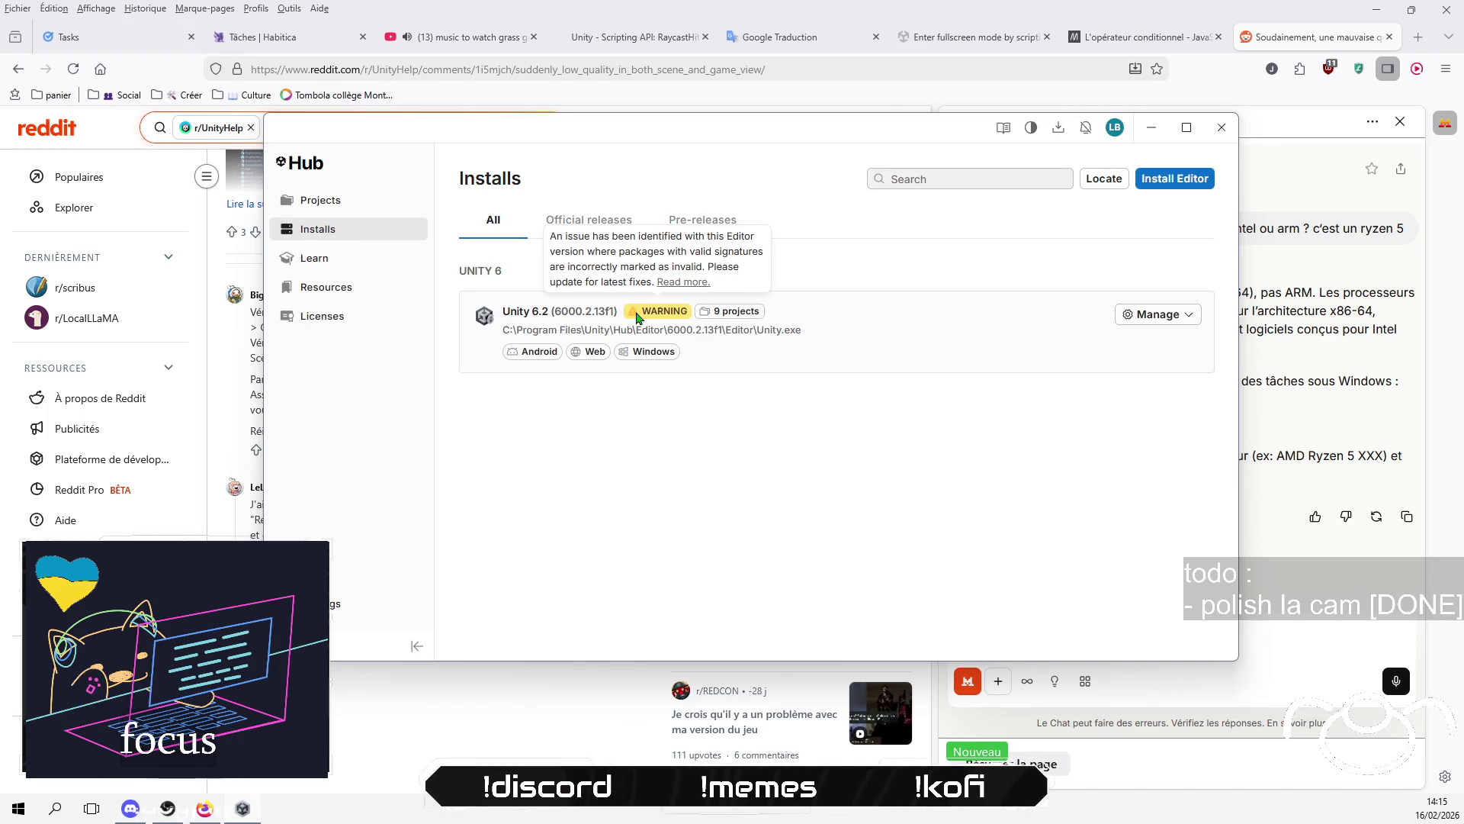
pyautogui.click(1158, 324)
pyautogui.click(1194, 344)
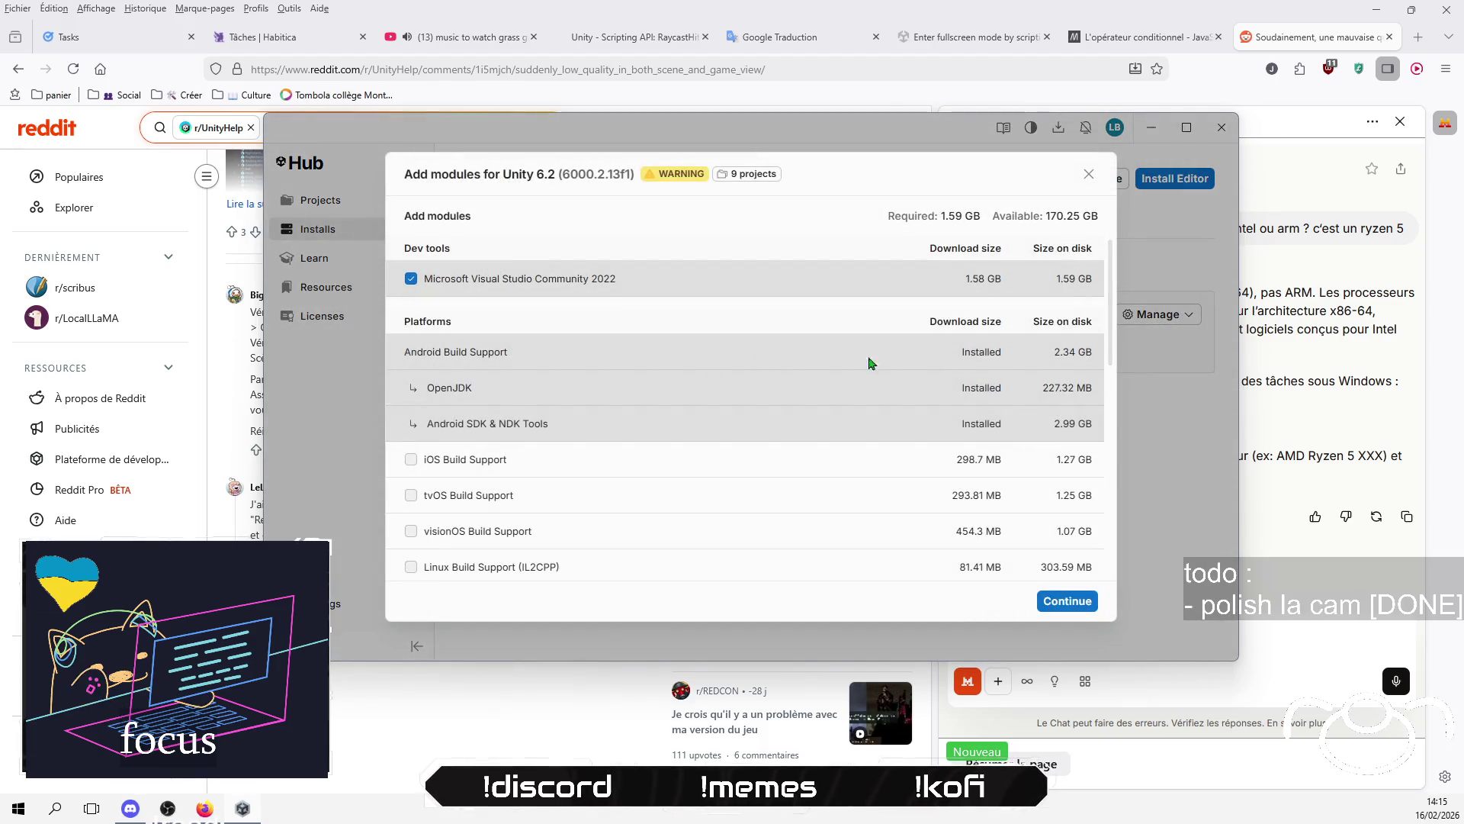
# - Select Linux Build Support (IL2CPP) and (Mono), accept the Visual Studio license, and install
pyautogui.scroll(-2, 617, 374)
pyautogui.click(474, 492)
pyautogui.click(498, 537)
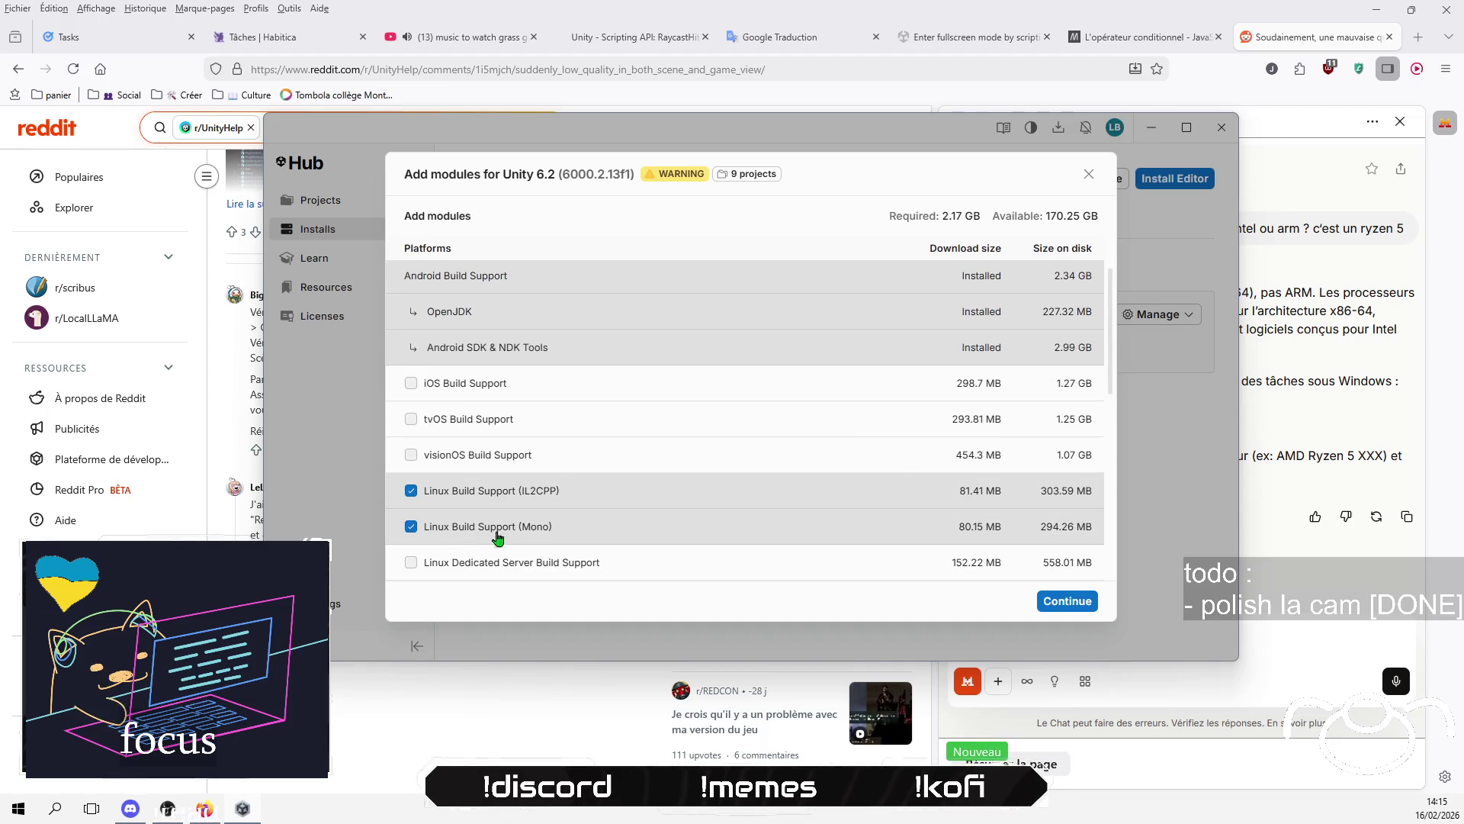
pyautogui.scroll(-2, 623, 510)
pyautogui.click(1067, 601)
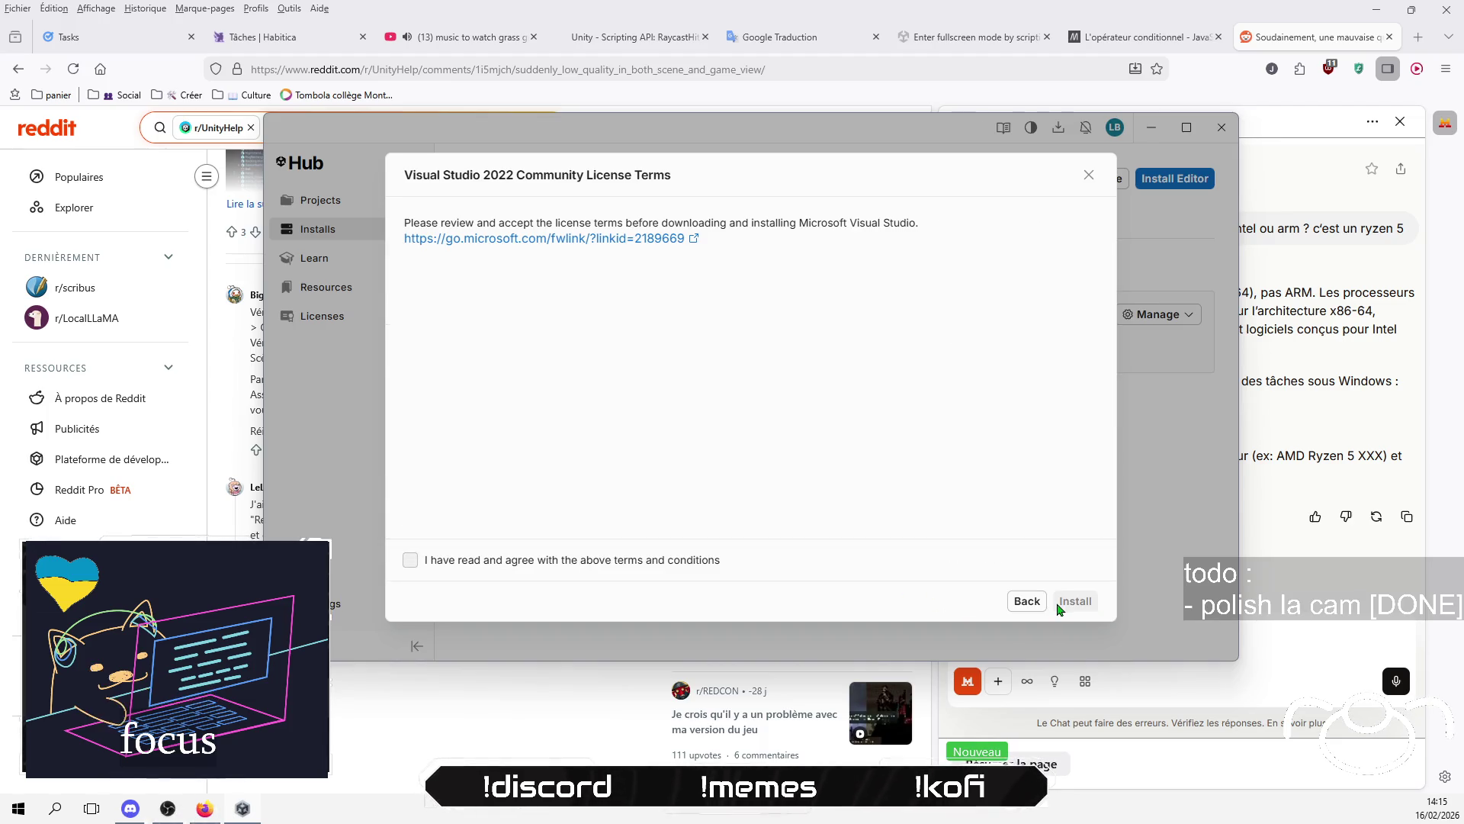
pyautogui.click(473, 560)
pyautogui.click(1075, 603)
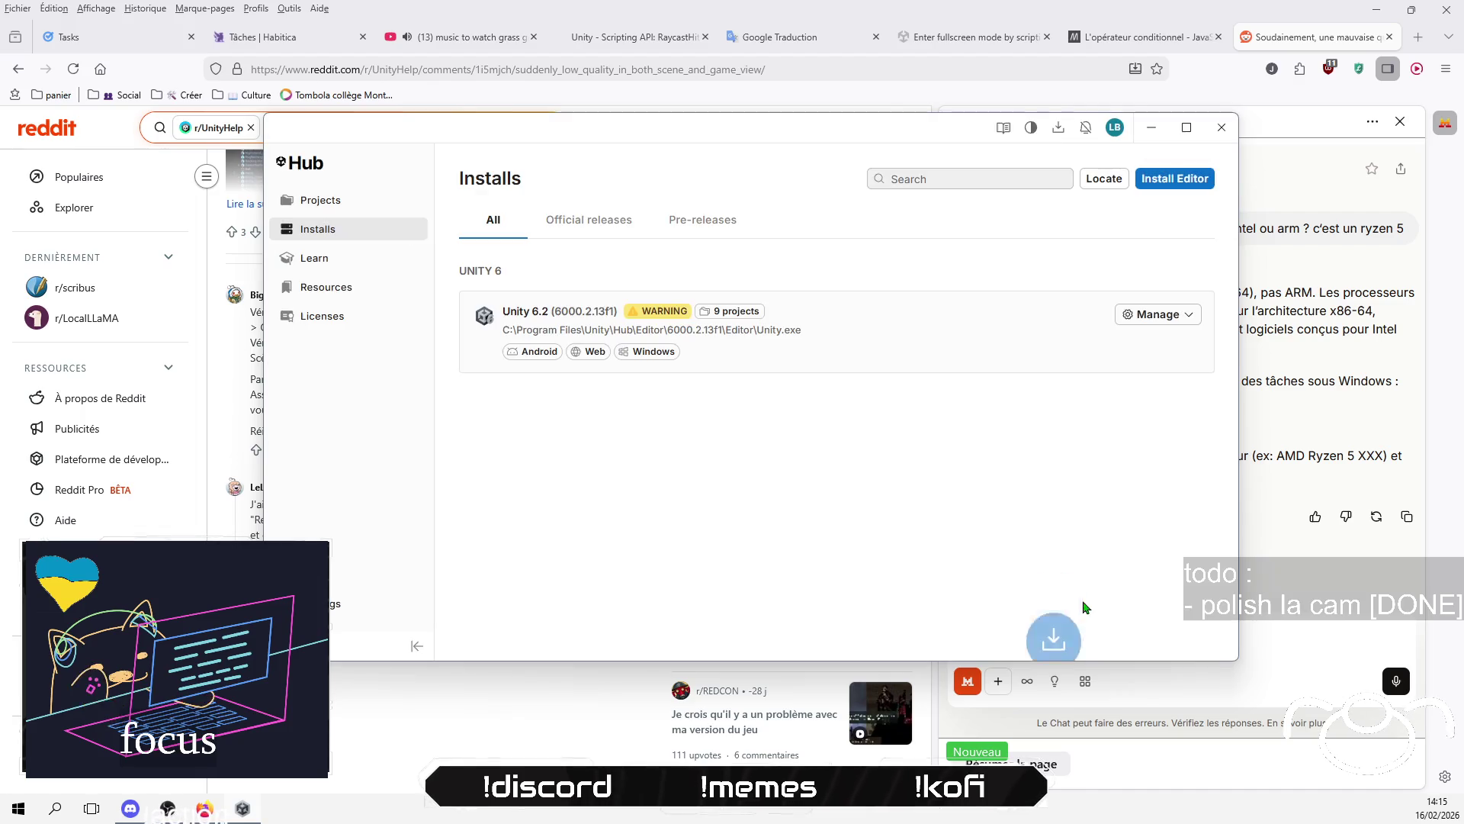
pyautogui.click(1059, 128)
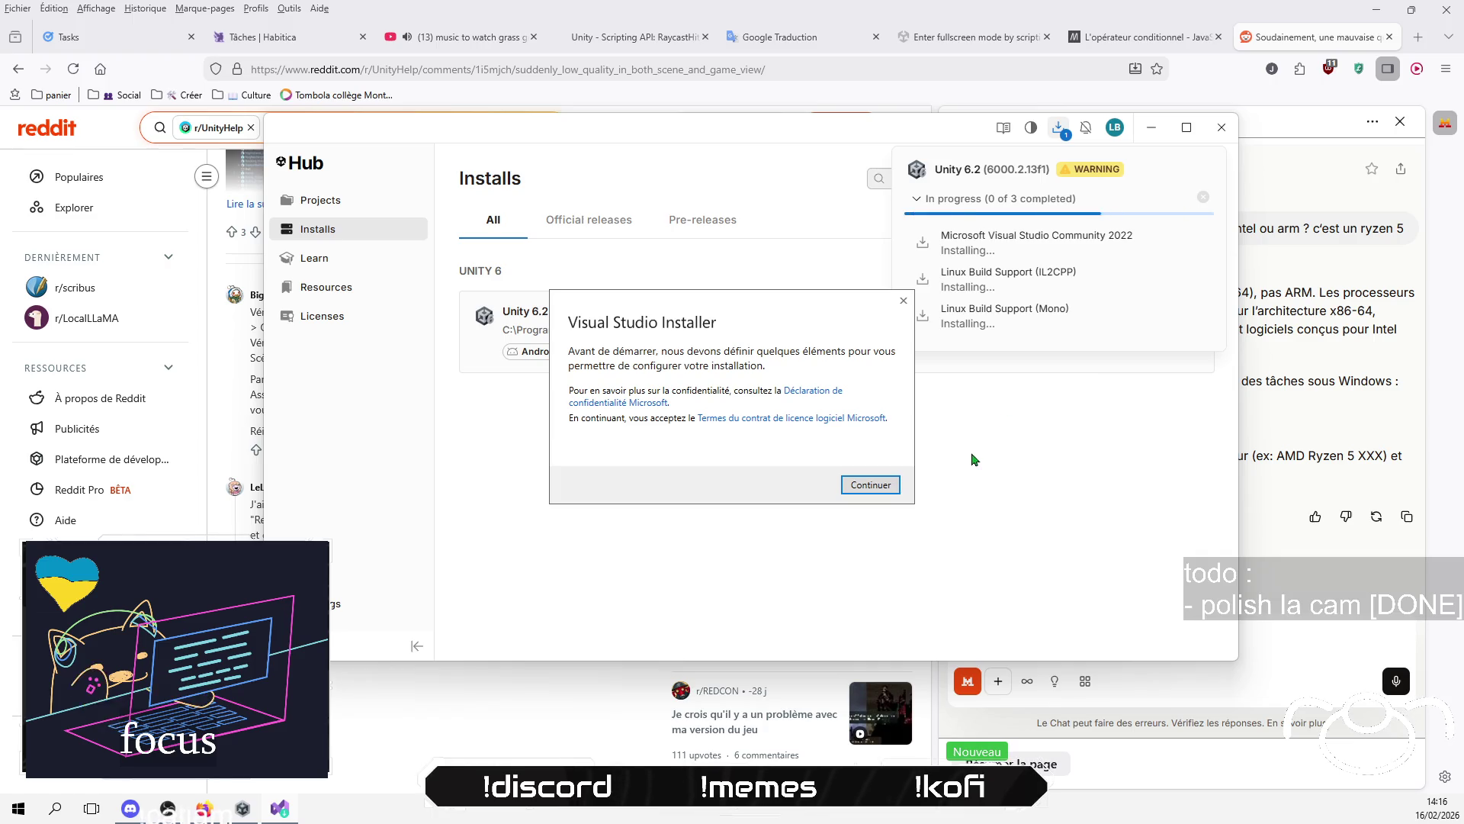
pyautogui.click(872, 487)
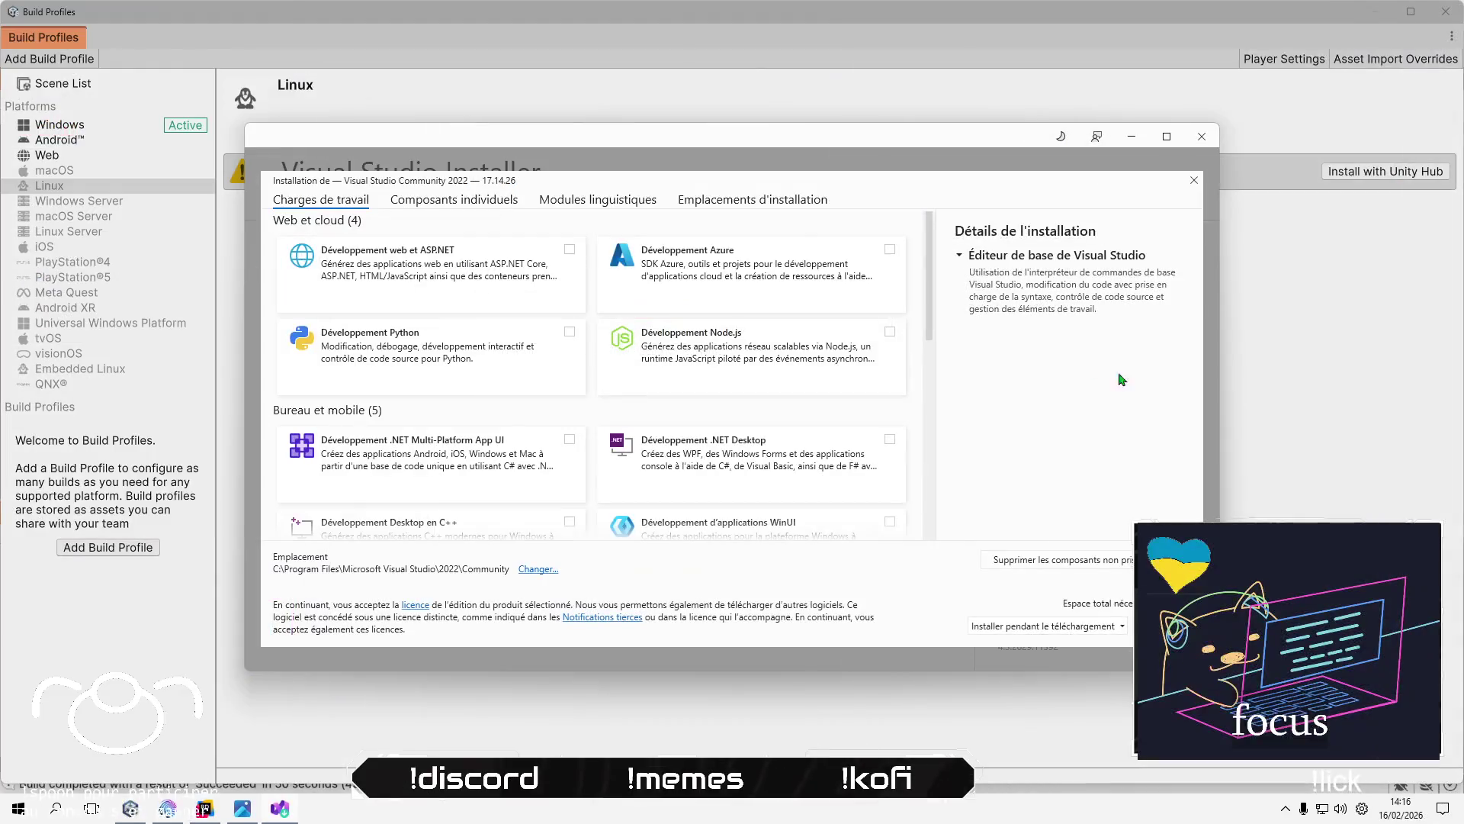
# - Close the Community 2022 workload screen without changes, then close Visual Studio Installer
pyautogui.scroll(-4, 890, 416)
pyautogui.scroll(-3, 890, 417)
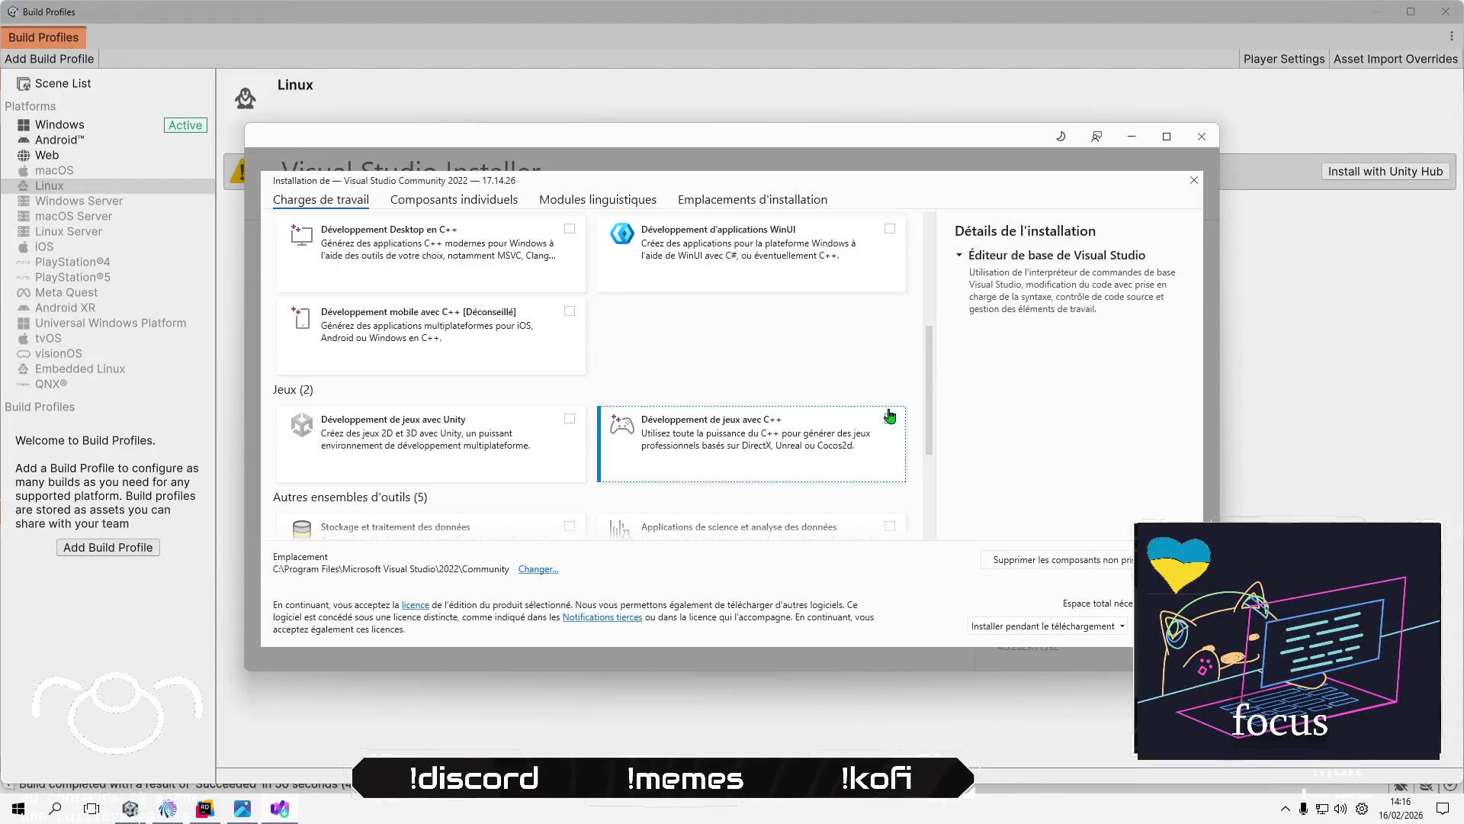
pyautogui.click(1194, 181)
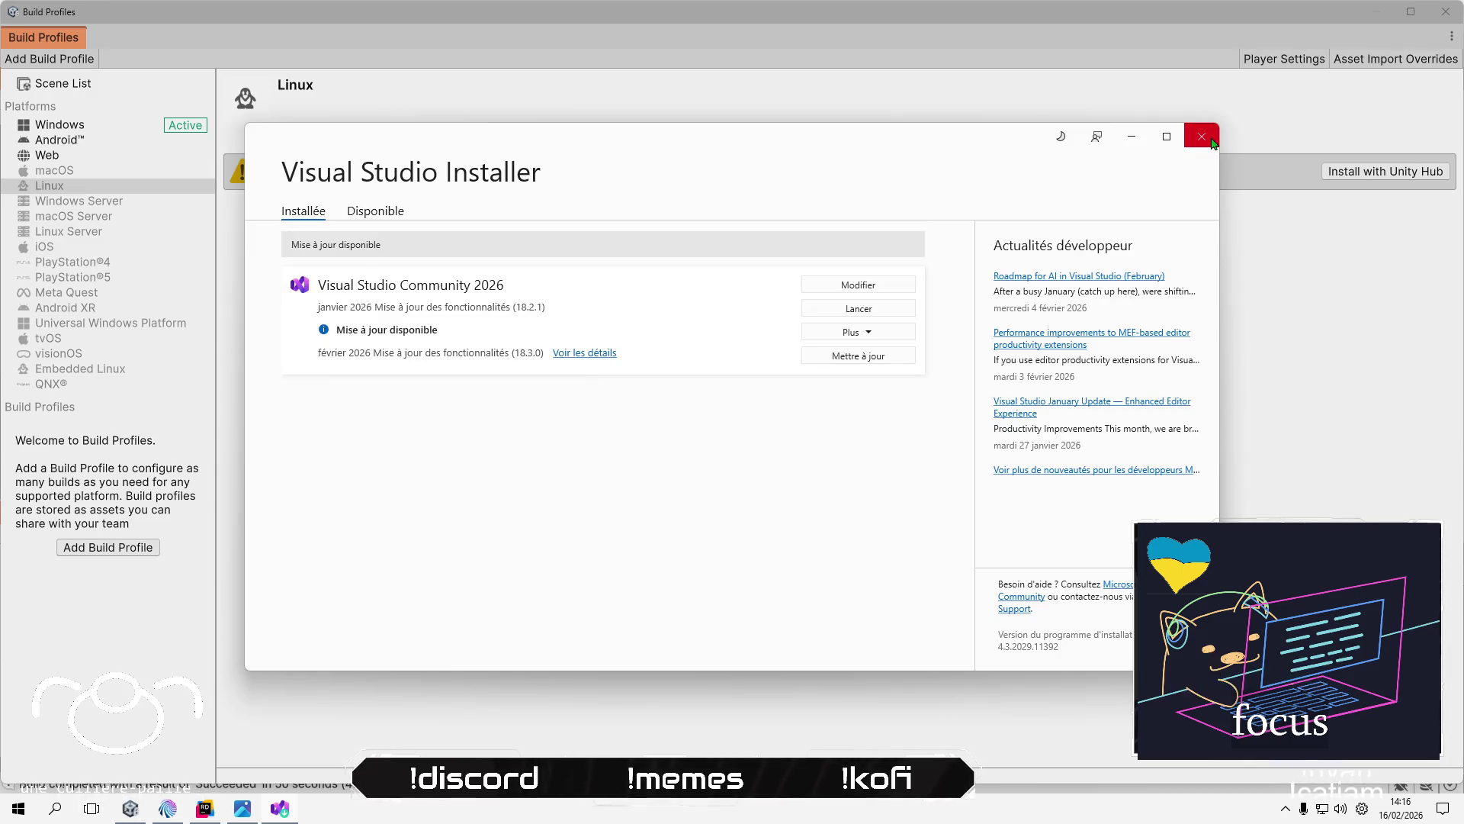
pyautogui.click(1212, 142)
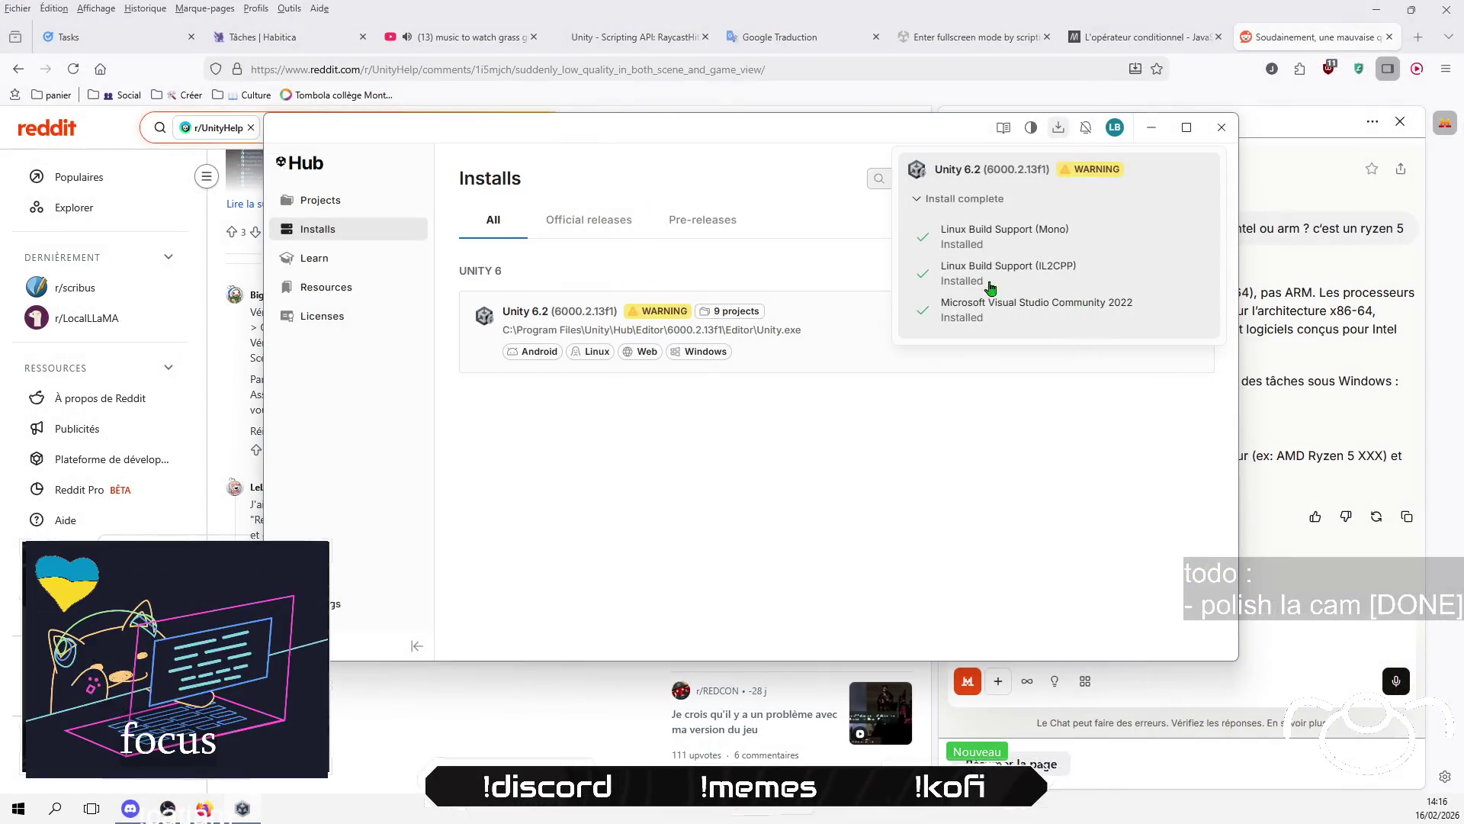
# - Check Unity 6.2's Linux tag under Installs, then open the banana man 2021 project
pyautogui.click(980, 397)
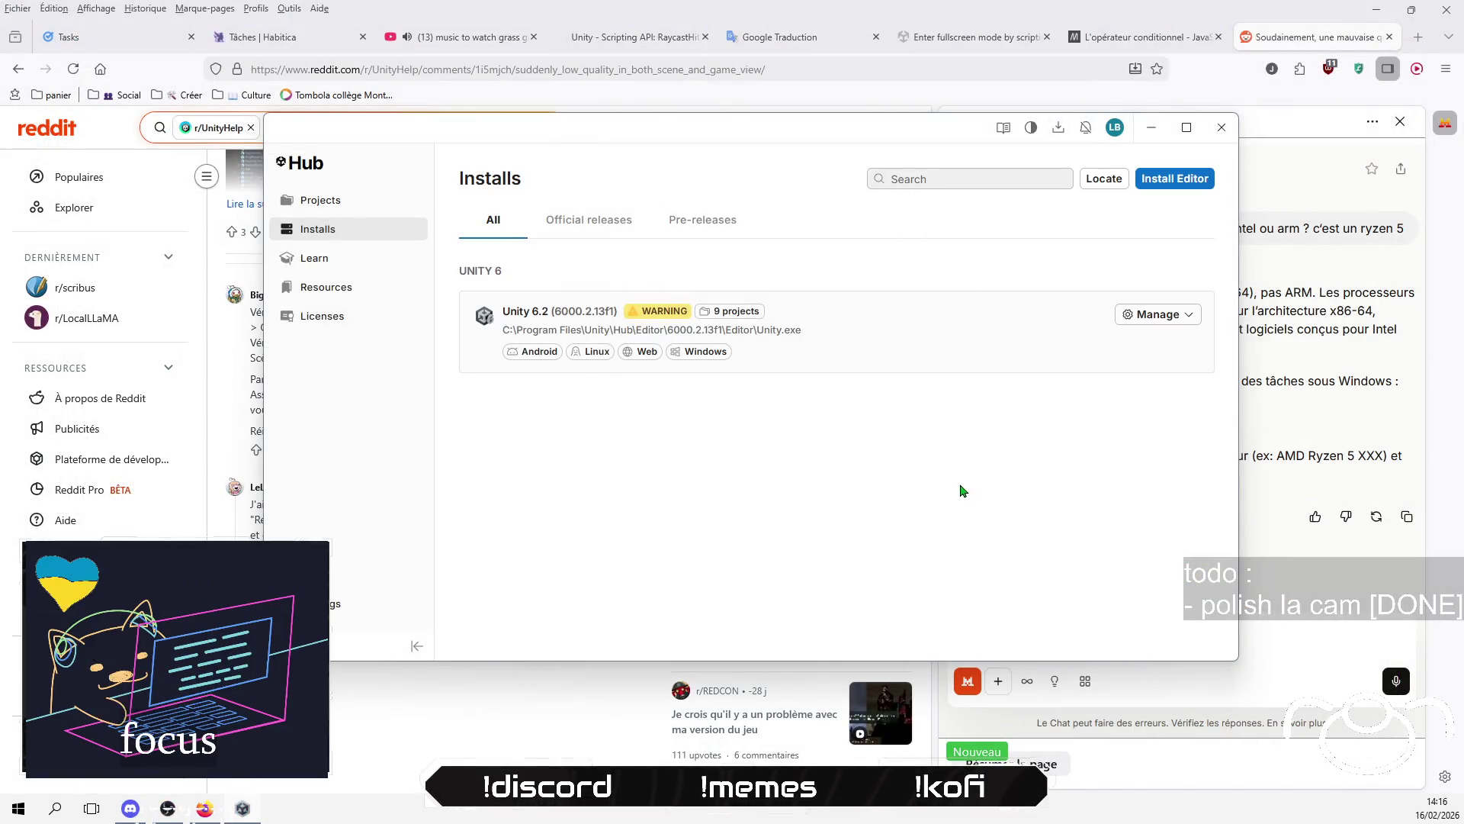
pyautogui.click(328, 201)
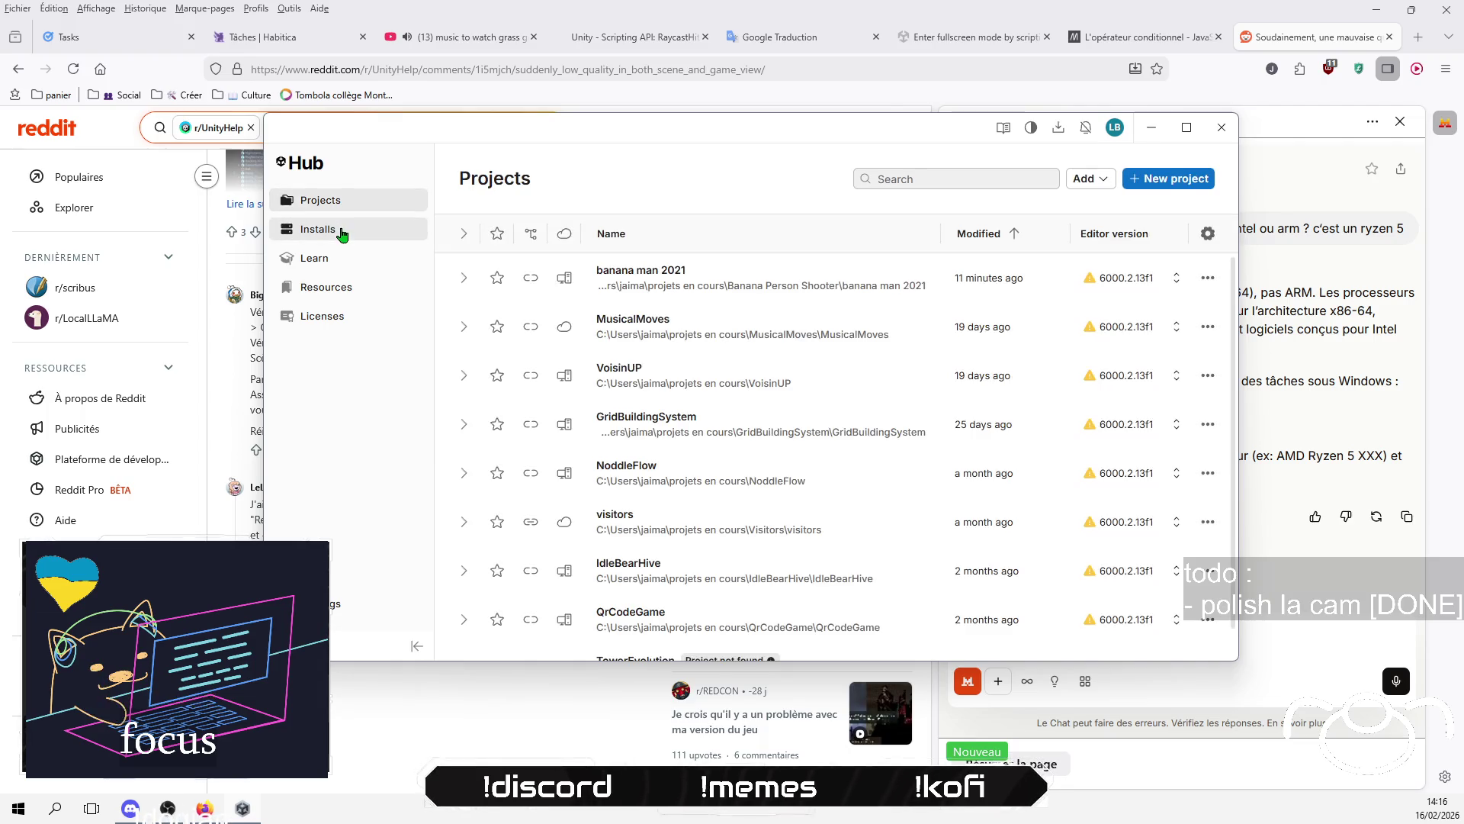
pyautogui.click(342, 233)
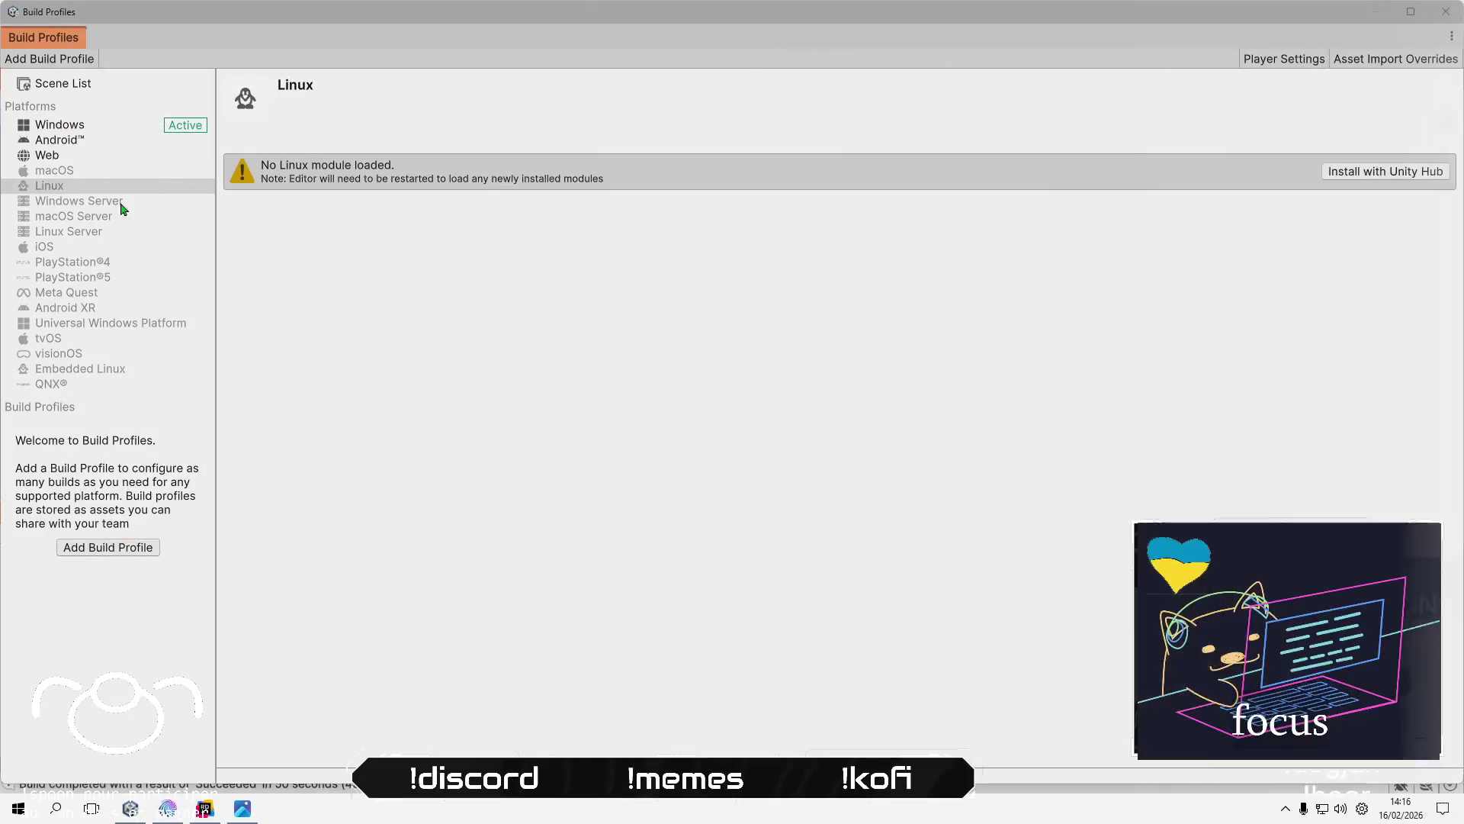
pyautogui.click(118, 201)
pyautogui.click(118, 190)
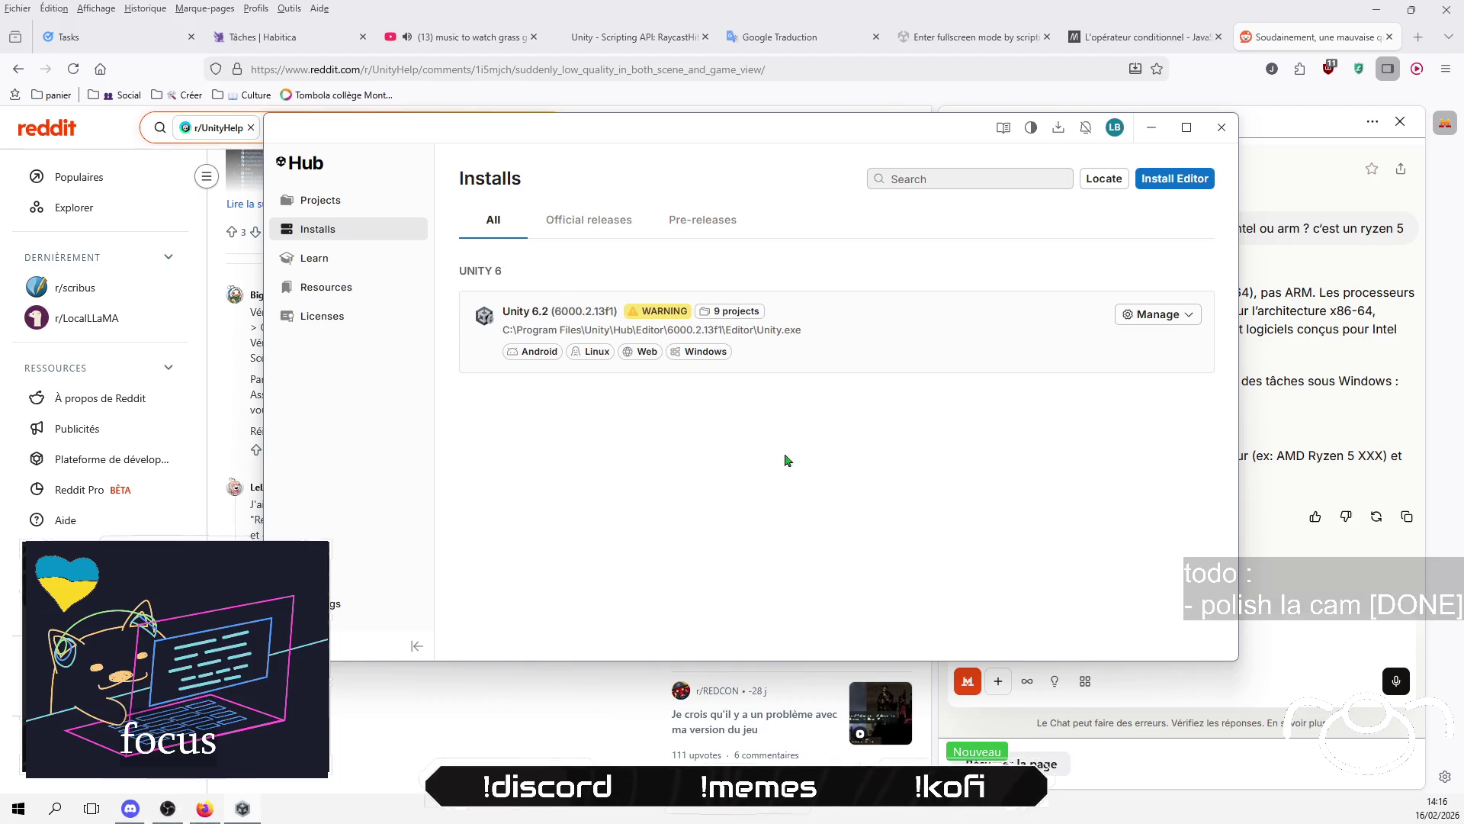
pyautogui.click(352, 200)
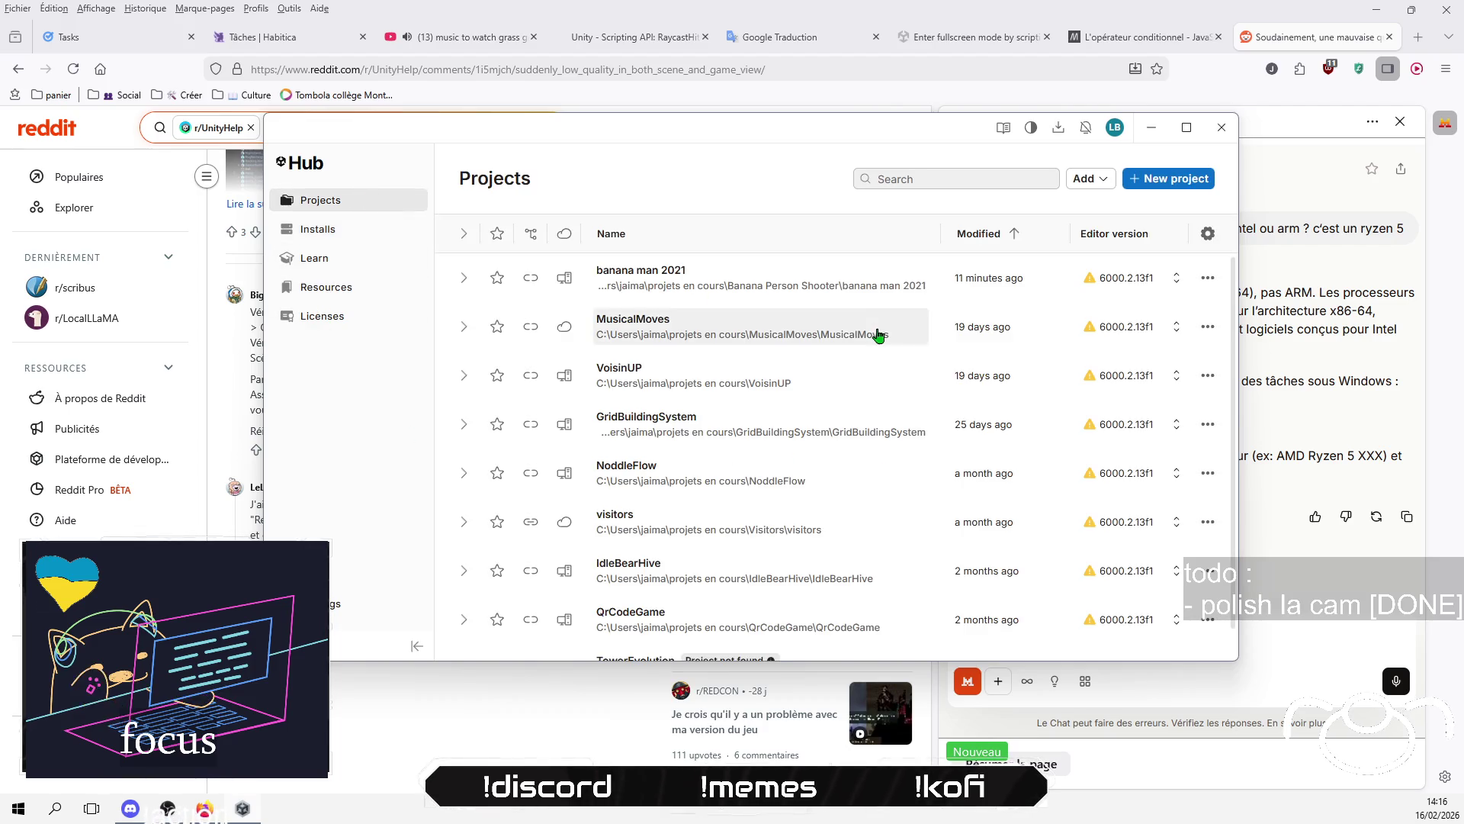
pyautogui.click(796, 289)
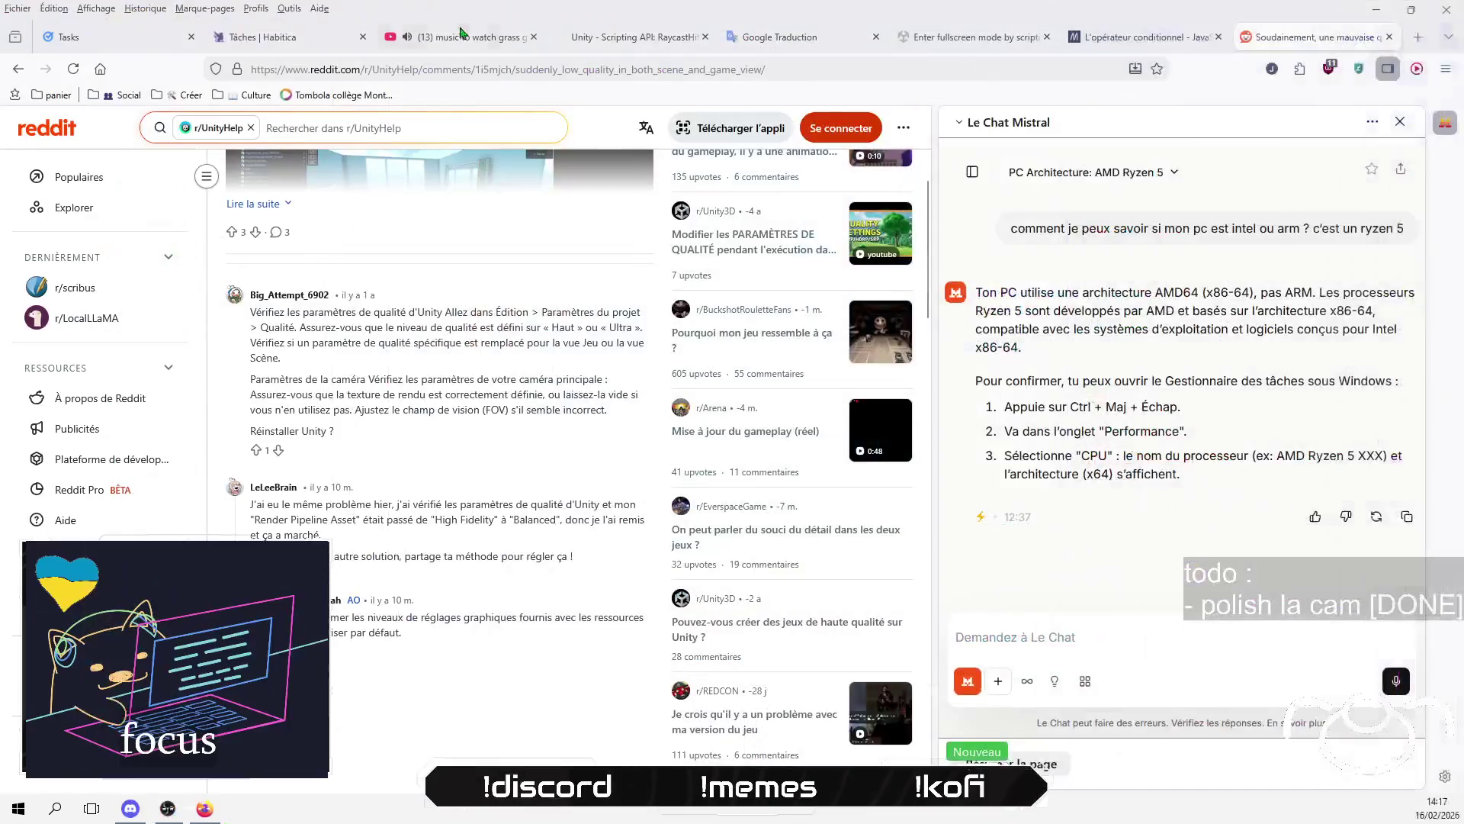
# - Switch Firefox to the YouTube grass video tab while the project loads
pyautogui.click(460, 34)
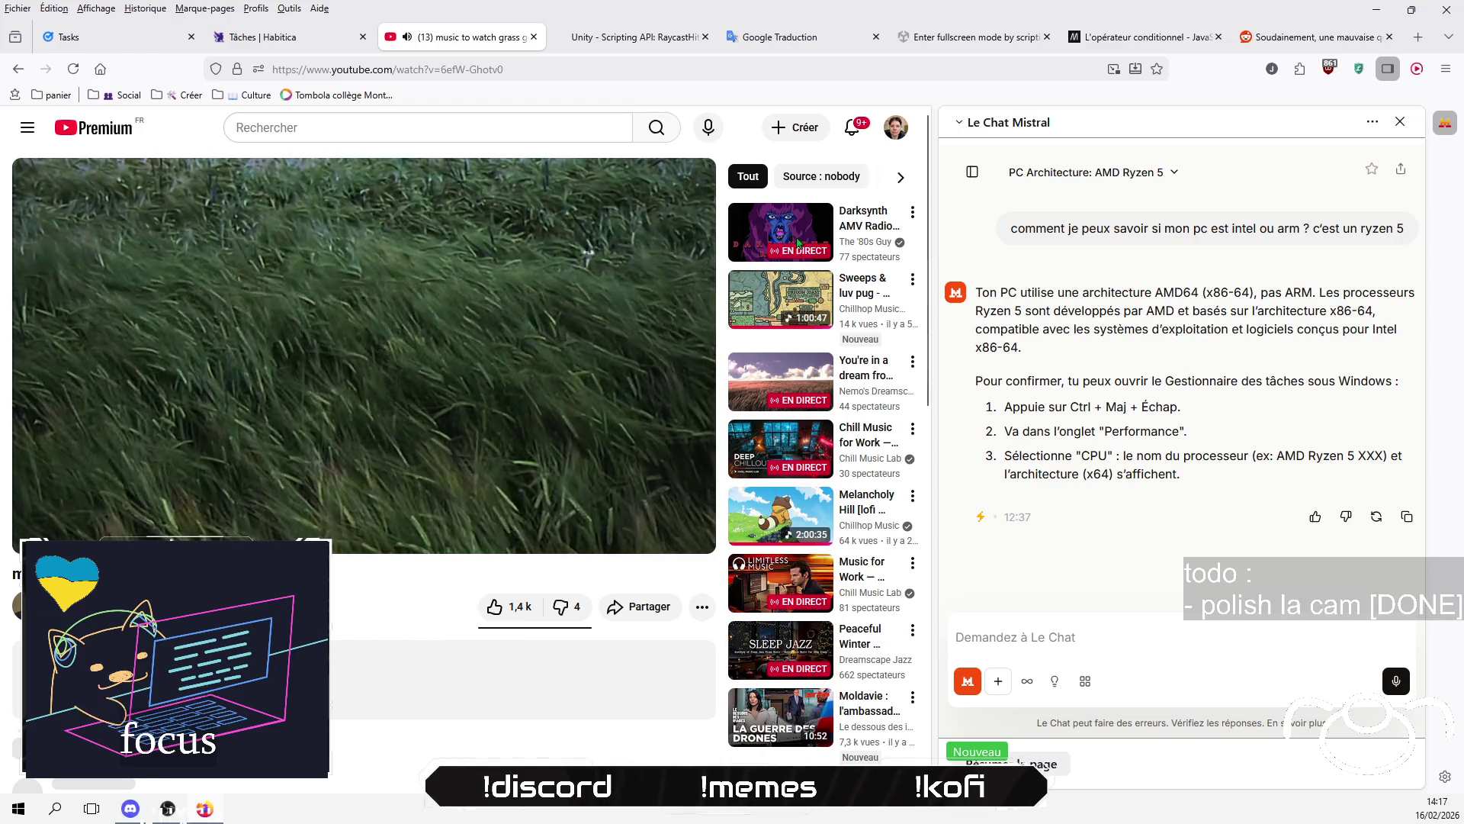
# - Dismiss YouTube's notification panel, then bring up the Unity Discussions thread 'Enter fullscreen mode by scripting'
pyautogui.click(853, 136)
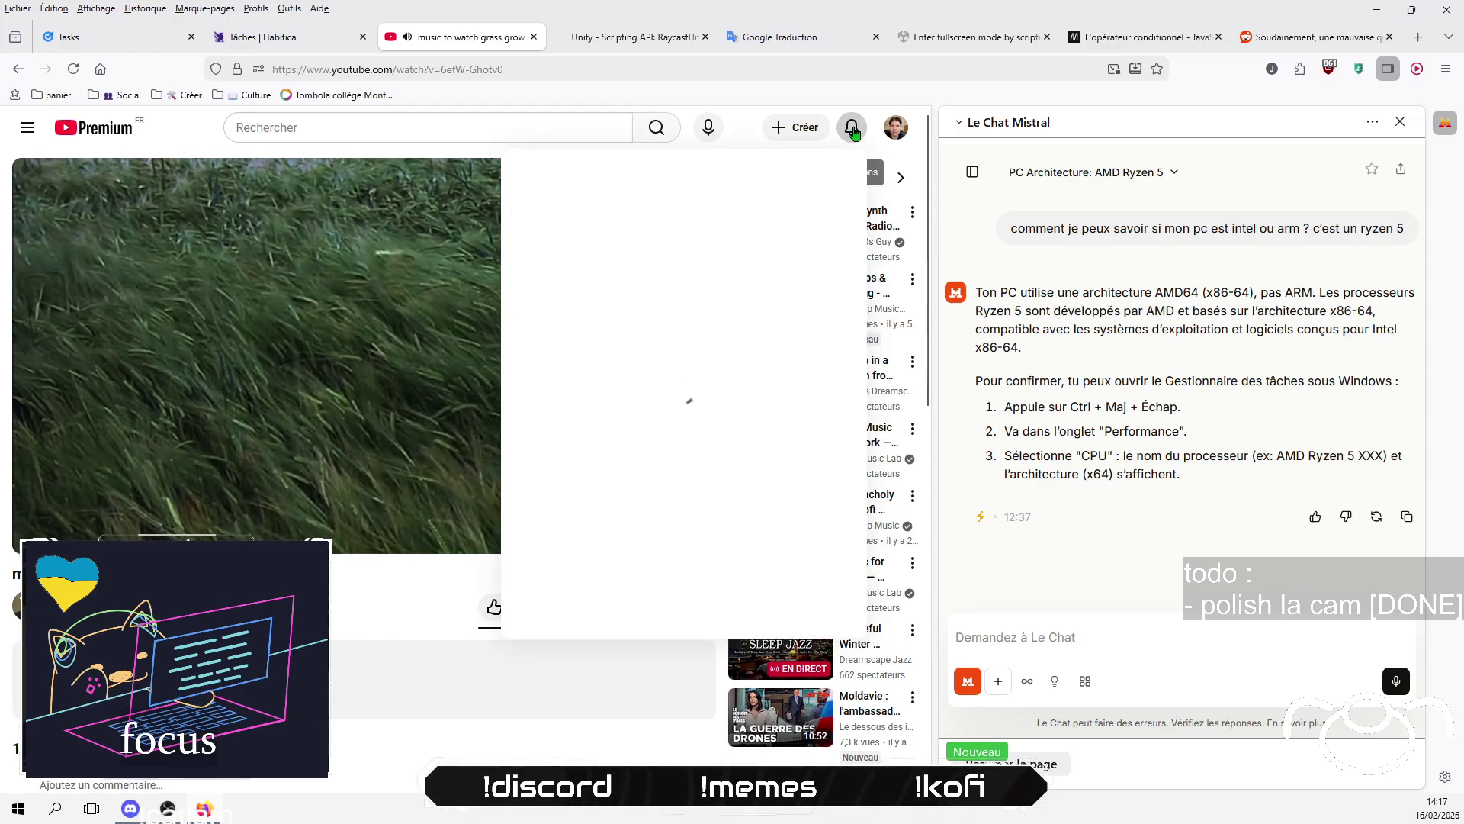
pyautogui.click(854, 134)
pyautogui.click(852, 130)
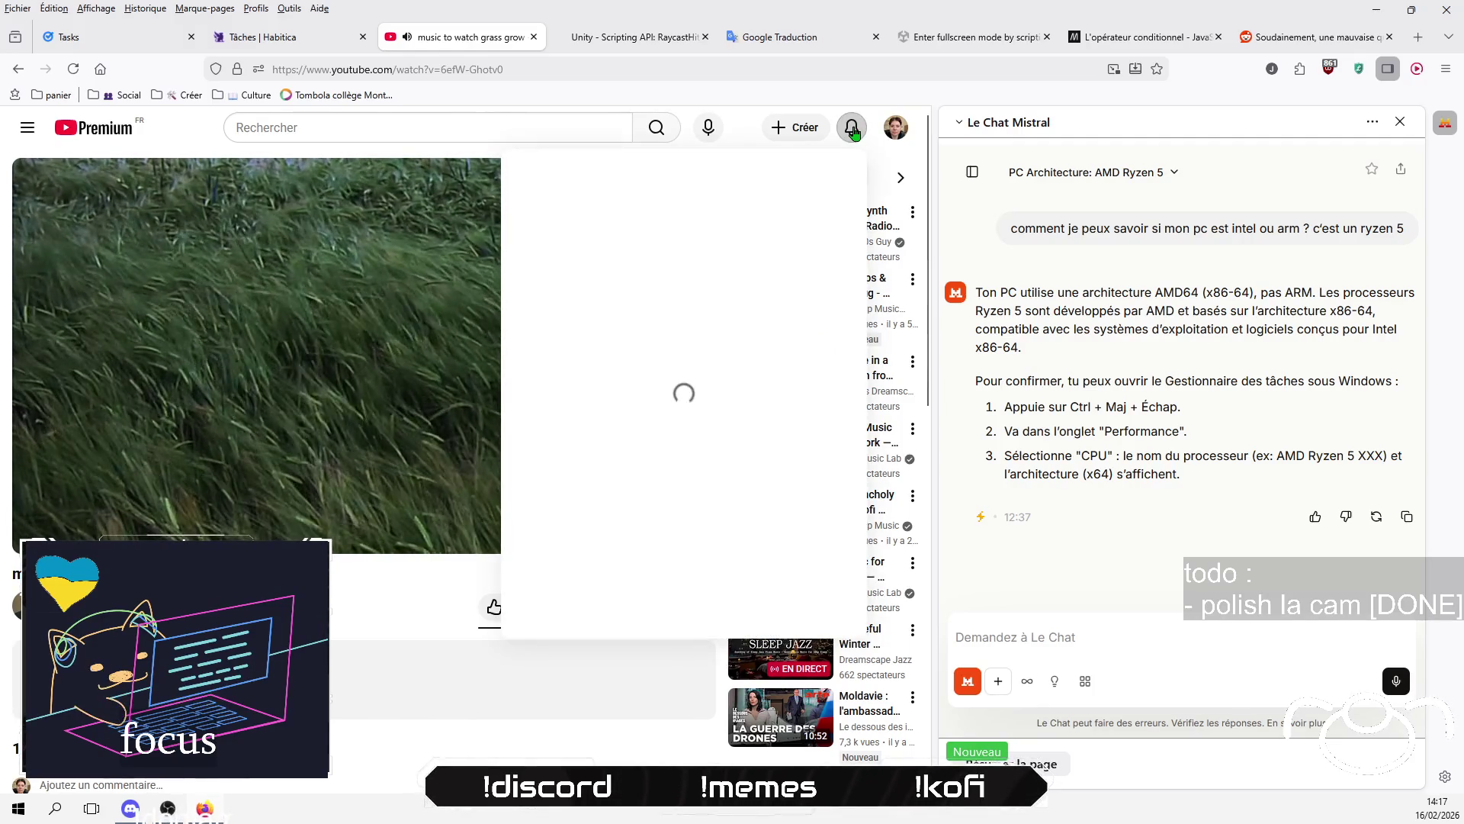
pyautogui.click(852, 131)
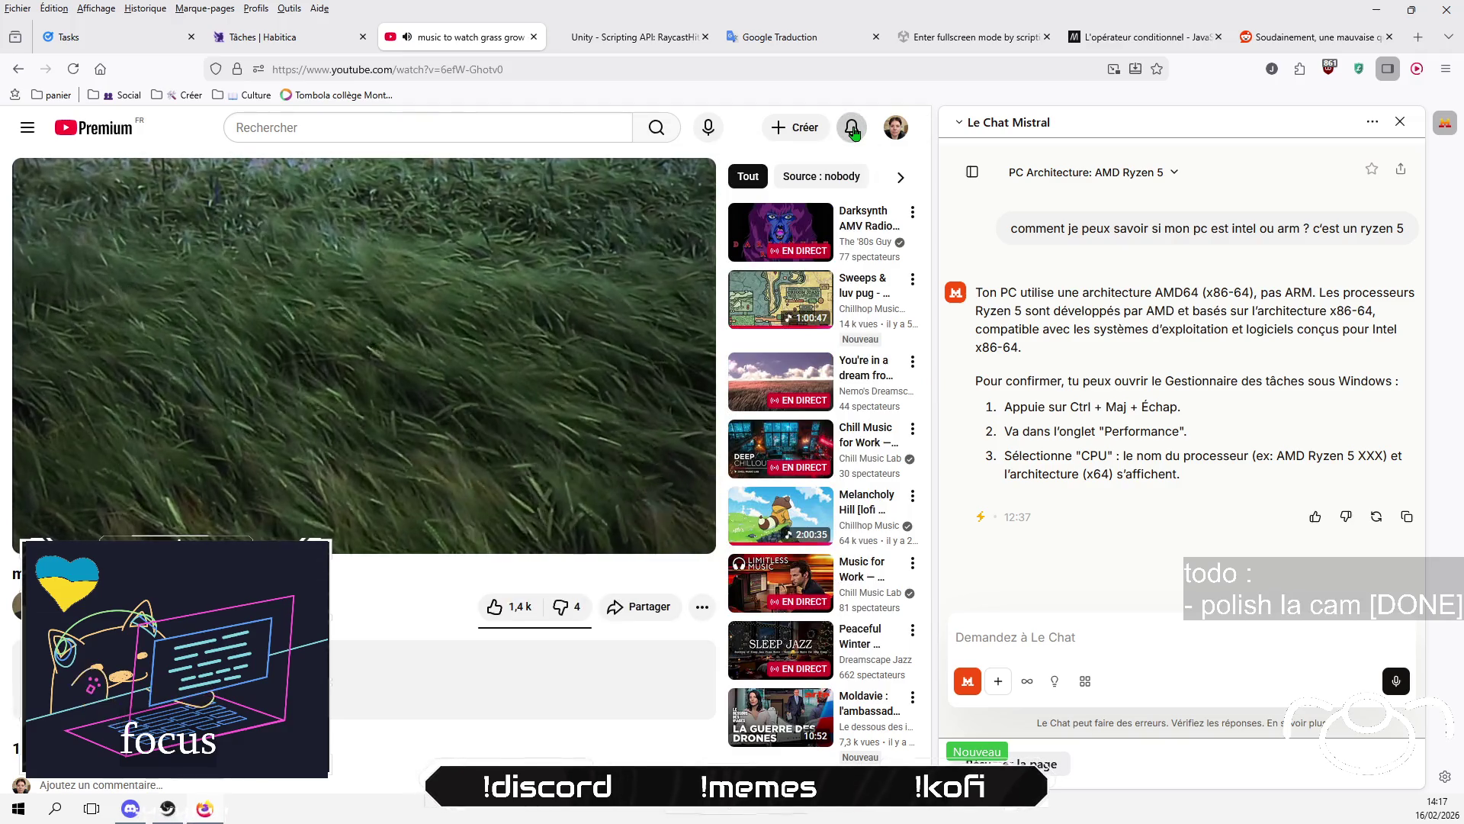
pyautogui.click(853, 130)
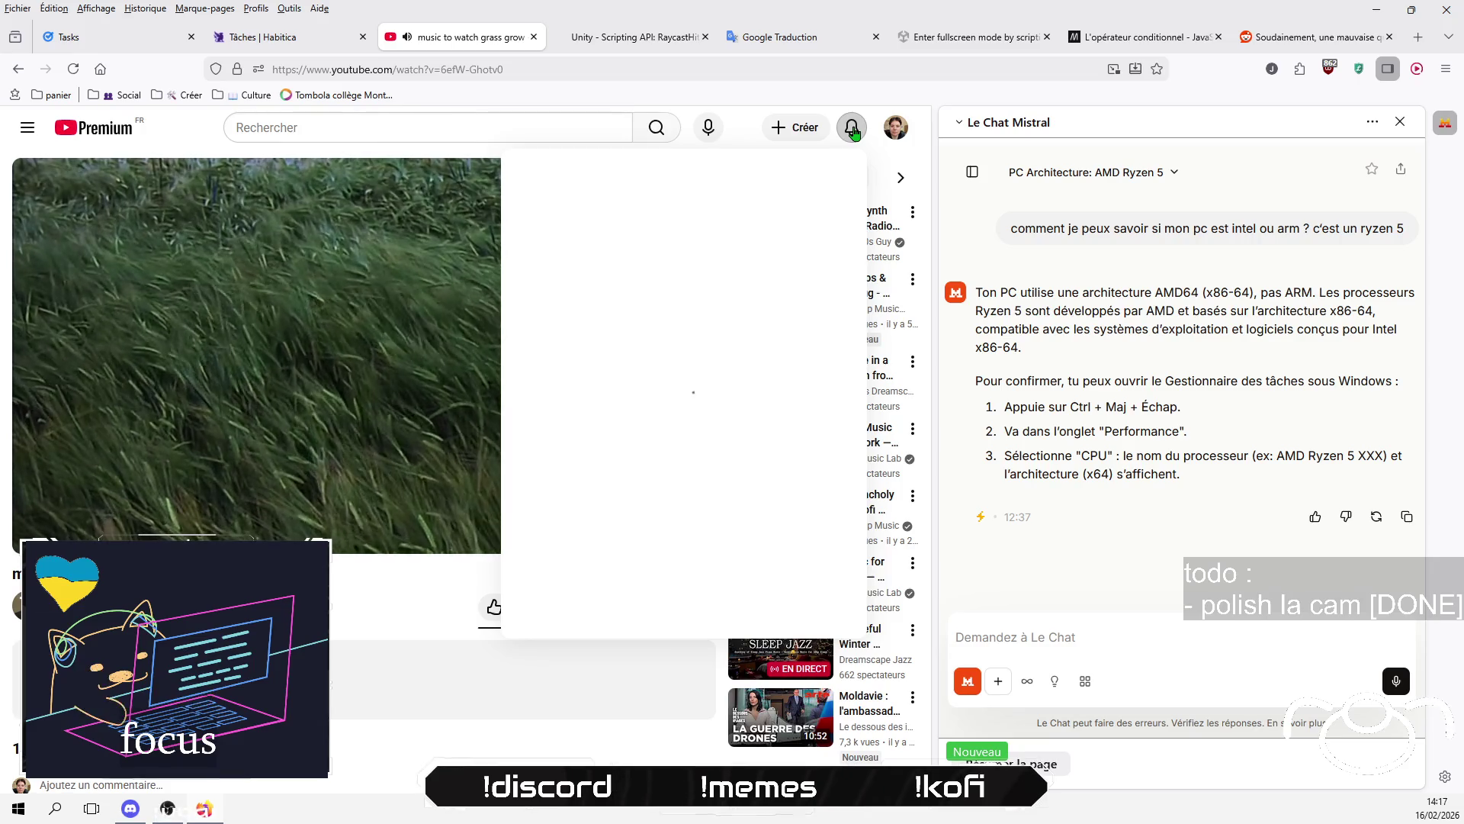
pyautogui.click(853, 130)
pyautogui.click(967, 37)
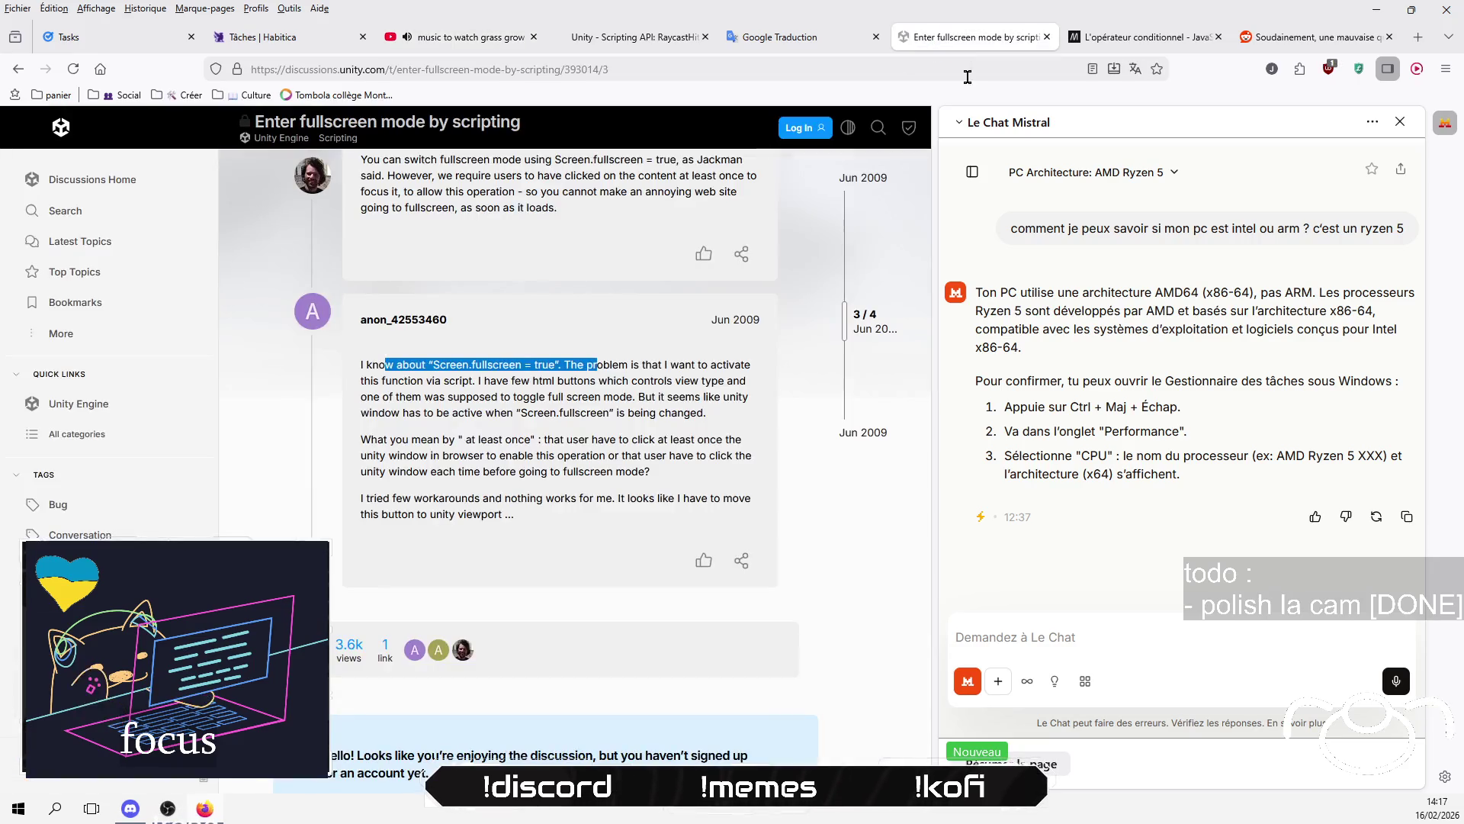